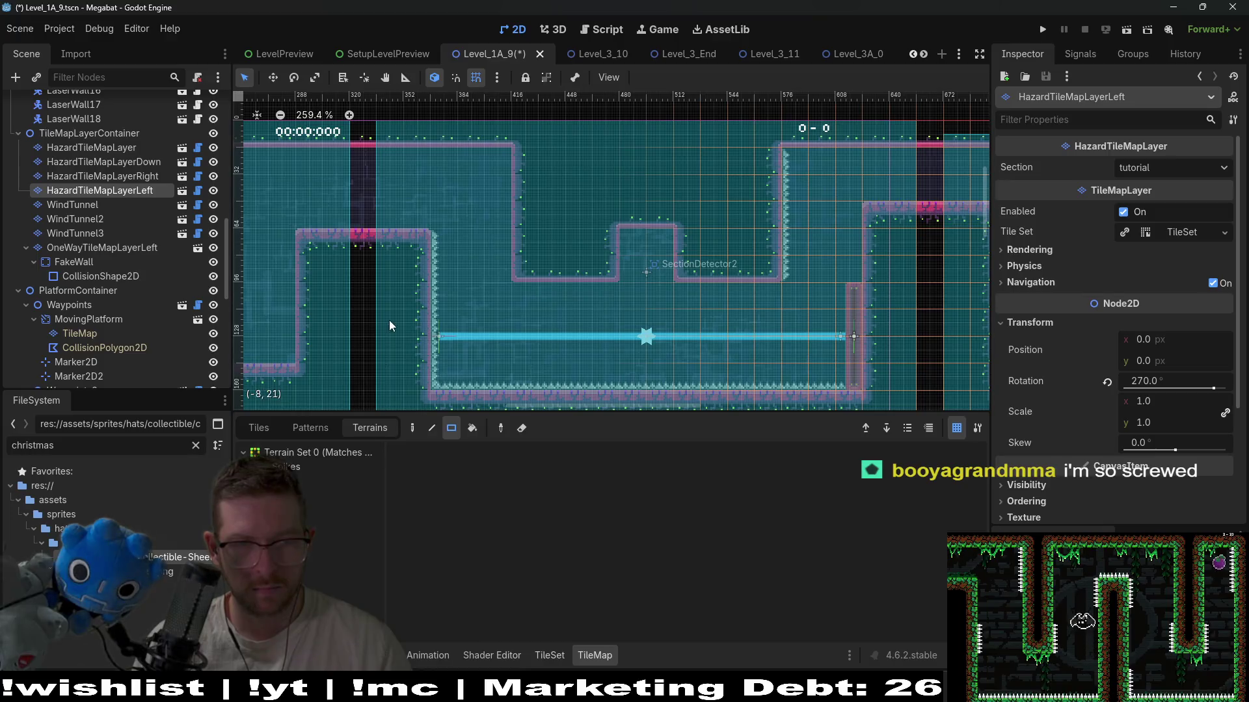
# - Paint a column of Spikes terrain down the wall at the platform's right end, then run the scene
pyautogui.click(312, 467)
pyautogui.moveTo(502, 160); pyautogui.dragTo(499, 276)
pyautogui.moveTo(848, 215); pyautogui.dragTo(847, 300)
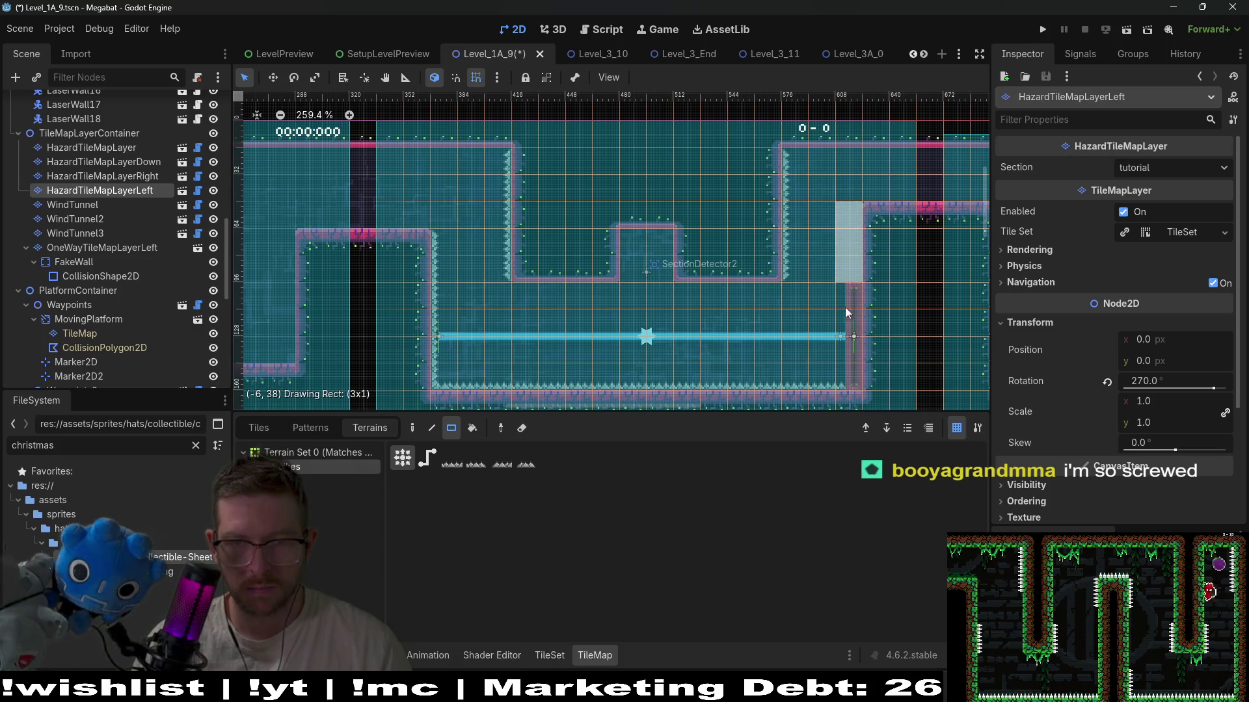
pyautogui.moveTo(846, 377); pyautogui.dragTo(849, 381)
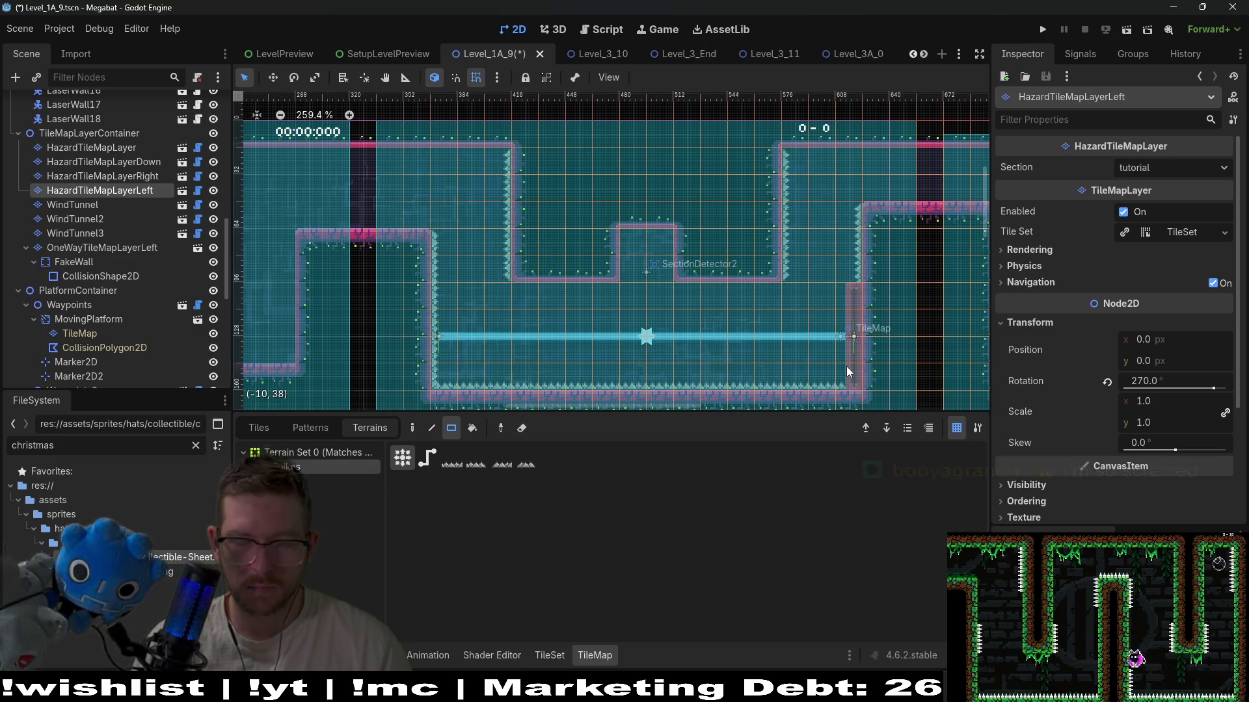
pyautogui.click(1125, 30)
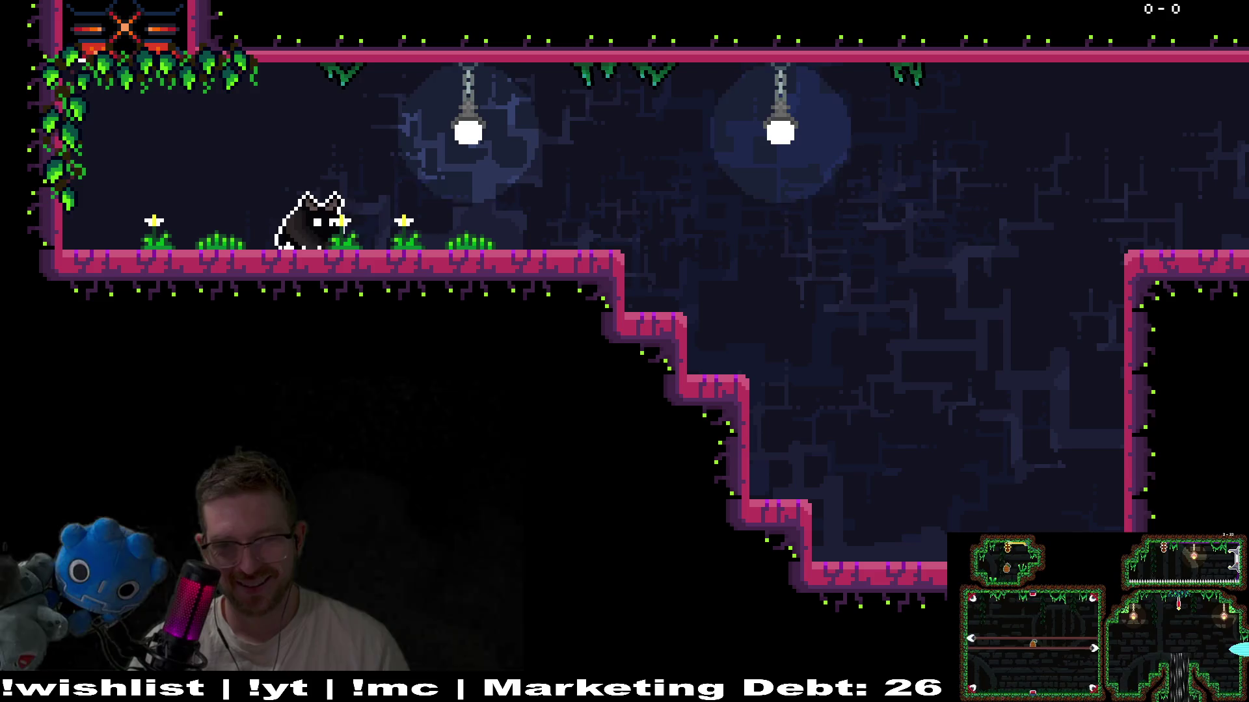
# - Fly the bat right through the rooms onto the upper-right ledge, then pause and quit the playtest
pyautogui.press('Right')
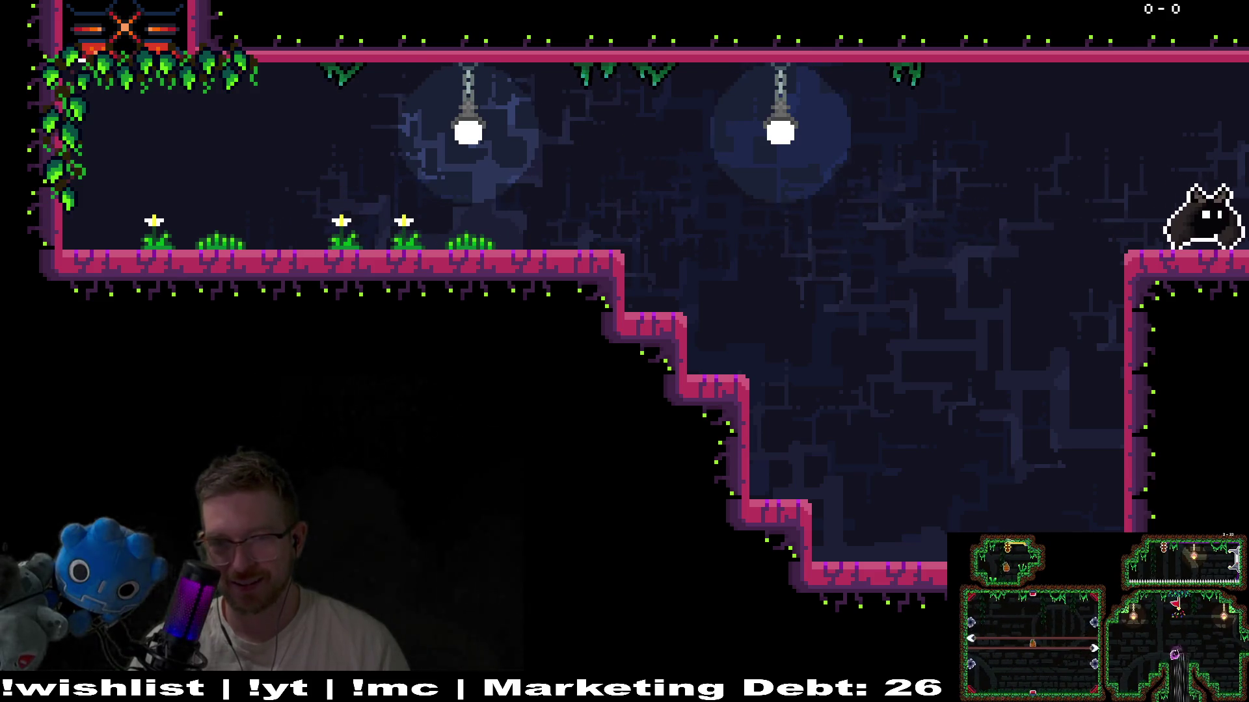
pyautogui.press('space')
pyautogui.press('Right')
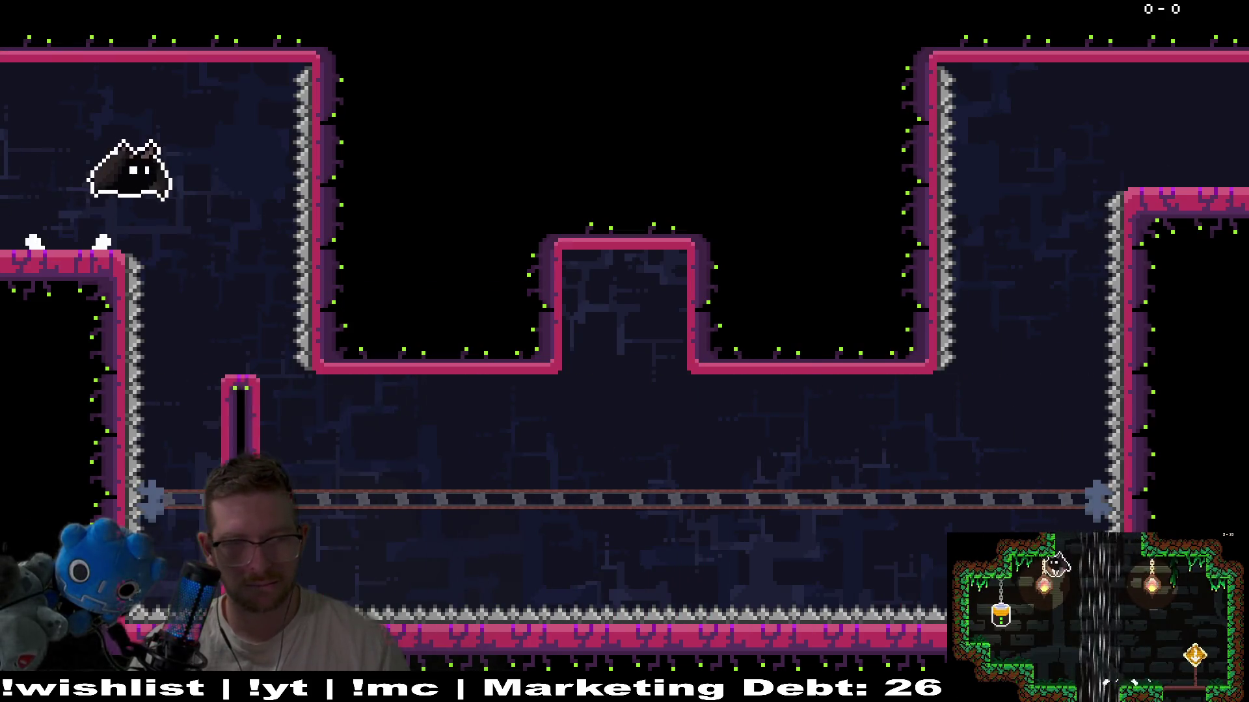
pyautogui.press('Right')
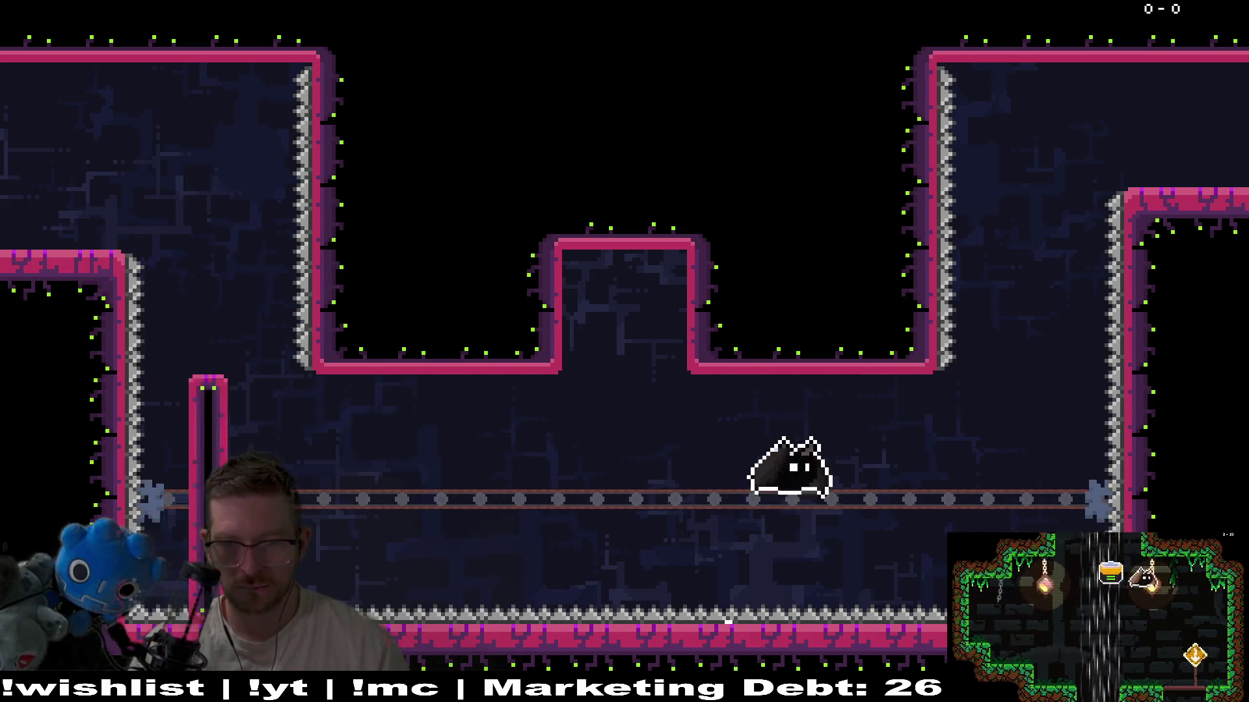
pyautogui.press('space')
pyautogui.press('Right')
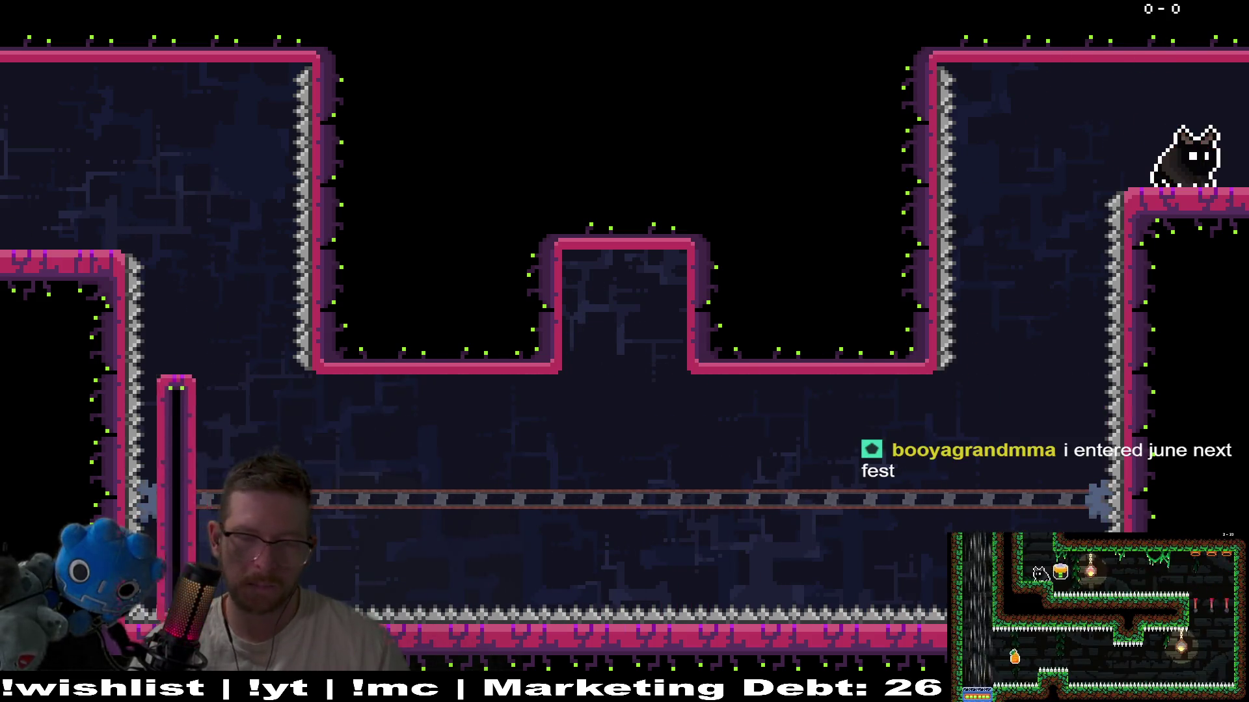
pyautogui.press('Left')
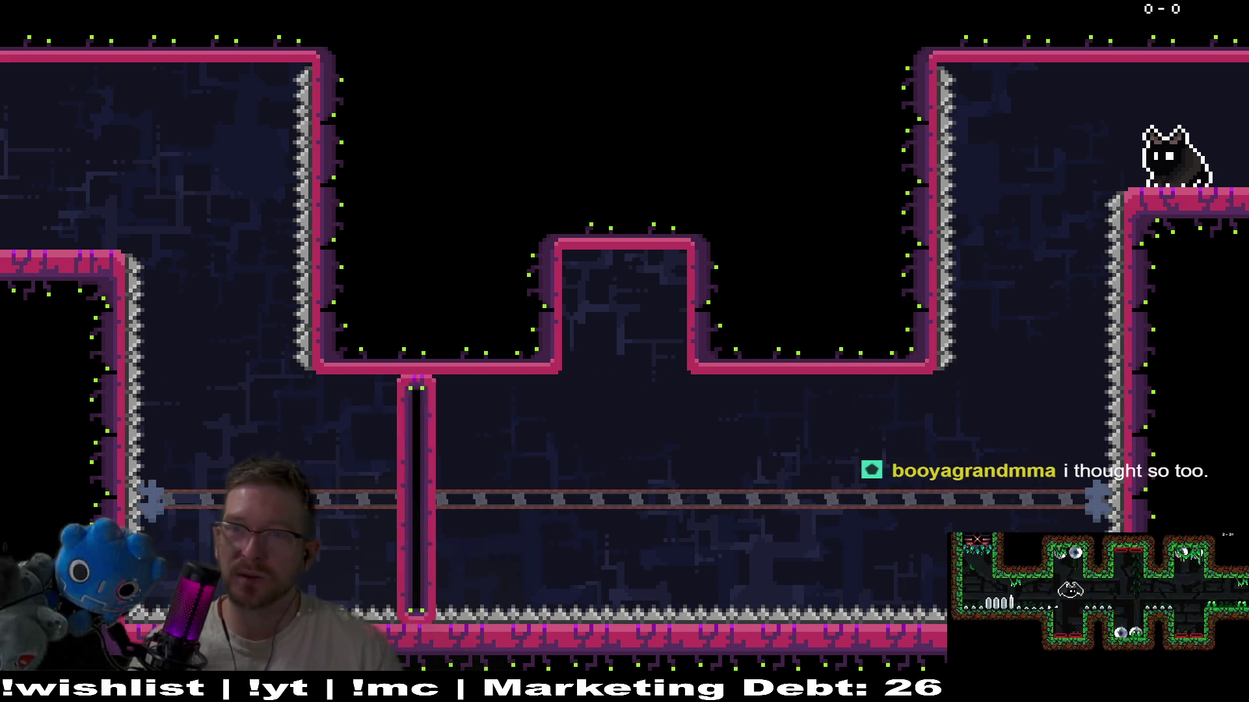
pyautogui.press('Escape')
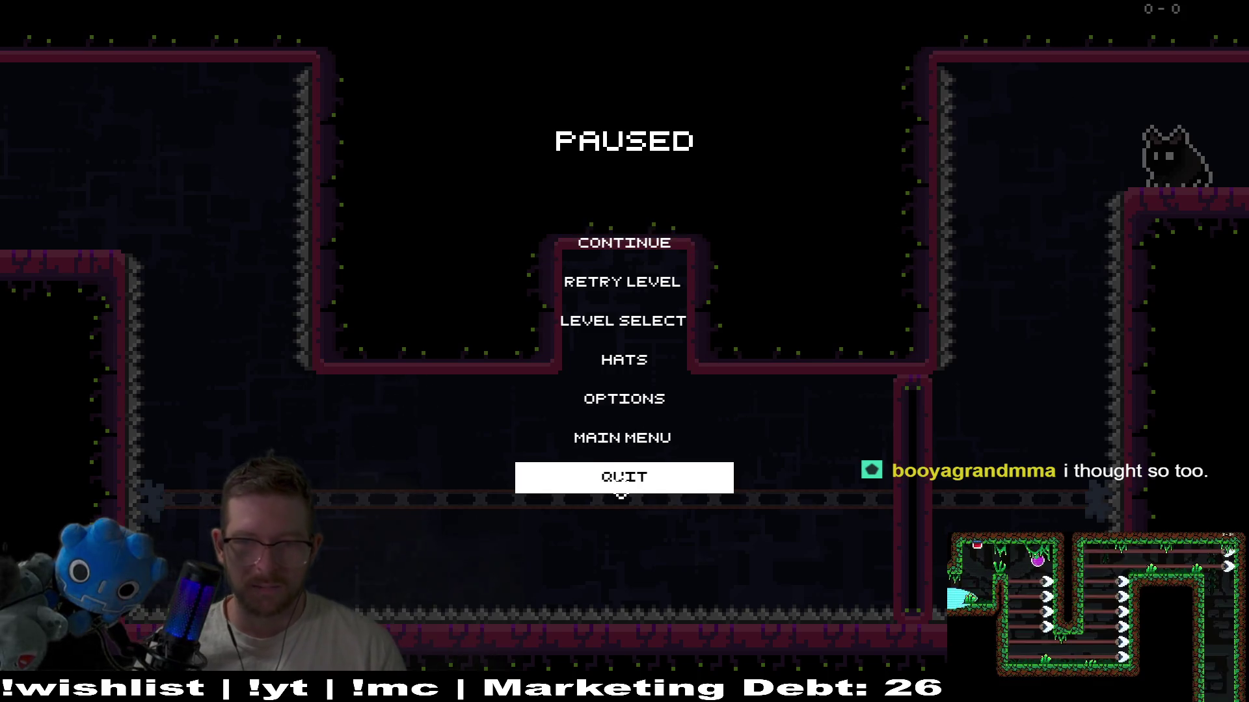
pyautogui.click(622, 477)
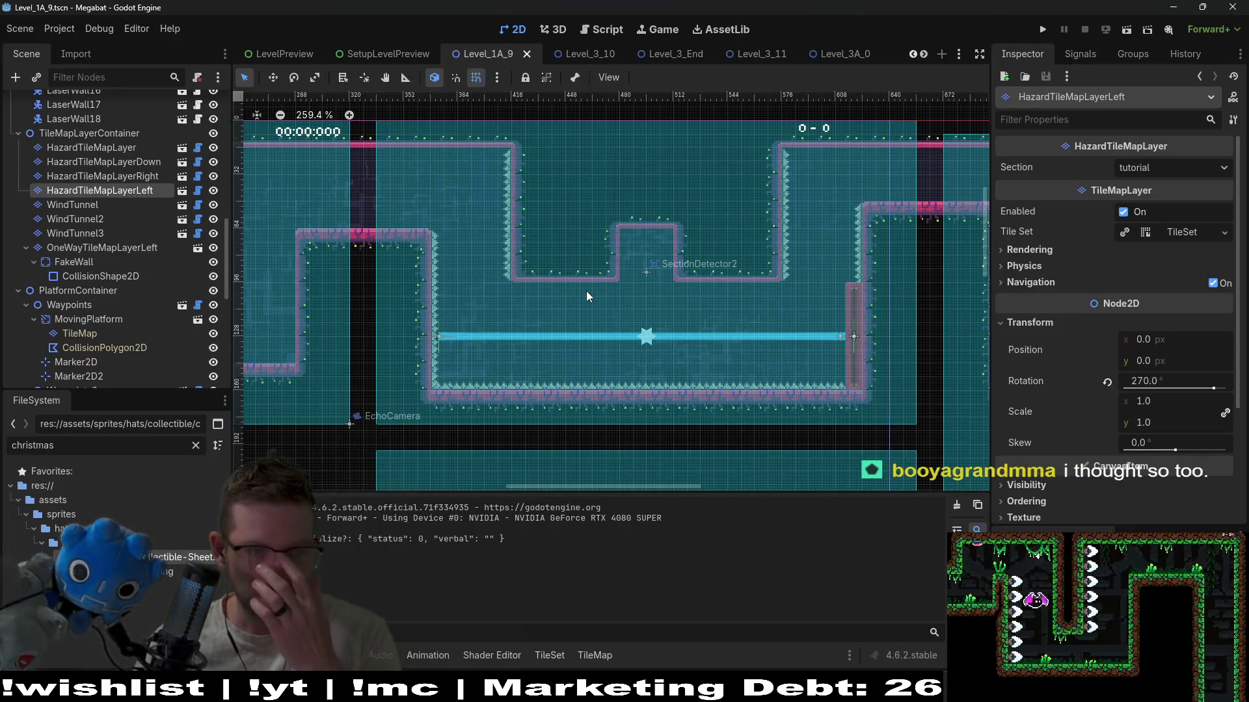
# - On WorldTileMapLayer, paint wall terrain to widen the raised ceiling notch above the moving platform
pyautogui.scroll(5, 56, 256)
pyautogui.scroll(10, 100, 213)
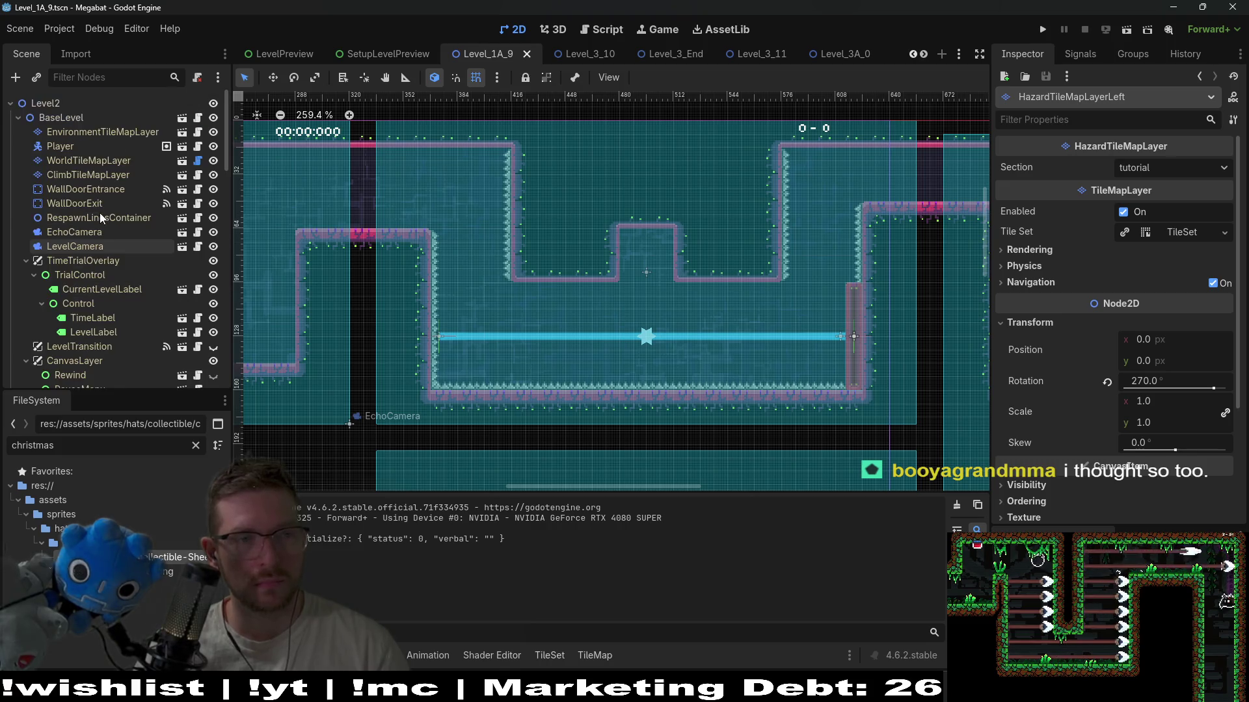
pyautogui.click(75, 162)
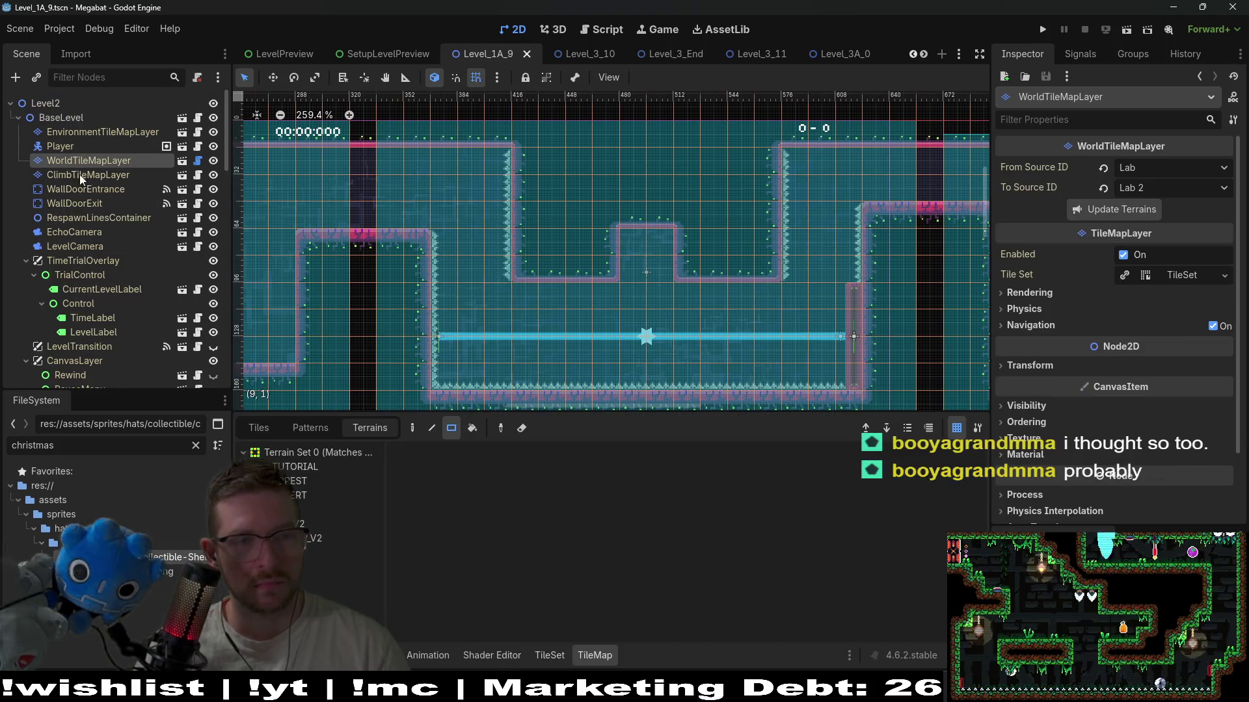
pyautogui.click(313, 525)
pyautogui.moveTo(675, 282); pyautogui.dragTo(627, 347)
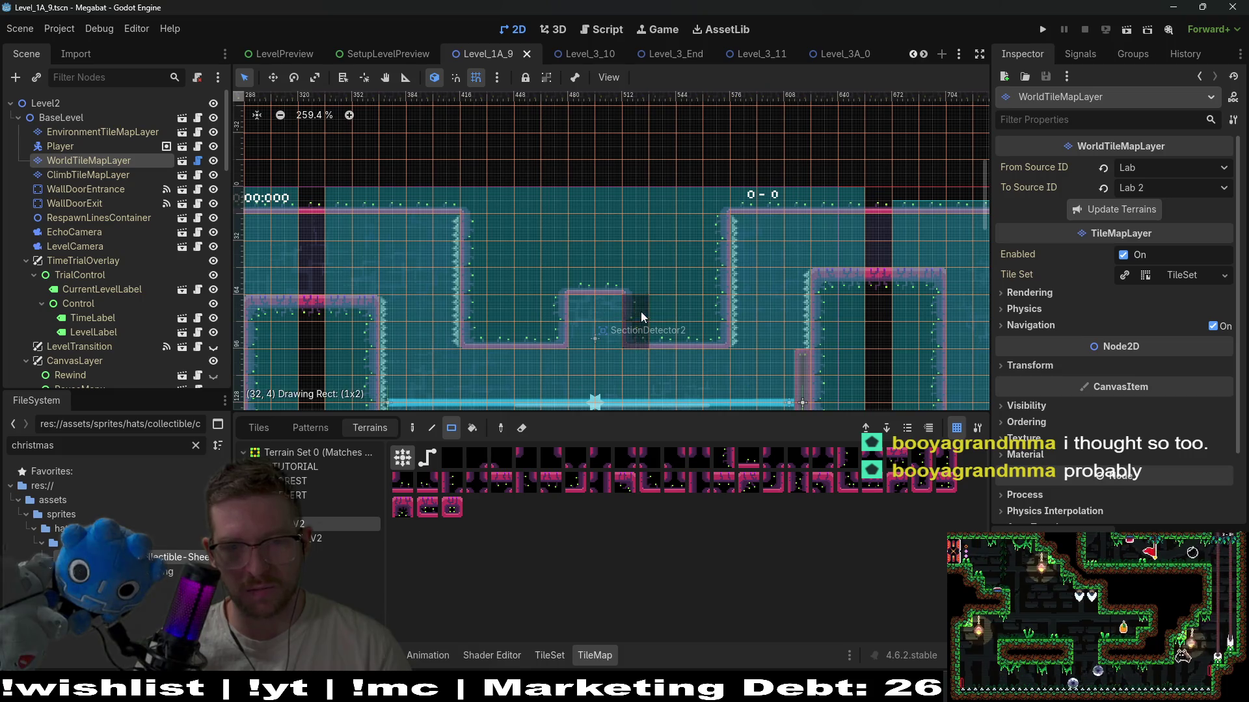
pyautogui.moveTo(641, 279)
pyautogui.mouseDown()
pyautogui.moveTo(637, 264)
pyautogui.moveTo(558, 255)
pyautogui.mouseUp()
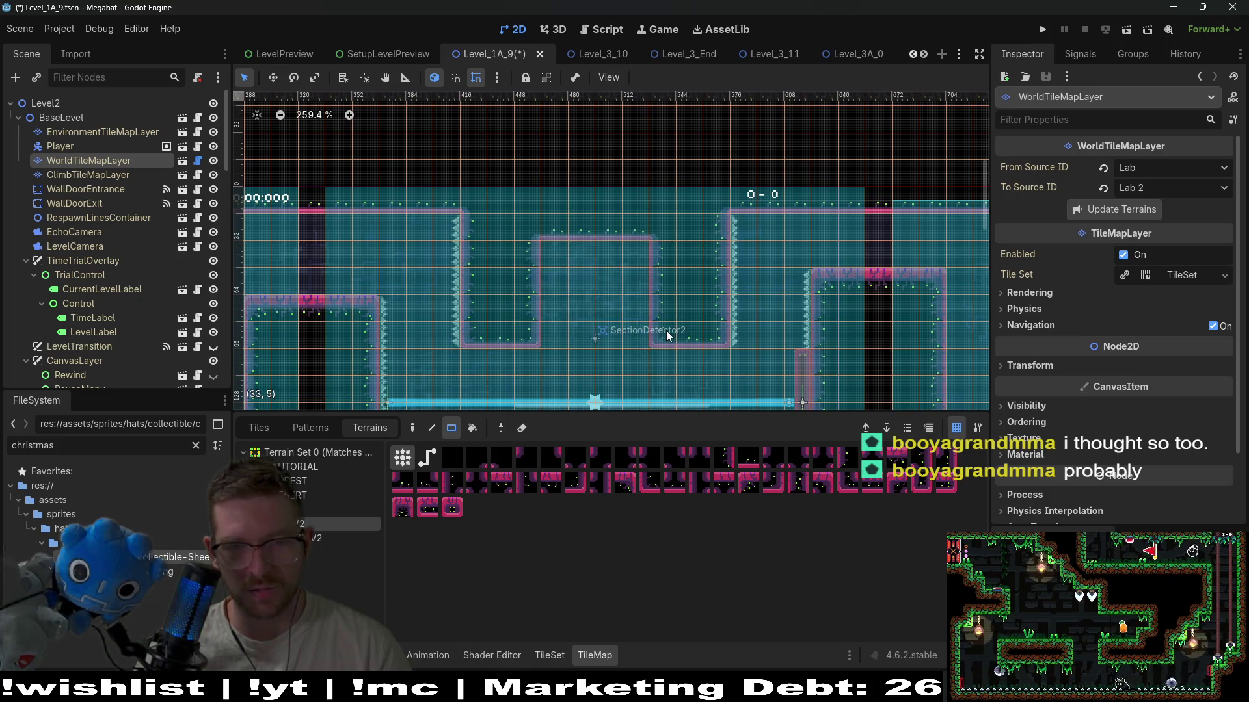
# - Shift the notch's top edge by one tile row and extend the neighbouring wall top upward
pyautogui.scroll(-2, 665, 338)
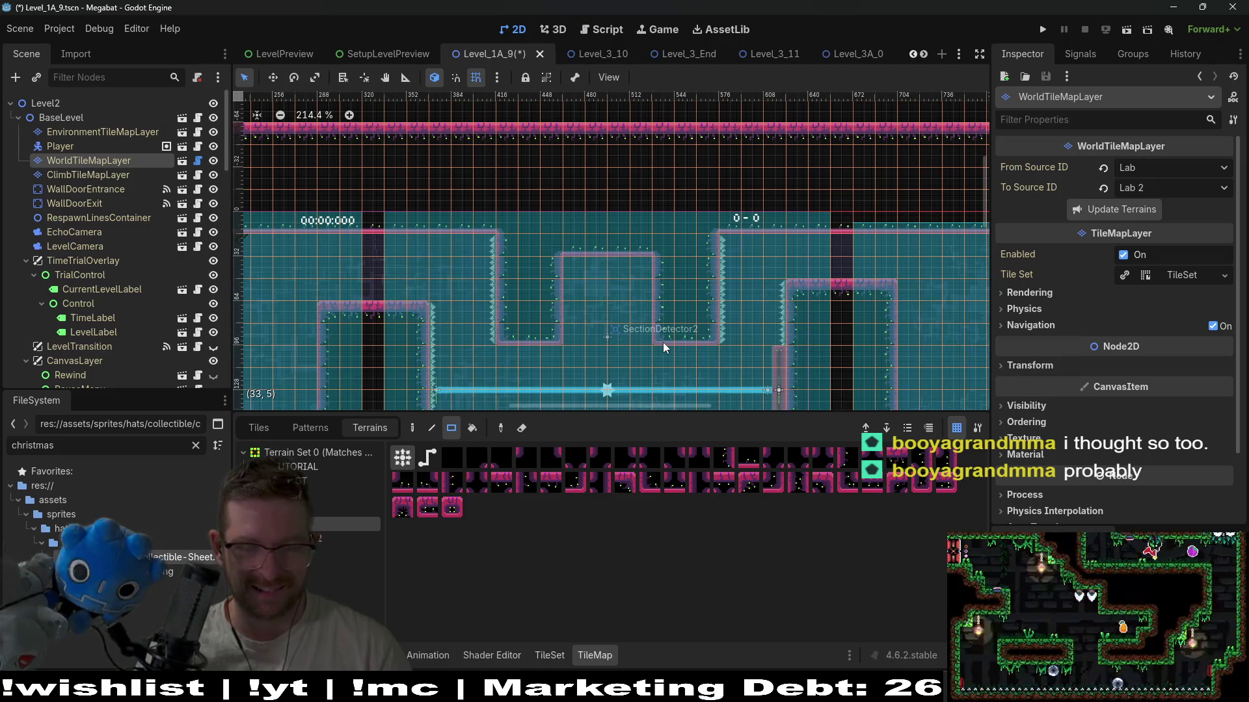
pyautogui.moveTo(637, 271)
pyautogui.mouseDown()
pyautogui.moveTo(581, 269)
pyautogui.moveTo(529, 248)
pyautogui.mouseUp()
pyautogui.scroll(5, 648, 273)
pyautogui.scroll(-2, 658, 284)
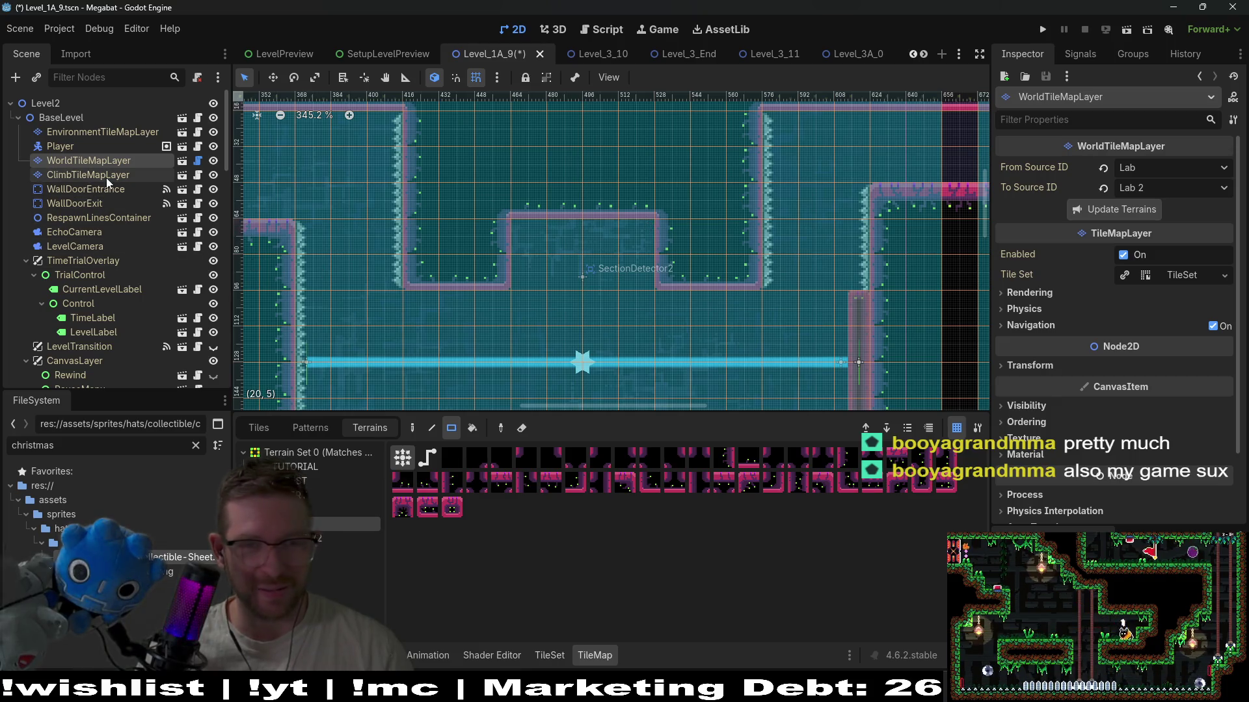
pyautogui.moveTo(544, 202); pyautogui.dragTo(544, 202)
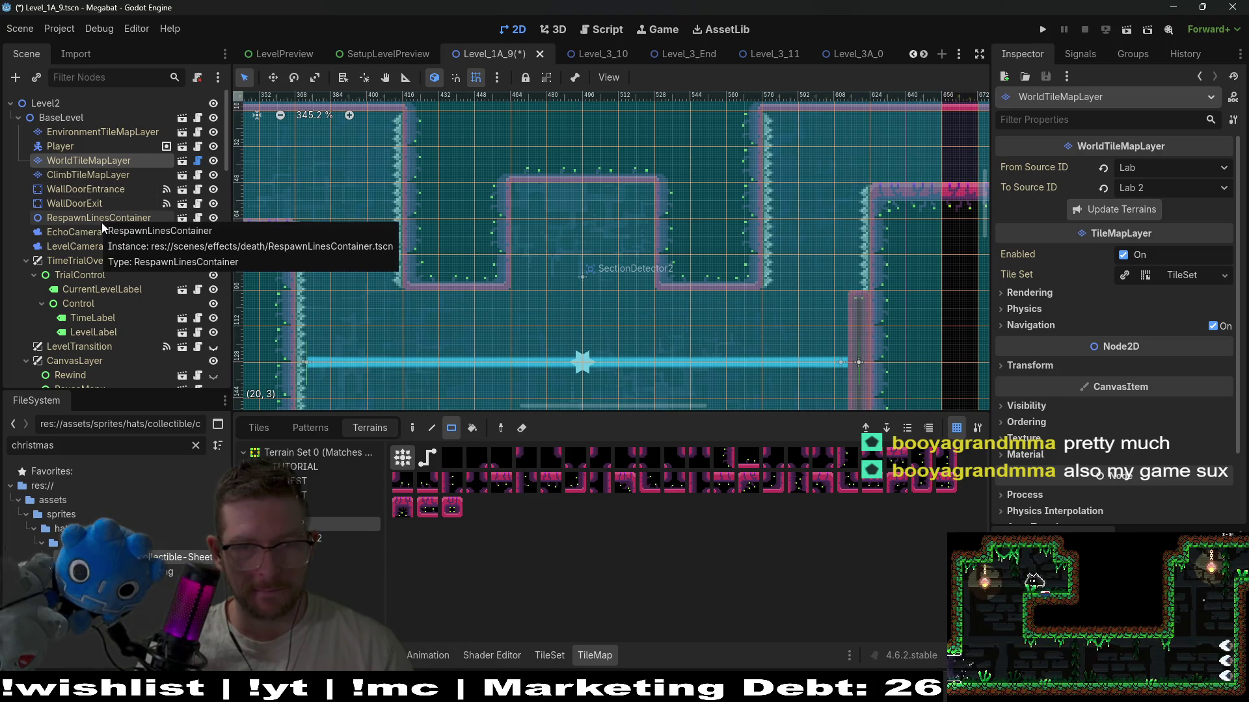
pyautogui.scroll(-10, 108, 303)
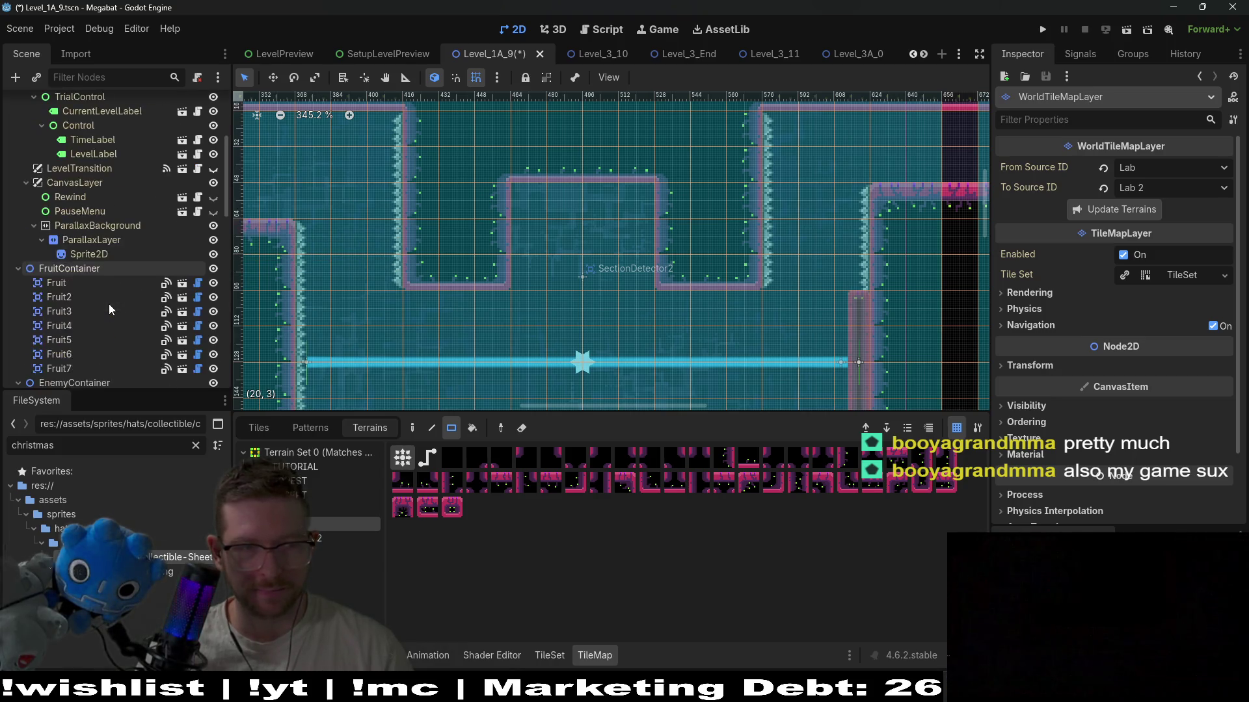
# - Drag PlatformContainer in the Scene dock to sit between LaserWall18 and TileMapLayerContainer
pyautogui.scroll(2, 109, 309)
pyautogui.scroll(-5, 110, 308)
pyautogui.scroll(-2, 108, 303)
pyautogui.scroll(2, 107, 304)
pyautogui.click(72, 291)
pyautogui.scroll(1, 73, 290)
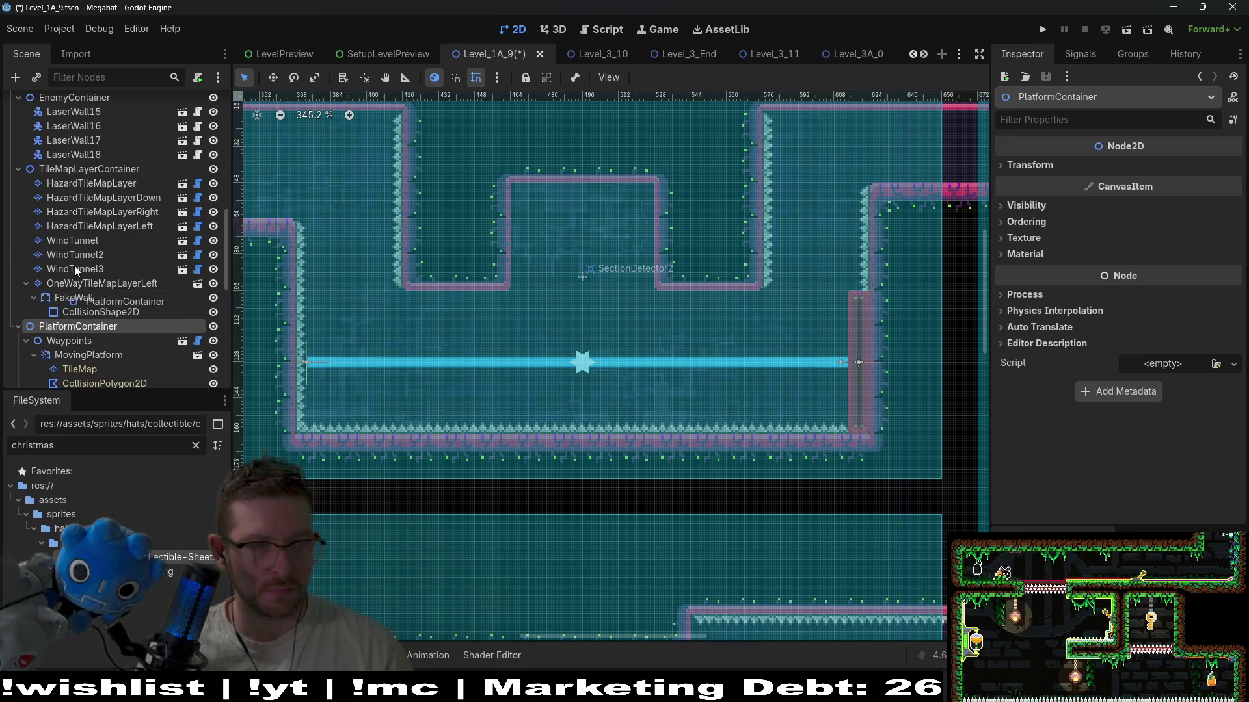
pyautogui.moveTo(55, 168); pyautogui.dragTo(55, 166)
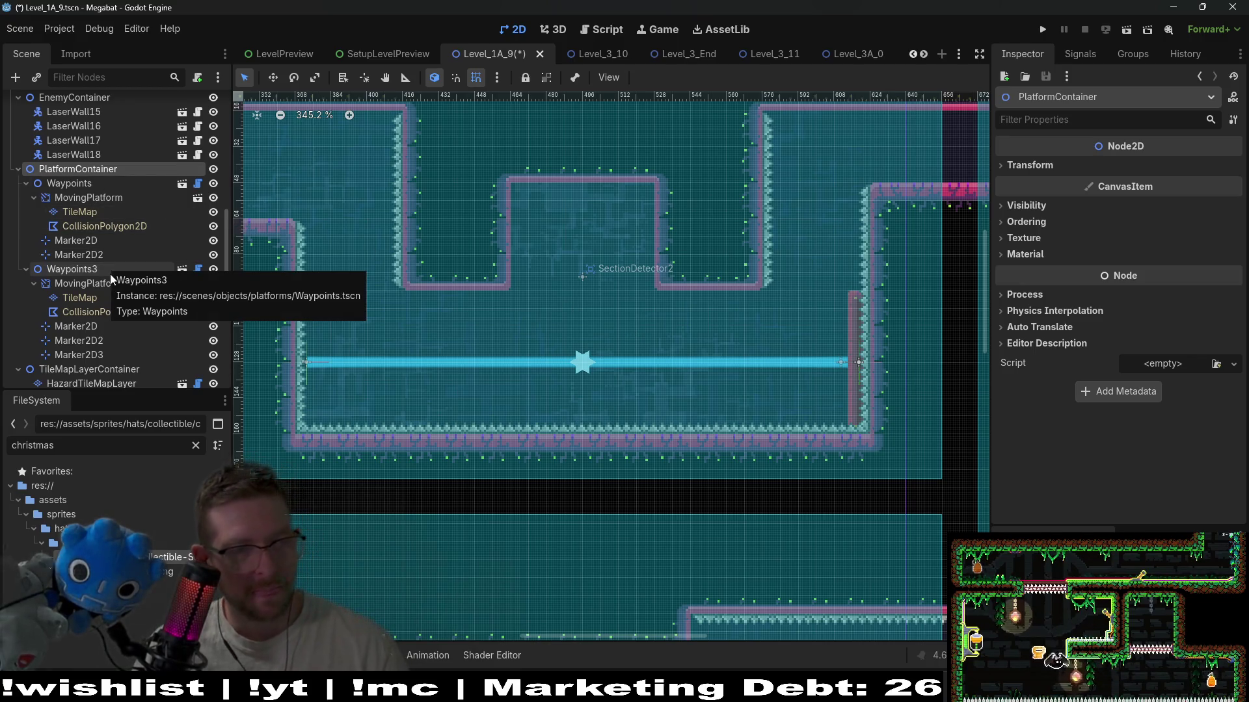
pyautogui.scroll(2, 111, 264)
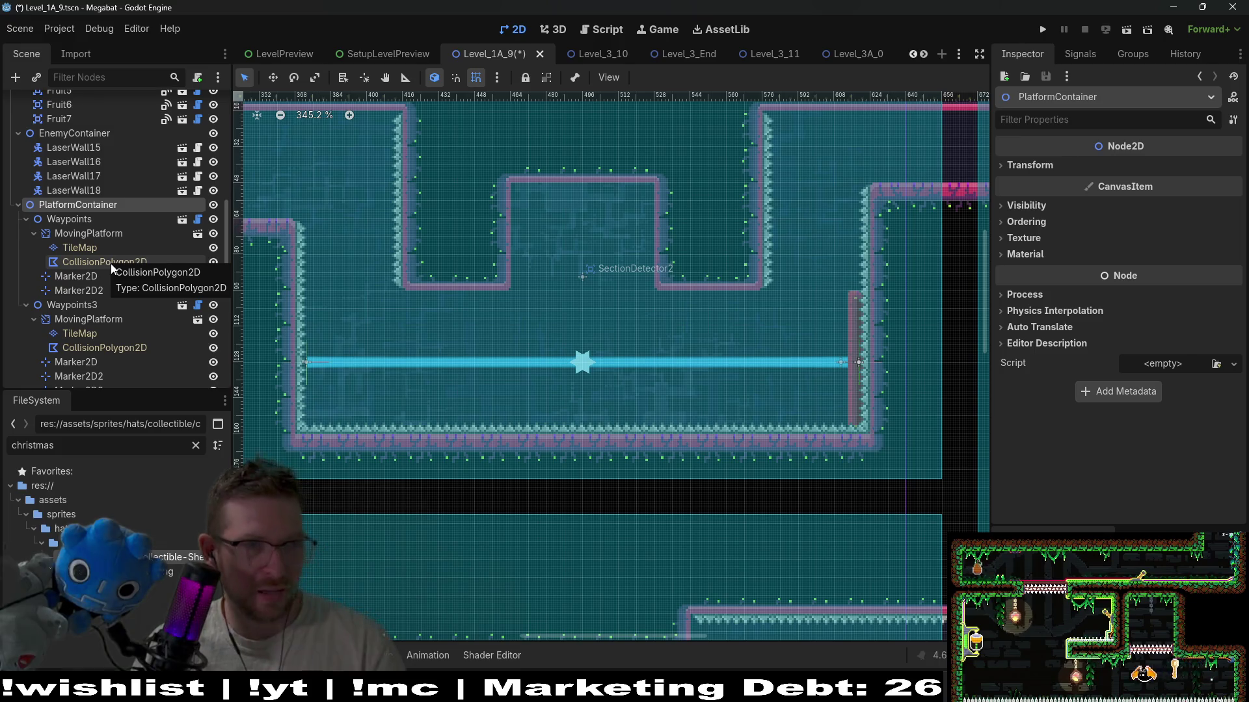
pyautogui.scroll(6, 110, 263)
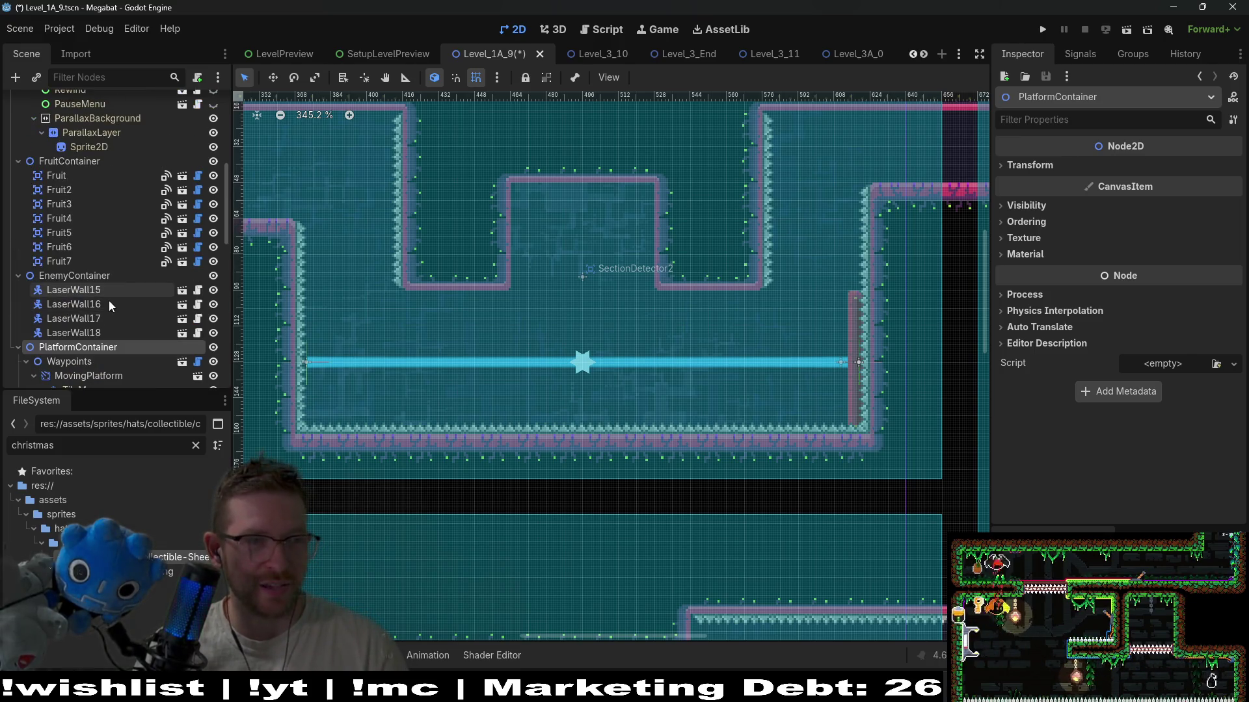
pyautogui.scroll(6, 107, 303)
pyautogui.scroll(-14, 108, 303)
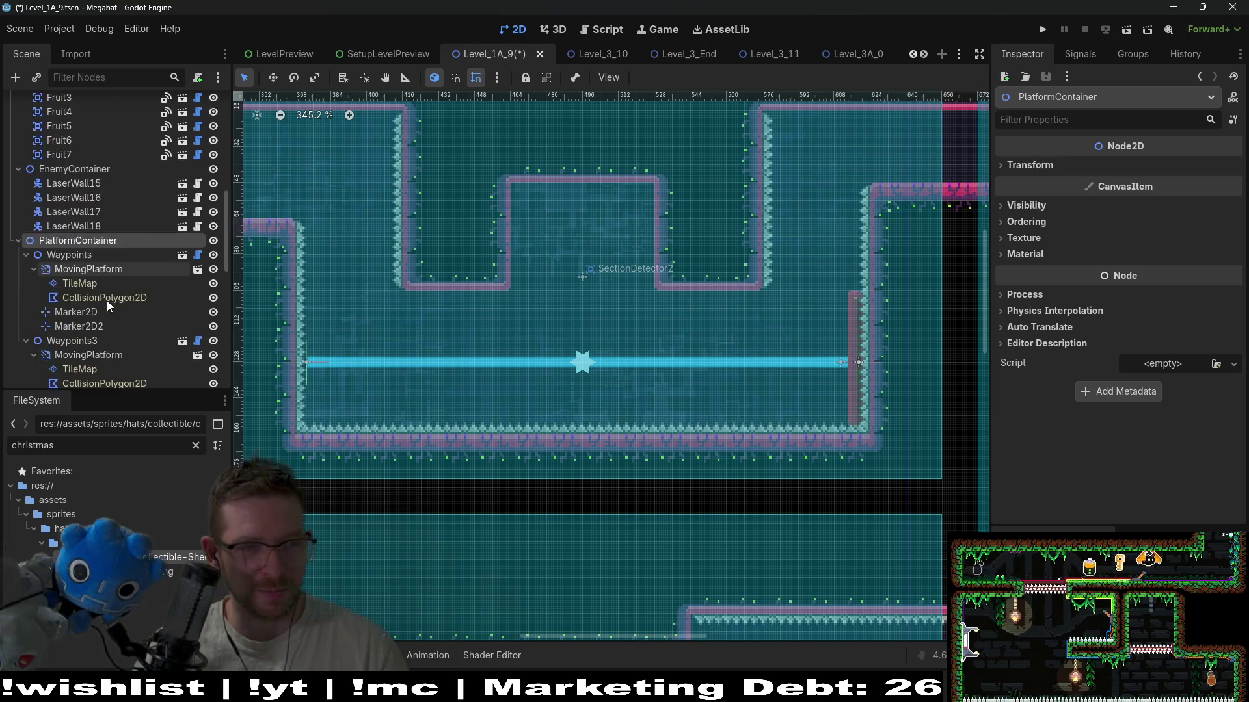
pyautogui.scroll(-5, 106, 300)
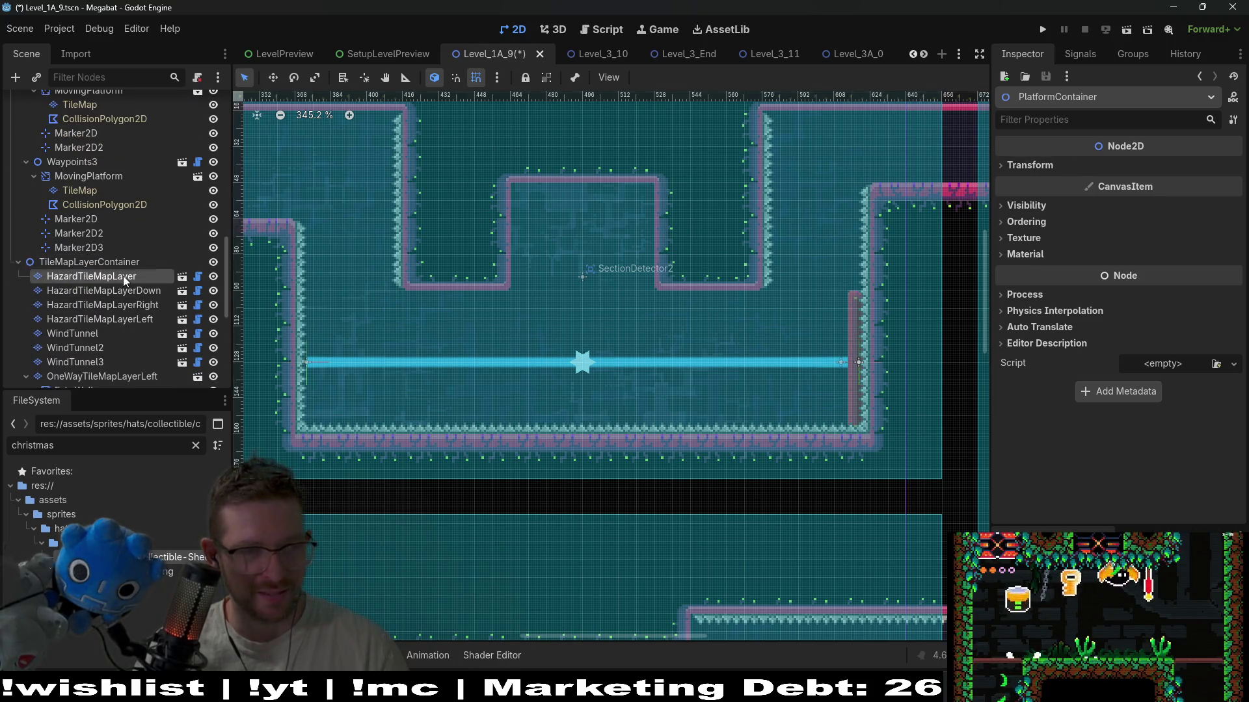
# - On HazardTileMapLayerRight, paint spikes up the notch's left inner wall
pyautogui.click(123, 276)
pyautogui.click(130, 305)
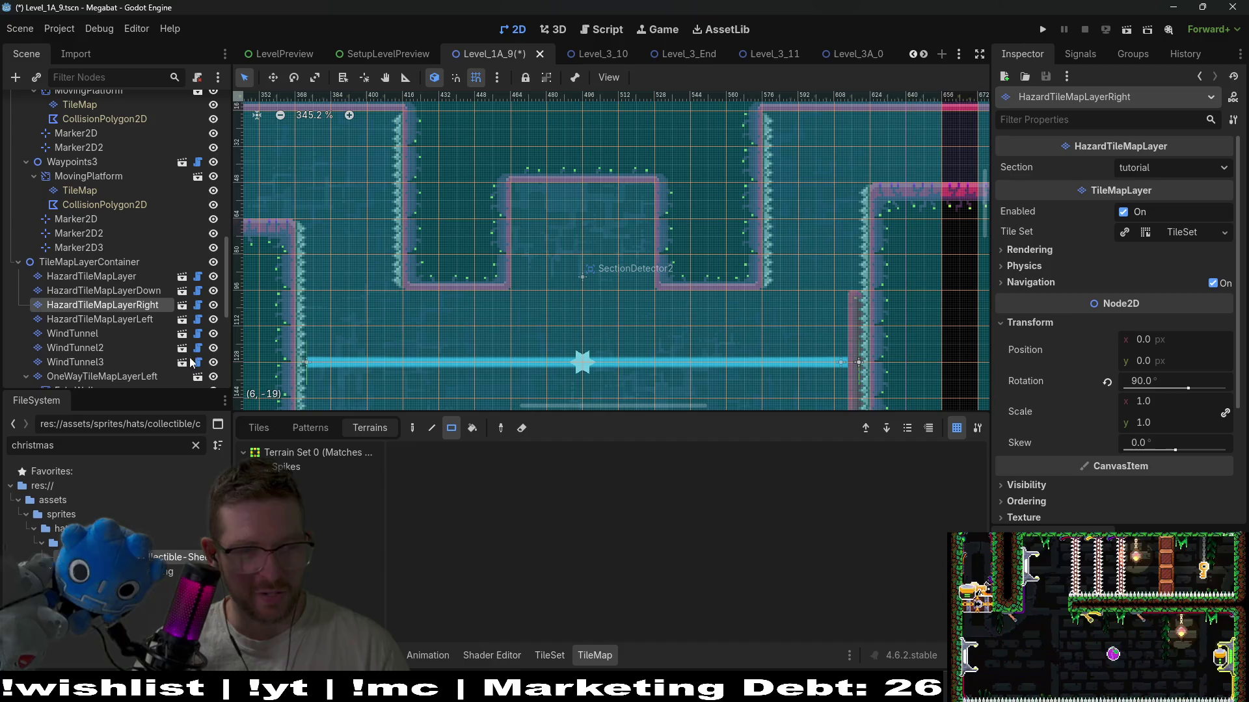
pyautogui.moveTo(528, 198); pyautogui.dragTo(528, 291)
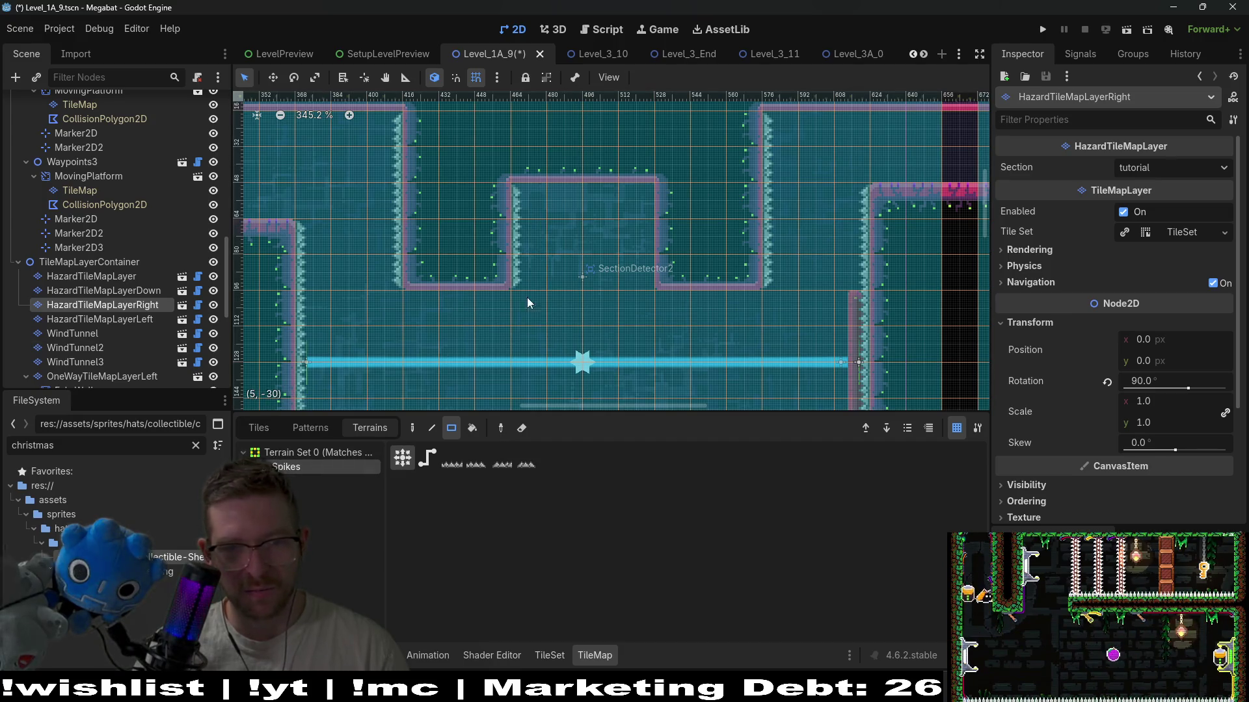
# - On HazardTileMapLayerDown, paint spikes along the notch ceiling and run the scene
pyautogui.click(140, 319)
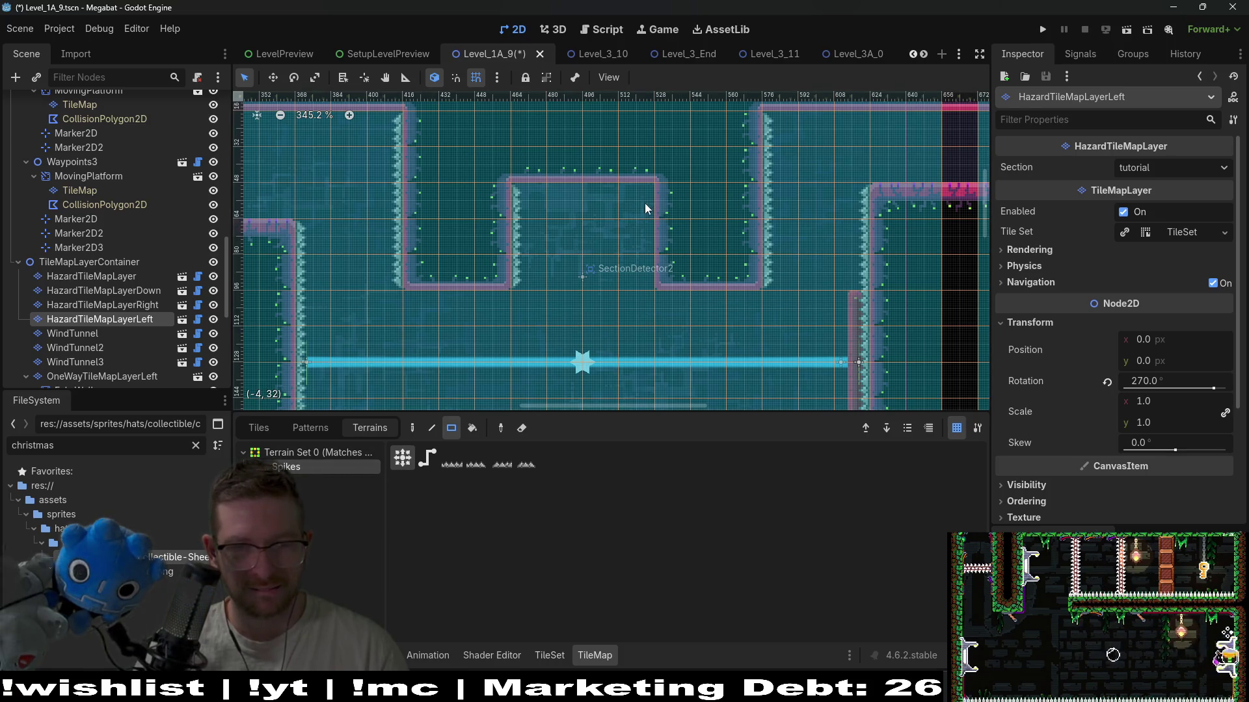
pyautogui.click(104, 291)
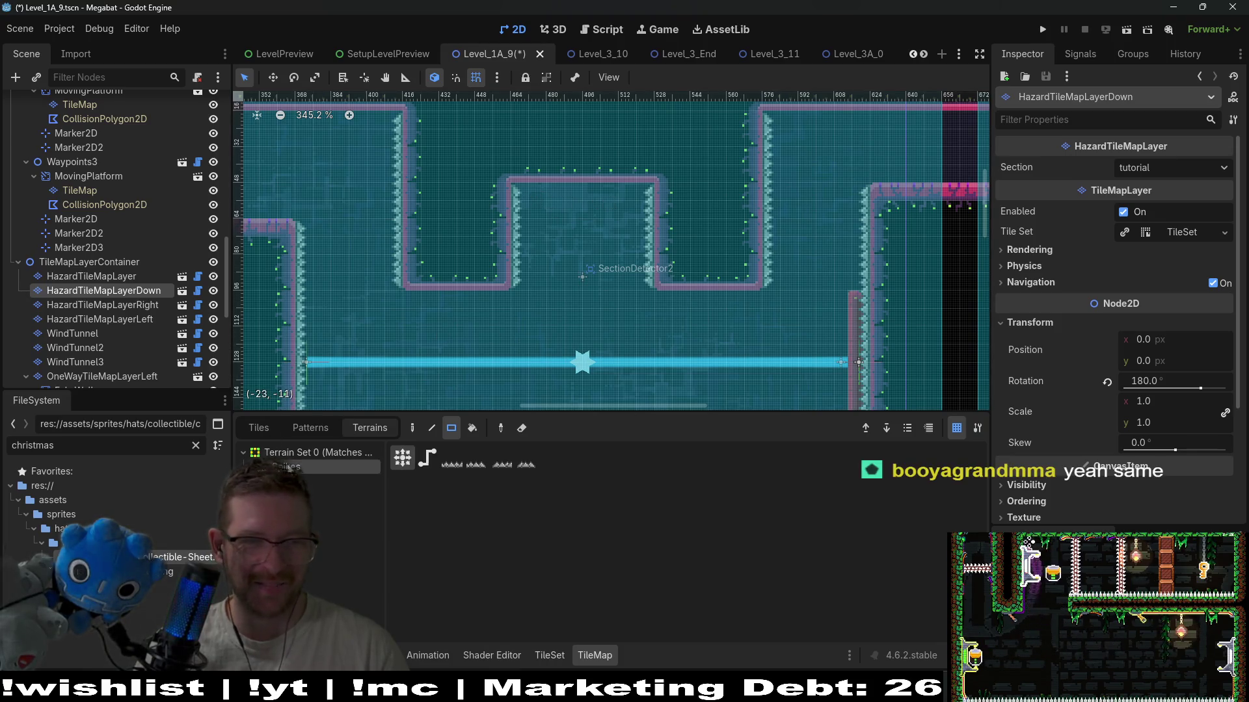
pyautogui.moveTo(519, 208); pyautogui.dragTo(630, 197)
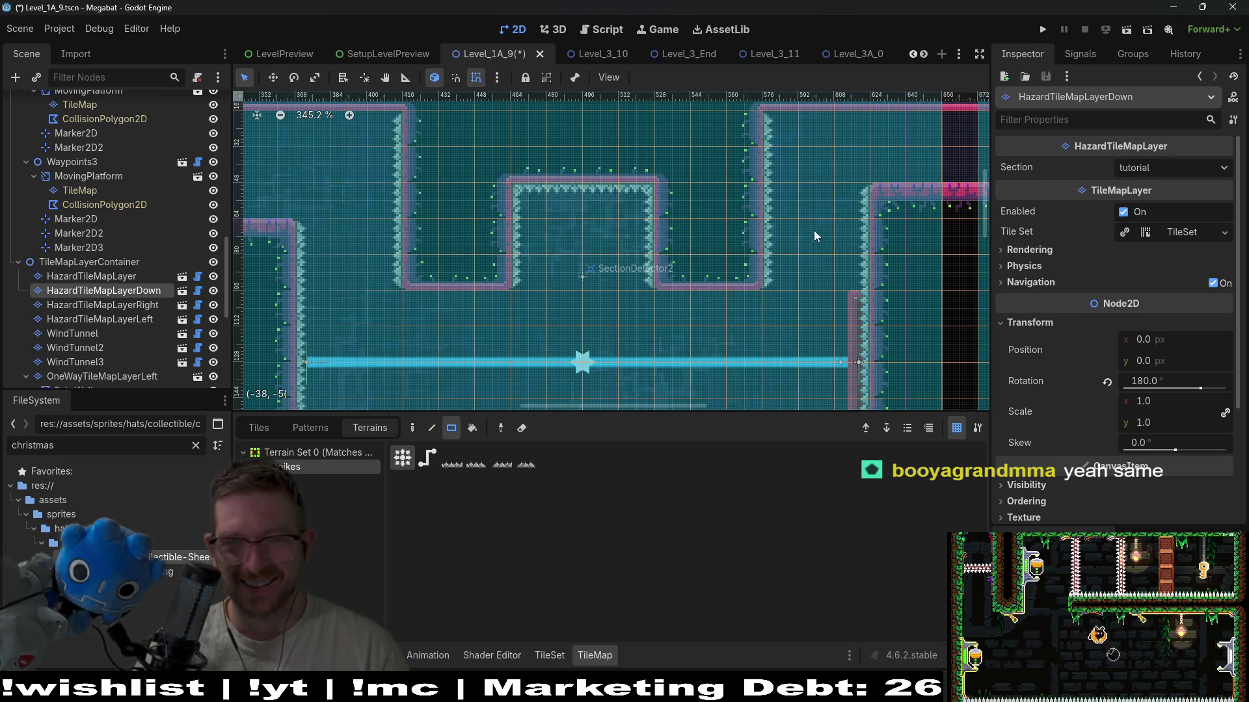
pyautogui.click(1120, 30)
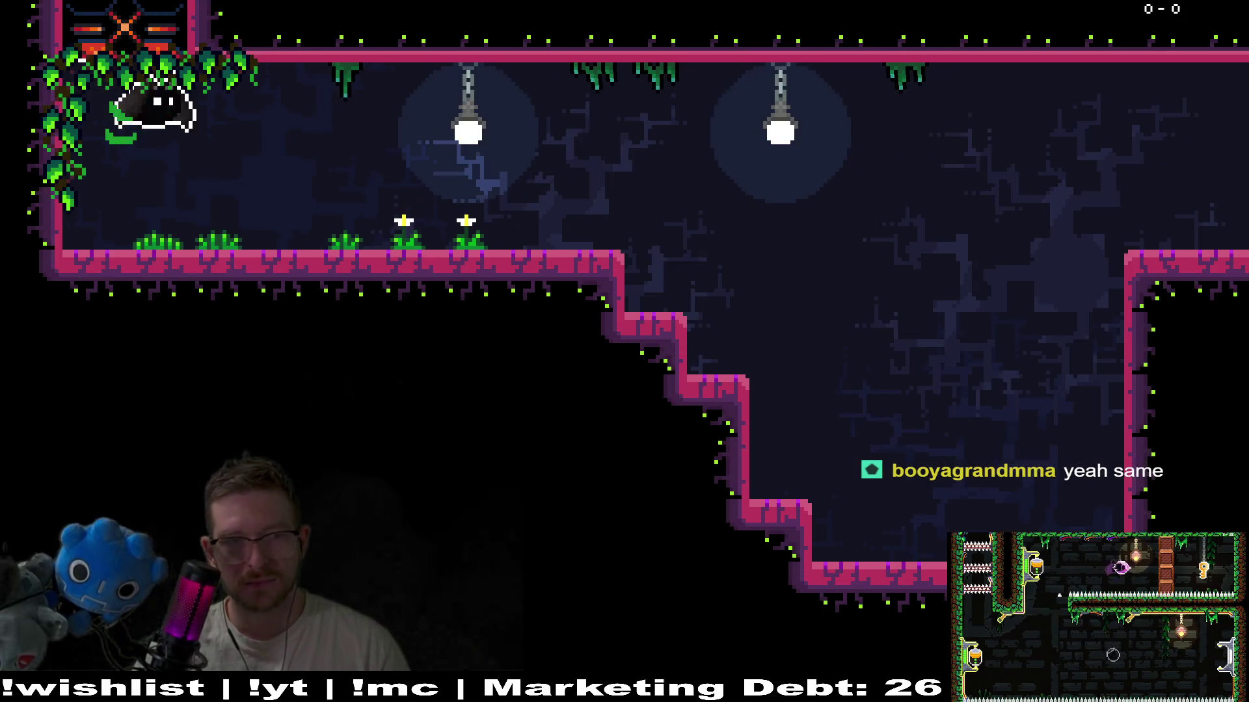
# - Fly the bat from the starting ledge across the rooms into the first spiked room
pyautogui.press('Right')
pyautogui.press('space')
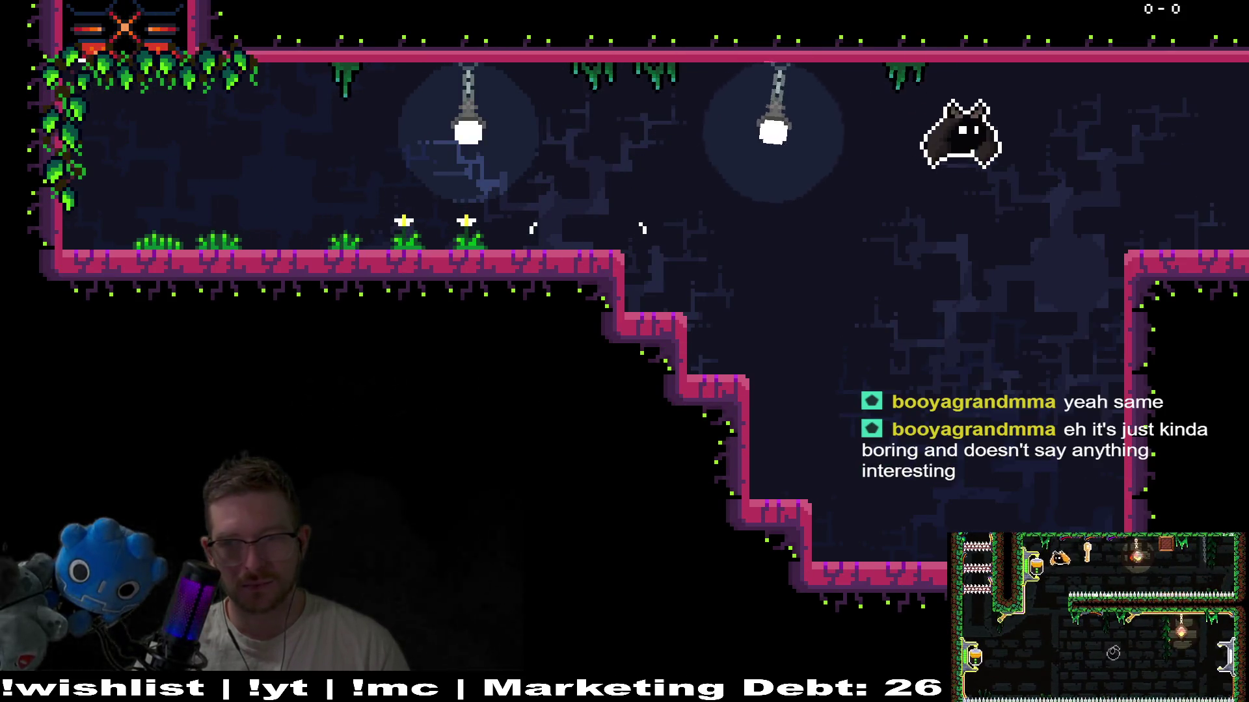
pyautogui.press('Right')
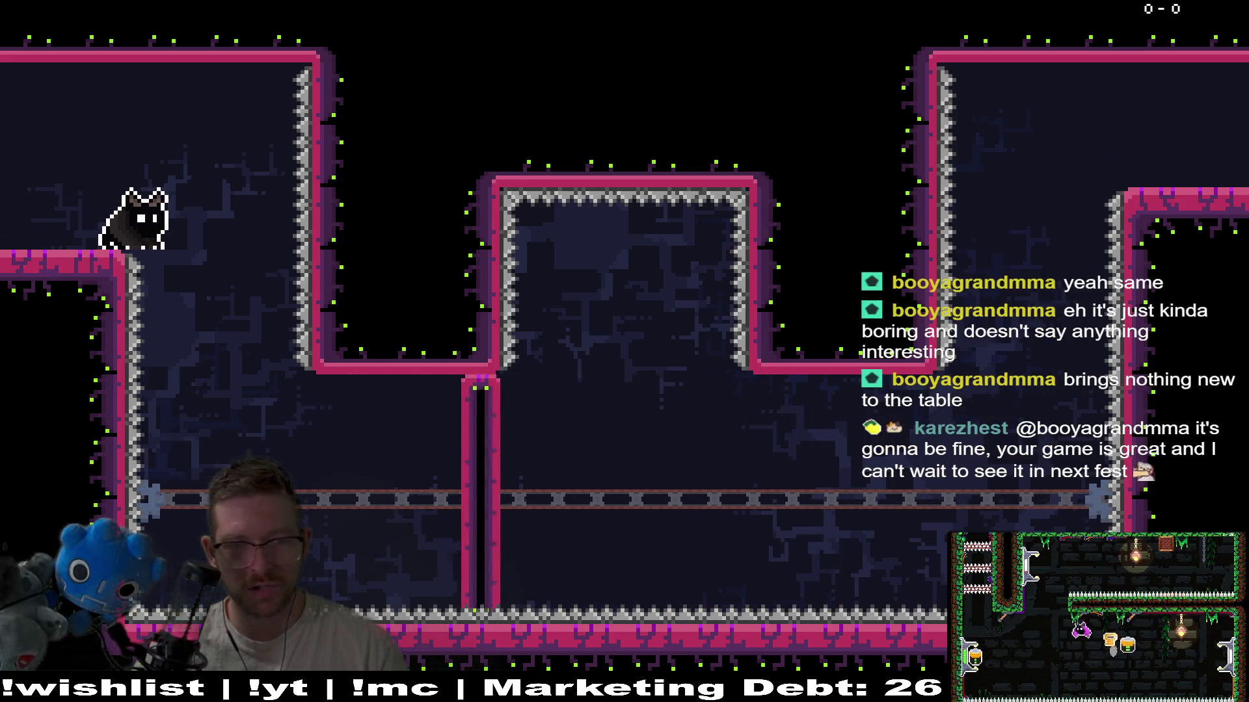
pyautogui.press('space')
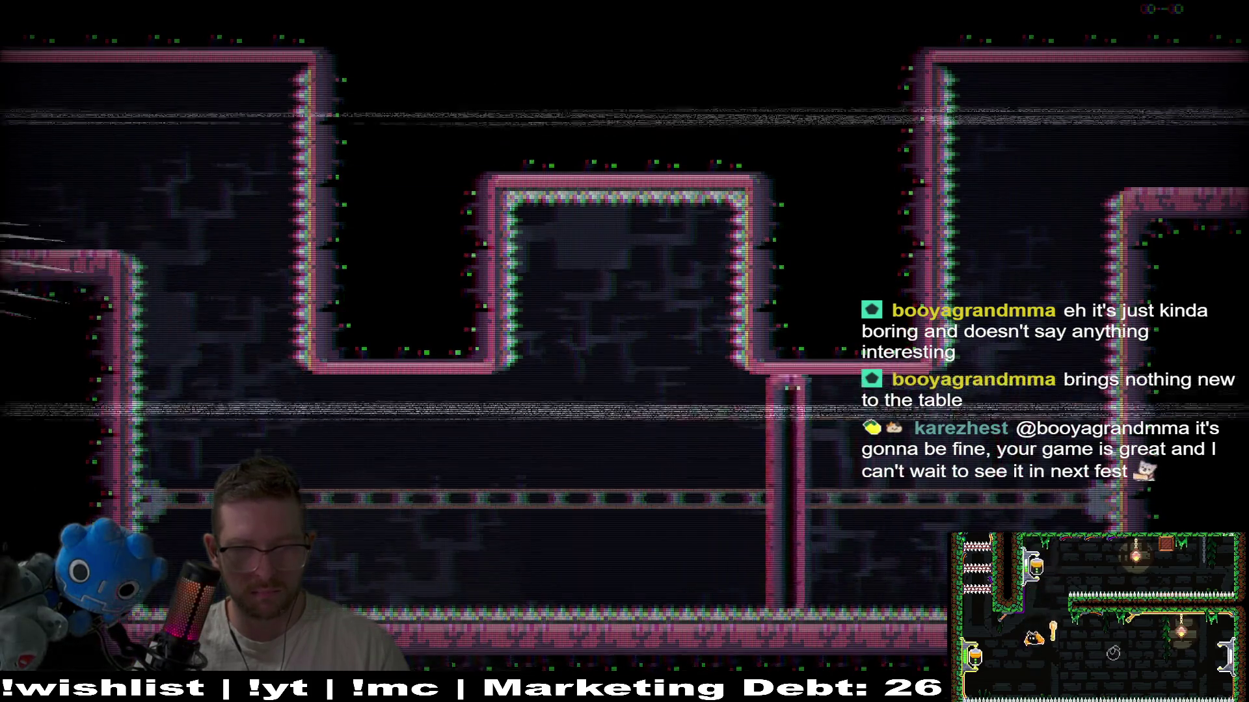
pyautogui.press('Right')
pyautogui.press('space')
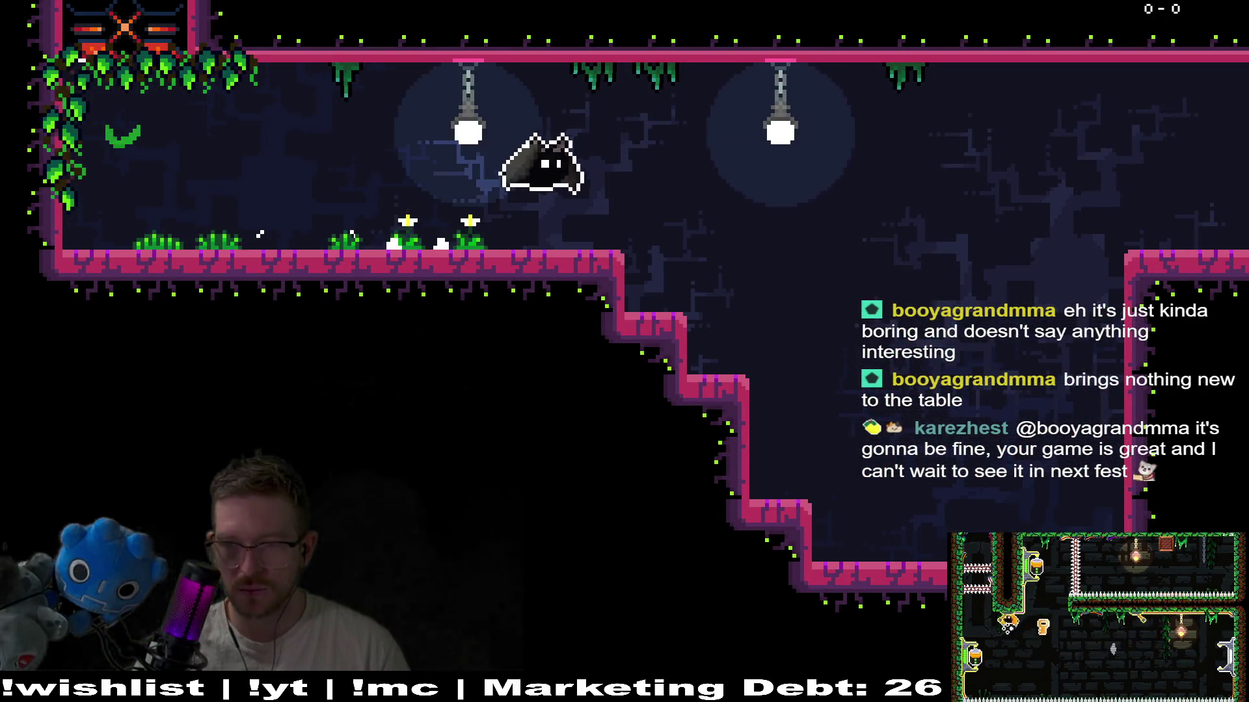
pyautogui.press('Right')
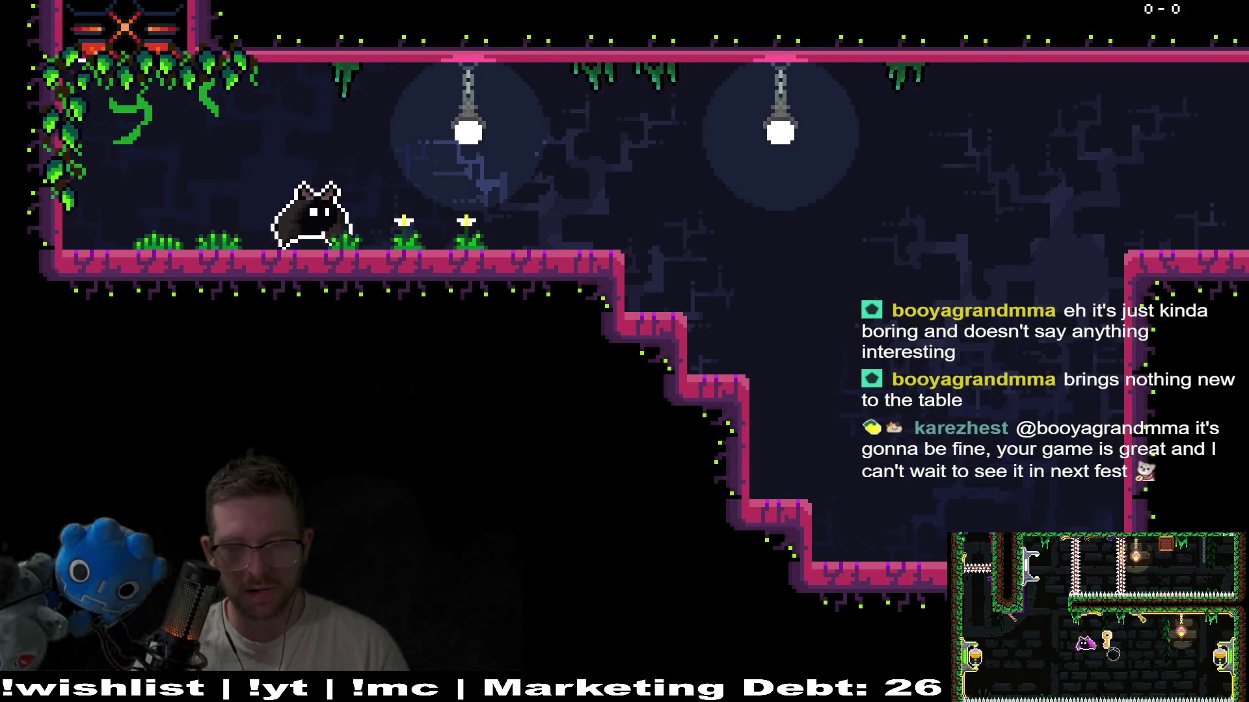
# - From the respawn ledge, glide through the spiked notch to the upper-right exit, then pause and quit
pyautogui.press('Right')
pyautogui.press('space')
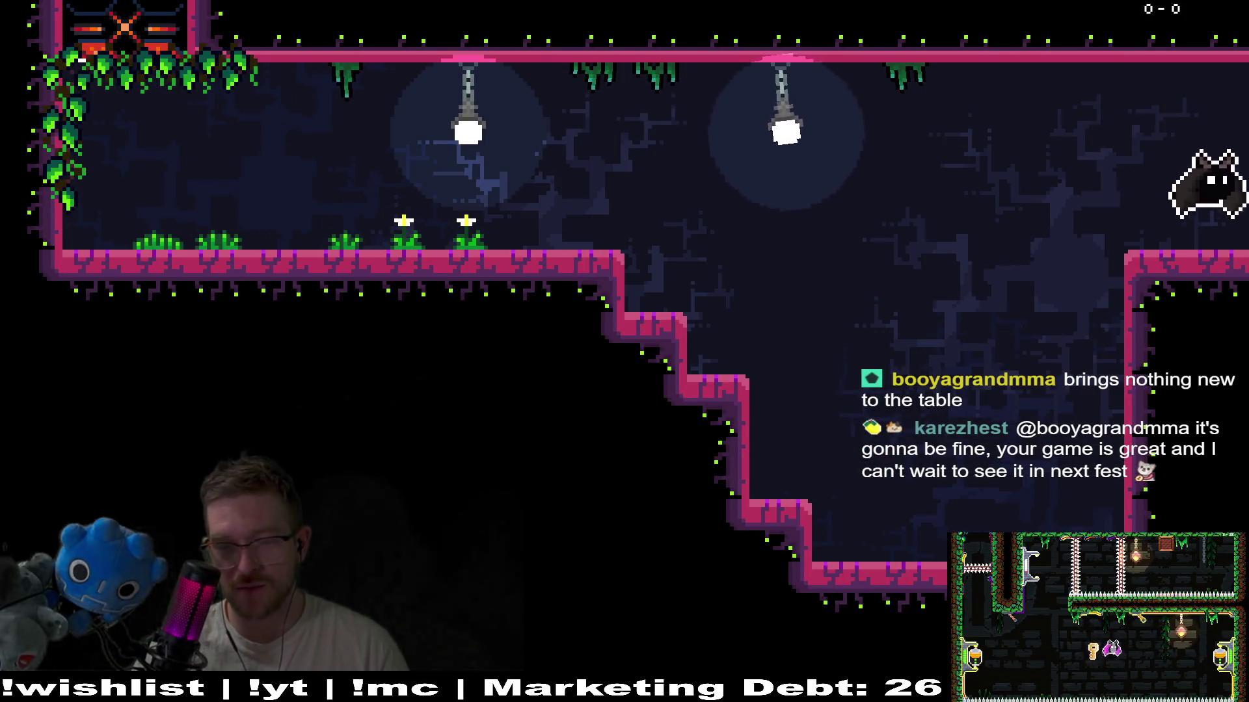
pyautogui.press('Right')
pyautogui.press('space')
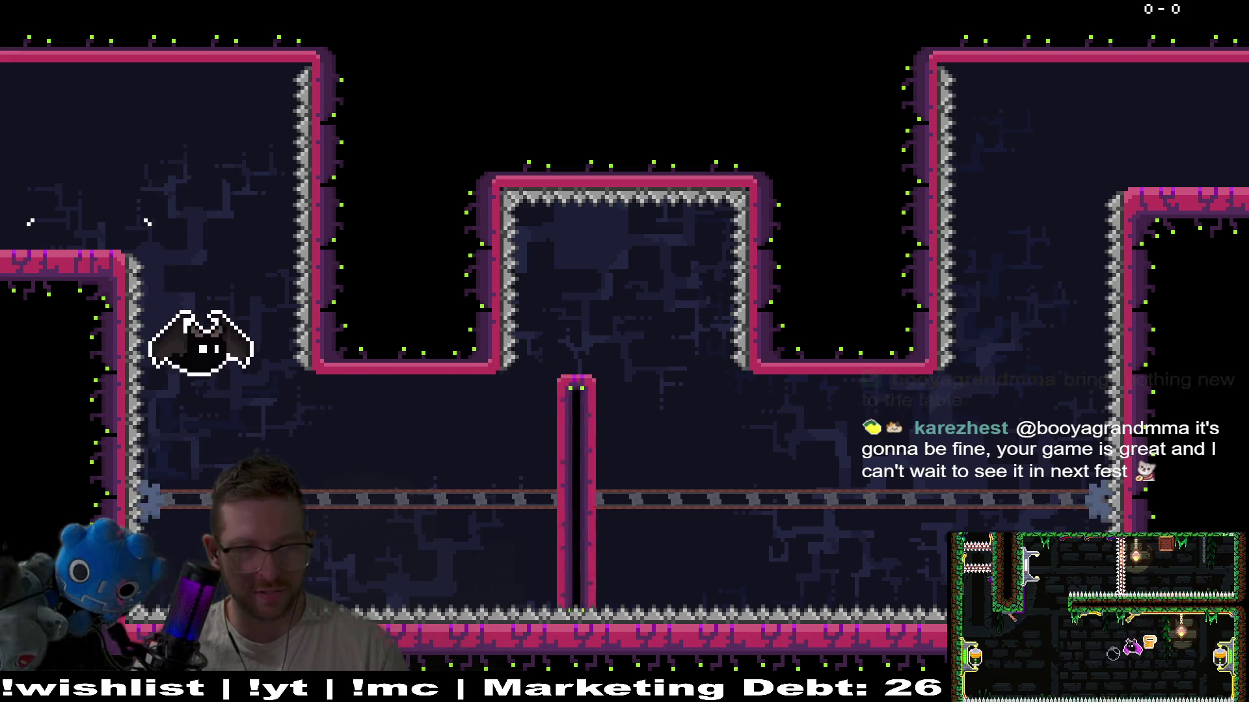
pyautogui.press('Up')
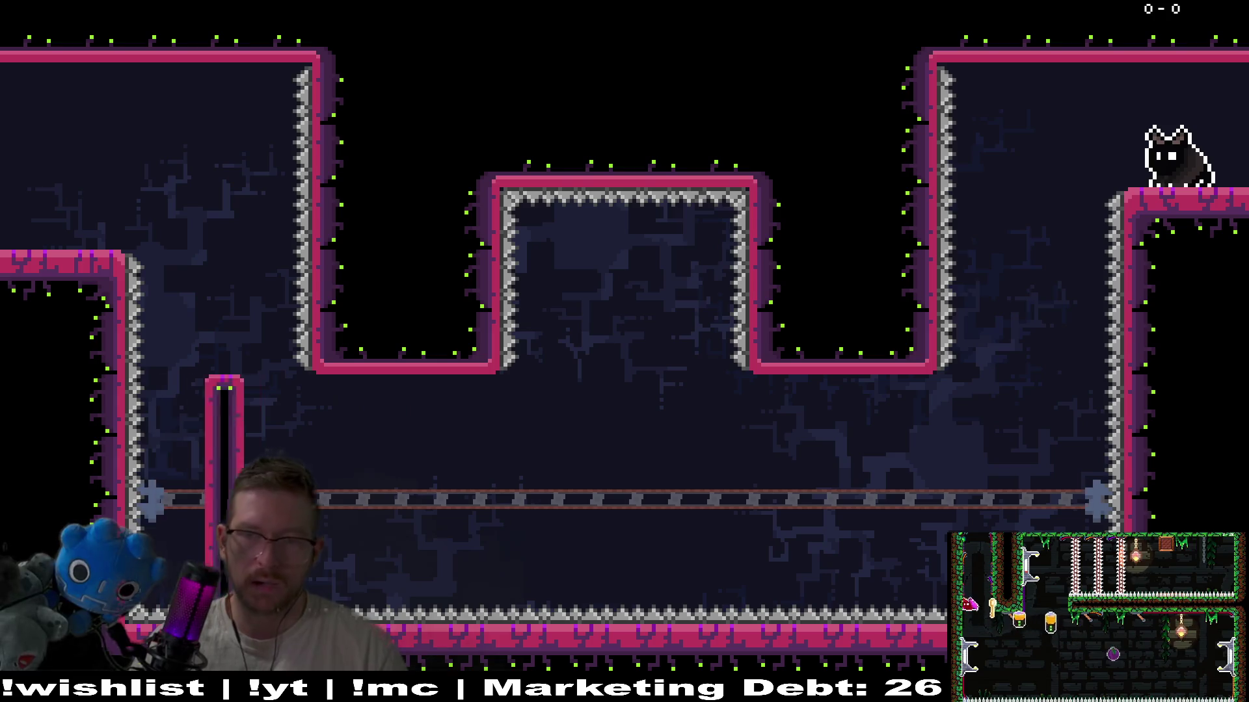
pyautogui.press('Escape')
pyautogui.click(665, 482)
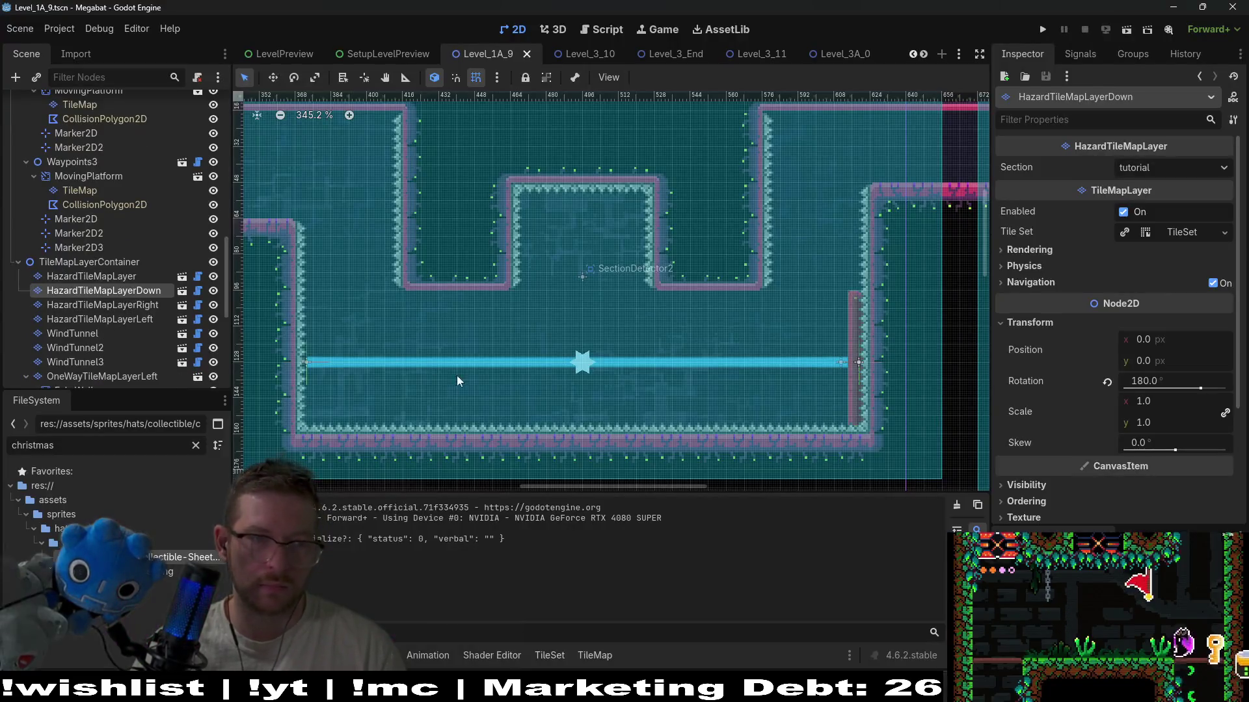
# - Paint spike terrain under both U-shaped walls on the downward hazard layer and run the scene
pyautogui.click(154, 291)
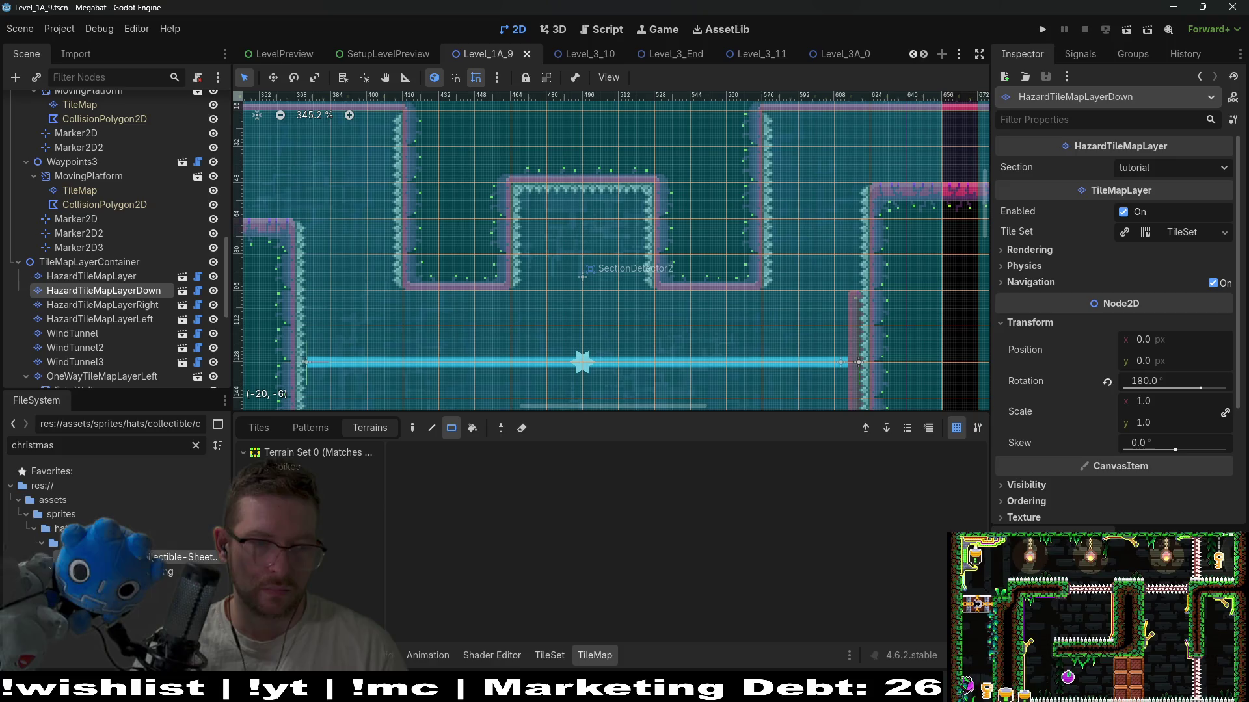
pyautogui.click(283, 466)
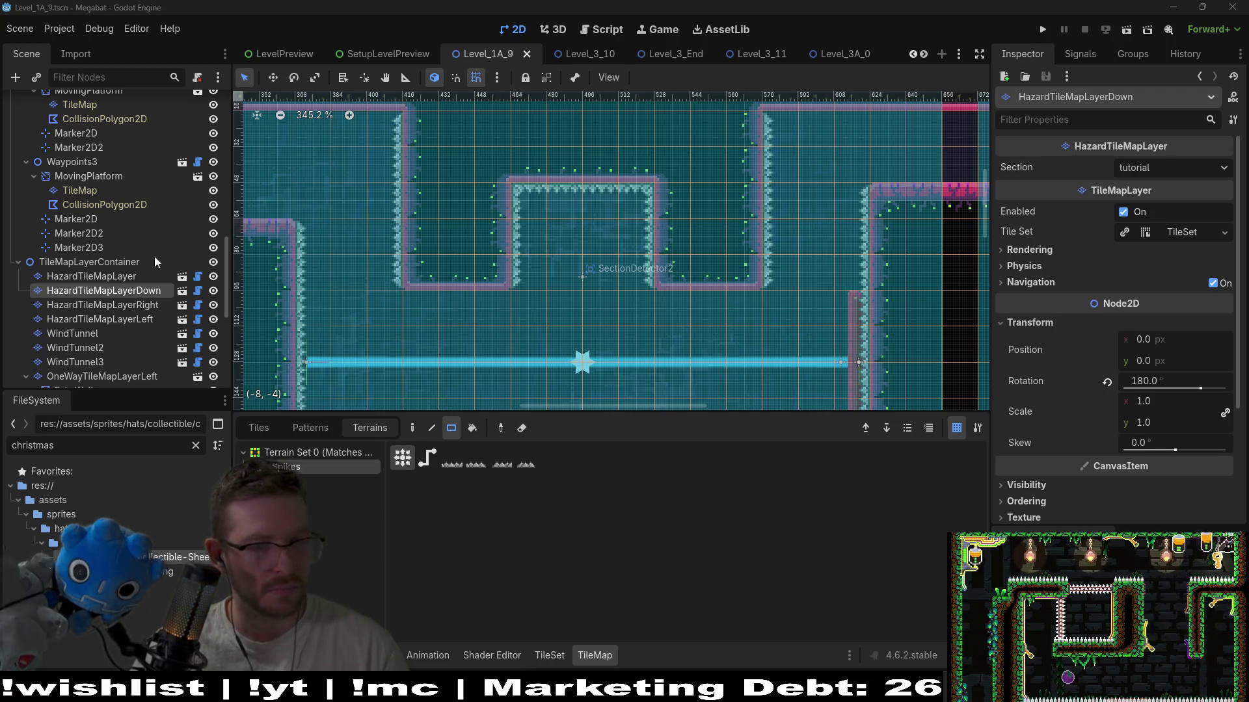
pyautogui.moveTo(408, 295); pyautogui.dragTo(506, 298)
pyautogui.moveTo(729, 308); pyautogui.dragTo(748, 309)
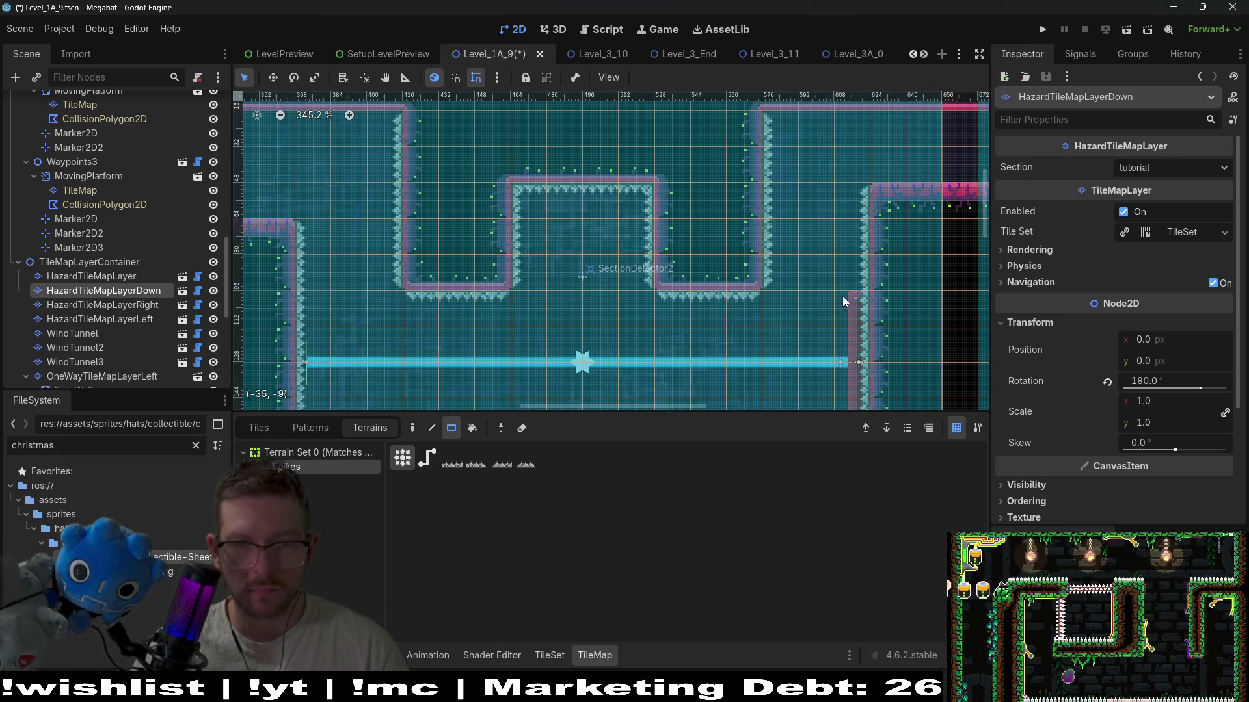
pyautogui.click(1125, 30)
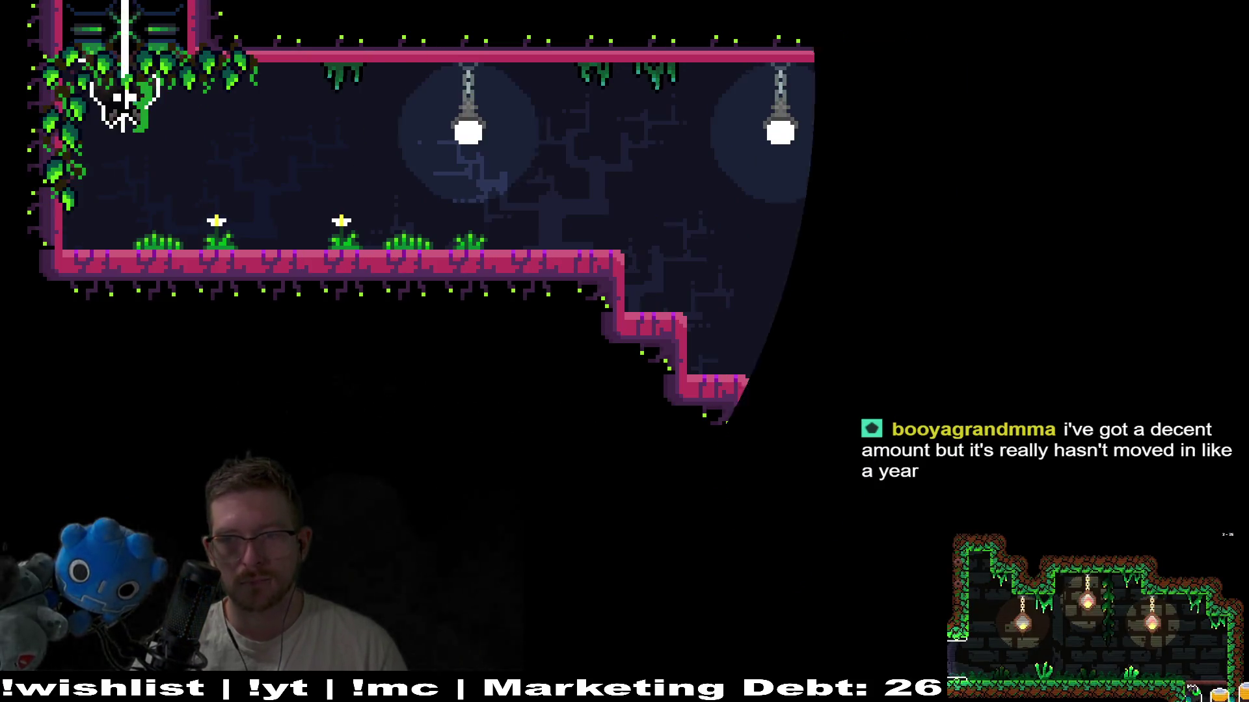
# - Fly the bat right past the lamps and through the spiked room, then pause and quit the playtest
pyautogui.press('Right')
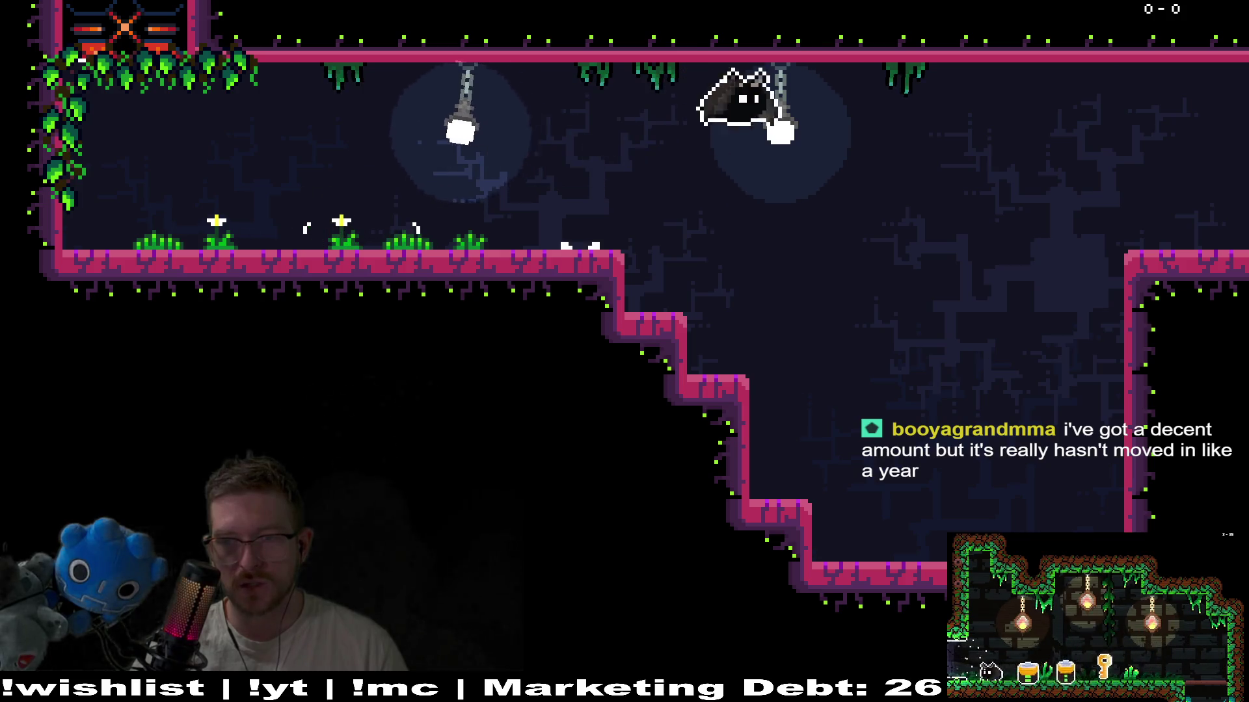
pyautogui.press('Right')
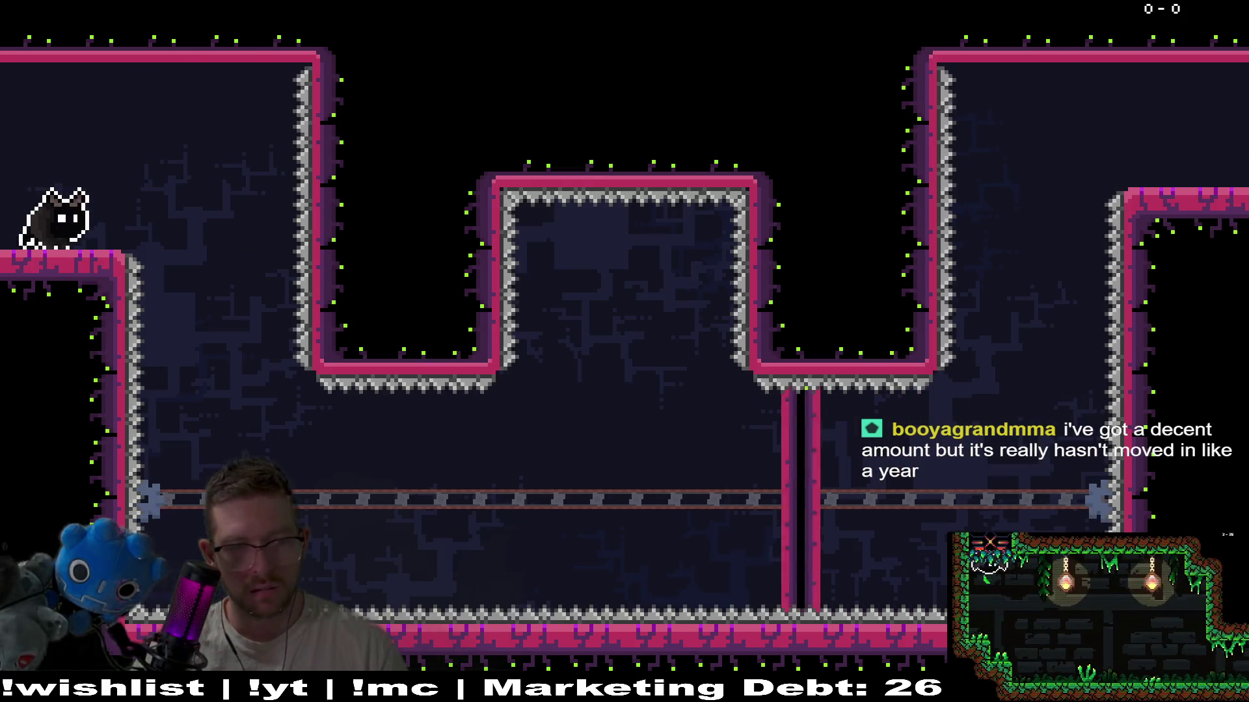
pyautogui.press('Right')
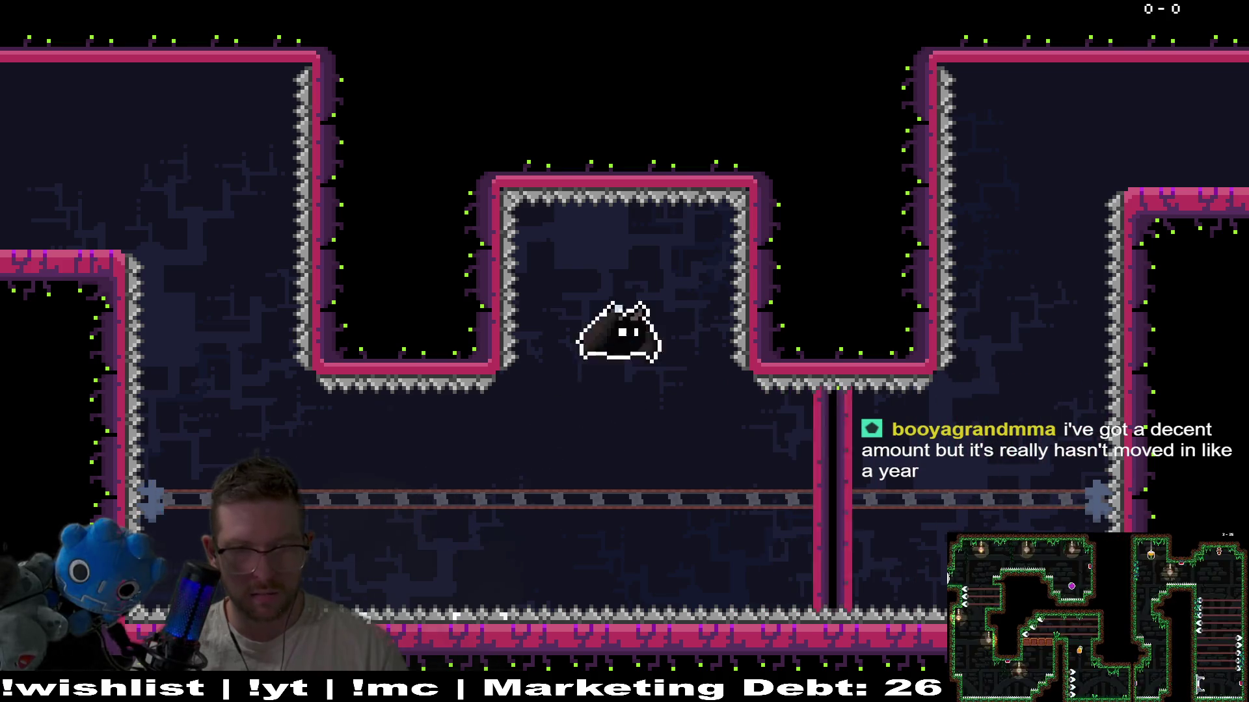
pyautogui.press('Right')
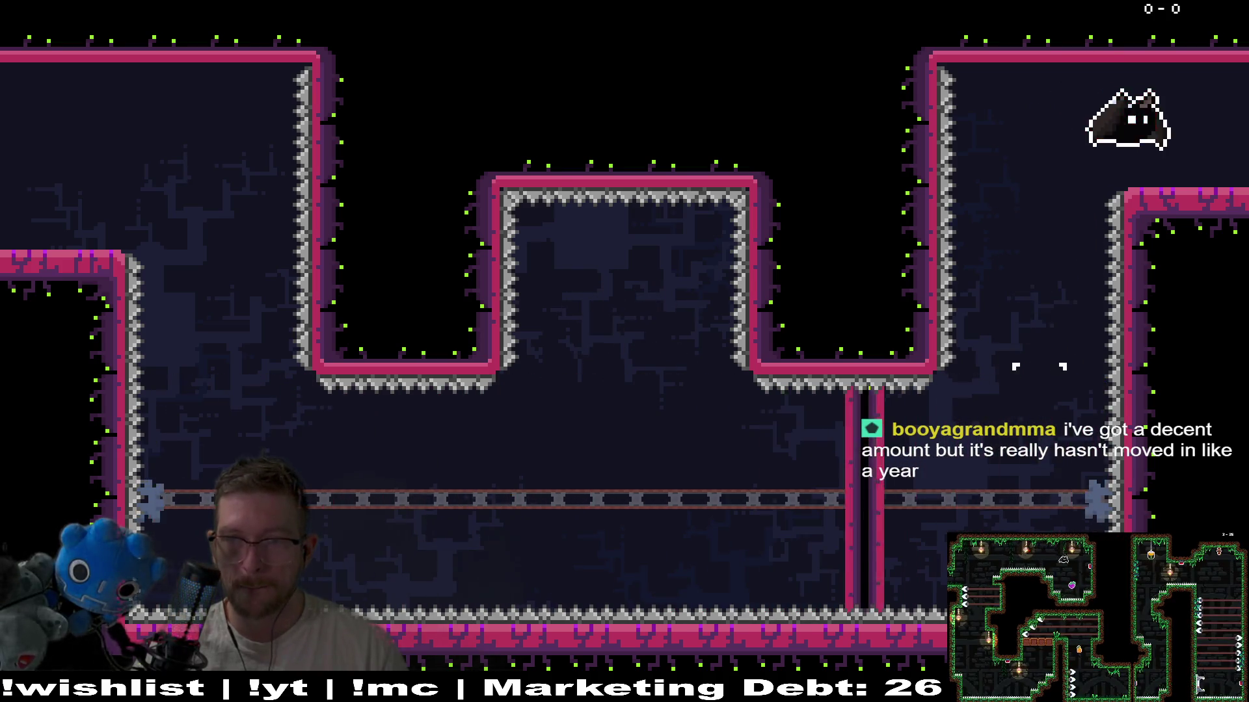
pyautogui.press('Right')
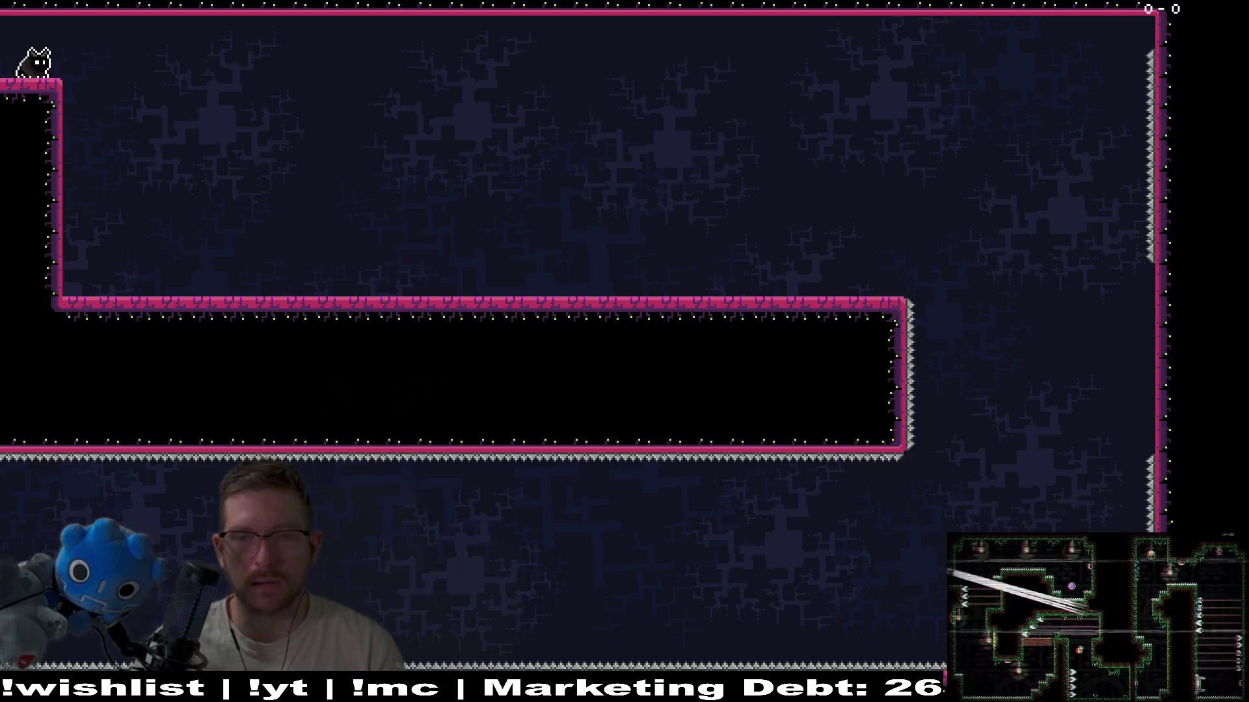
pyautogui.press('Escape')
pyautogui.click(656, 478)
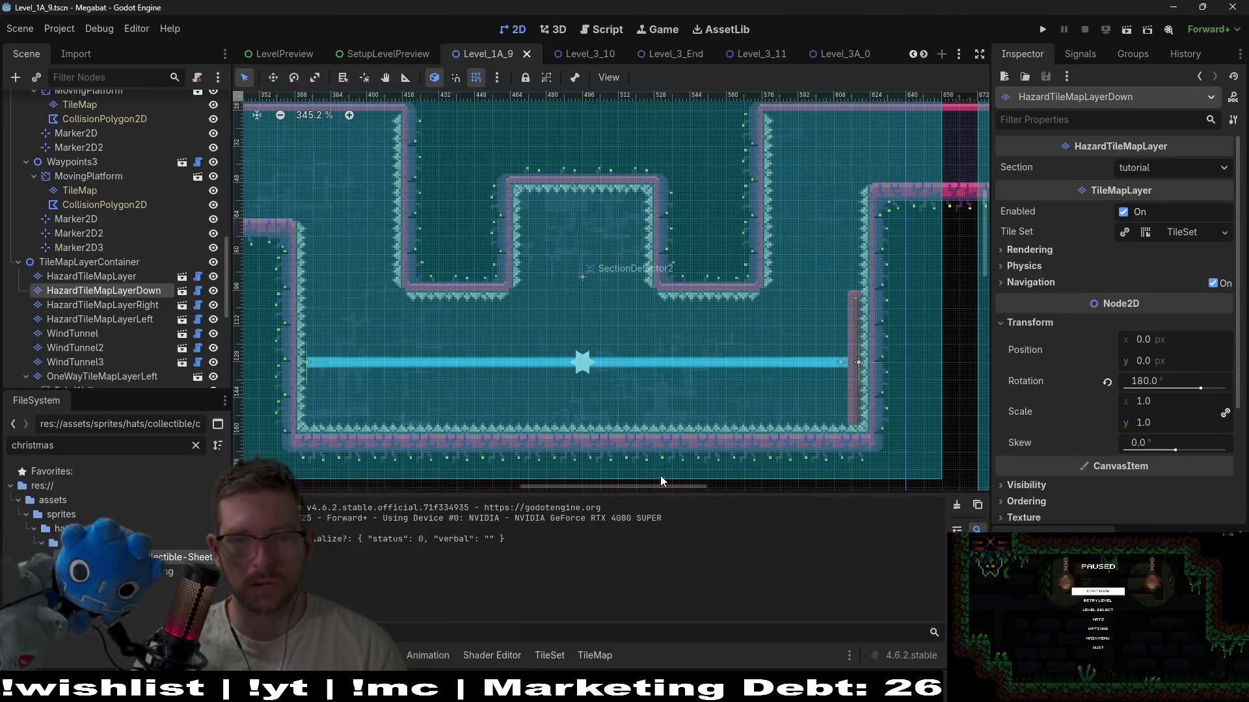
# - Zoom out and pan the viewport until the opening corridor and the spiked room both show
pyautogui.scroll(5, 742, 358)
pyautogui.scroll(-2, 605, 364)
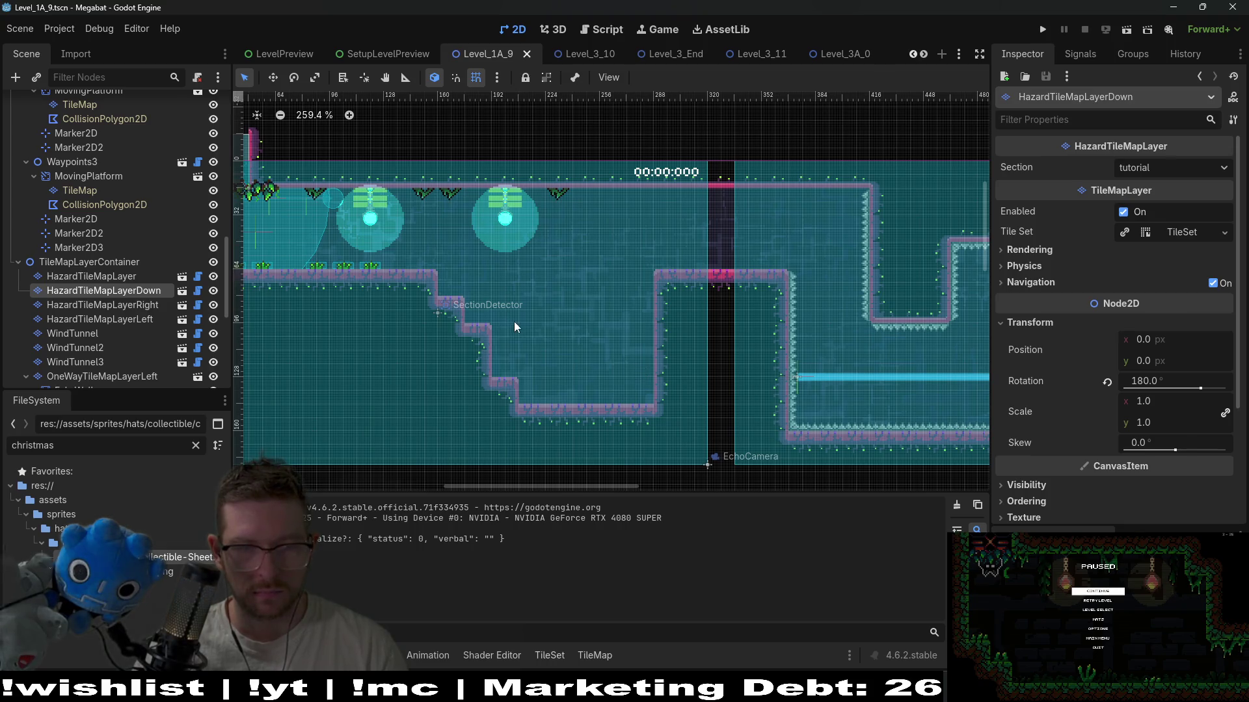
pyautogui.moveTo(513, 321); pyautogui.dragTo(606, 314)
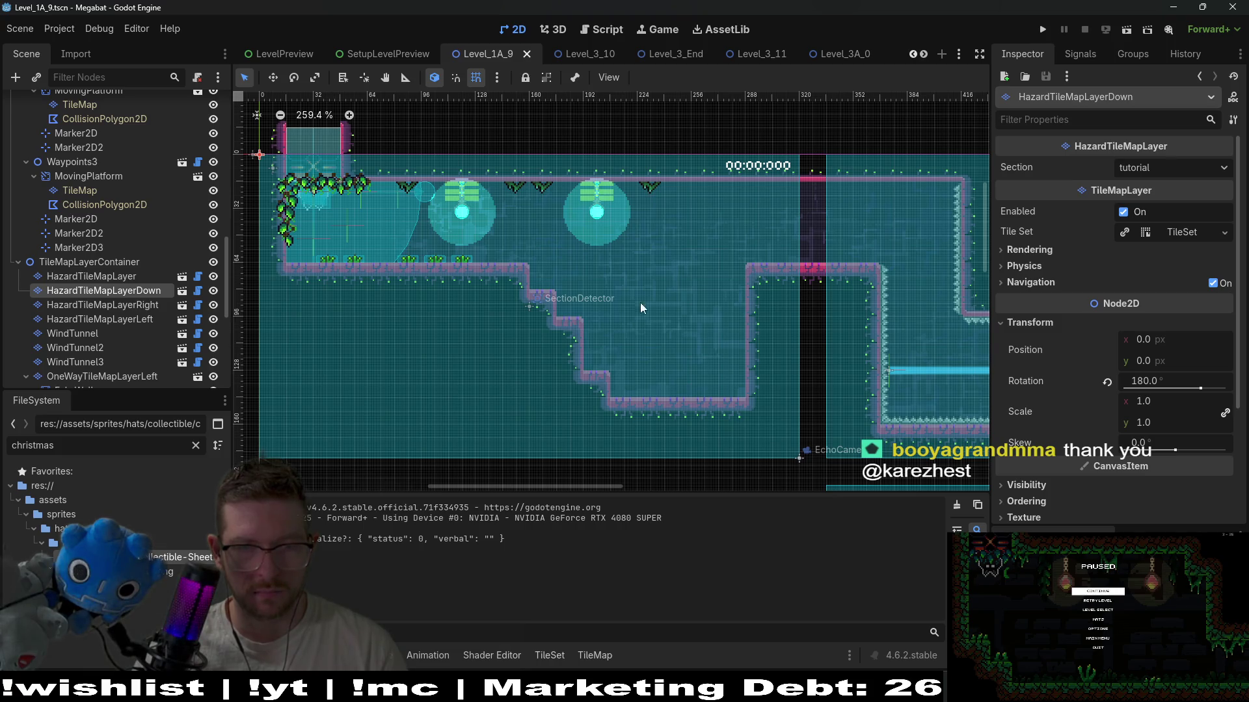
pyautogui.moveTo(622, 310); pyautogui.dragTo(507, 278)
pyautogui.scroll(-4, 508, 279)
pyautogui.moveTo(617, 339); pyautogui.dragTo(590, 331)
pyautogui.hscroll(-3, 591, 330)
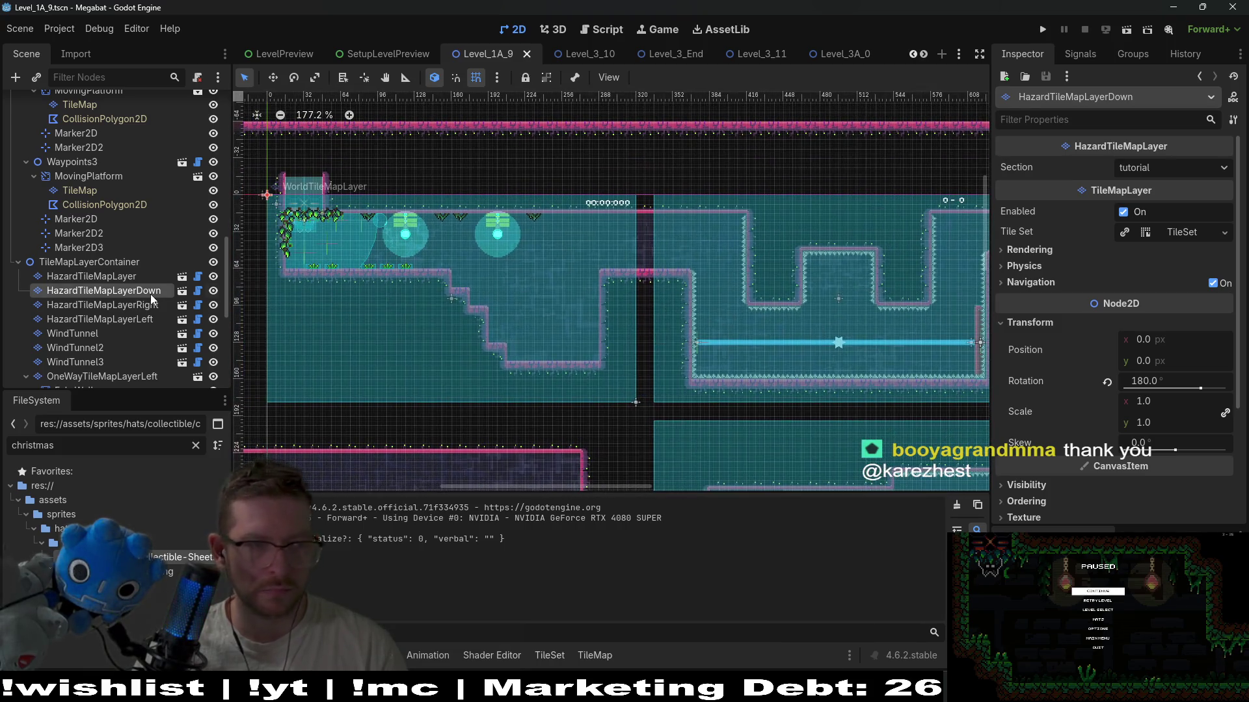
pyautogui.scroll(-5, 150, 294)
pyautogui.scroll(-1, 150, 298)
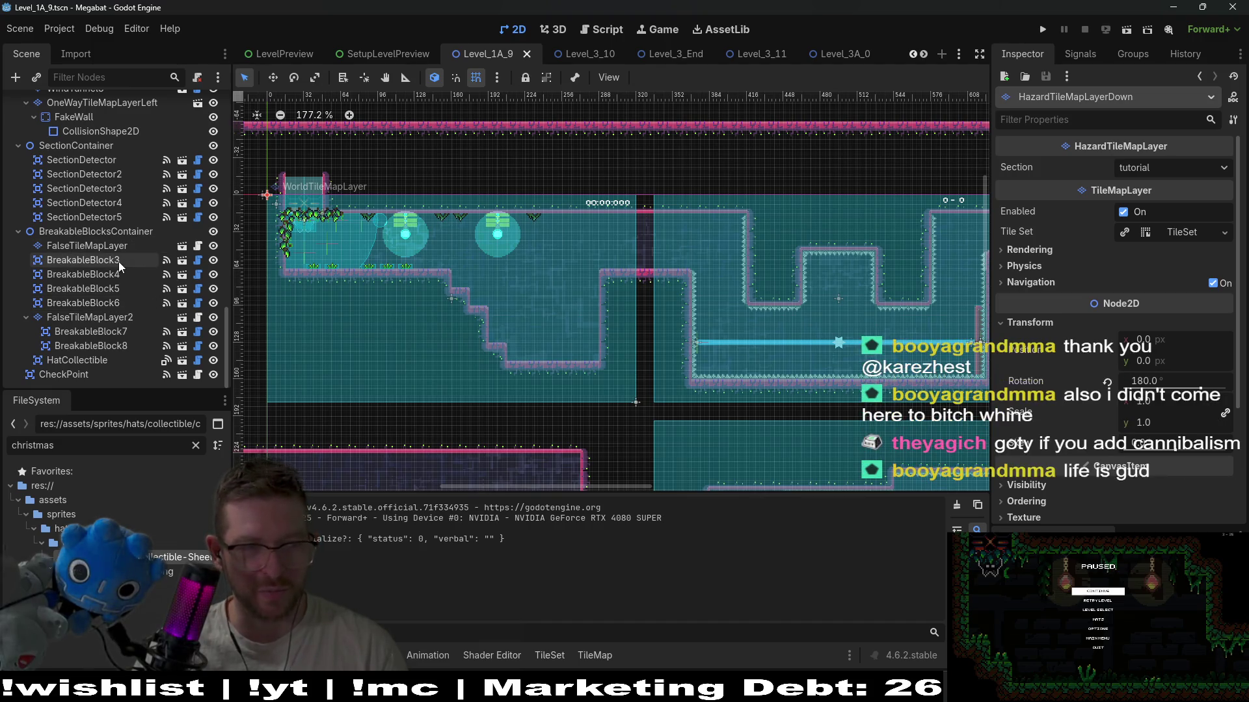
pyautogui.scroll(3, 99, 326)
pyautogui.scroll(4, 99, 329)
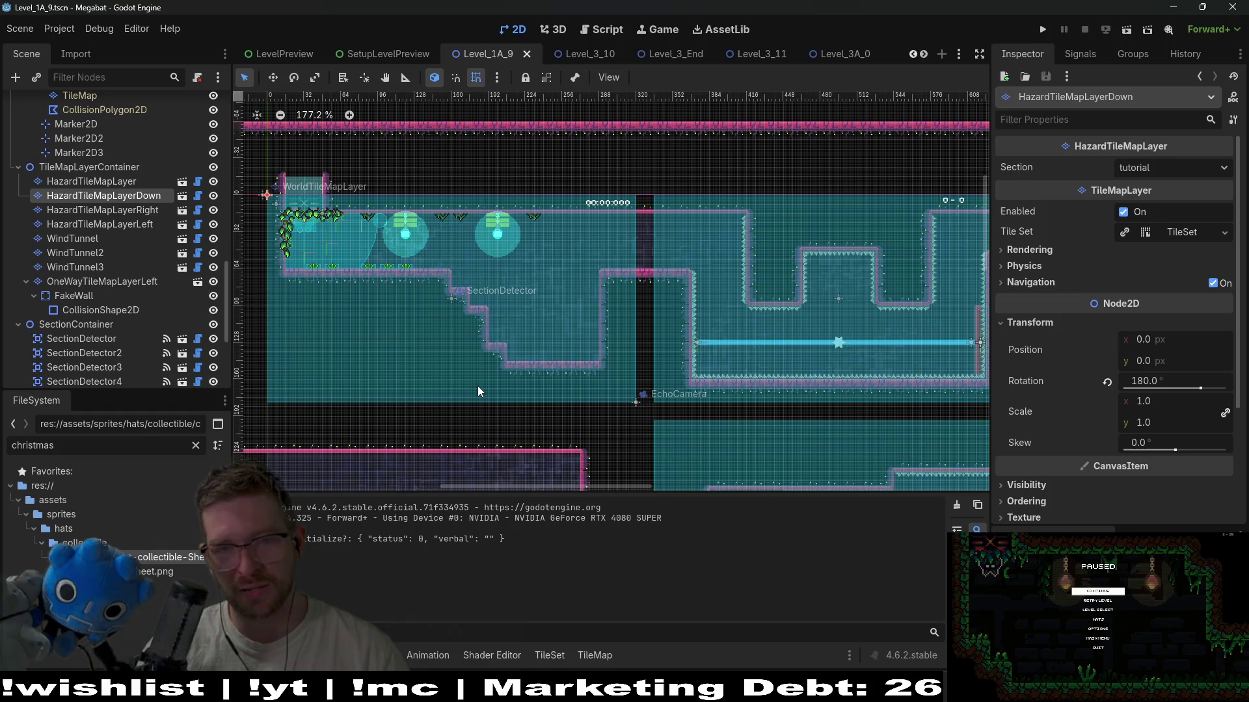
pyautogui.moveTo(769, 689)
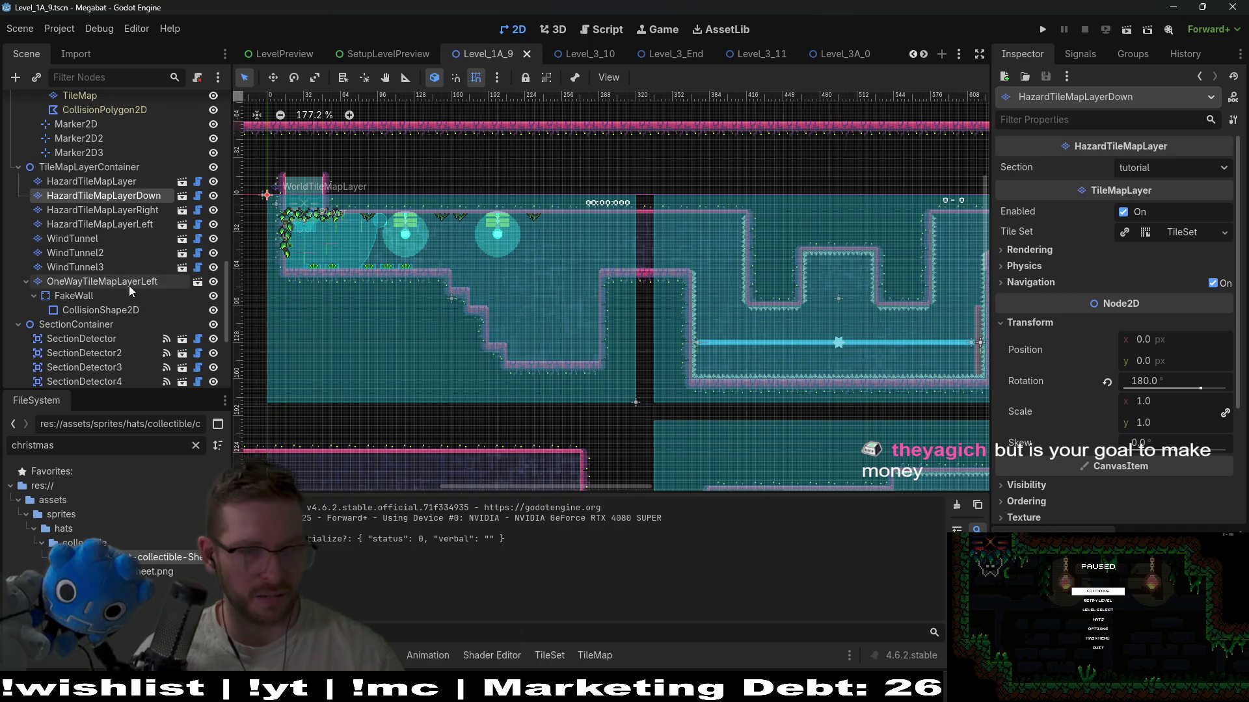
pyautogui.scroll(-5, 129, 286)
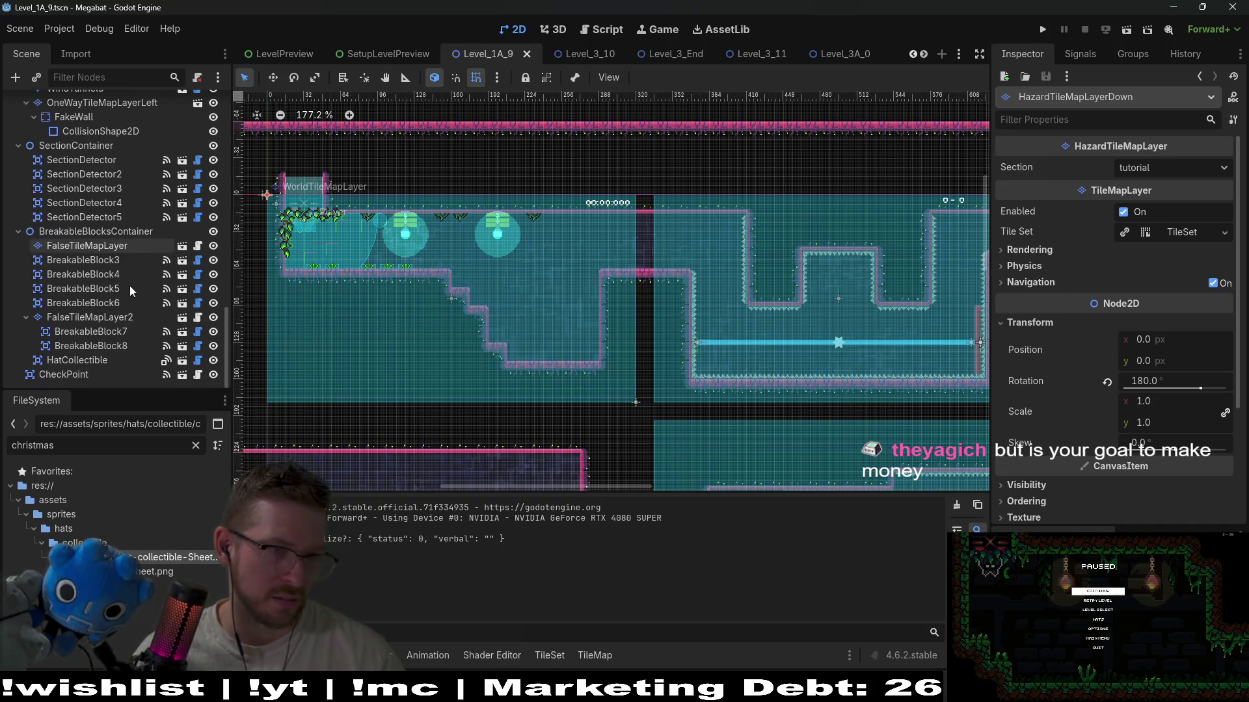
pyautogui.scroll(3, 130, 287)
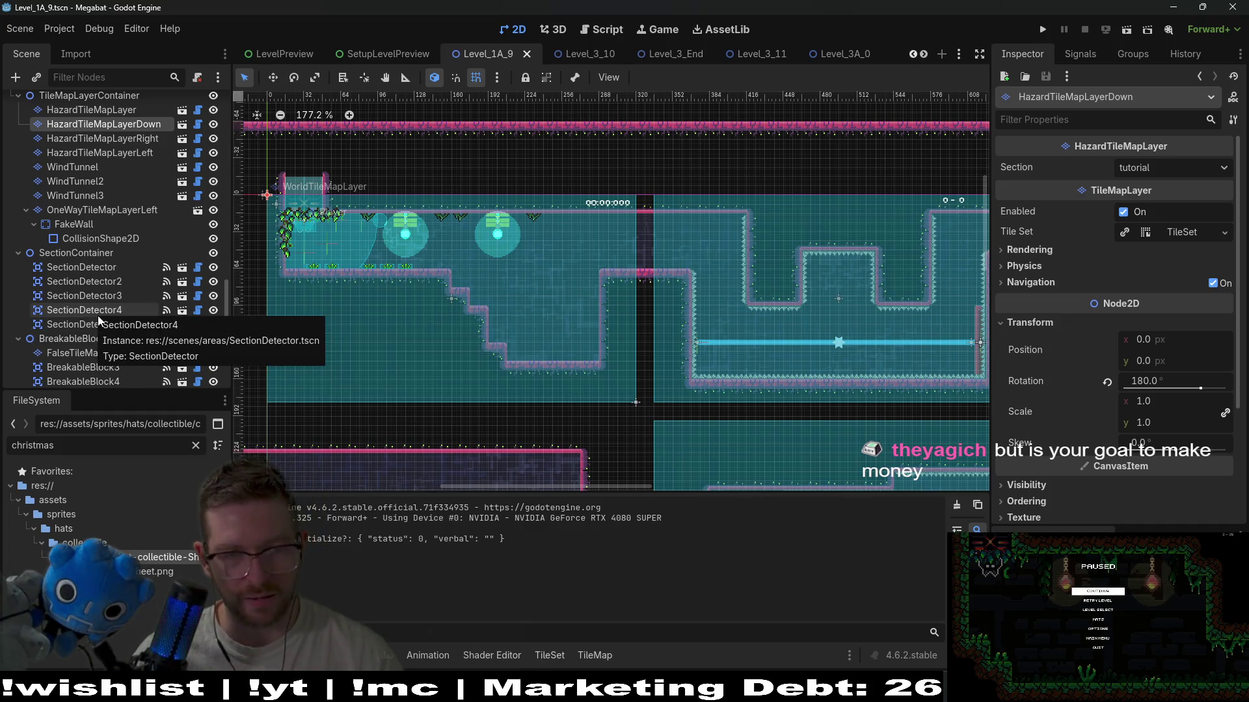
pyautogui.scroll(-3, 109, 309)
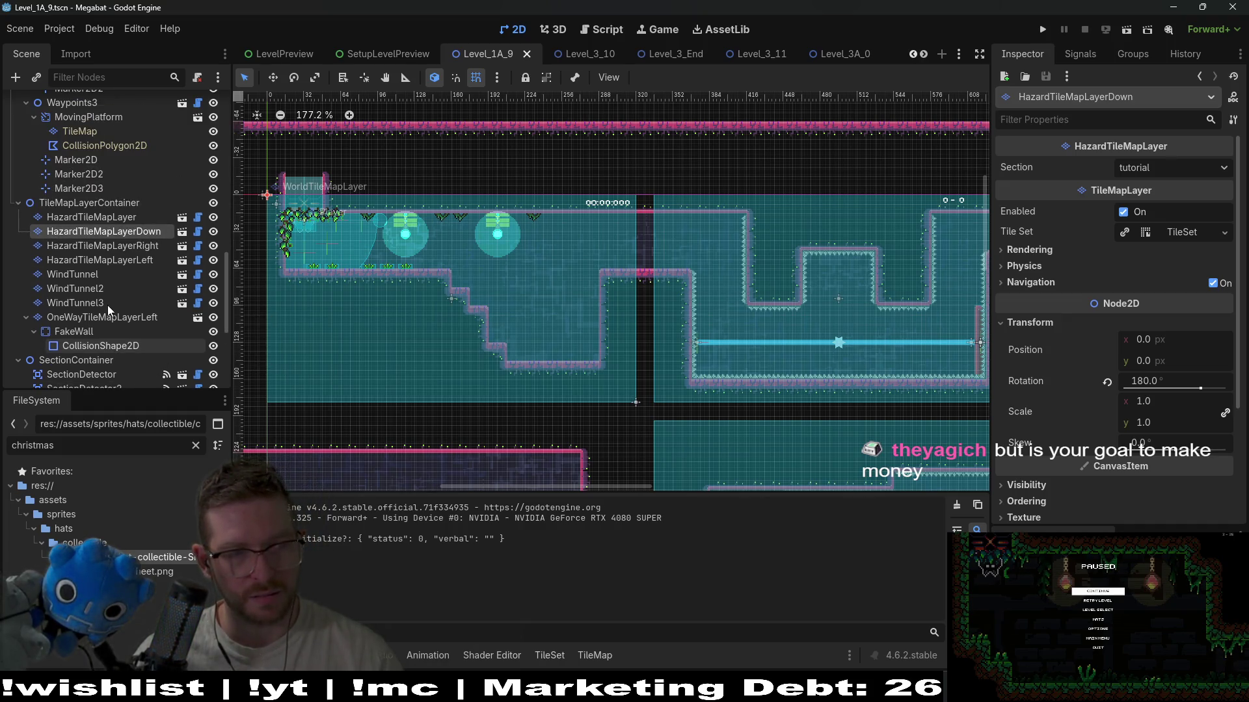
pyautogui.scroll(9, 108, 306)
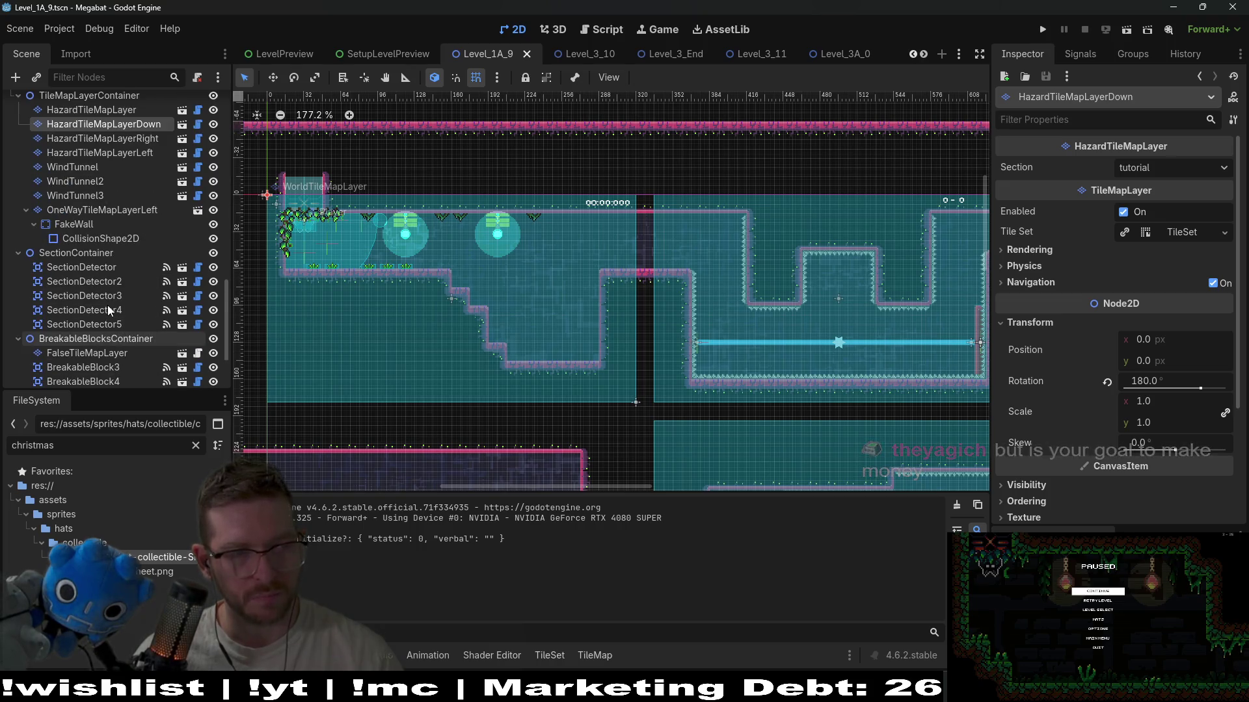
pyautogui.scroll(2, 107, 305)
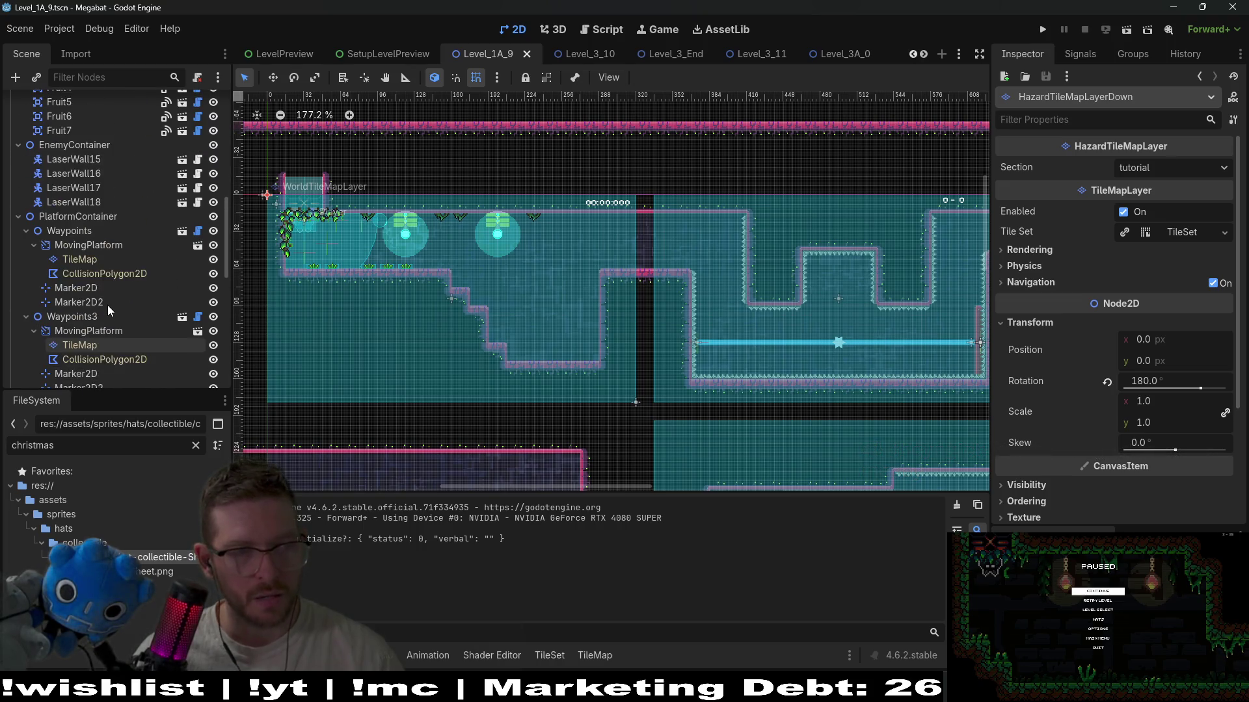
pyautogui.click(26, 232)
# - Add a Waypoints child scene under PlatformContainer and move Waypoints2 between Waypoints and Waypoints3
pyautogui.click(97, 217)
pyautogui.rightClick(97, 217)
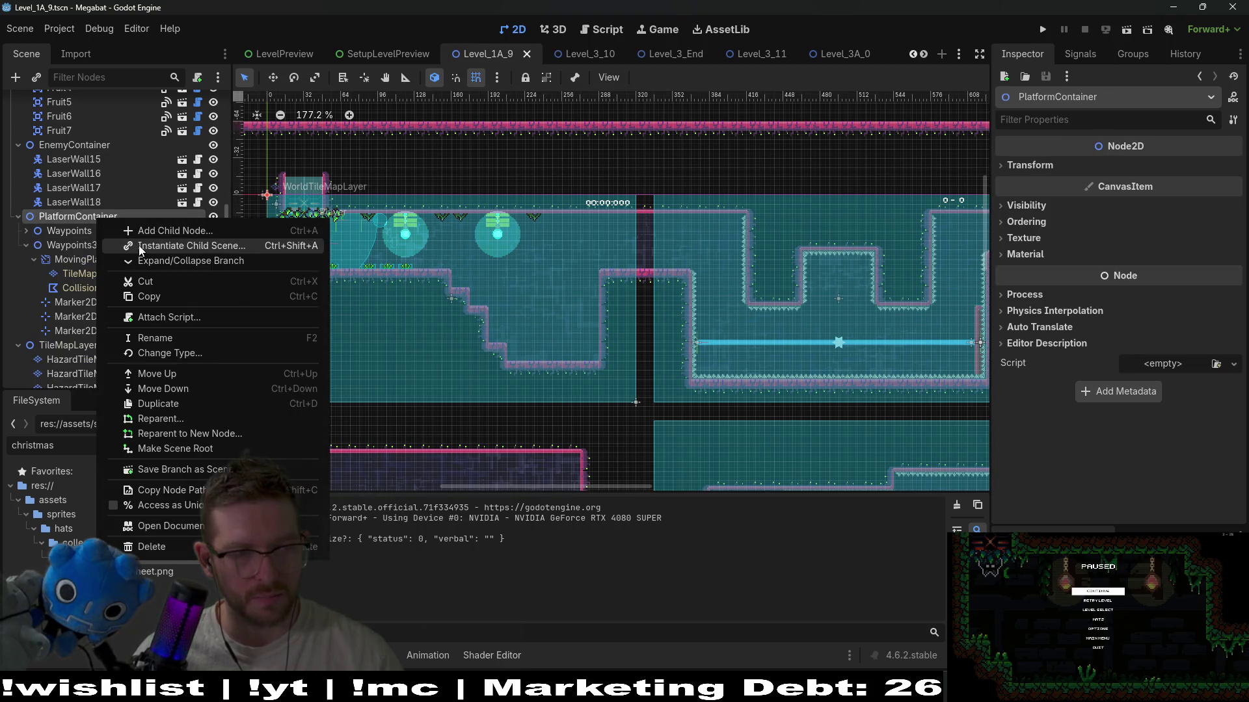
pyautogui.click(138, 244)
pyautogui.write('Way')
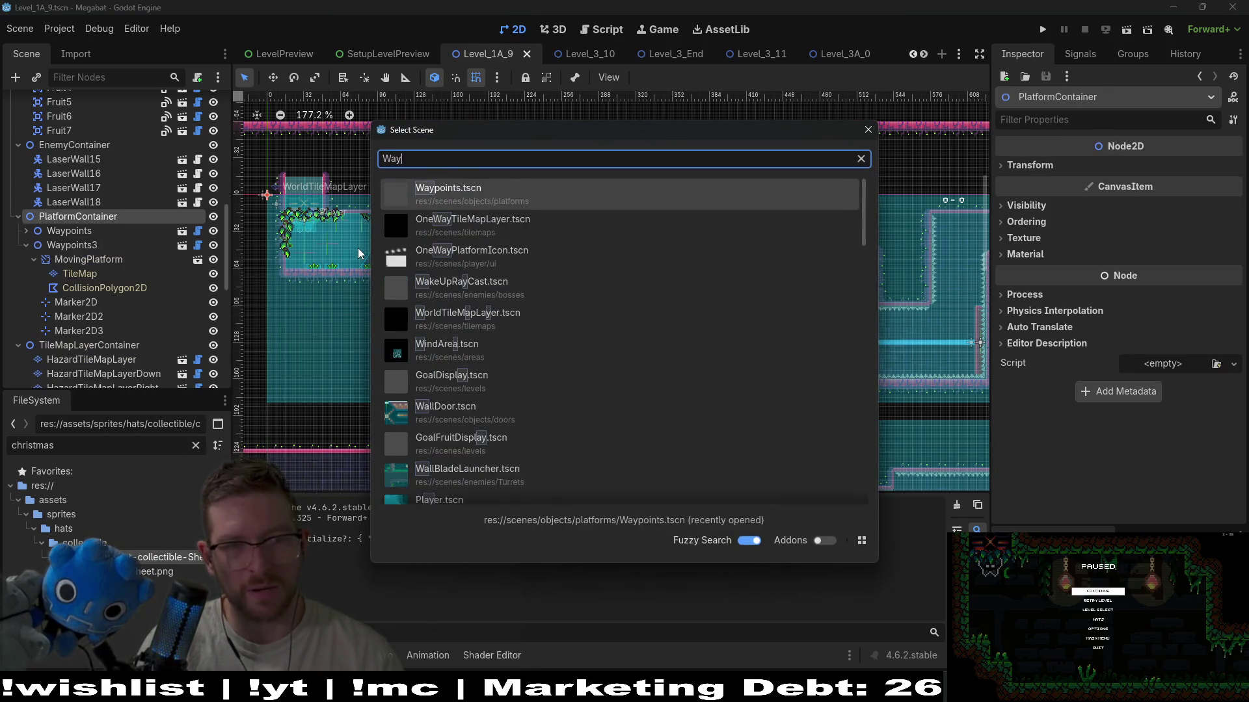
pyautogui.press('Return')
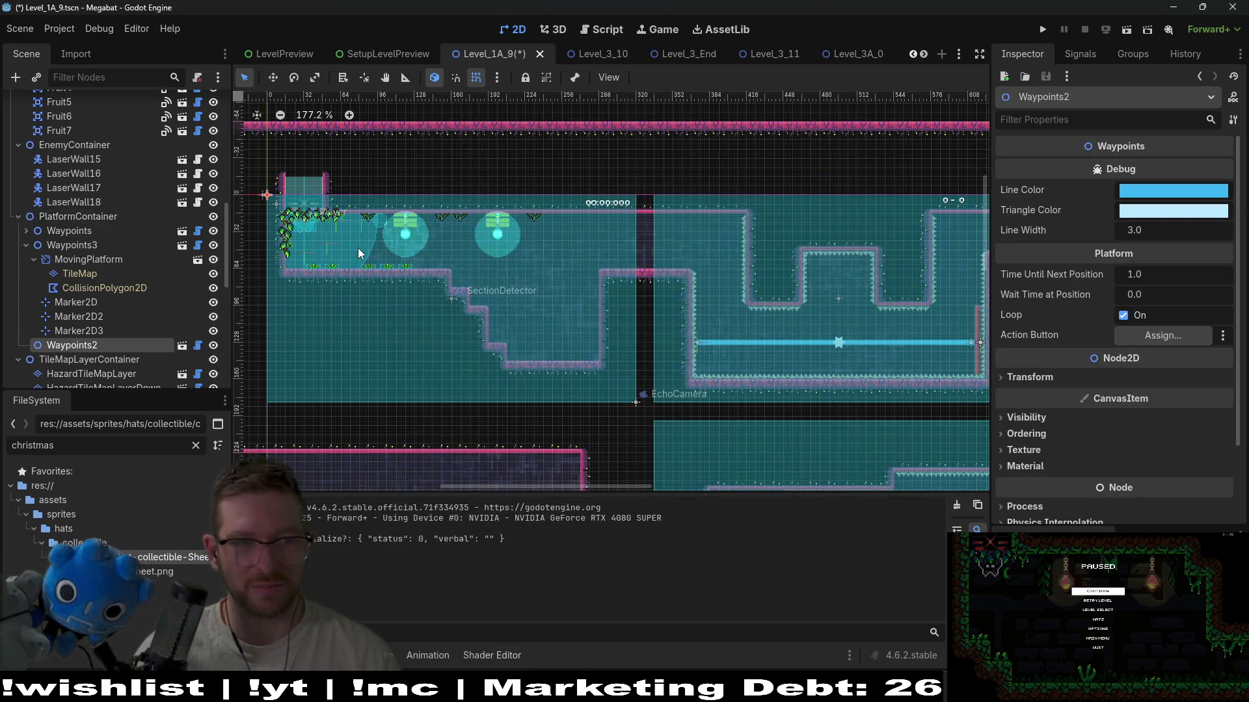
pyautogui.moveTo(96, 347); pyautogui.dragTo(64, 245)
pyautogui.press('w')
# - Instantiate MovingPlatform.tscn under Waypoints2 and enable Editable Children on it
pyautogui.rightClick(82, 247)
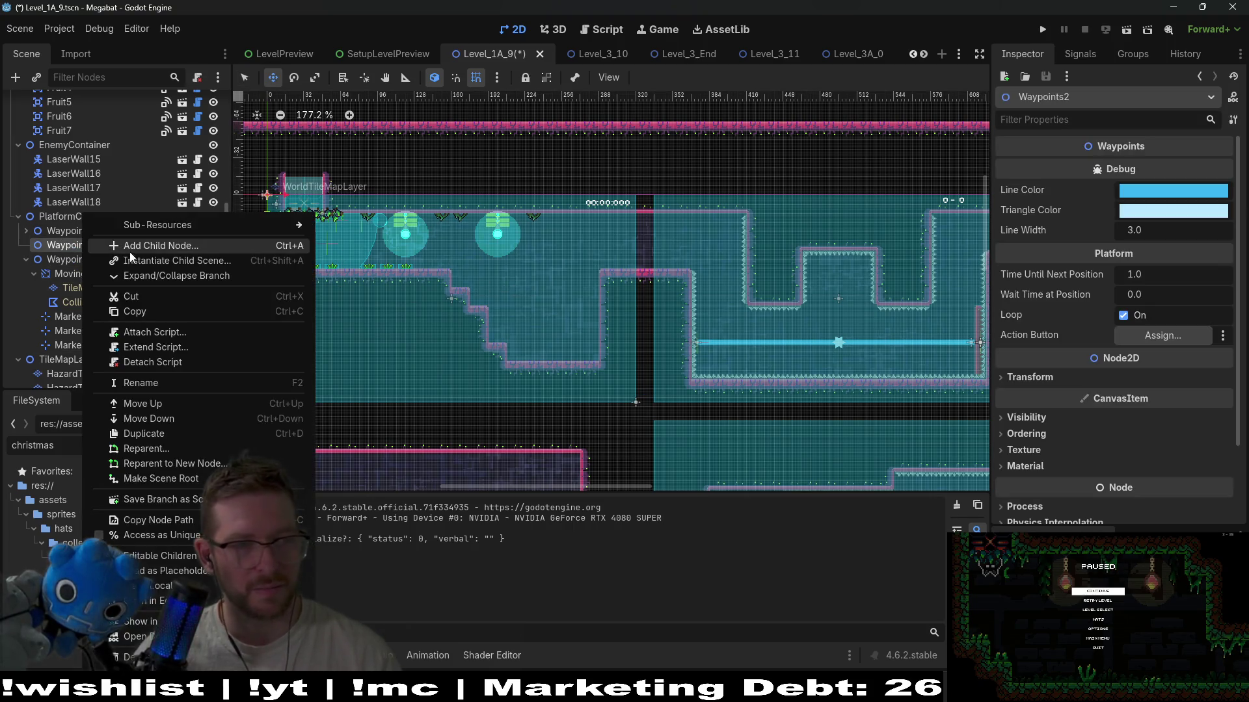
pyautogui.click(155, 263)
pyautogui.write('moving')
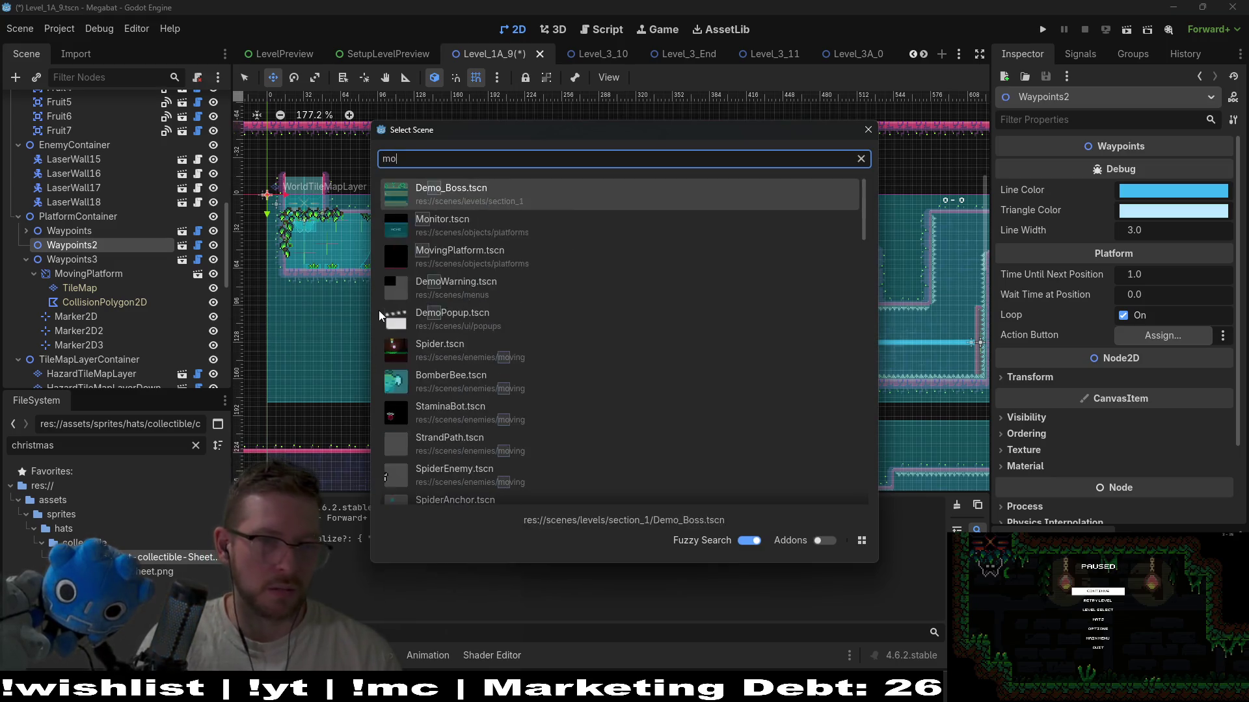
pyautogui.press('Return')
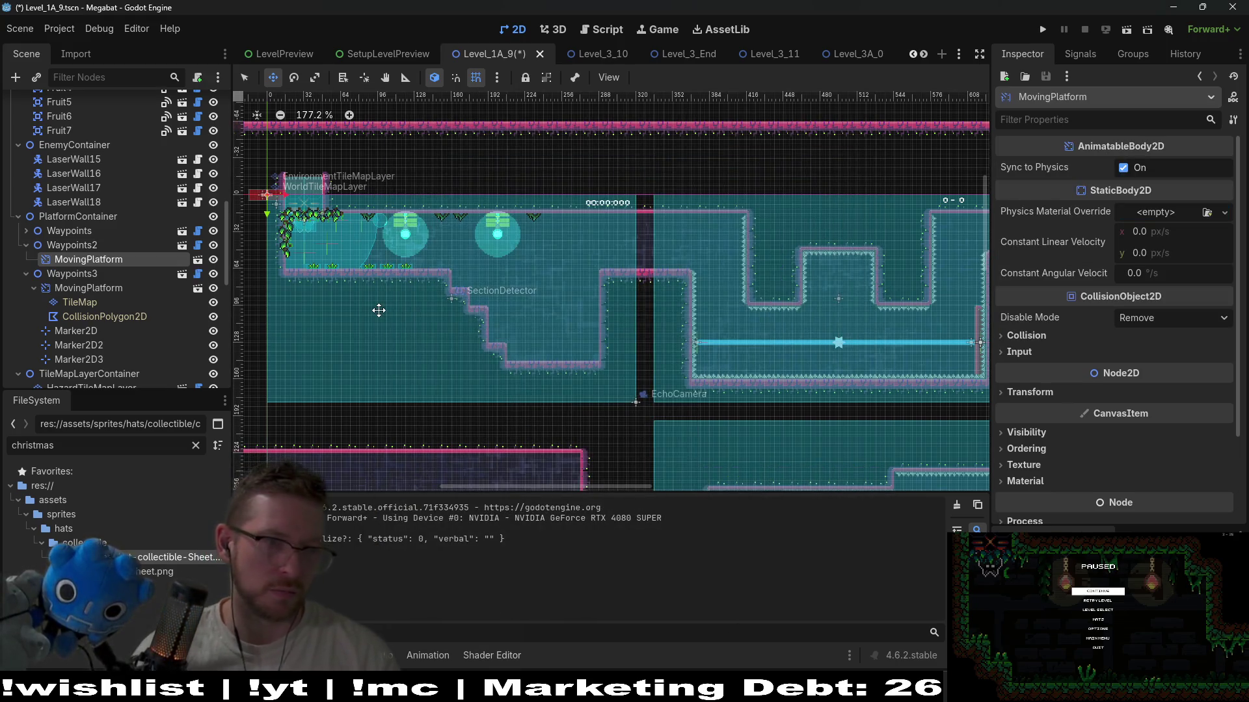
pyautogui.rightClick(107, 259)
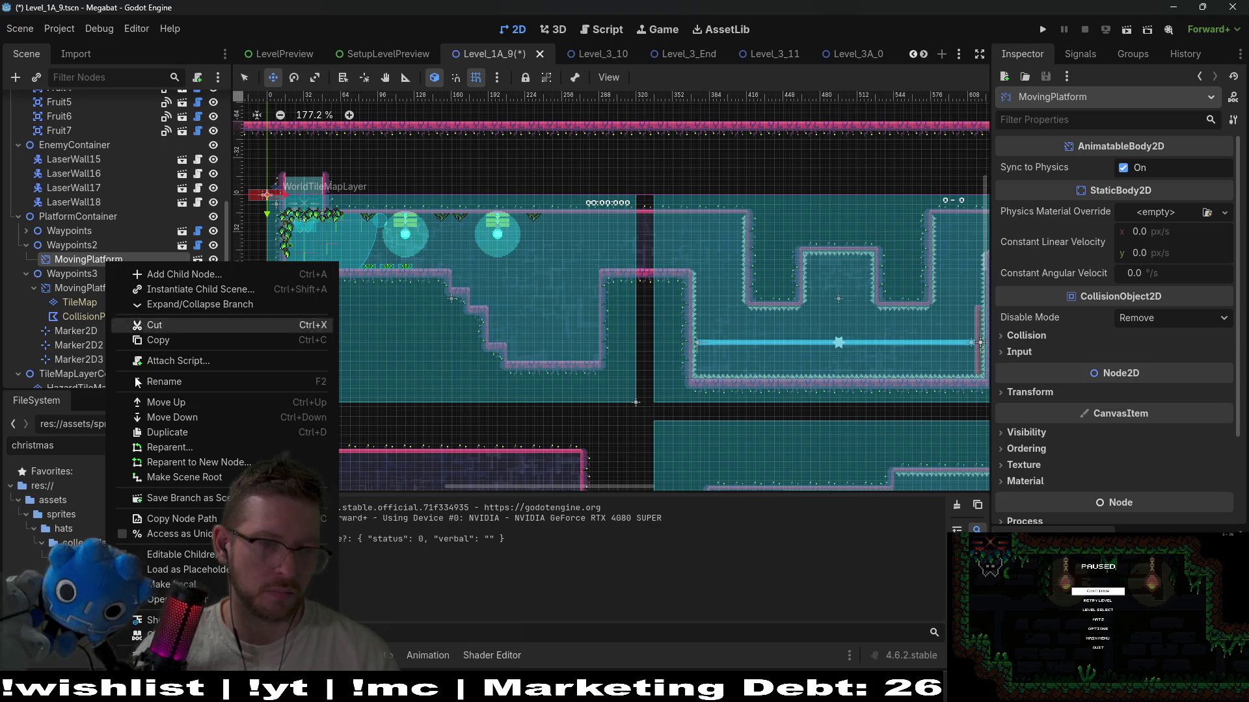
pyautogui.click(152, 561)
# - Add a Marker2D under Waypoints2 and duplicate it for a second waypoint marker
pyautogui.click(80, 245)
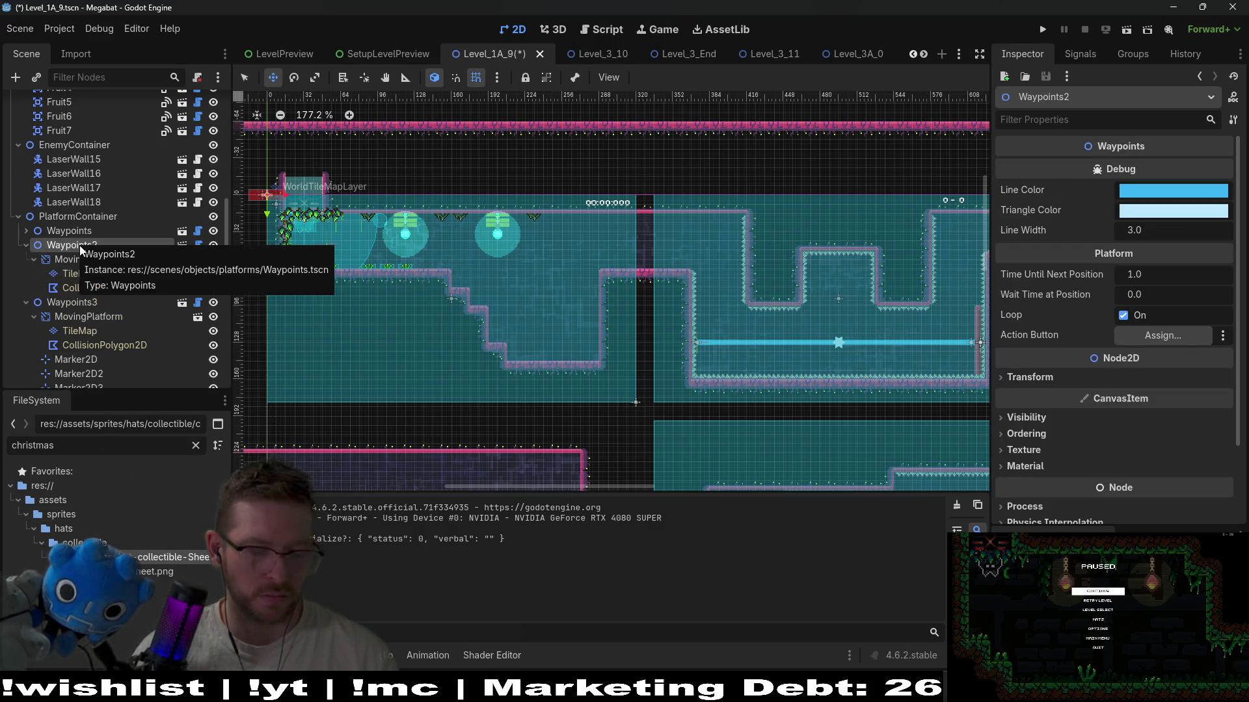
pyautogui.hotkey('ctrl', 'a')
pyautogui.write('marker')
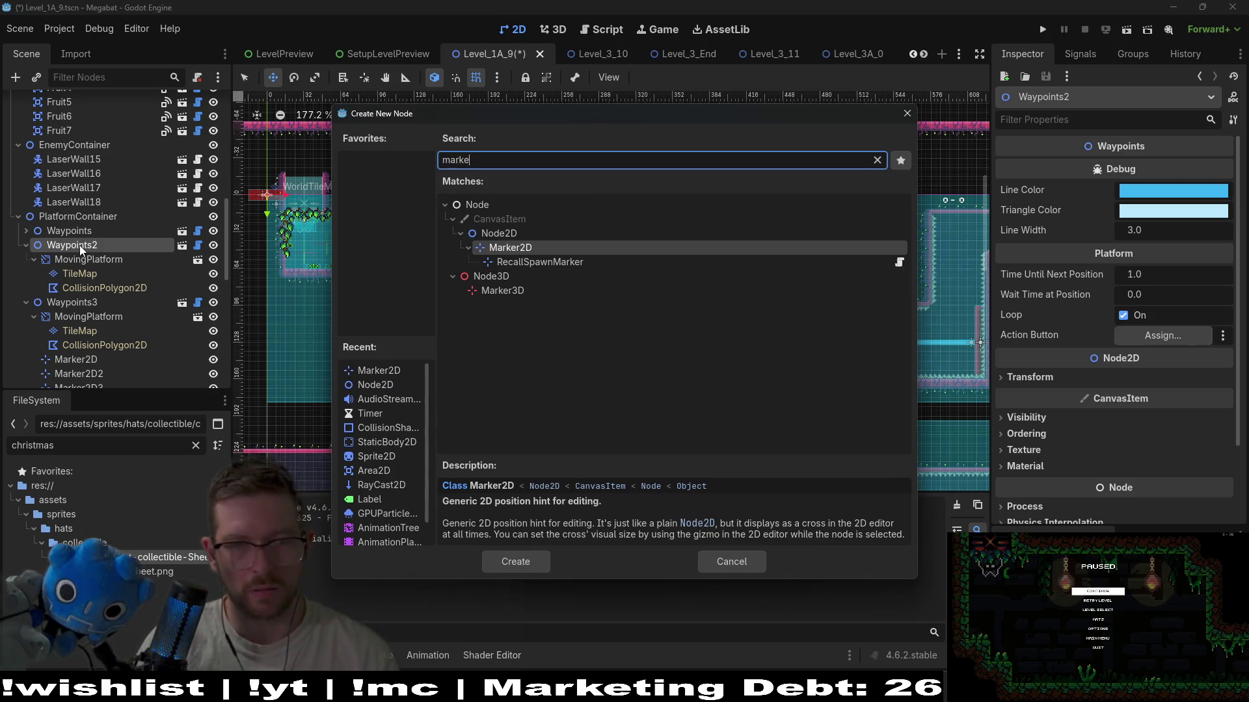
pyautogui.press('Return')
pyautogui.hotkey('ctrl', 'd')
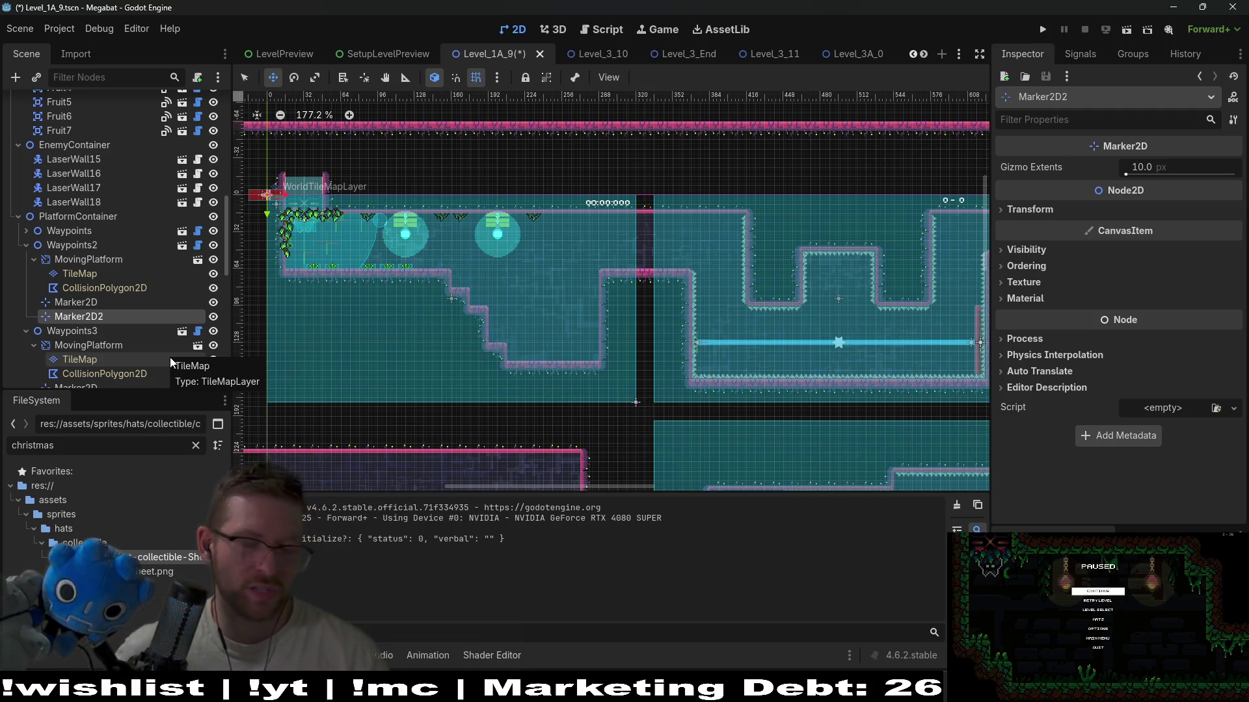
pyautogui.click(62, 247)
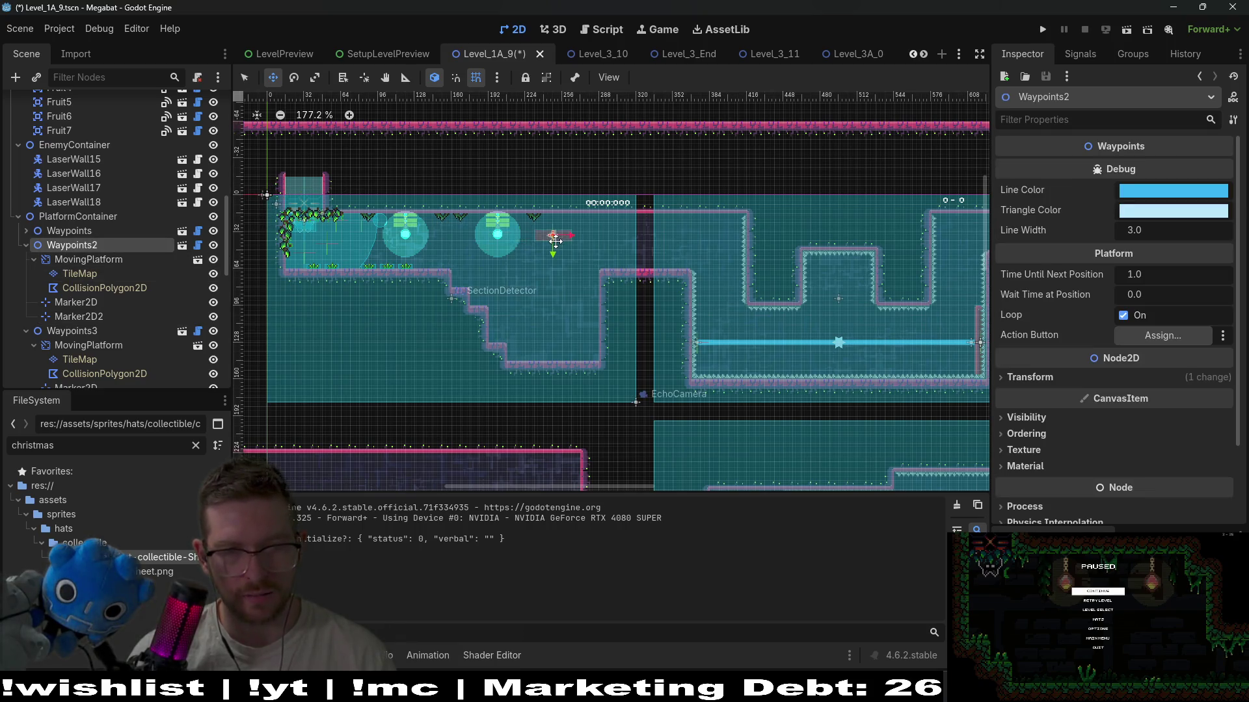
# - Drag the Waypoints2 platform up so it sits just beneath the corridor ceiling
pyautogui.scroll(5, 525, 242)
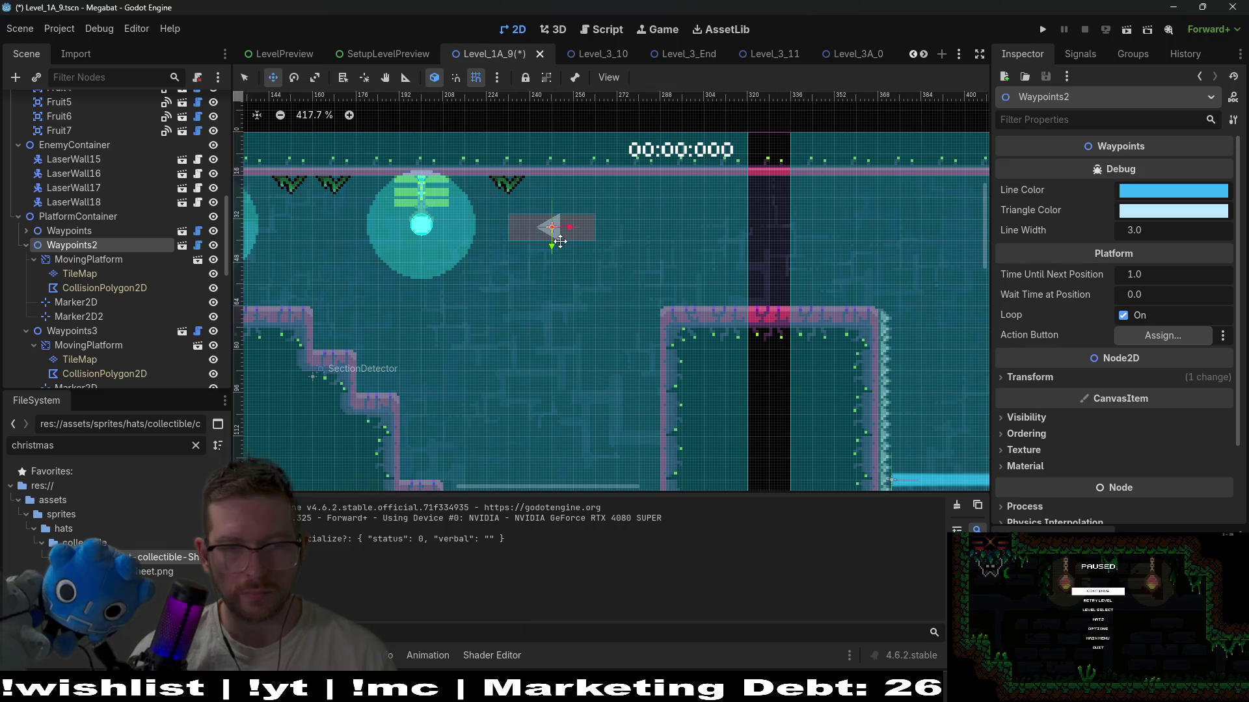
pyautogui.scroll(2, 560, 241)
pyautogui.moveTo(566, 212); pyautogui.dragTo(569, 162)
pyautogui.scroll(1, 568, 187)
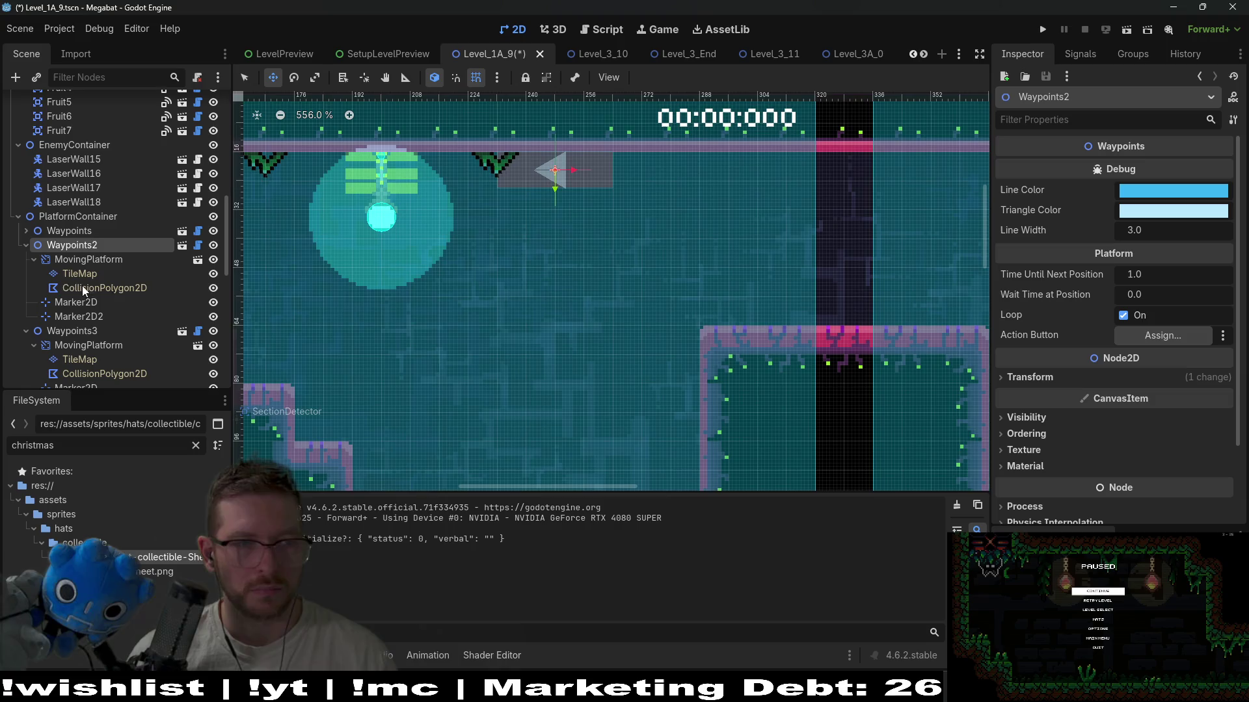
pyautogui.moveTo(558, 193); pyautogui.dragTo(559, 198)
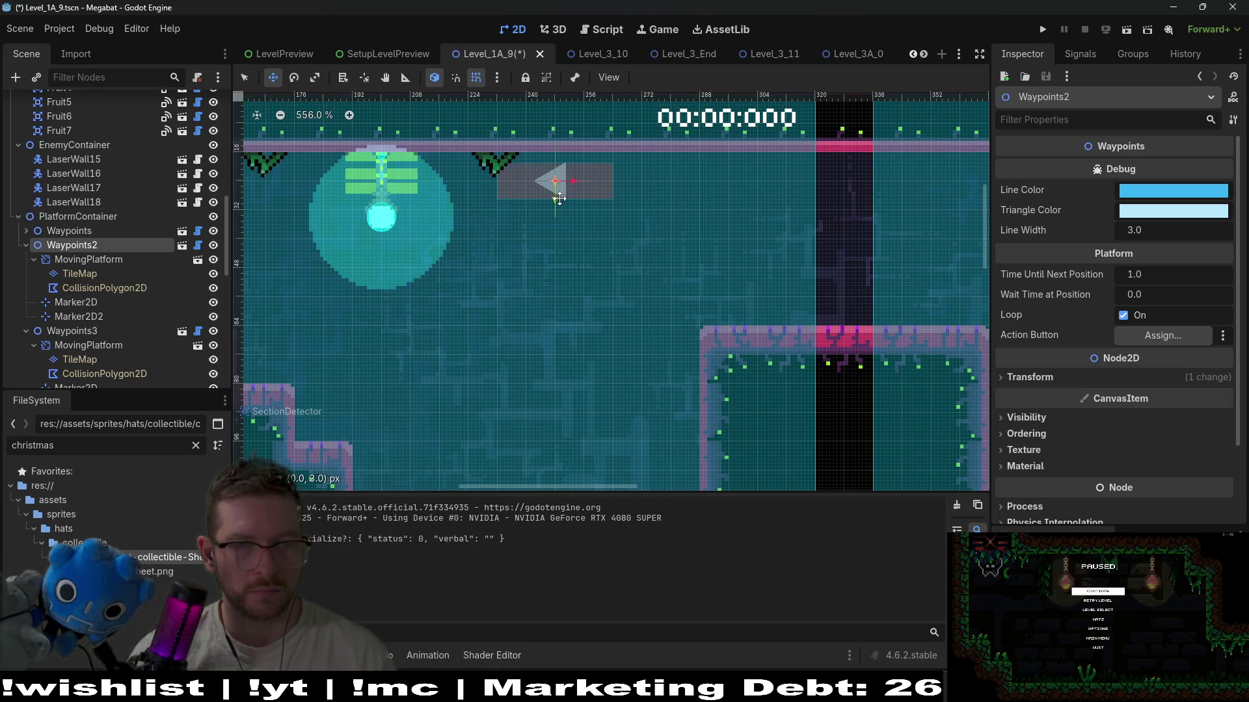
# - Paint a strip of pink v2 terrain tiles on the MovingPlatform's TileMap under the ceiling
pyautogui.click(92, 261)
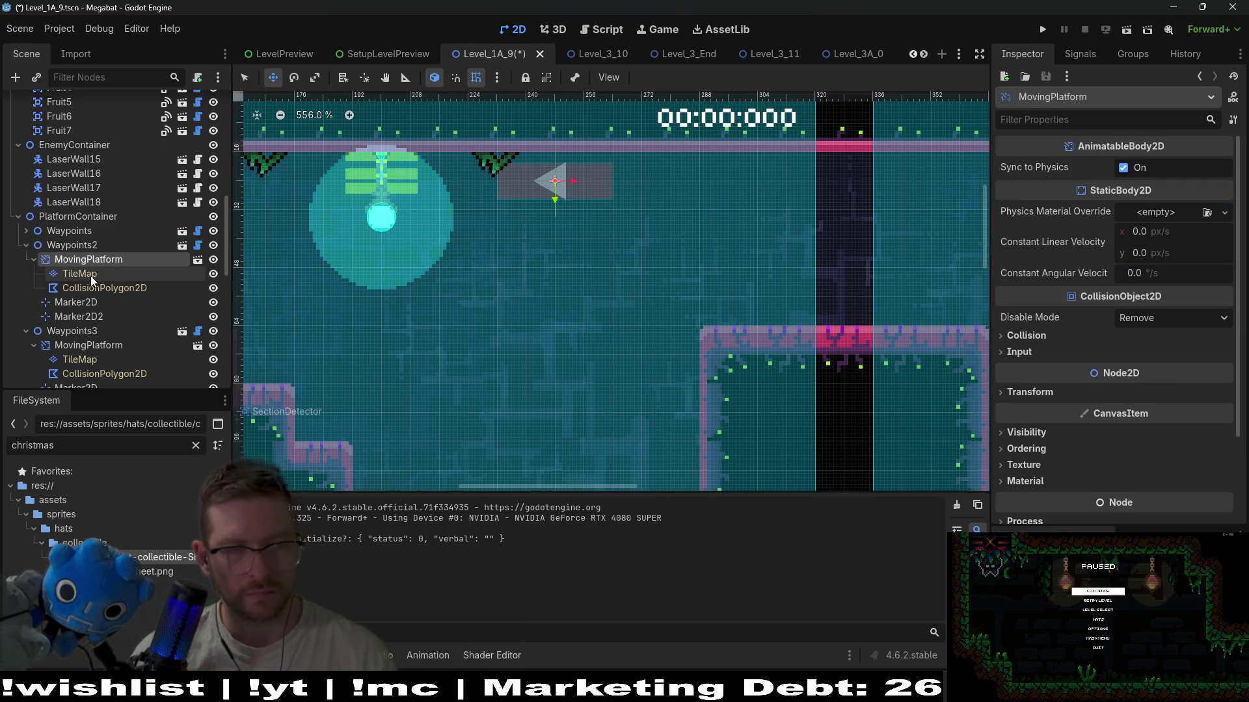
pyautogui.click(91, 276)
pyautogui.click(298, 510)
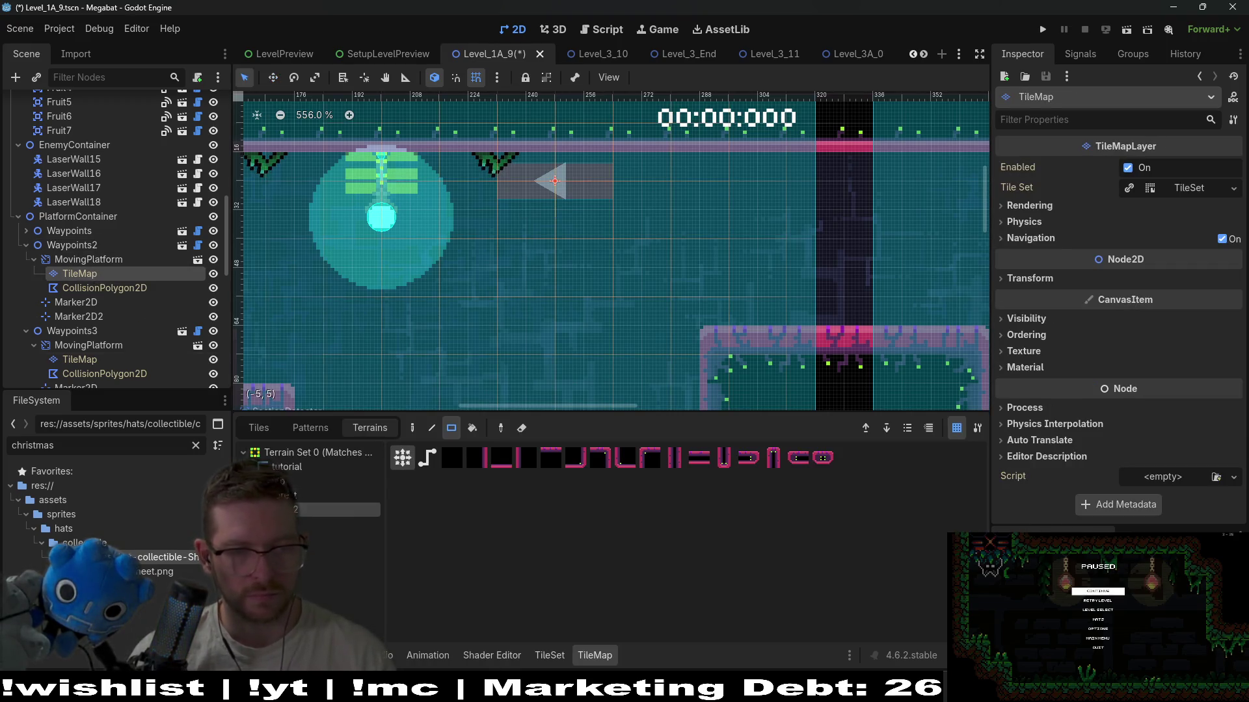
pyautogui.moveTo(536, 189); pyautogui.dragTo(588, 202)
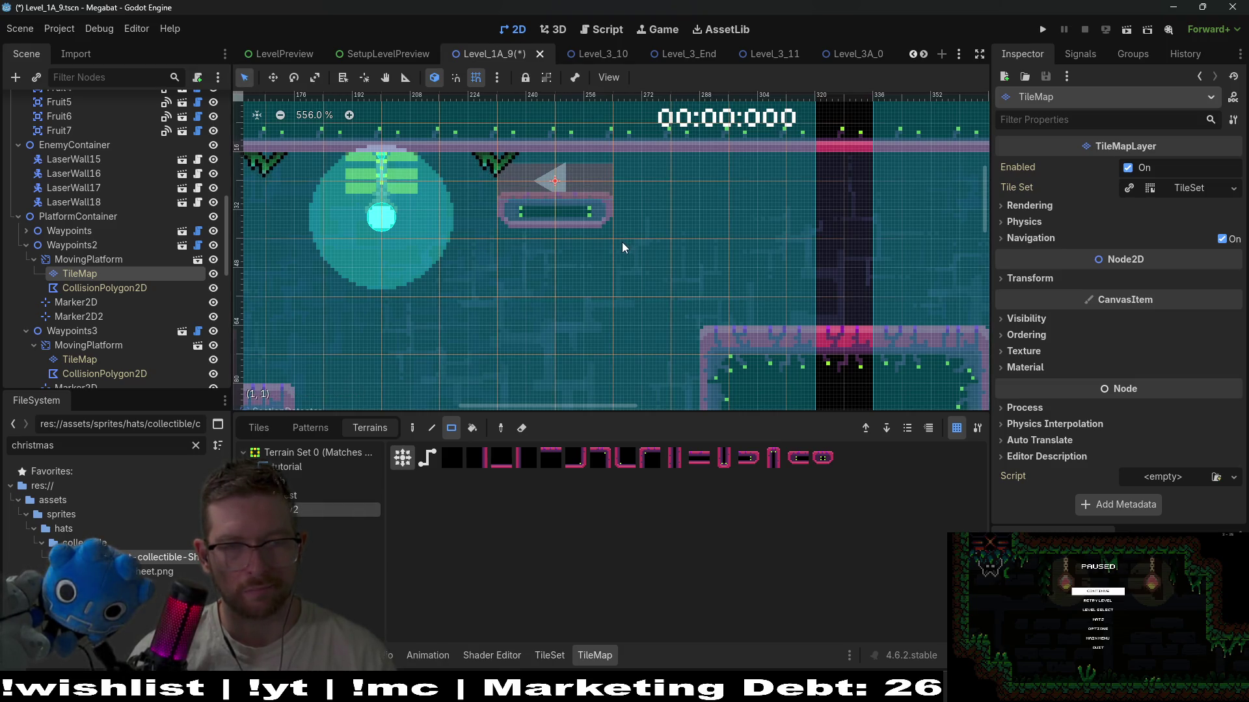
# - Select the platform's collision polygon with the Move tool and recentre the view on it
pyautogui.doubleClick(88, 259)
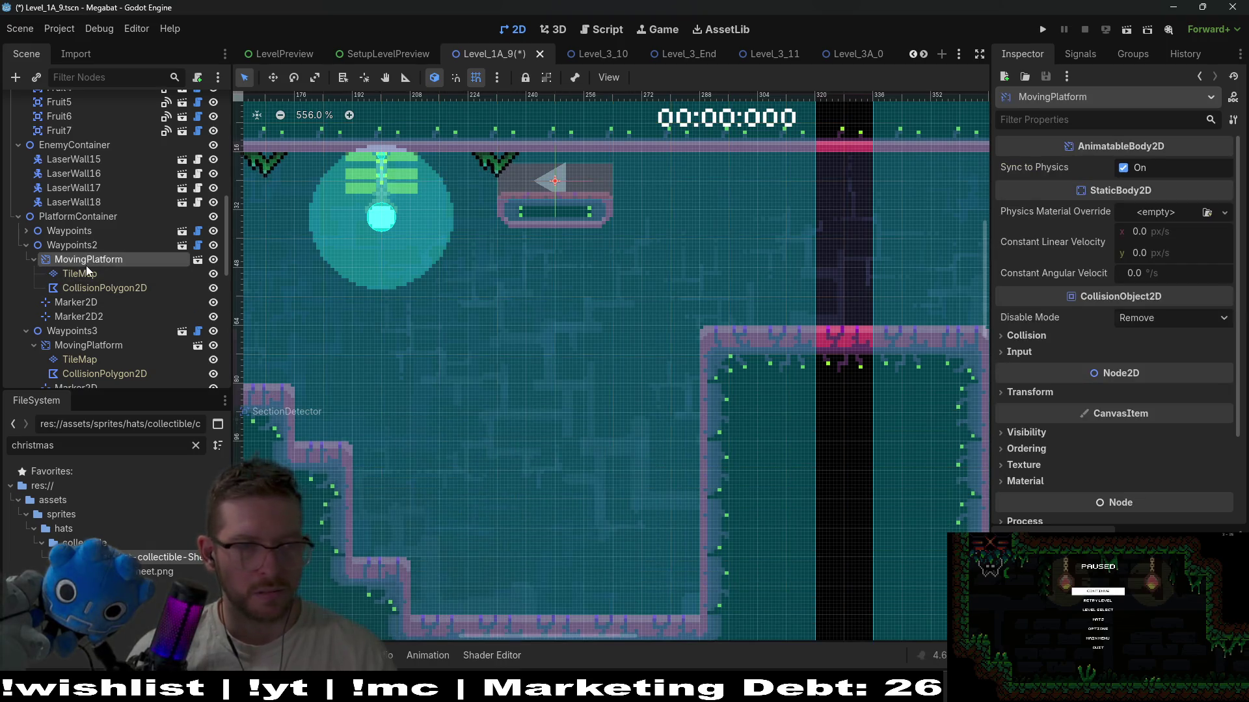
pyautogui.click(83, 275)
pyautogui.press('w')
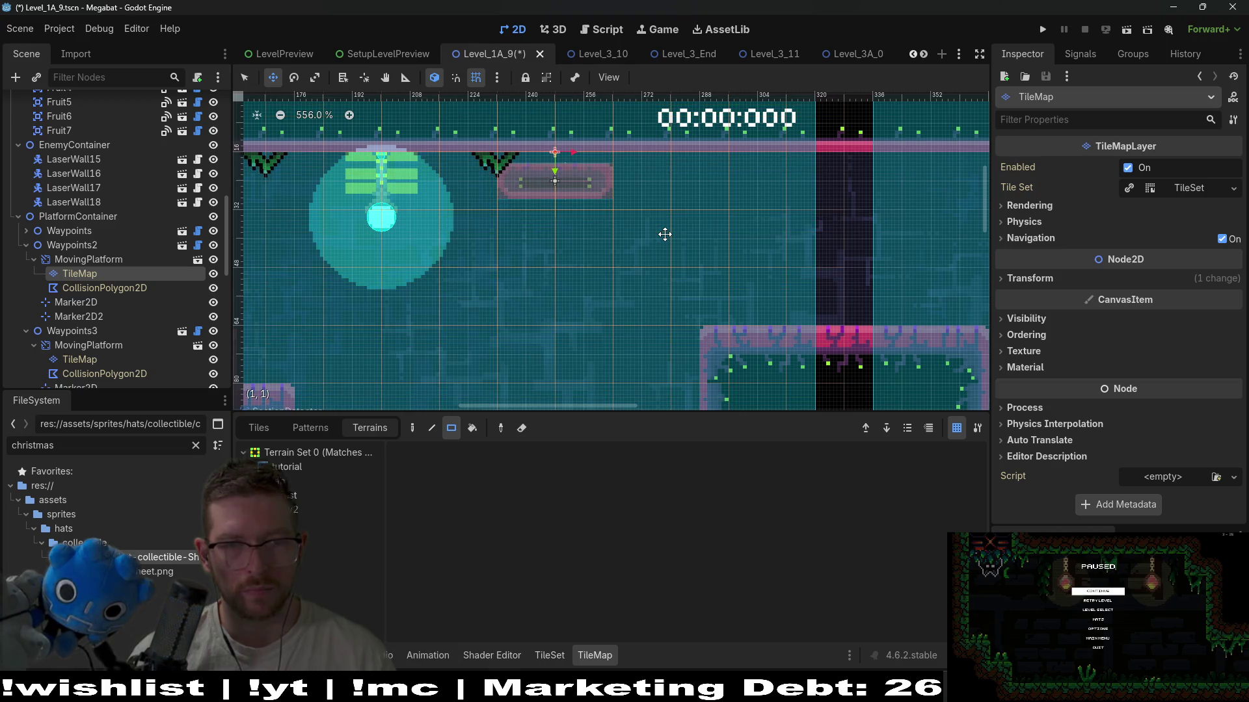
pyautogui.click(111, 288)
pyautogui.scroll(2, 618, 184)
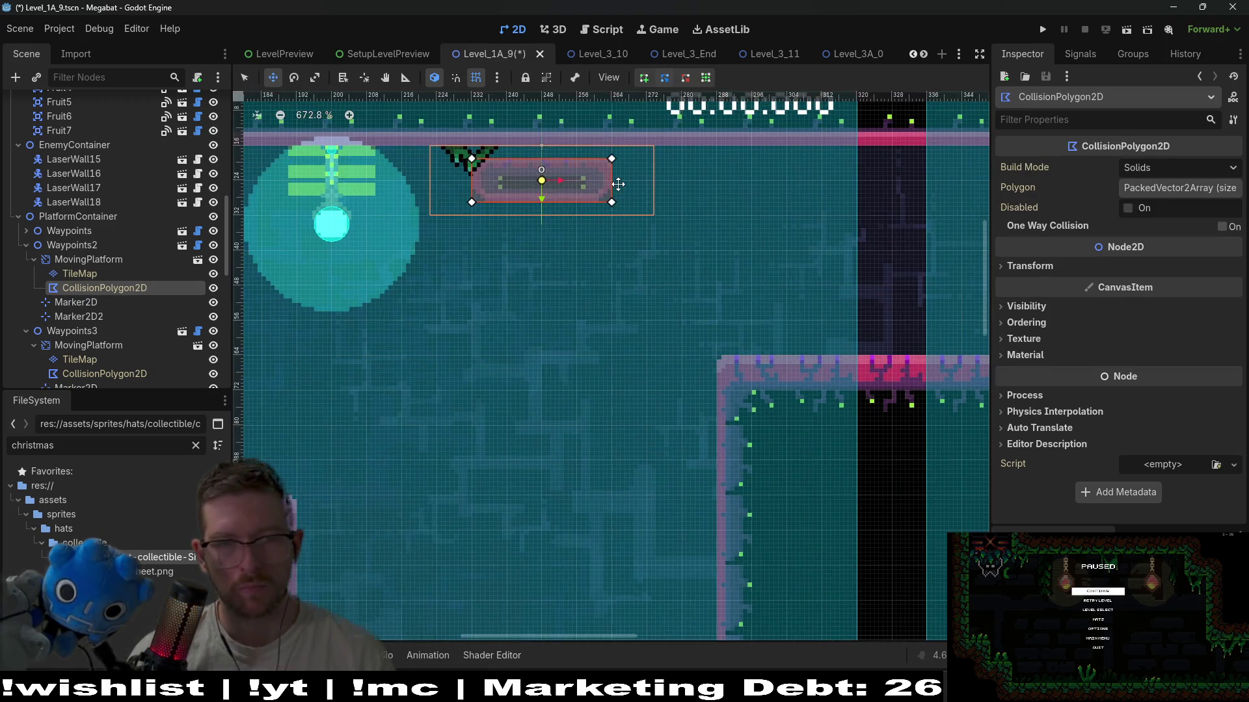
pyautogui.moveTo(618, 184); pyautogui.dragTo(698, 305)
pyautogui.press('q')
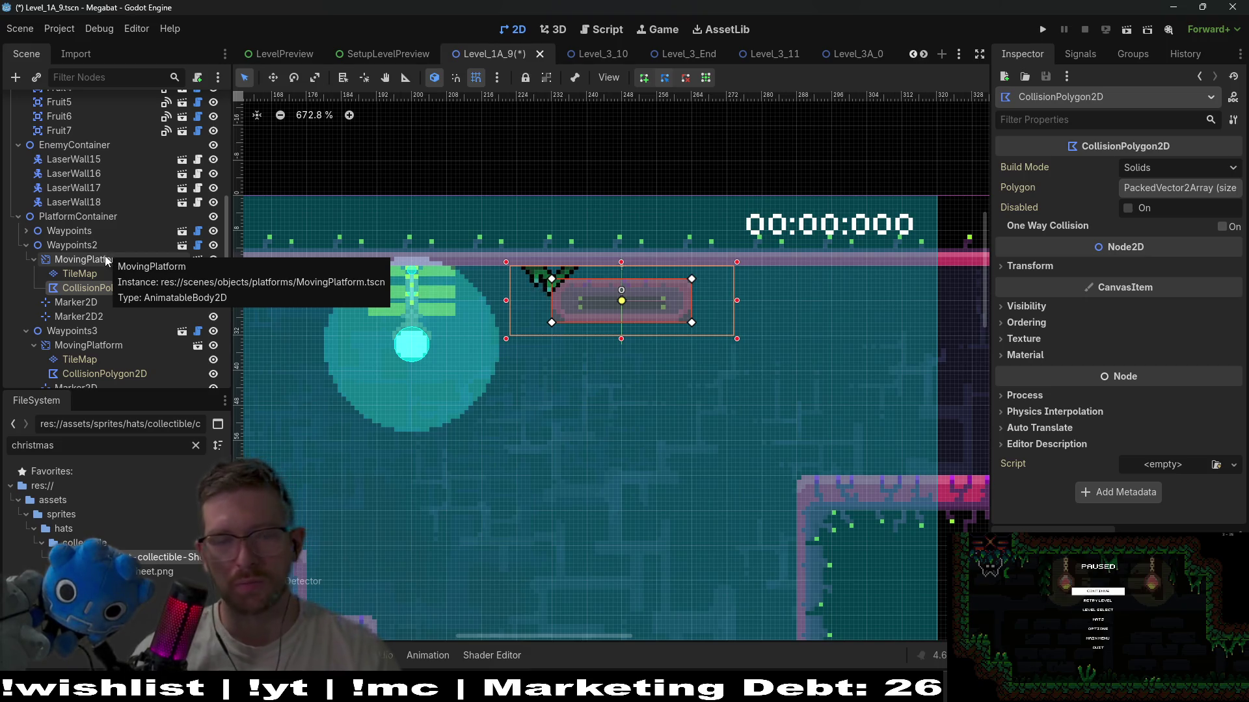
pyautogui.click(81, 259)
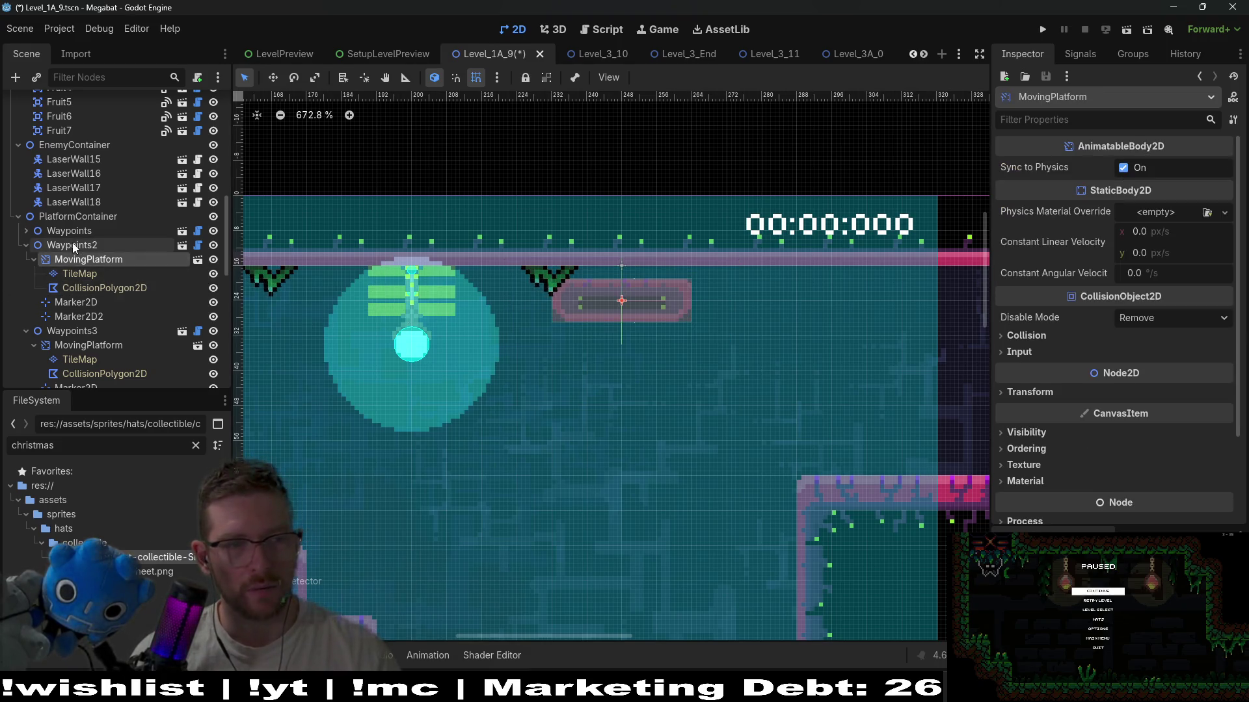
# - Nudge the whole Waypoints2 platform up using the Move tool and arrow keys
pyautogui.click(73, 244)
pyautogui.press('w')
pyautogui.press('Up')
pyautogui.press('Up')
pyautogui.press('Up')
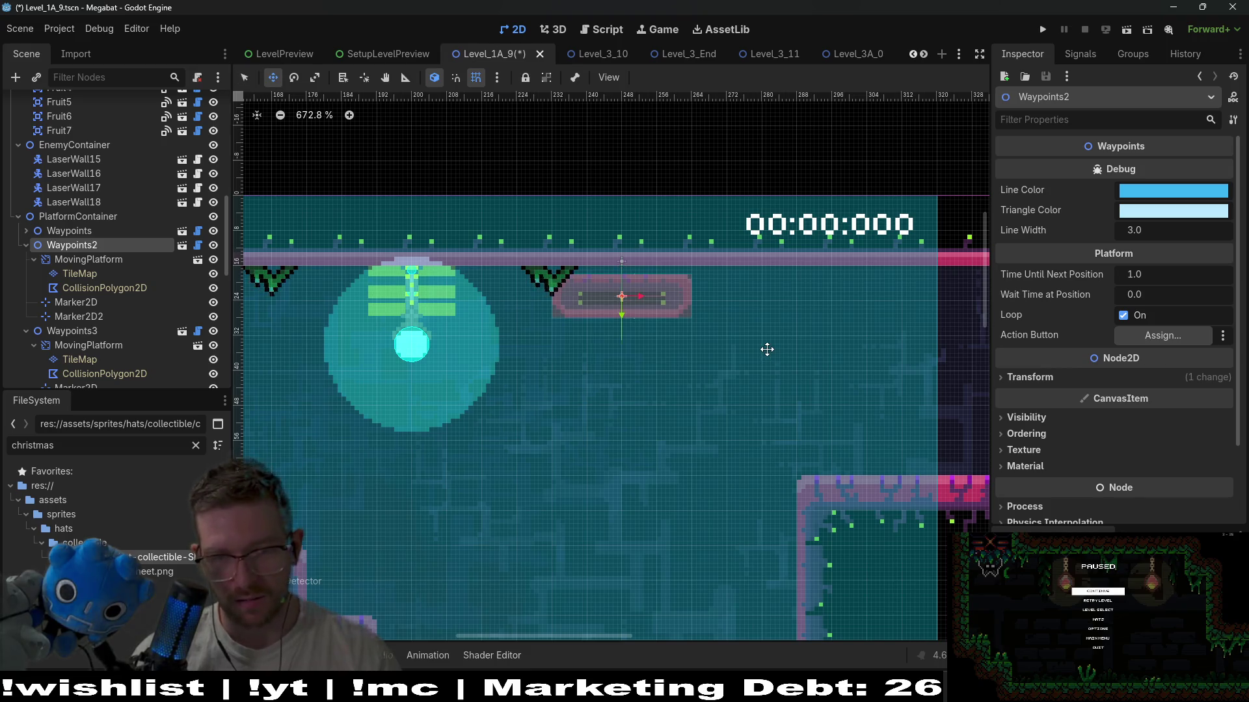
pyautogui.press('Right')
pyautogui.press('Left')
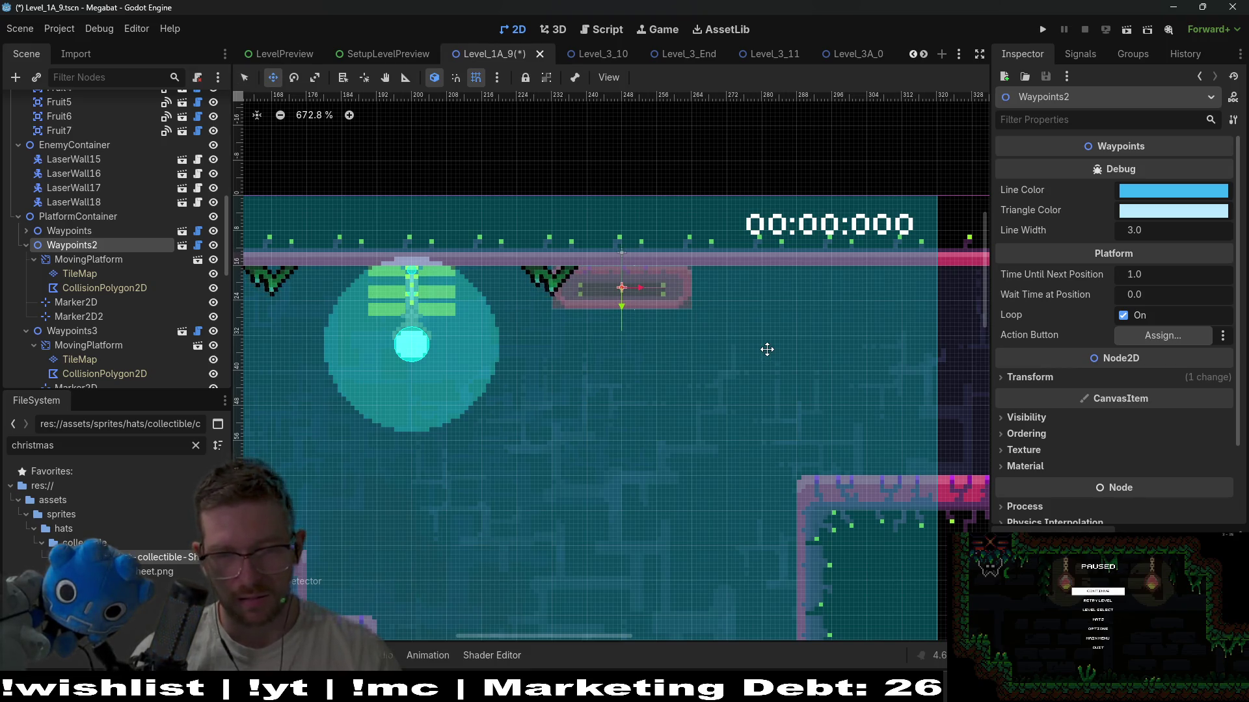
# - Drag Marker2D2 straight down to the pit floor to set the platform's route
pyautogui.click(82, 303)
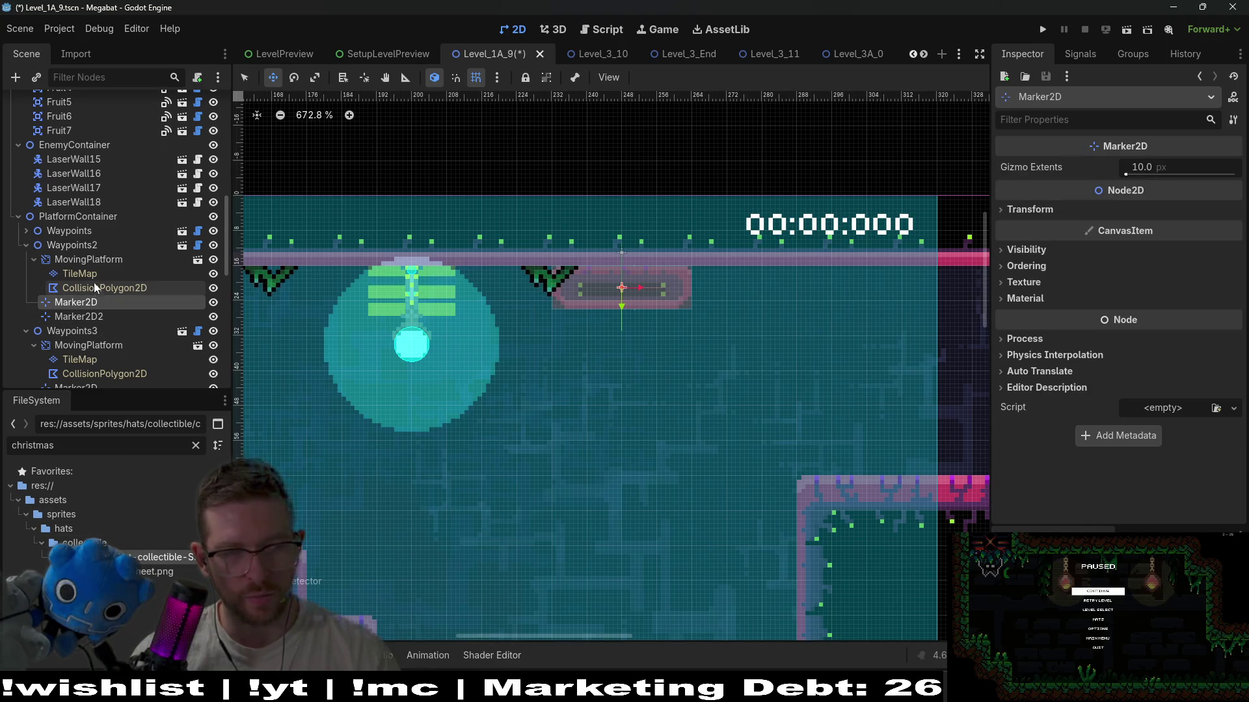
pyautogui.click(96, 261)
pyautogui.click(100, 305)
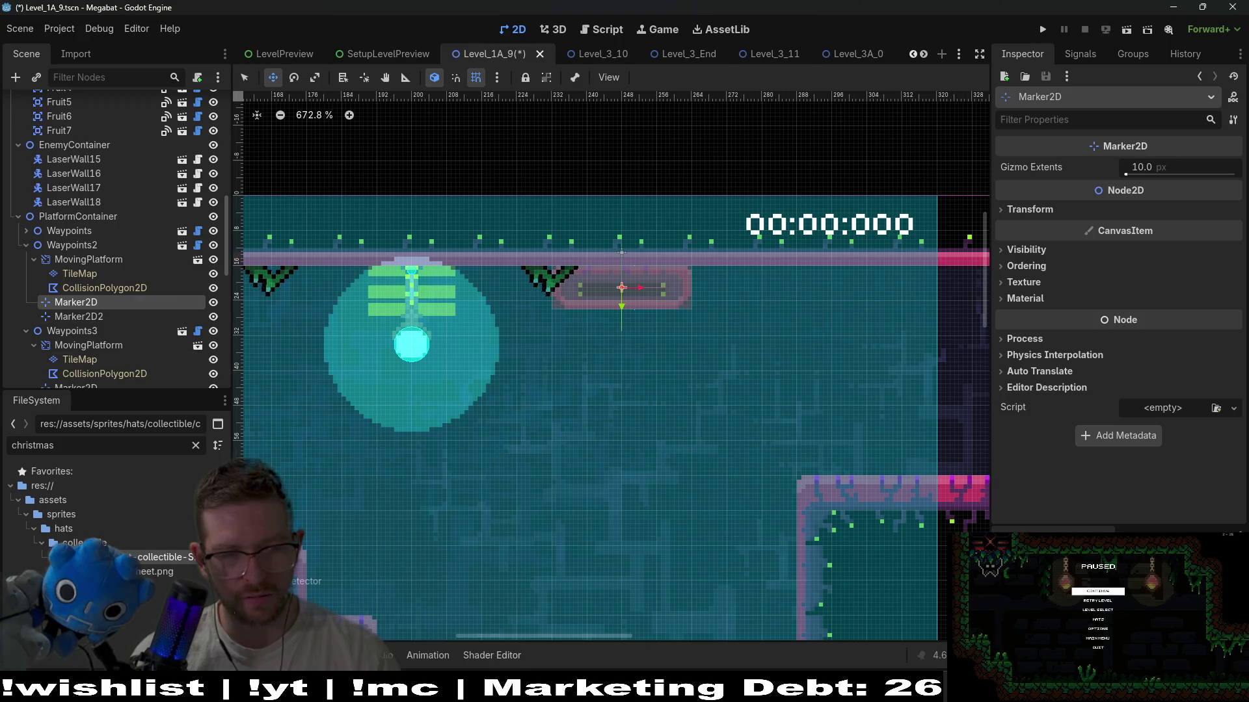
pyautogui.scroll(-3, 596, 401)
pyautogui.scroll(-3, 641, 466)
pyautogui.click(78, 316)
pyautogui.moveTo(618, 366)
pyautogui.mouseDown()
pyautogui.moveTo(602, 514)
pyautogui.moveTo(612, 539)
pyautogui.mouseUp()
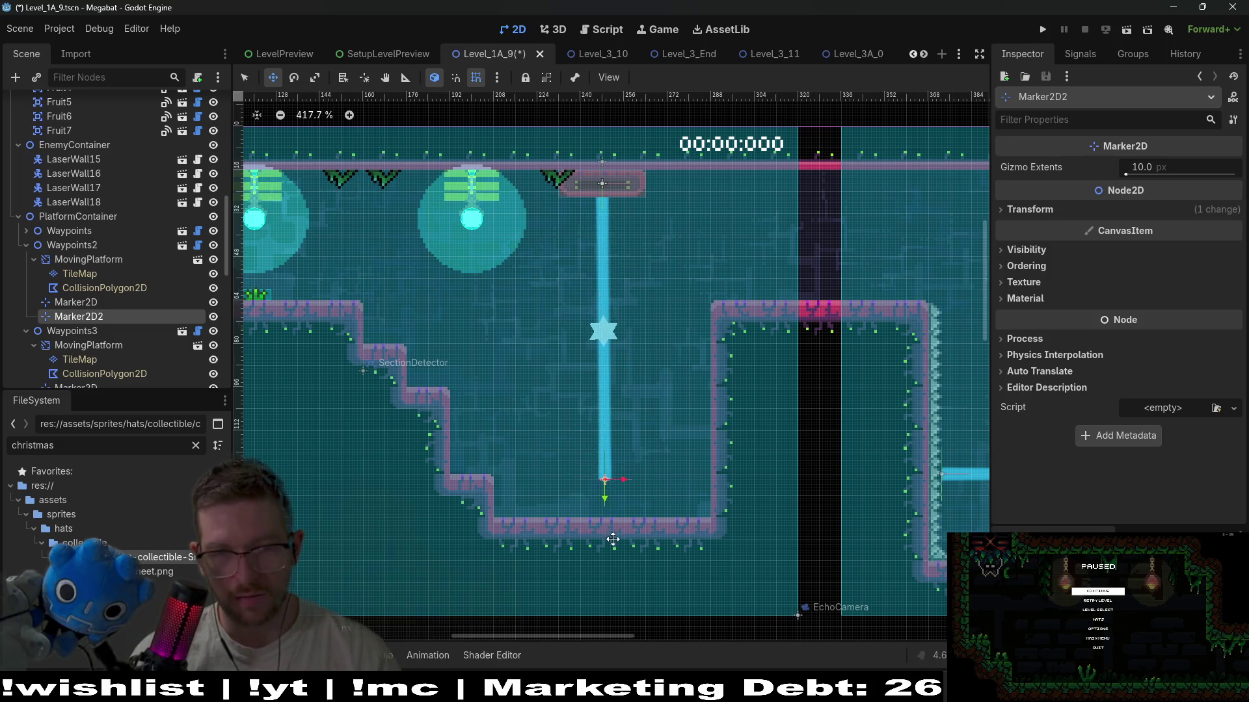
pyautogui.scroll(4, 594, 489)
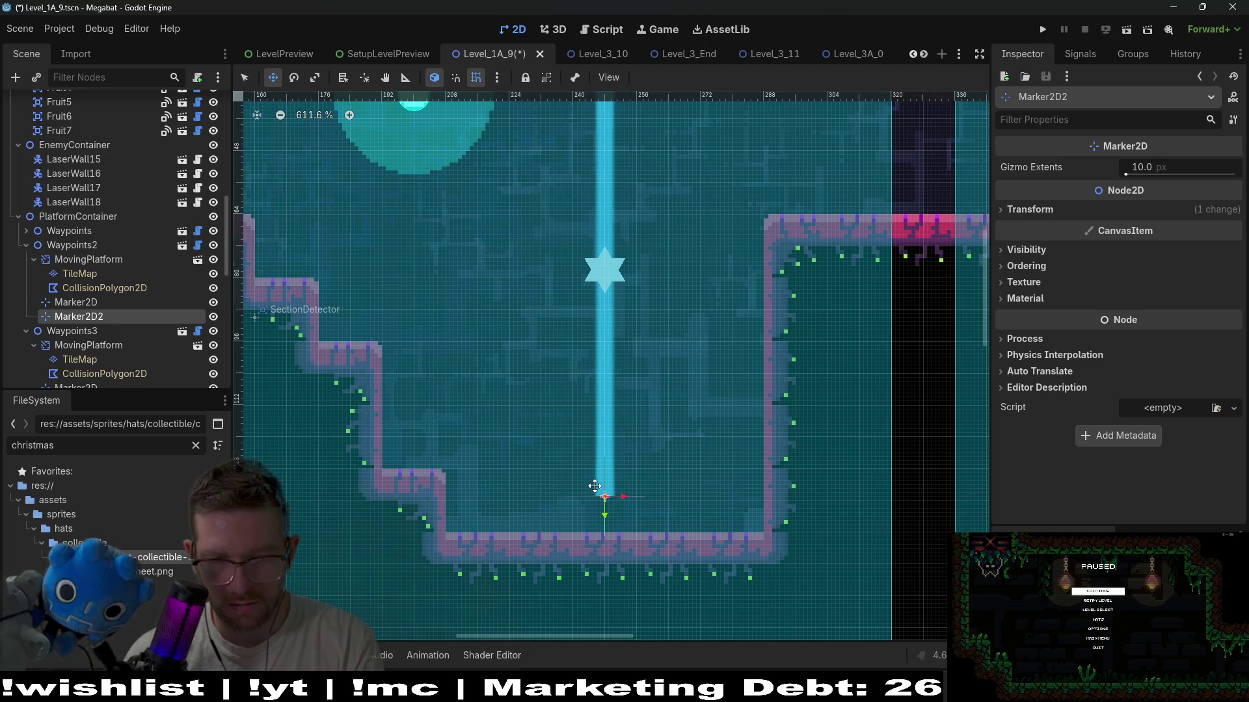
pyautogui.scroll(3, 648, 349)
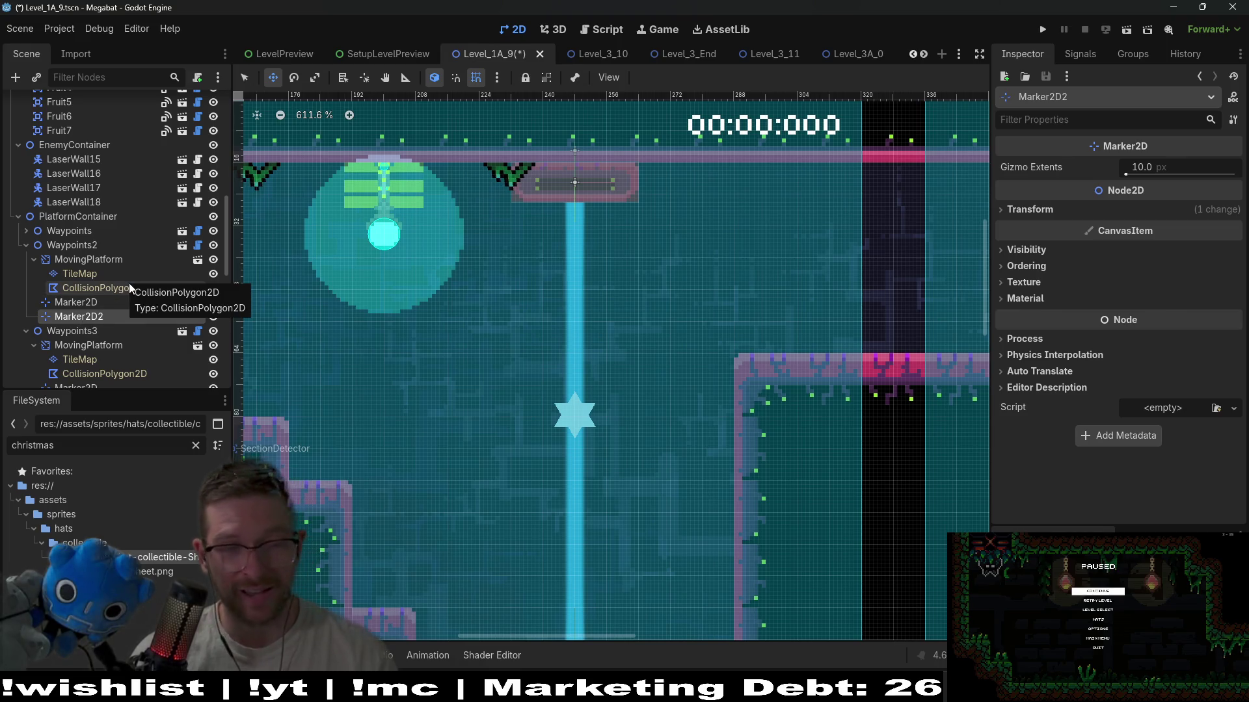
pyautogui.click(84, 276)
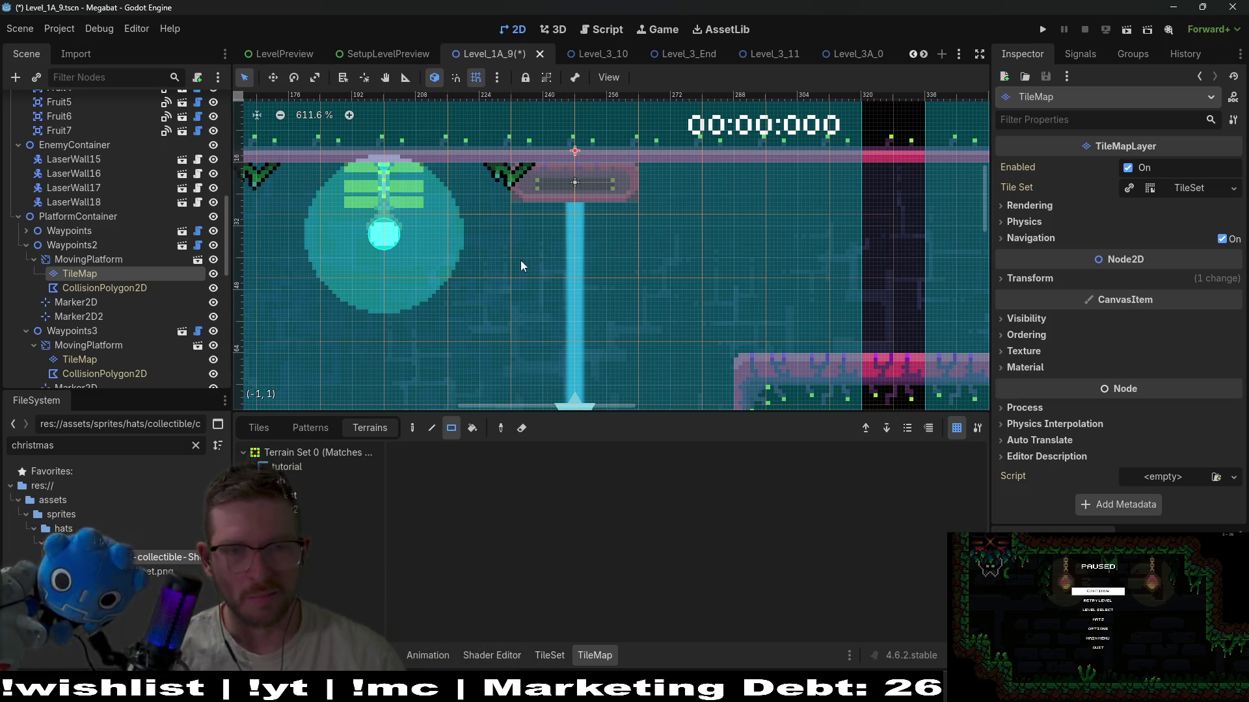
# - Repaint the pink platform tile strip wider on both sides
pyautogui.scroll(-2, 664, 224)
pyautogui.moveTo(663, 225)
pyautogui.mouseDown()
pyautogui.moveTo(674, 170)
pyautogui.moveTo(653, 307)
pyautogui.mouseUp()
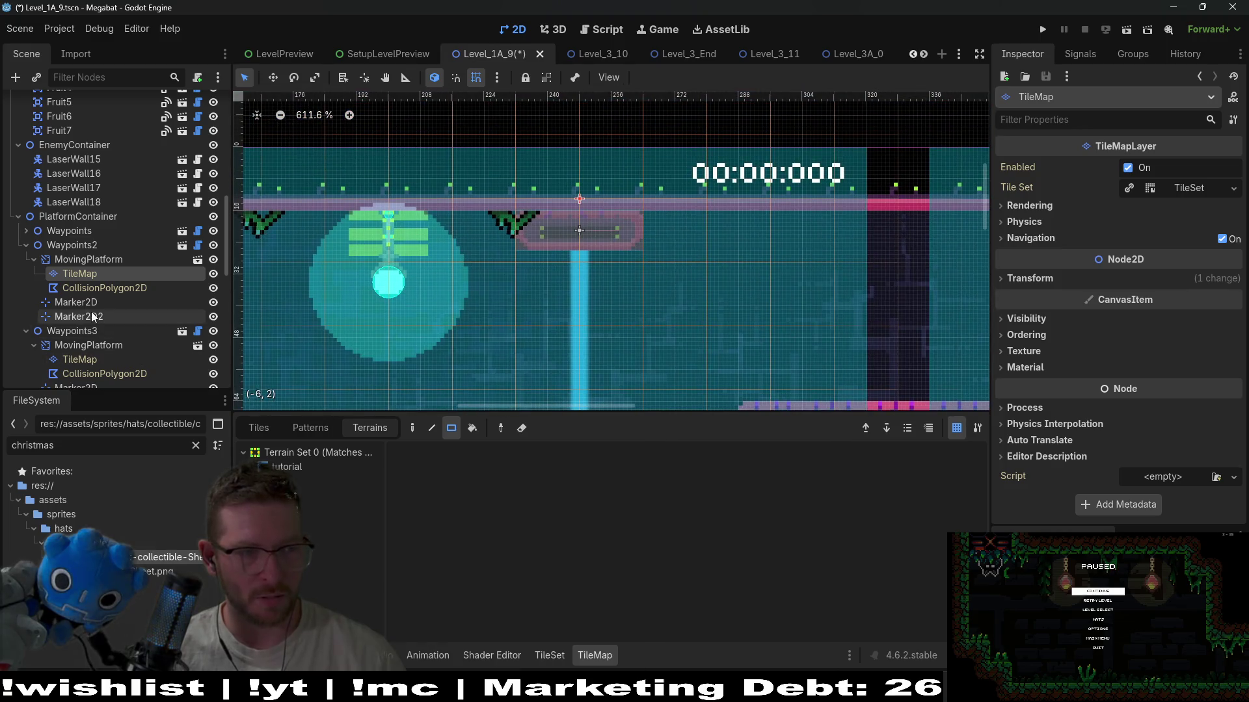
pyautogui.click(90, 288)
pyautogui.click(100, 270)
pyautogui.click(298, 501)
pyautogui.moveTo(693, 232); pyautogui.dragTo(497, 246)
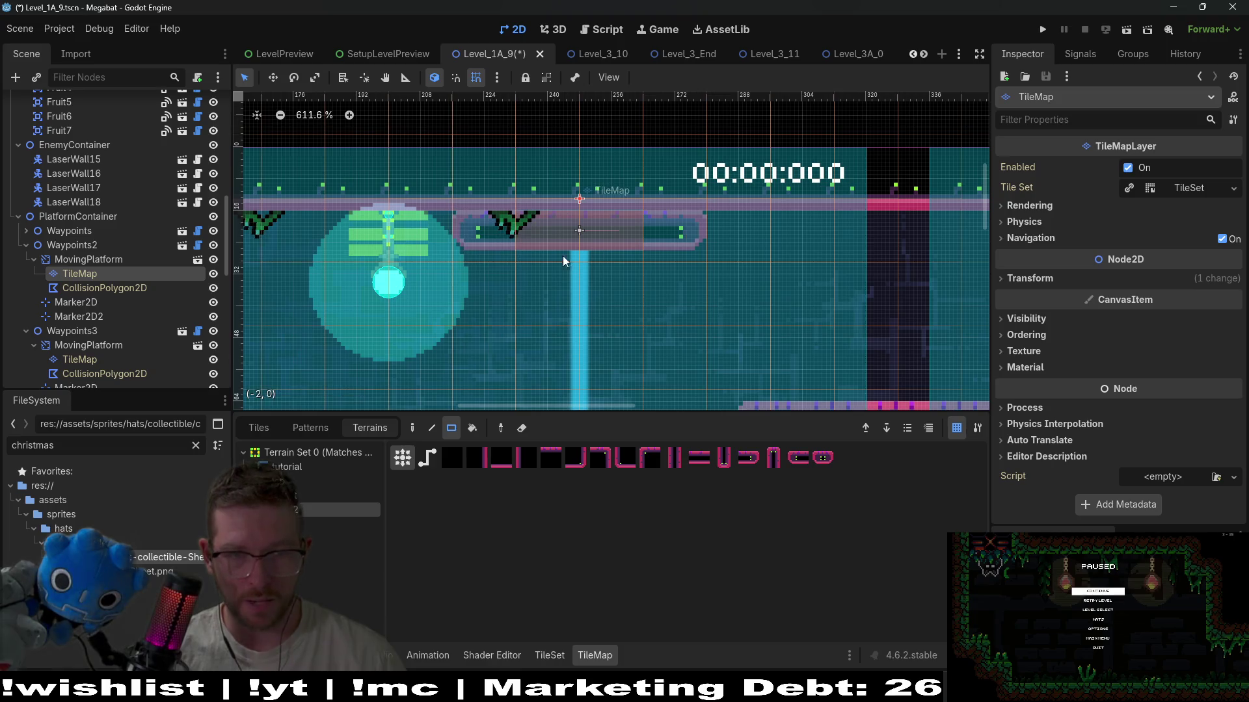
pyautogui.moveTo(669, 316)
pyautogui.mouseDown()
pyautogui.moveTo(652, 236)
pyautogui.moveTo(655, 307)
pyautogui.mouseUp()
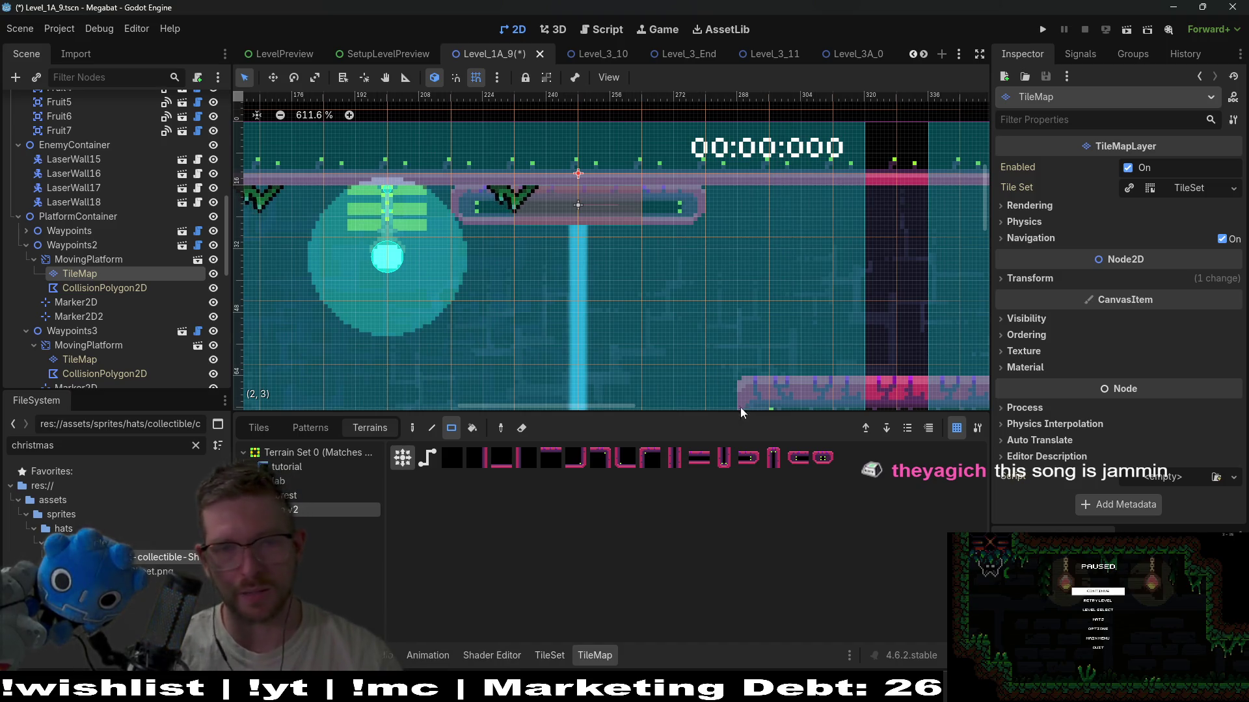
# - Stretch the collision polygon's corners left and right to match the wider tile strip
pyautogui.doubleClick(115, 289)
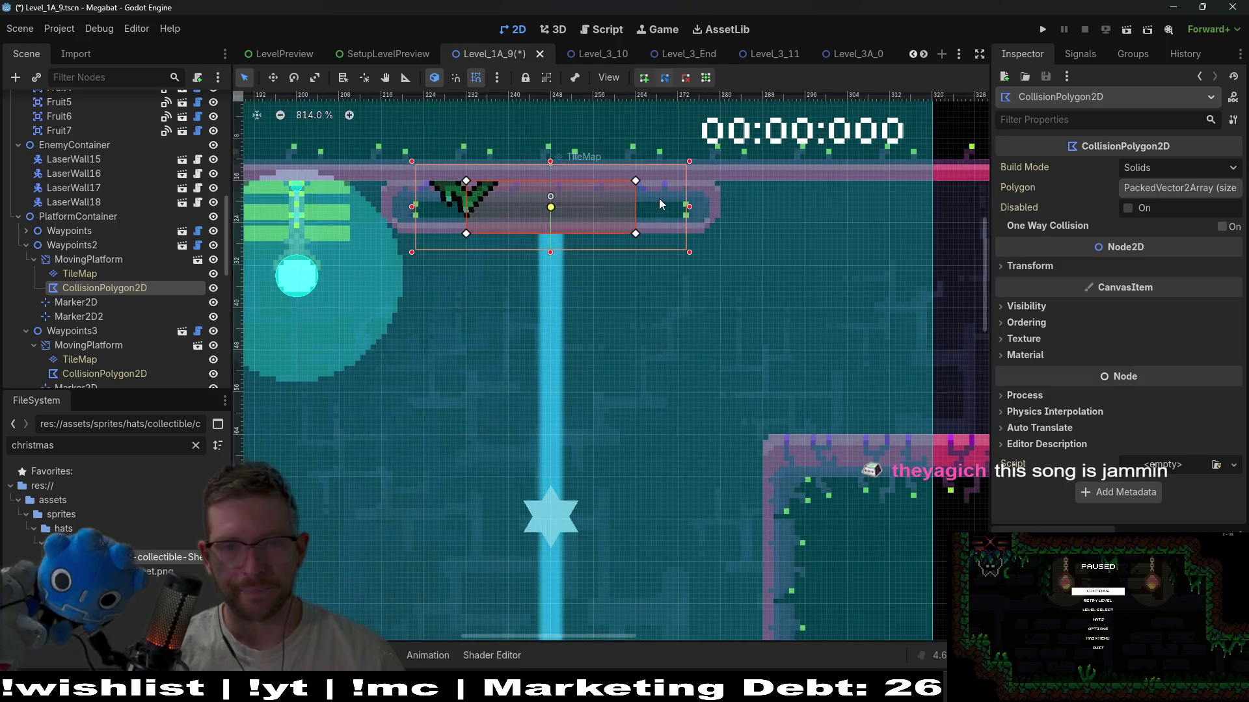
pyautogui.moveTo(675, 260); pyautogui.dragTo(799, 258)
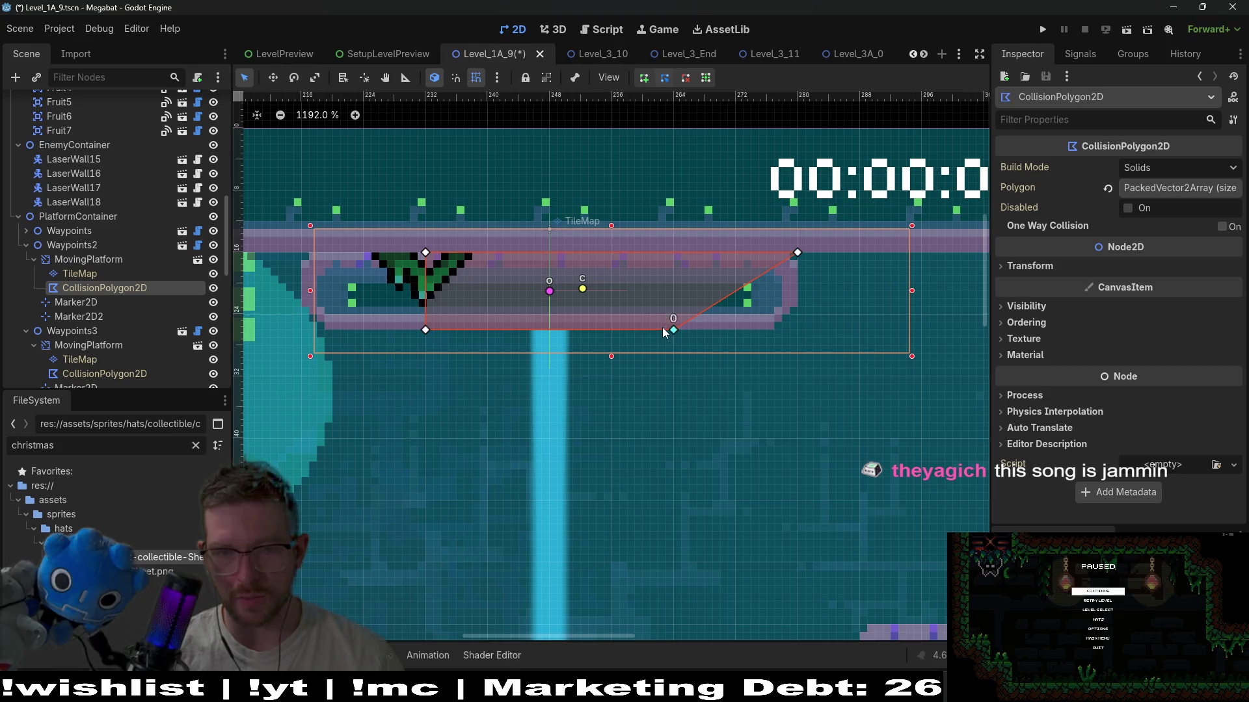
pyautogui.moveTo(674, 333); pyautogui.dragTo(790, 331)
pyautogui.hscroll(-5, 622, 267)
pyautogui.moveTo(619, 258); pyautogui.dragTo(497, 259)
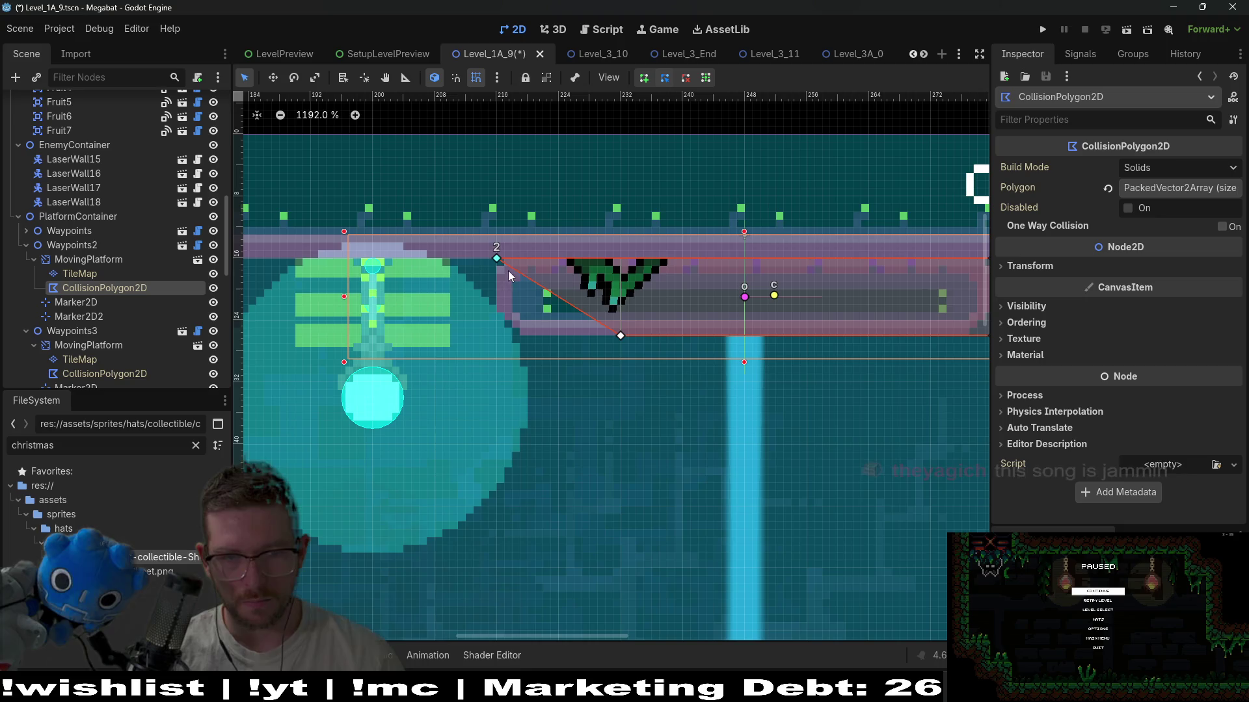
pyautogui.moveTo(514, 336); pyautogui.dragTo(499, 334)
pyautogui.scroll(-3, 705, 318)
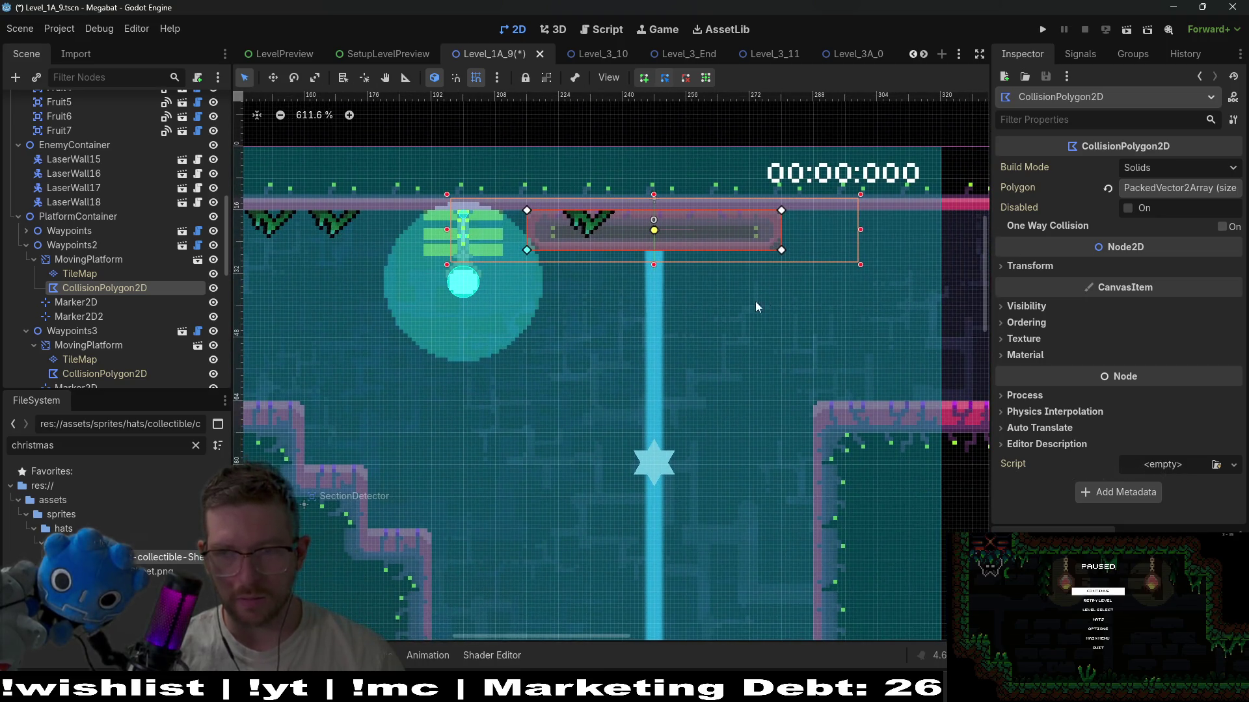
# - Nudge Waypoints2 one step right with the Move tool and run the current scene
pyautogui.click(87, 253)
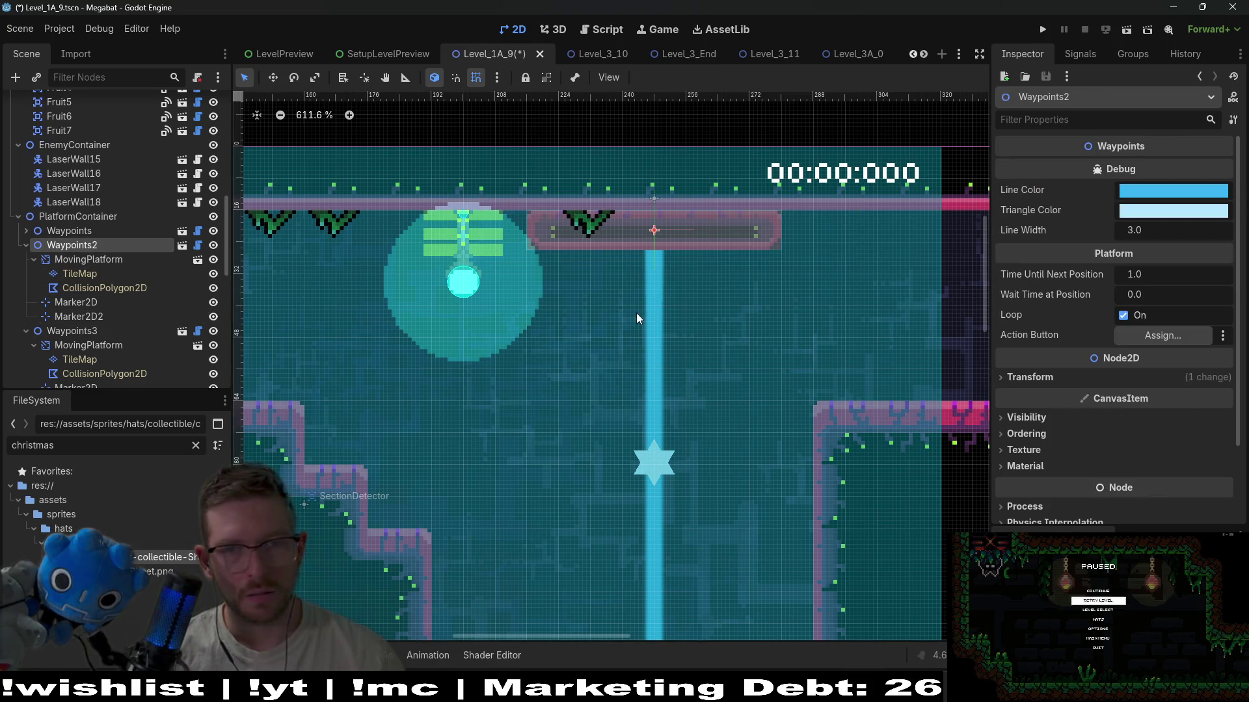
pyautogui.press('w')
pyautogui.press('Right')
pyautogui.press('Right')
pyautogui.press('Right')
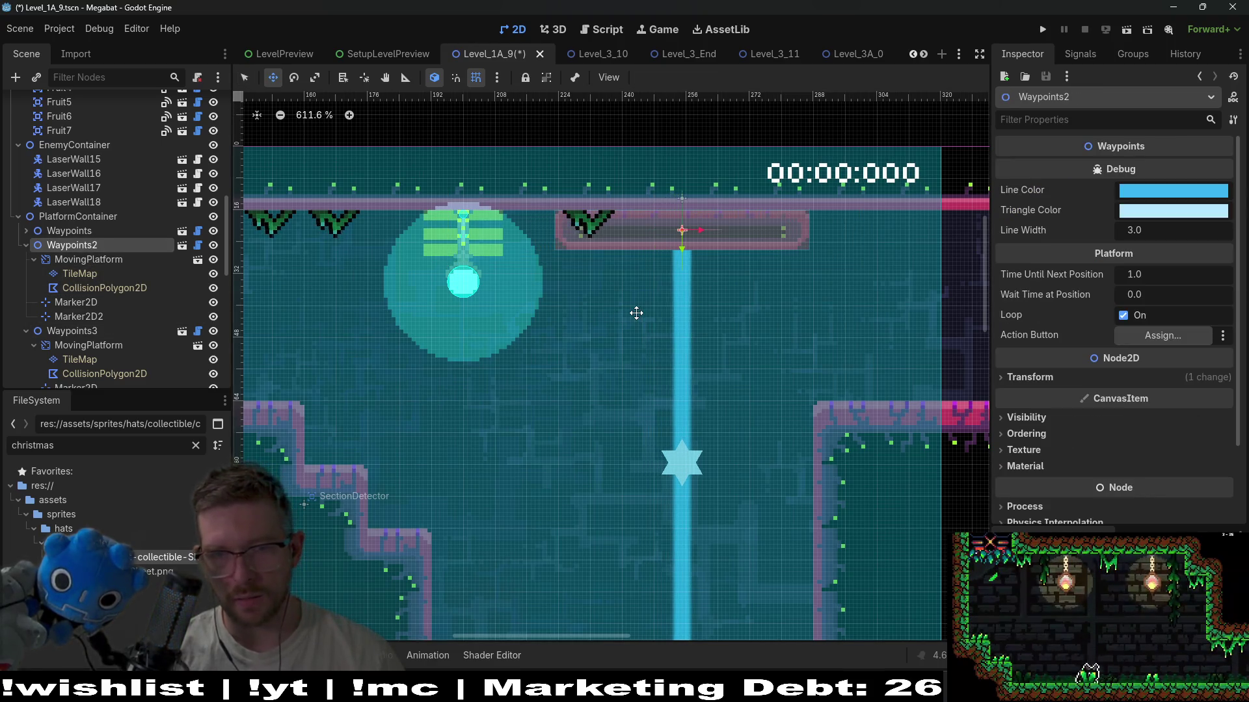
pyautogui.scroll(-5, 637, 313)
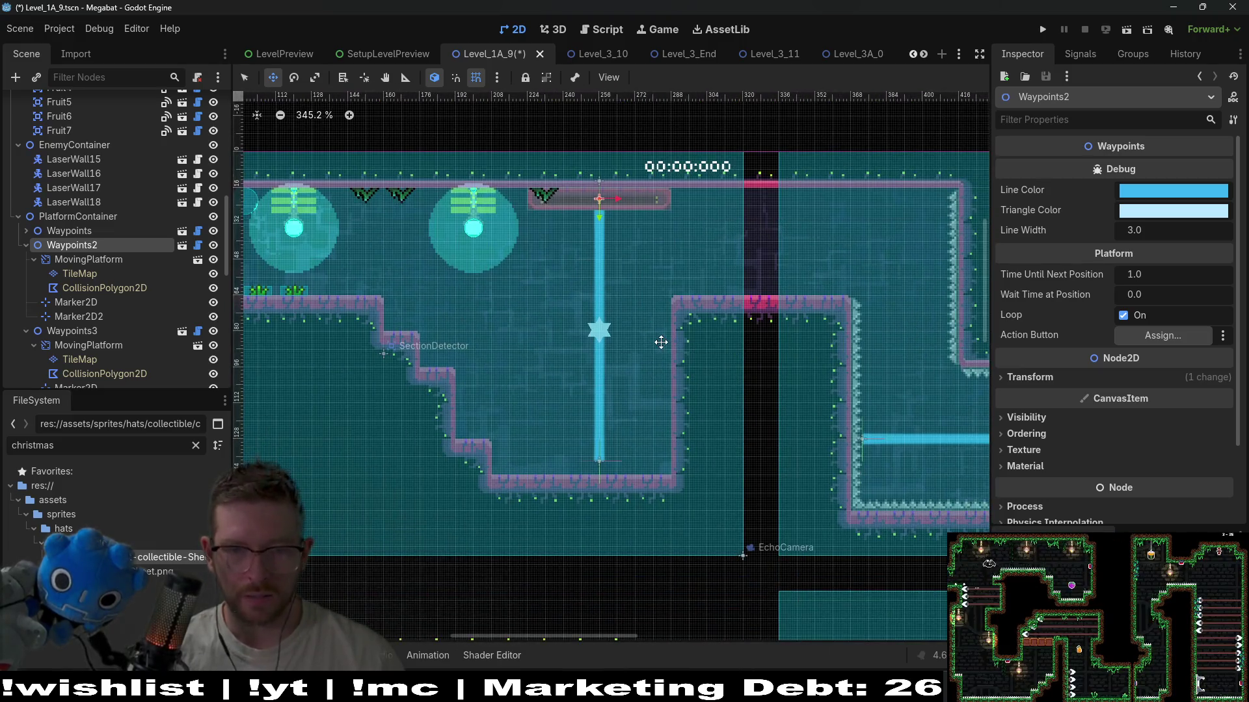
pyautogui.click(1128, 32)
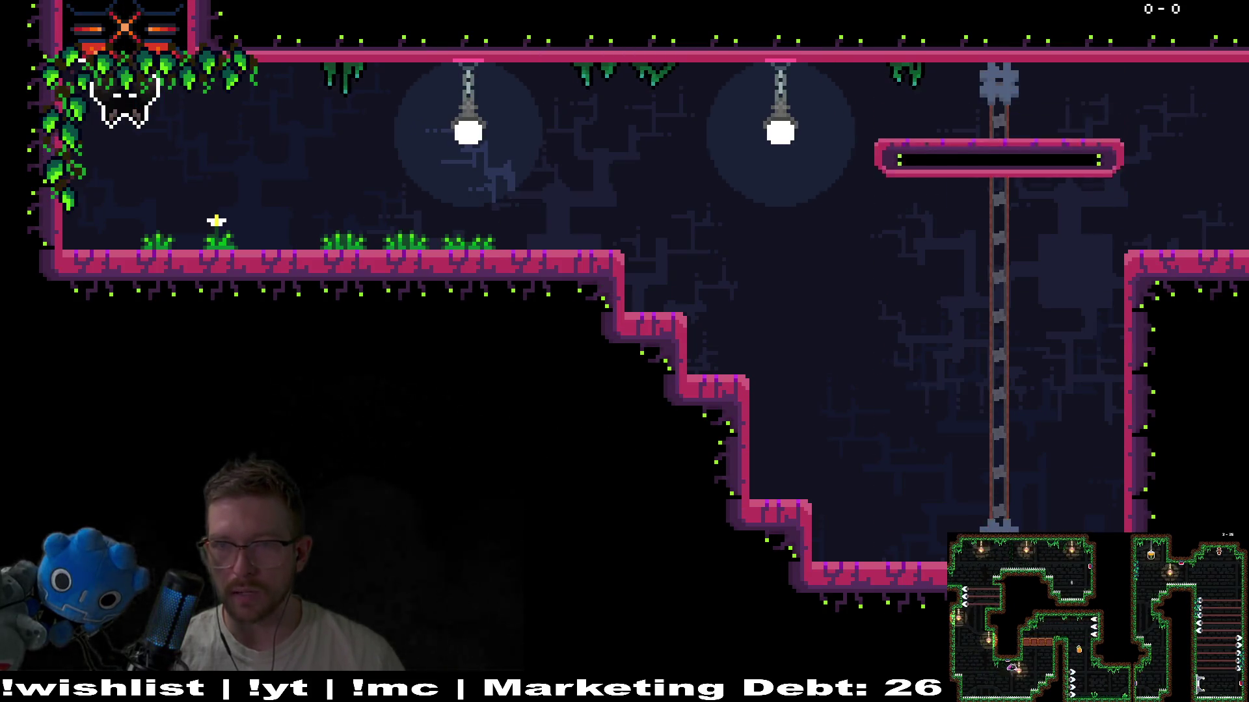
# - Run the cat right, jump over the moving platform onto the right ledge, then pause and quit
pyautogui.press('Right')
pyautogui.press('Right')
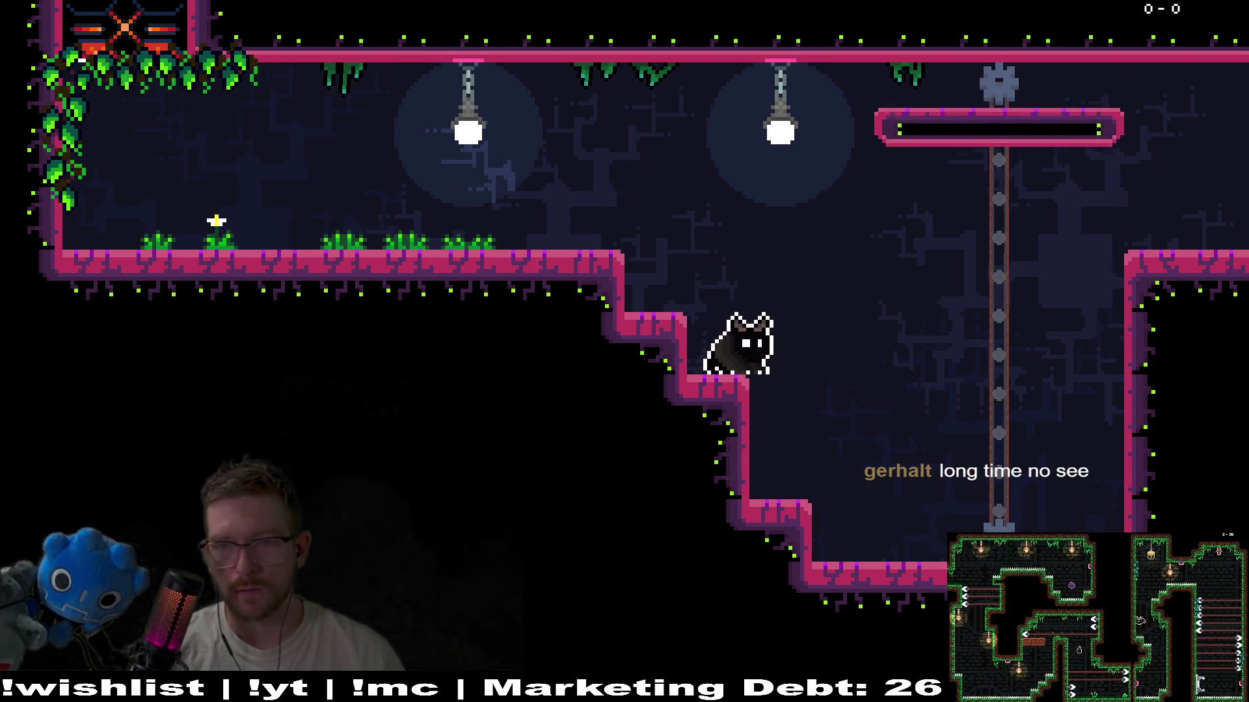
pyautogui.press('space')
pyautogui.press('Right')
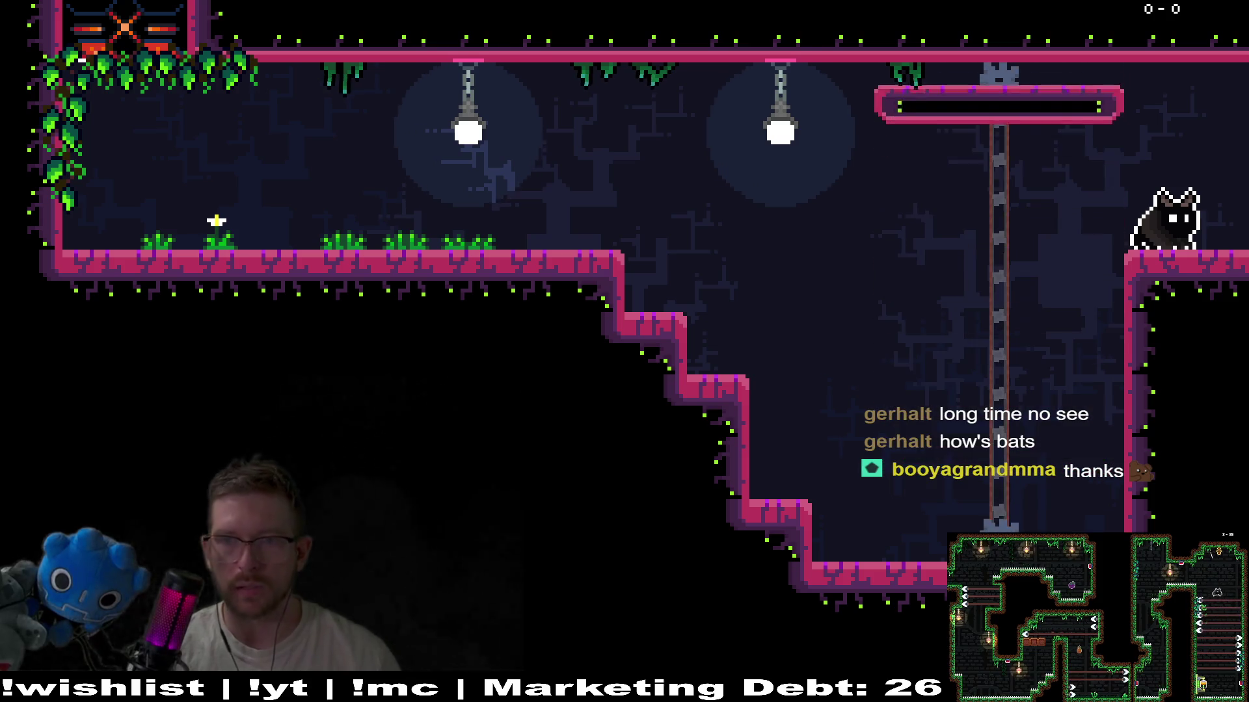
pyautogui.press('Escape')
pyautogui.click(653, 485)
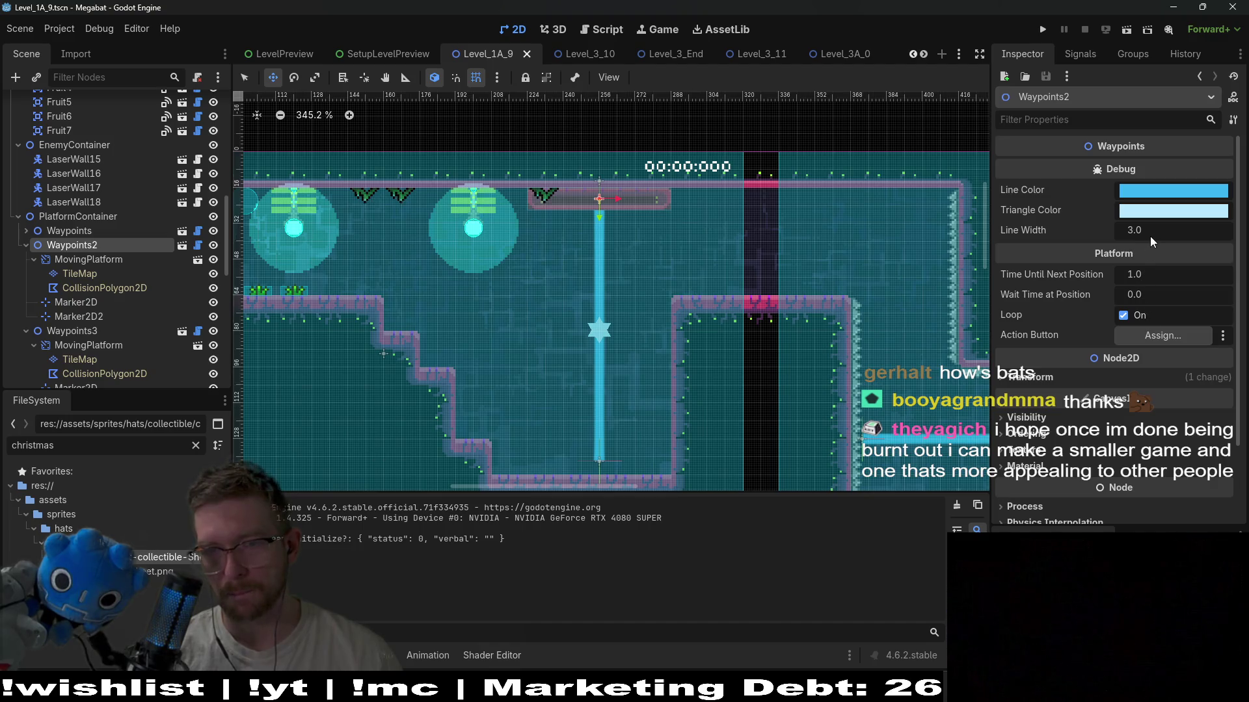
# - Set Waypoints2's Time Until Next Position to 0.8 and relaunch the level with F6
pyautogui.click(1147, 275)
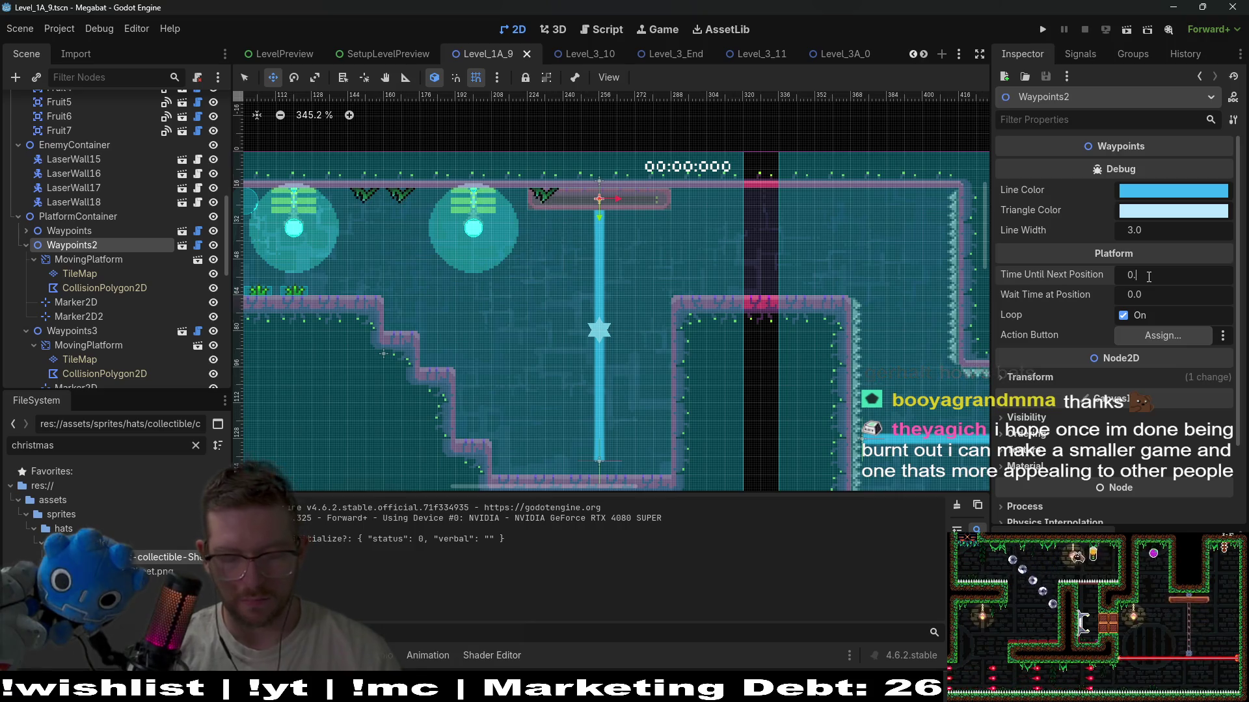
pyautogui.write('8')
pyautogui.press('Return')
pyautogui.press('F6')
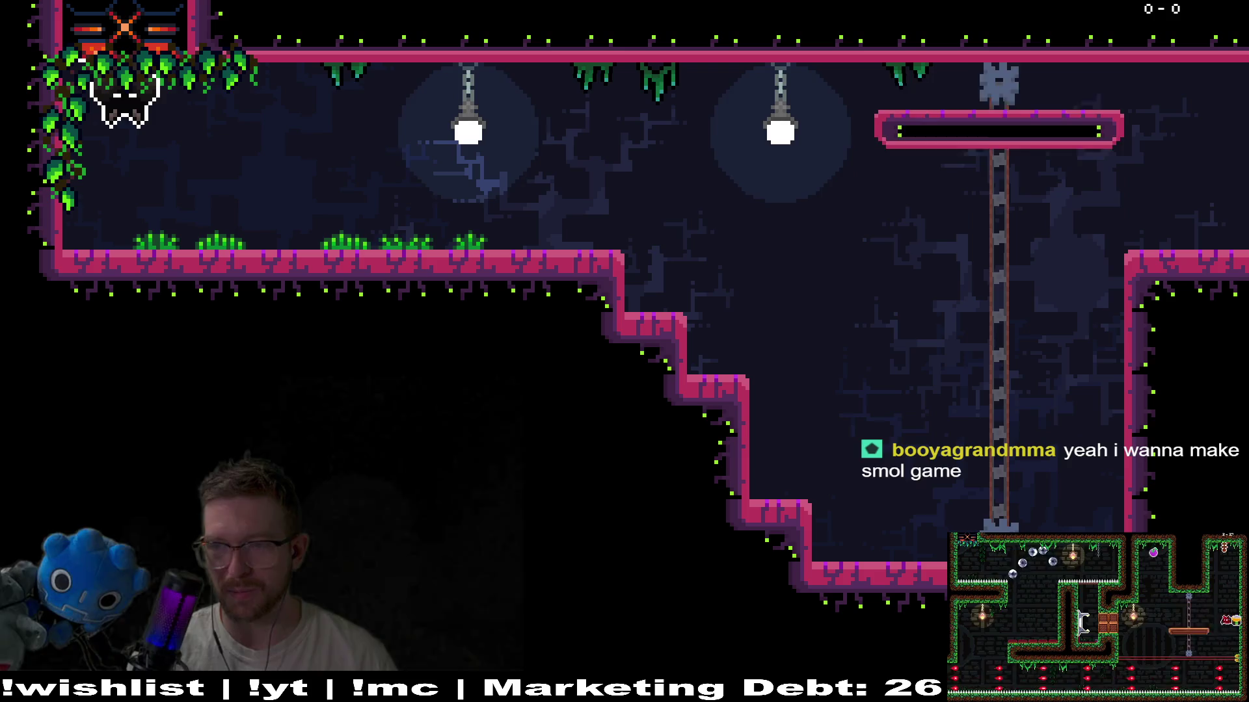
# - Jump up the stair steps past the faster platform onto the right ledge, then pause and quit
pyautogui.press('Right')
pyautogui.press('space')
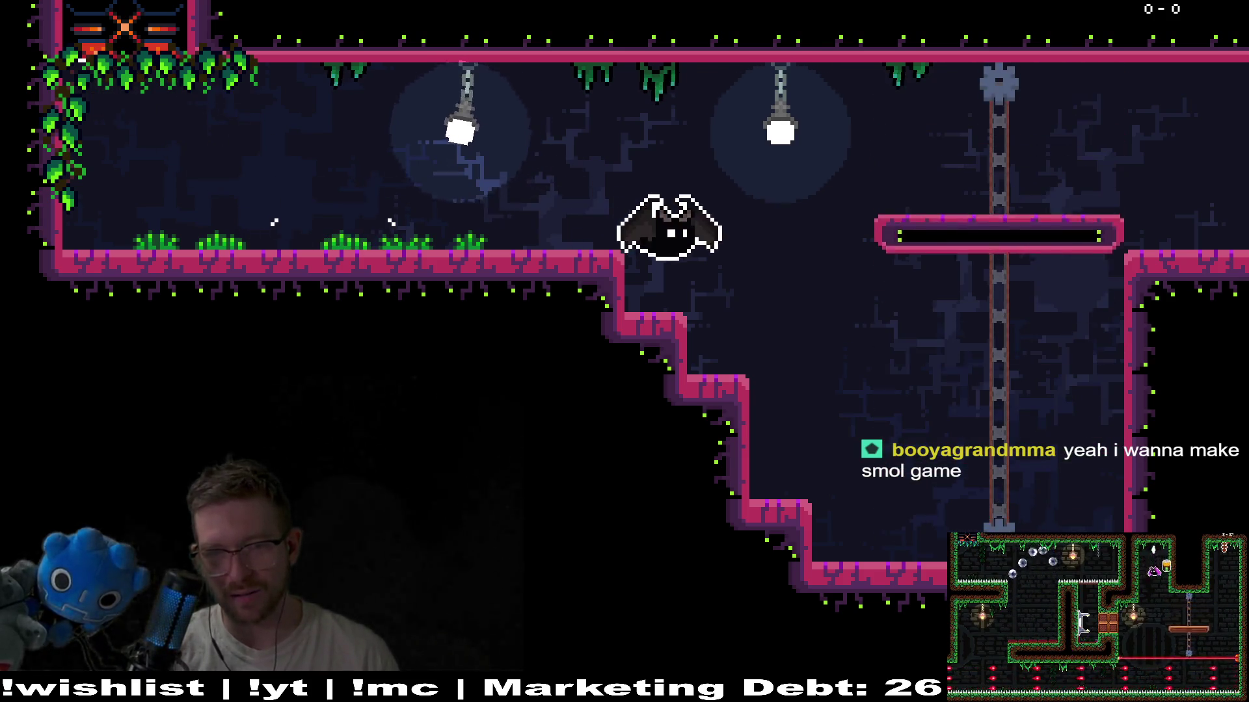
pyautogui.press('space')
pyautogui.press('space')
pyautogui.press('Right')
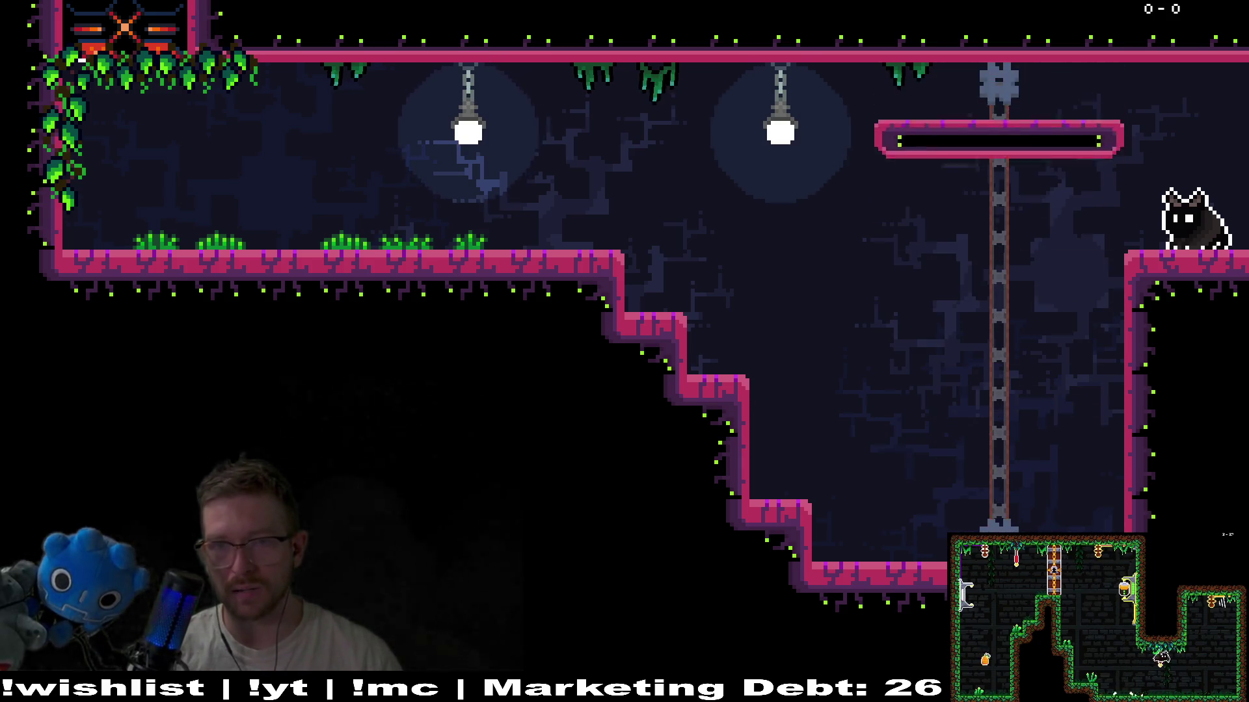
pyautogui.press('Escape')
pyautogui.click(610, 479)
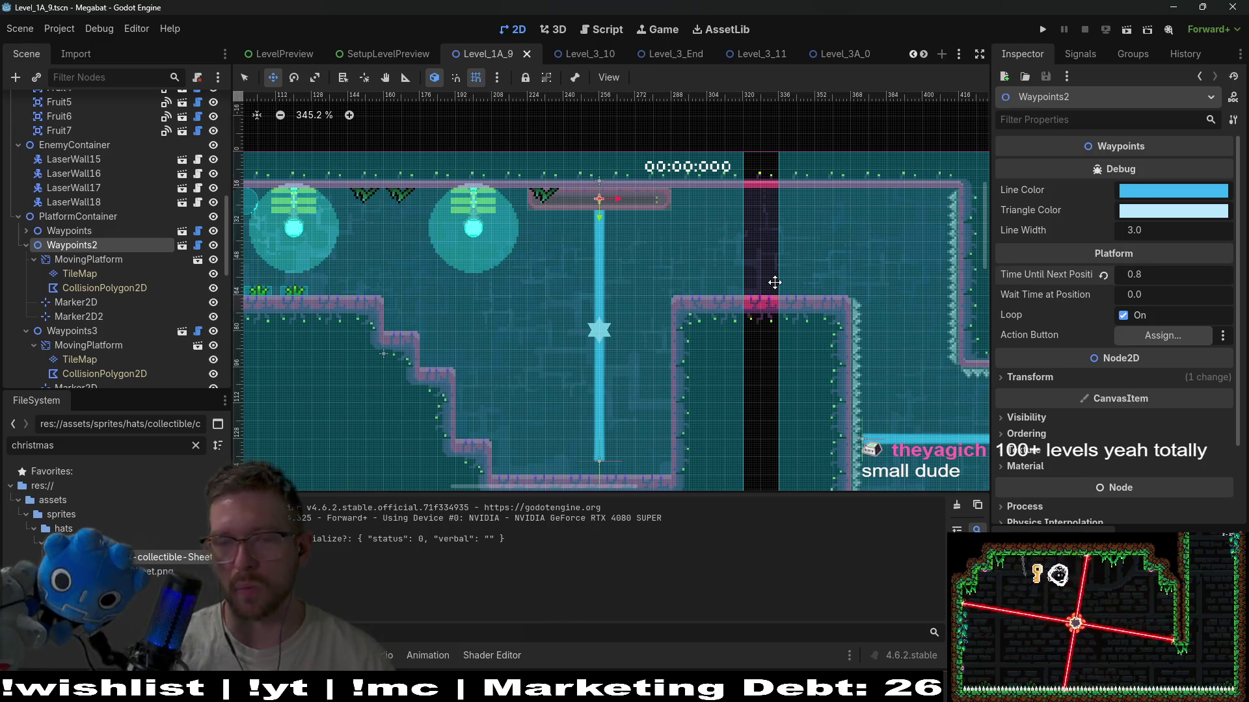
pyautogui.scroll(-2, 696, 315)
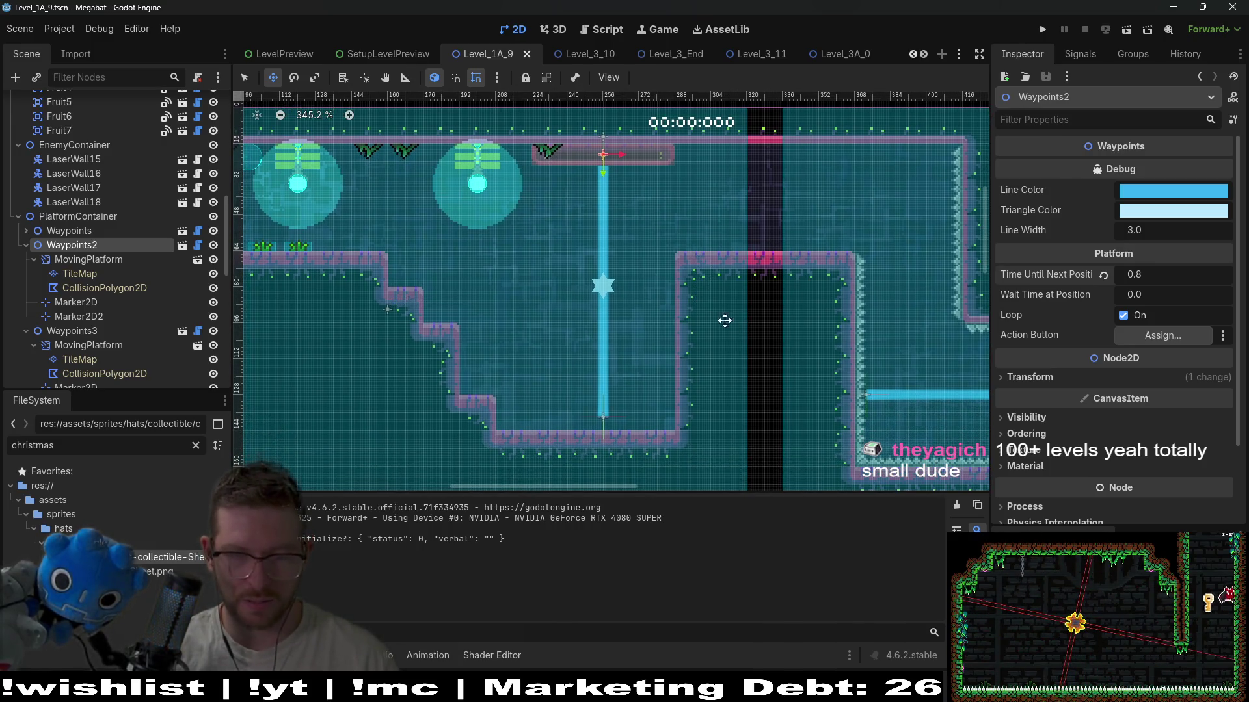
pyautogui.hscroll(2, 734, 322)
pyautogui.scroll(1, 699, 291)
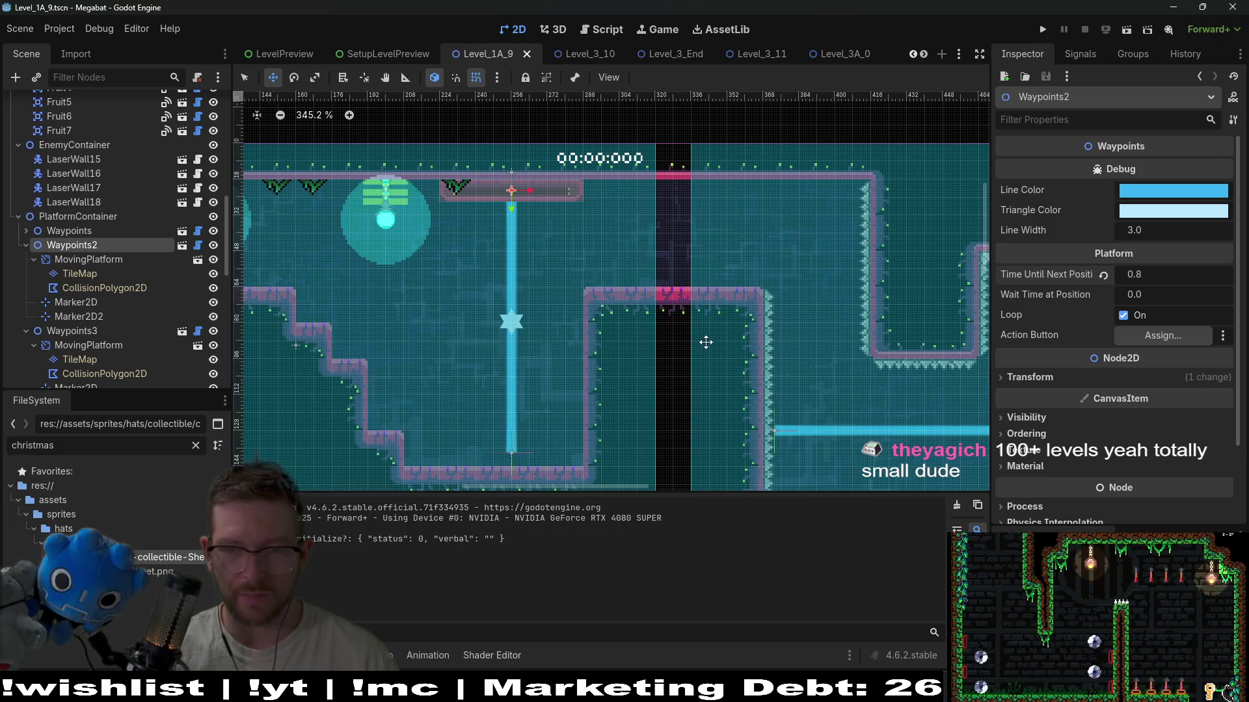
pyautogui.moveTo(706, 342); pyautogui.dragTo(693, 294)
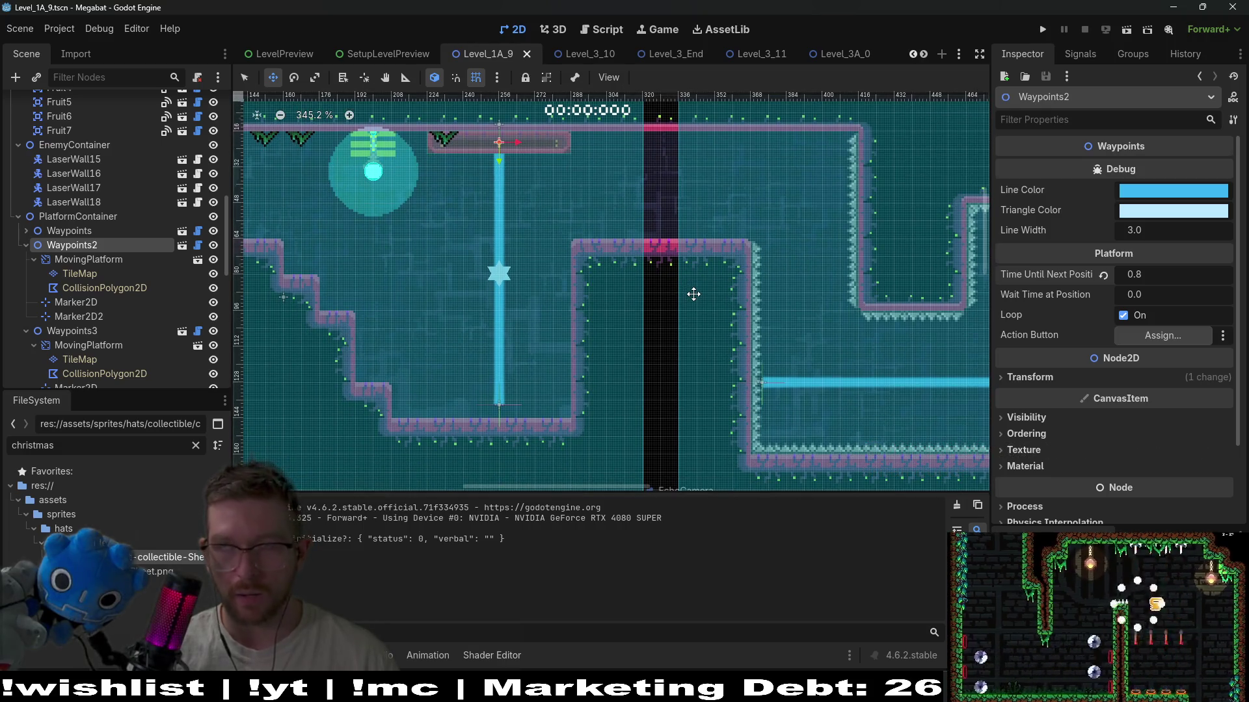
pyautogui.scroll(-1, 694, 294)
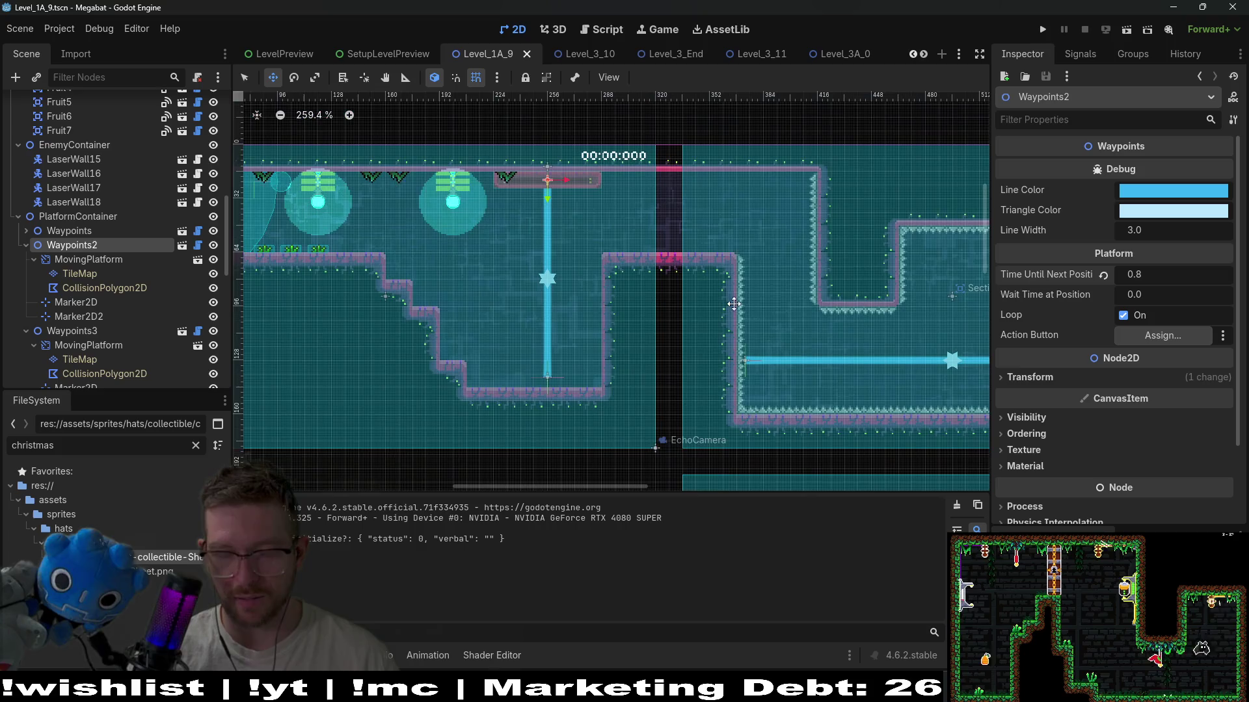
pyautogui.scroll(-1, 686, 309)
pyautogui.scroll(-2, 732, 381)
pyautogui.hscroll(2, 658, 298)
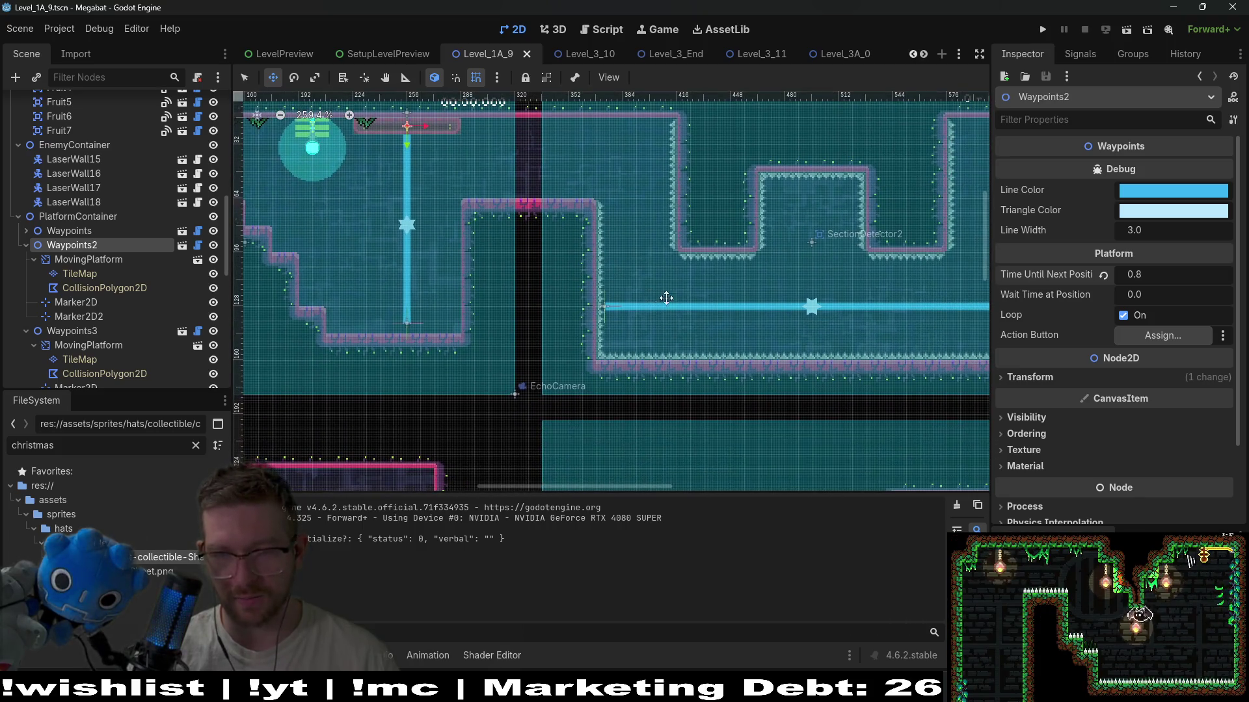
pyautogui.scroll(1, 671, 299)
pyautogui.hscroll(-2, 648, 300)
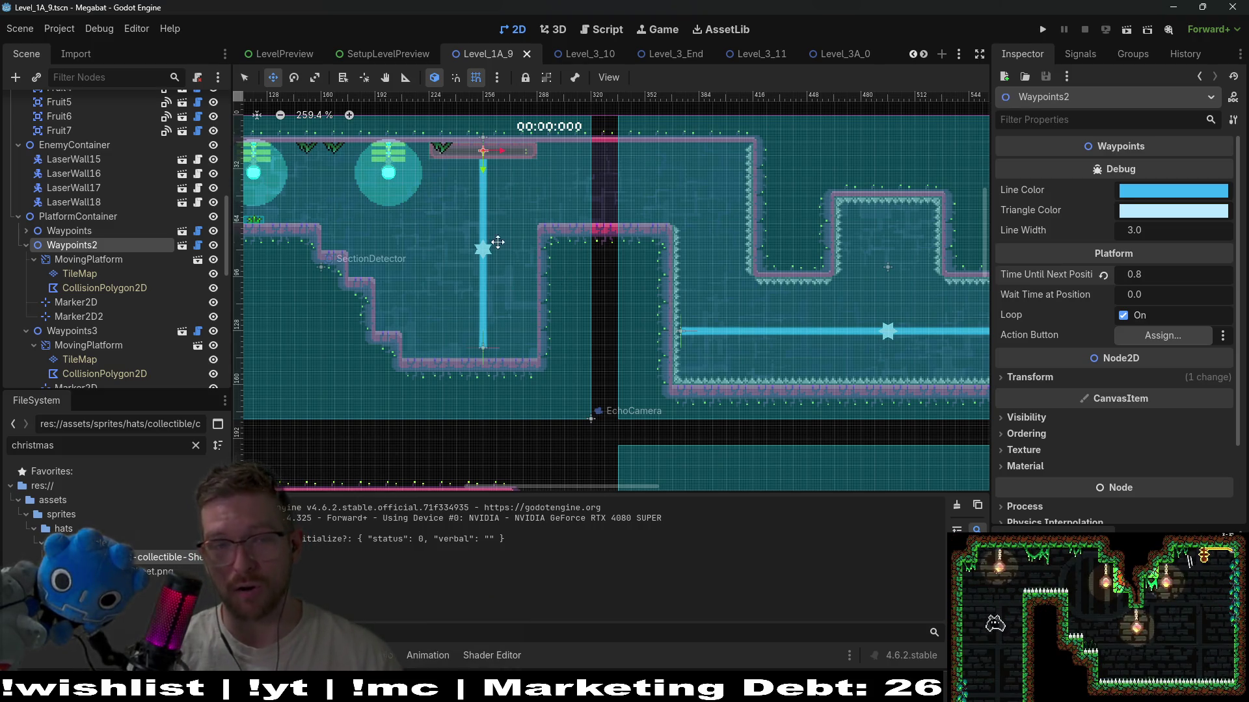
pyautogui.doubleClick(91, 249)
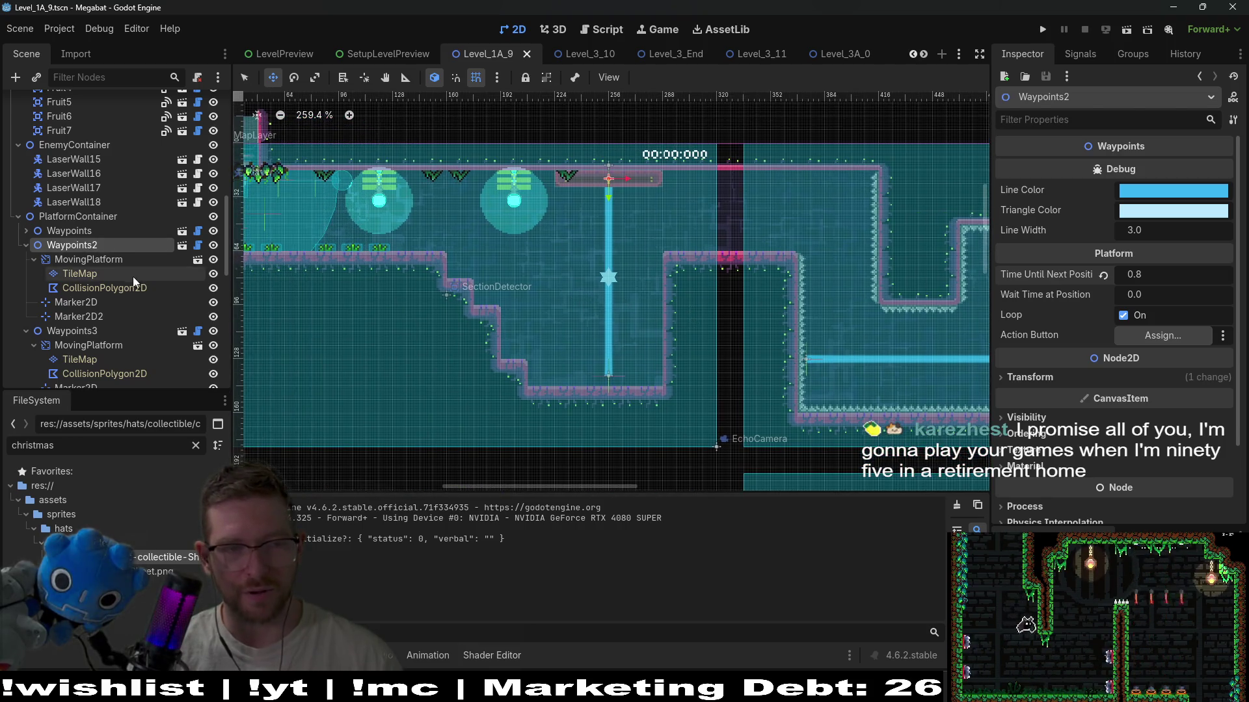
# - Paint Spikes on HazardTileMapLayer along the lower floor and two stair steps
pyautogui.scroll(5, 71, 221)
pyautogui.scroll(-8, 142, 270)
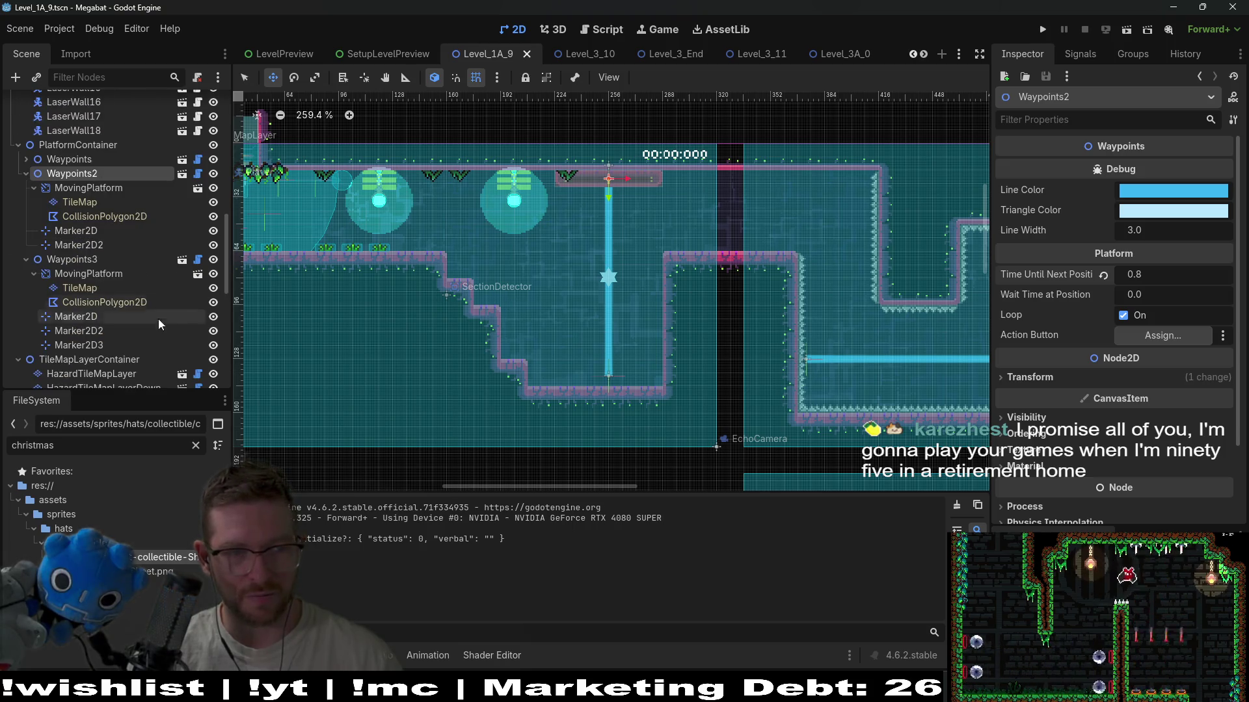
pyautogui.scroll(-4, 158, 312)
pyautogui.click(104, 267)
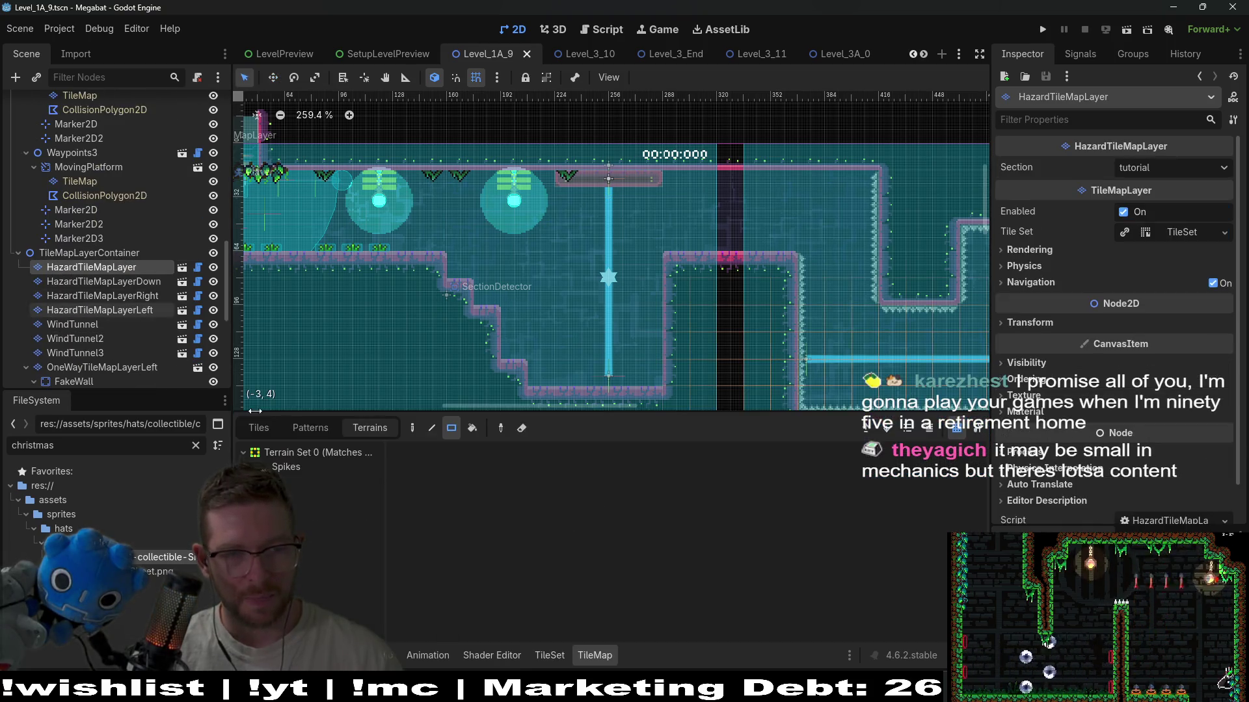
pyautogui.click(287, 467)
pyautogui.moveTo(661, 377); pyautogui.dragTo(530, 371)
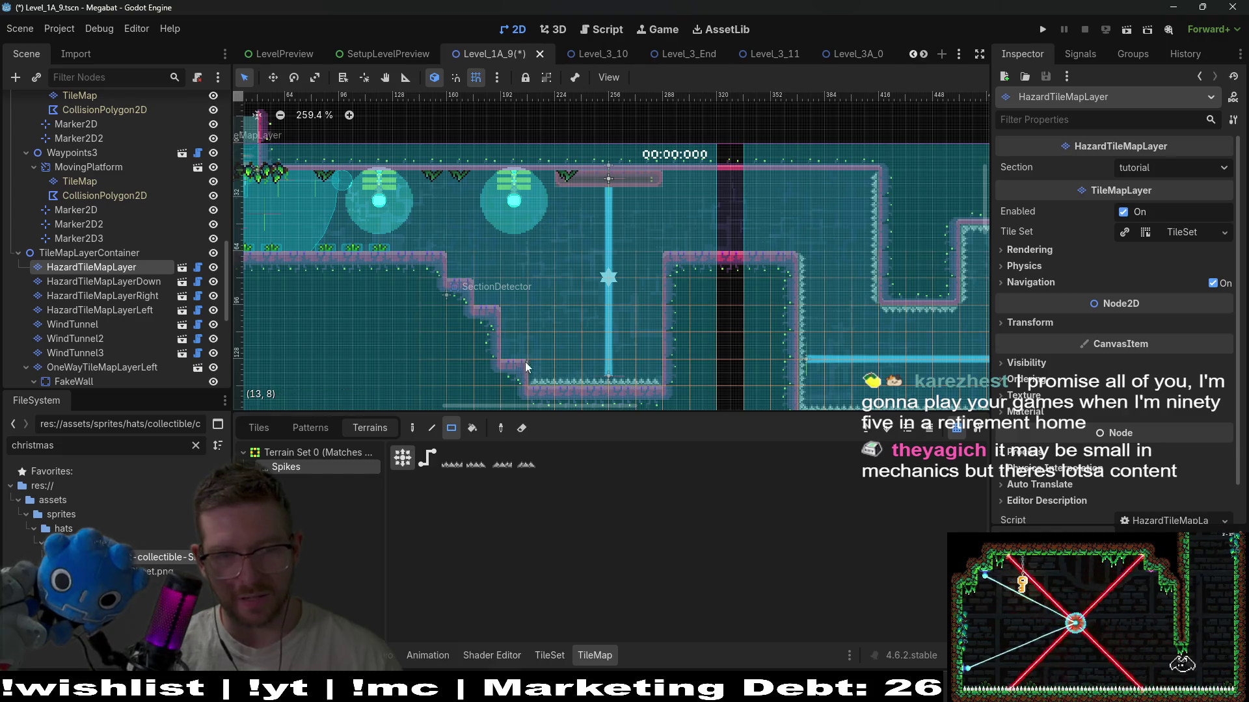
pyautogui.click(485, 297)
pyautogui.click(466, 268)
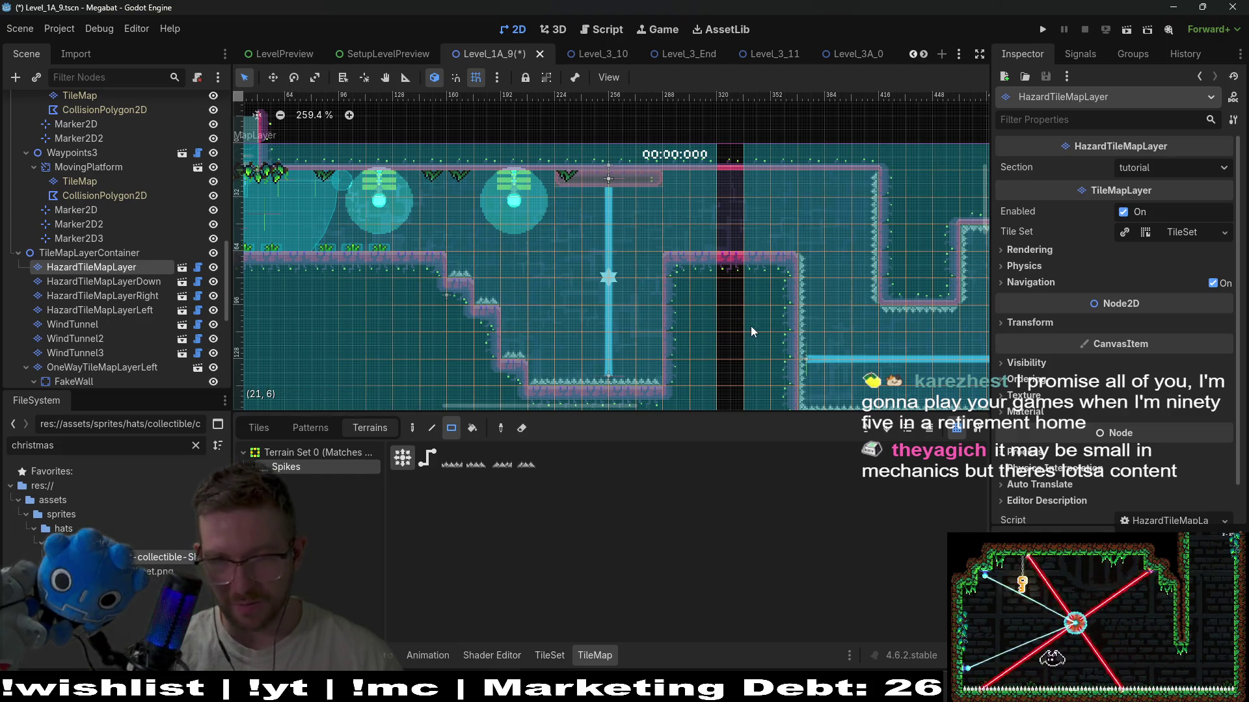
# - Paint hanging Spikes along the ceiling on HazardTileMapLayerDown, then save and launch the level
pyautogui.scroll(1, 752, 326)
pyautogui.hscroll(1, 751, 326)
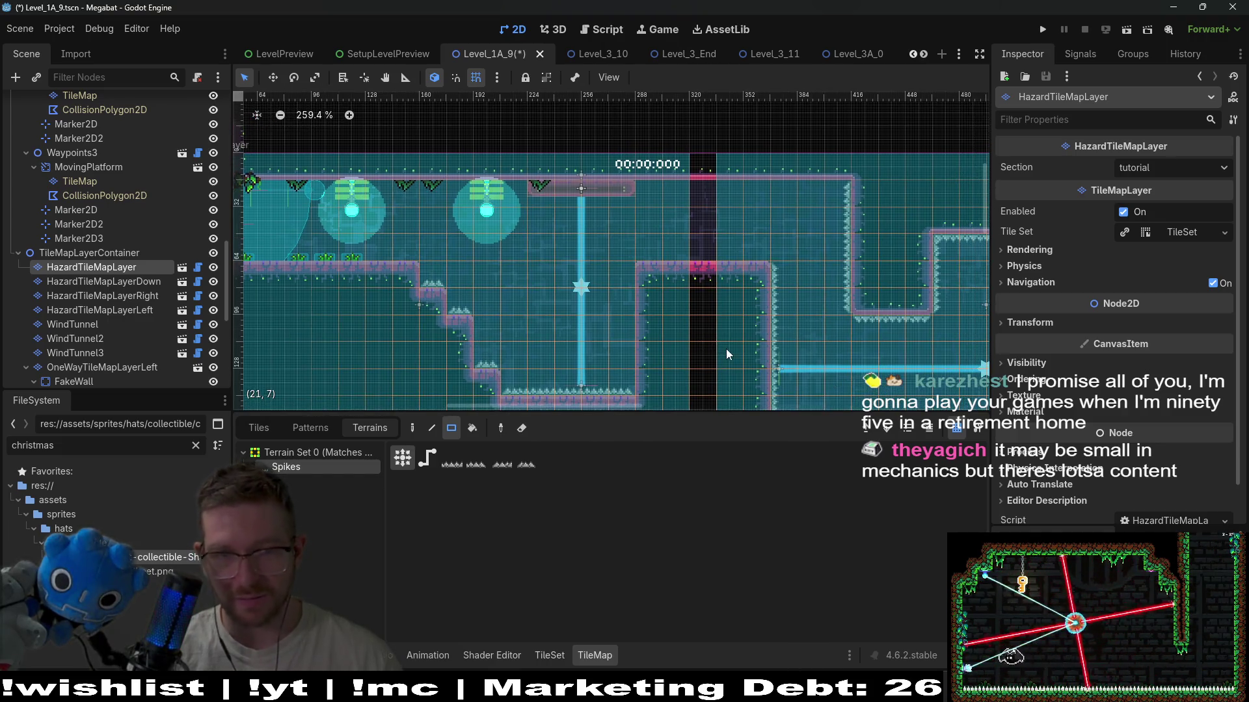
pyautogui.click(146, 281)
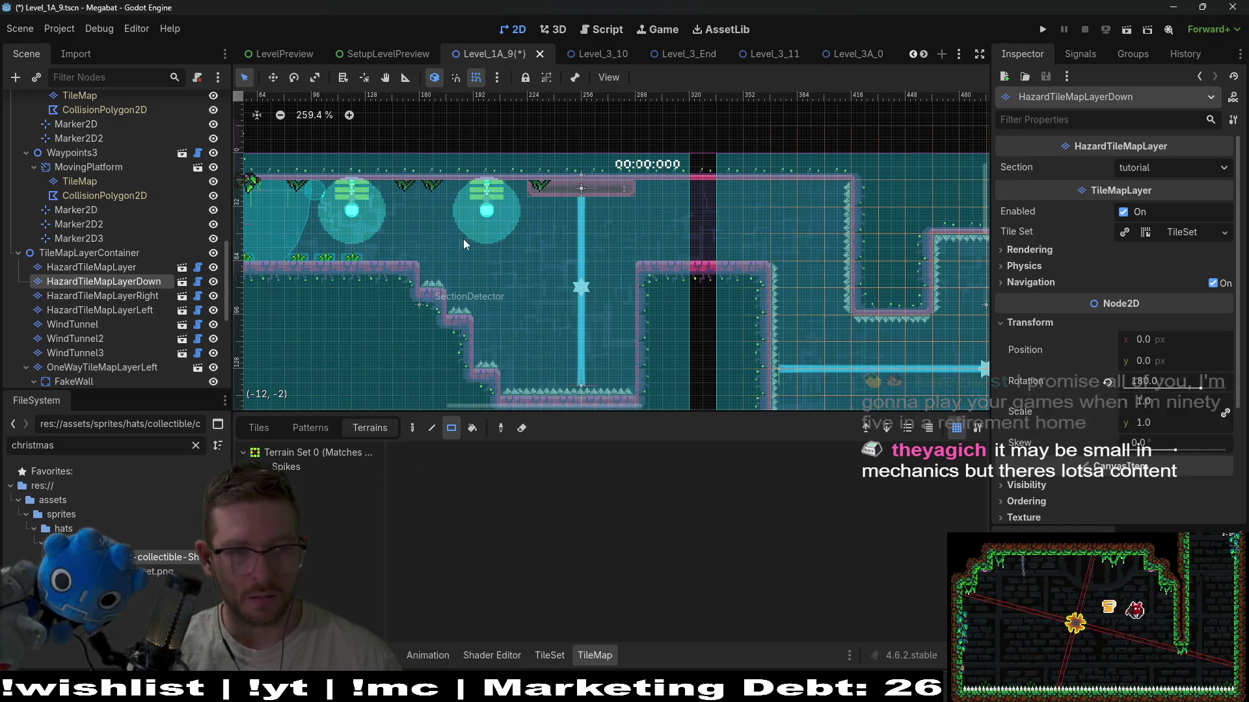
pyautogui.click(286, 466)
pyautogui.moveTo(622, 188); pyautogui.dragTo(476, 193)
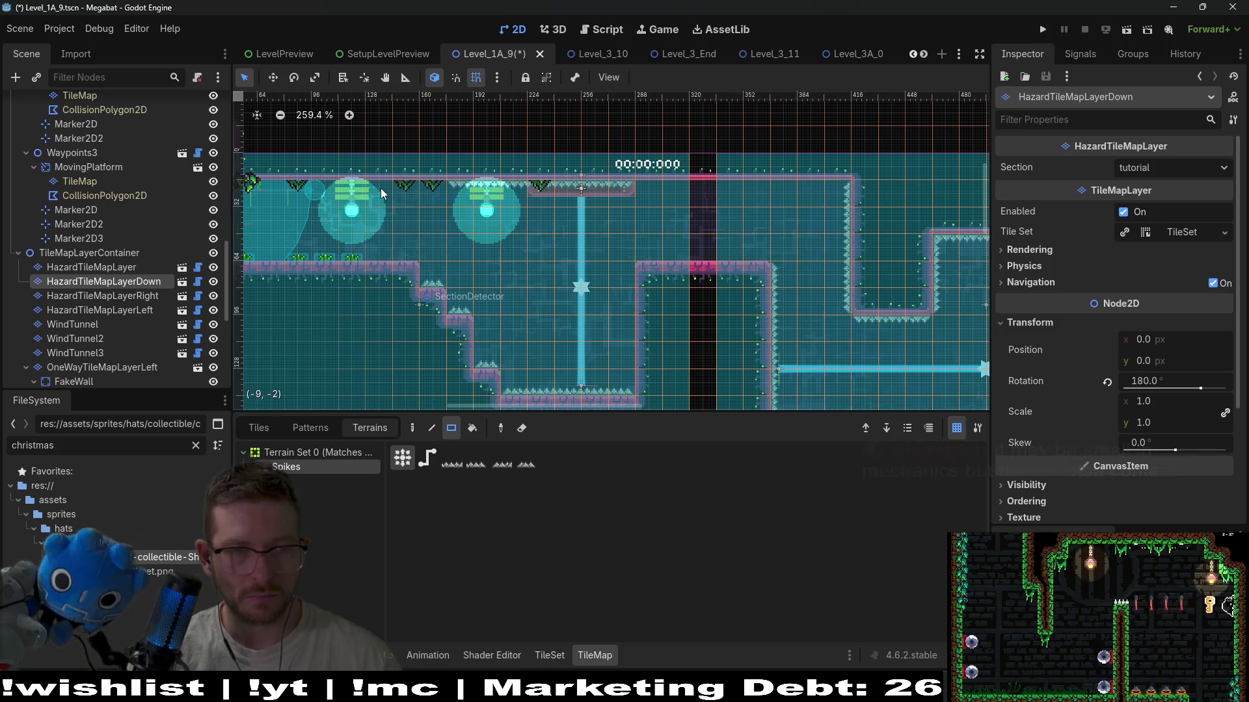
pyautogui.hscroll(-4, 390, 208)
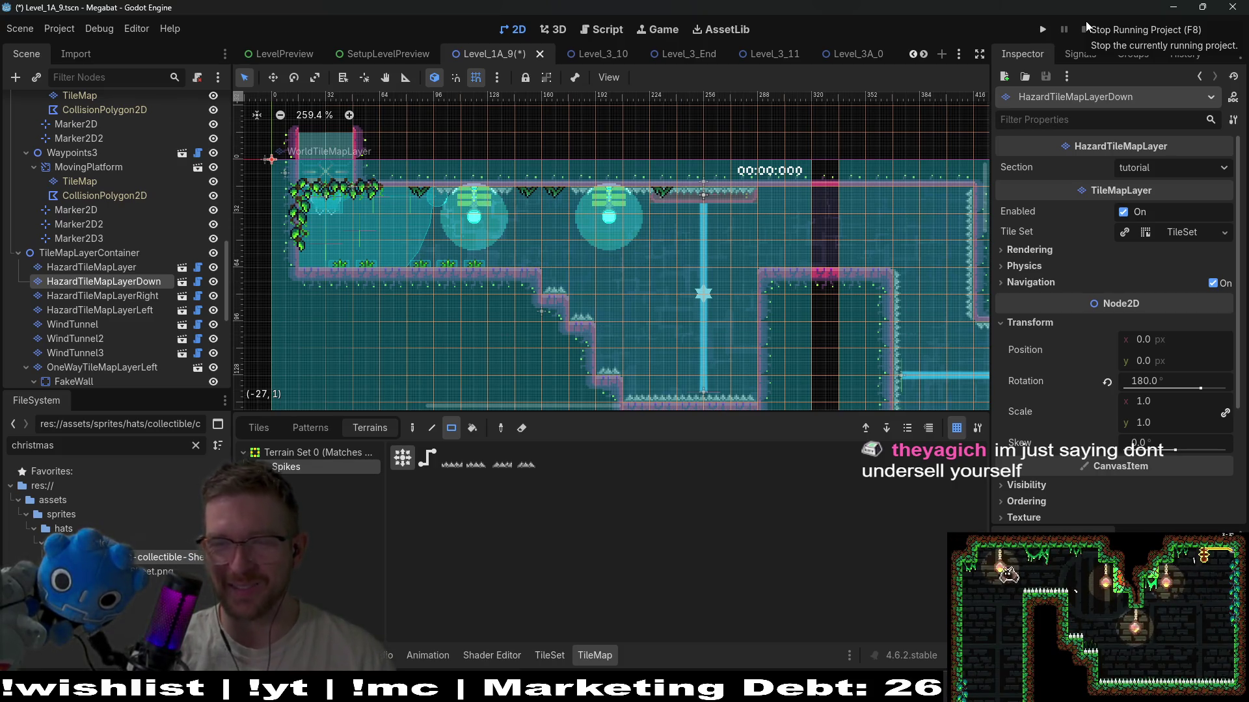
pyautogui.click(1126, 30)
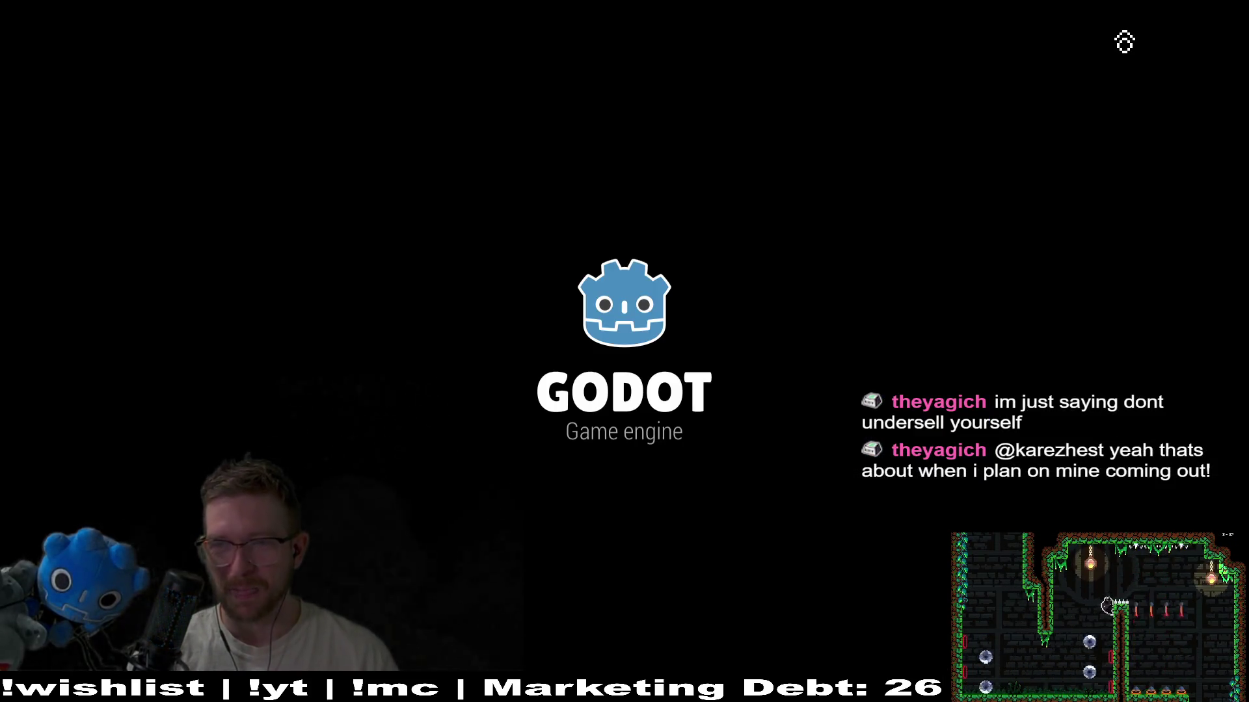
# - Walk the cat right, fly as a bat, and leap onto the far right ledge
pyautogui.press('Right')
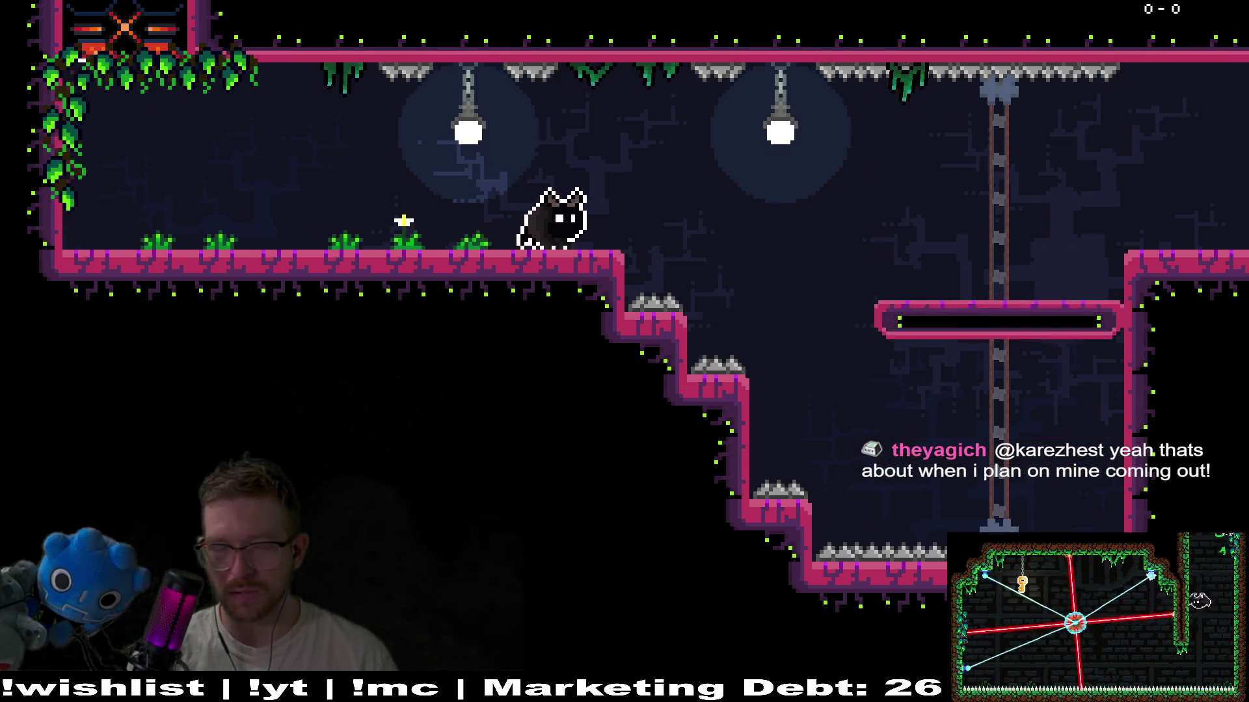
pyautogui.press('space')
pyautogui.press('Right')
pyautogui.press('space')
pyautogui.press('Left')
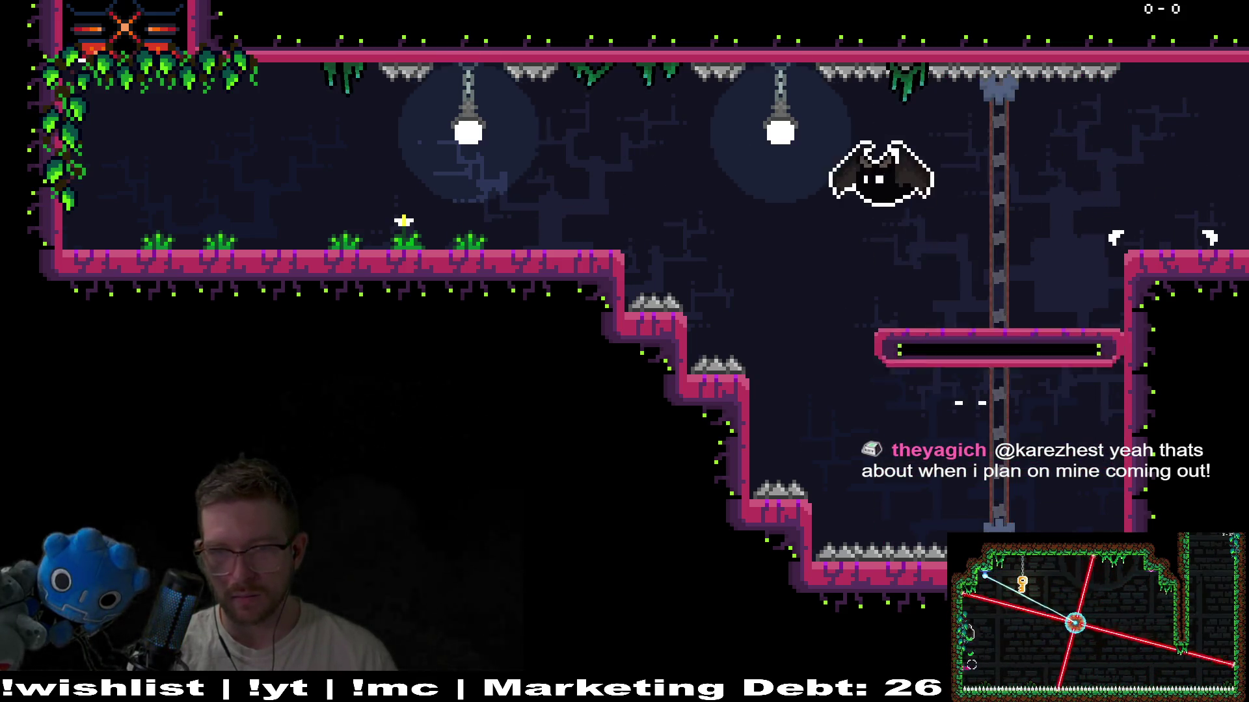
pyautogui.press('Right')
pyautogui.press('space')
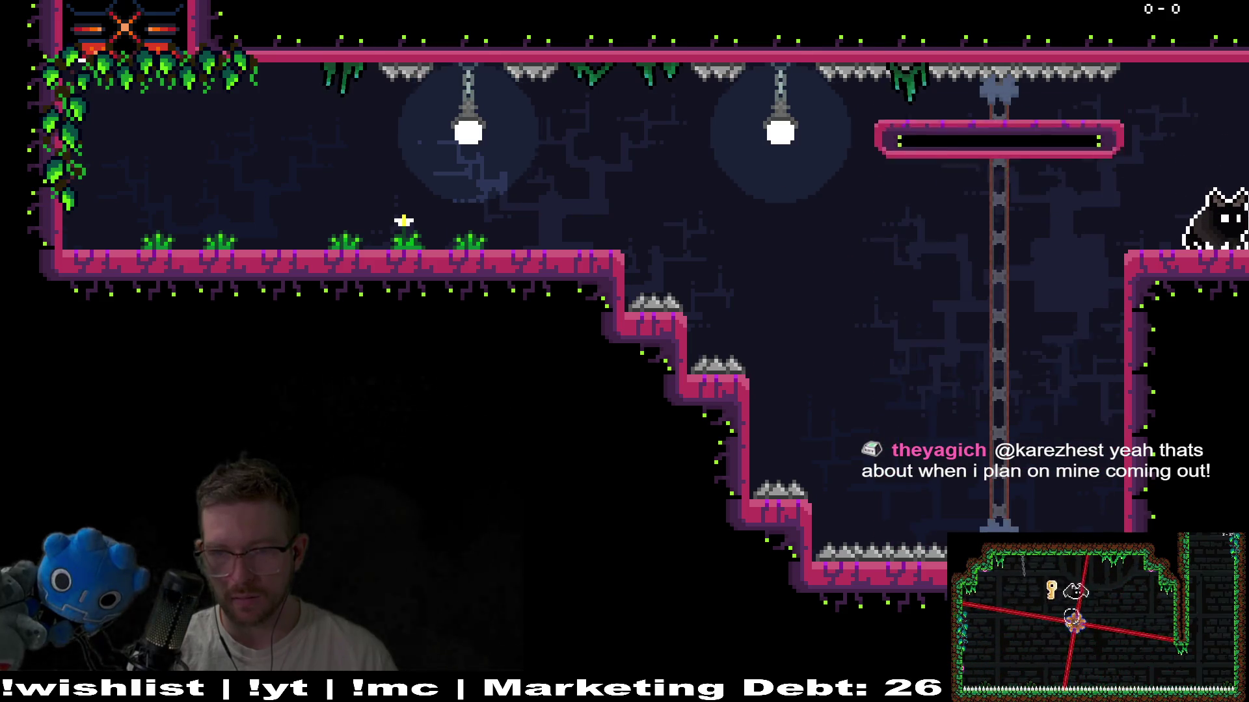
# - Move into the next room, fly up to the upper-right exit, then pause and leave the game
pyautogui.press('Right')
pyautogui.press('Right')
pyautogui.press('space')
pyautogui.press('Right')
pyautogui.press('space')
pyautogui.press('Right')
pyautogui.press('space')
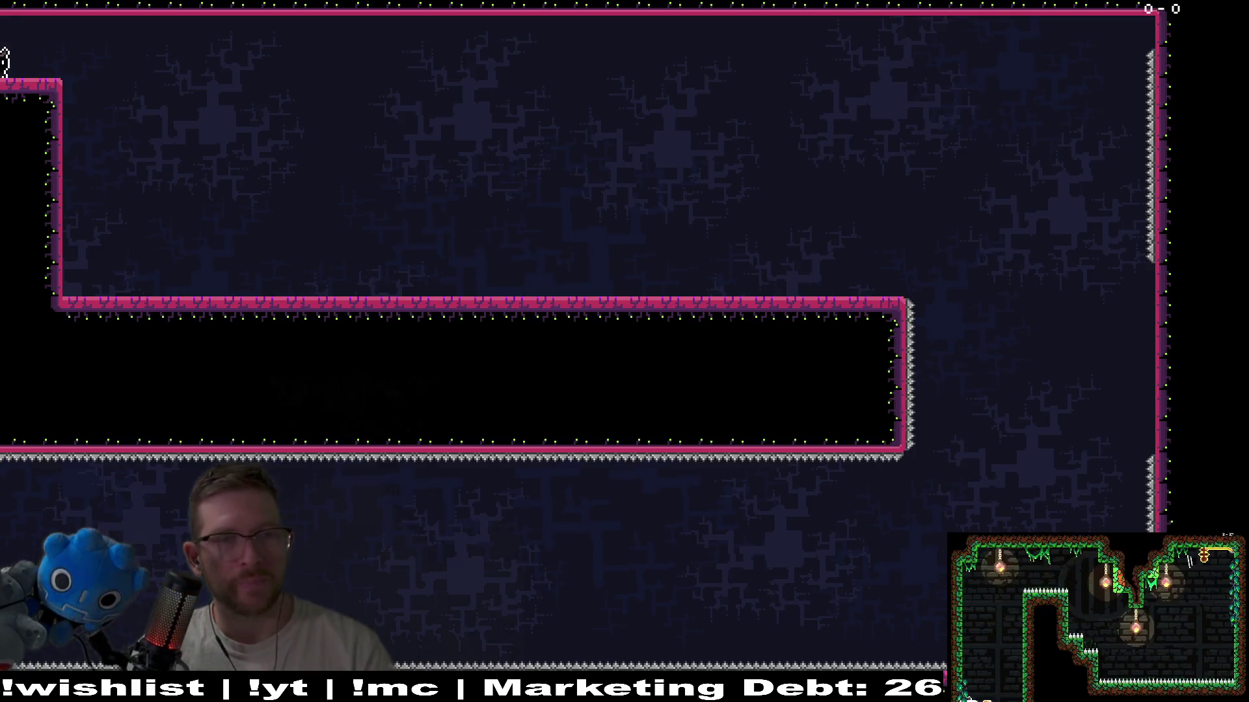
pyautogui.press('Escape')
pyautogui.click(634, 477)
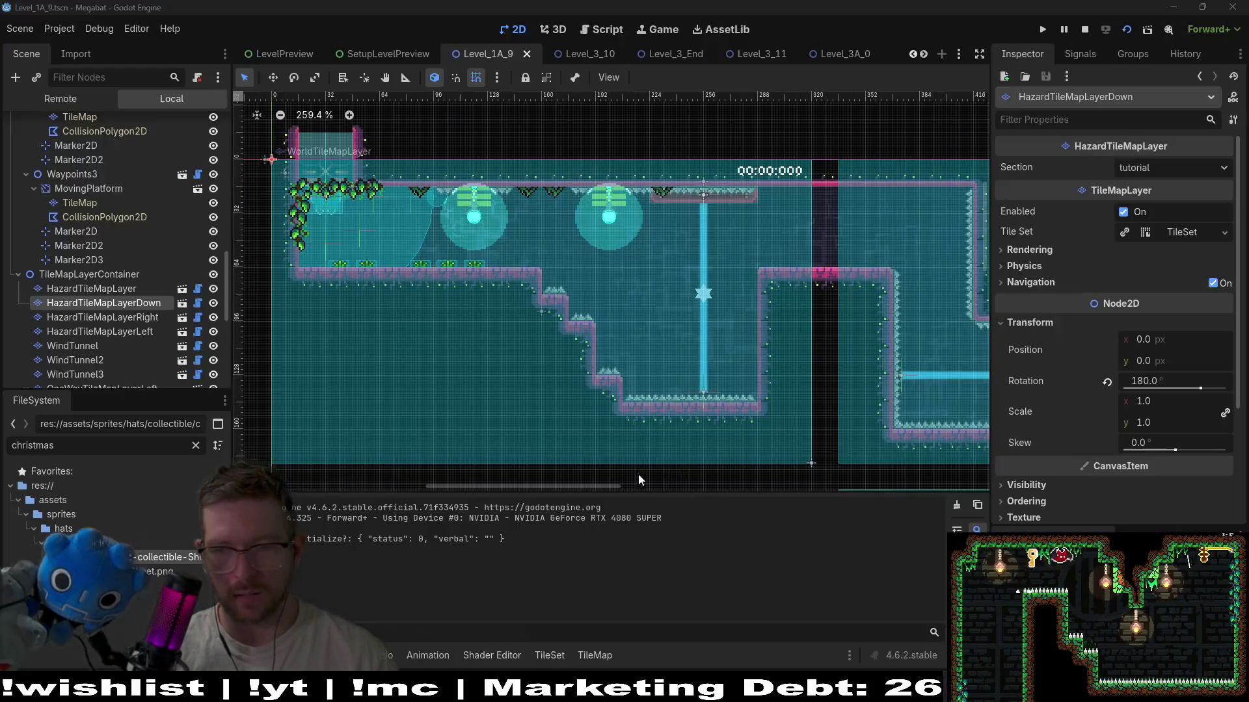
pyautogui.scroll(3, 719, 248)
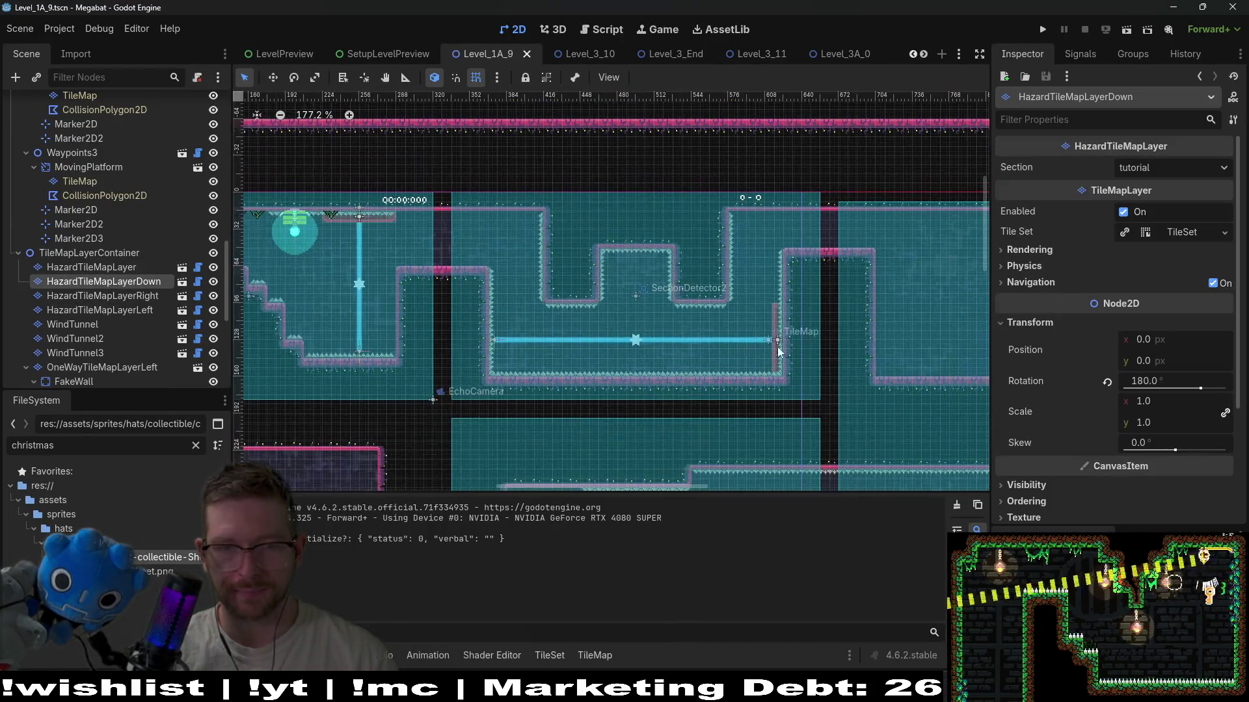
pyautogui.scroll(-4, 702, 268)
pyautogui.hscroll(-3, 595, 220)
pyautogui.scroll(2, 647, 251)
pyautogui.hscroll(-3, 681, 264)
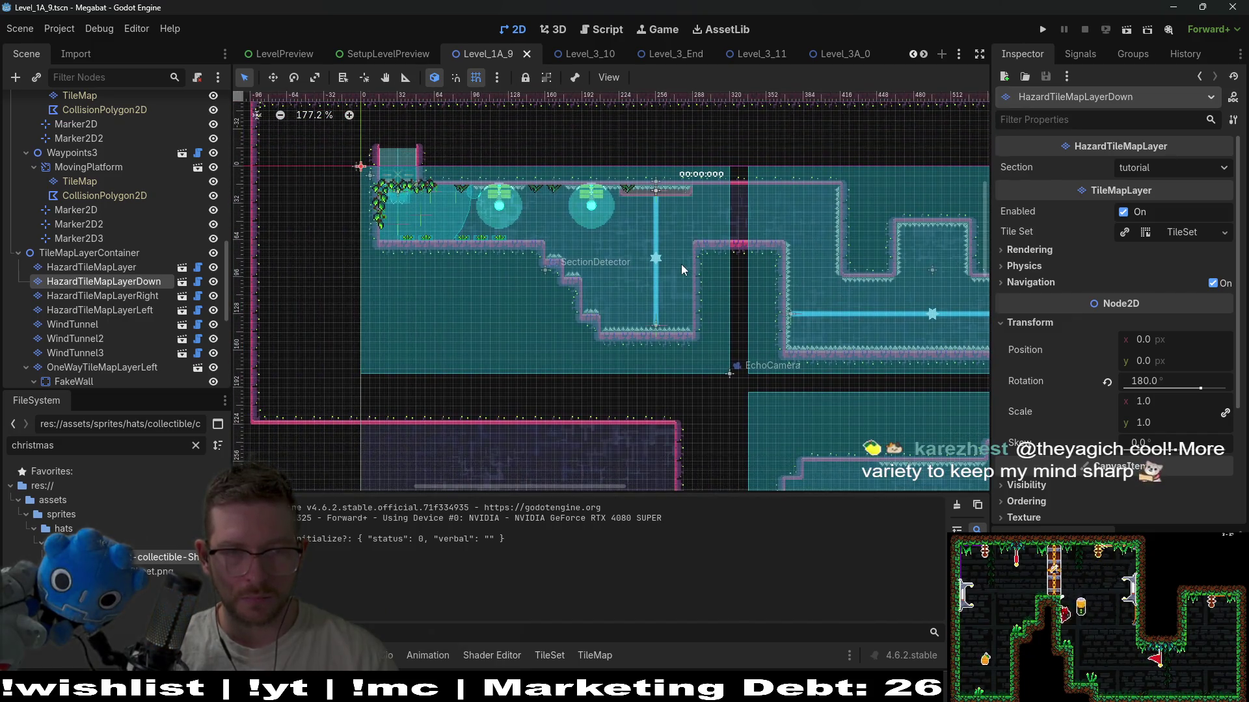
pyautogui.scroll(-4, 681, 264)
pyautogui.scroll(-3, 486, 252)
pyautogui.hscroll(4, 682, 364)
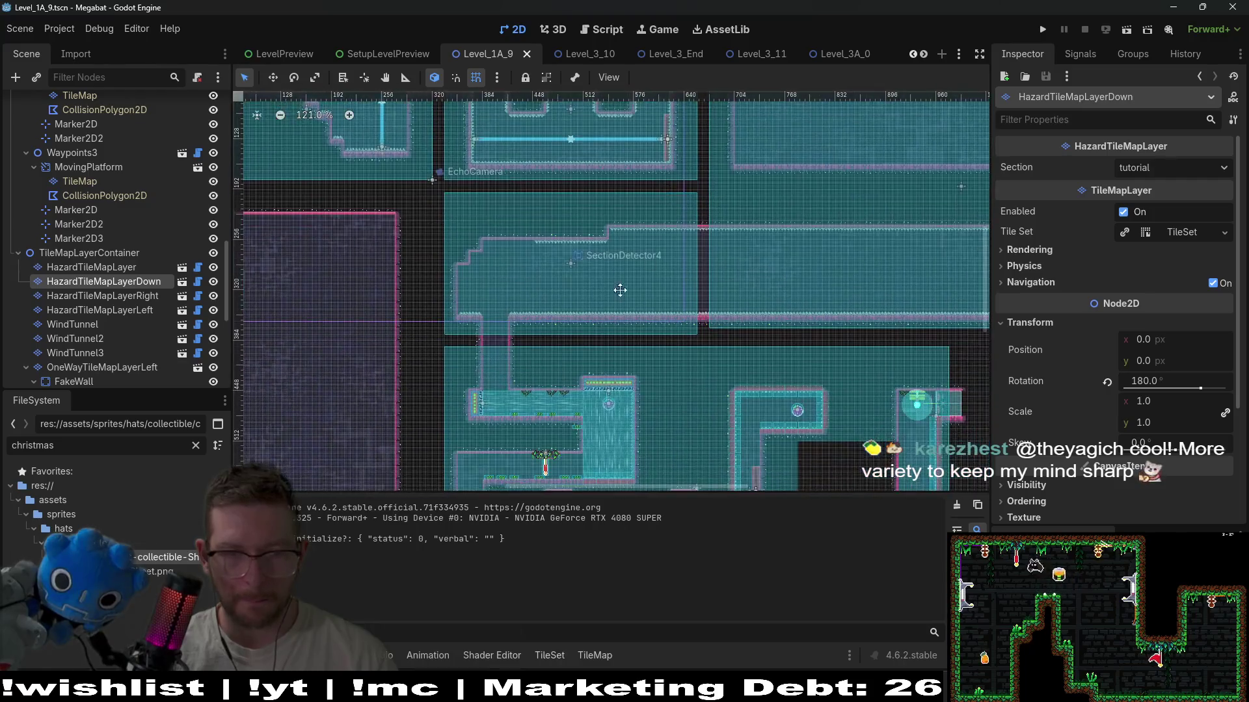
pyautogui.scroll(-4, 619, 308)
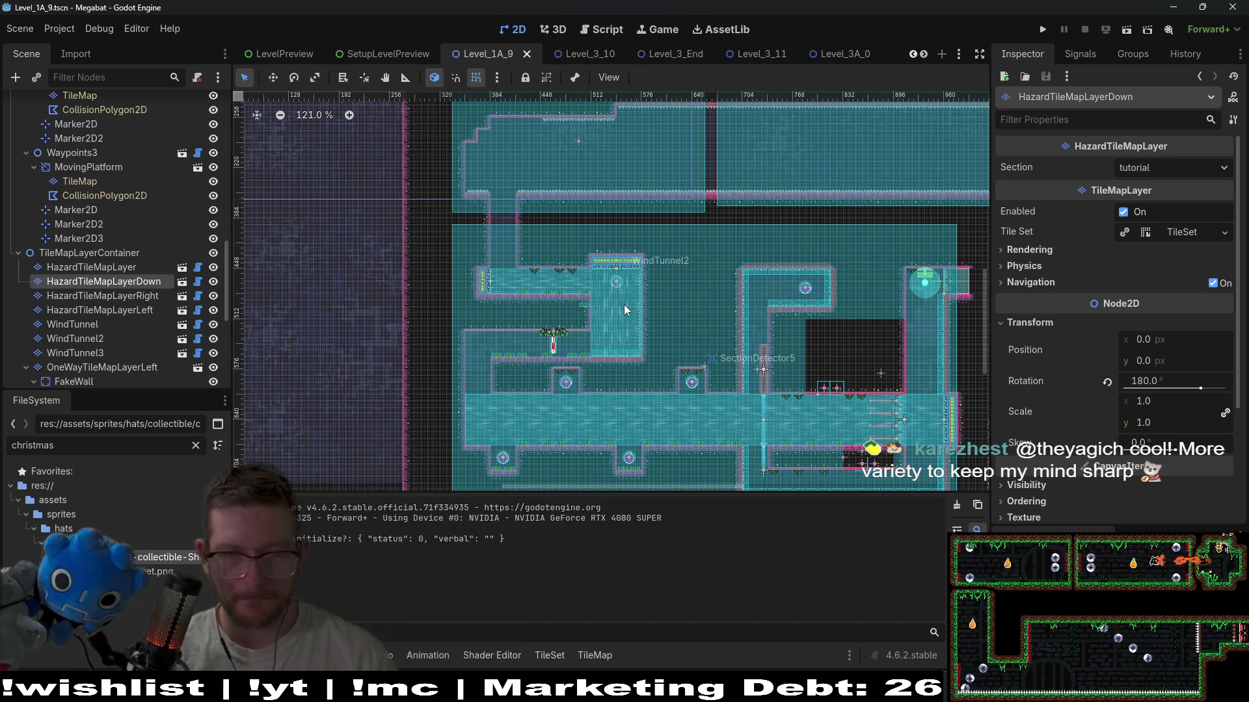
pyautogui.hscroll(3, 700, 282)
pyautogui.scroll(1, 649, 291)
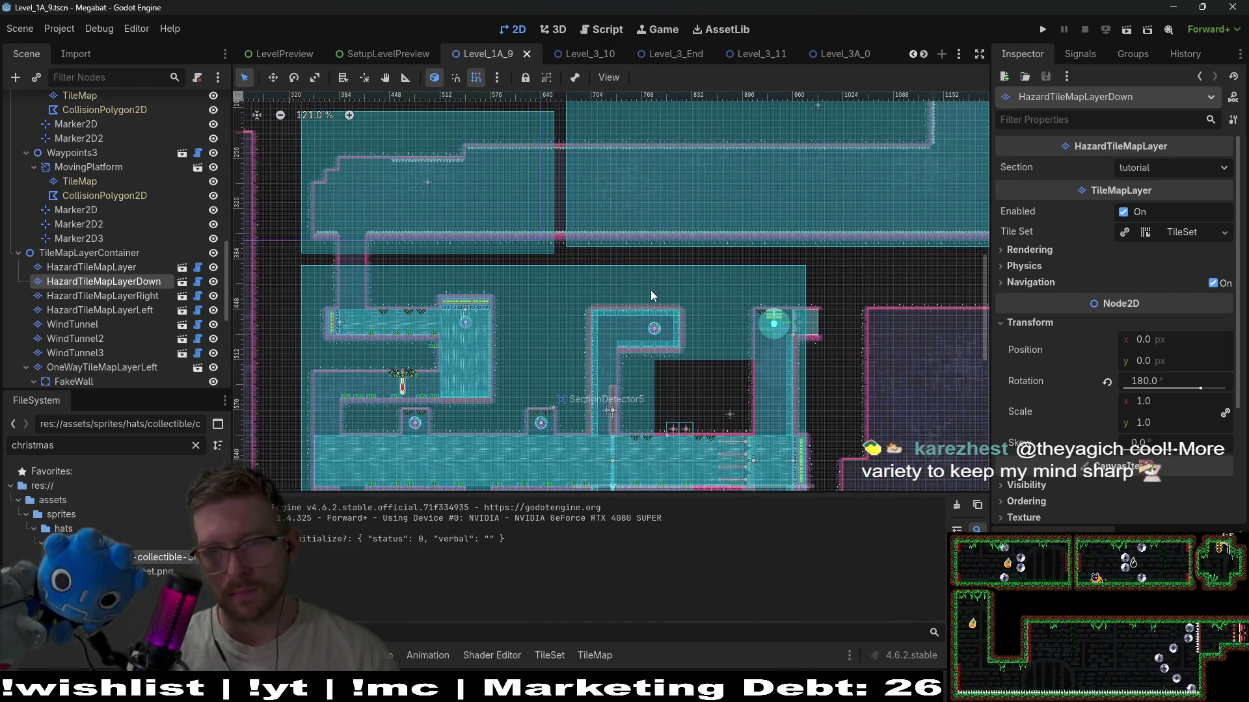
pyautogui.hscroll(3, 674, 255)
pyautogui.scroll(2, 606, 252)
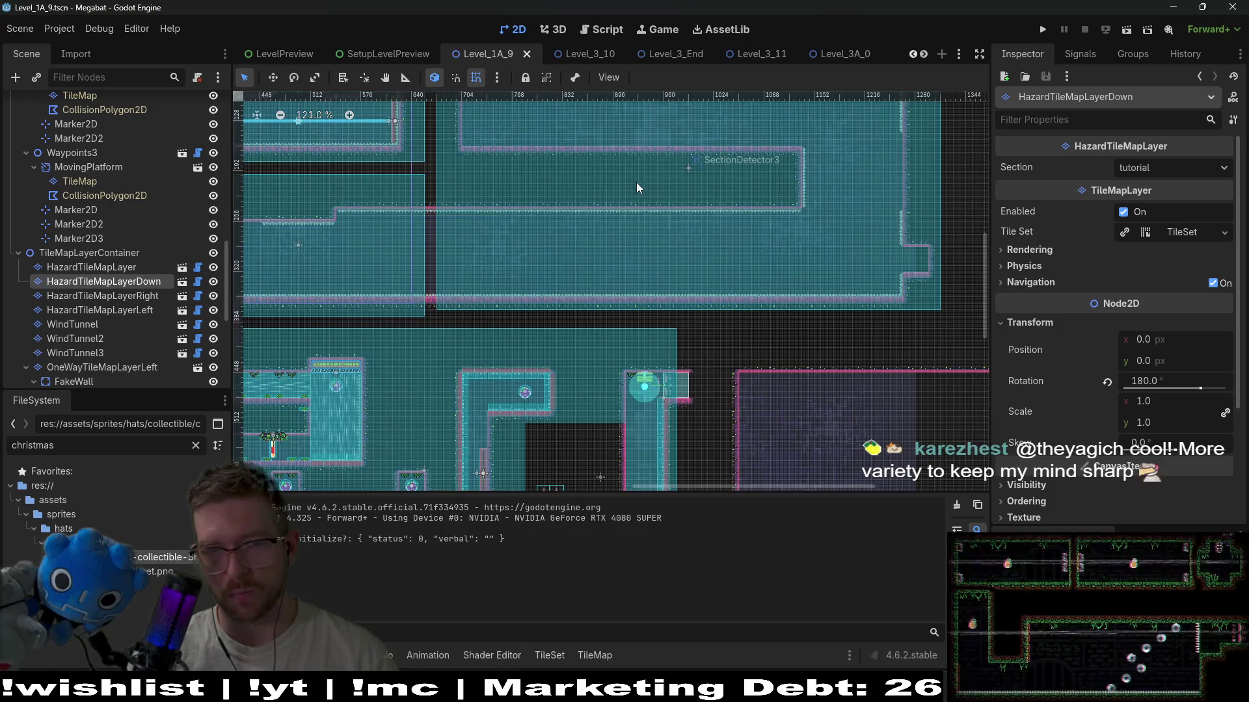
pyautogui.scroll(2, 636, 187)
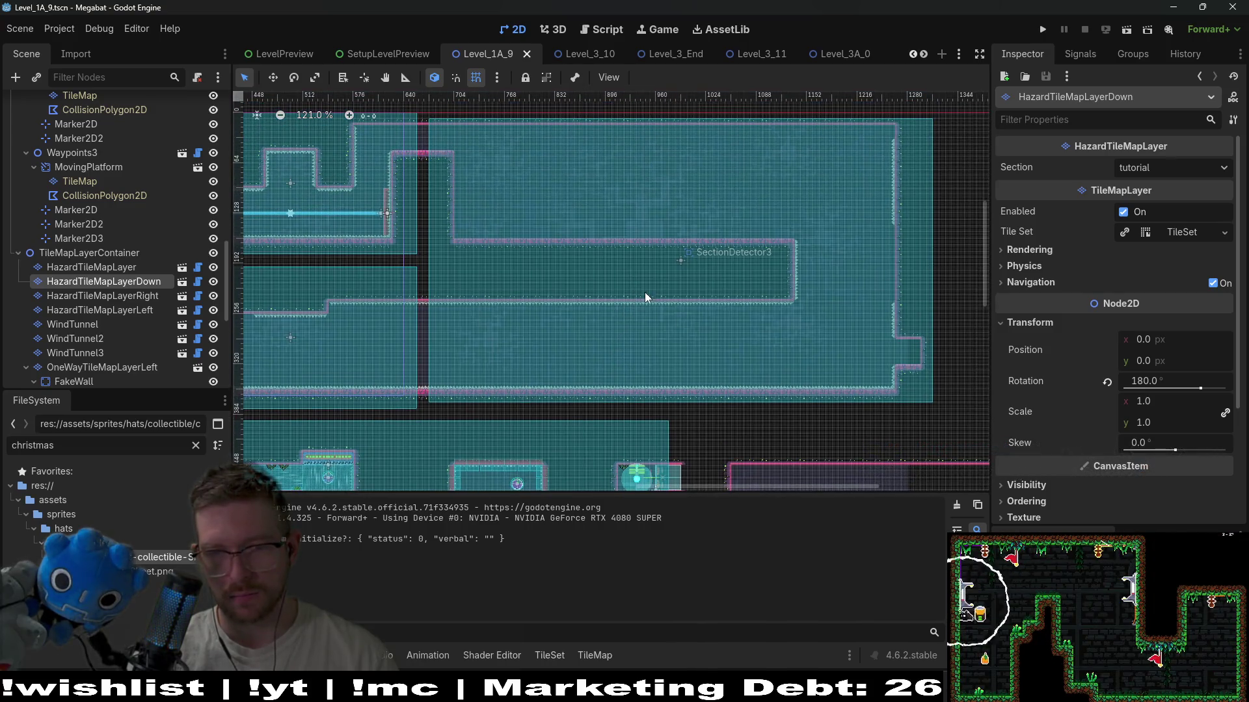
pyautogui.scroll(8, 891, 345)
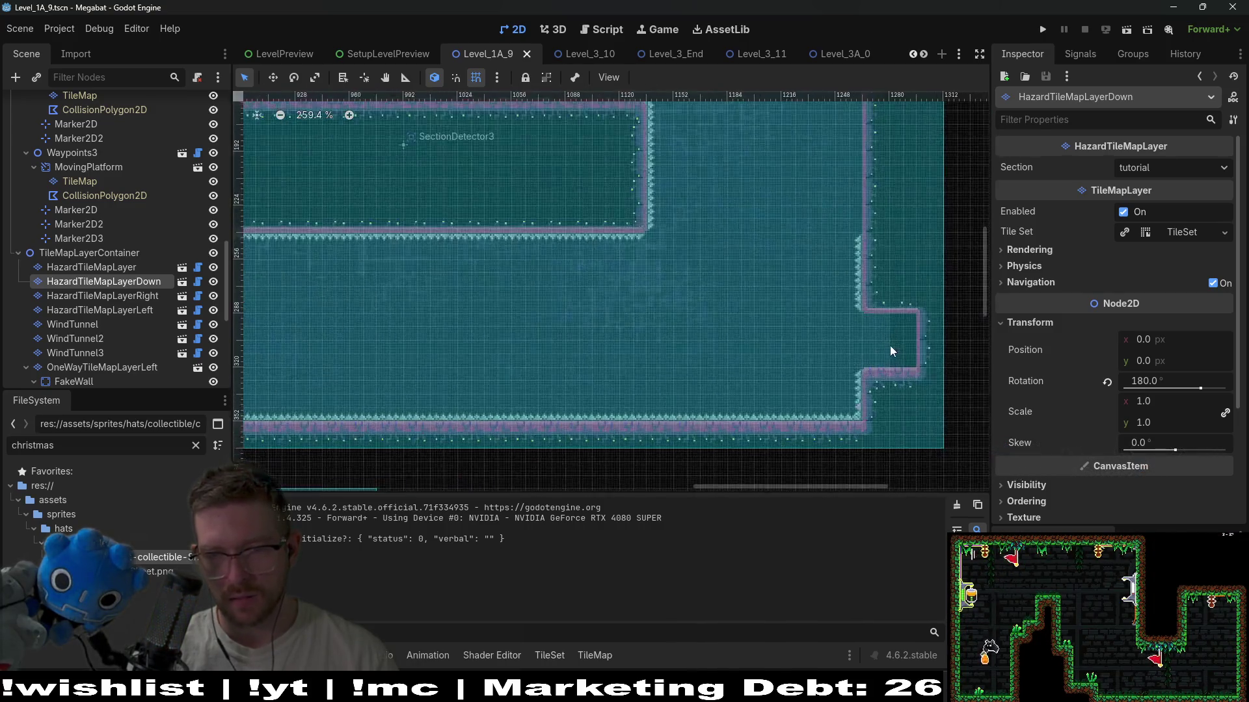
pyautogui.scroll(-8, 904, 342)
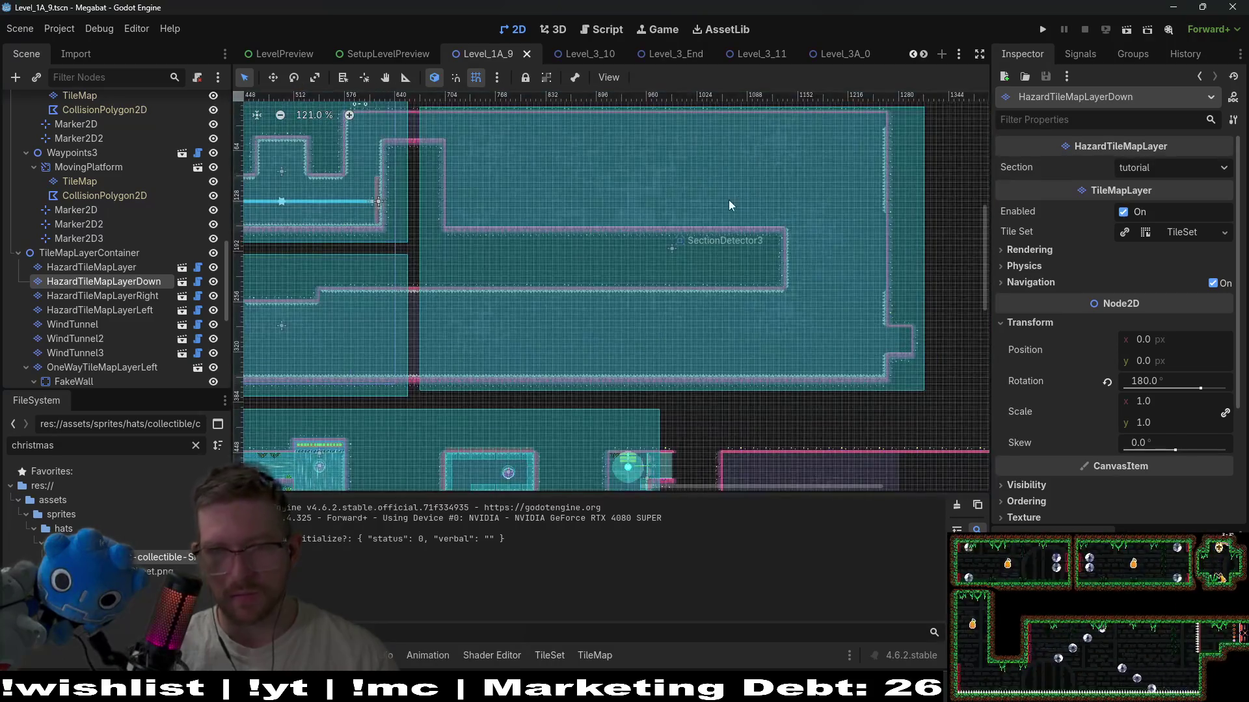
pyautogui.scroll(5, 141, 175)
pyautogui.scroll(8, 142, 176)
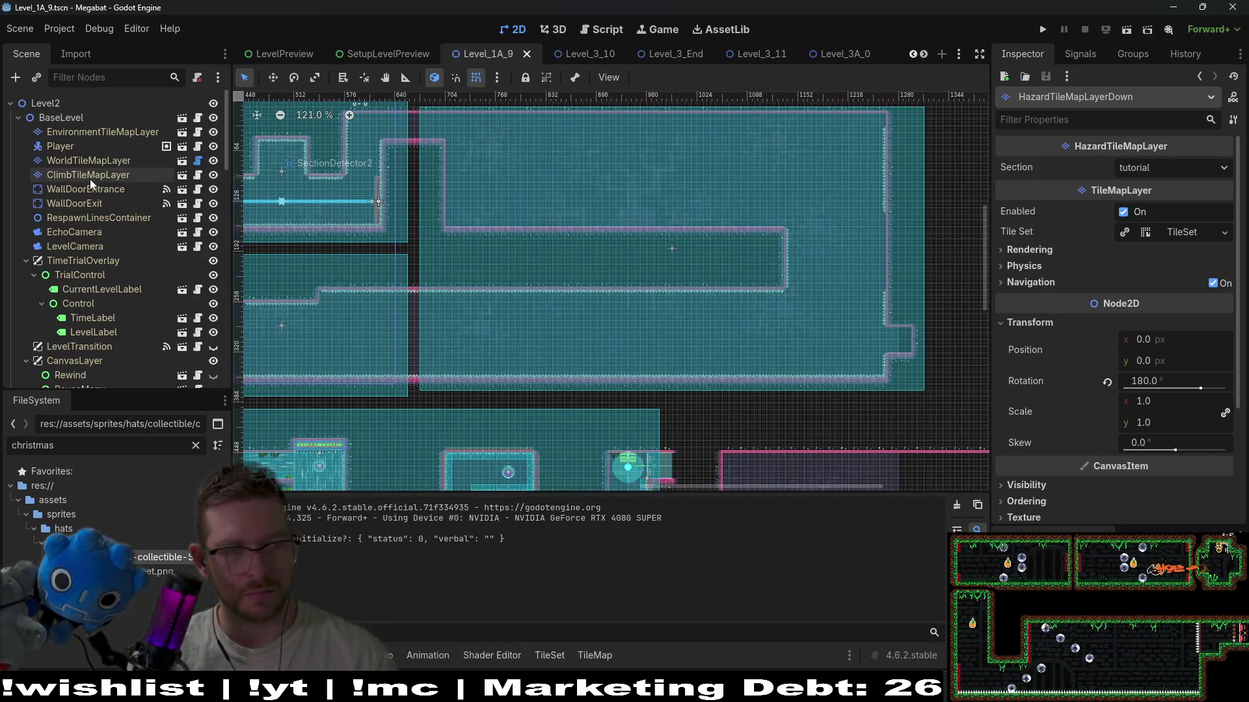
pyautogui.click(104, 160)
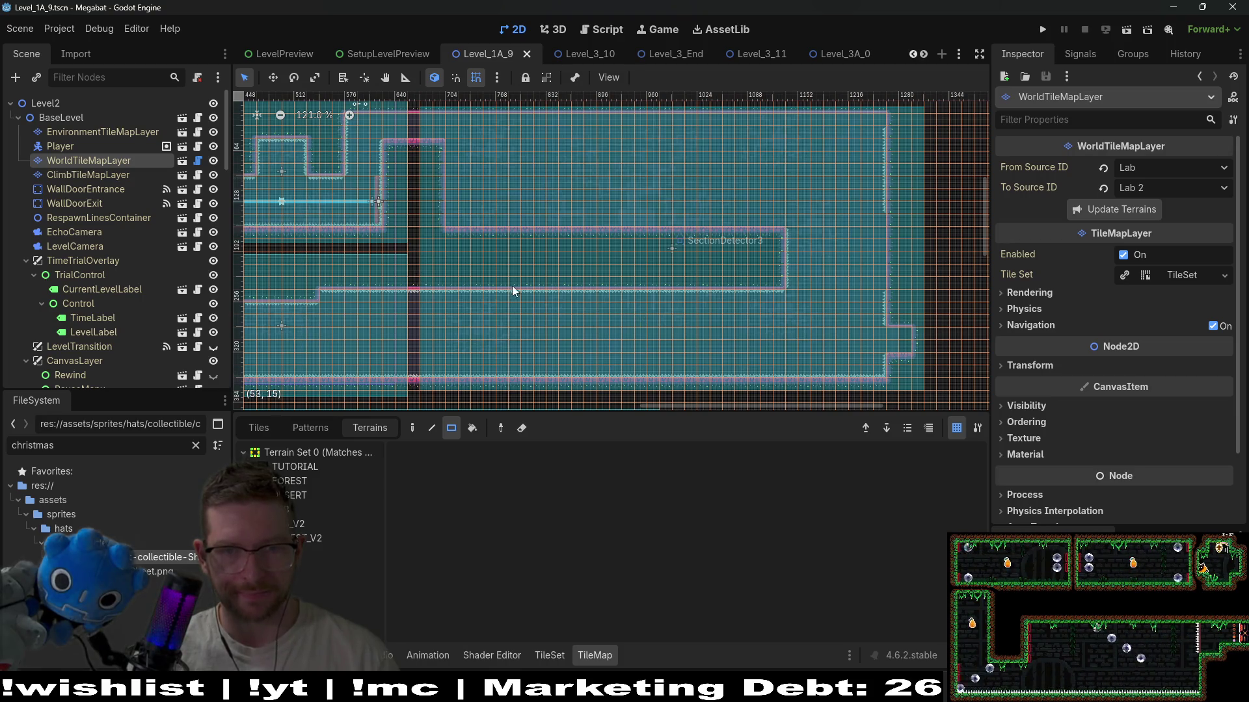
# - Paint a rectangle of Spikes terrain across the corridor room on the downward-facing spike layer
pyautogui.scroll(3, 673, 268)
pyautogui.scroll(-10, 95, 294)
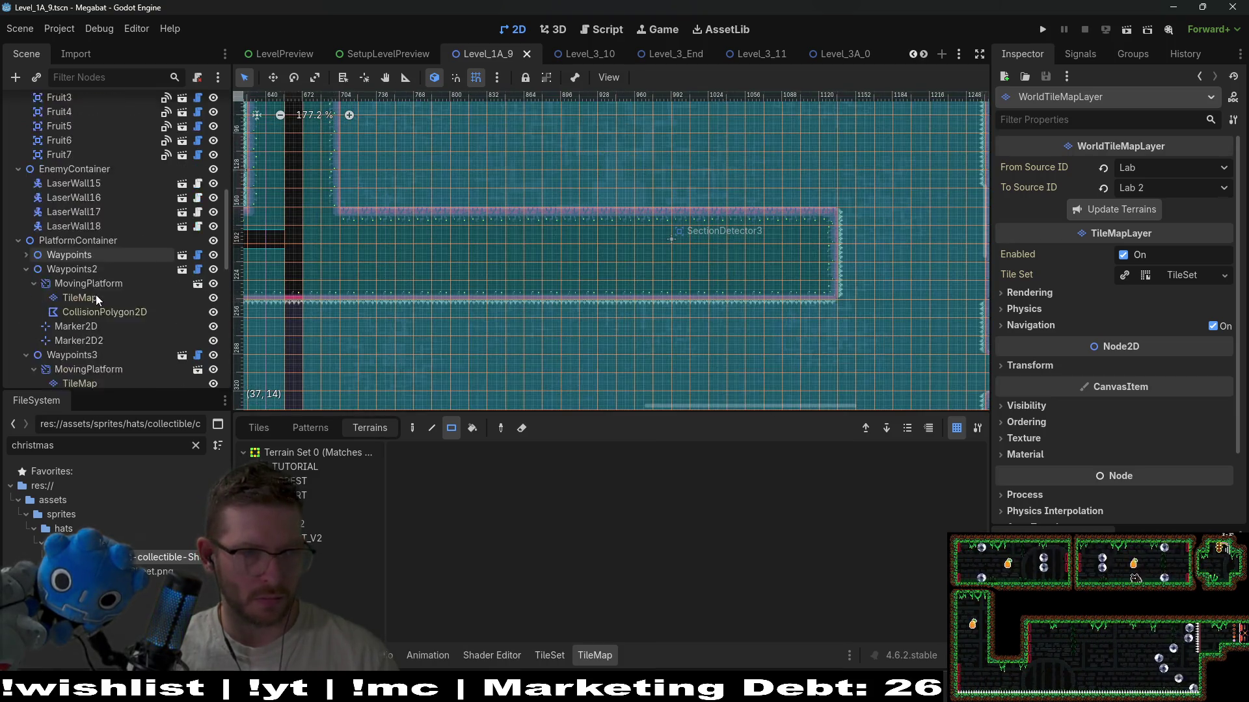
pyautogui.scroll(-5, 104, 314)
pyautogui.click(138, 254)
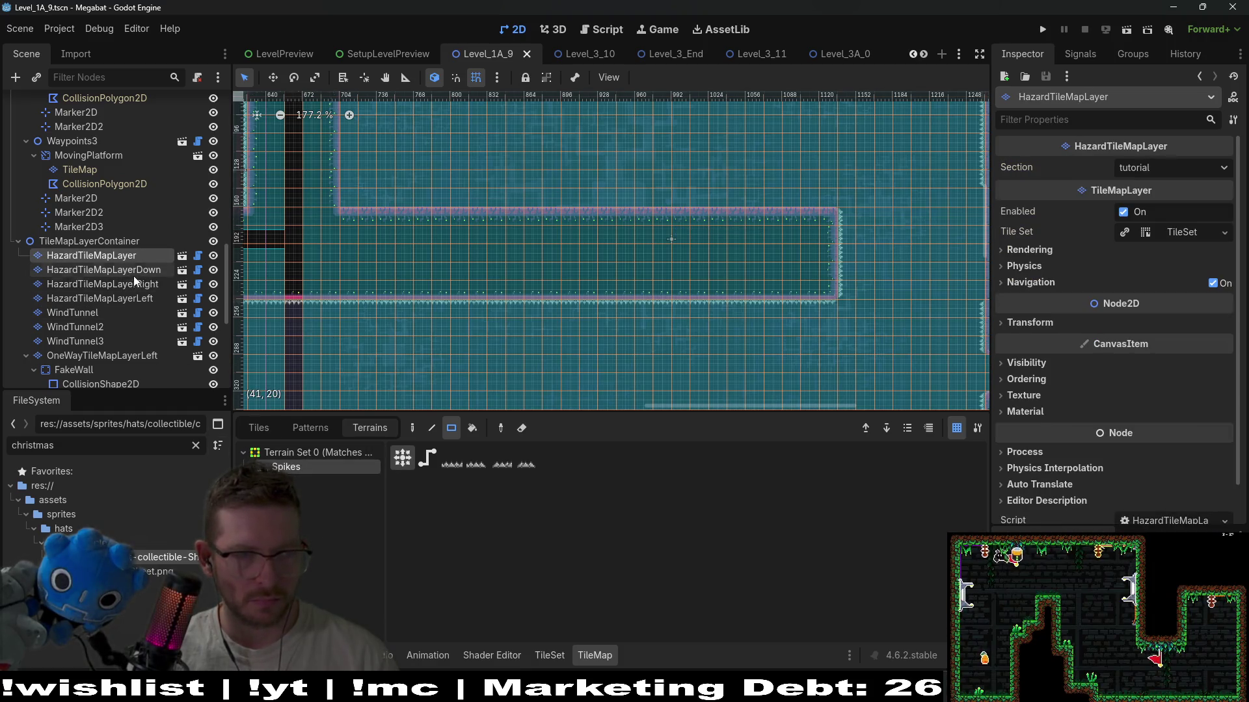
pyautogui.click(134, 273)
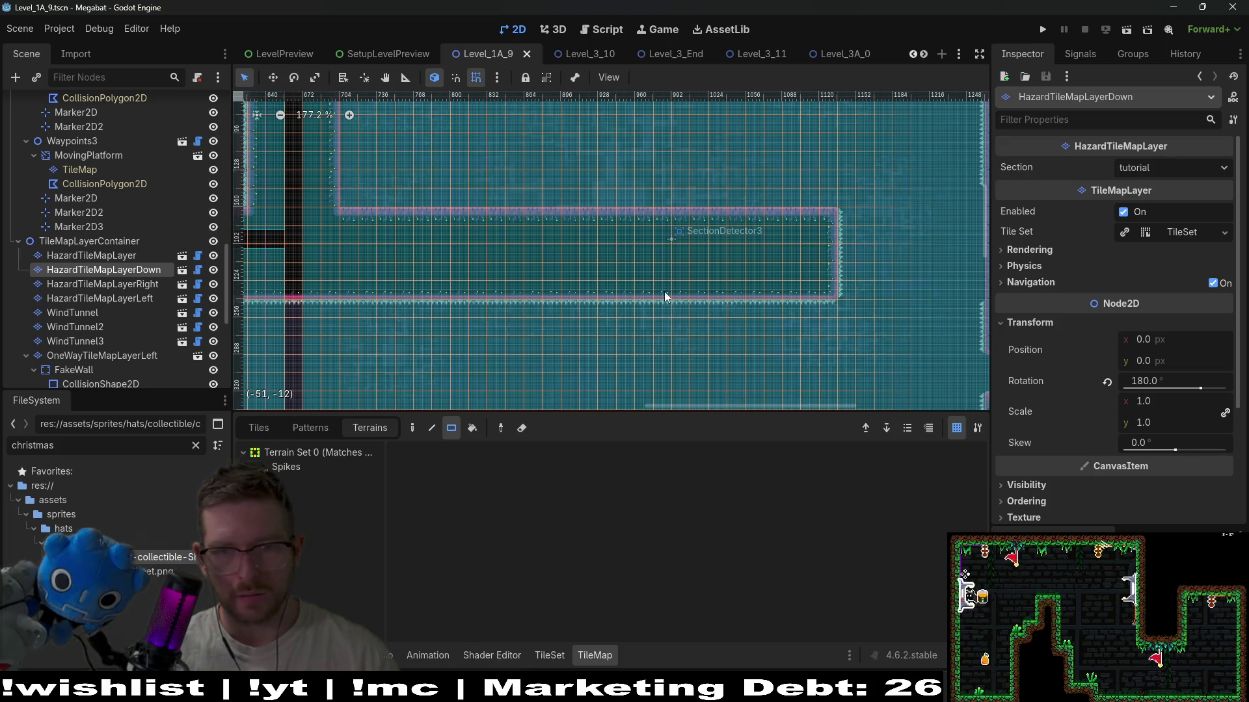
pyautogui.click(295, 465)
pyautogui.moveTo(352, 181)
pyautogui.mouseDown()
pyautogui.moveTo(845, 341)
pyautogui.moveTo(821, 338)
pyautogui.mouseUp()
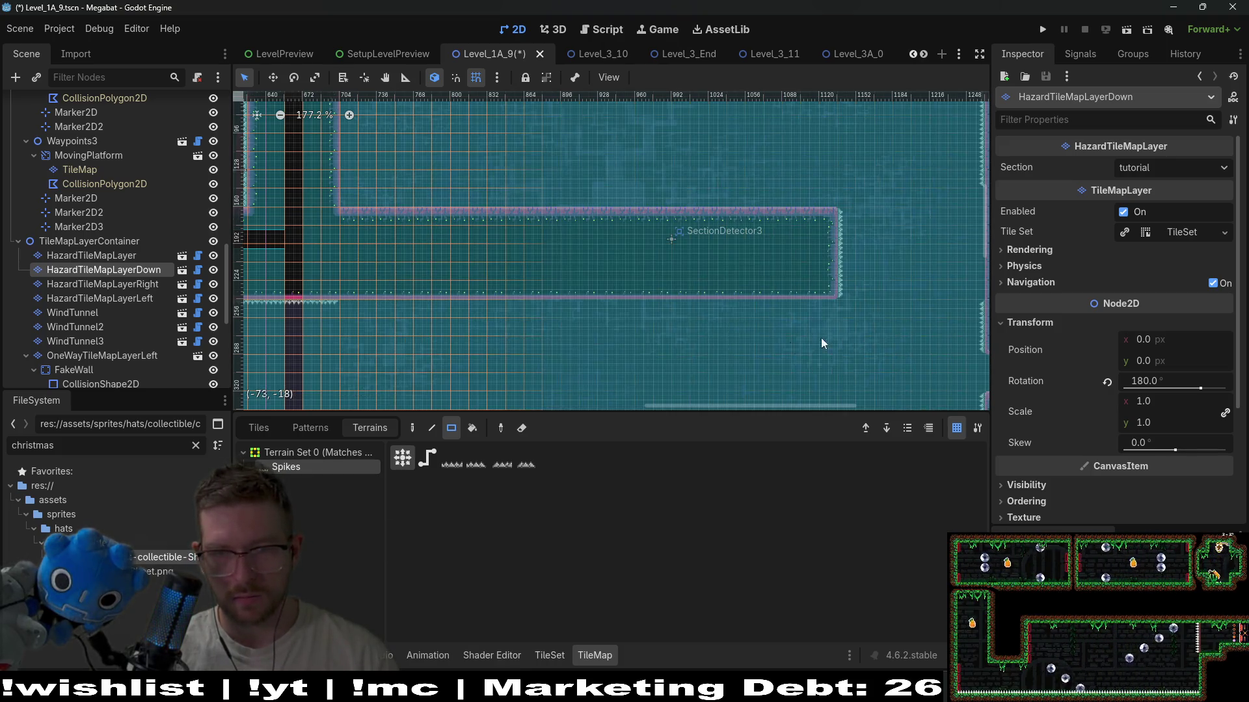
# - Paint a Spikes rectangle at the room's right end on the right-facing spike layer
pyautogui.click(144, 289)
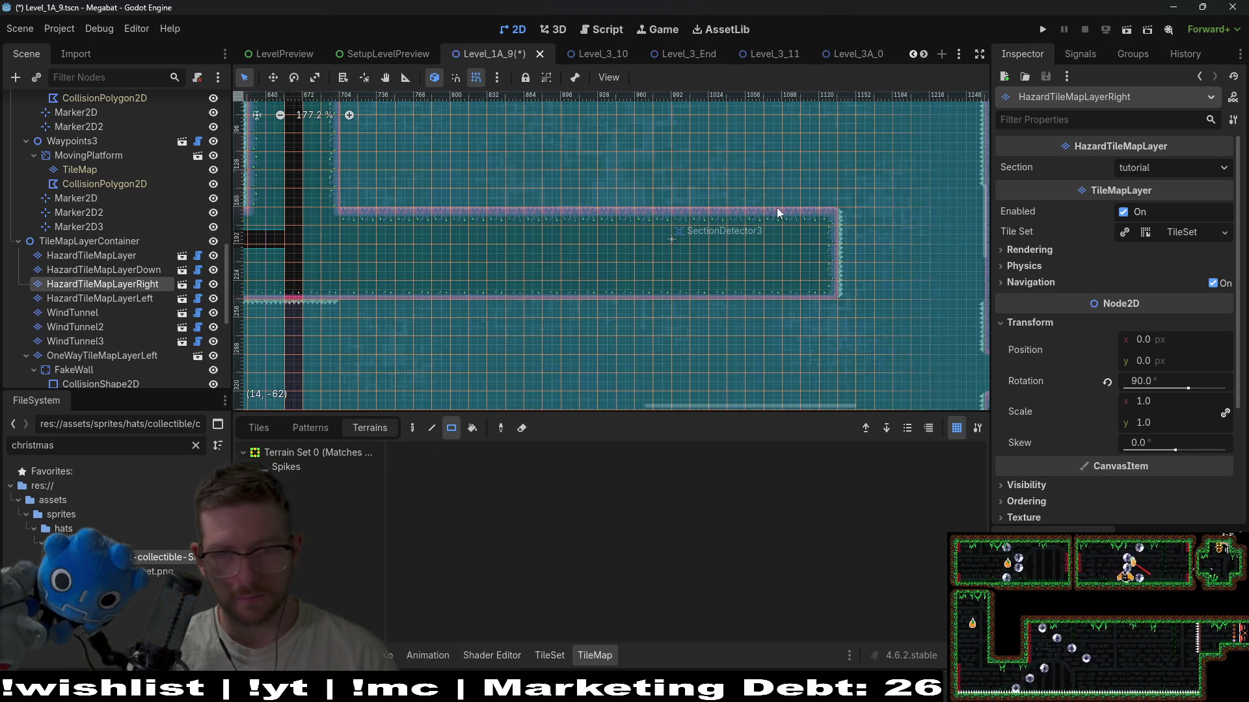
pyautogui.click(272, 470)
pyautogui.moveTo(746, 172); pyautogui.dragTo(849, 338)
pyautogui.scroll(-3, 625, 225)
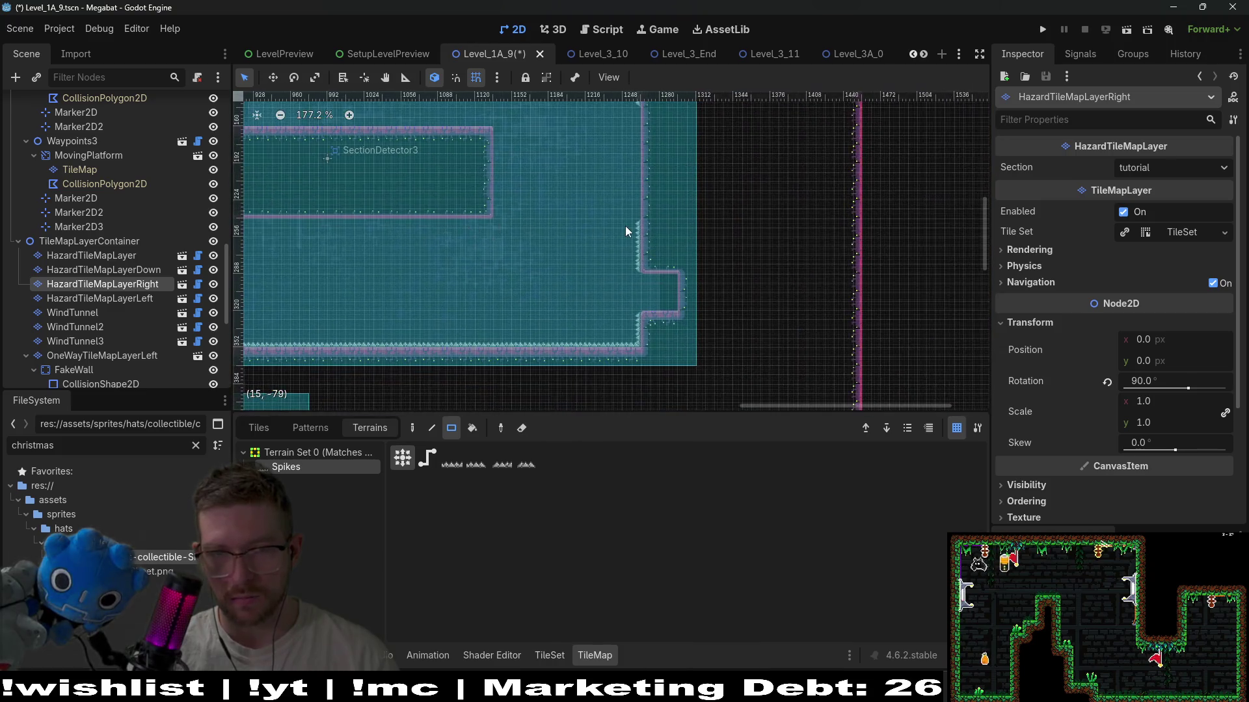
pyautogui.hscroll(5, 709, 309)
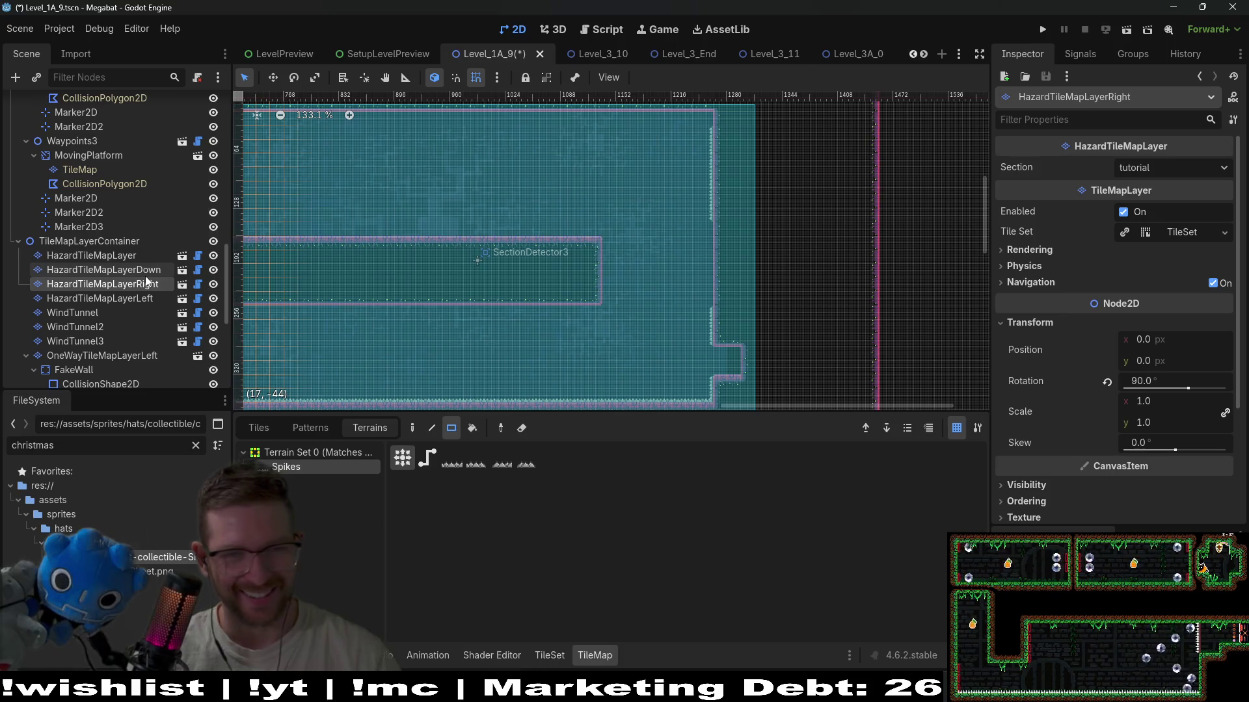
# - Select the left-facing spike layer and choose the Spikes terrain for it
pyautogui.click(145, 302)
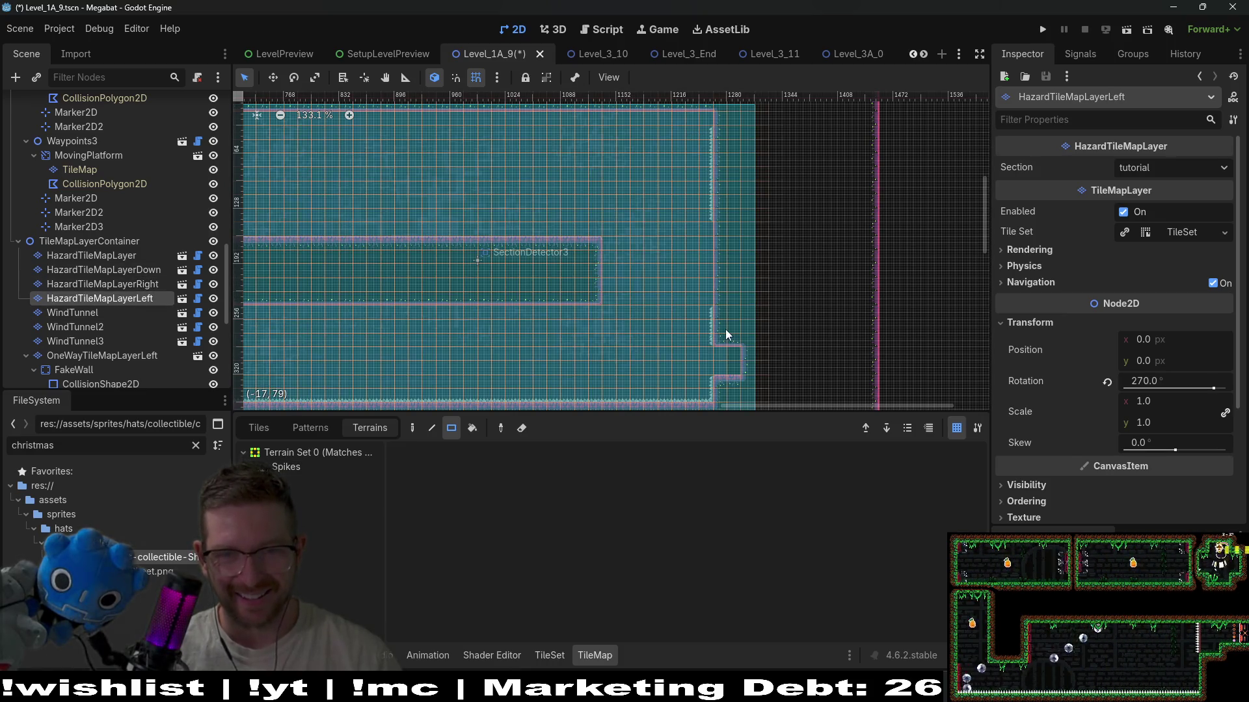
pyautogui.click(151, 285)
pyautogui.click(149, 298)
pyautogui.click(307, 468)
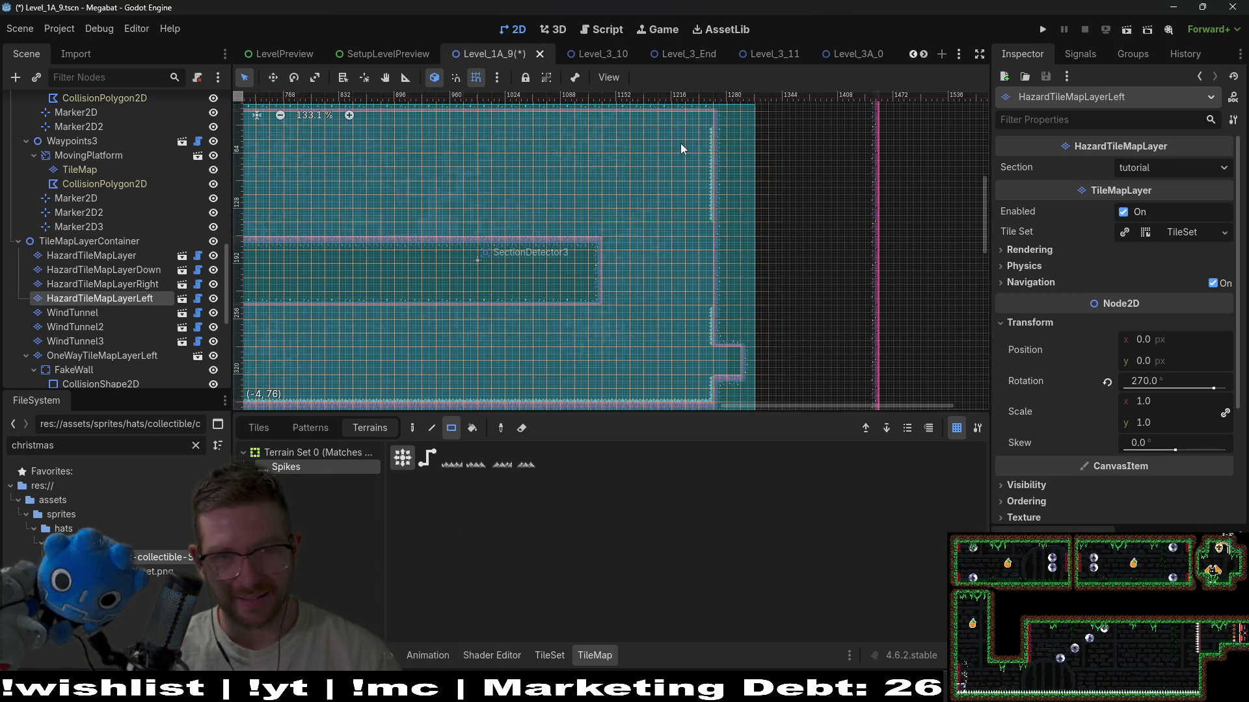
pyautogui.scroll(-3, 716, 380)
pyautogui.hscroll(-3, 662, 298)
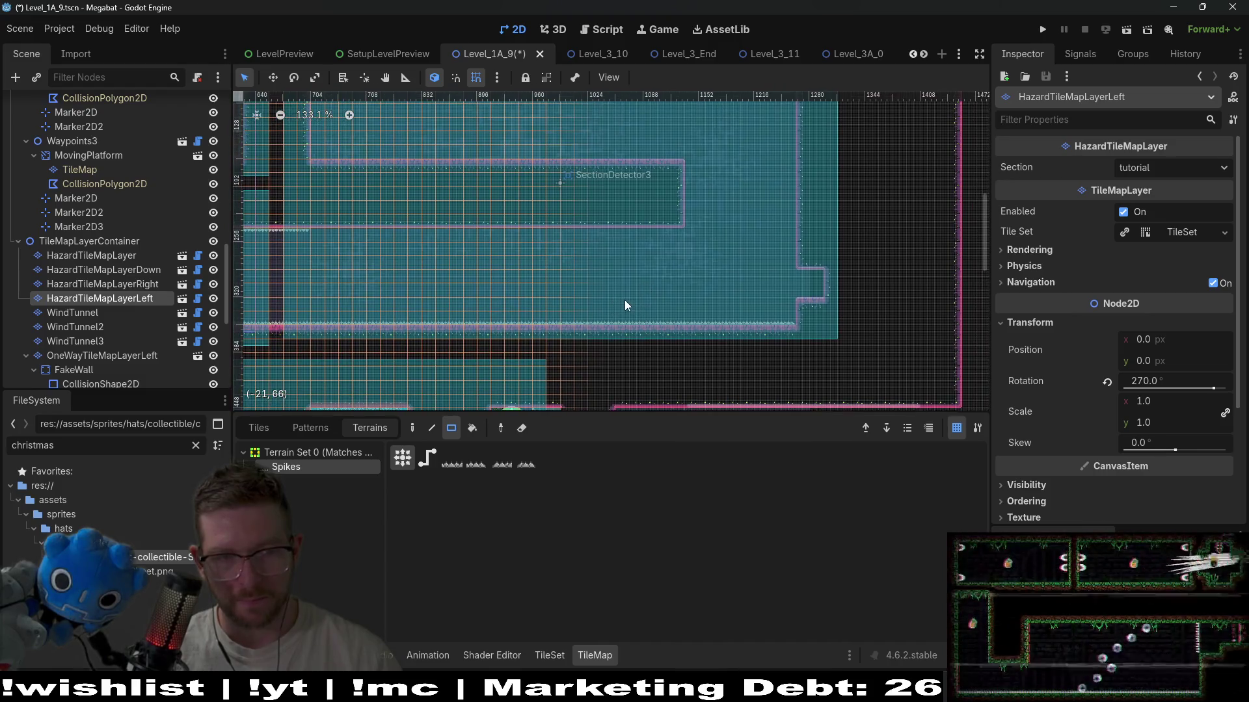
# - Review the spike layers, then fill the corridor with Spikes on the downward-facing layer
pyautogui.click(142, 283)
pyautogui.click(139, 271)
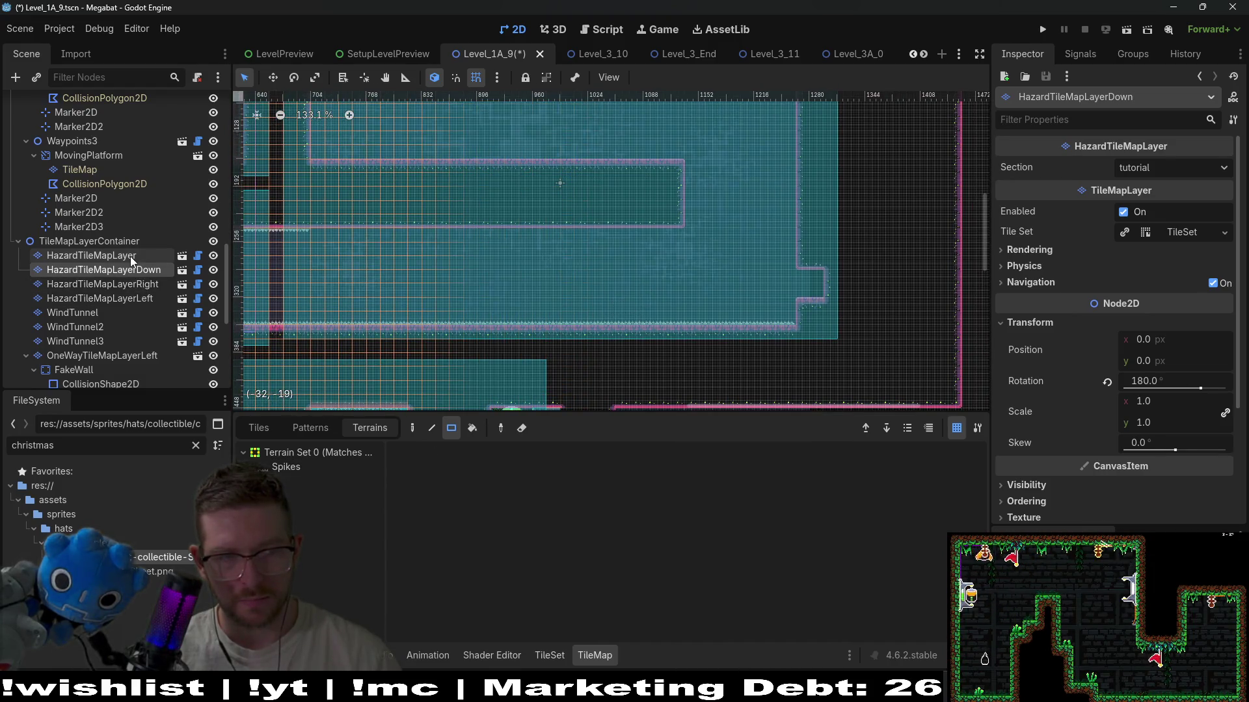
pyautogui.click(130, 256)
pyautogui.click(151, 269)
pyautogui.click(294, 467)
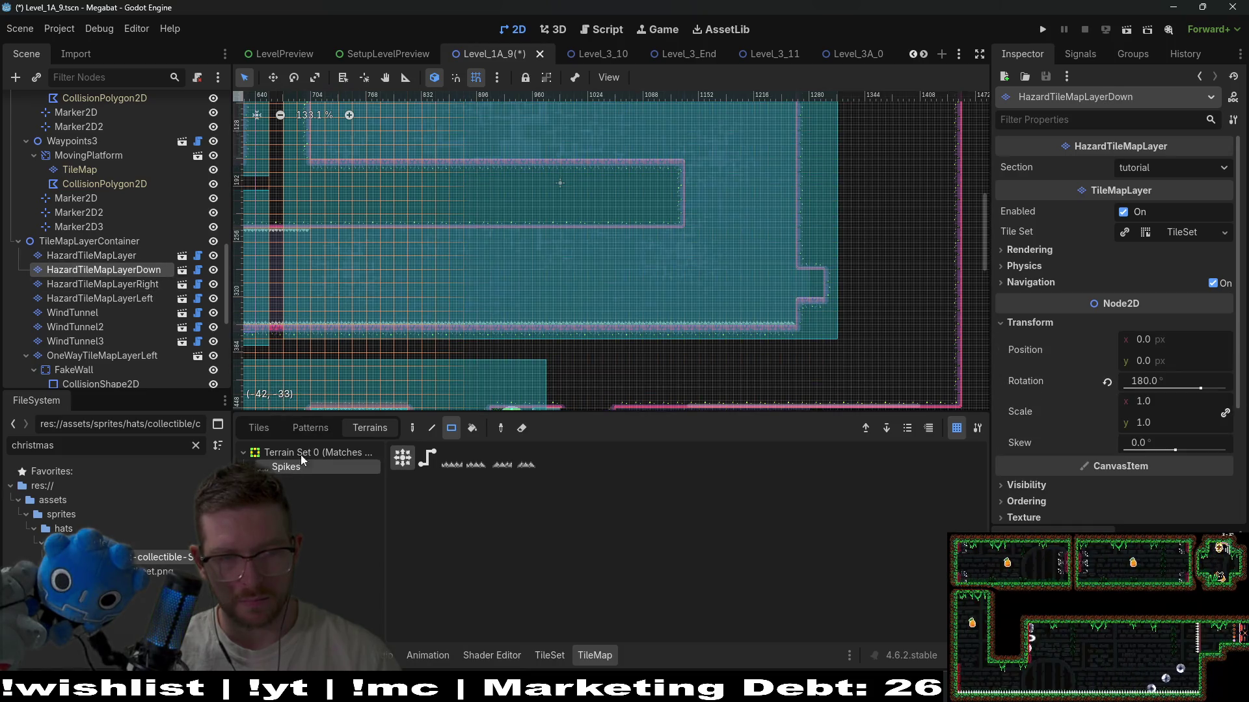
pyautogui.moveTo(315, 231)
pyautogui.mouseDown()
pyautogui.moveTo(529, 334)
pyautogui.moveTo(836, 341)
pyautogui.mouseUp()
# - Erase the spikes along the room's lower row on the main hazard layer
pyautogui.click(156, 286)
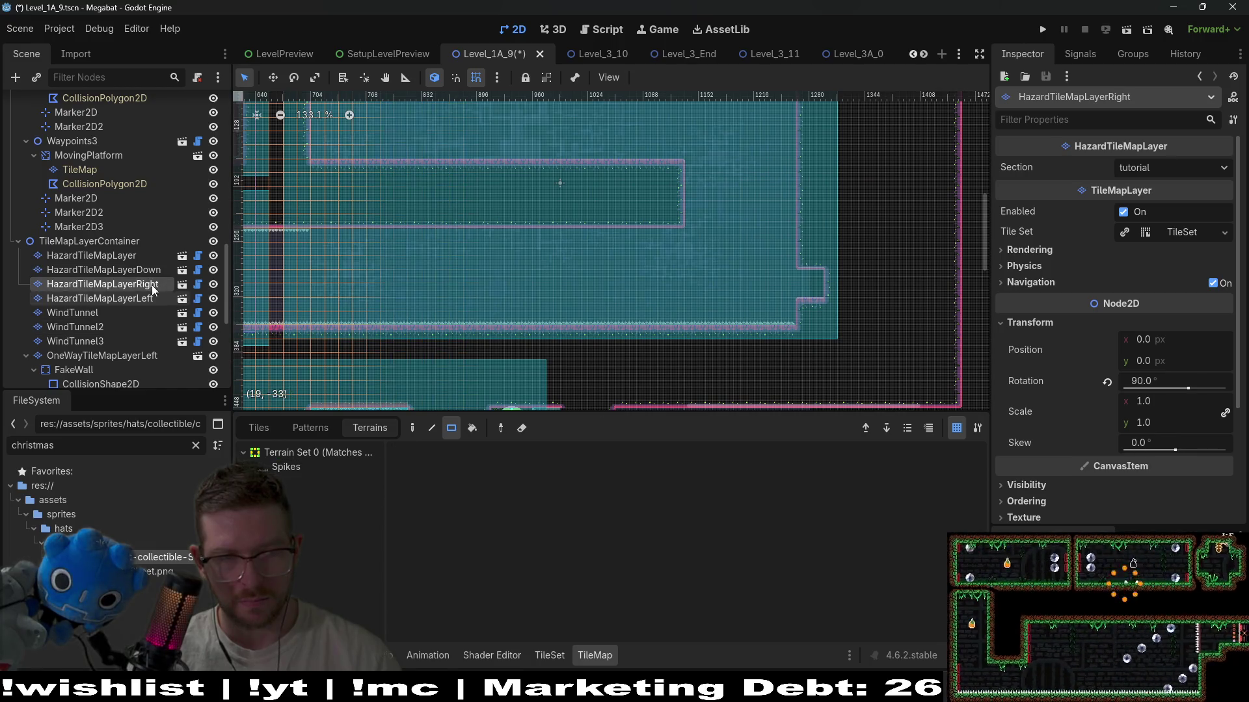
pyautogui.click(139, 257)
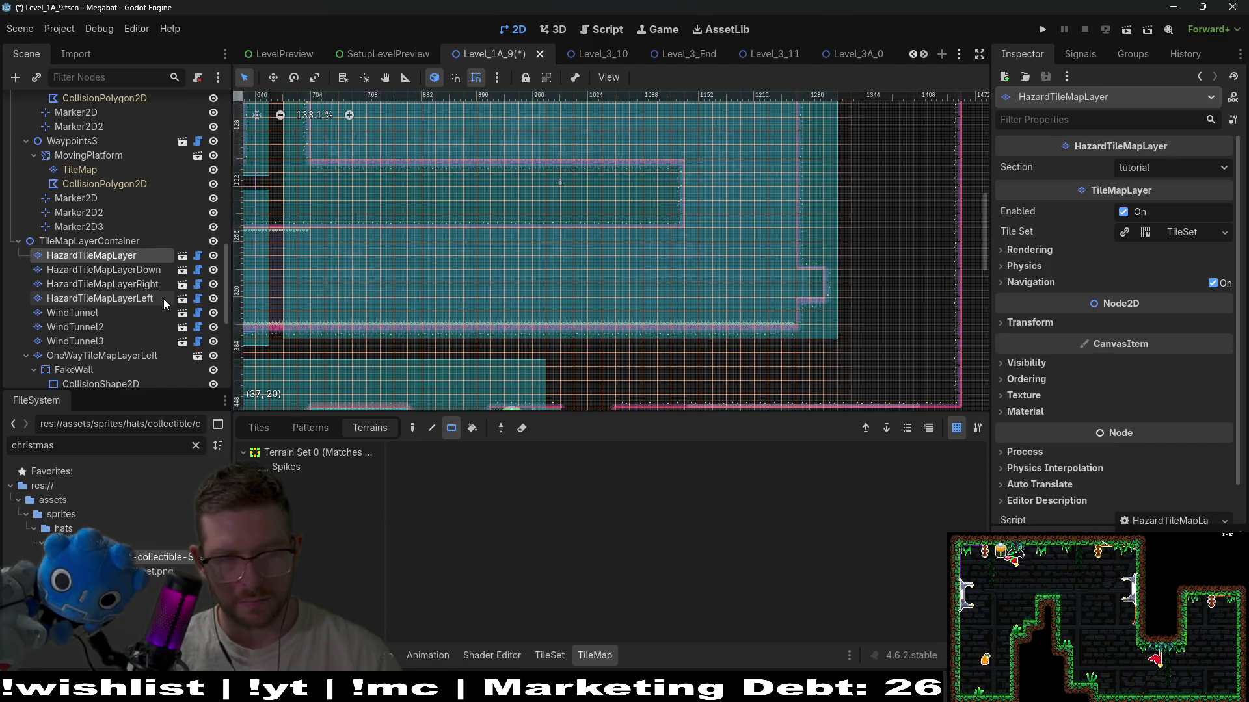
pyautogui.click(159, 272)
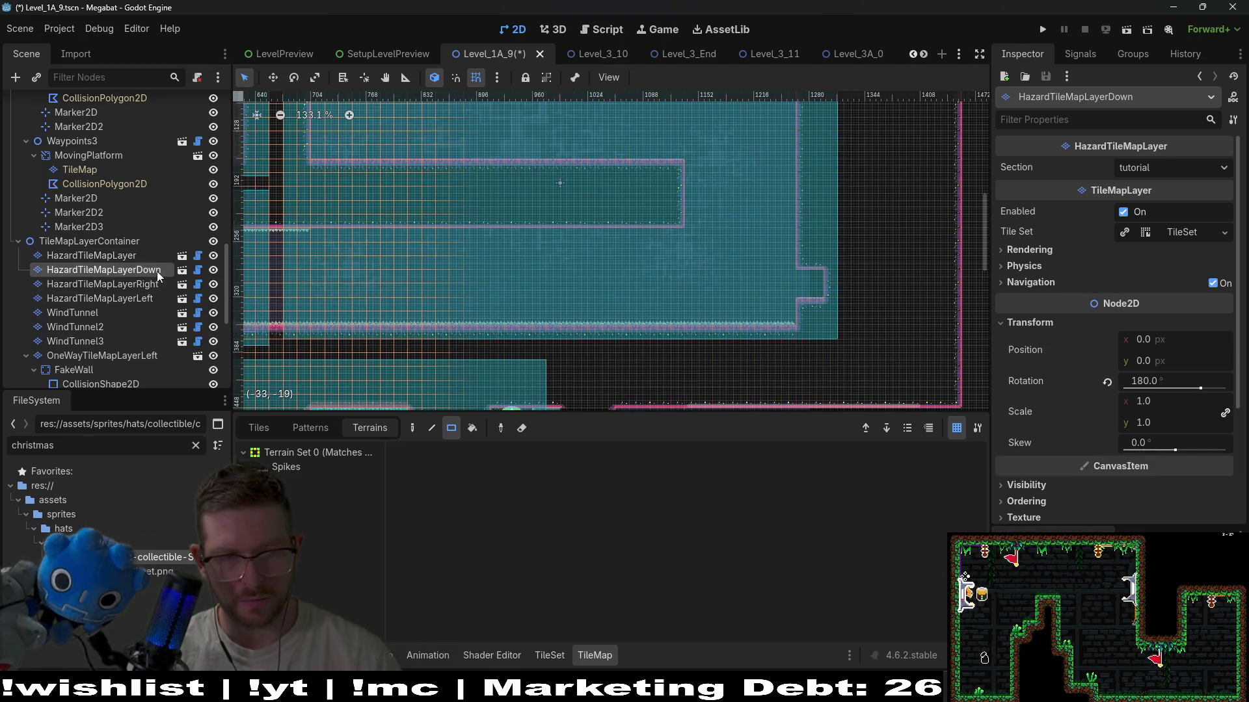
pyautogui.click(130, 257)
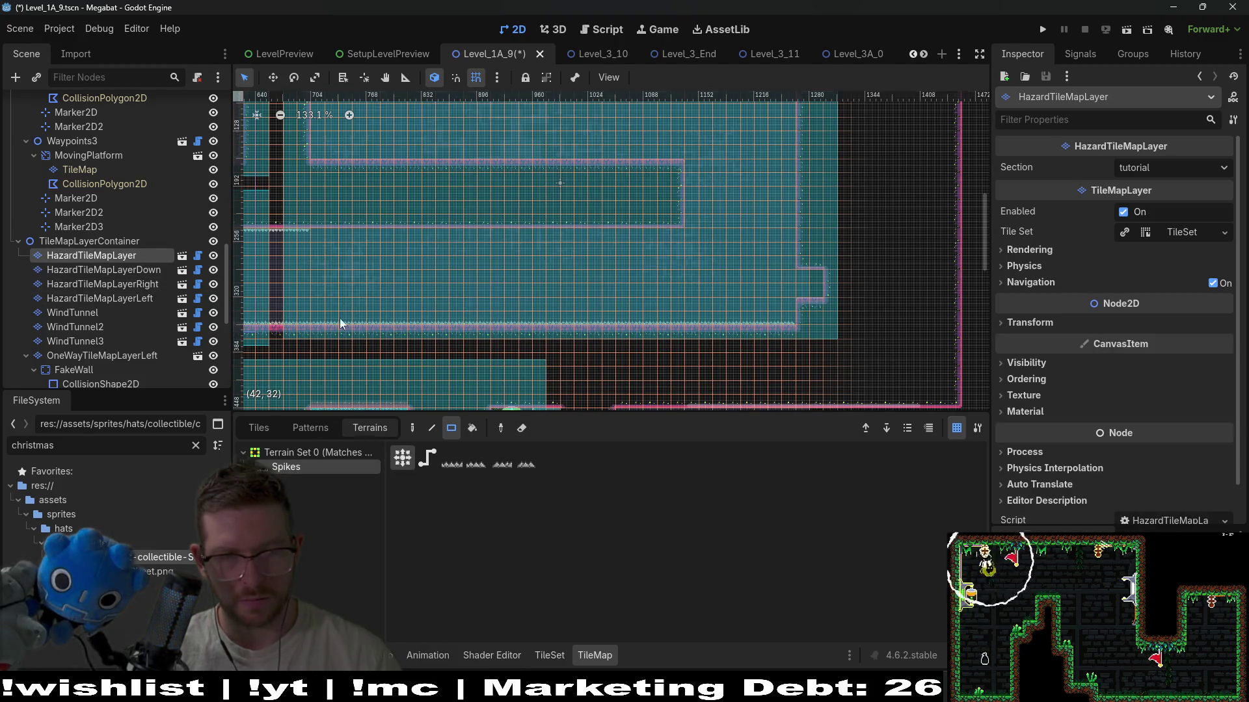
pyautogui.moveTo(320, 221)
pyautogui.mouseDown()
pyautogui.moveTo(710, 338)
pyautogui.moveTo(794, 332)
pyautogui.mouseUp()
pyautogui.moveTo(419, 249)
pyautogui.mouseDown()
pyautogui.moveTo(556, 311)
pyautogui.moveTo(664, 283)
pyautogui.moveTo(572, 291)
pyautogui.moveTo(524, 342)
pyautogui.mouseUp()
# - Zoom around the corridor and select the world tile layer
pyautogui.scroll(1, 525, 343)
pyautogui.scroll(-2, 520, 246)
pyautogui.scroll(-10, 128, 158)
pyautogui.scroll(5, 127, 159)
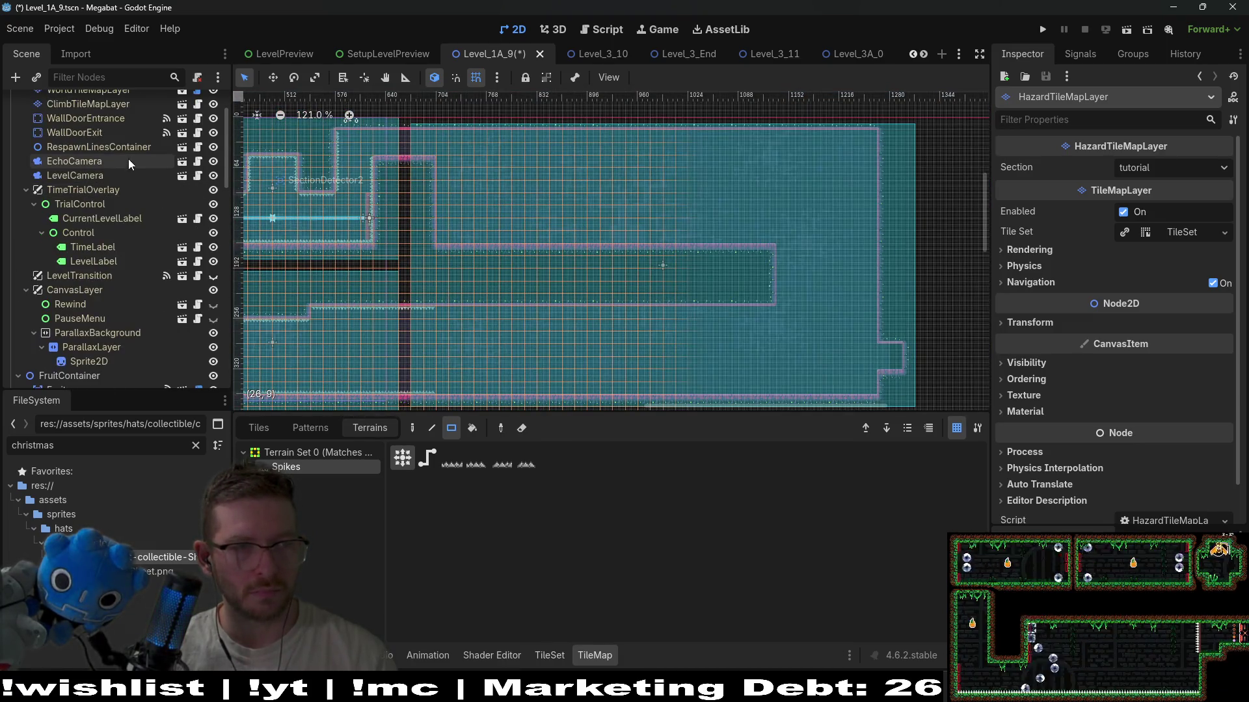
pyautogui.scroll(4, 478, 334)
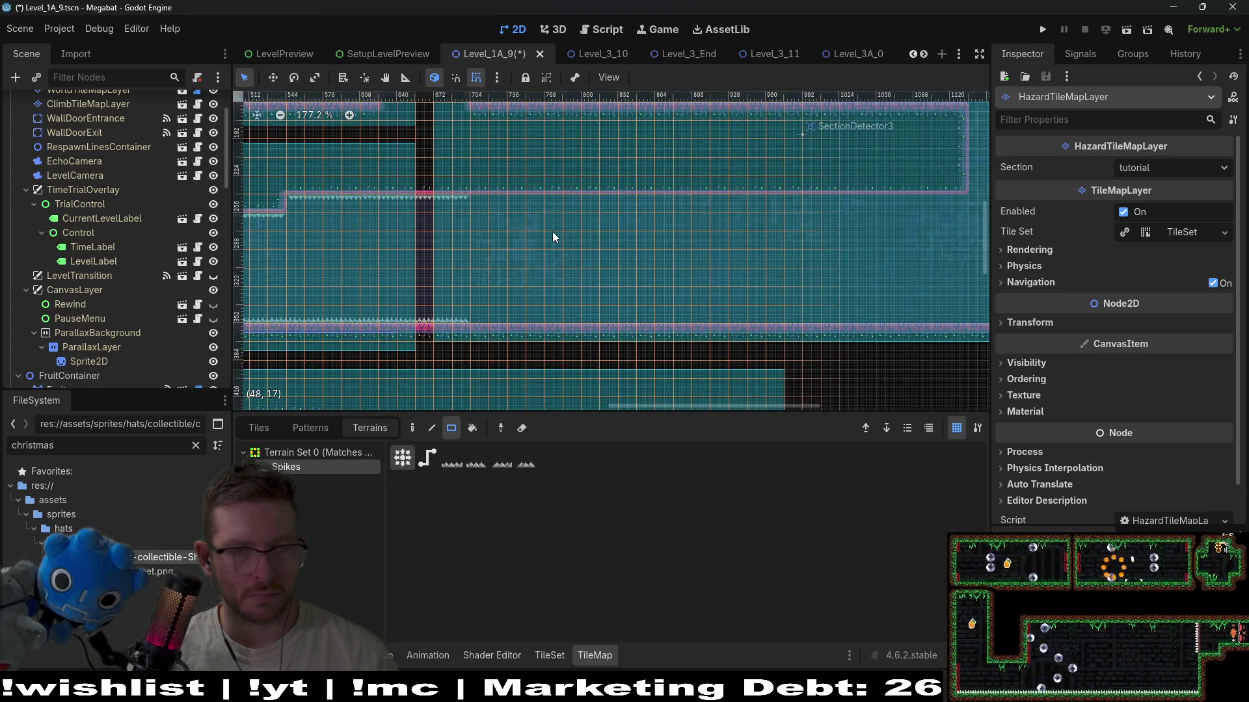
pyautogui.scroll(5, 78, 150)
pyautogui.click(91, 162)
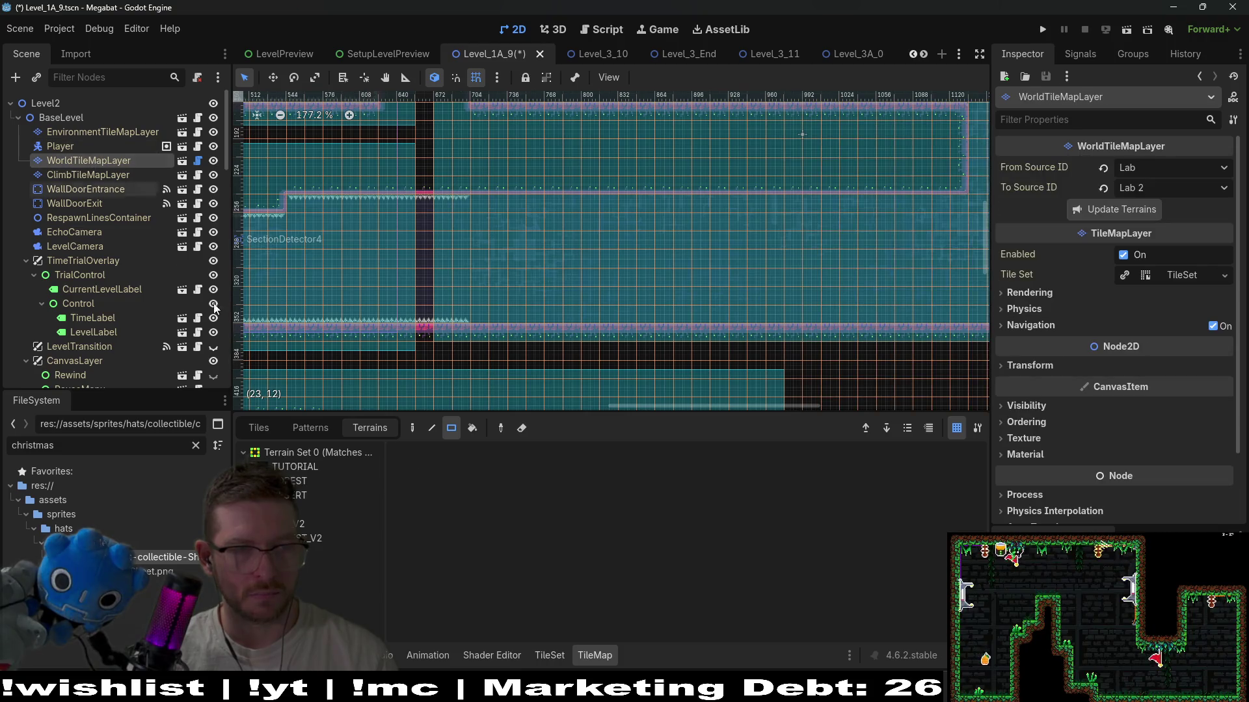
# - Pick the LAB_V2 terrain and fill the old corridor with plain terrain
pyautogui.click(302, 494)
pyautogui.click(302, 513)
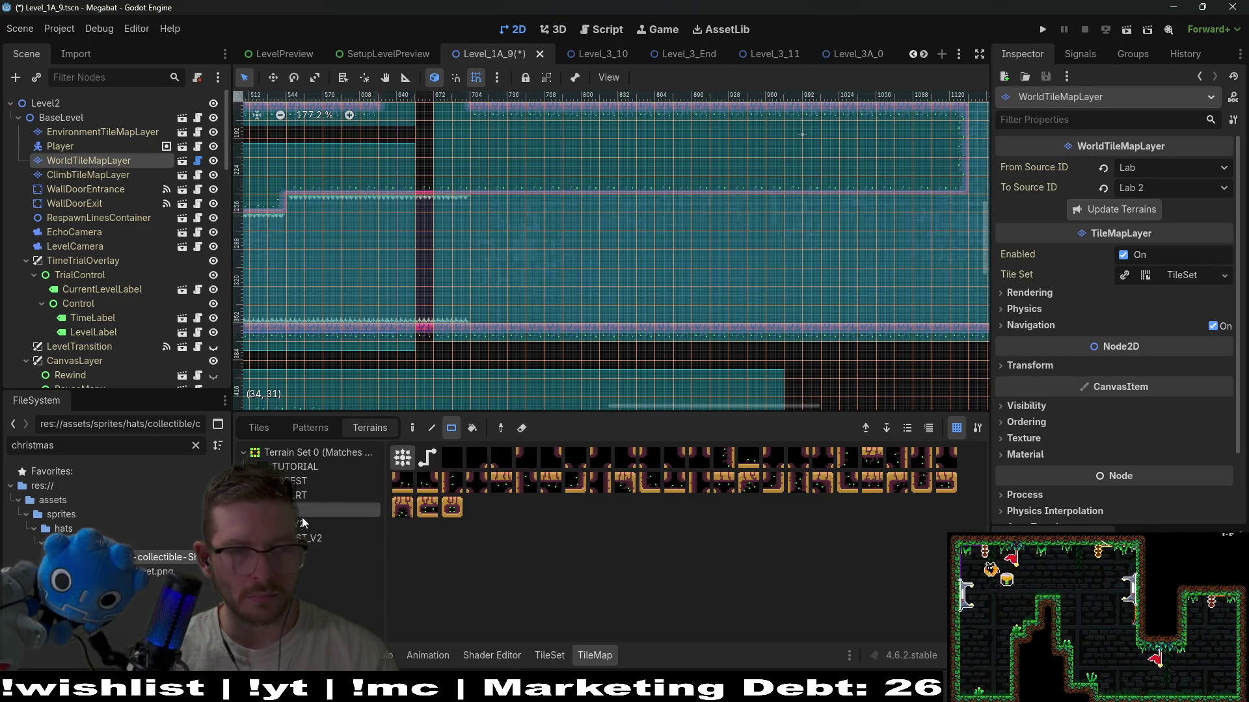
pyautogui.click(302, 521)
pyautogui.hscroll(2, 478, 226)
pyautogui.scroll(4, 412, 193)
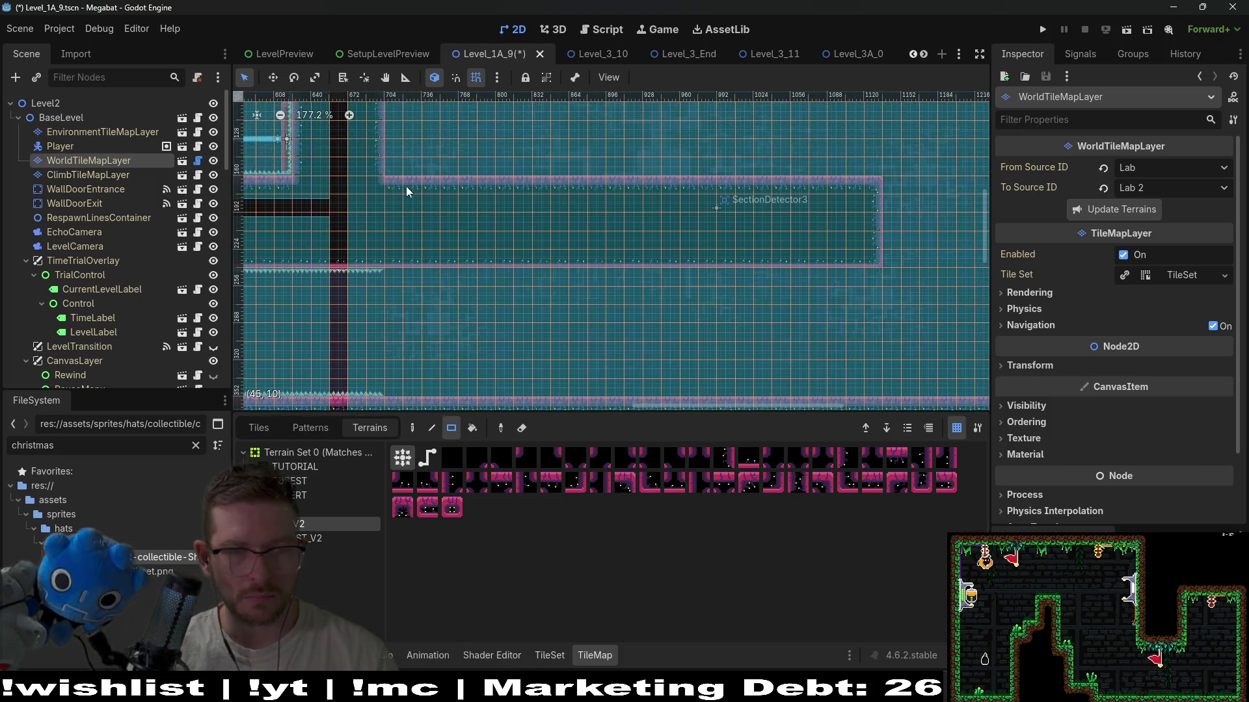
pyautogui.moveTo(548, 218); pyautogui.dragTo(946, 273)
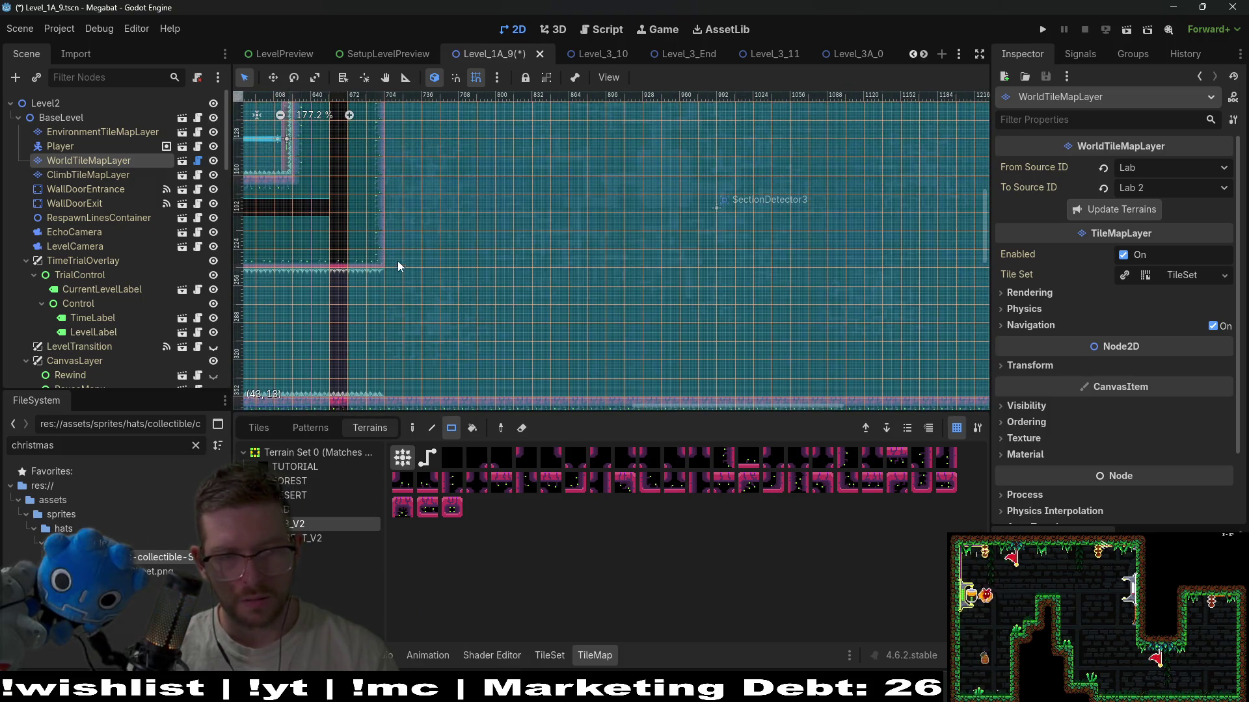
# - Paint a step below the ceiling and a matching floor step, trimming the upper step's bottom rows
pyautogui.moveTo(393, 256); pyautogui.dragTo(498, 299)
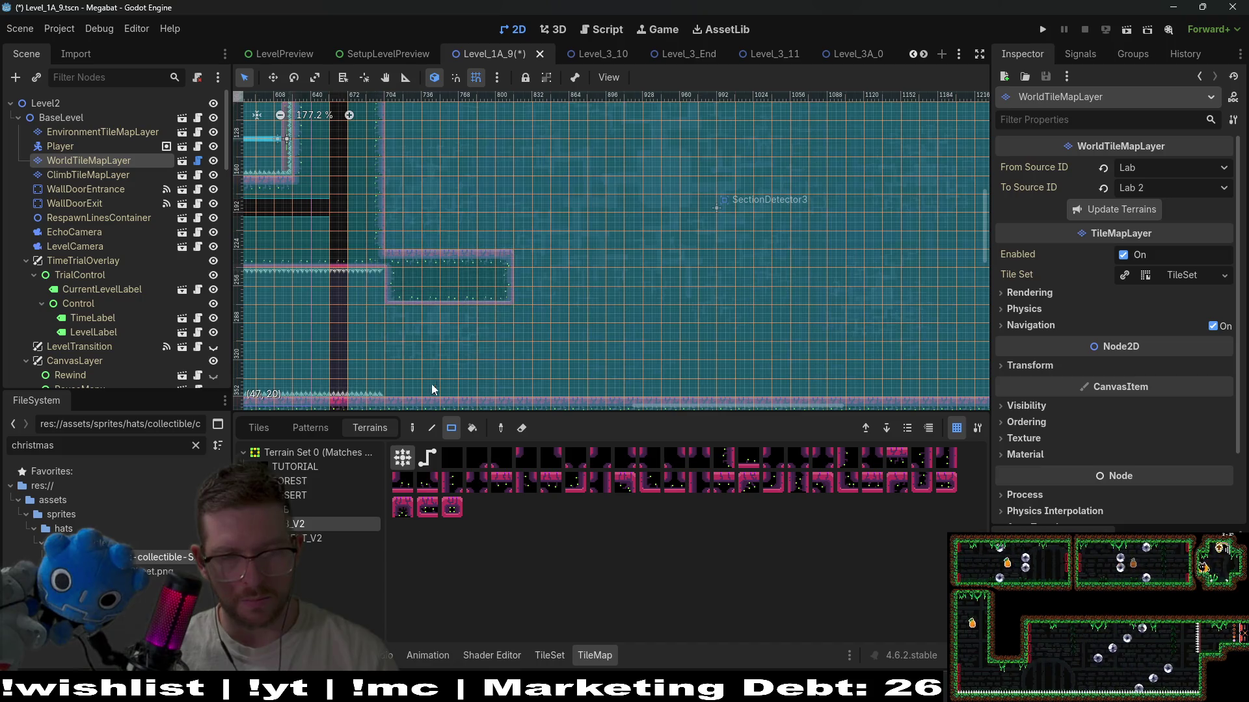
pyautogui.moveTo(391, 366); pyautogui.dragTo(513, 389)
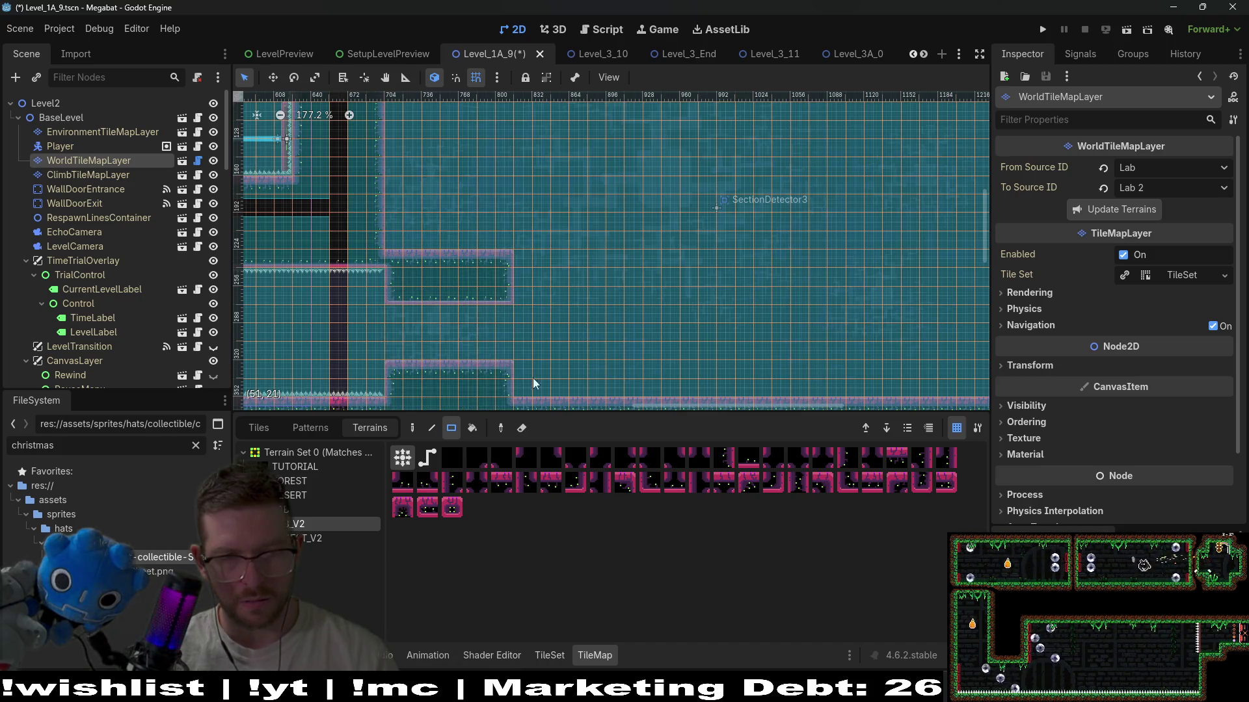
pyautogui.moveTo(400, 298); pyautogui.dragTo(517, 303)
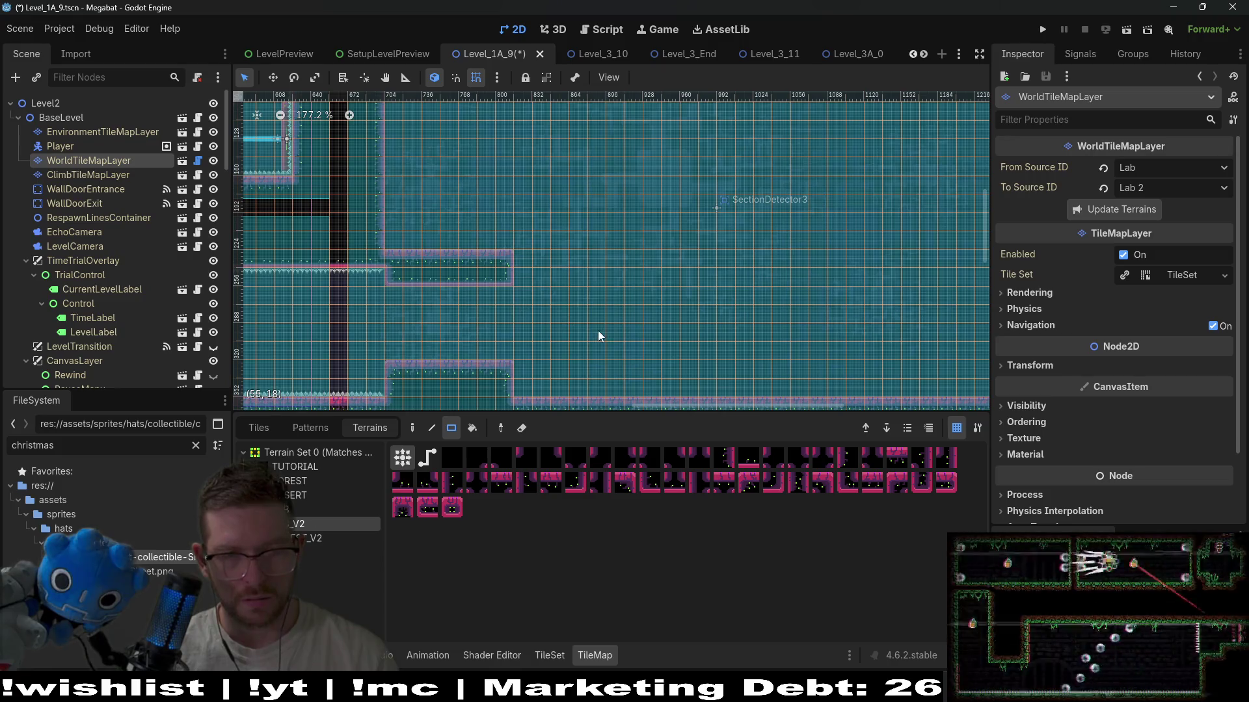
pyautogui.moveTo(507, 375); pyautogui.dragTo(506, 374)
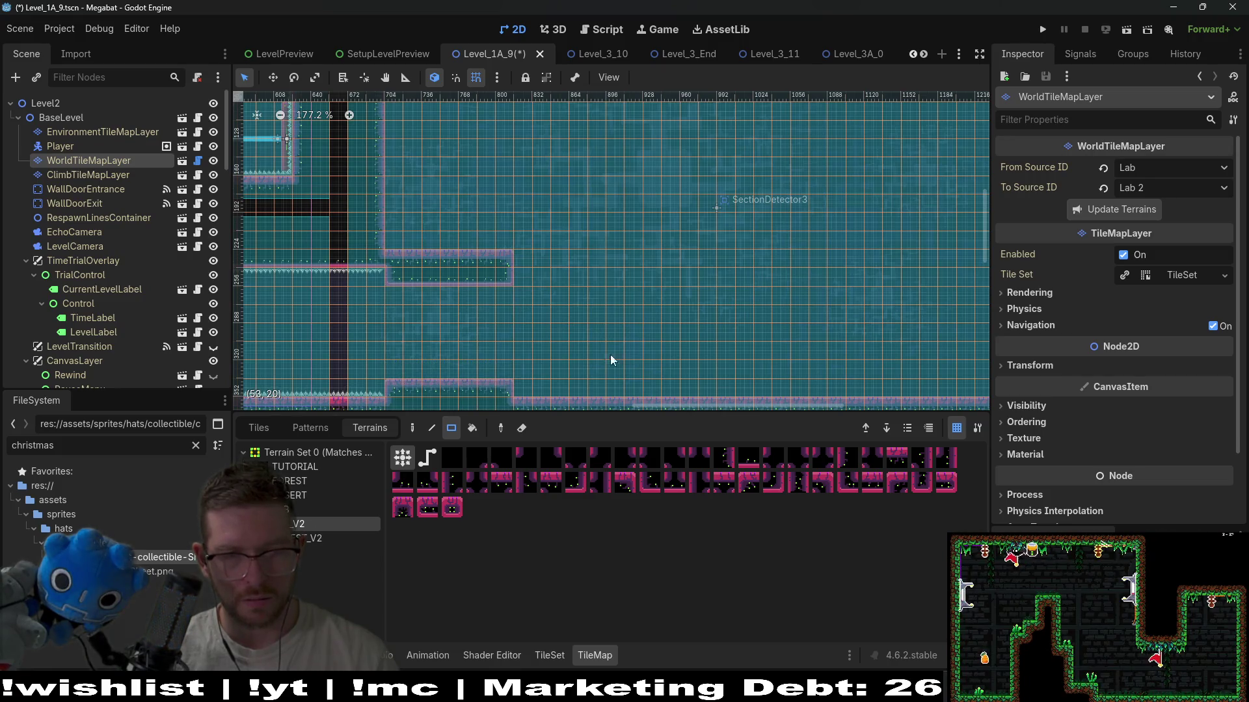
pyautogui.scroll(-3, 494, 332)
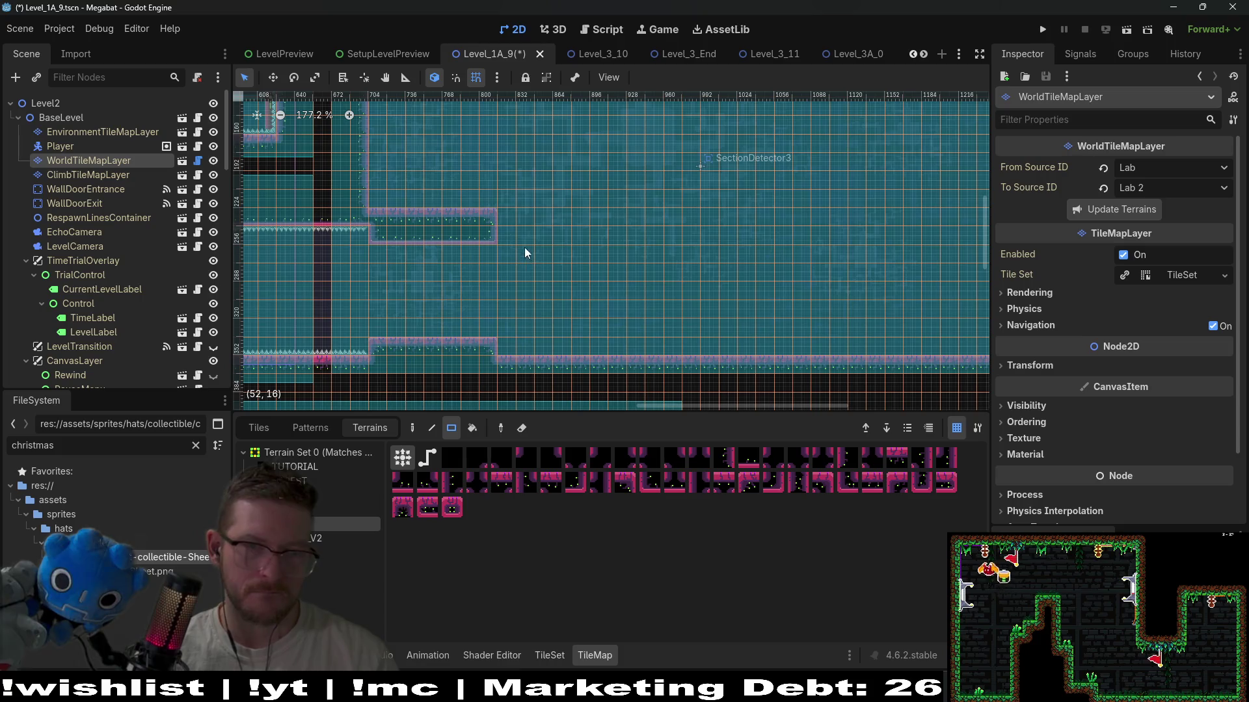
# - Add second and third descending ceiling steps and another floor step further right
pyautogui.moveTo(502, 242); pyautogui.dragTo(624, 255)
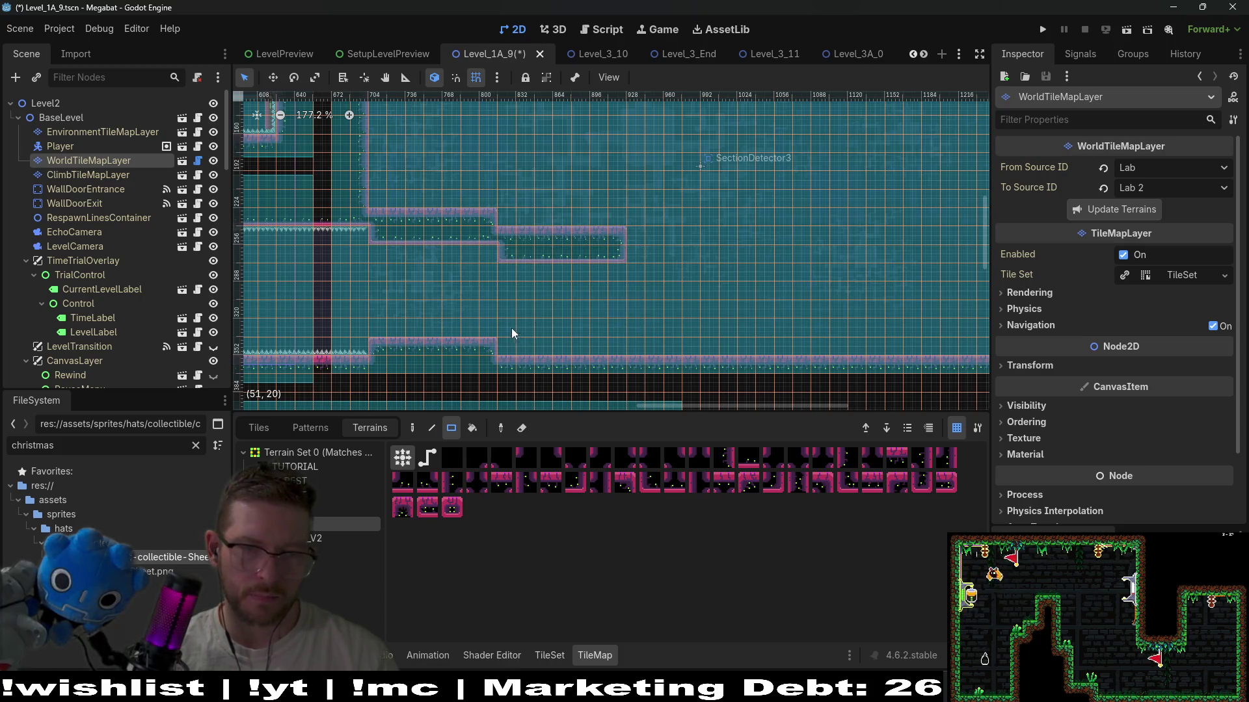
pyautogui.moveTo(599, 346); pyautogui.dragTo(624, 344)
pyautogui.scroll(-2, 635, 319)
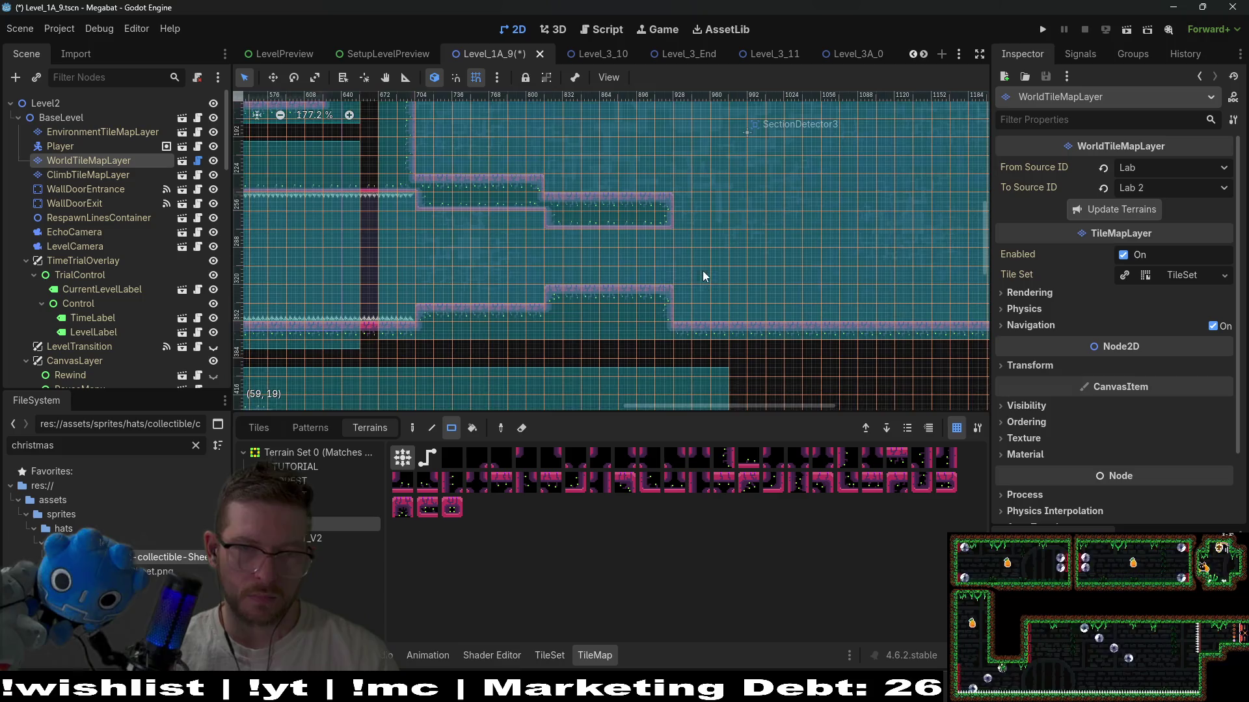
pyautogui.moveTo(641, 227)
pyautogui.mouseDown()
pyautogui.moveTo(724, 239)
pyautogui.moveTo(689, 241)
pyautogui.mouseUp()
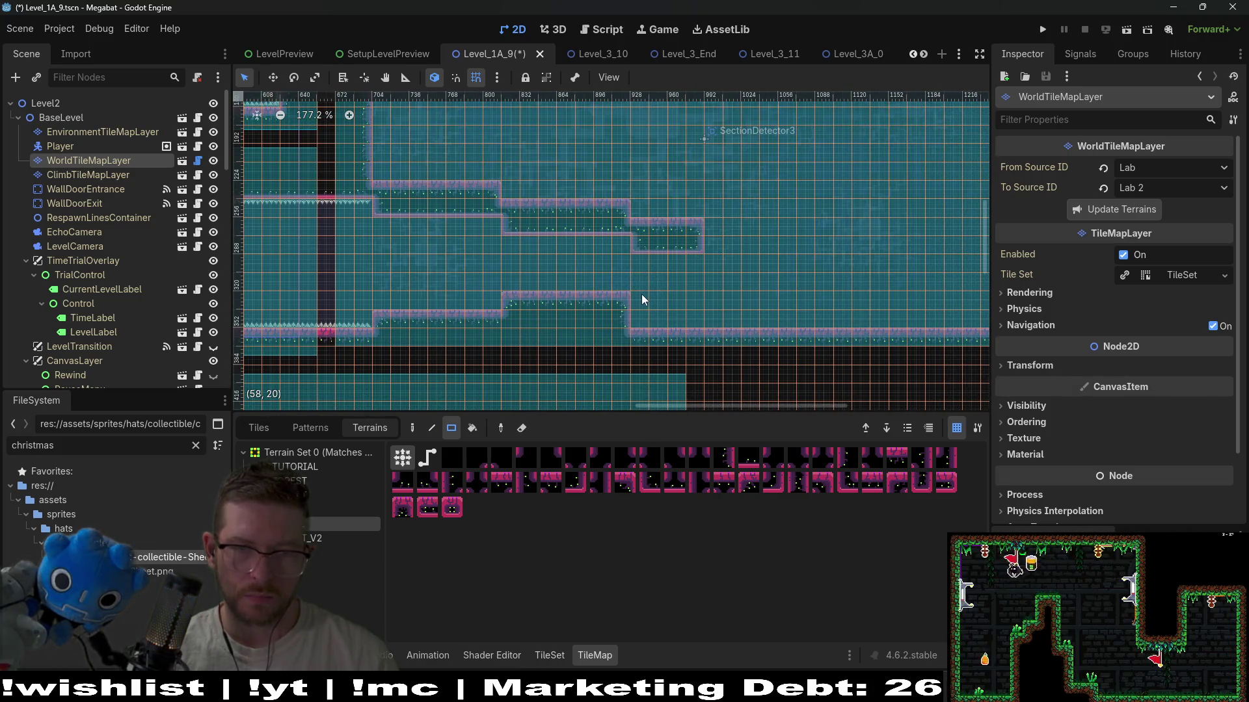
pyautogui.moveTo(689, 297); pyautogui.dragTo(698, 314)
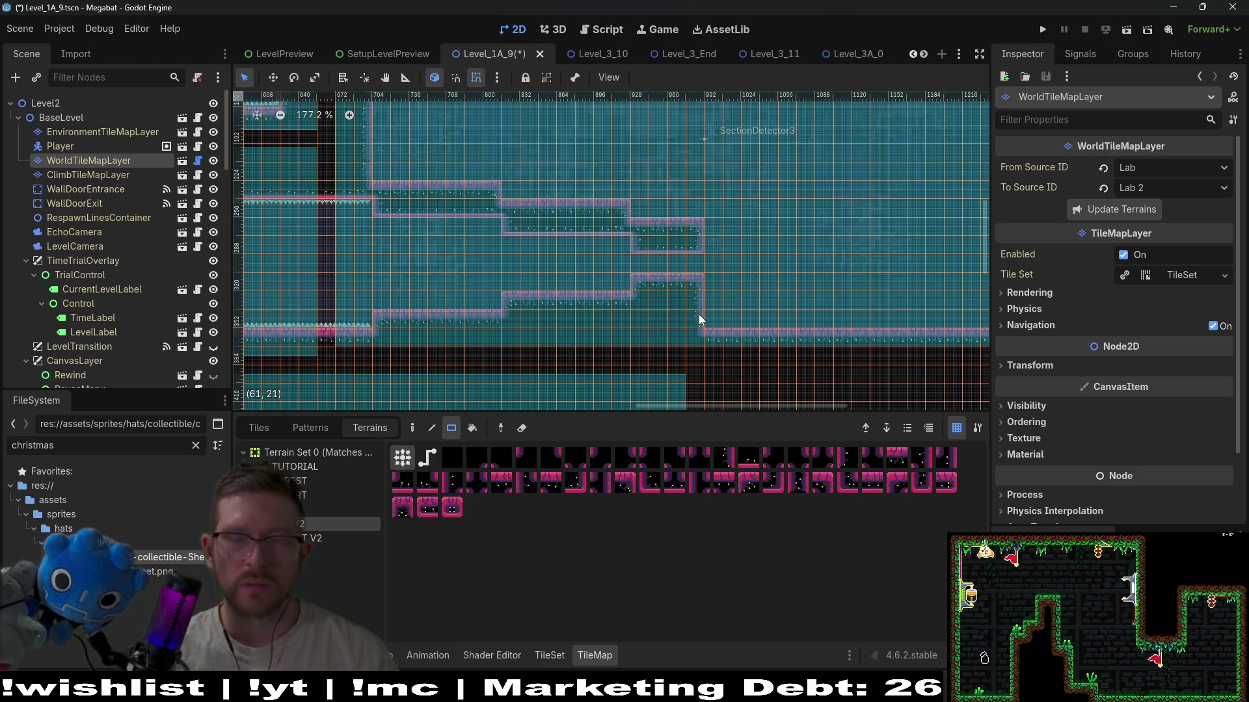
pyautogui.hscroll(3, 674, 272)
pyautogui.scroll(1, 674, 272)
pyautogui.scroll(-2, 679, 278)
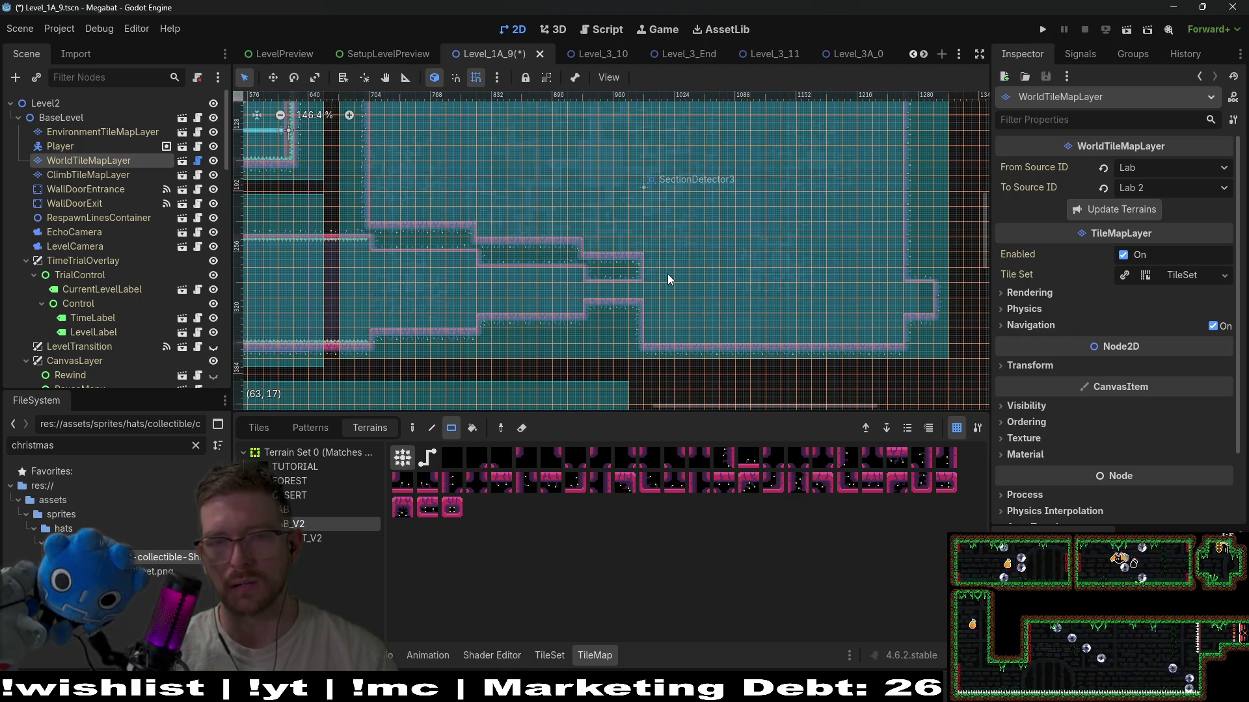
# - Extend the room's right wall further out and fill the bottom-right corner notch
pyautogui.scroll(6, 667, 274)
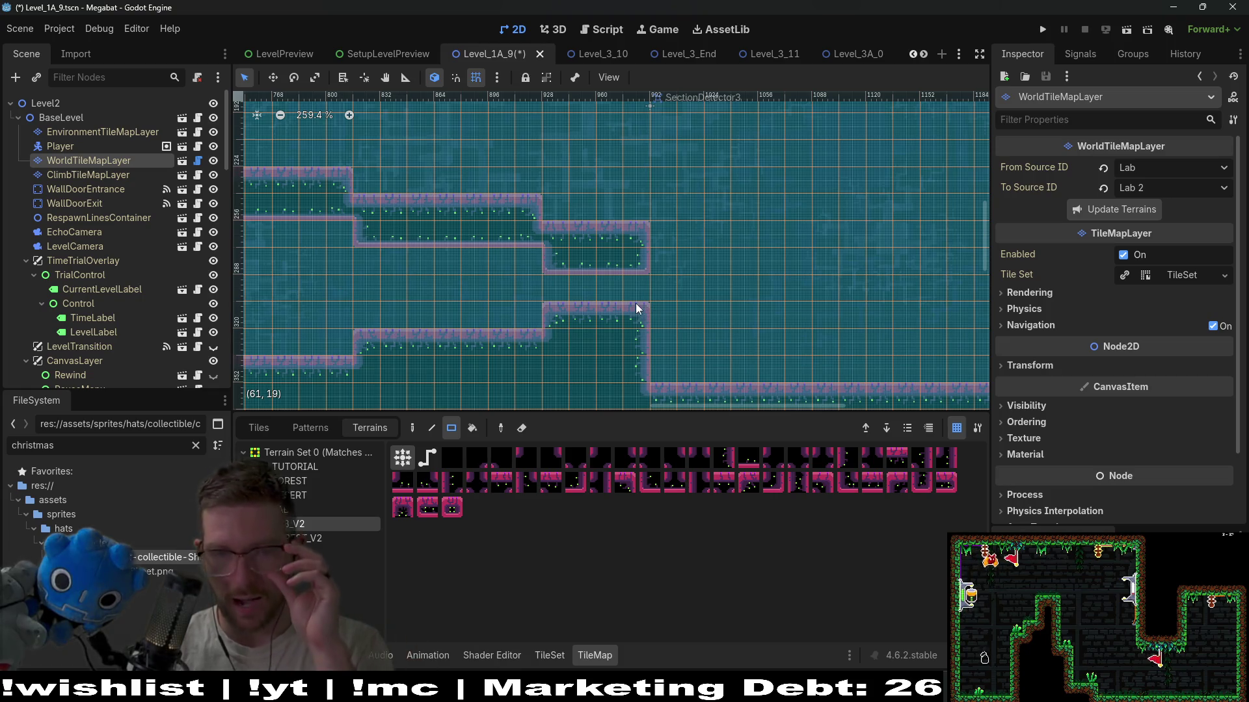
pyautogui.scroll(-1, 635, 303)
pyautogui.scroll(-3, 634, 304)
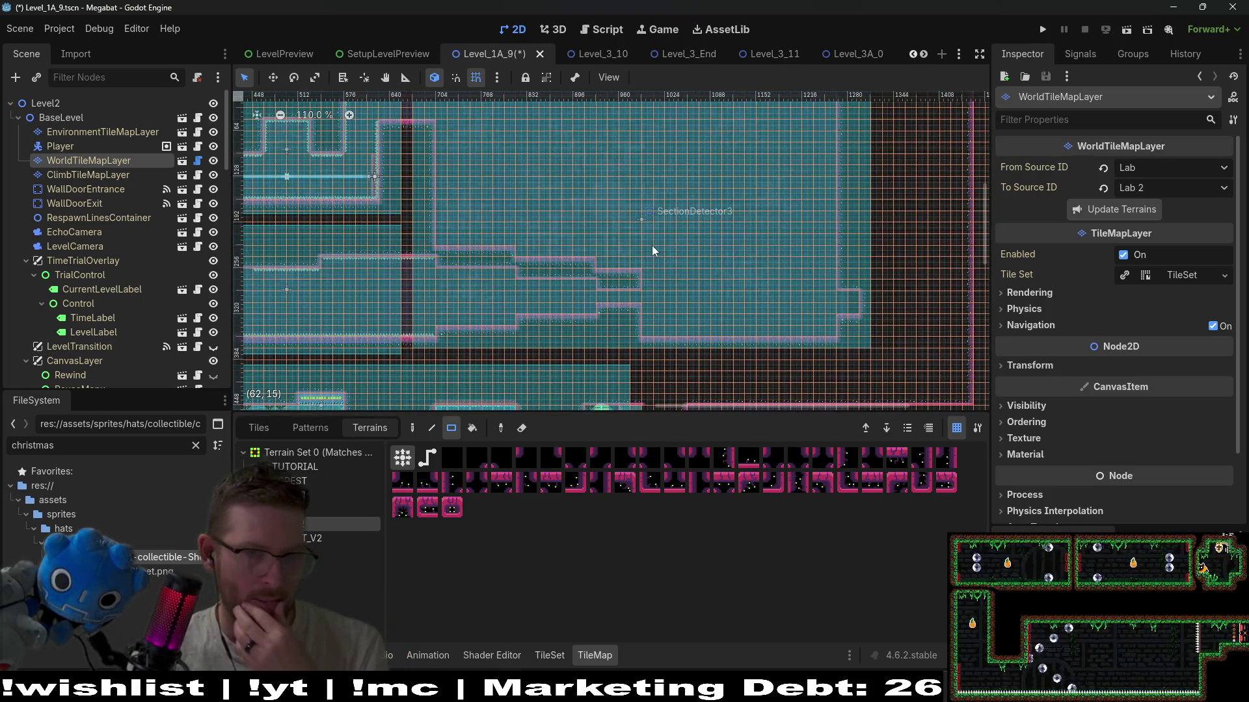
pyautogui.scroll(-3, 652, 245)
pyautogui.hscroll(-2, 553, 202)
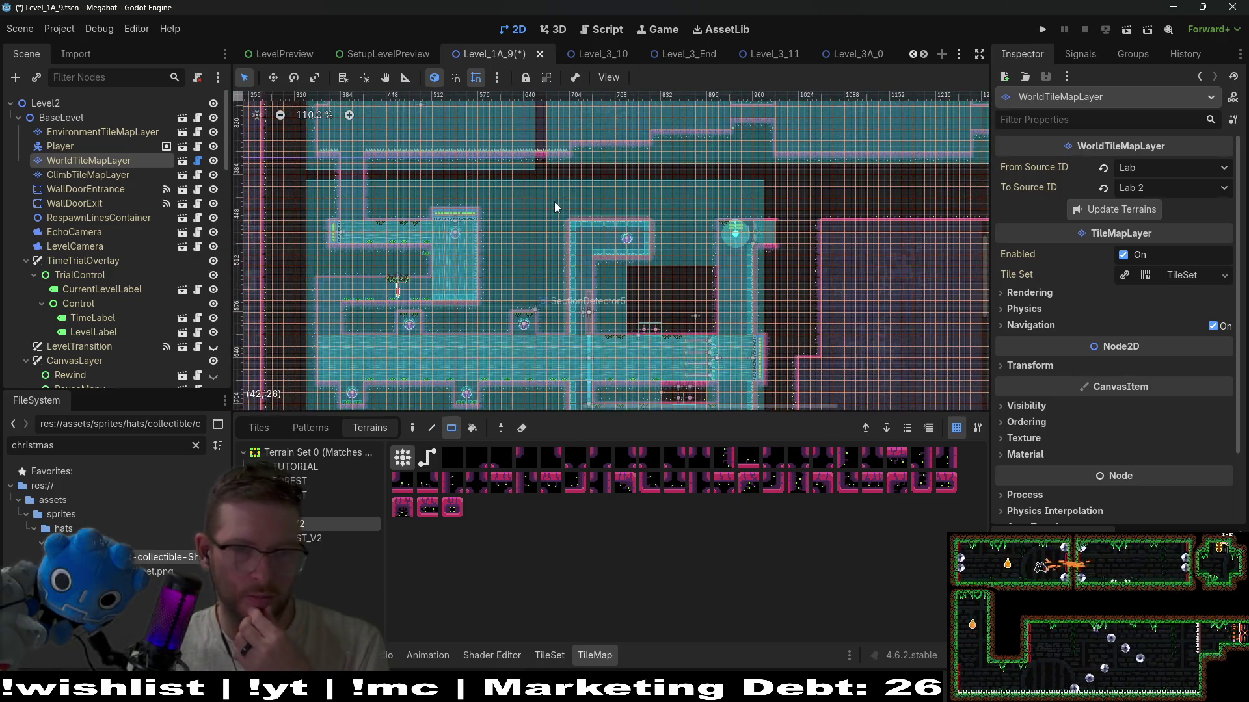
pyautogui.scroll(3, 754, 157)
pyautogui.hscroll(3, 754, 157)
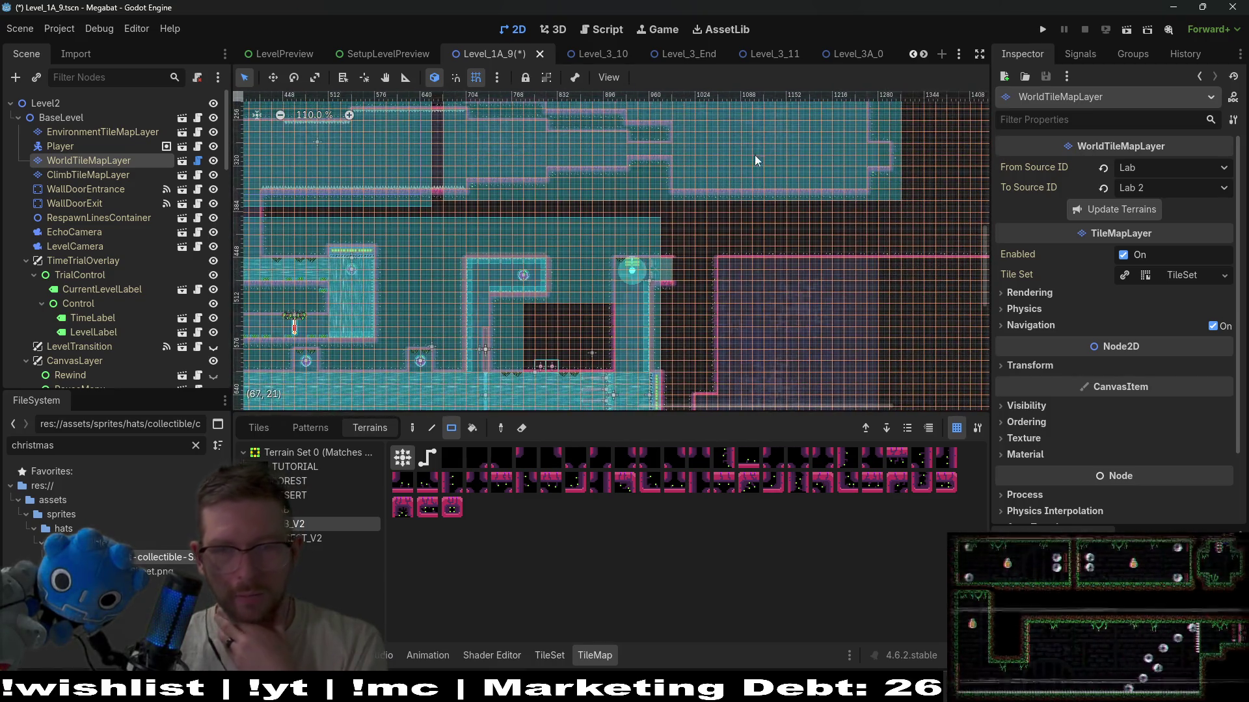
pyautogui.scroll(3, 706, 346)
pyautogui.hscroll(-3, 706, 346)
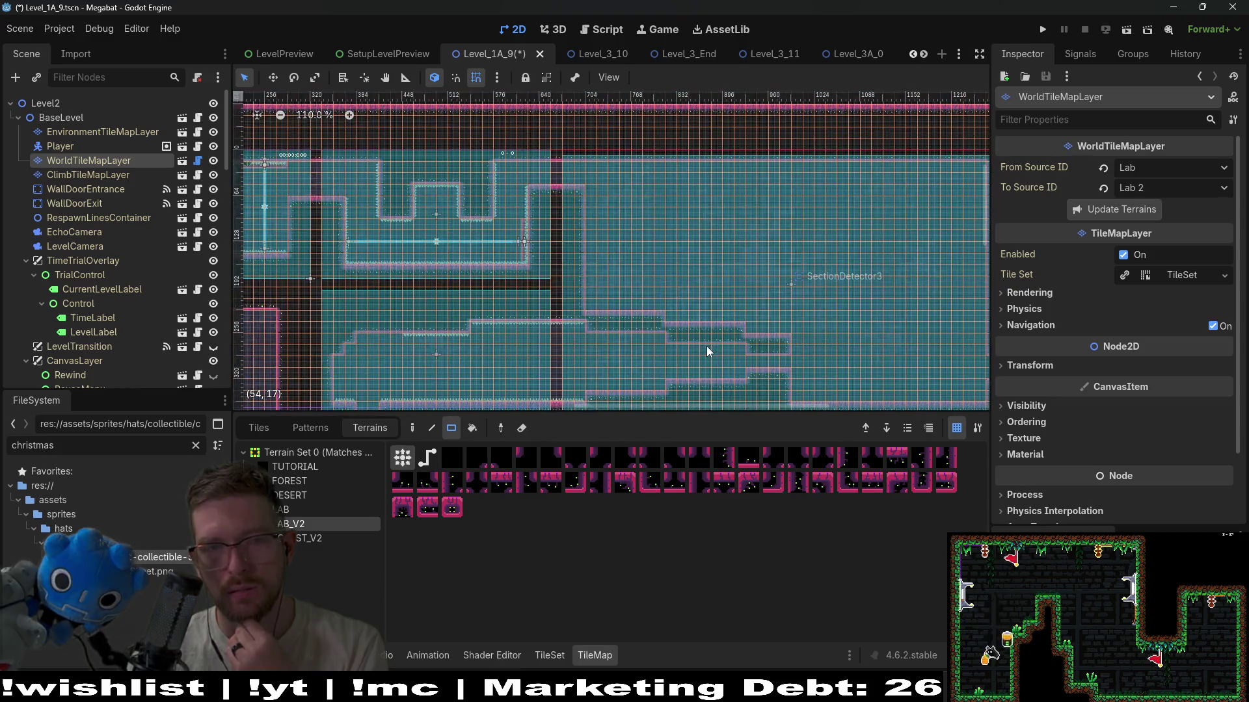
pyautogui.hscroll(-3, 458, 298)
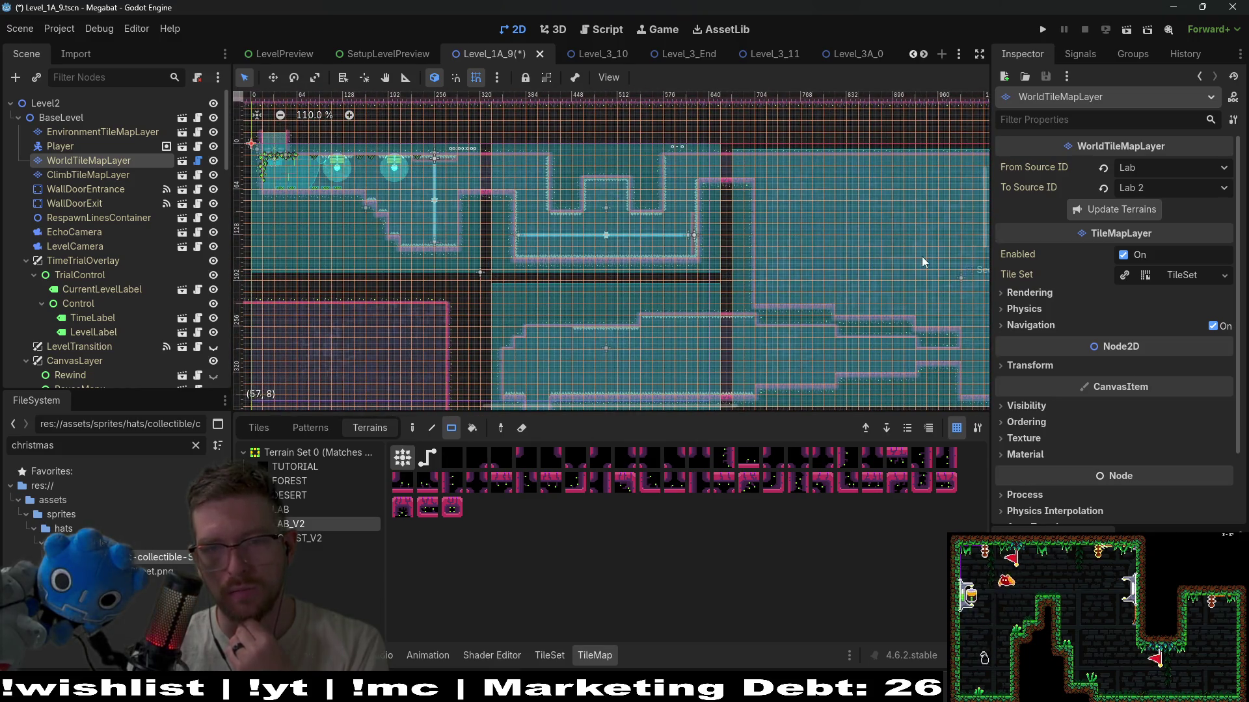
pyautogui.moveTo(922, 256); pyautogui.dragTo(605, 214)
pyautogui.scroll(3, 806, 283)
pyautogui.scroll(-2, 780, 237)
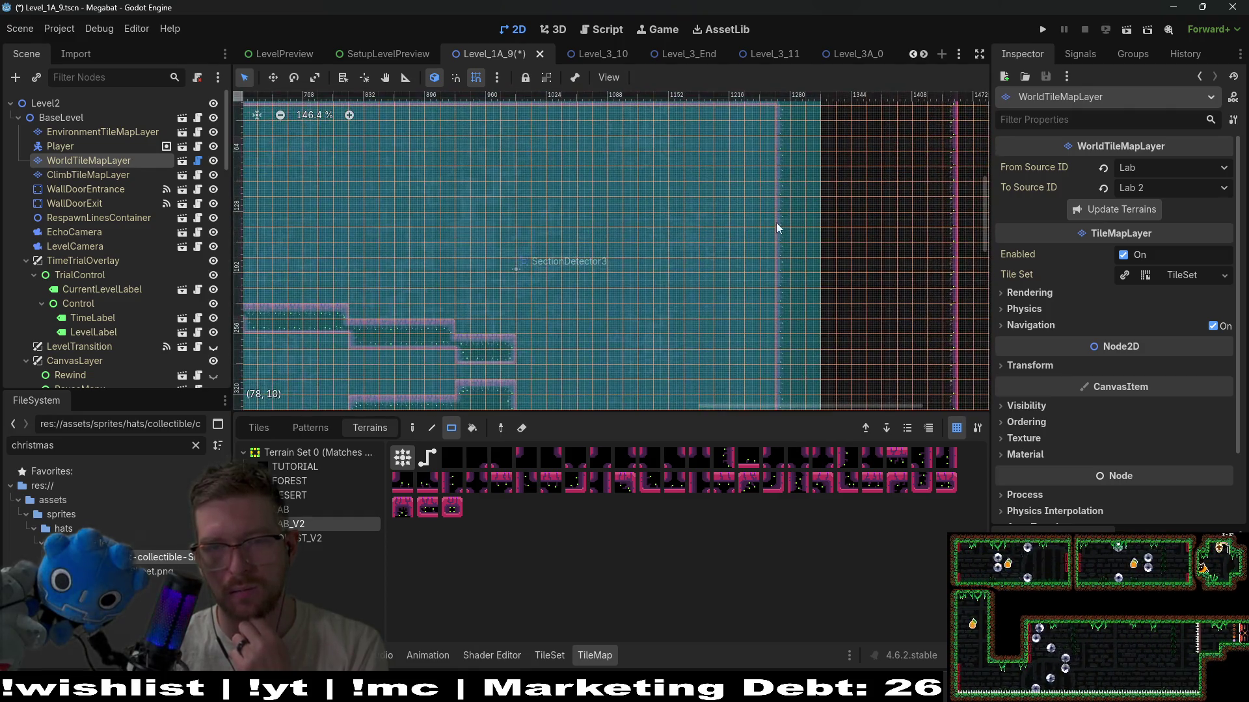
pyautogui.scroll(2, 772, 148)
pyautogui.moveTo(778, 131); pyautogui.dragTo(789, 372)
pyautogui.click(790, 376)
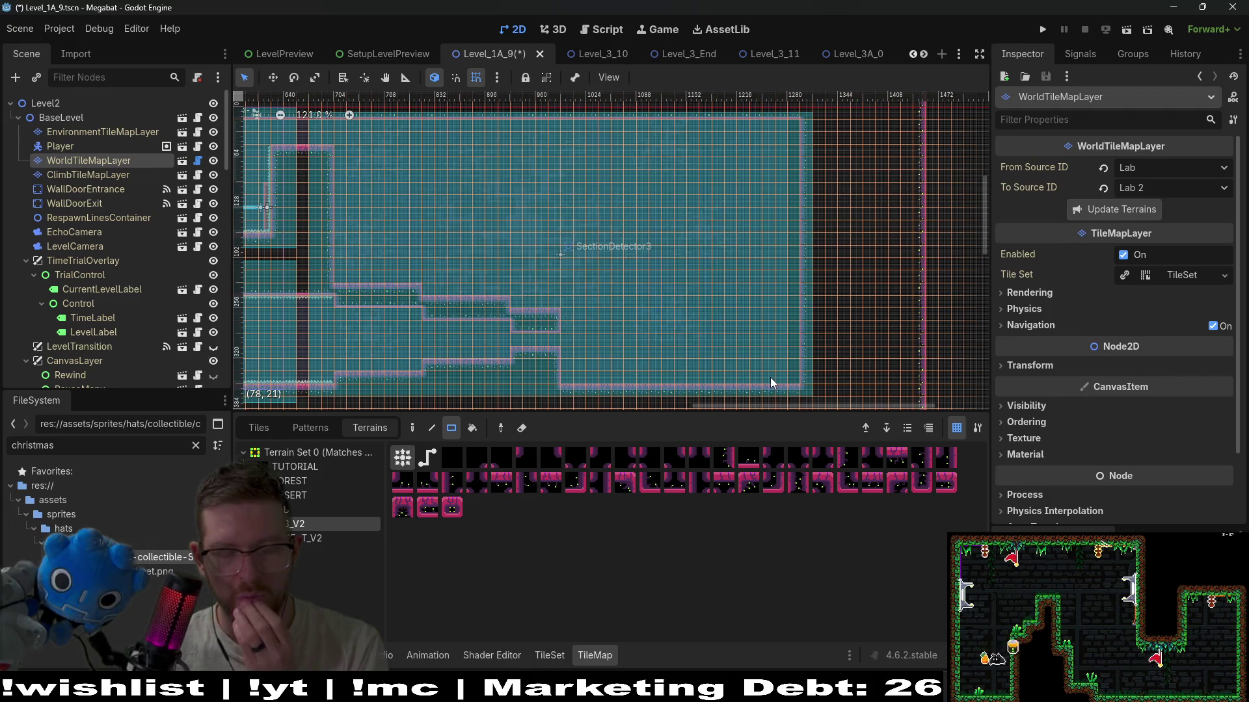
# - Save Level_1A_9, then open the SetupLevelPreview scene's script
pyautogui.hotkey('ctrl', 's')
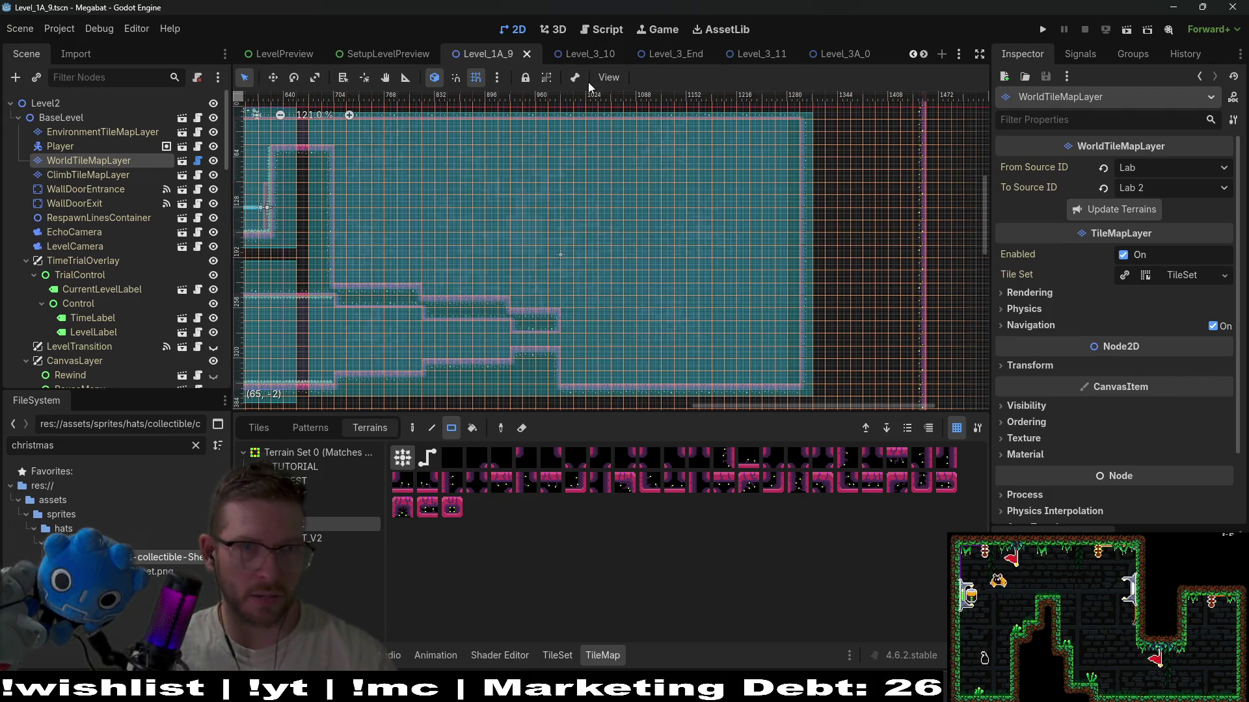
pyautogui.click(572, 56)
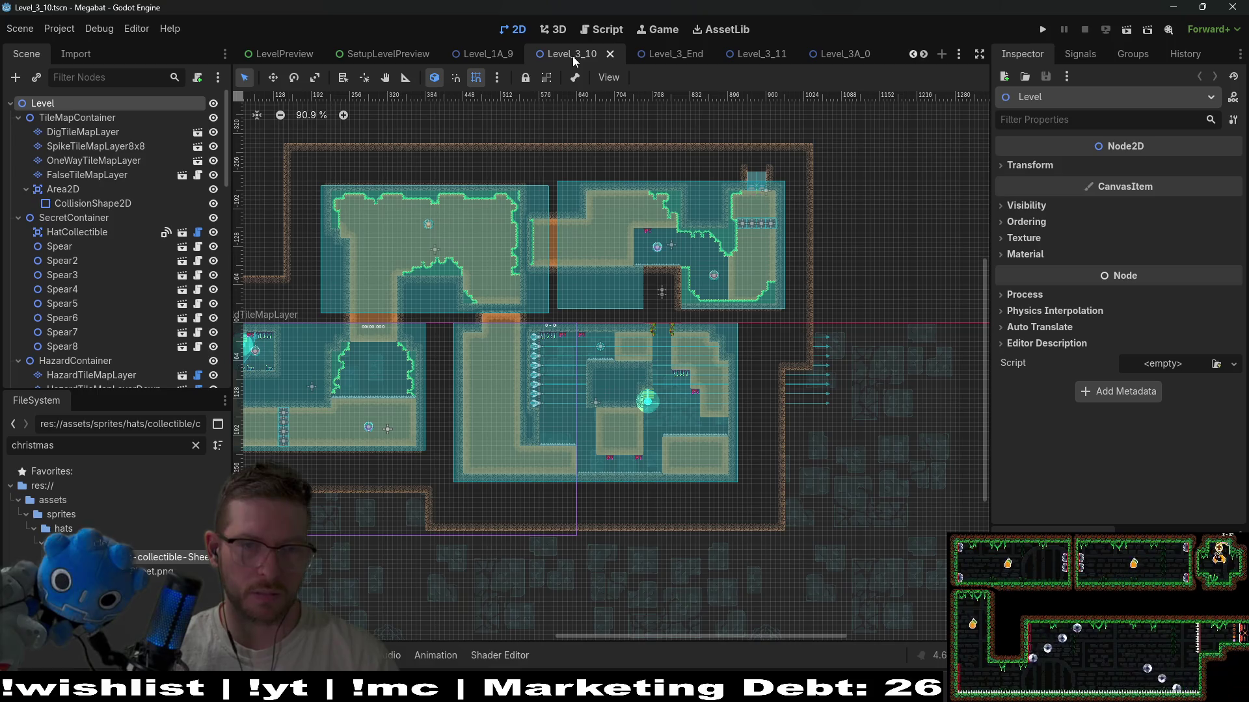
pyautogui.click(489, 54)
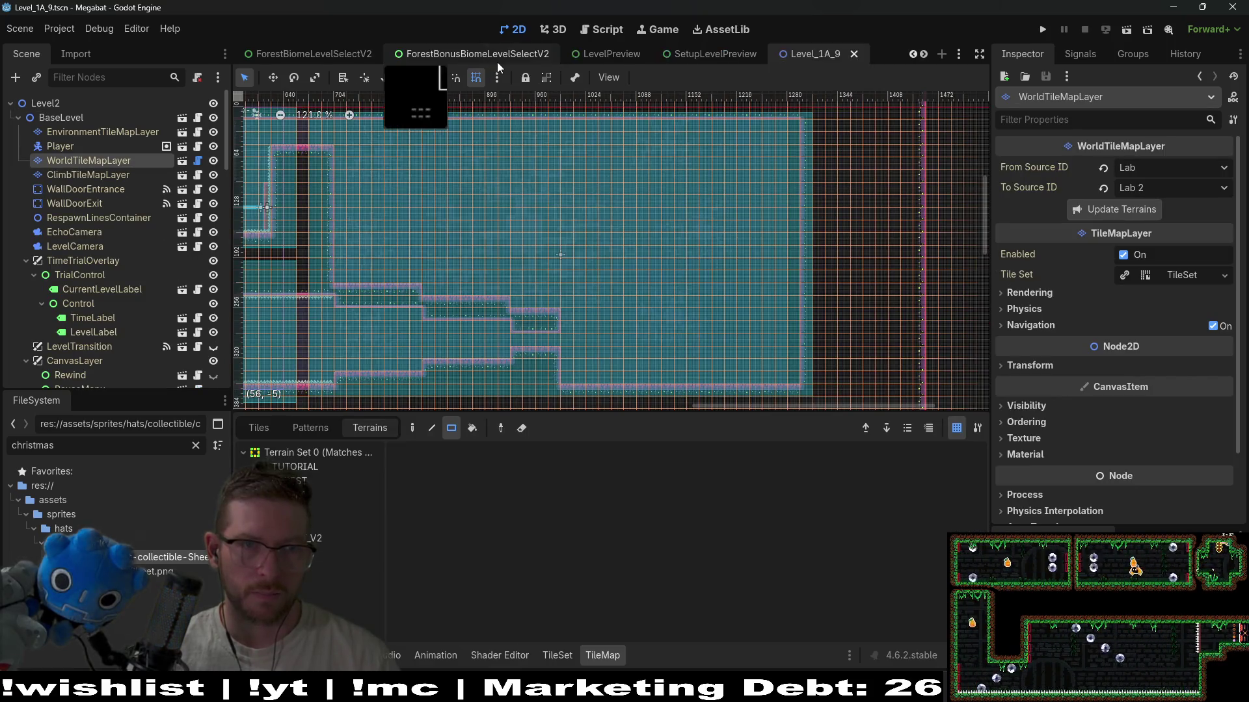
pyautogui.scroll(3, 498, 61)
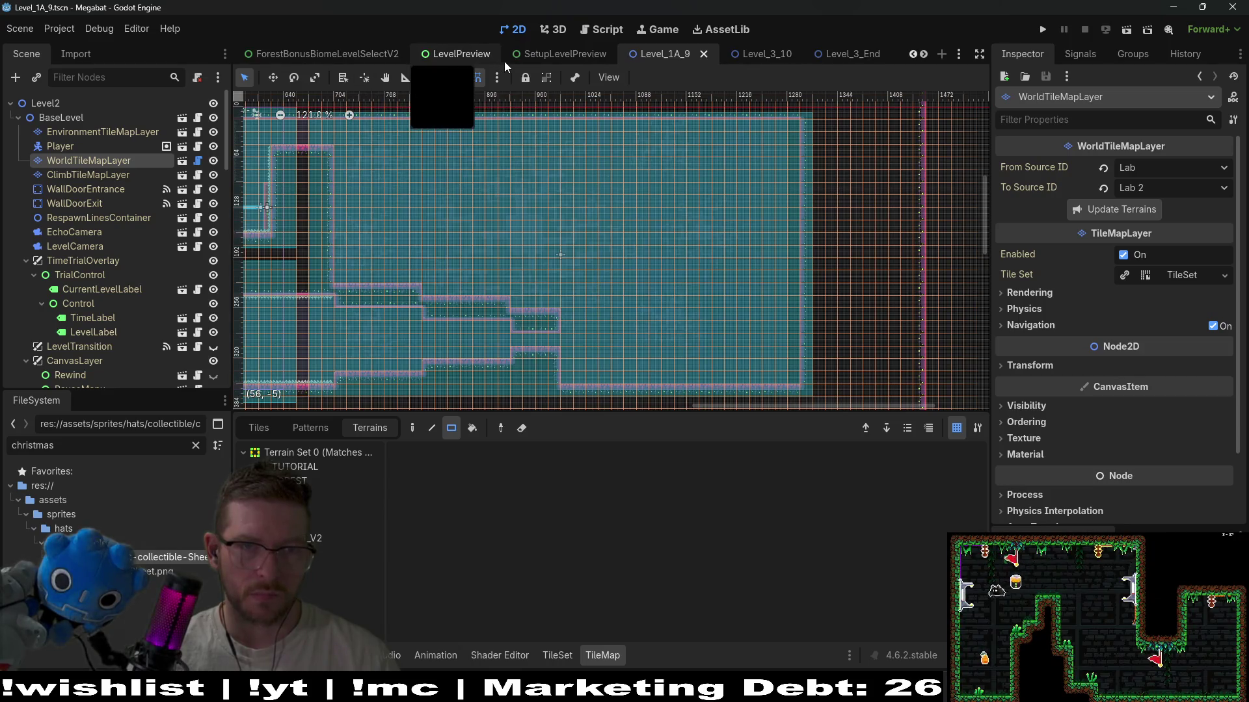
pyautogui.click(553, 55)
pyautogui.click(204, 104)
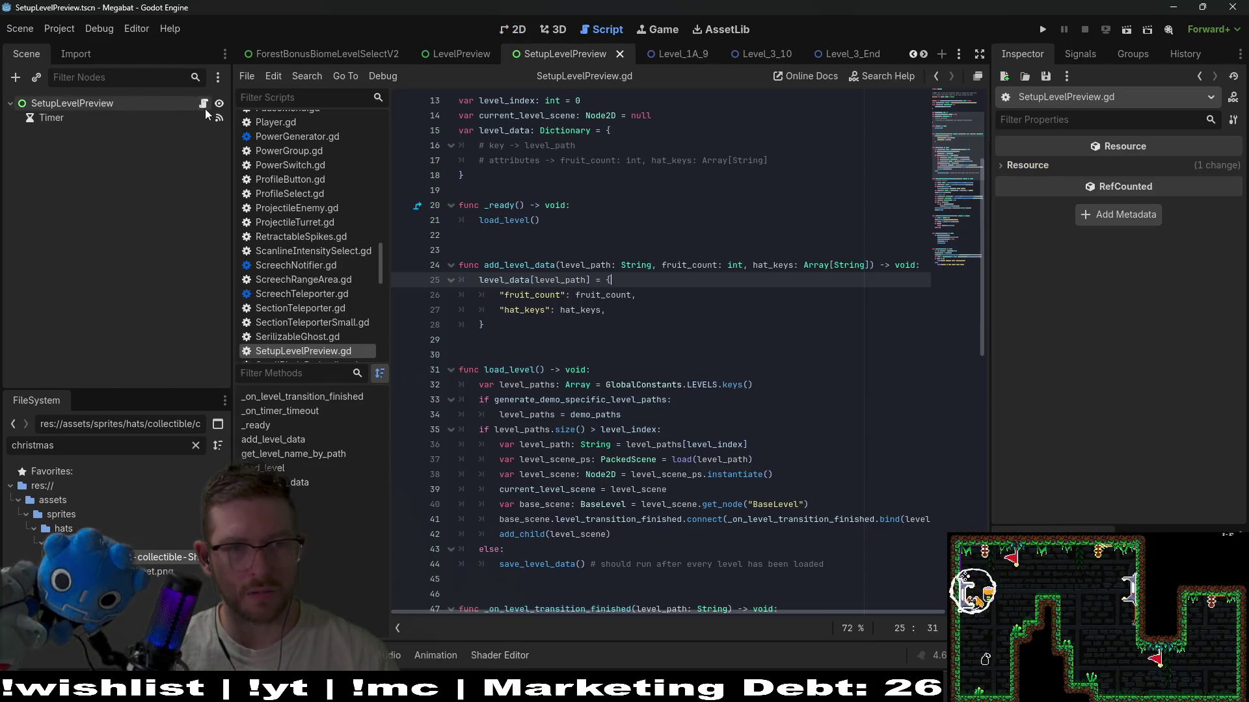
# - In the LevelPreview script, search for 'Array' and select hat_keys on line 48
pyautogui.click(449, 54)
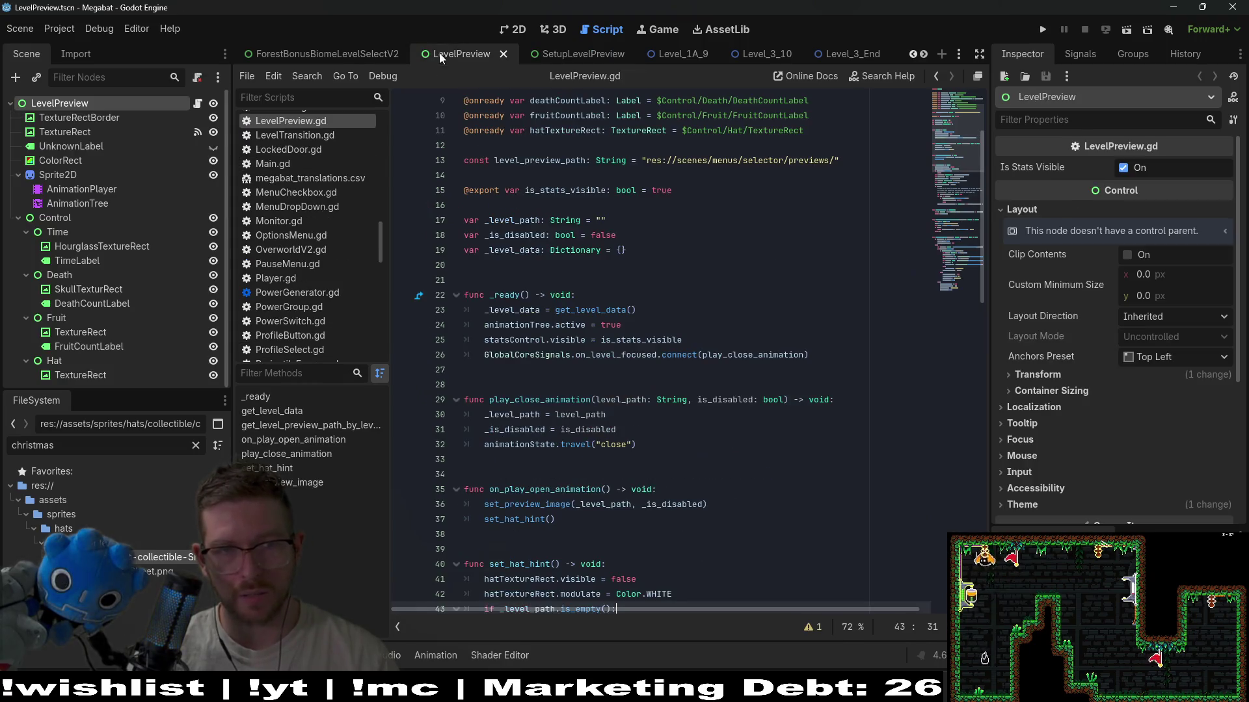
pyautogui.click(718, 283)
pyautogui.hotkey('ctrl', 'f')
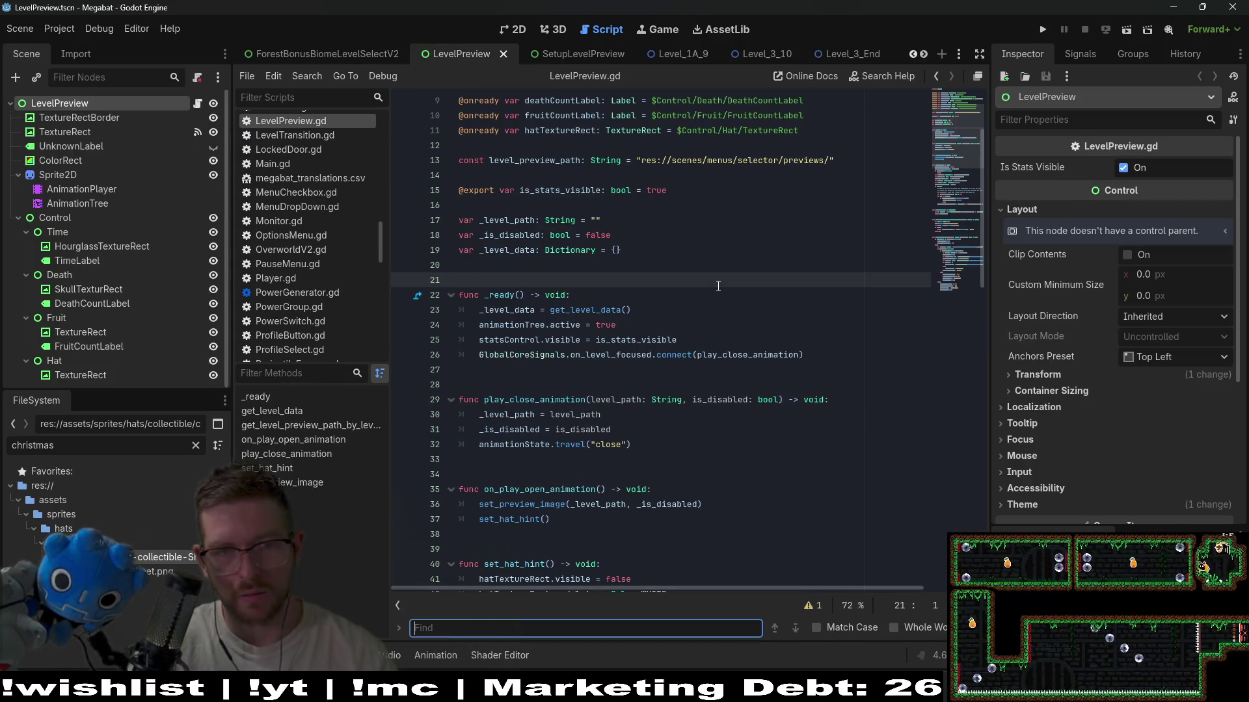
pyautogui.write('Array')
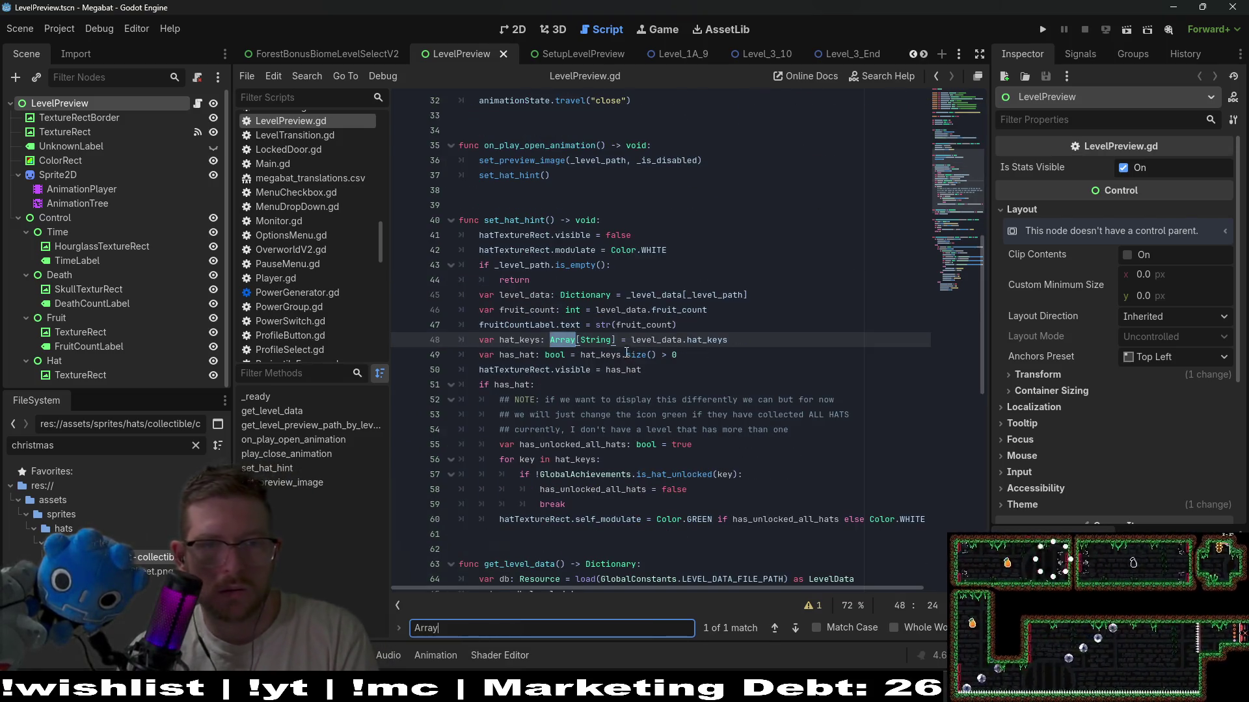
pyautogui.doubleClick(706, 340)
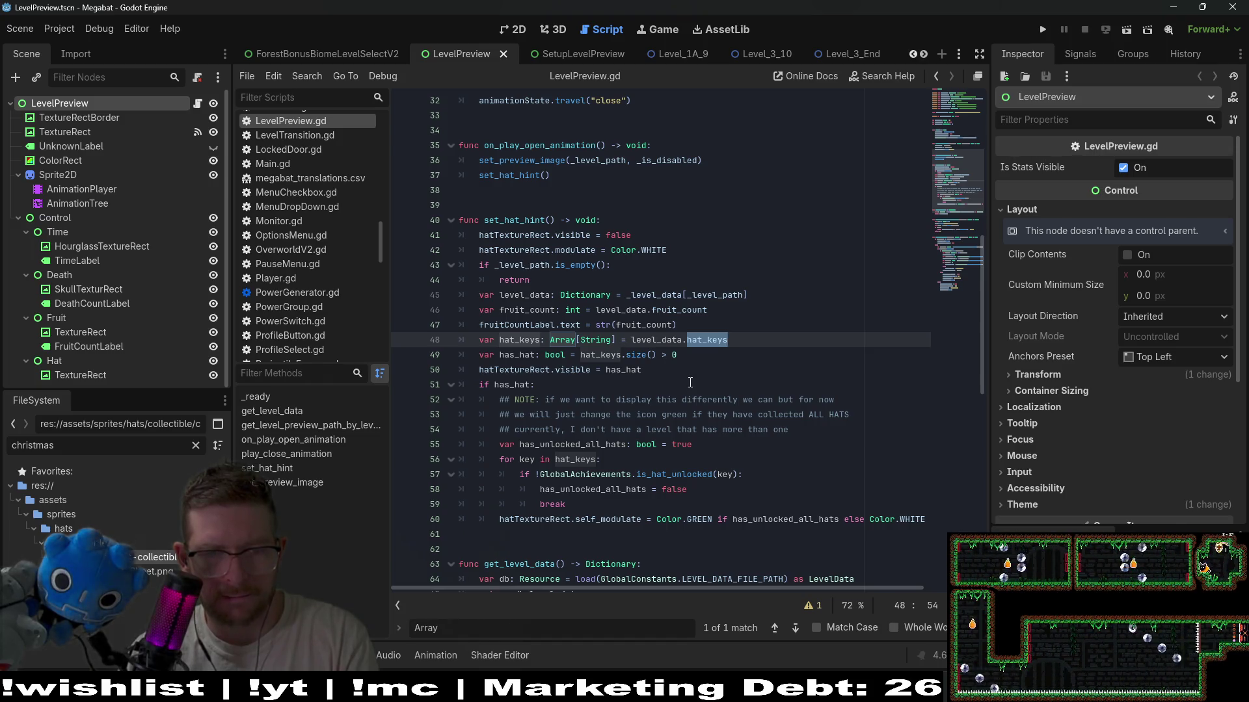
pyautogui.scroll(-3, 658, 378)
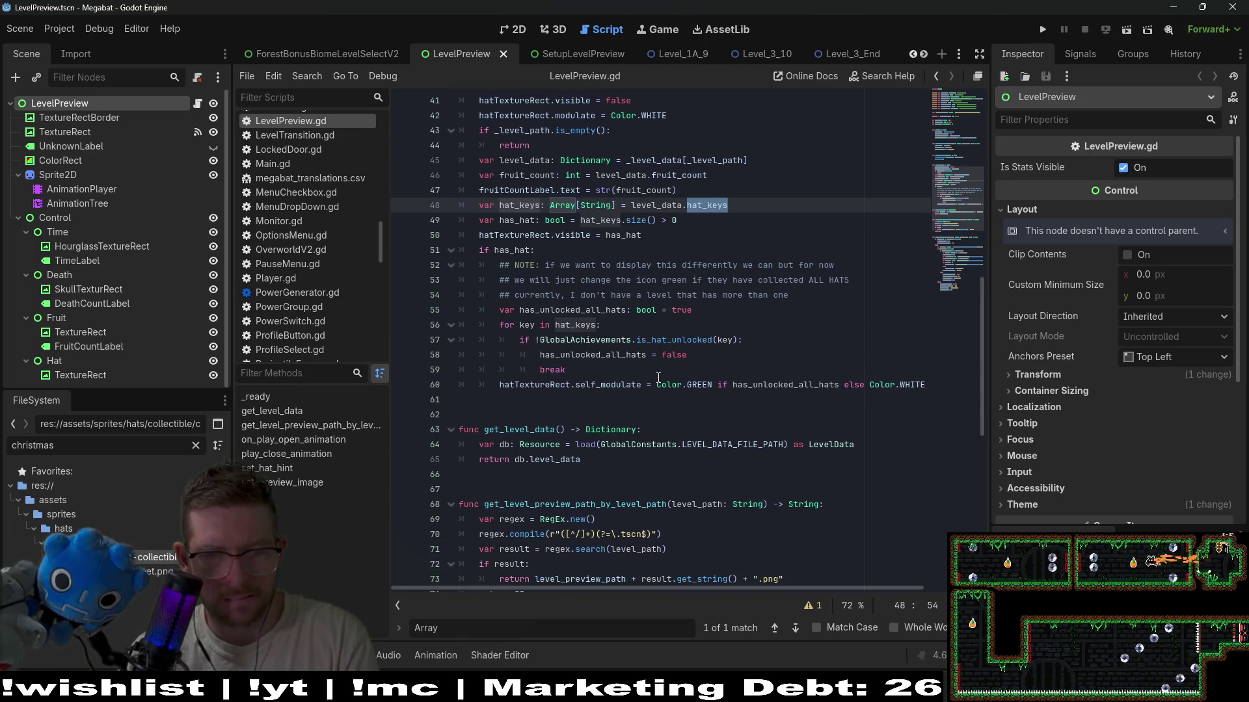
pyautogui.scroll(1, 658, 378)
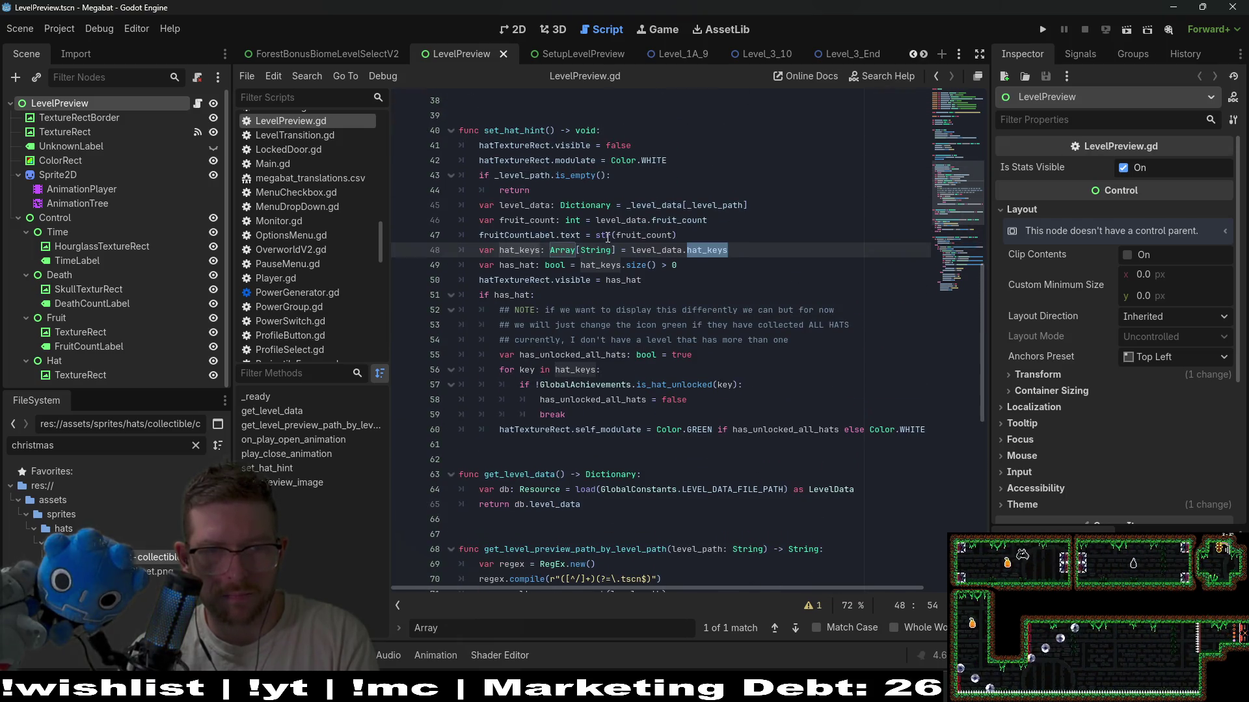
# - Search Array[String] on line 48, delete and restore [String], then run the game
pyautogui.moveTo(617, 250); pyautogui.dragTo(550, 254)
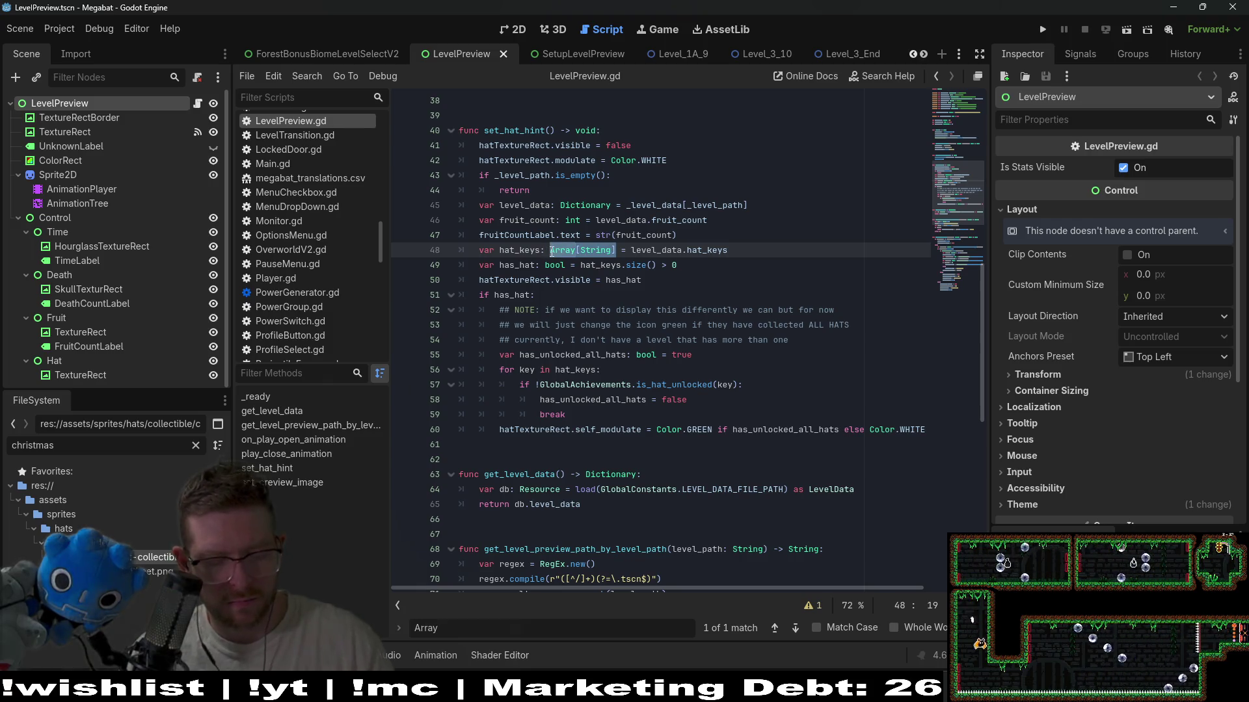
pyautogui.hotkey('ctrl', 'f')
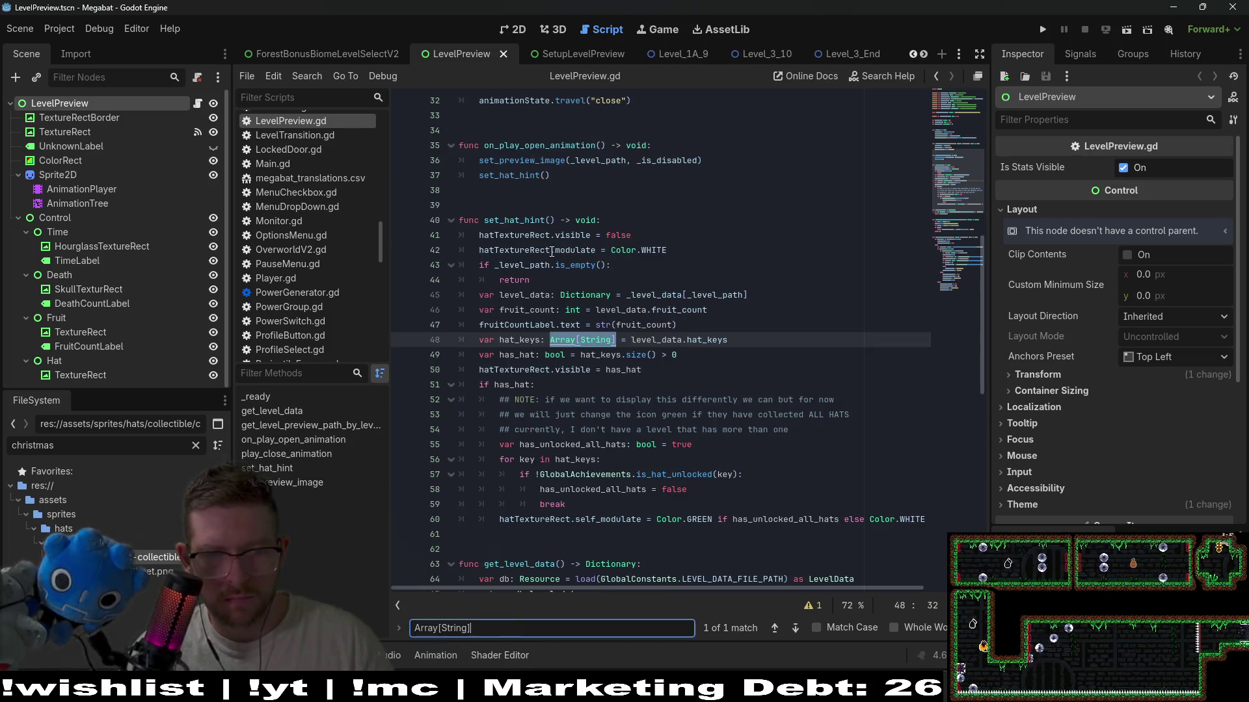
pyautogui.press('BackSpace')
pyautogui.press('BackSpace')
pyautogui.press('BackSpace')
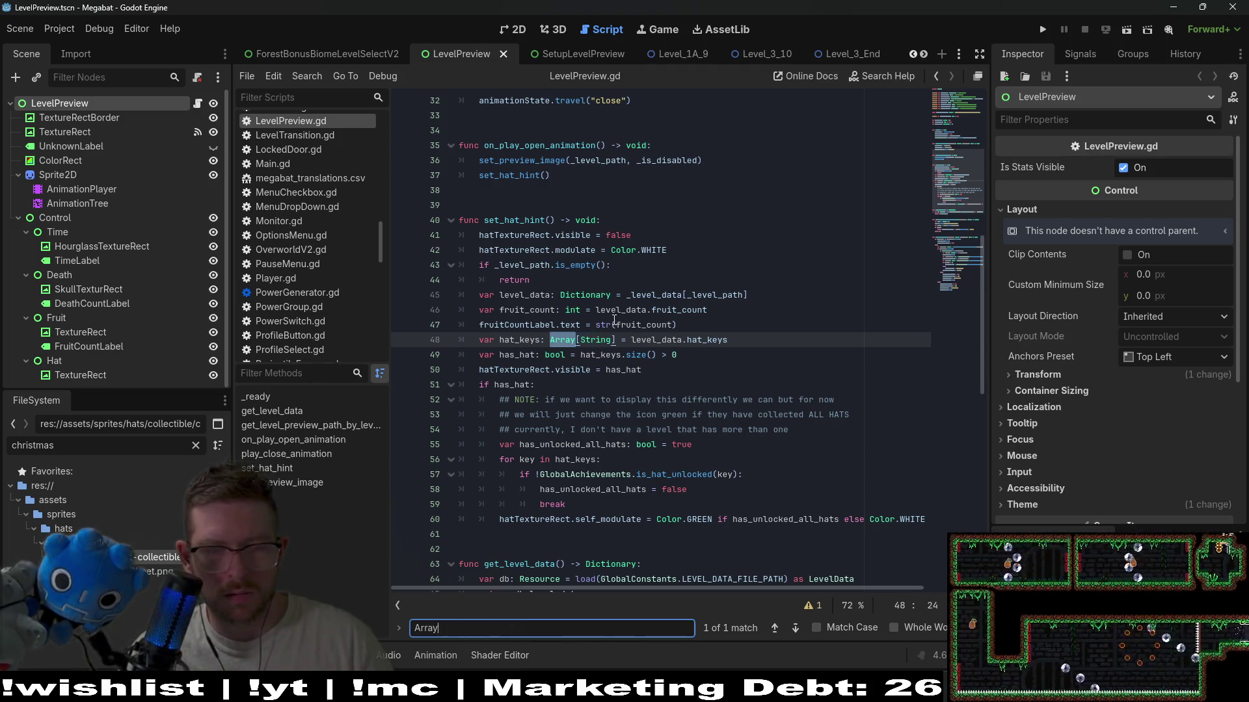
pyautogui.moveTo(616, 340); pyautogui.dragTo(577, 339)
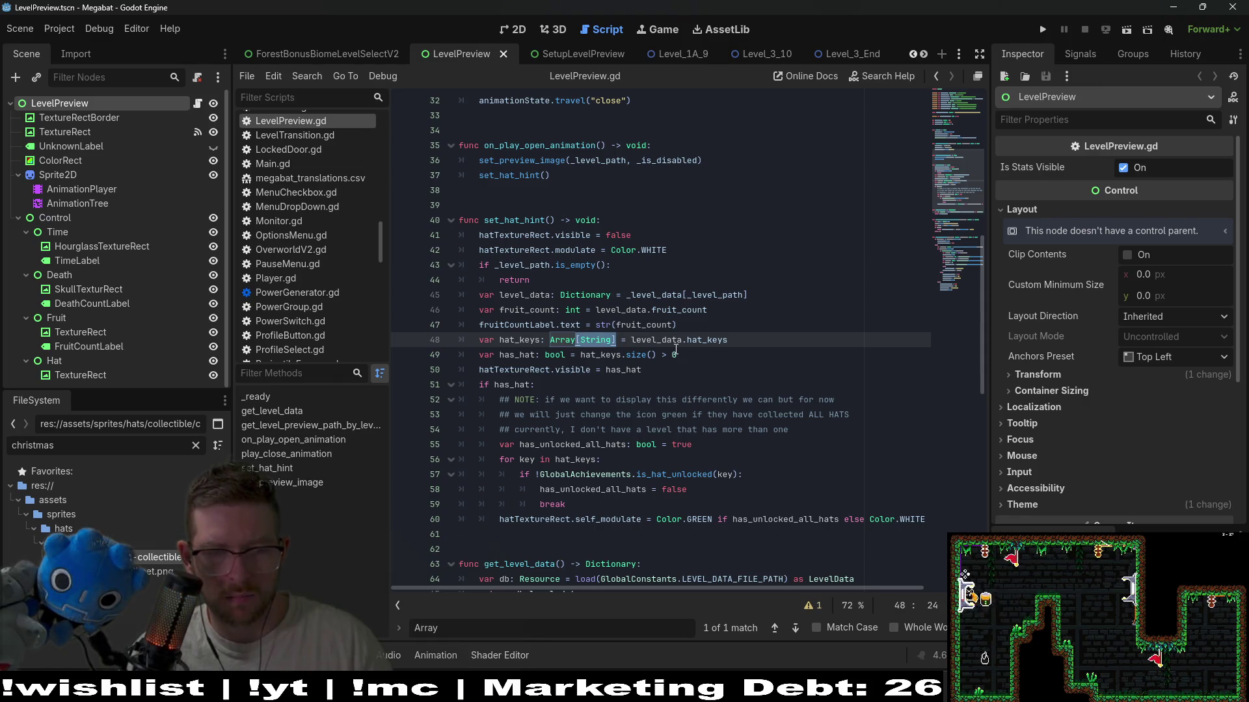
pyautogui.press('BackSpace')
pyautogui.hotkey('ctrl', 'z')
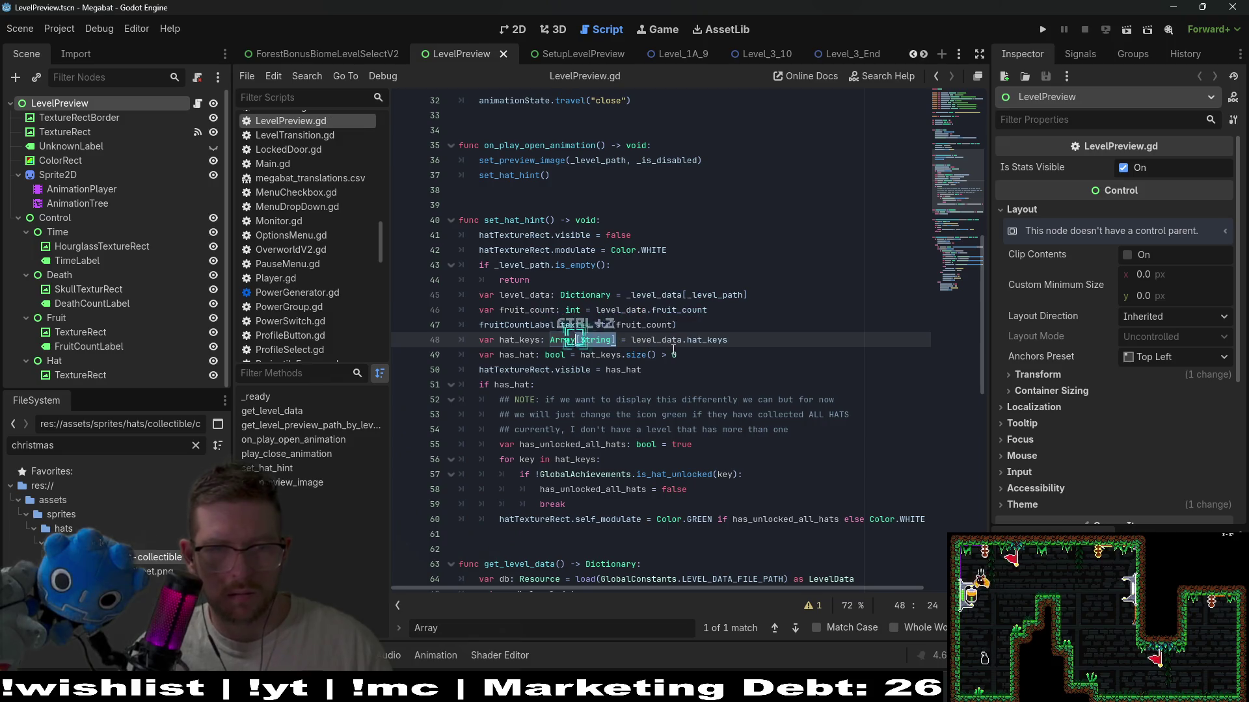
pyautogui.press('F5')
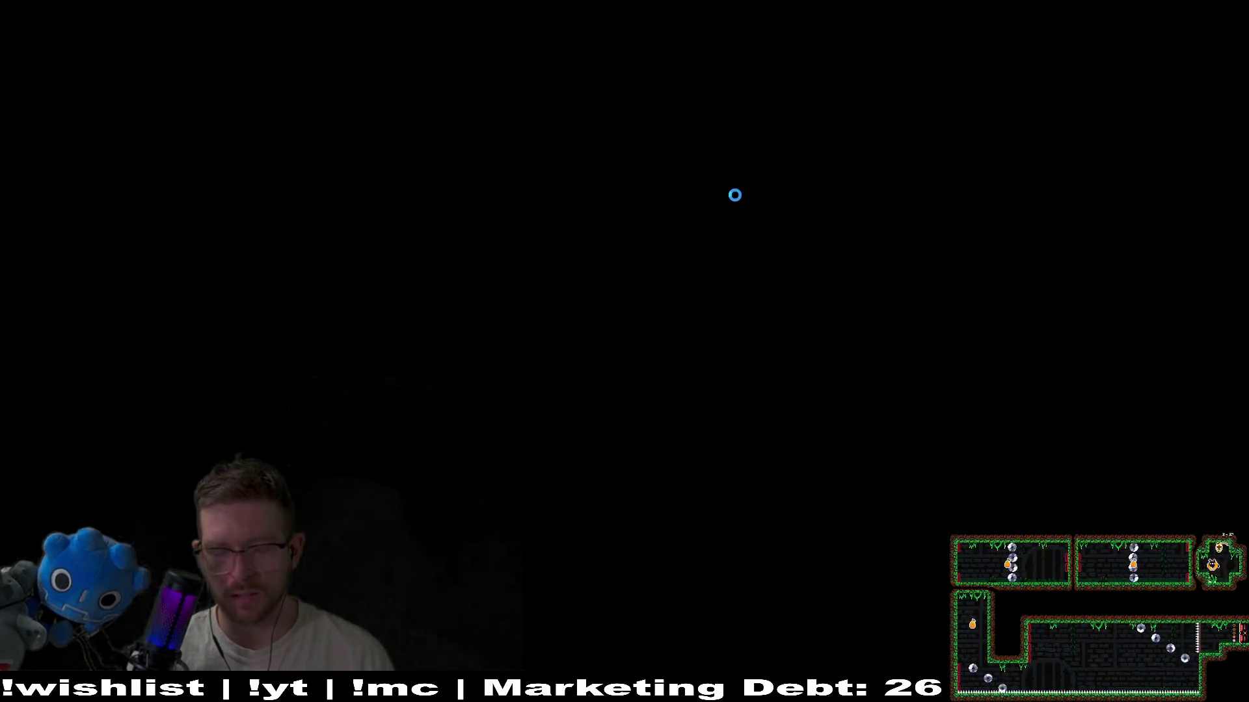
# - Change Megabat's video display mode from Borderless to Windowed
pyautogui.click(674, 382)
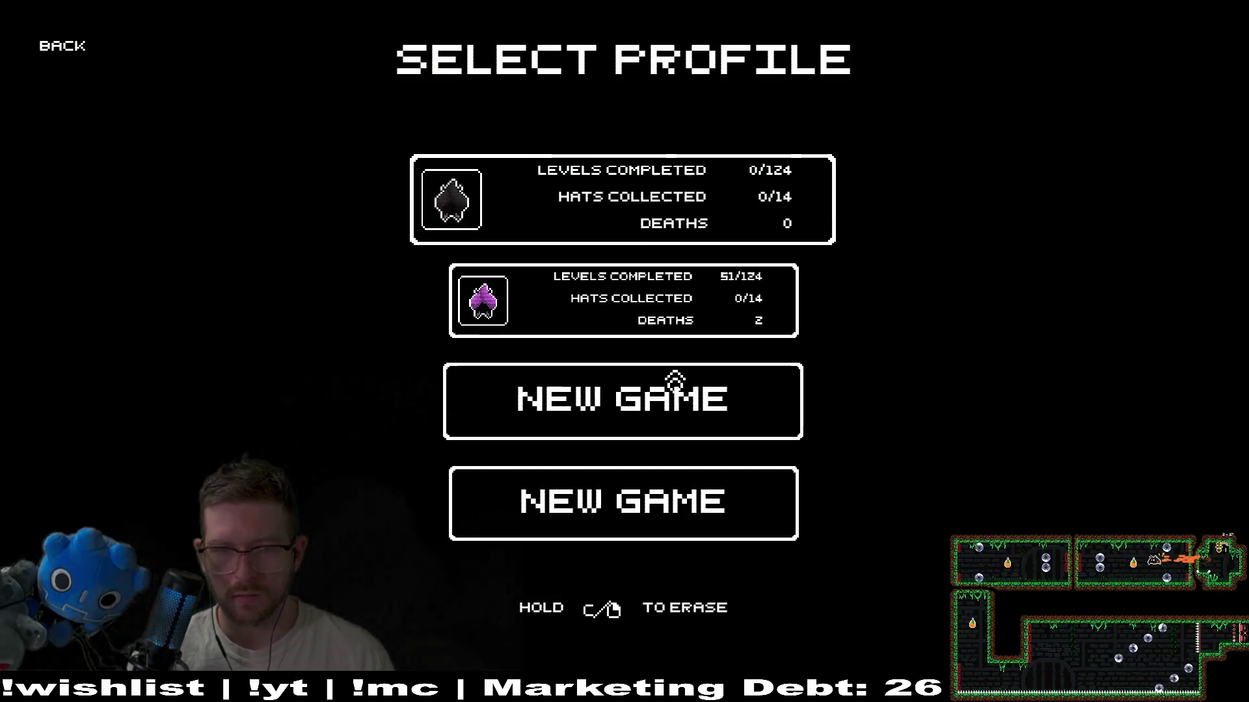
pyautogui.click(62, 46)
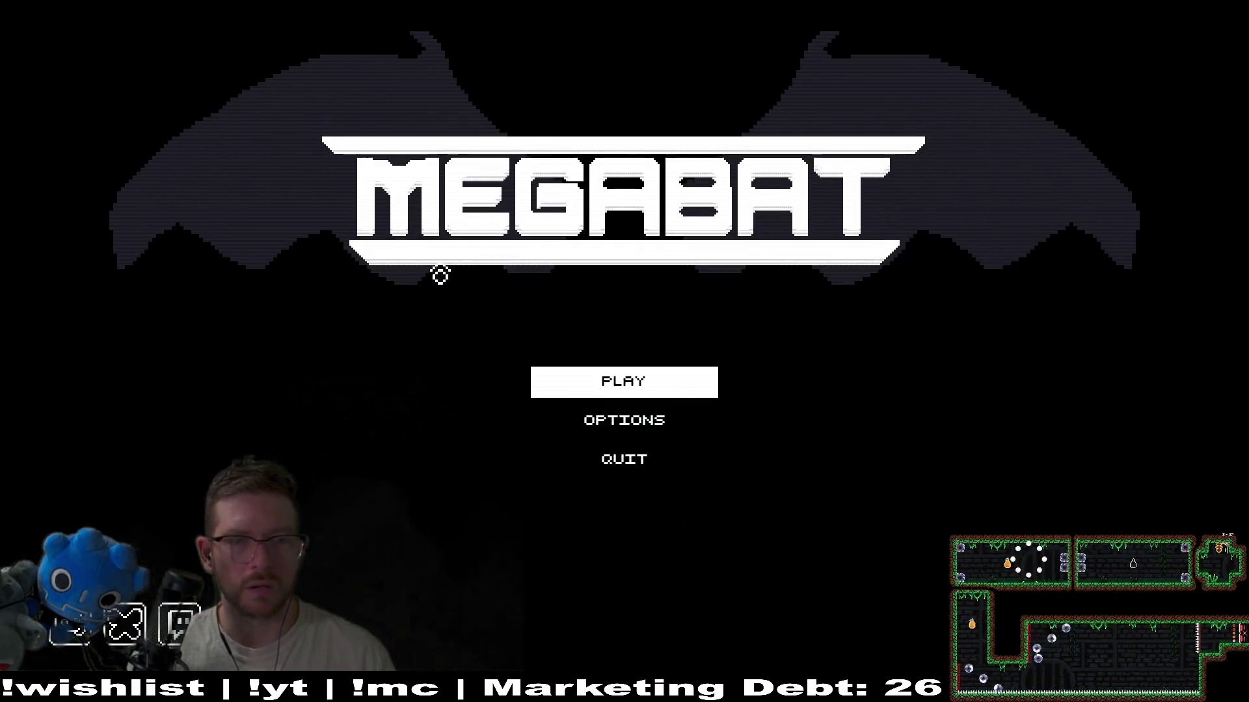
pyautogui.click(644, 423)
pyautogui.click(622, 144)
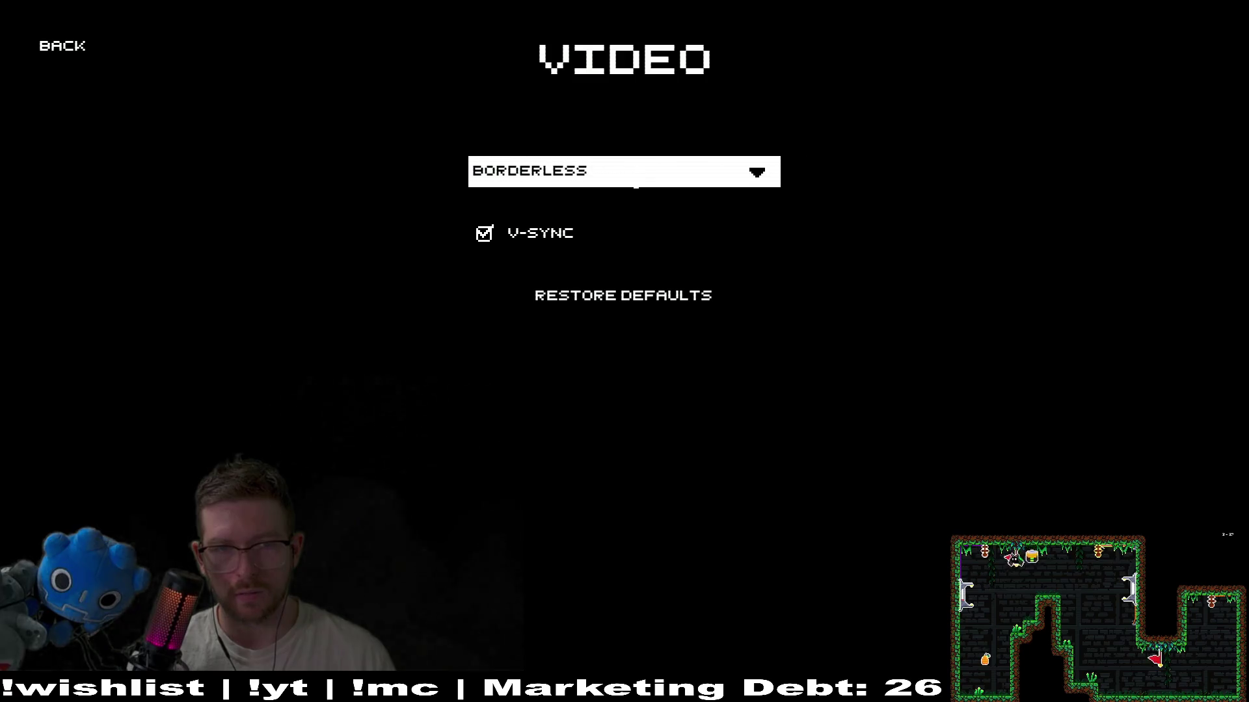
pyautogui.click(545, 179)
pyautogui.click(573, 287)
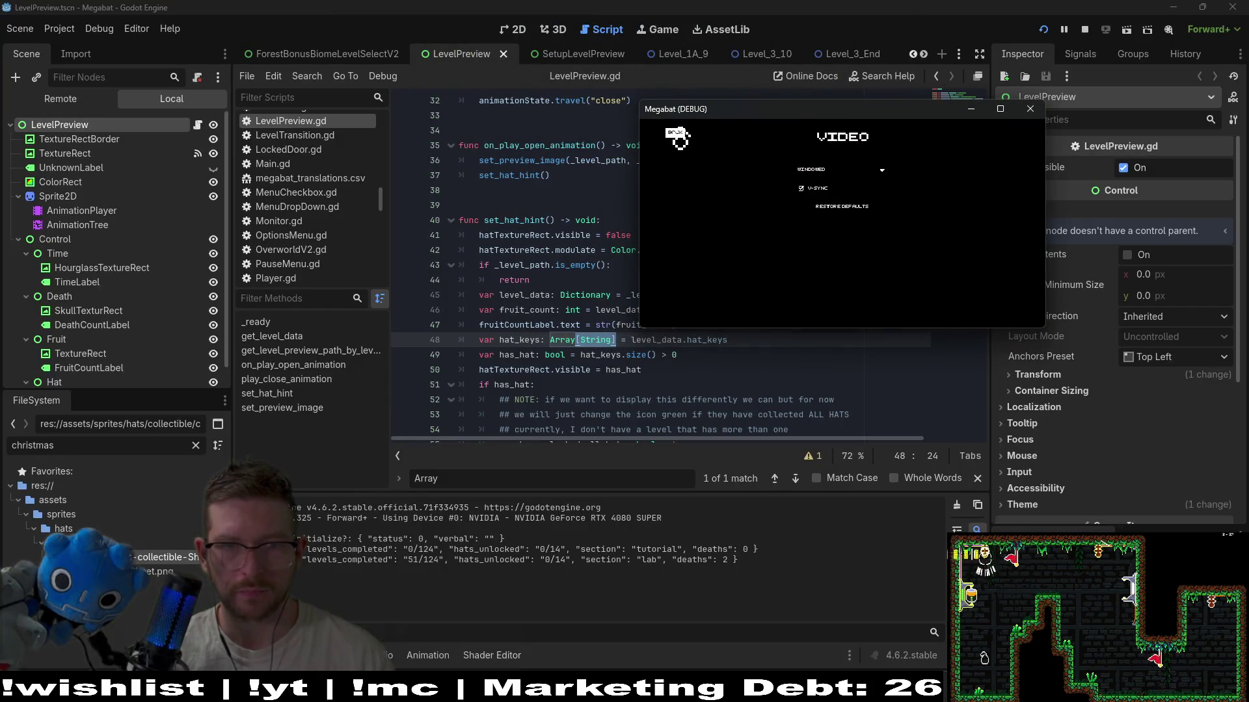
pyautogui.click(676, 137)
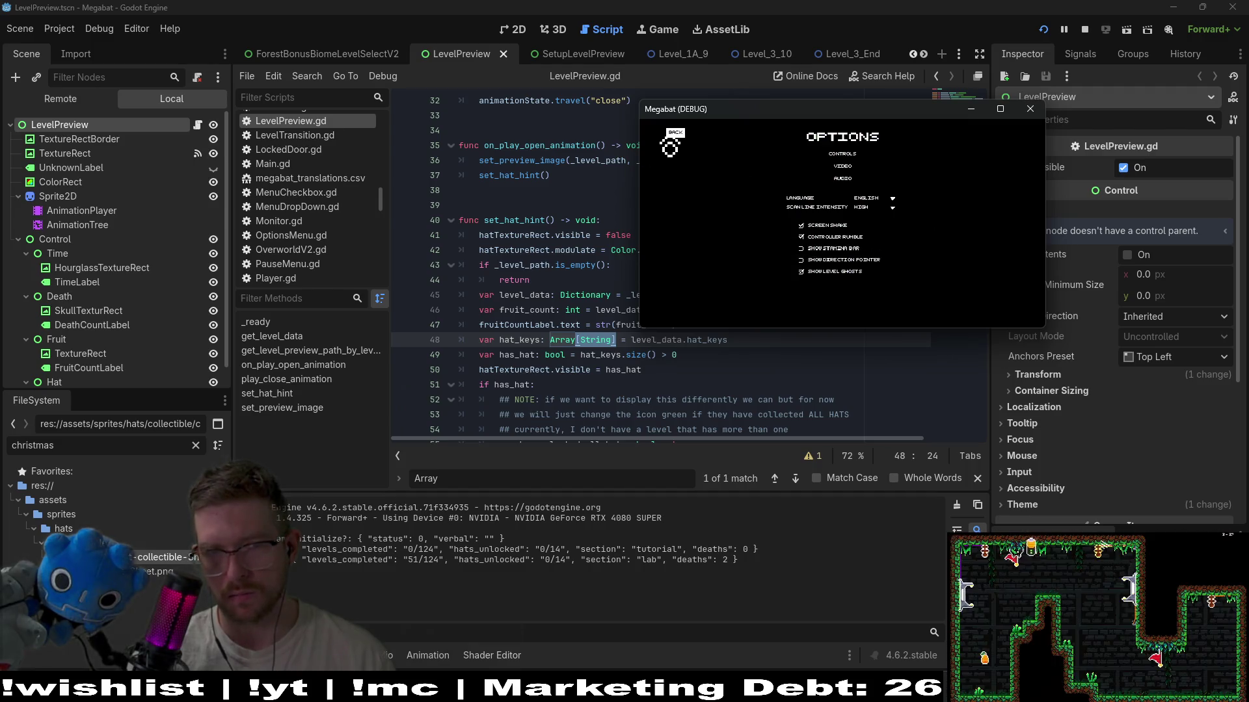
# - Pick a save profile, open the green hub's level grid, then close the game
pyautogui.click(669, 147)
pyautogui.click(844, 241)
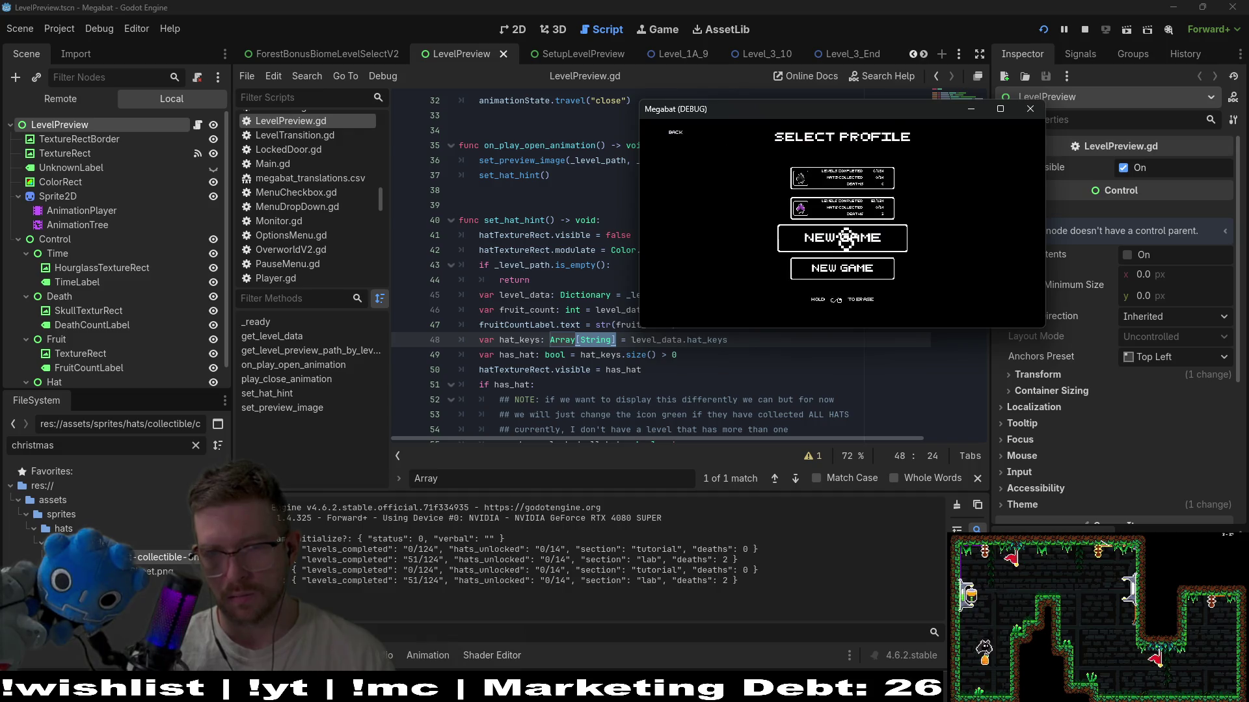
pyautogui.click(844, 219)
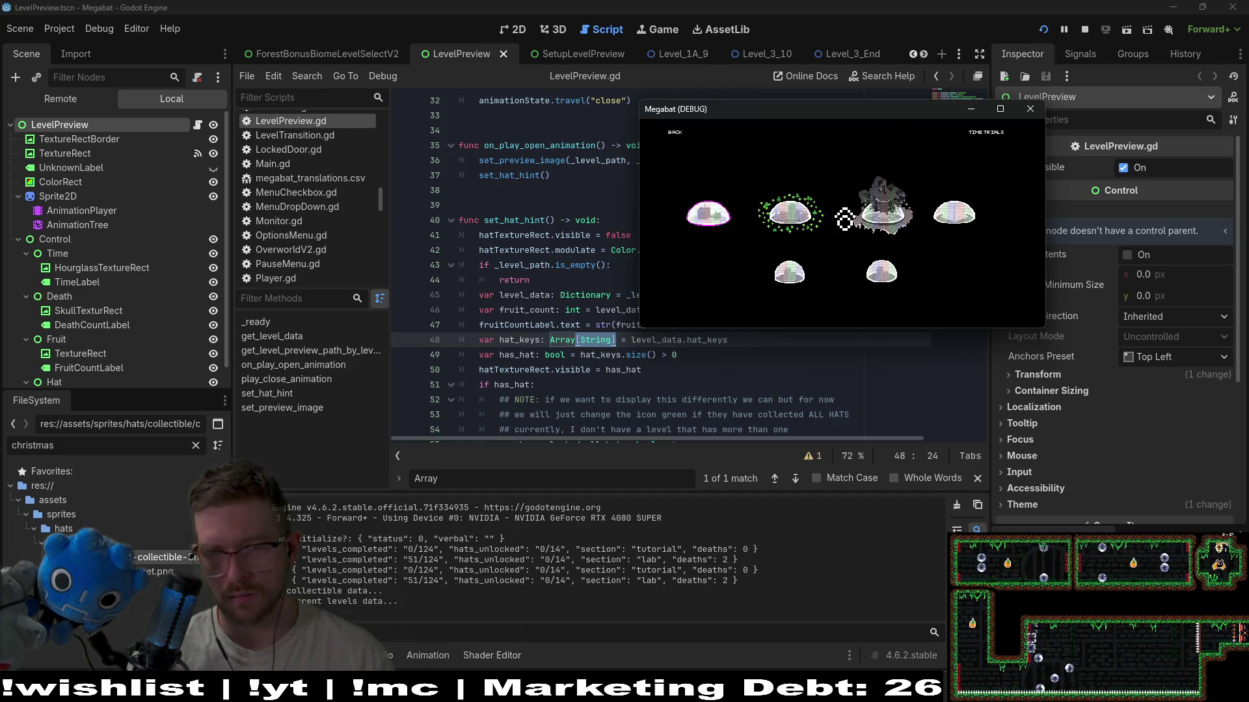
pyautogui.click(792, 224)
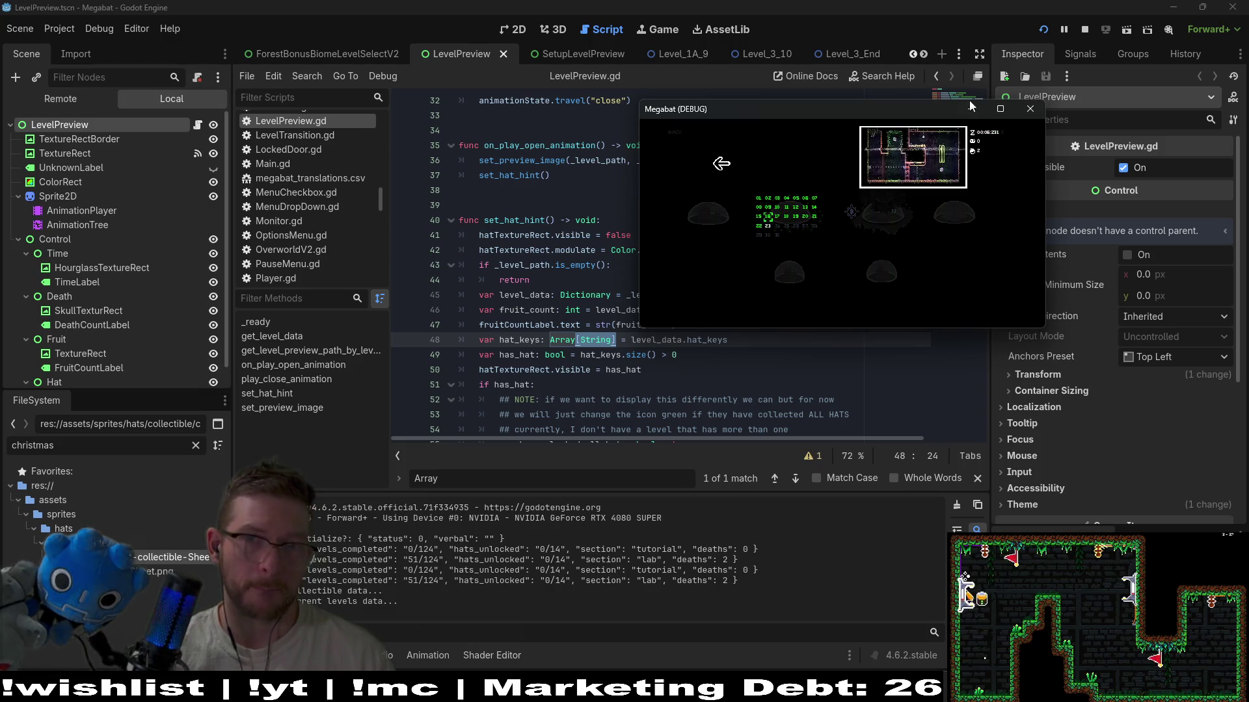
pyautogui.click(1036, 112)
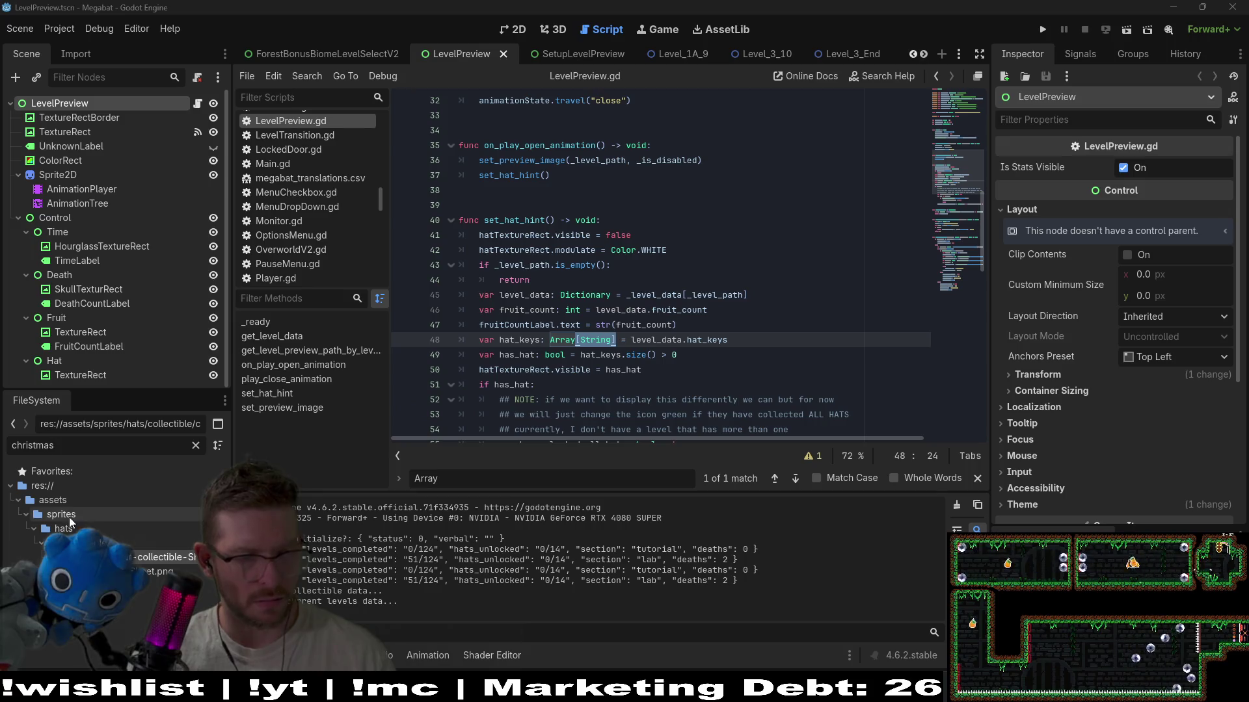
pyautogui.rightClick(52, 498)
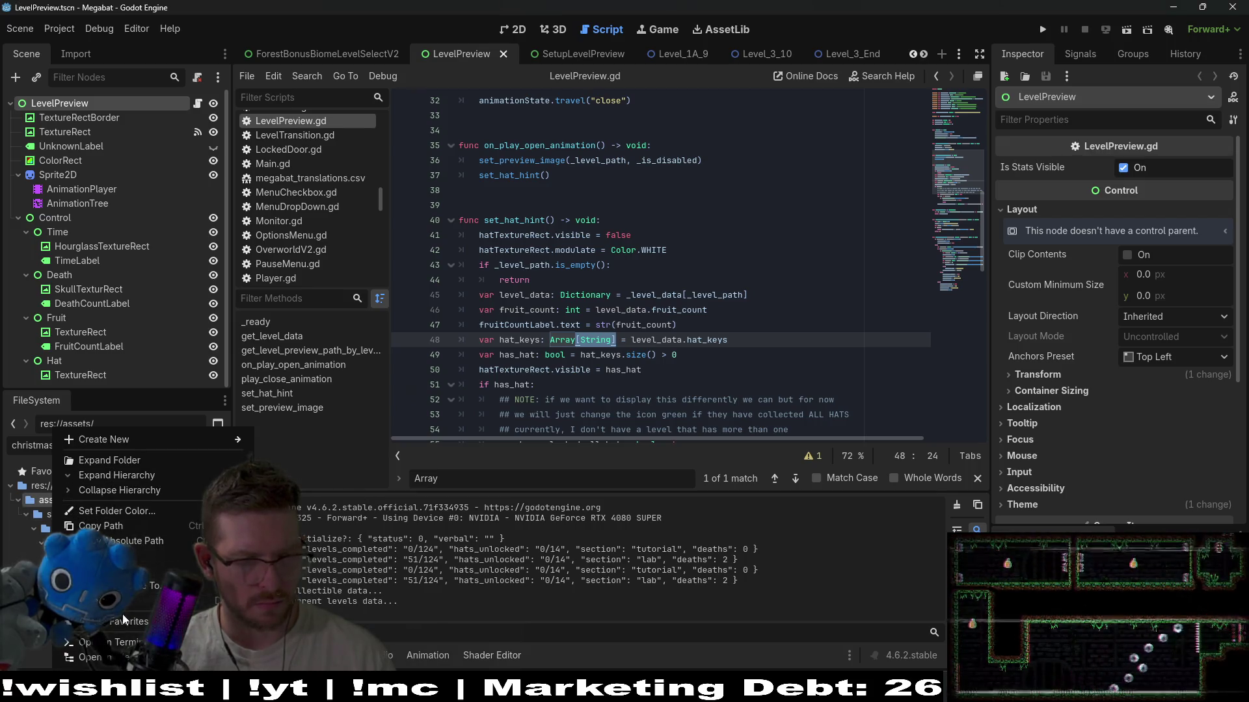
pyautogui.press('Escape')
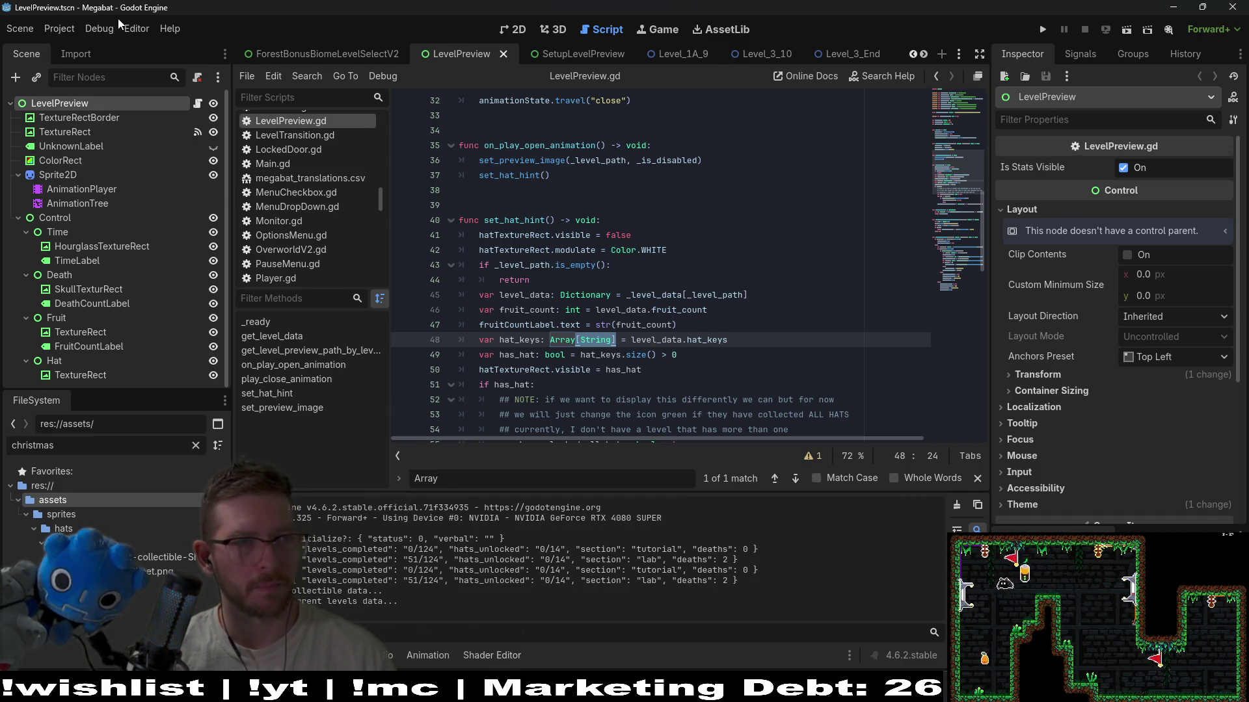
pyautogui.click(100, 33)
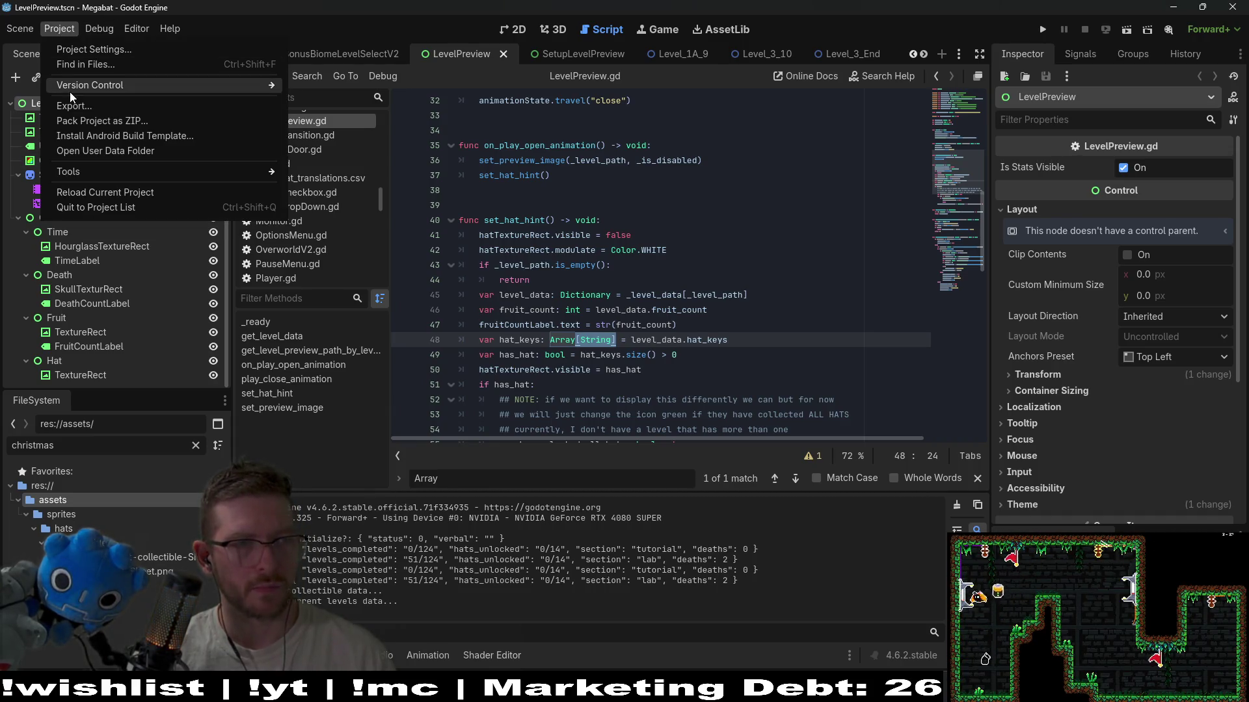
# - Export windows_playtest with debug over megabat-playtest.exe, dismissing the missing-icon warnings
pyautogui.click(70, 102)
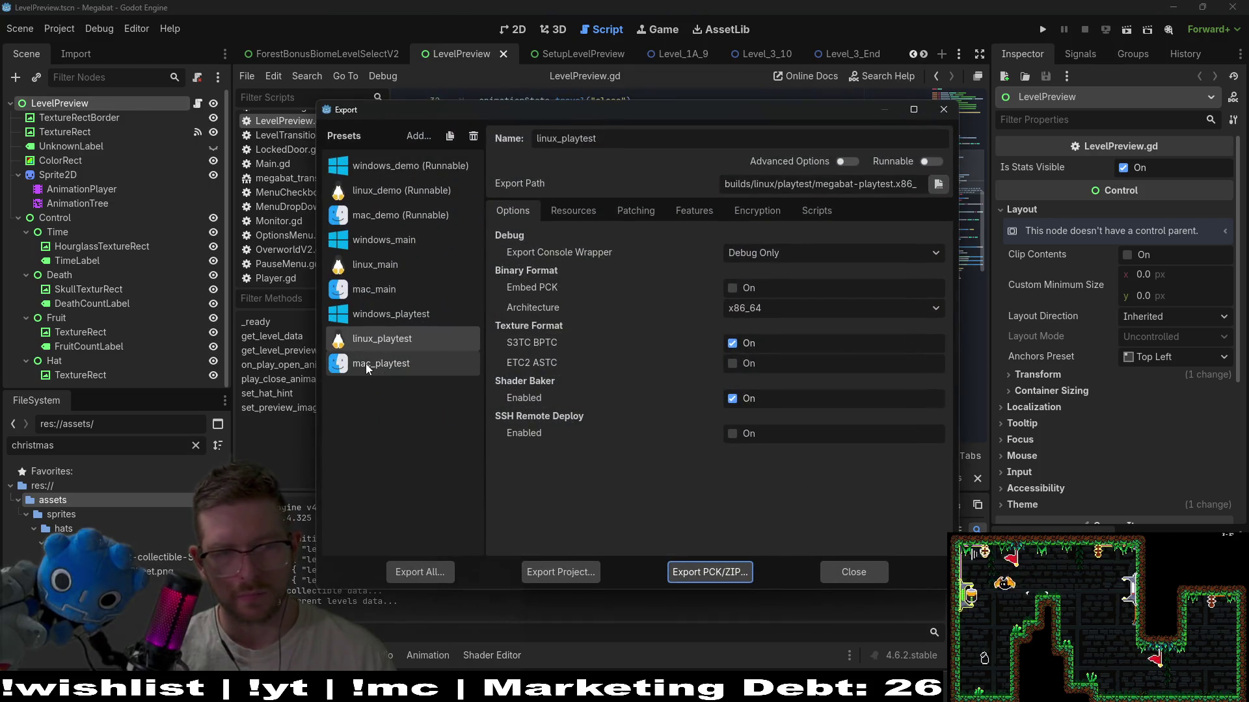
pyautogui.click(381, 363)
pyautogui.click(373, 319)
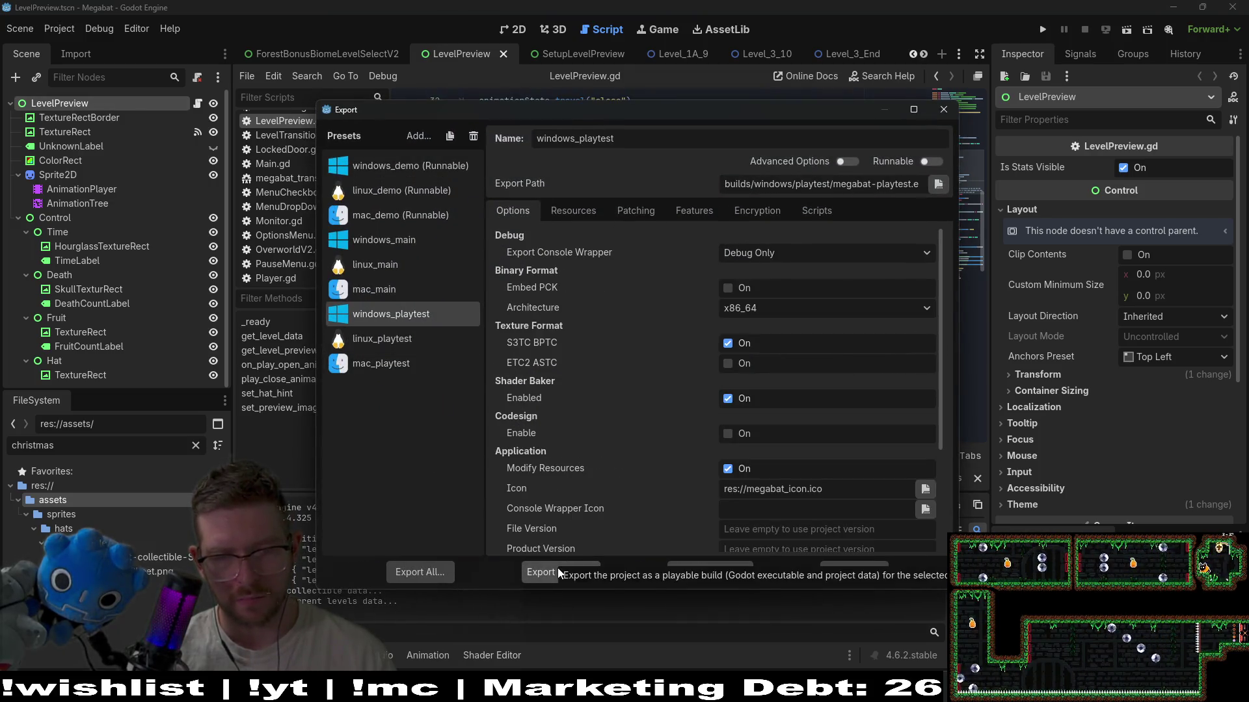
pyautogui.click(558, 572)
pyautogui.click(613, 534)
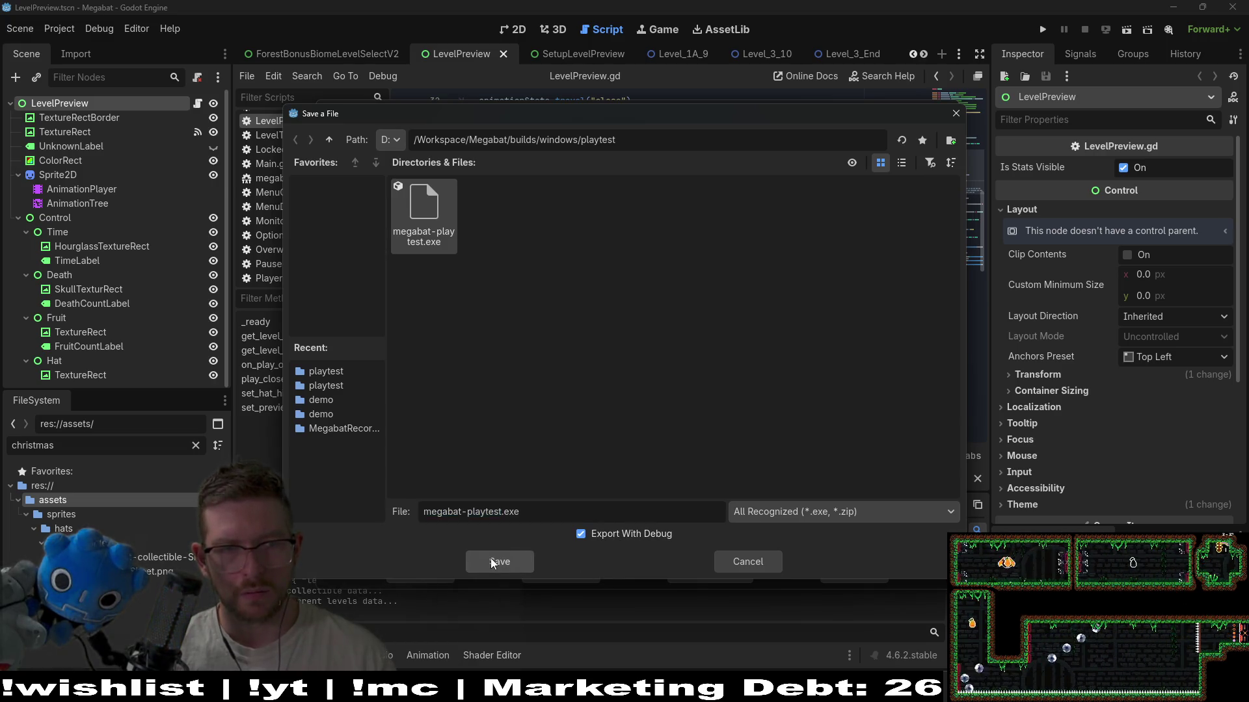
pyautogui.click(491, 558)
pyautogui.click(547, 374)
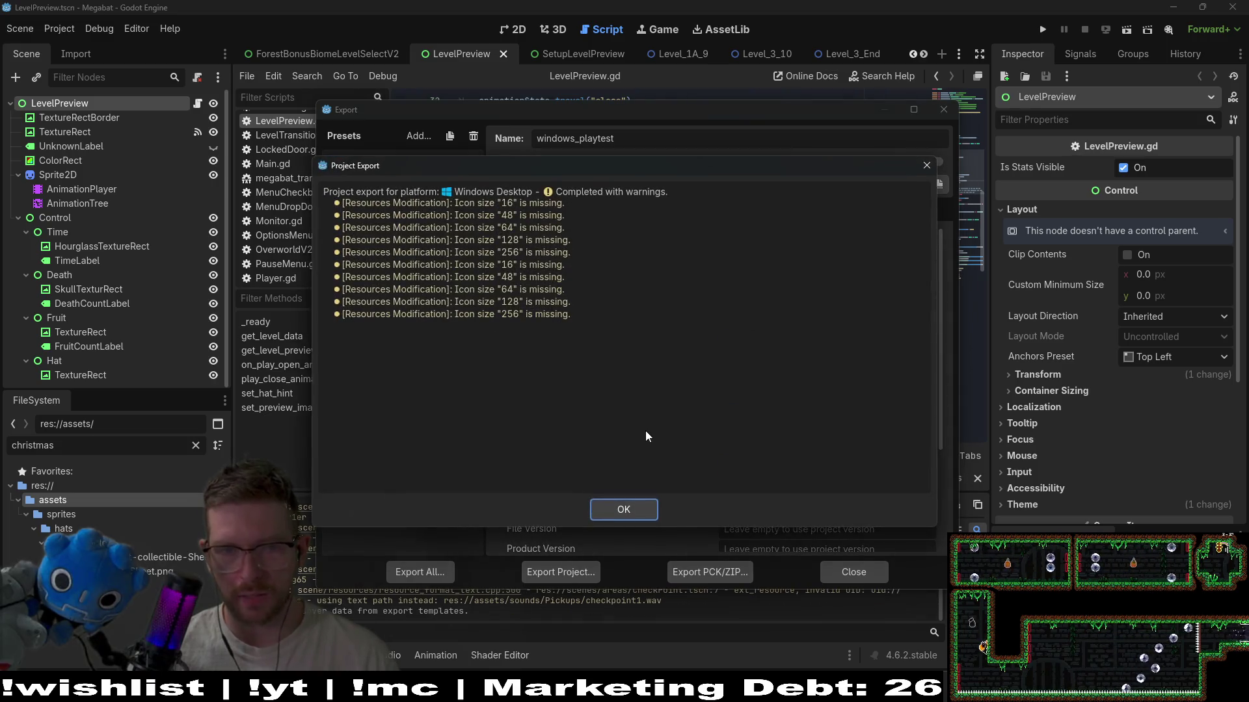
pyautogui.click(633, 504)
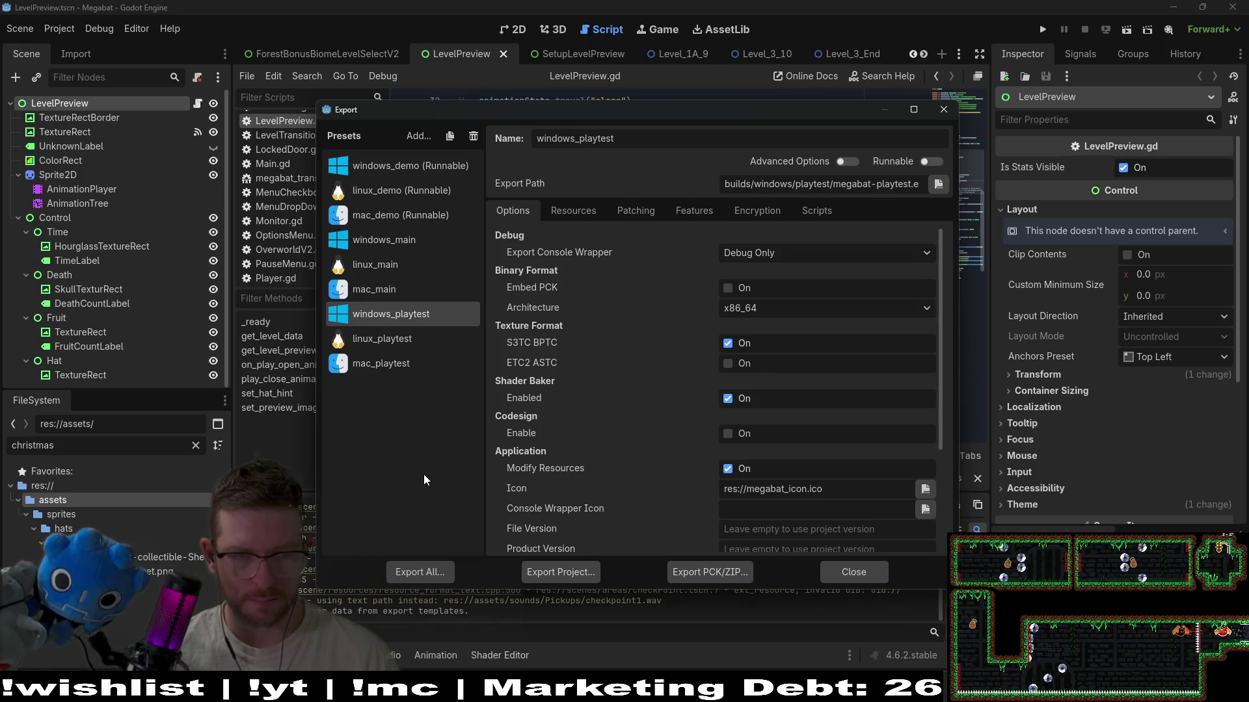
pyautogui.click(944, 109)
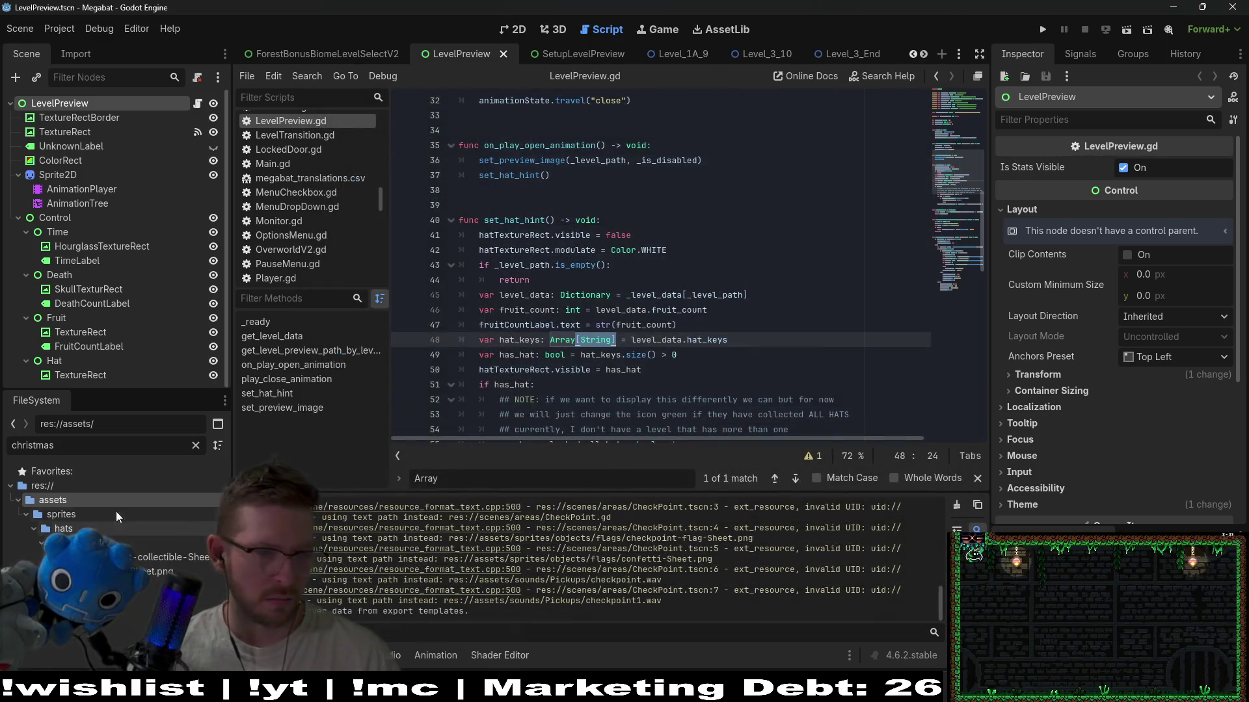
# - Clear the christmas filter so all res:// folders show, then launch Megabat
pyautogui.click(41, 487)
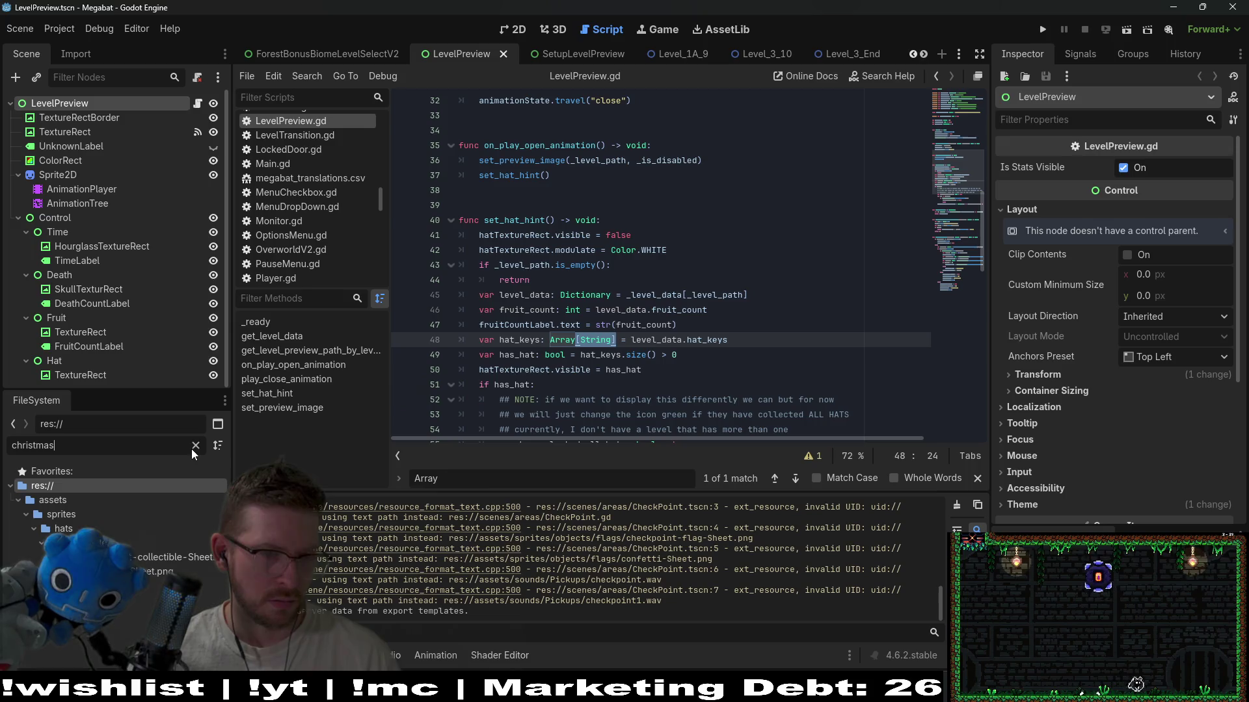
pyautogui.click(195, 447)
pyautogui.rightClick(70, 526)
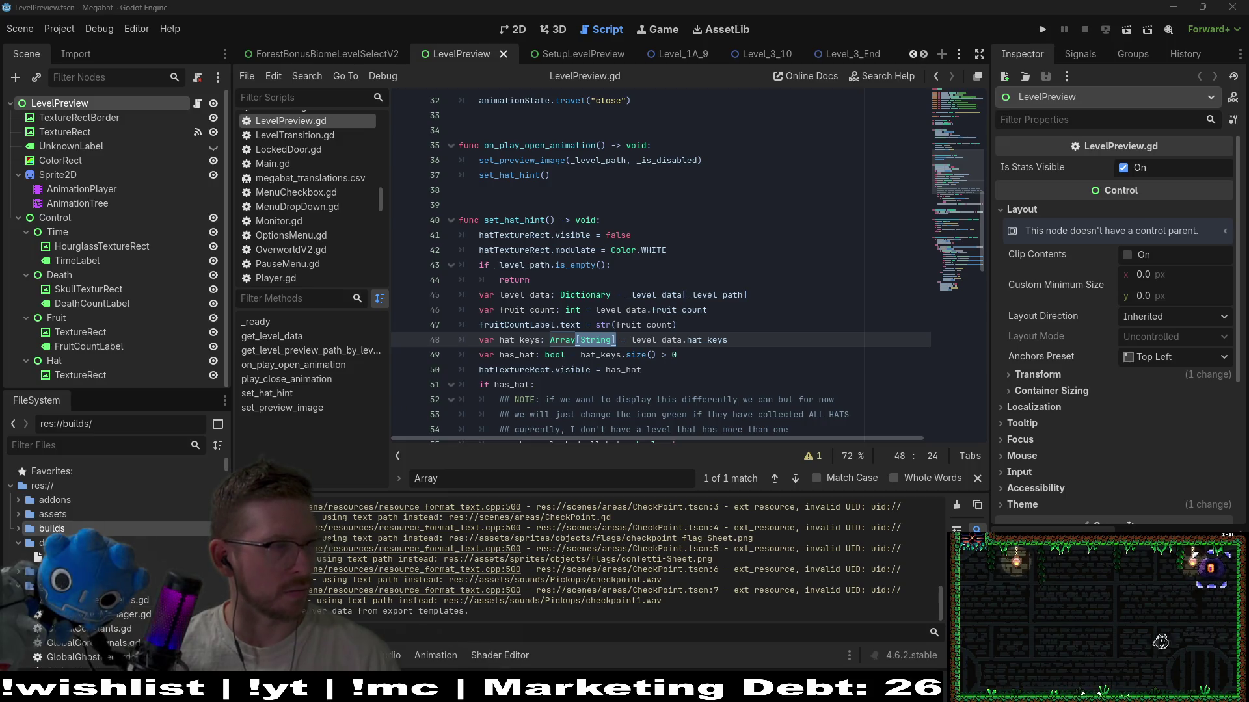
pyautogui.press('F5')
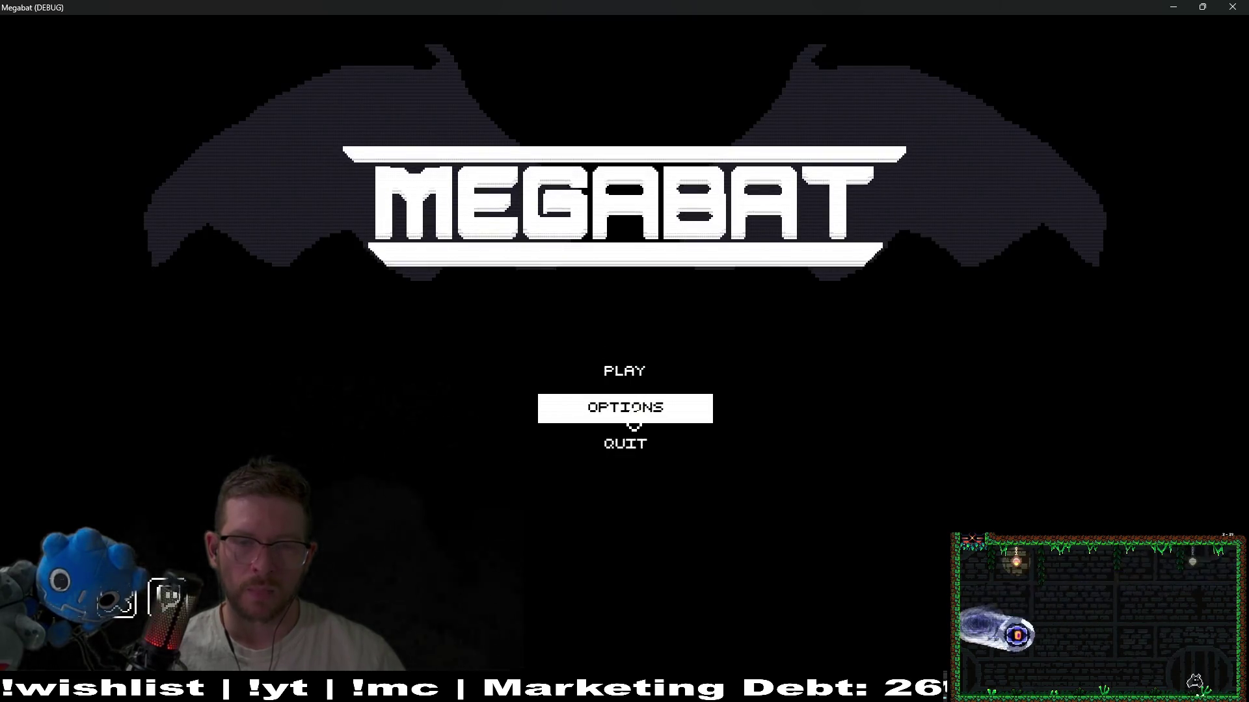
# - Choose a save profile, open the green world's level grid, then quit the game
pyautogui.click(640, 383)
pyautogui.click(643, 330)
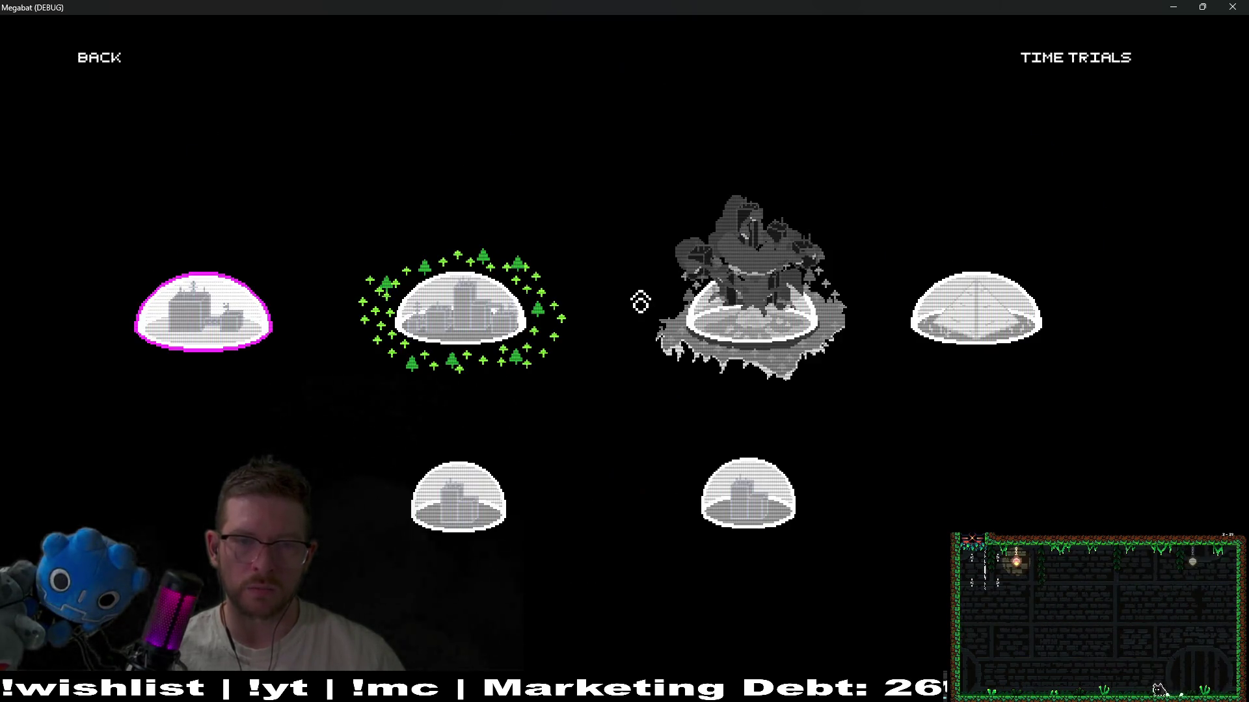
pyautogui.click(455, 312)
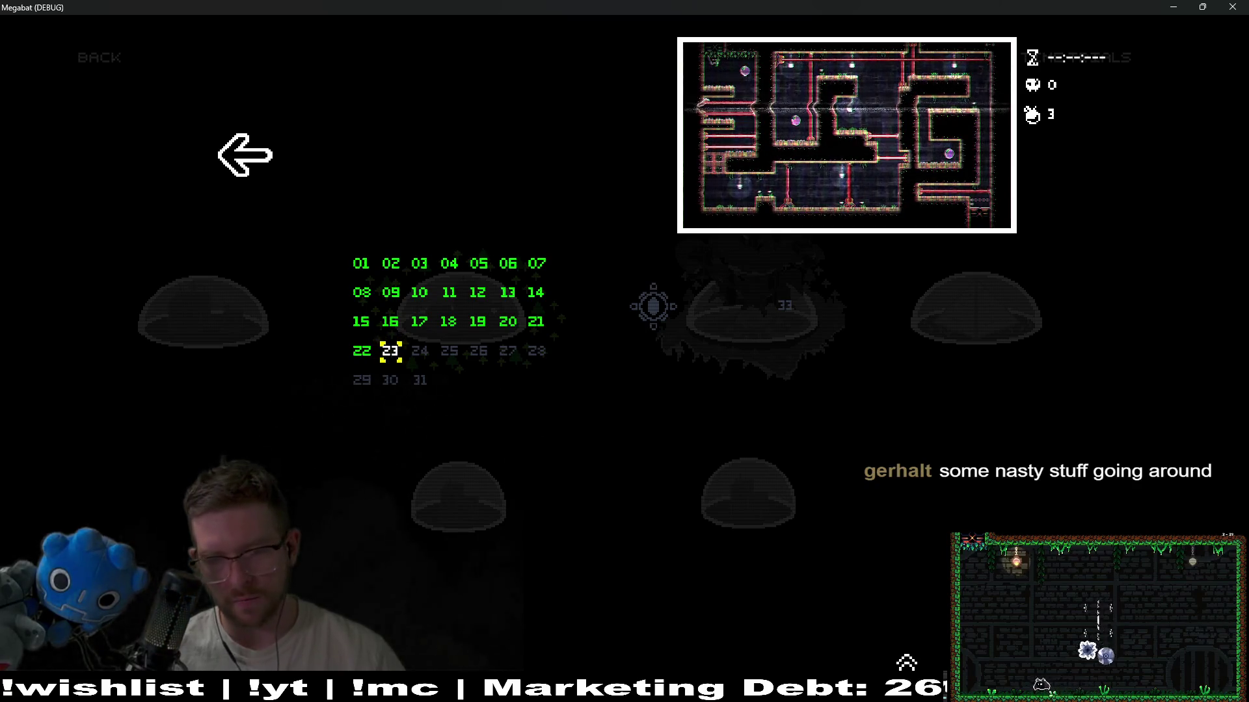
pyautogui.press('F8')
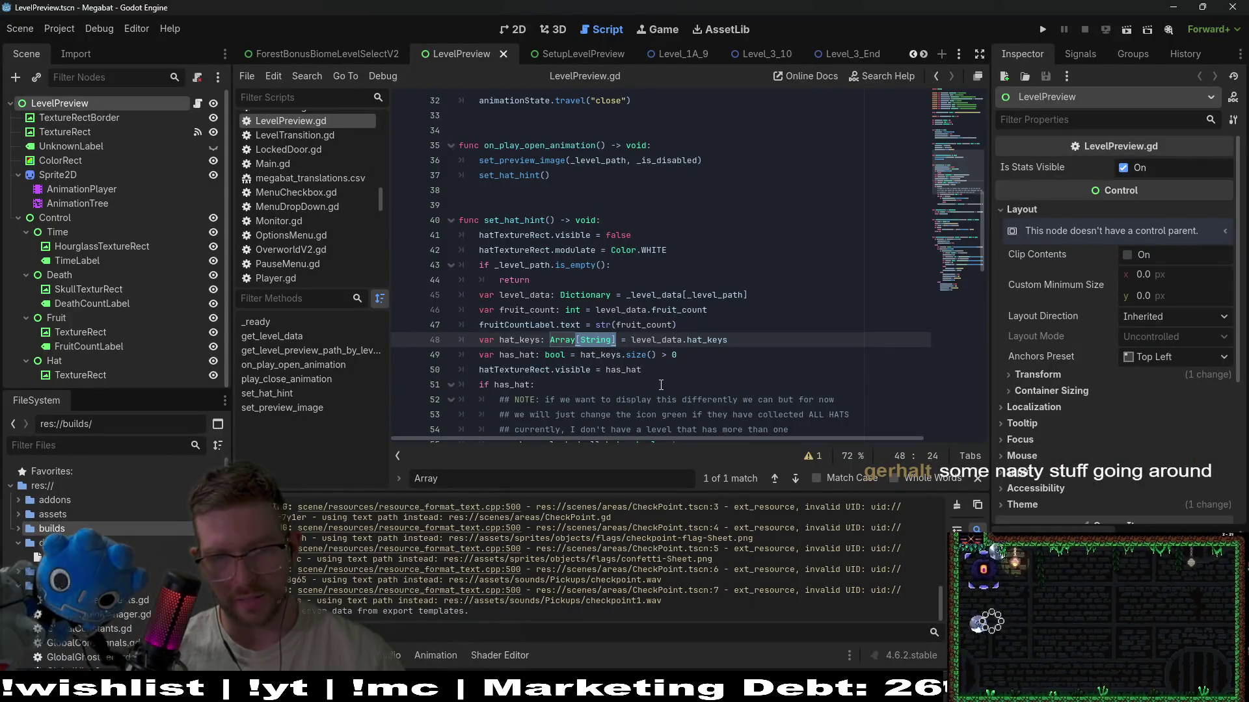
# - Change hat_keys on line 48 from Array[String] to plain Array and save
pyautogui.click(630, 338)
pyautogui.press('BackSpace')
pyautogui.press('BackSpace')
pyautogui.press('BackSpace')
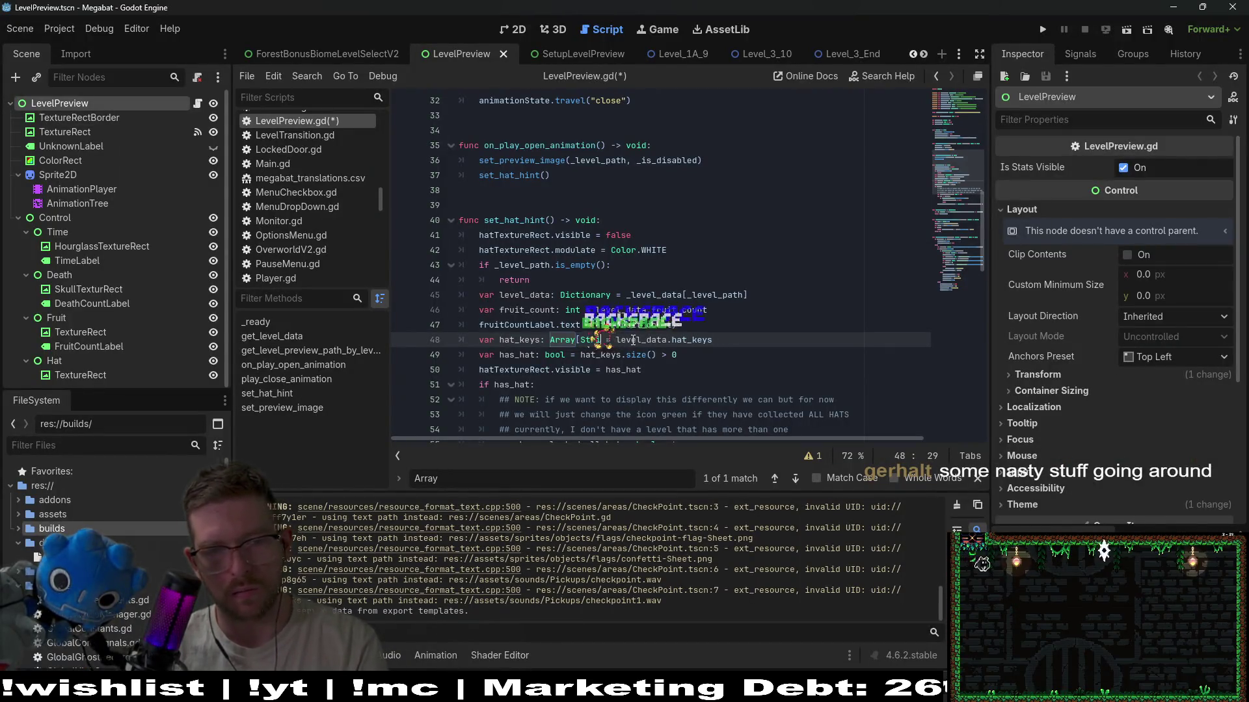
pyautogui.click(717, 352)
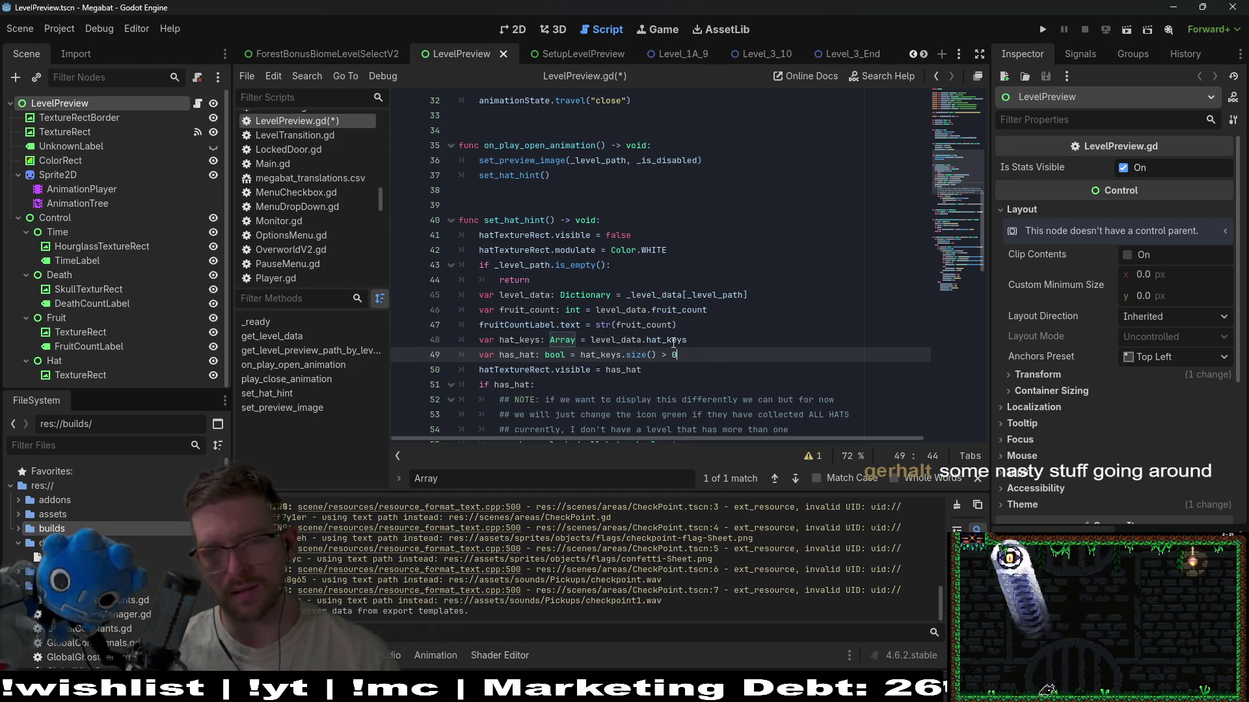
pyautogui.hotkey('ctrl', 's')
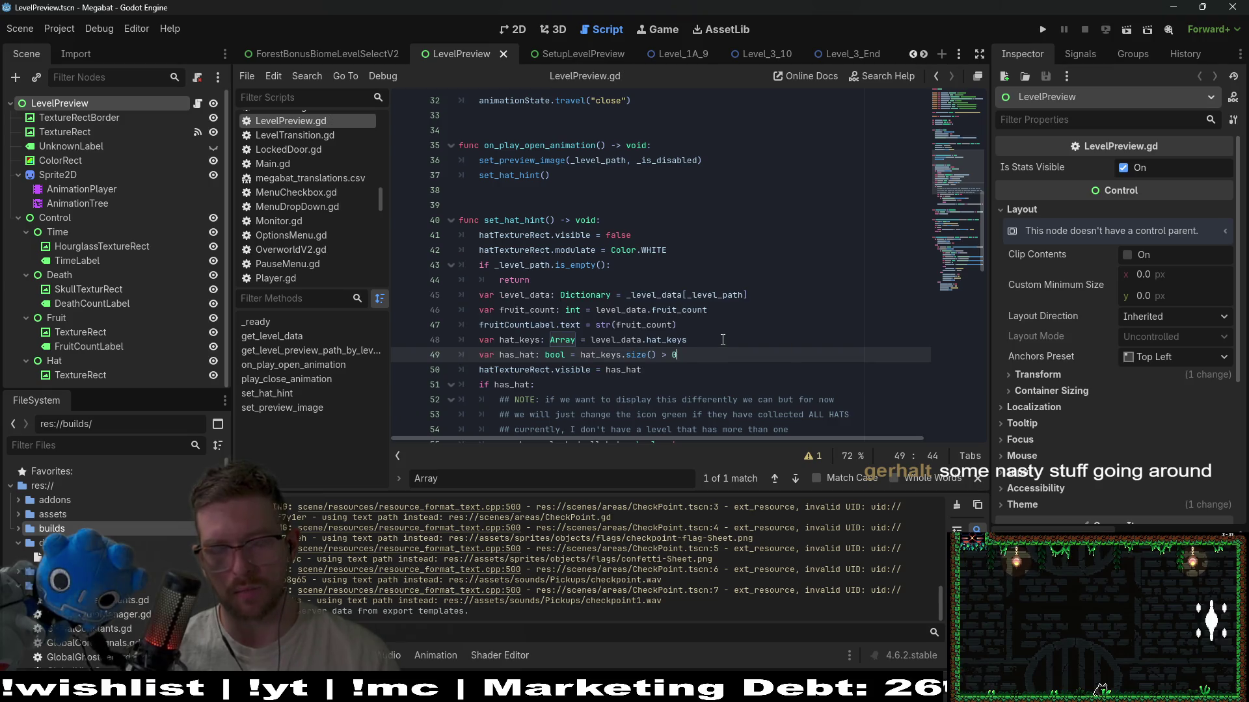
# - Review level_data usages, the early return on line 44, and the hat_keys line
pyautogui.doubleClick(610, 340)
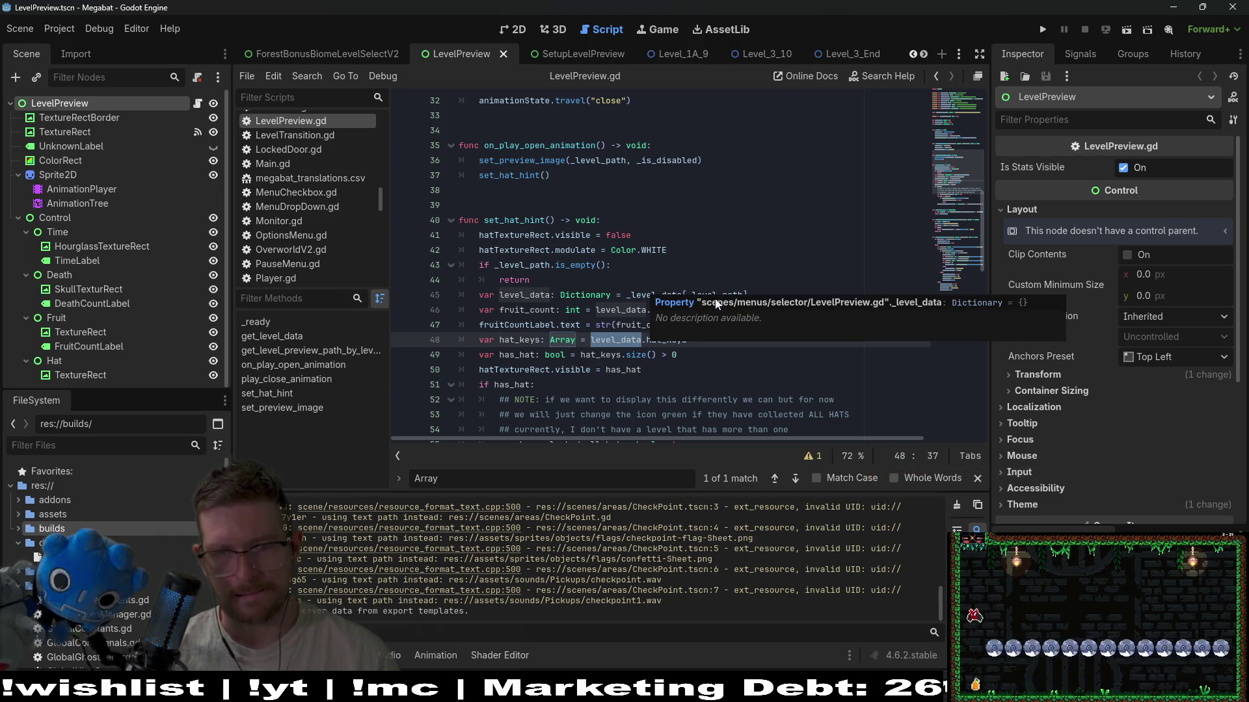
pyautogui.click(603, 278)
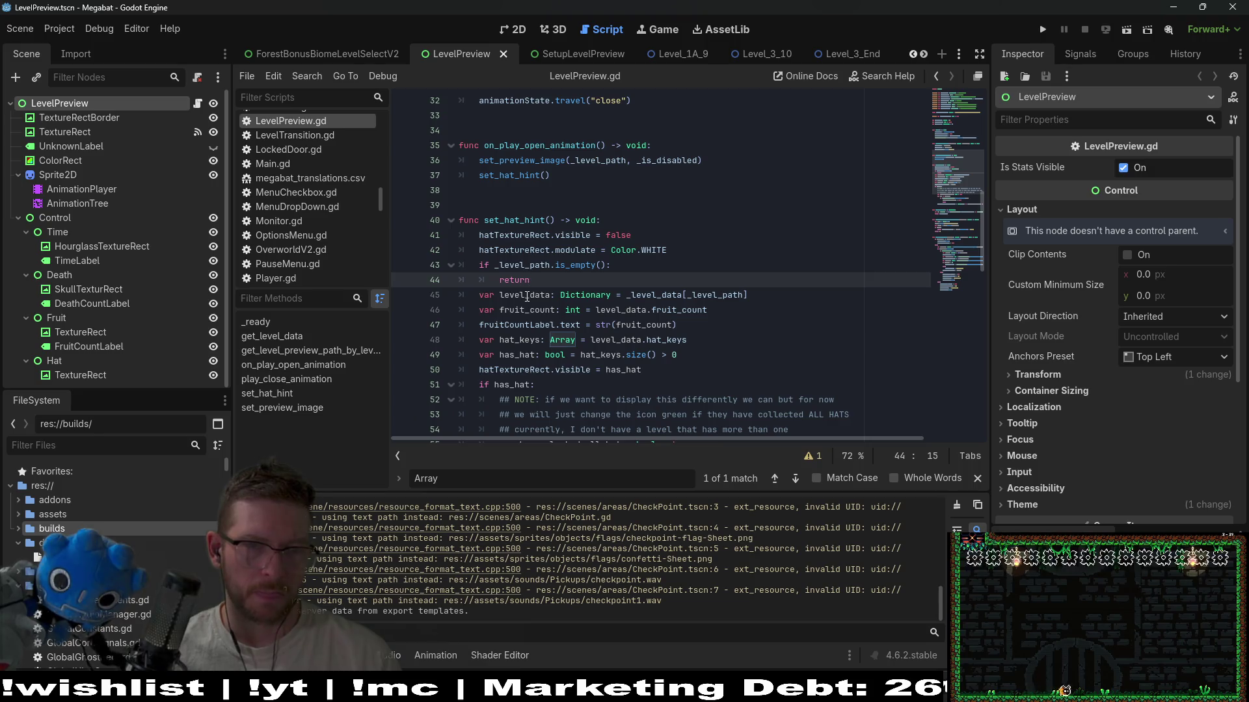
pyautogui.moveTo(695, 296)
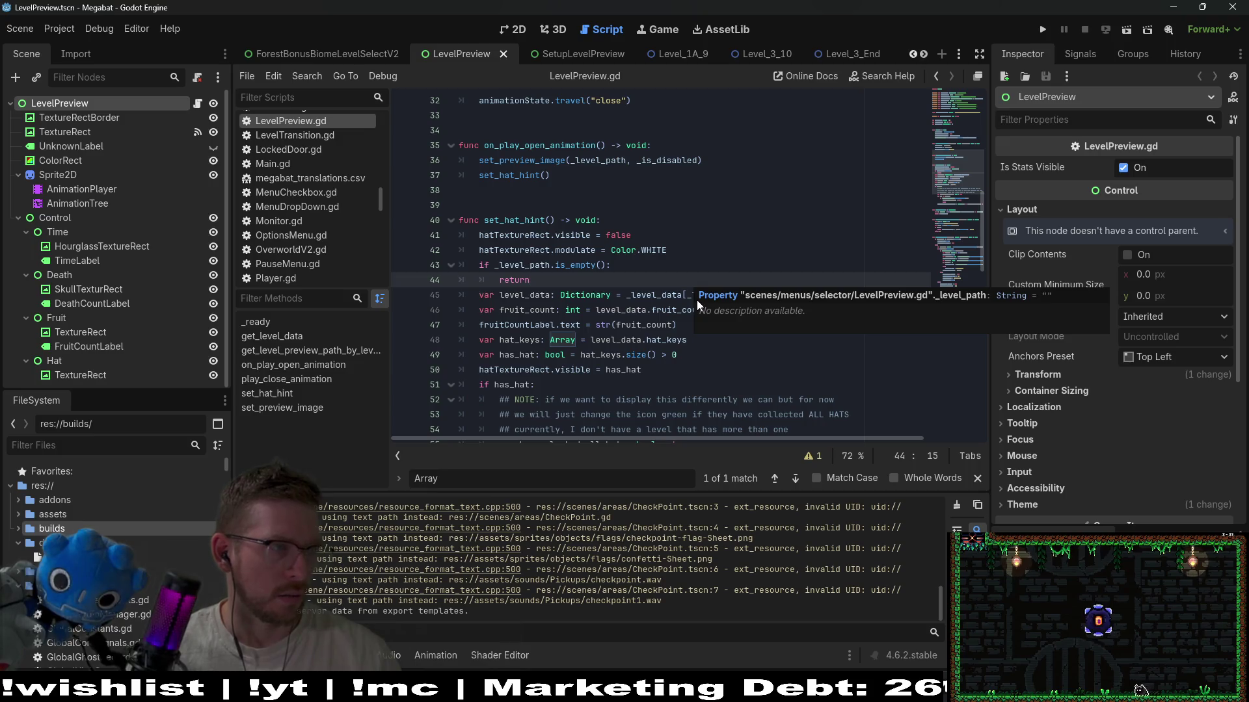
pyautogui.click(753, 343)
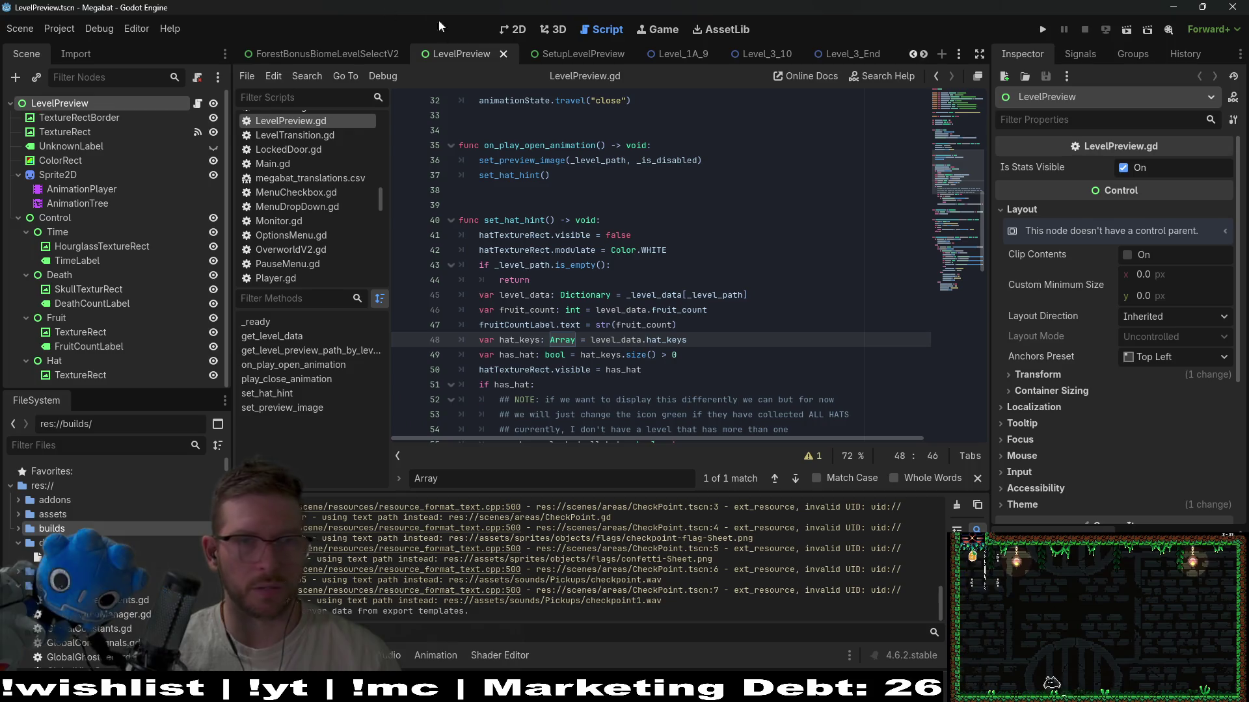
pyautogui.click(60, 29)
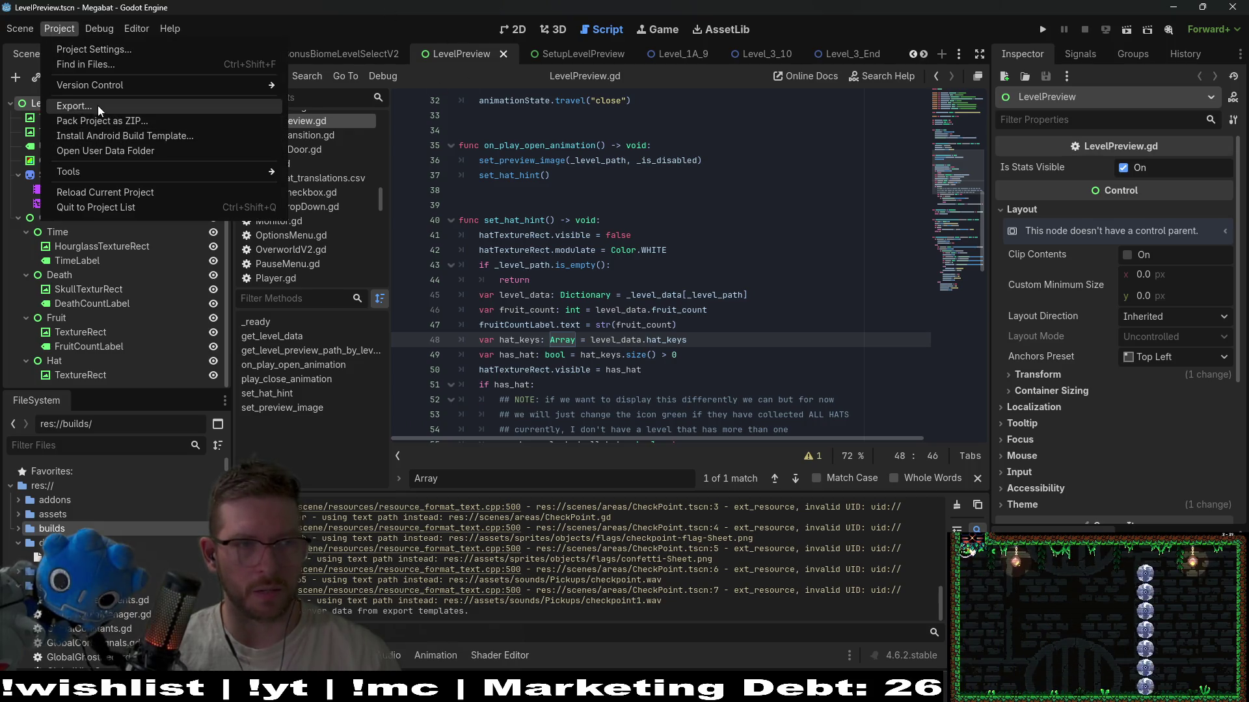
# - Cancel a PCK patch export, re-export windows_playtest over megabat-playtest.exe, and launch it
pyautogui.click(100, 107)
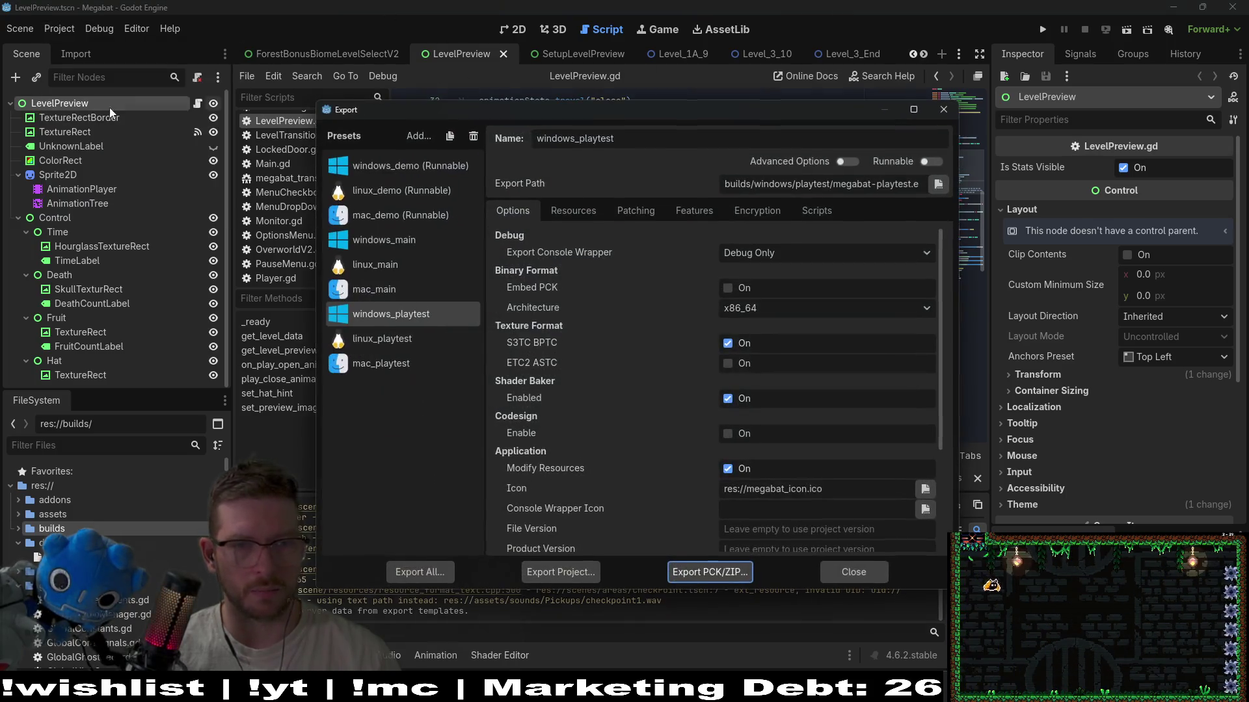
pyautogui.click(680, 572)
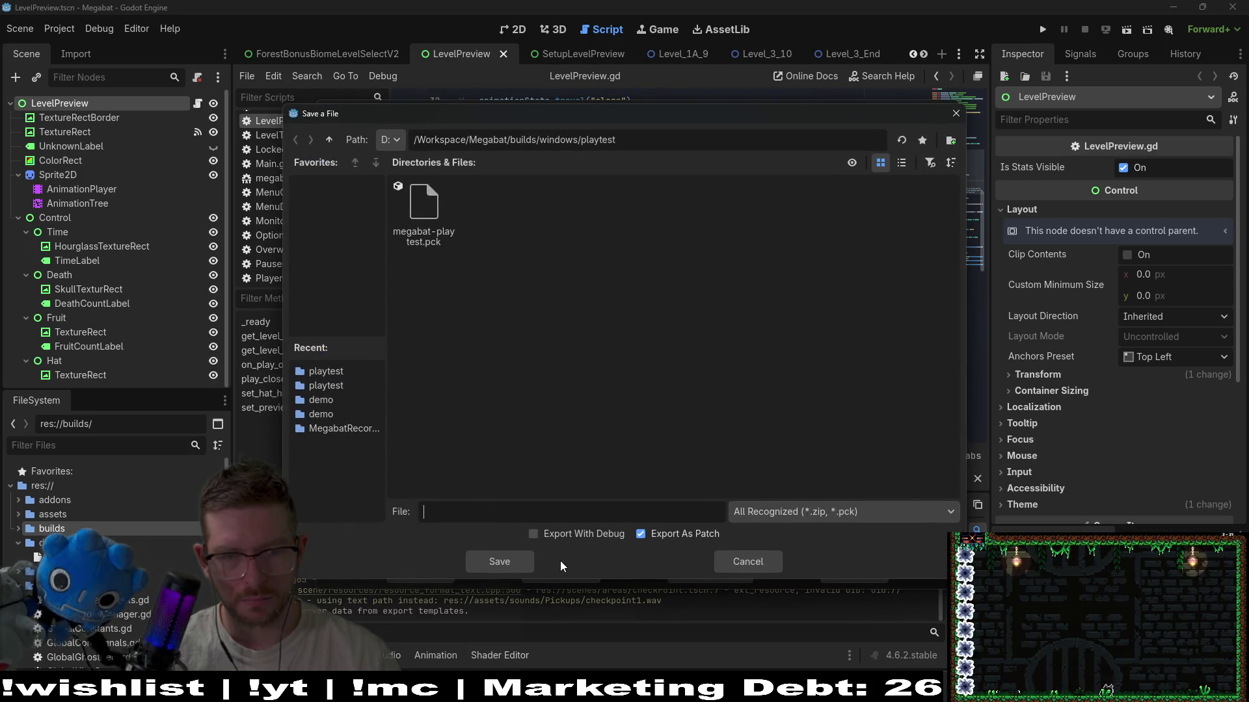
pyautogui.press('Escape')
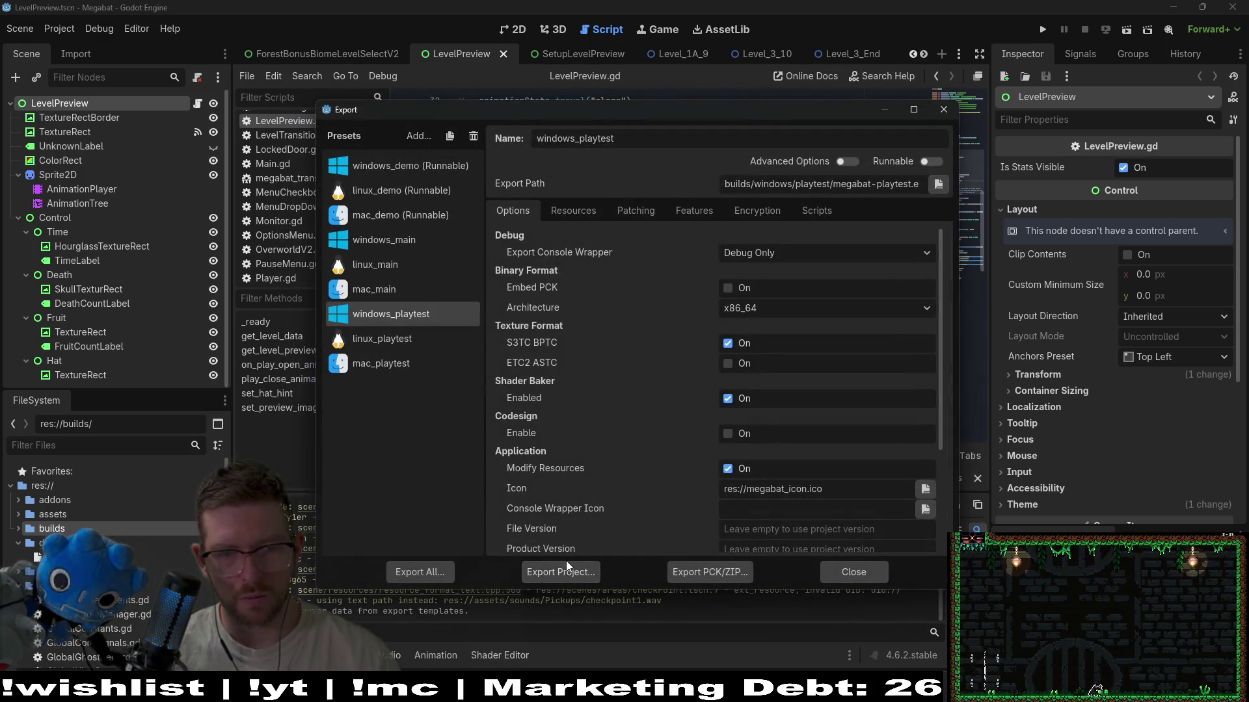
pyautogui.click(561, 575)
pyautogui.click(512, 562)
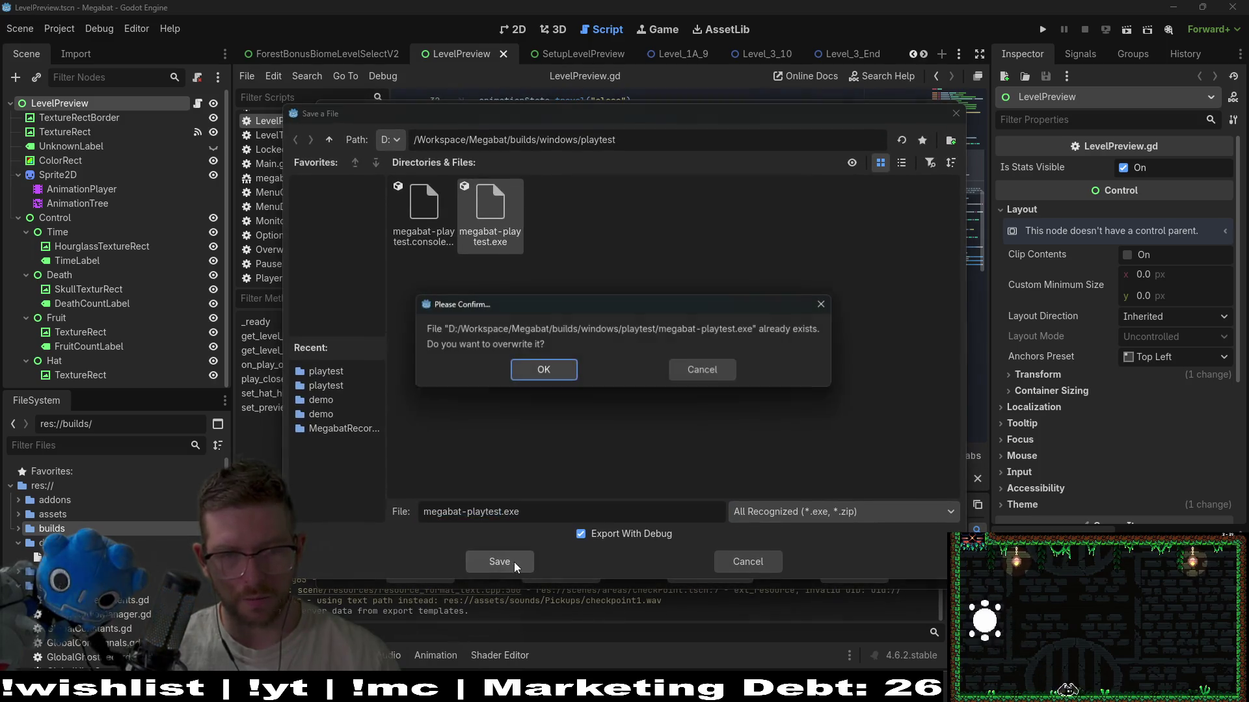
pyautogui.click(548, 365)
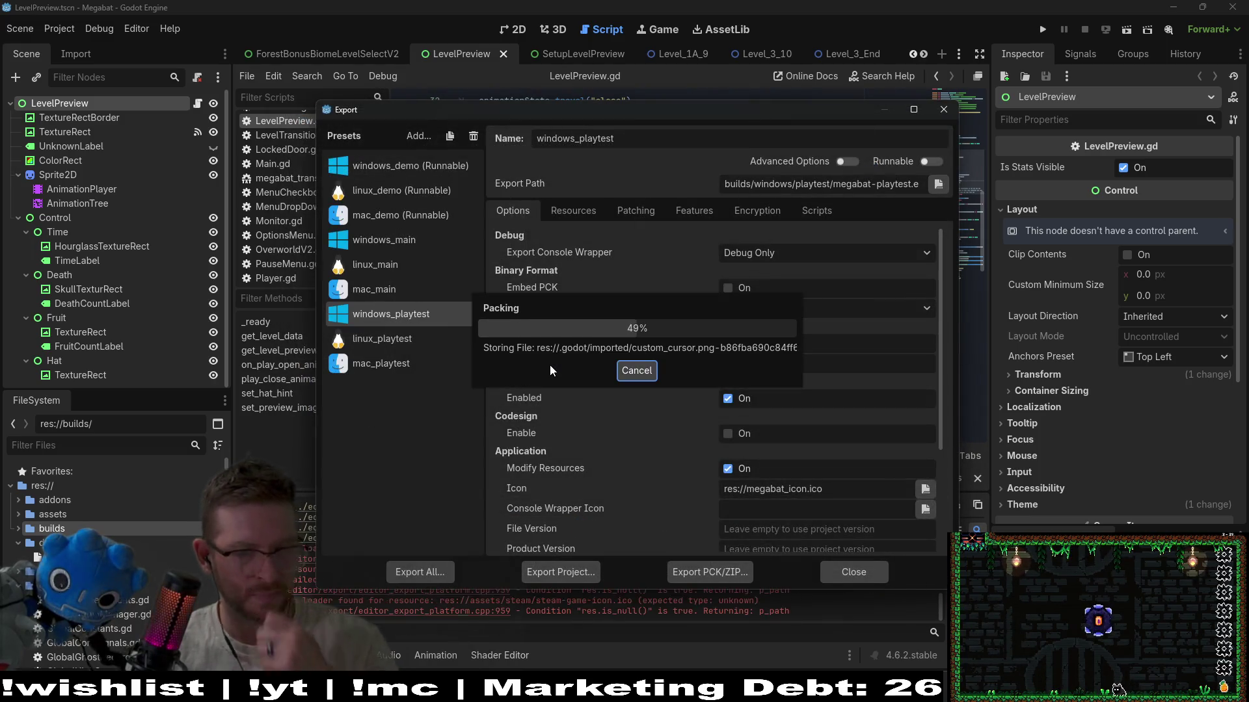
pyautogui.click(619, 509)
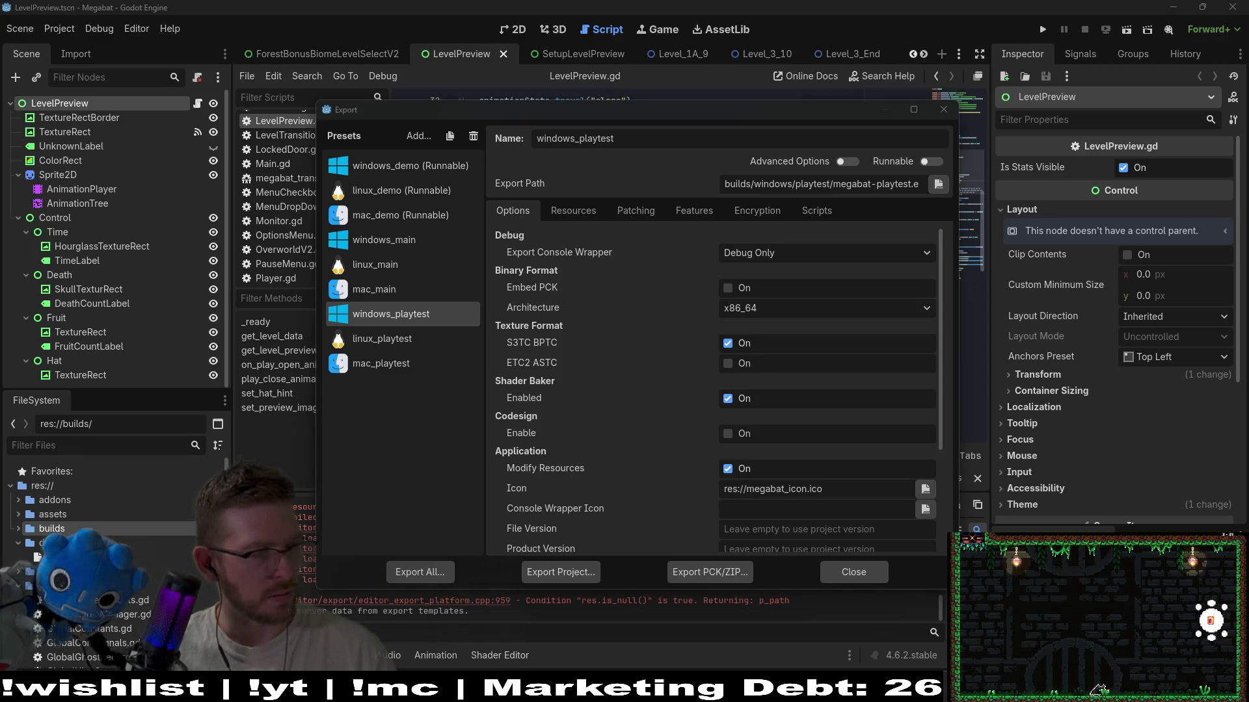
pyautogui.press('F5')
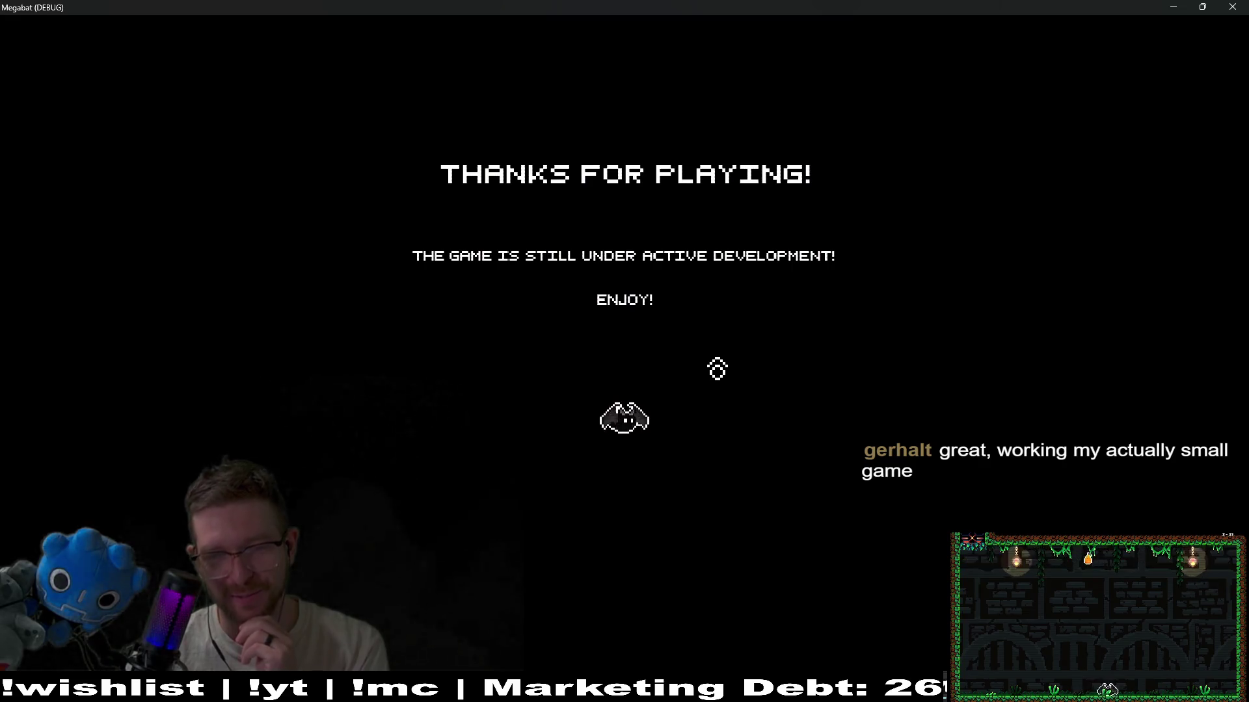
# - Close the console, maximise the game, advance to the level grid, then close Megabat
pyautogui.moveTo(612, 7)
pyautogui.mouseDown()
pyautogui.moveTo(619, 41)
pyautogui.moveTo(703, 132)
pyautogui.moveTo(816, 155)
pyautogui.mouseUp()
pyautogui.moveTo(560, 130); pyautogui.dragTo(349, 141)
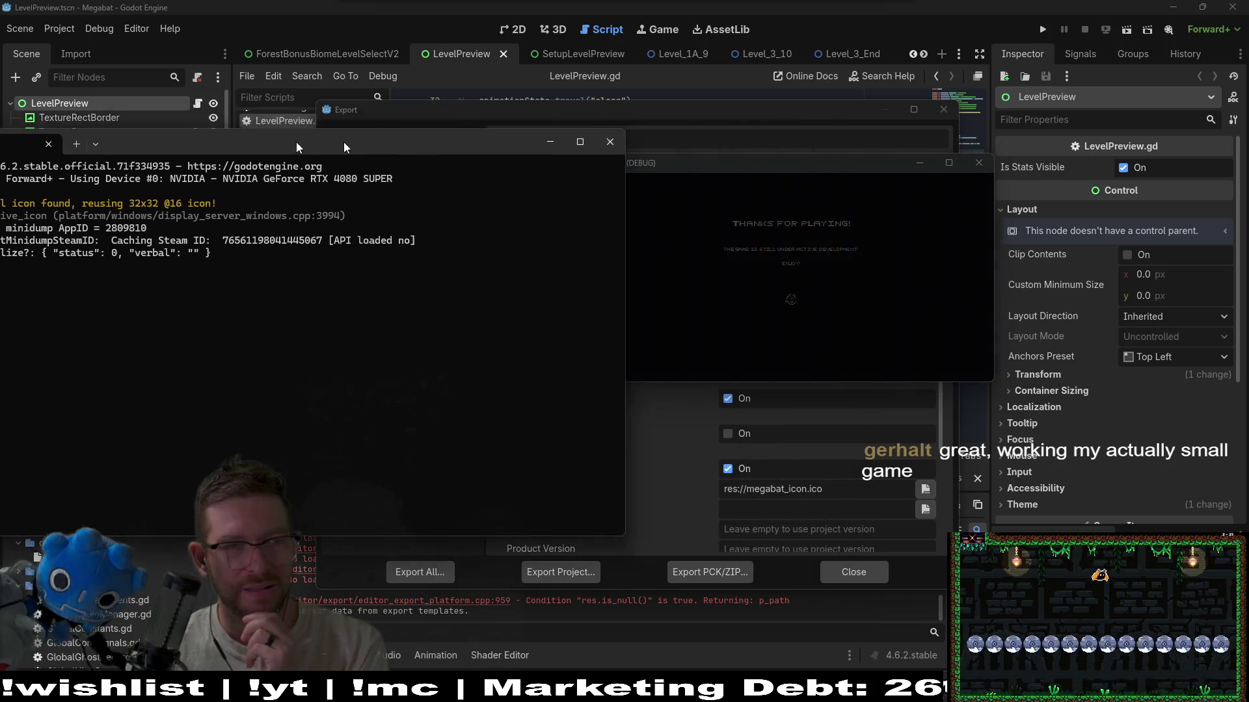
pyautogui.click(556, 141)
pyautogui.moveTo(780, 163); pyautogui.dragTo(653, 3)
pyautogui.press('Return')
pyautogui.press('Return')
pyautogui.press('Return')
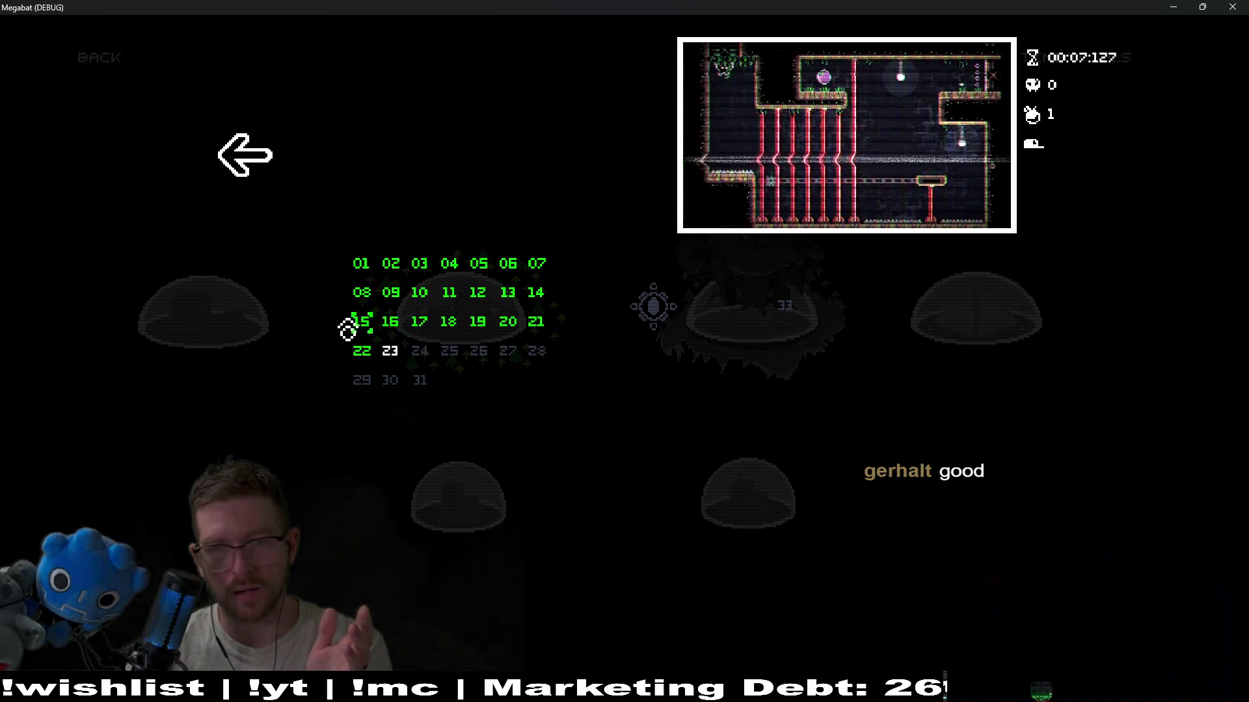
pyautogui.click(1233, 7)
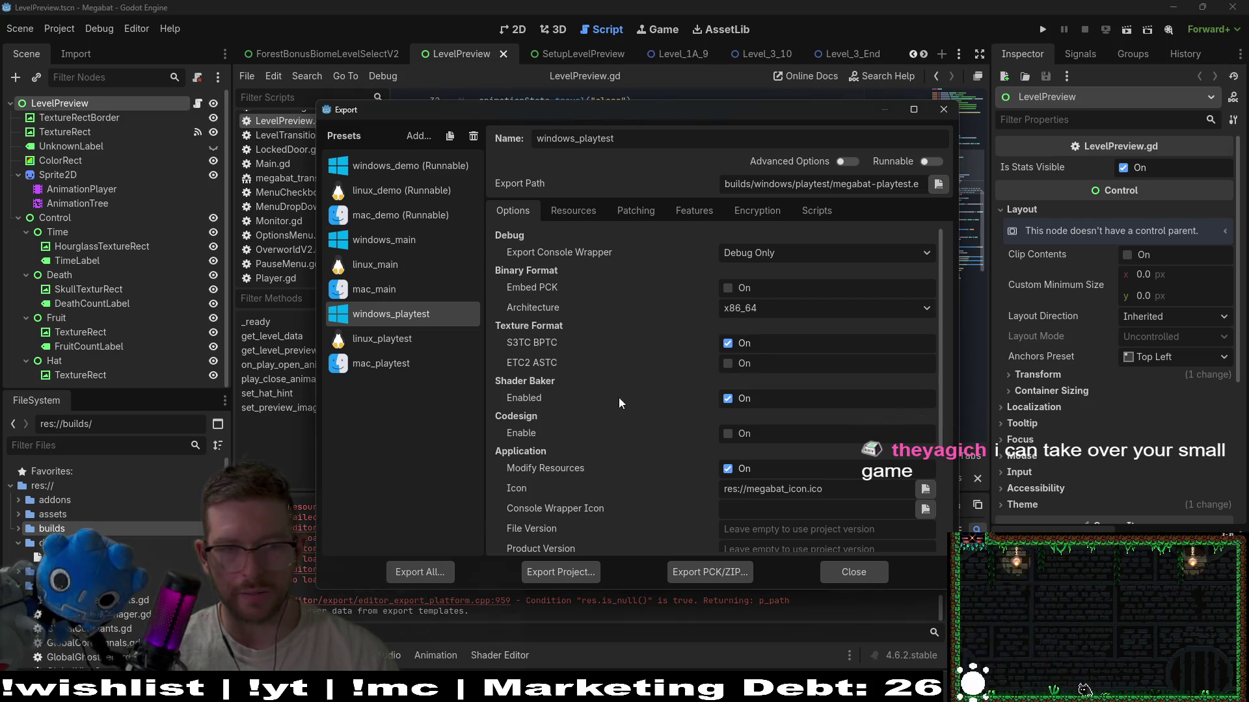
# - Close the Export dialog and the LevelPreview scene, then place the caret on lines 20–22 of the script
pyautogui.click(944, 108)
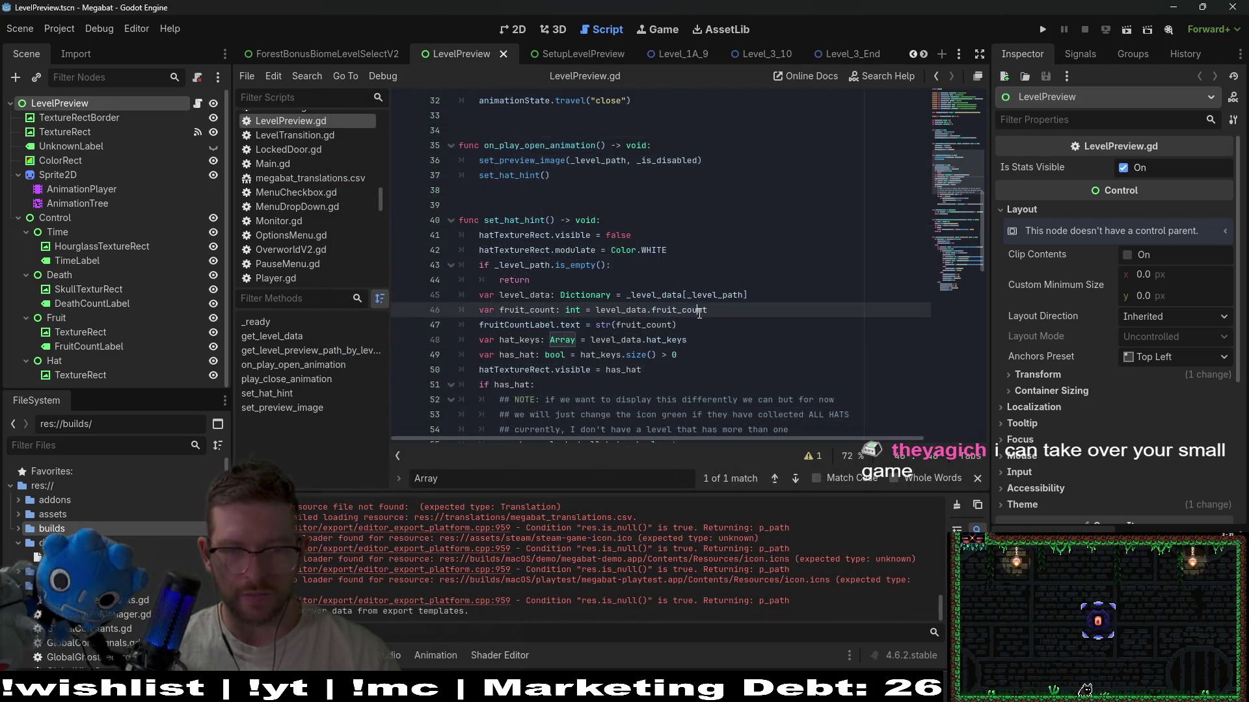
pyautogui.middleClick(463, 55)
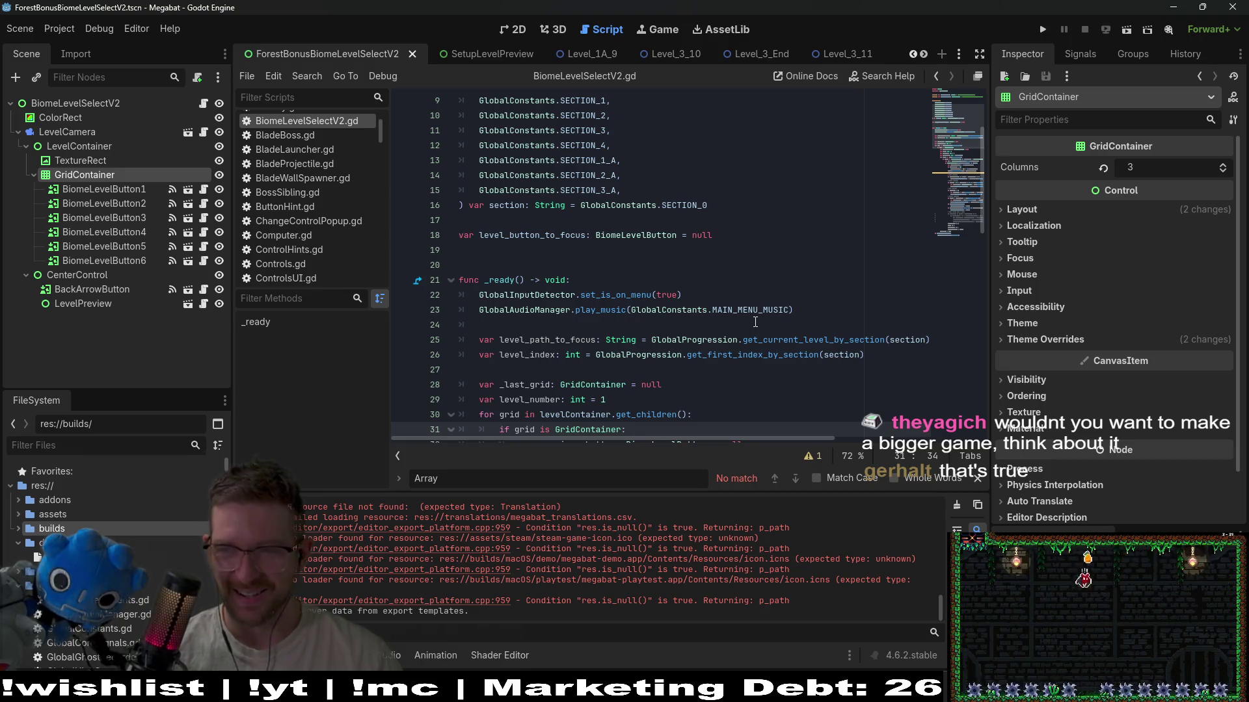
pyautogui.click(678, 266)
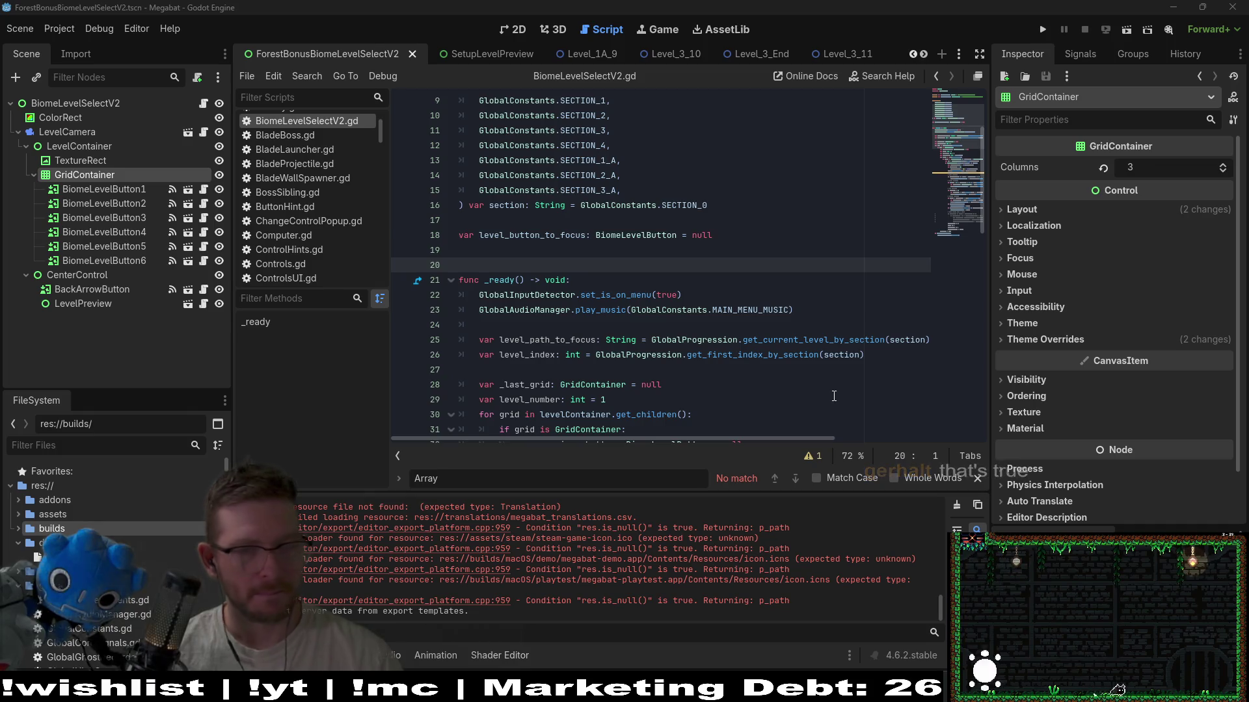
pyautogui.click(744, 287)
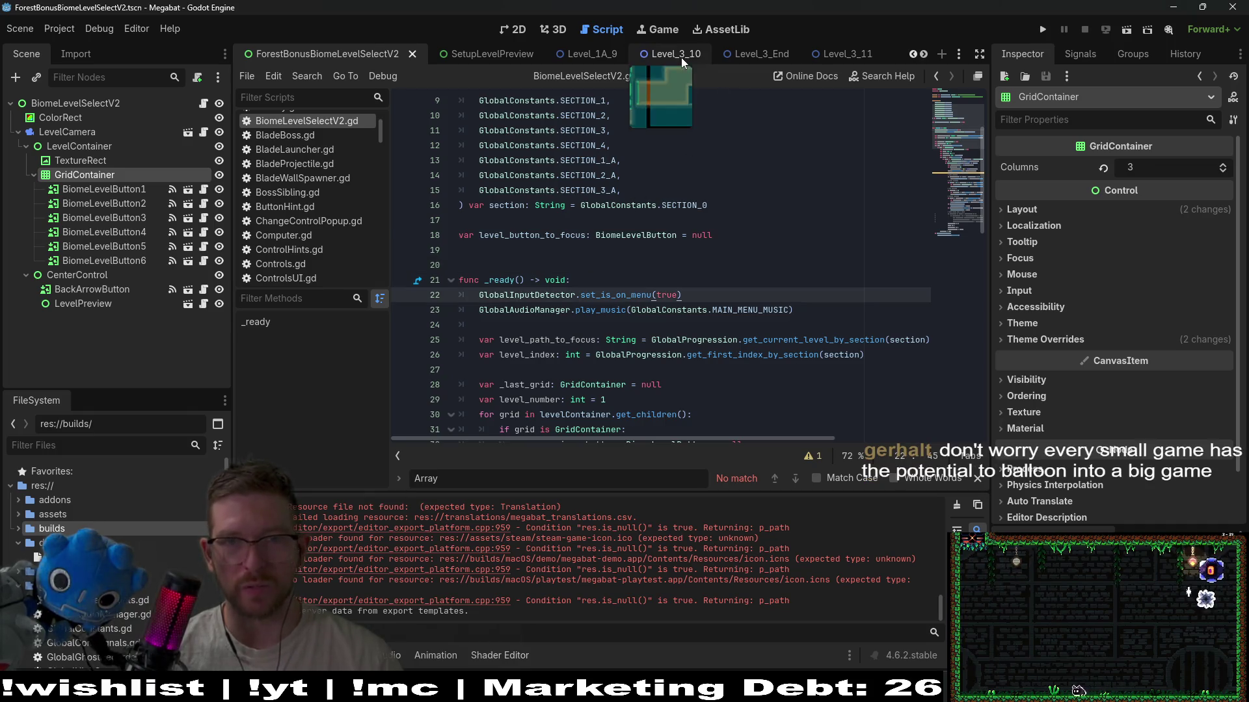
# - Close the LabBiomeLevelSelectV2 scene and return to the Level_1A_9 scene
pyautogui.click(595, 50)
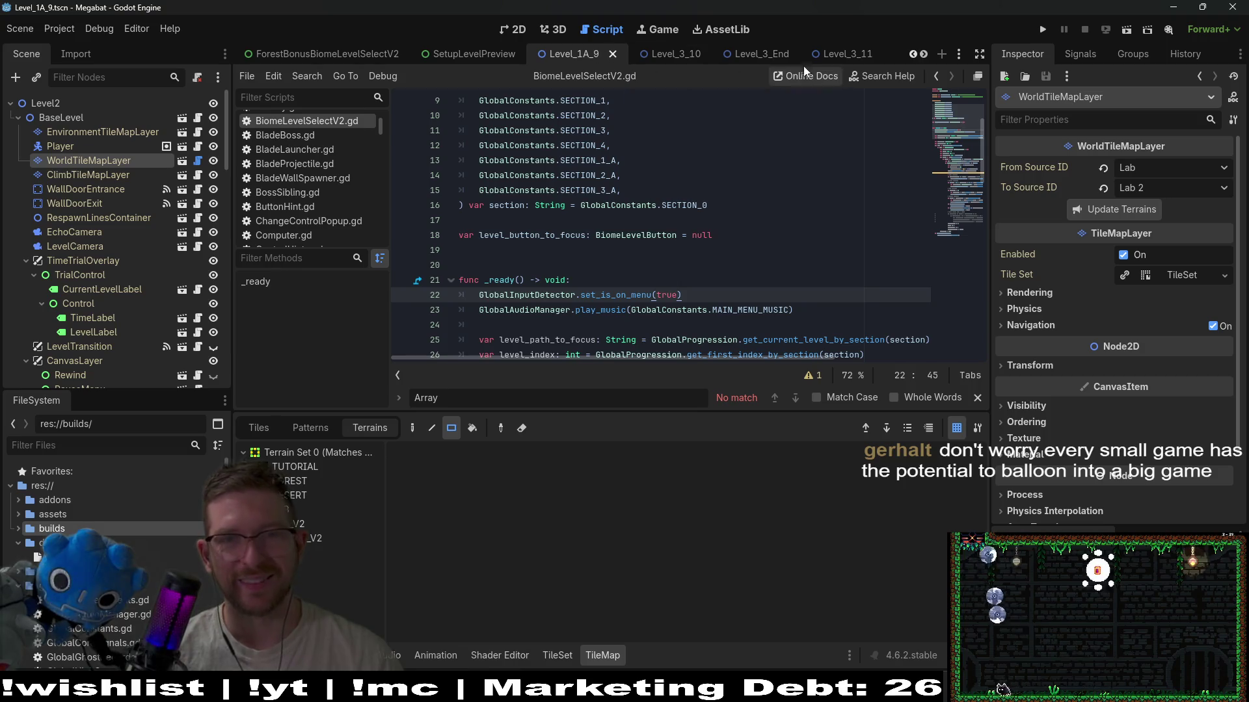
pyautogui.scroll(-3, 775, 59)
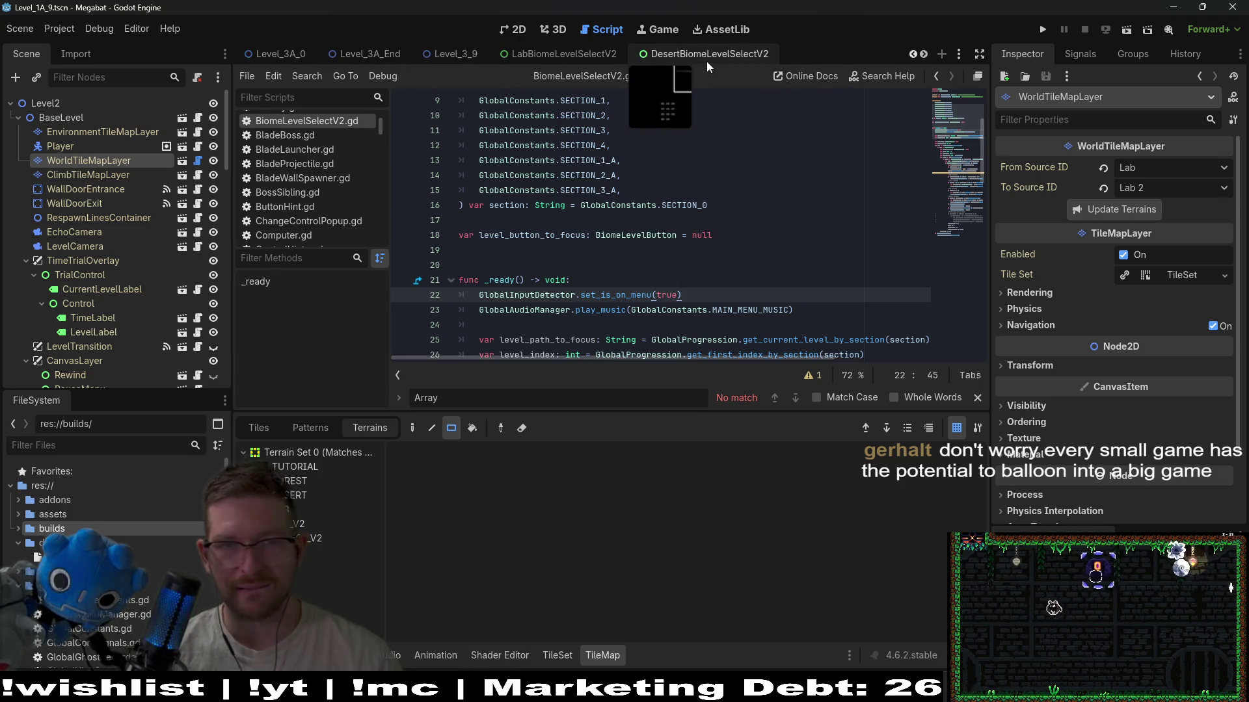
pyautogui.click(723, 54)
pyautogui.click(628, 51)
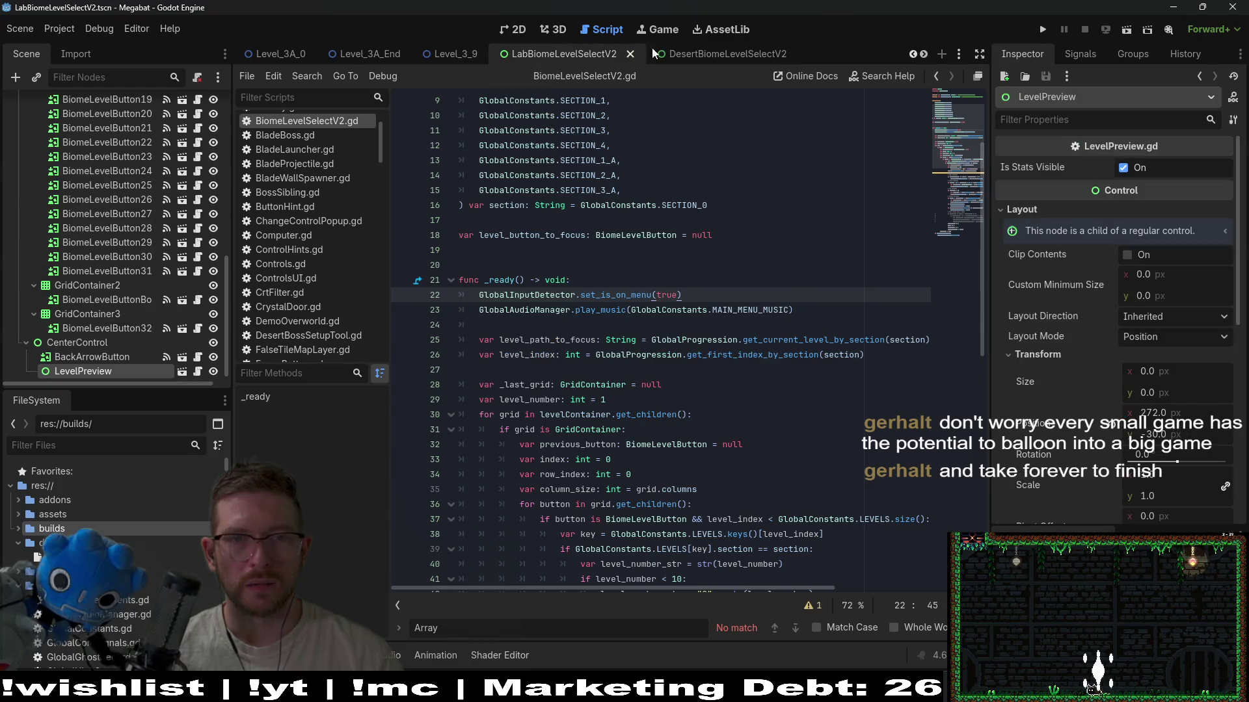
pyautogui.click(633, 53)
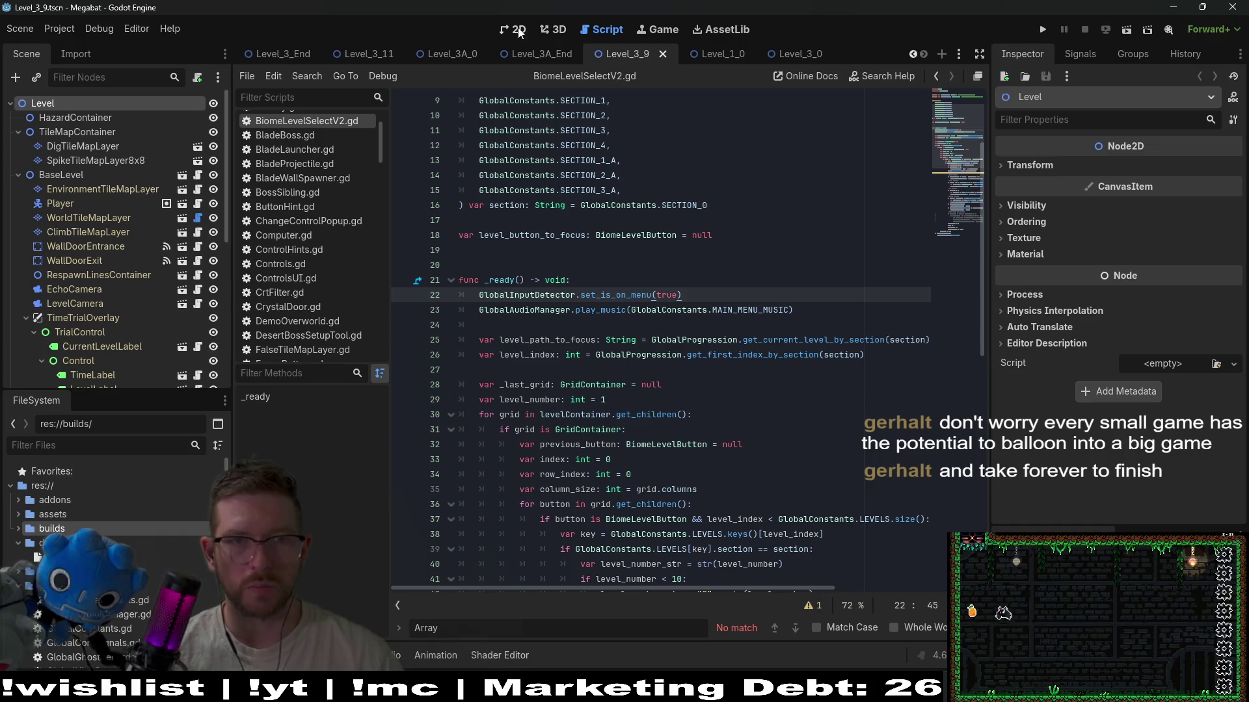
pyautogui.scroll(5, 325, 57)
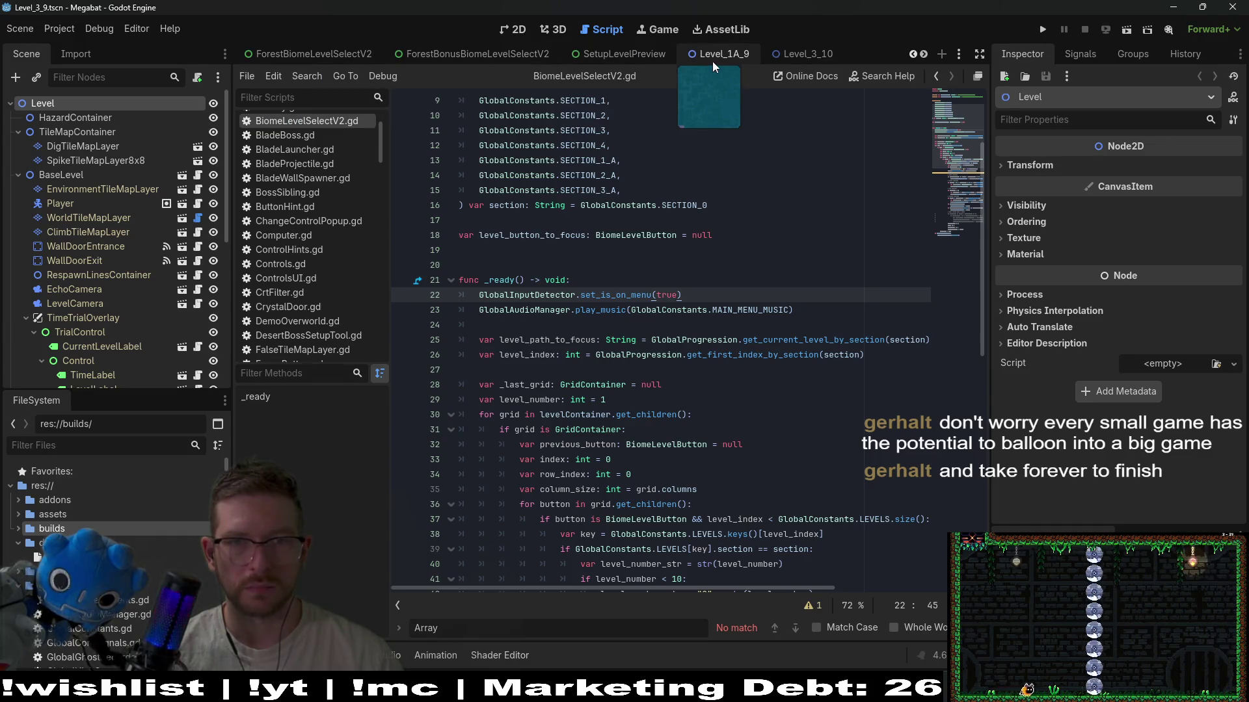
pyautogui.click(713, 57)
# - Duplicate the first dash Fruit as Fruit8 and move it to the top of FruitContainer
pyautogui.click(505, 27)
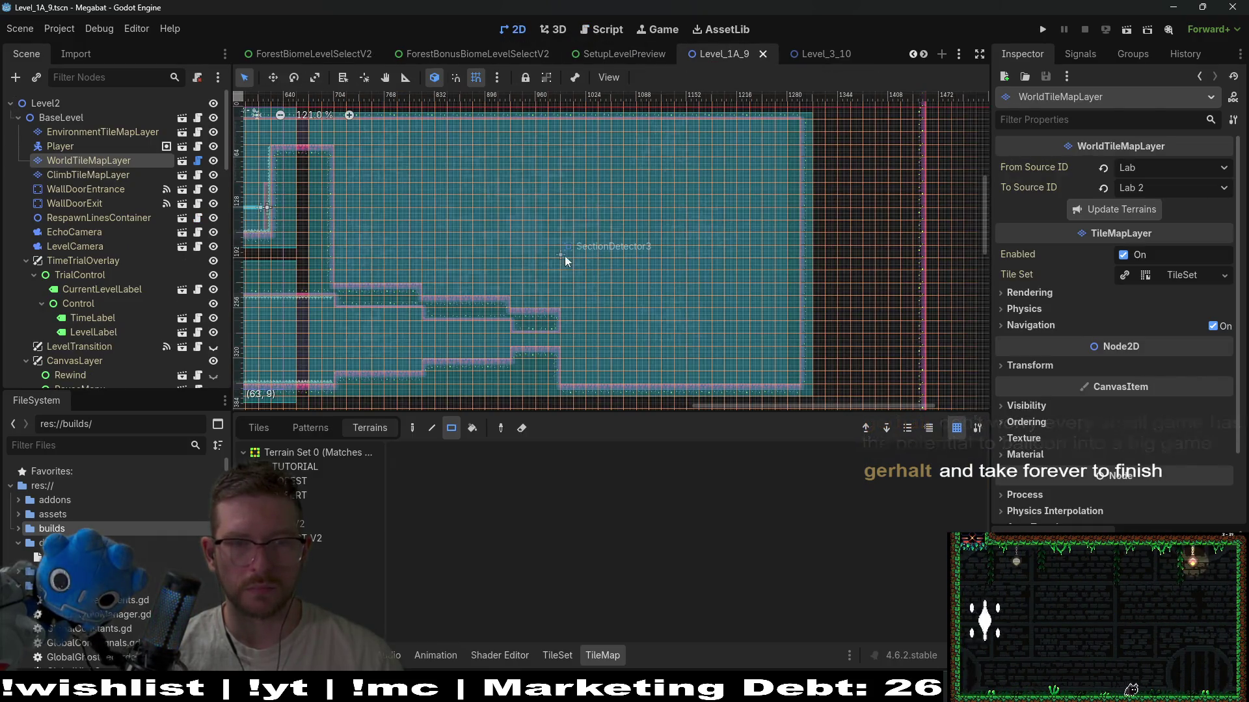
pyautogui.moveTo(570, 258); pyautogui.dragTo(697, 227)
pyautogui.moveTo(642, 198); pyautogui.dragTo(470, 185)
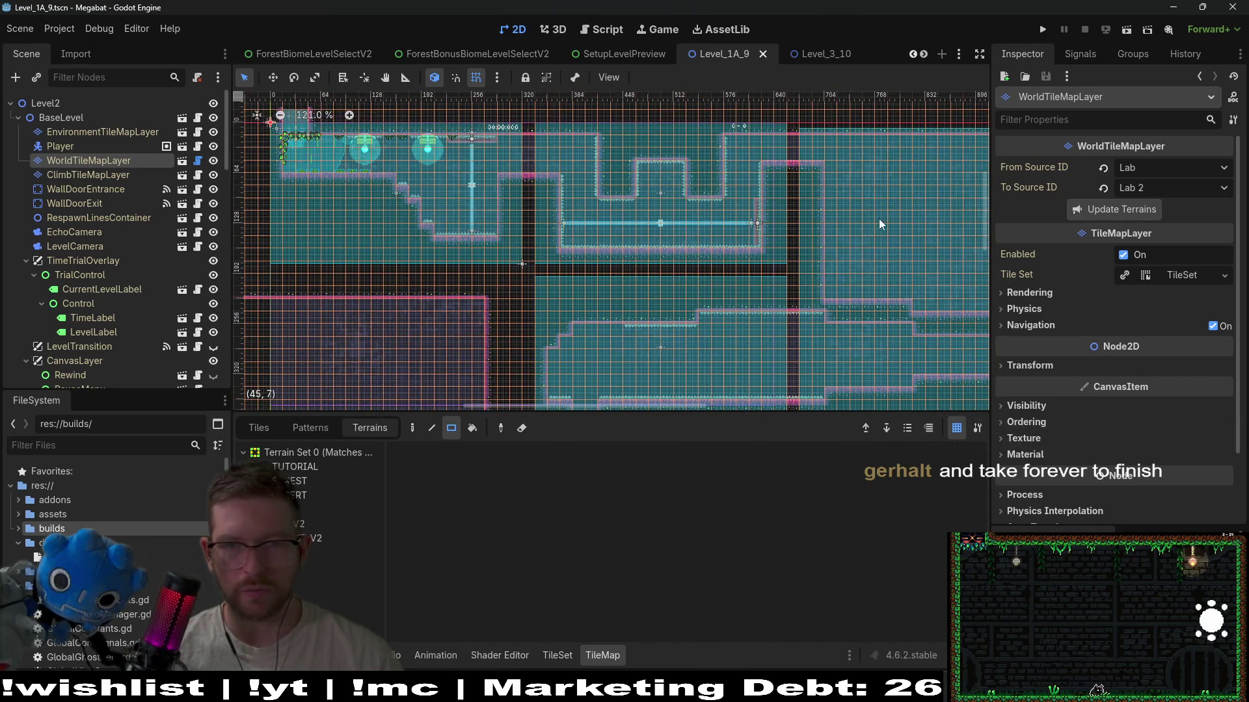
pyautogui.moveTo(880, 219); pyautogui.dragTo(680, 174)
pyautogui.moveTo(794, 211); pyautogui.dragTo(745, 216)
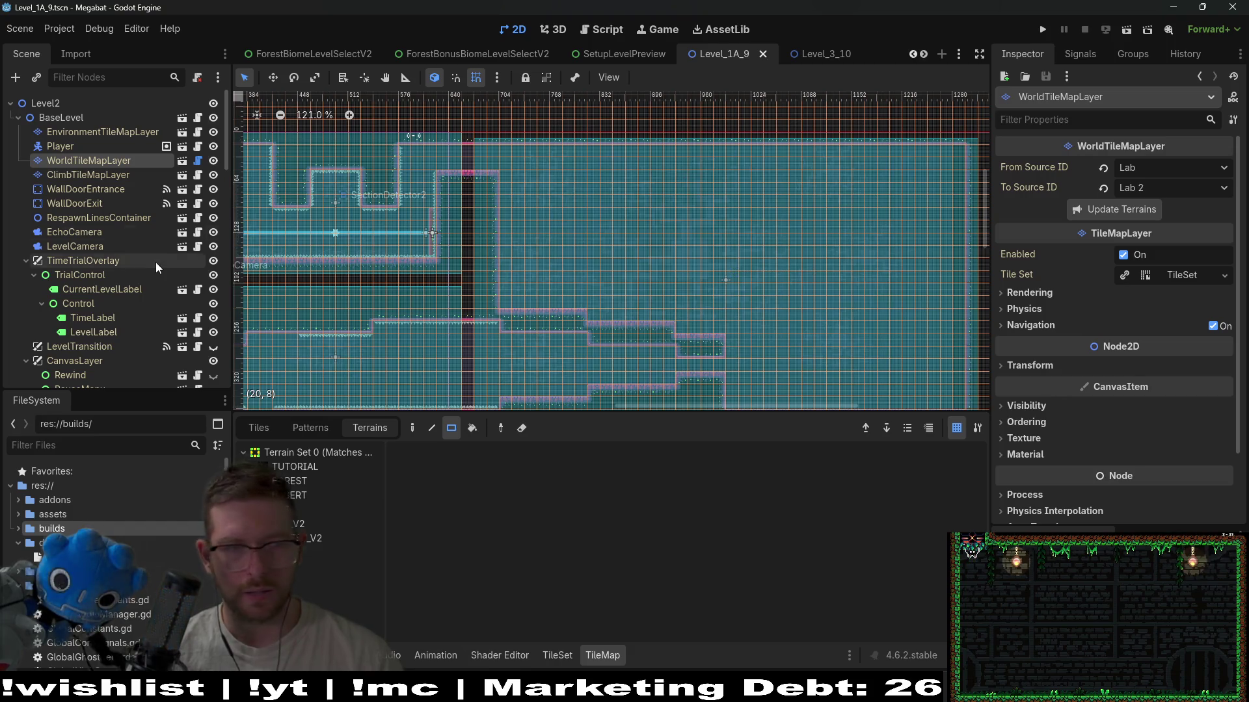
pyautogui.scroll(-10, 153, 262)
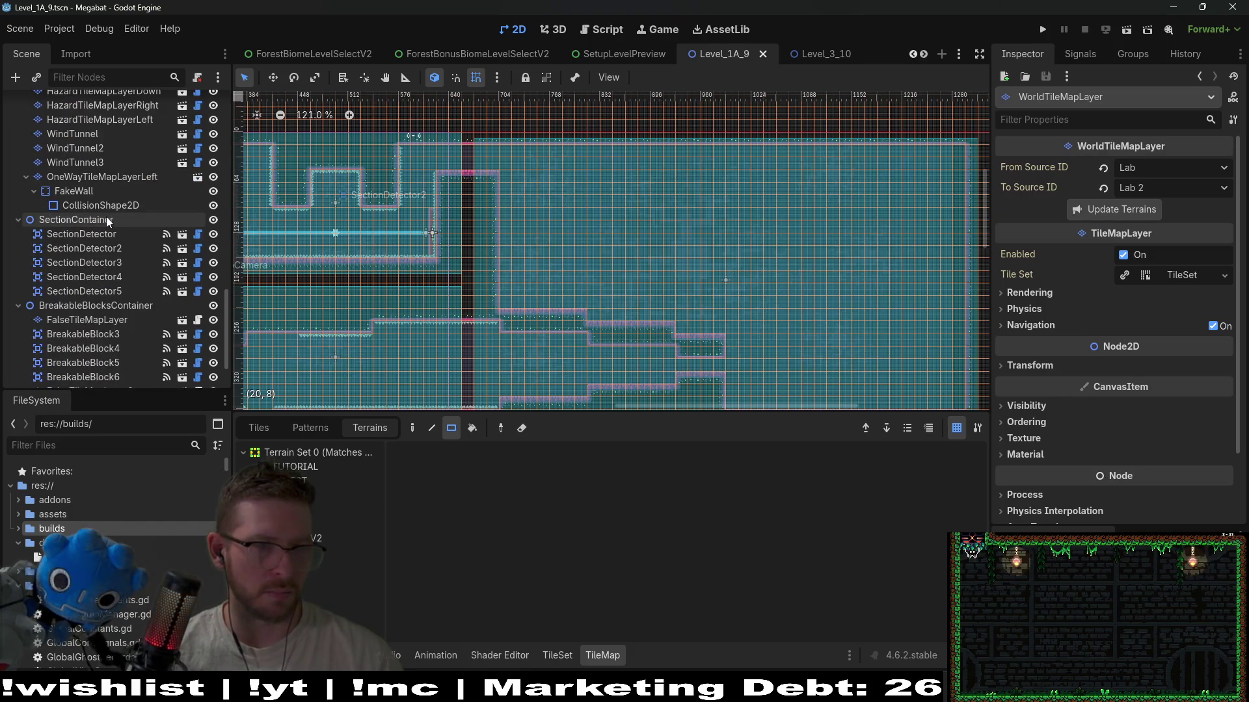
pyautogui.scroll(5, 107, 268)
pyautogui.scroll(8, 107, 267)
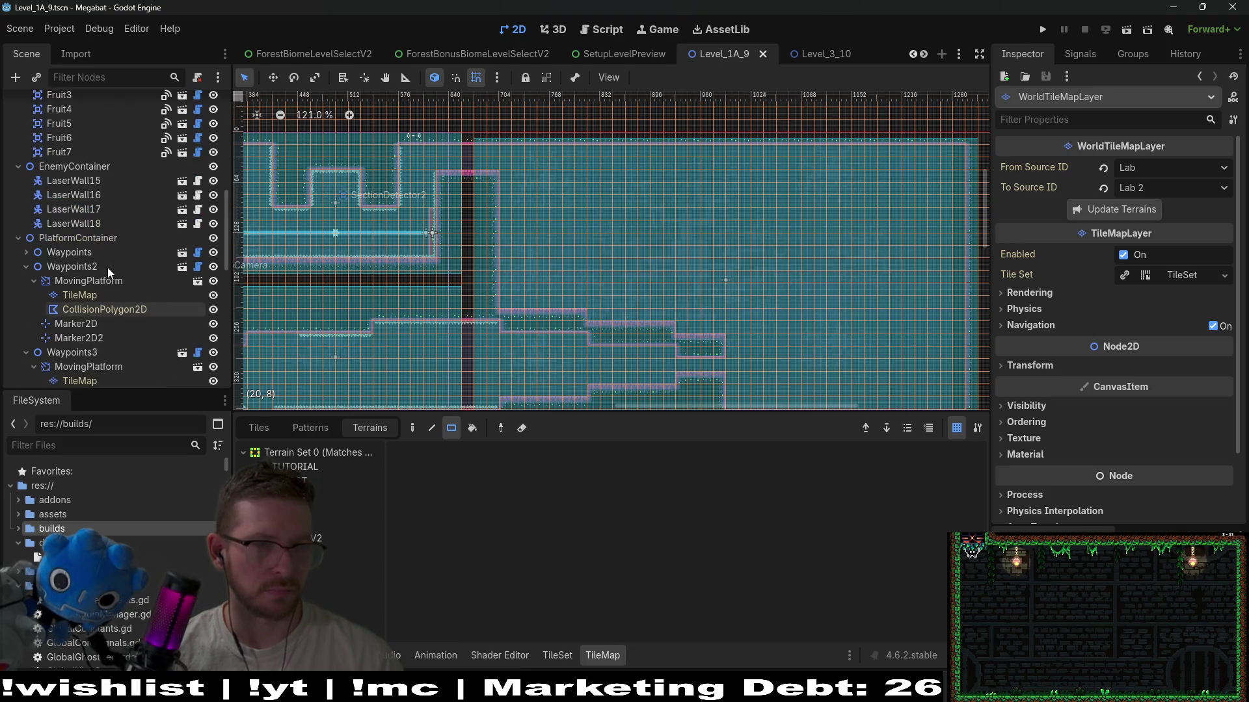
pyautogui.click(56, 209)
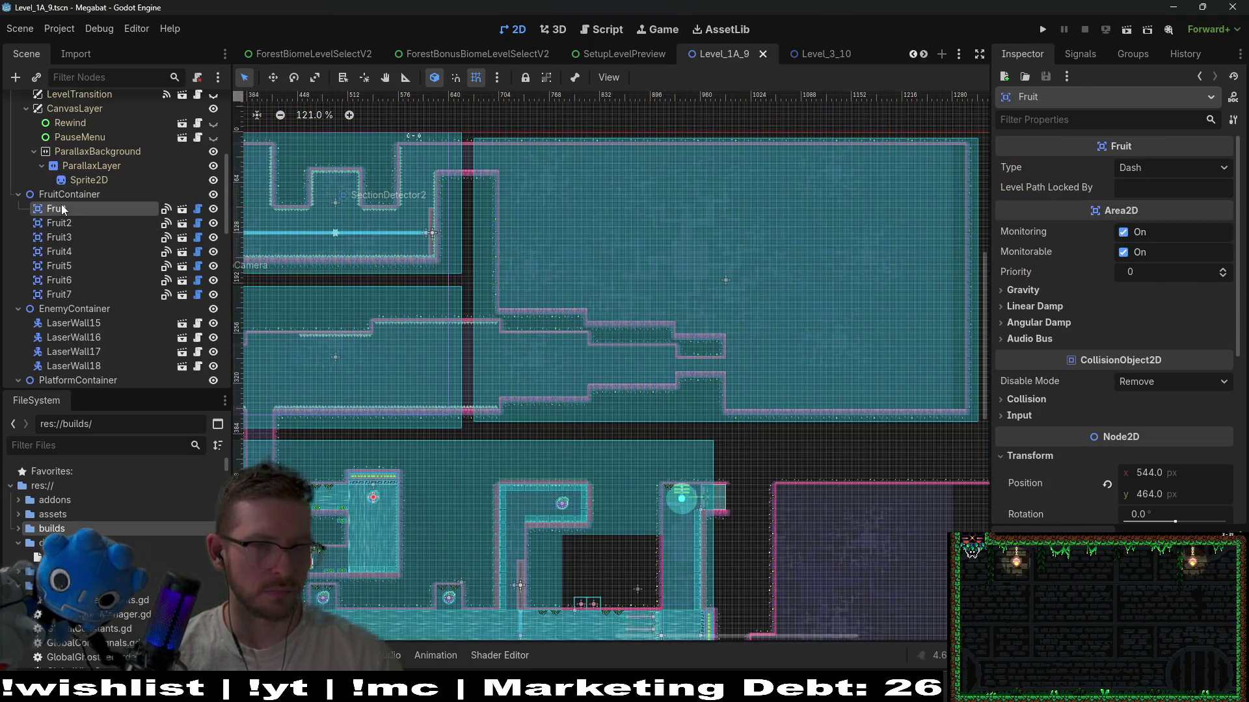
pyautogui.moveTo(378, 398); pyautogui.dragTo(508, 305)
pyautogui.hotkey('ctrl', 'd')
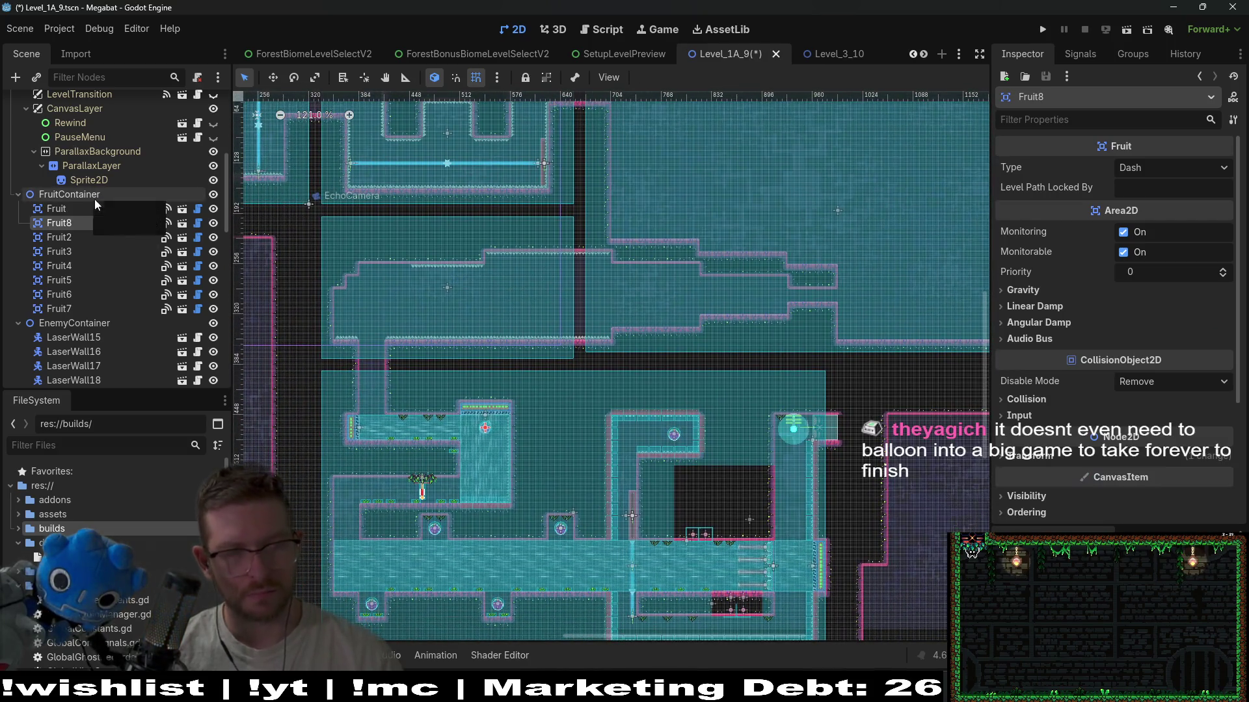
pyautogui.moveTo(82, 223); pyautogui.dragTo(64, 205)
pyautogui.scroll(-1, 167, 244)
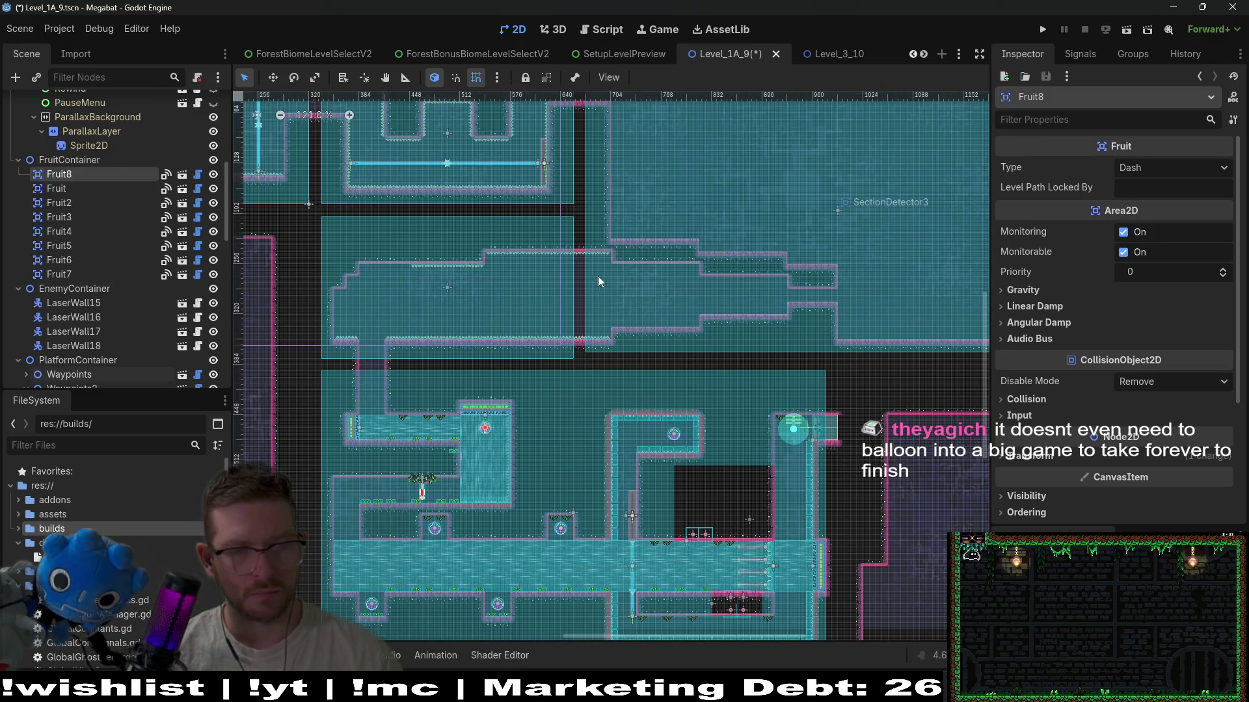
# - Position Fruit8 near the ceiling of the large SectionDetector3 room
pyautogui.click(594, 281)
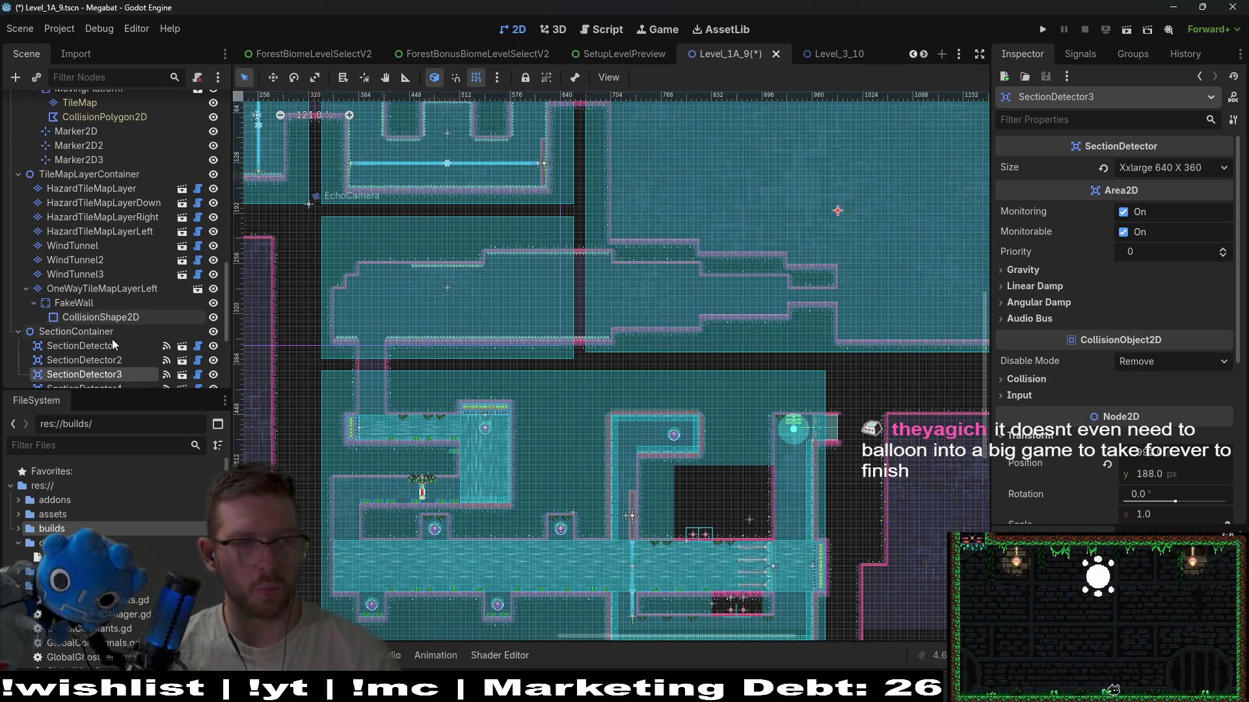
pyautogui.scroll(5, 103, 256)
pyautogui.scroll(-10, 105, 256)
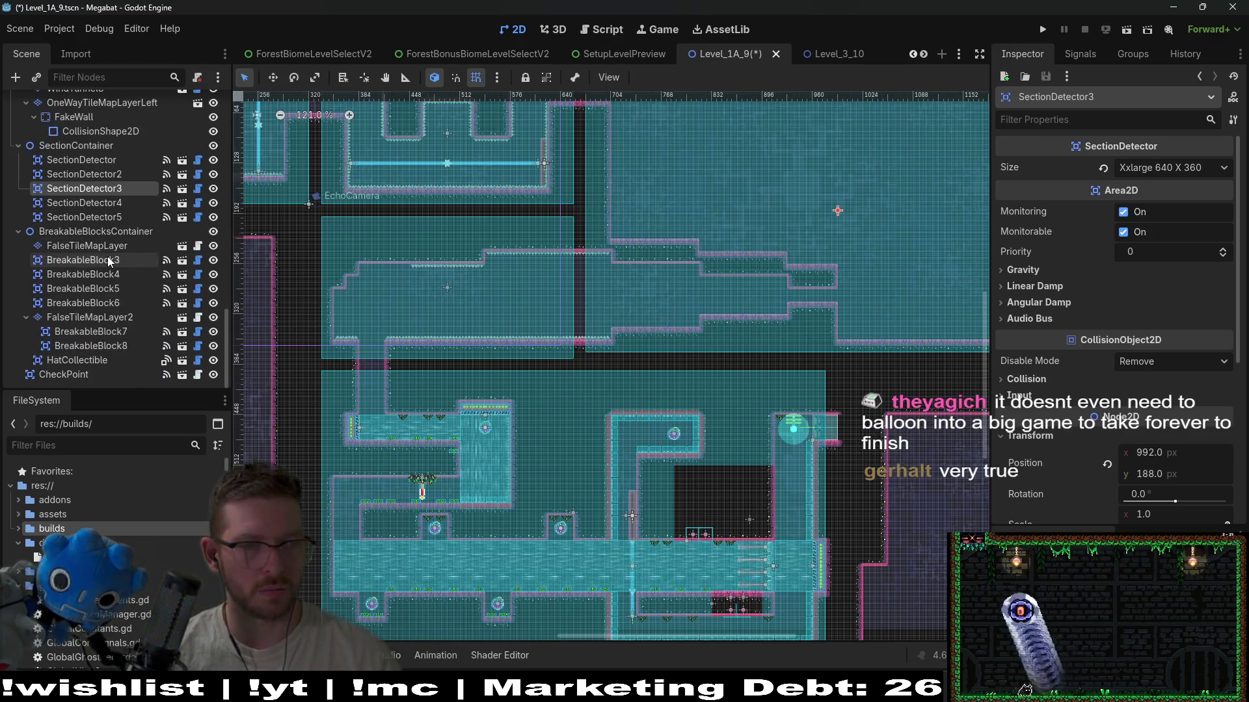
pyautogui.scroll(3, 107, 256)
pyautogui.scroll(-3, 107, 256)
pyautogui.scroll(3, 76, 303)
pyautogui.scroll(10, 75, 303)
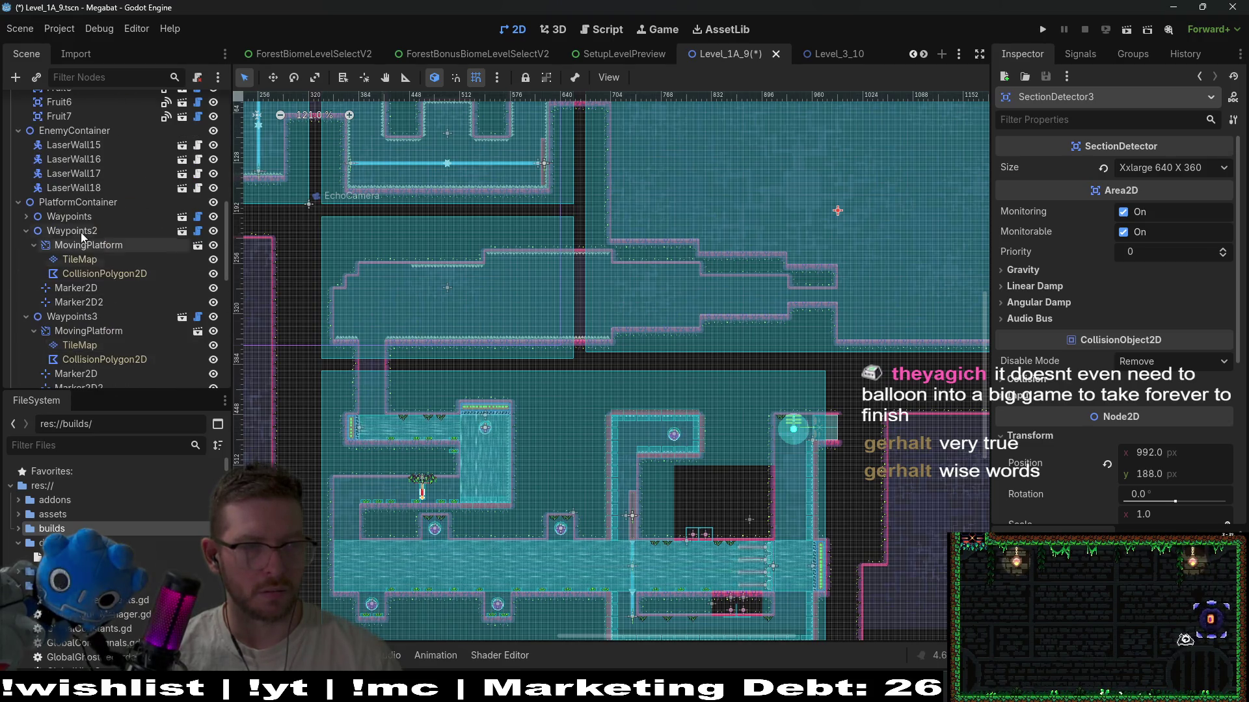
pyautogui.scroll(5, 80, 232)
pyautogui.click(72, 122)
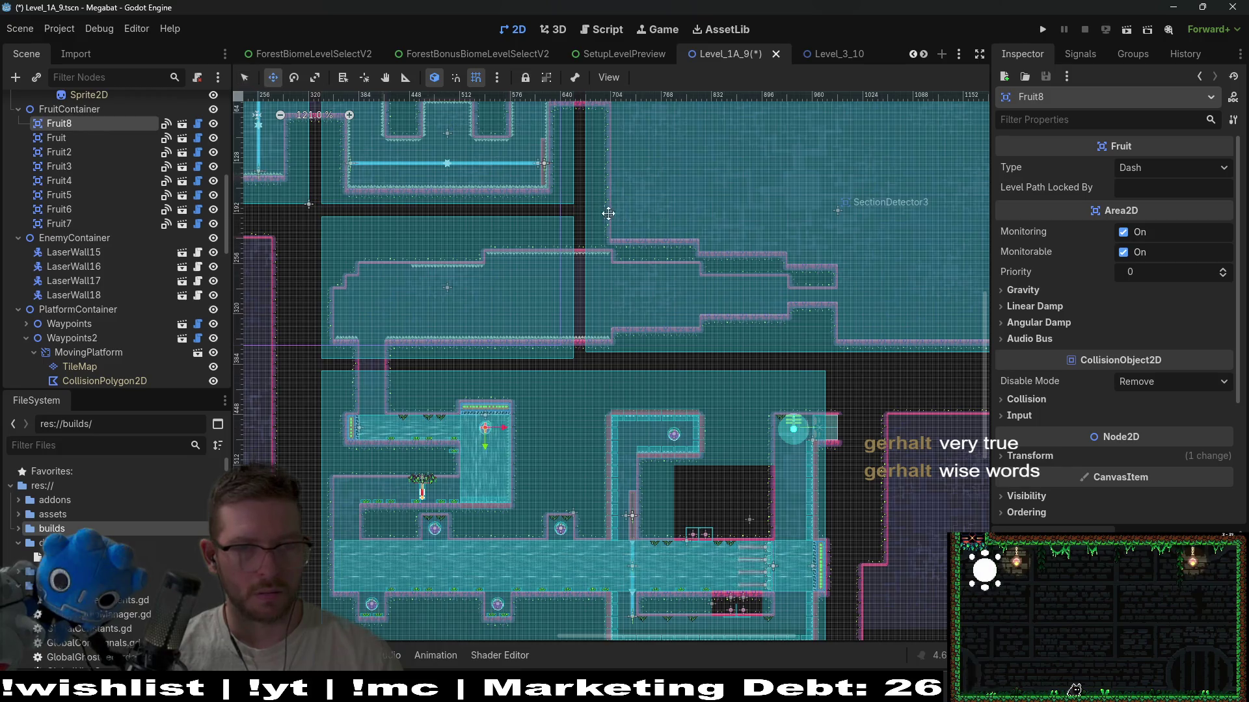
pyautogui.moveTo(854, 234); pyautogui.dragTo(622, 340)
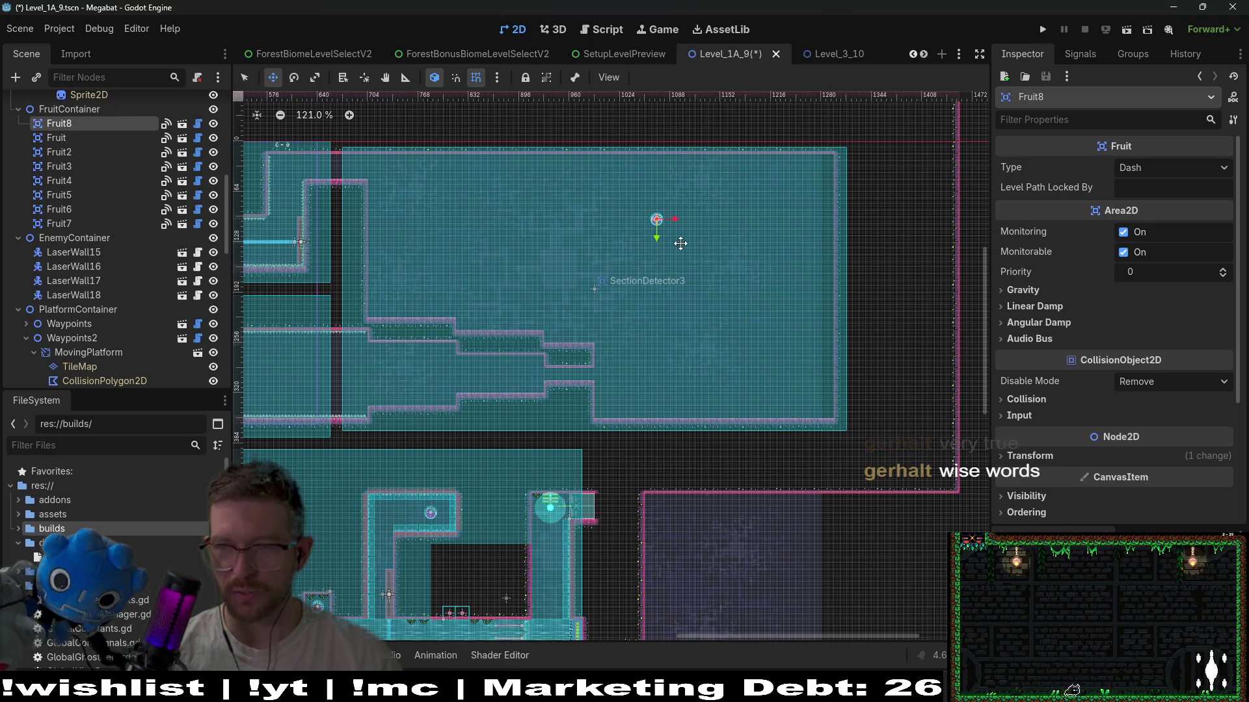
pyautogui.moveTo(688, 226); pyautogui.dragTo(681, 255)
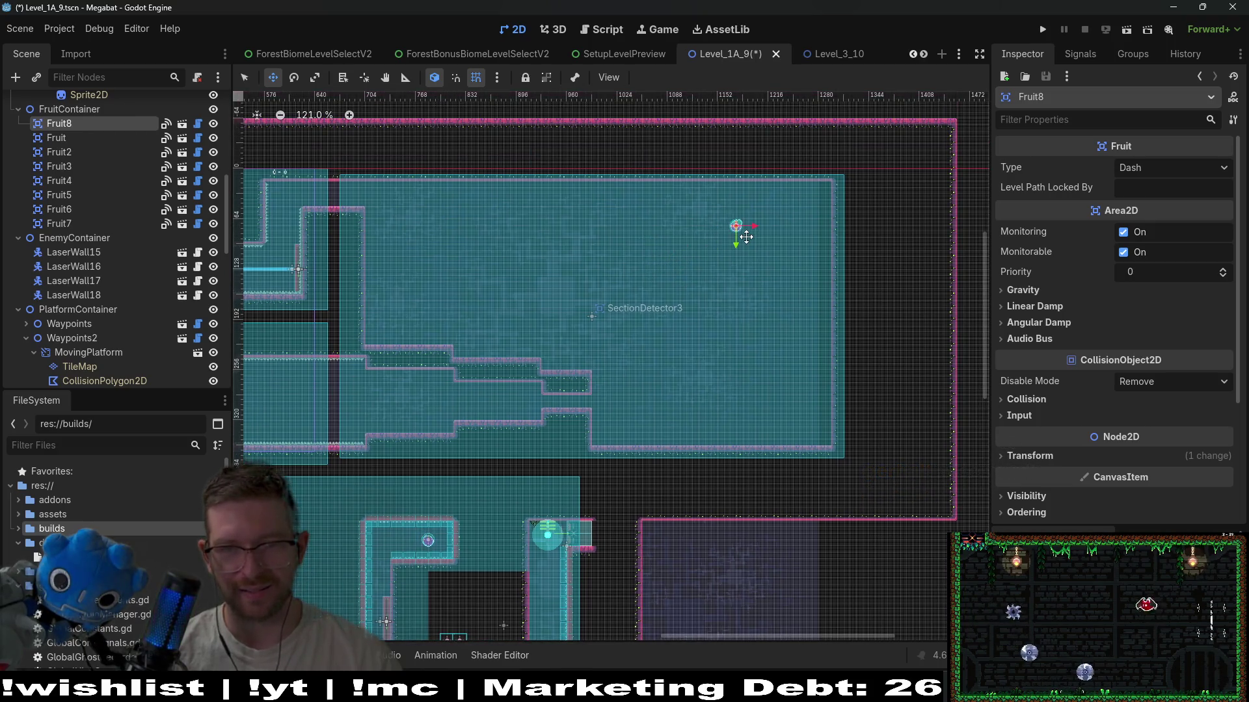
pyautogui.scroll(3, 746, 236)
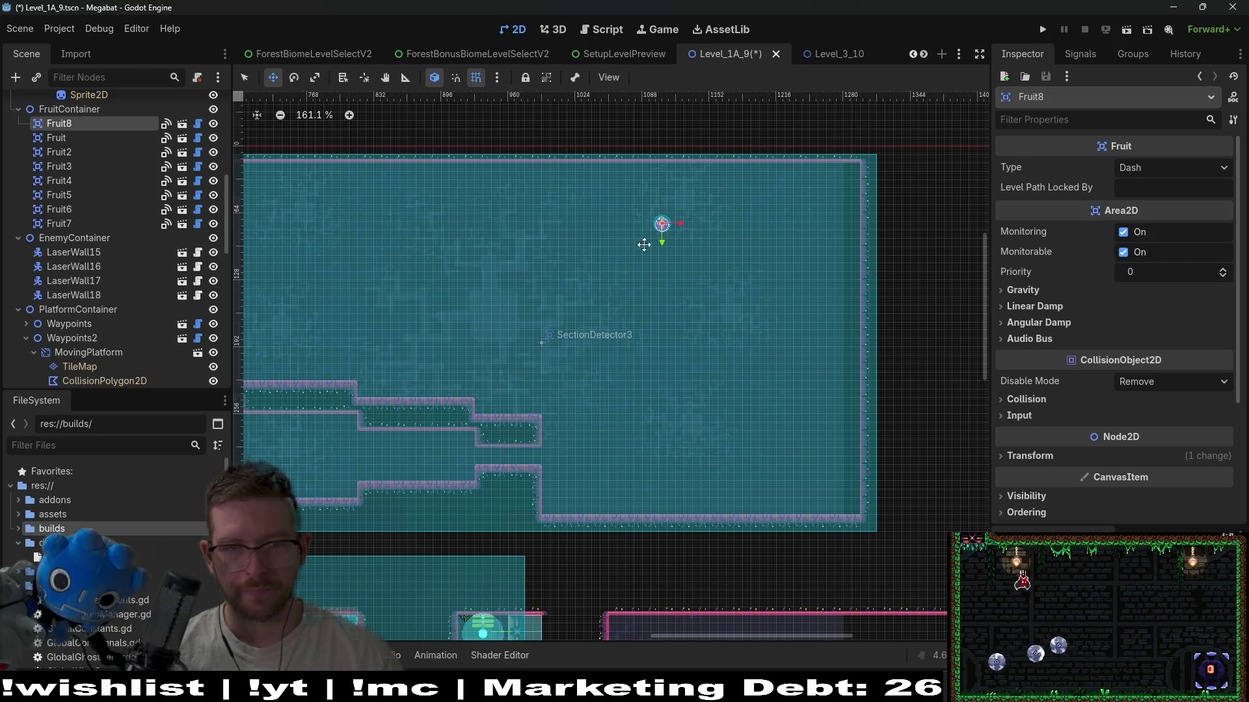
pyautogui.moveTo(662, 239); pyautogui.dragTo(816, 254)
pyautogui.scroll(10, 44, 190)
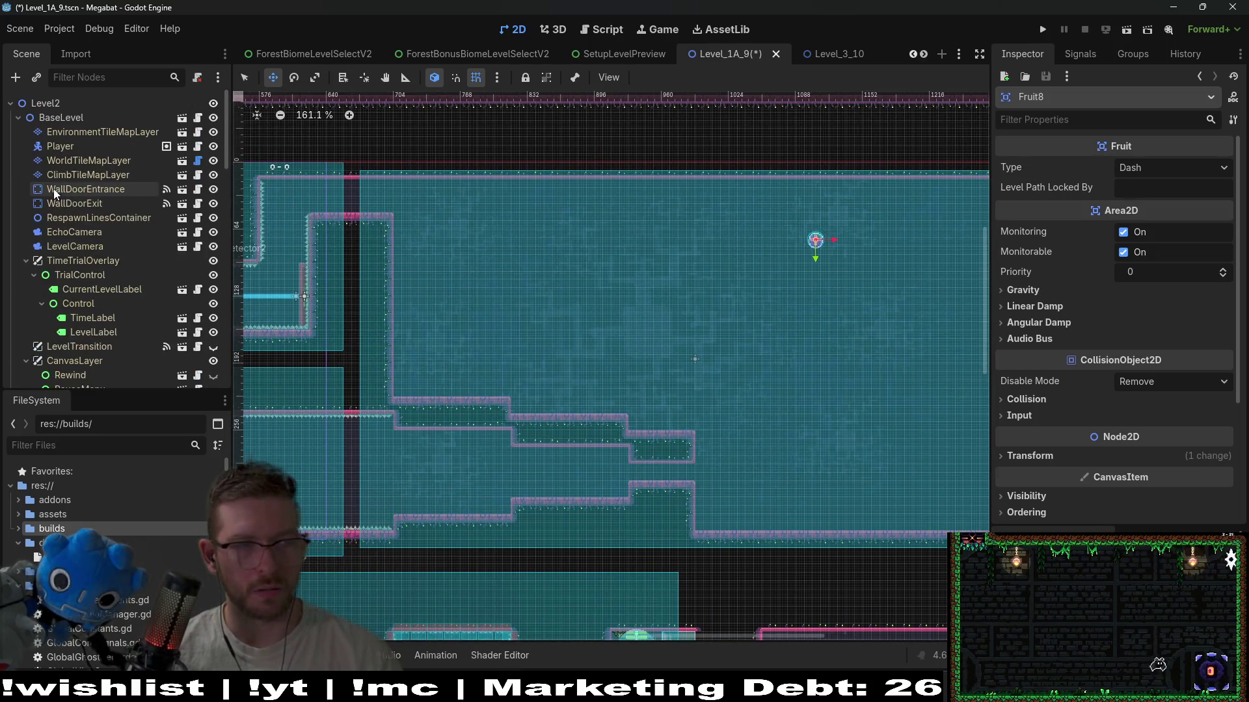
pyautogui.scroll(-10, 120, 197)
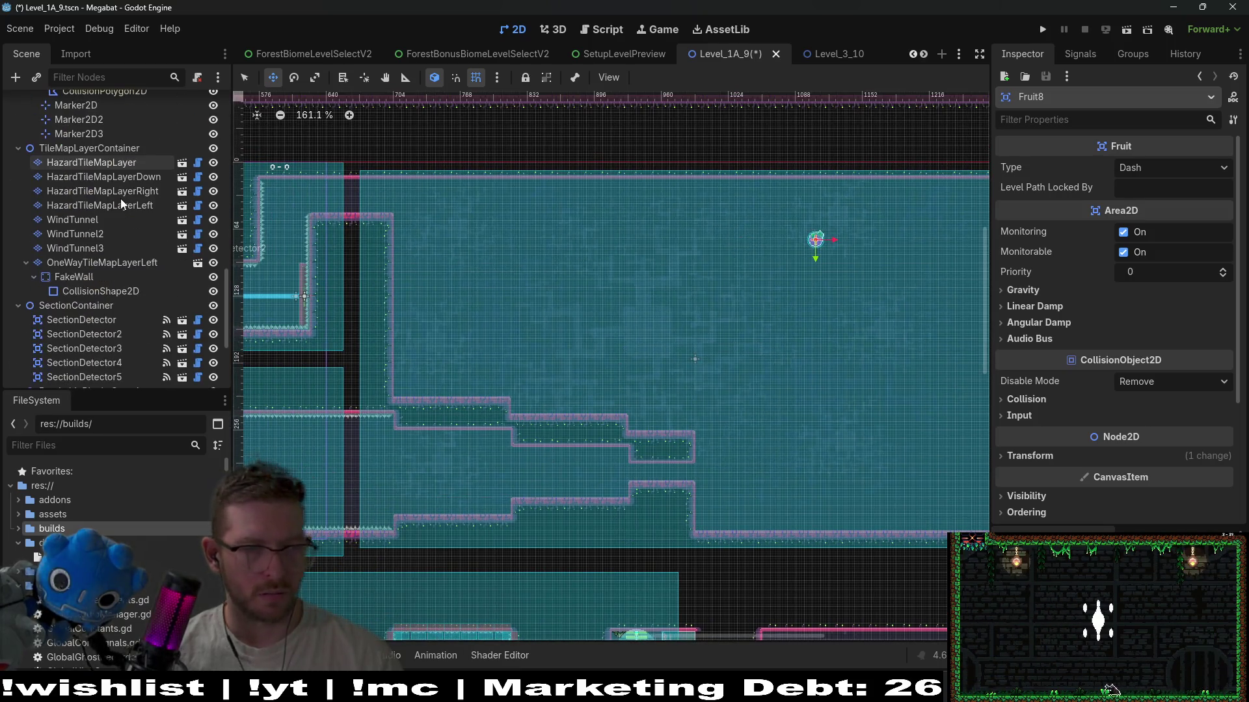
pyautogui.scroll(-5, 120, 198)
# - Center the view on CheckPoint and move it up the scene hierarchy
pyautogui.click(55, 375)
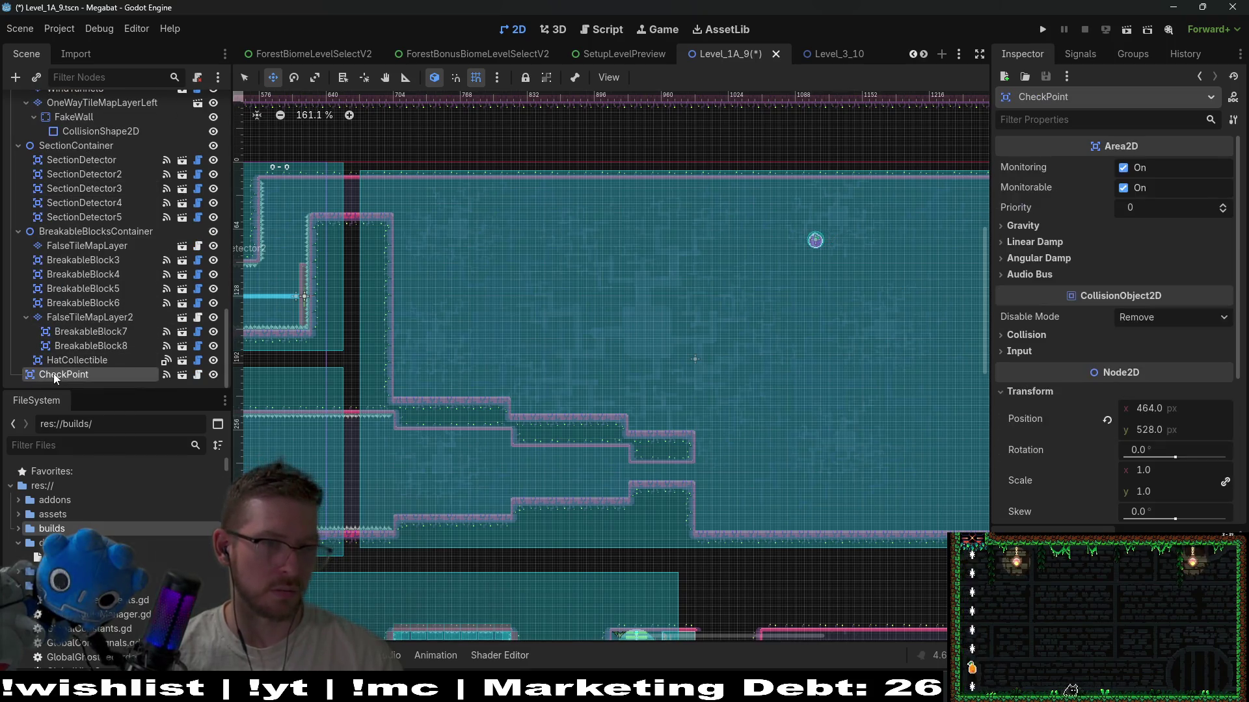
pyautogui.press('f')
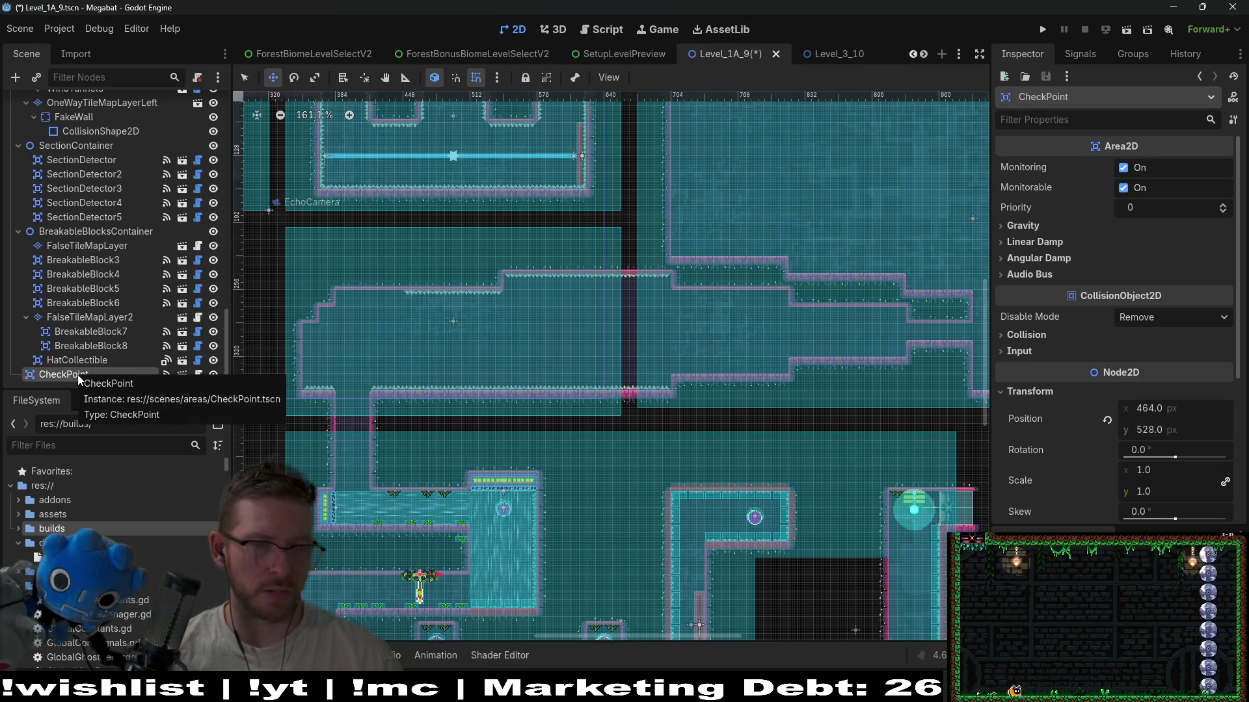
pyautogui.moveTo(78, 379)
pyautogui.mouseDown()
pyautogui.moveTo(97, 87)
pyautogui.moveTo(43, 110)
pyautogui.mouseUp()
# - Make CheckPoint the first child of Level2 and add a new Node2D at the top under Level2
pyautogui.click(41, 102)
pyautogui.hotkey('ctrl', 'a')
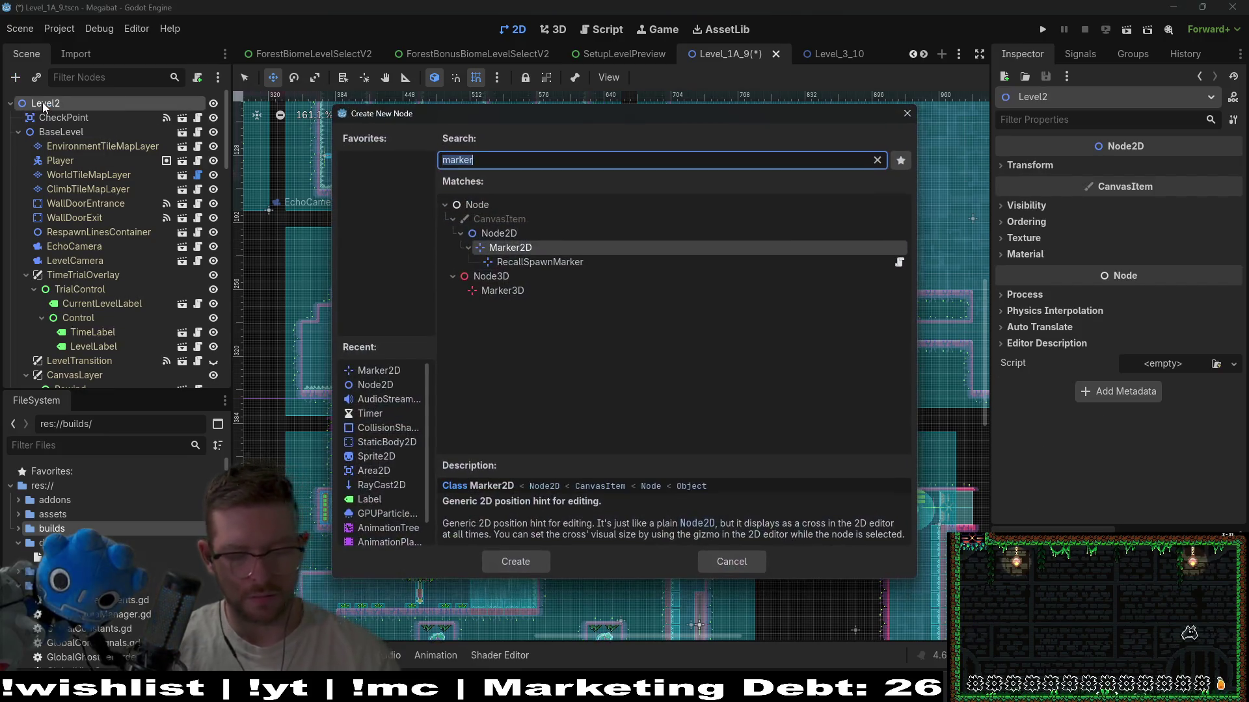
pyautogui.write('node')
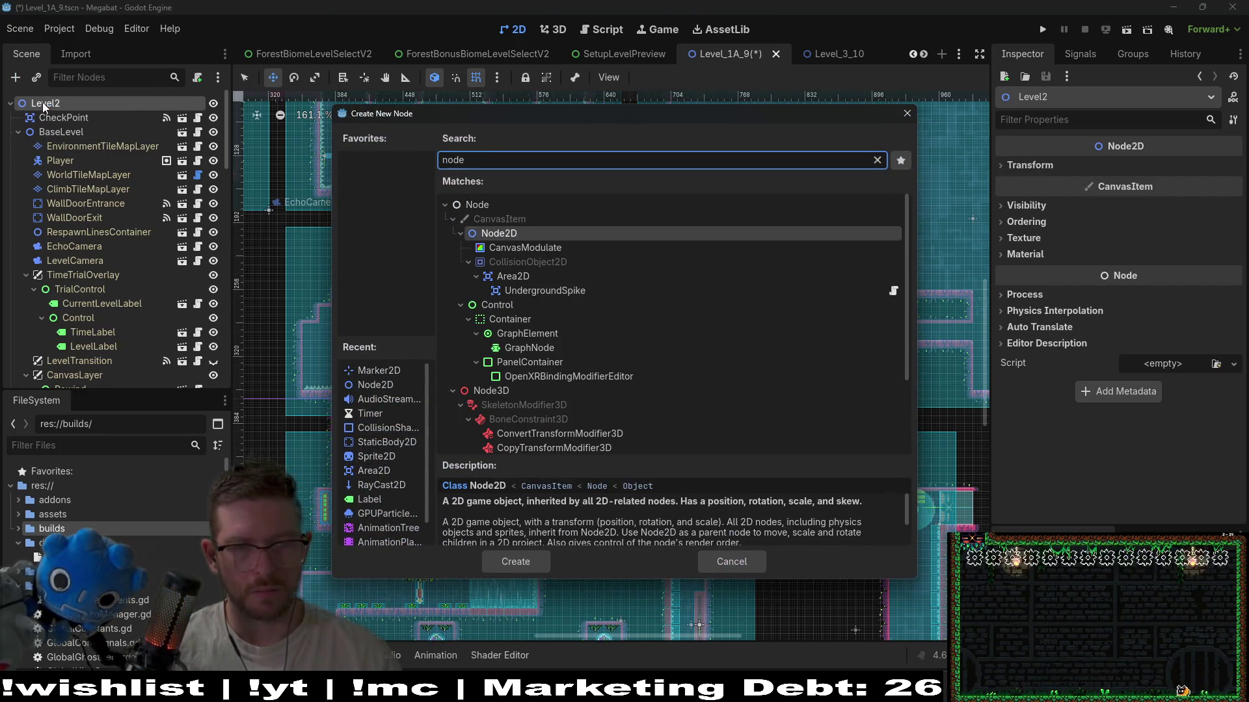
pyautogui.press('Return')
pyautogui.moveTo(59, 374)
pyautogui.mouseDown()
pyautogui.moveTo(93, 68)
pyautogui.moveTo(45, 108)
pyautogui.moveTo(58, 119)
pyautogui.mouseUp()
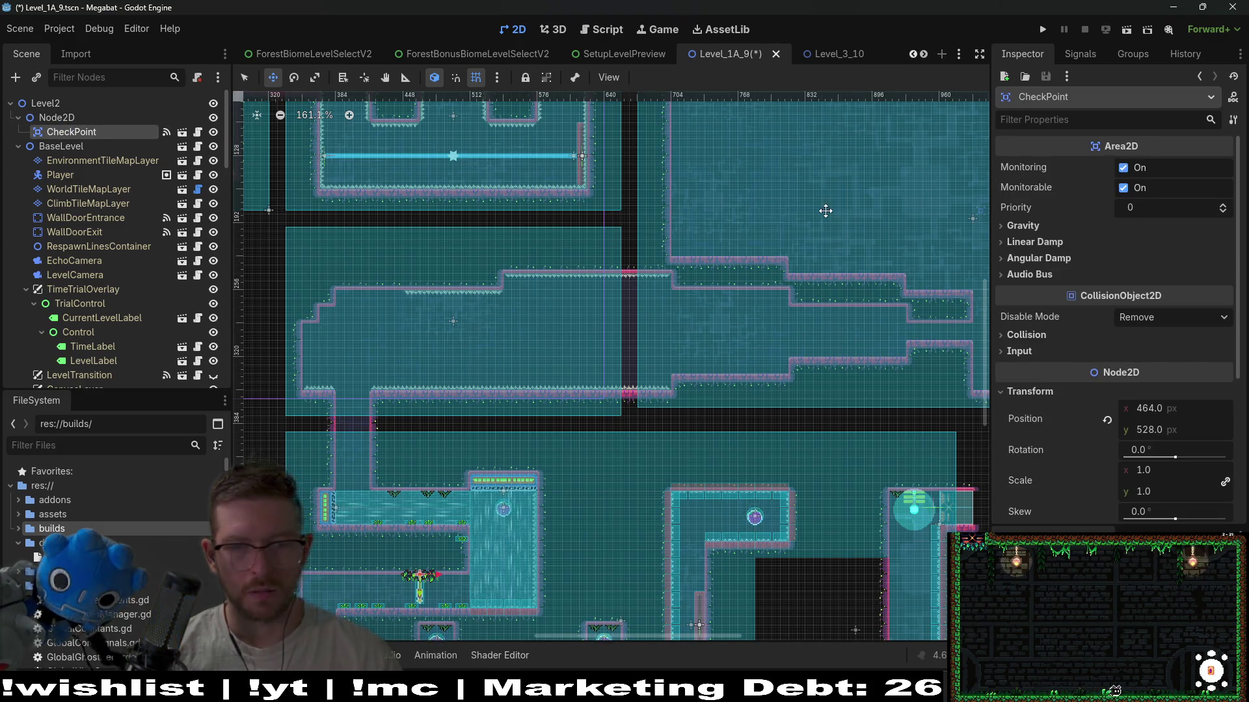
# - Move the checkpoint to the large room's ceiling at position 909, 16
pyautogui.moveTo(613, 241); pyautogui.dragTo(488, 303)
pyautogui.scroll(-2, 468, 233)
pyautogui.moveTo(809, 510); pyautogui.dragTo(709, 256)
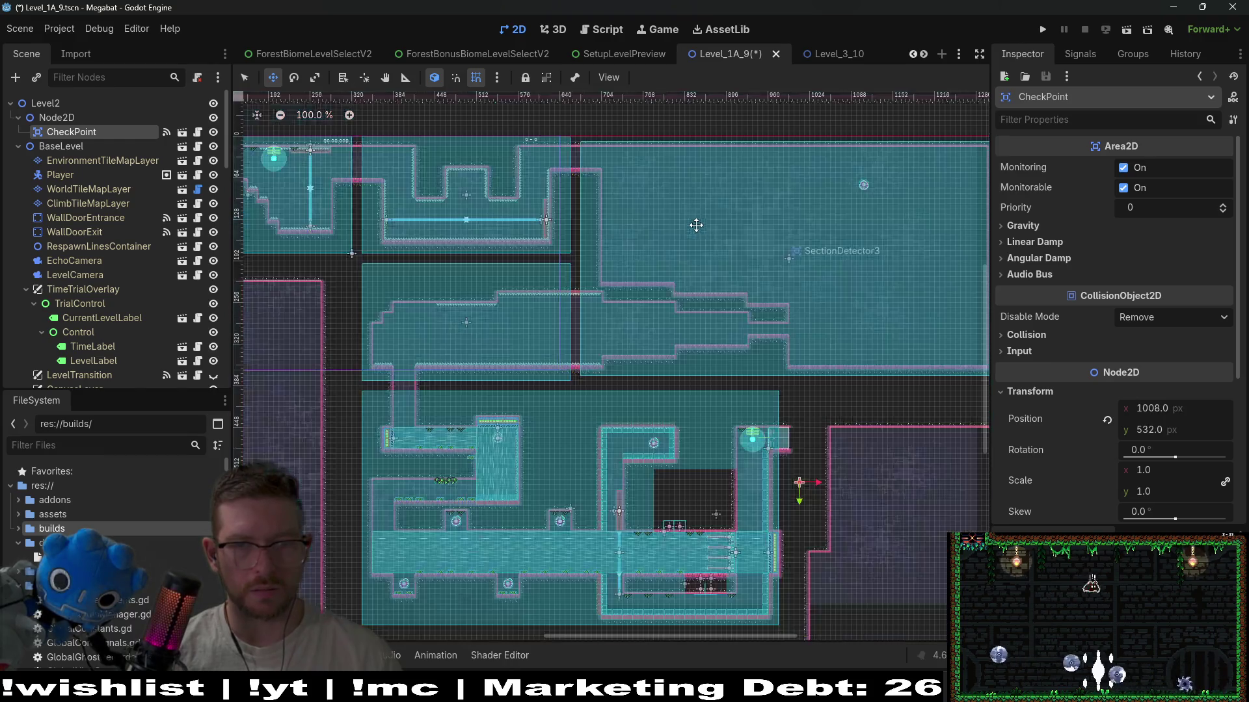
pyautogui.scroll(1, 750, 184)
pyautogui.scroll(3, 750, 184)
pyautogui.moveTo(573, 351); pyautogui.dragTo(807, 240)
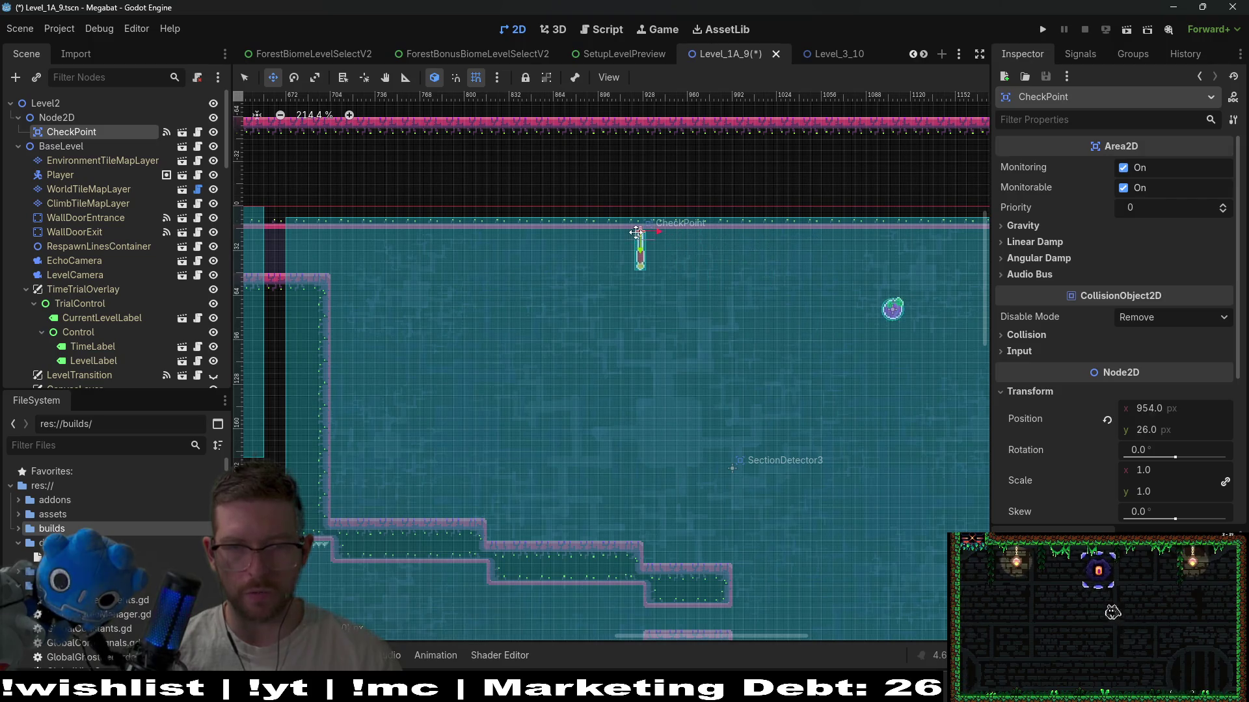
pyautogui.scroll(3, 624, 236)
pyautogui.moveTo(625, 236); pyautogui.dragTo(609, 232)
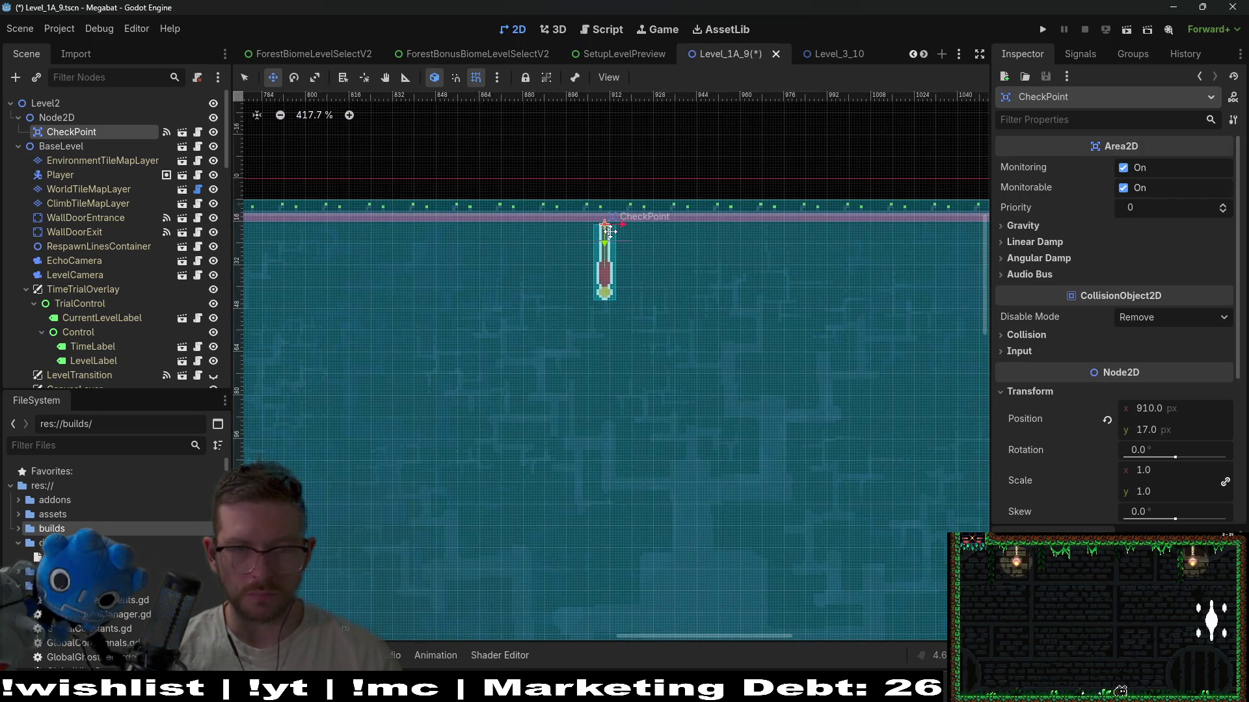
pyautogui.scroll(-8, 410, 260)
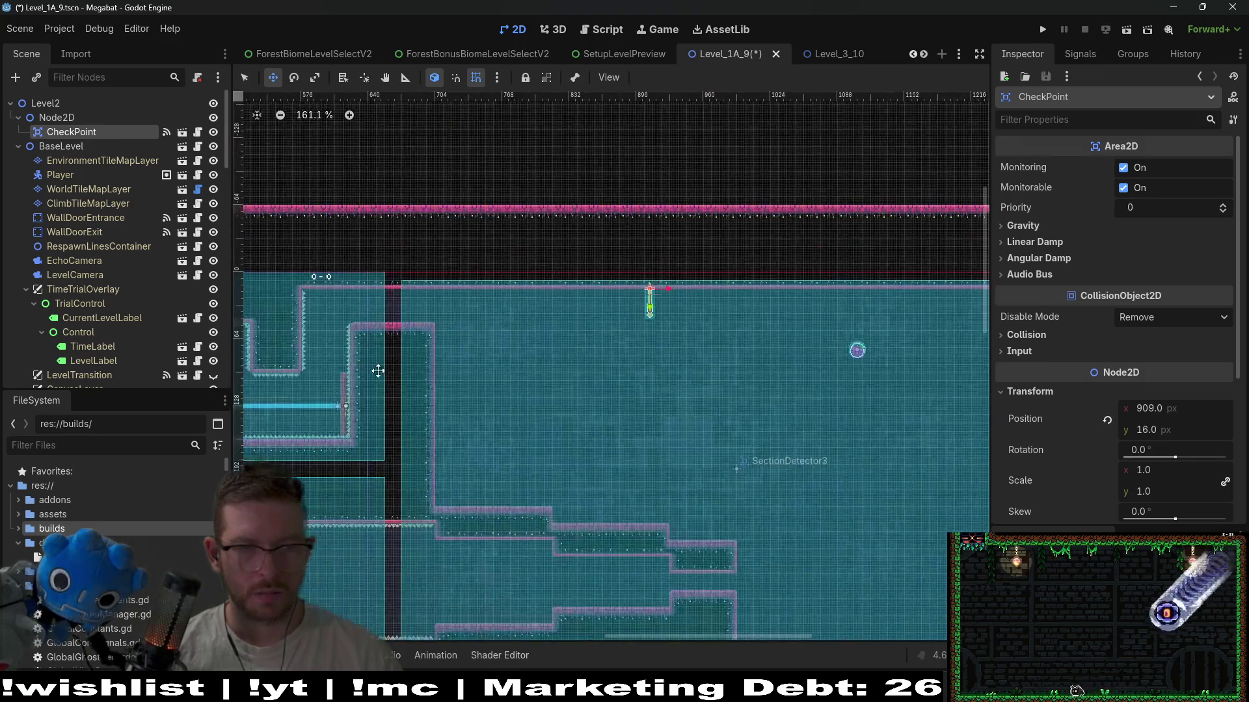
pyautogui.hscroll(3, 778, 349)
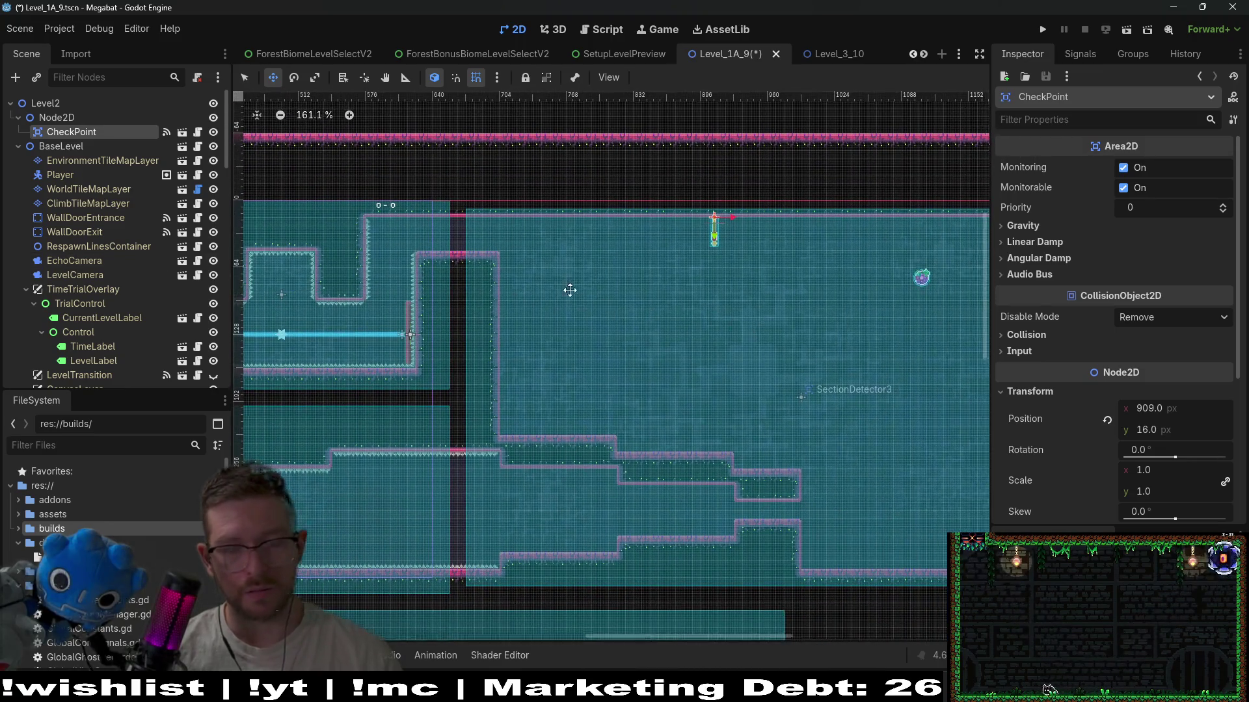
pyautogui.hscroll(4, 608, 298)
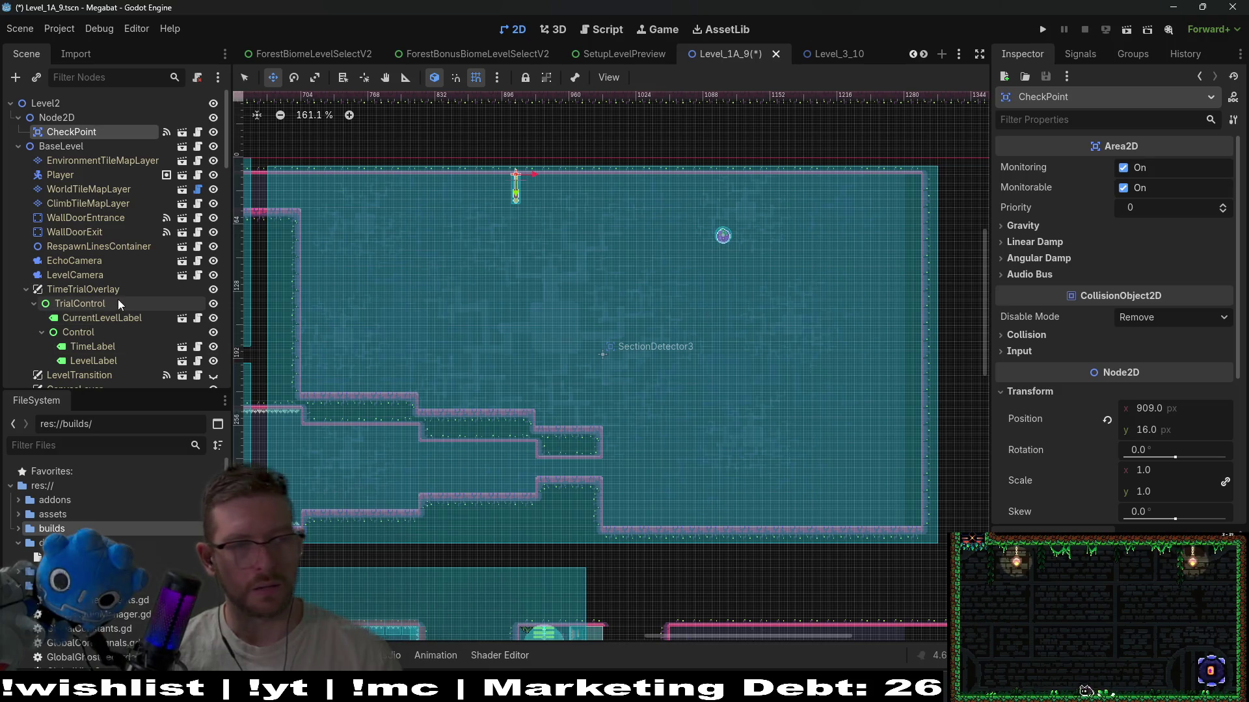
pyautogui.scroll(-10, 119, 299)
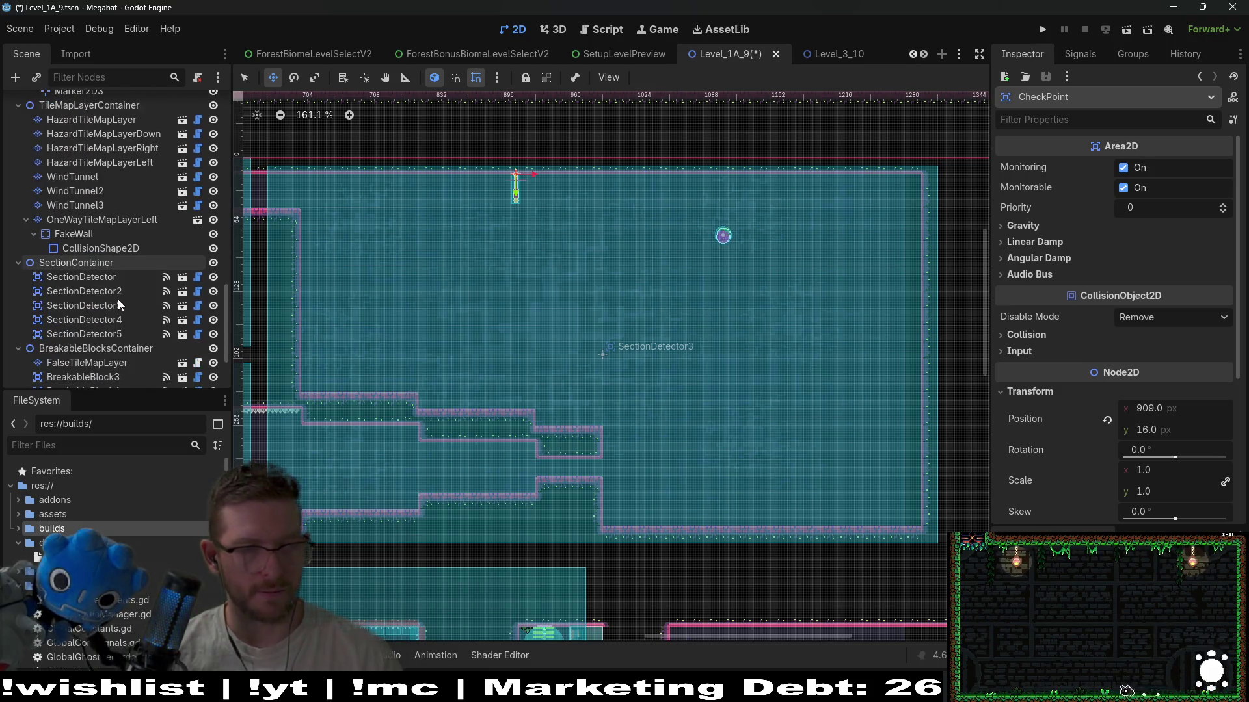
pyautogui.scroll(-3, 118, 299)
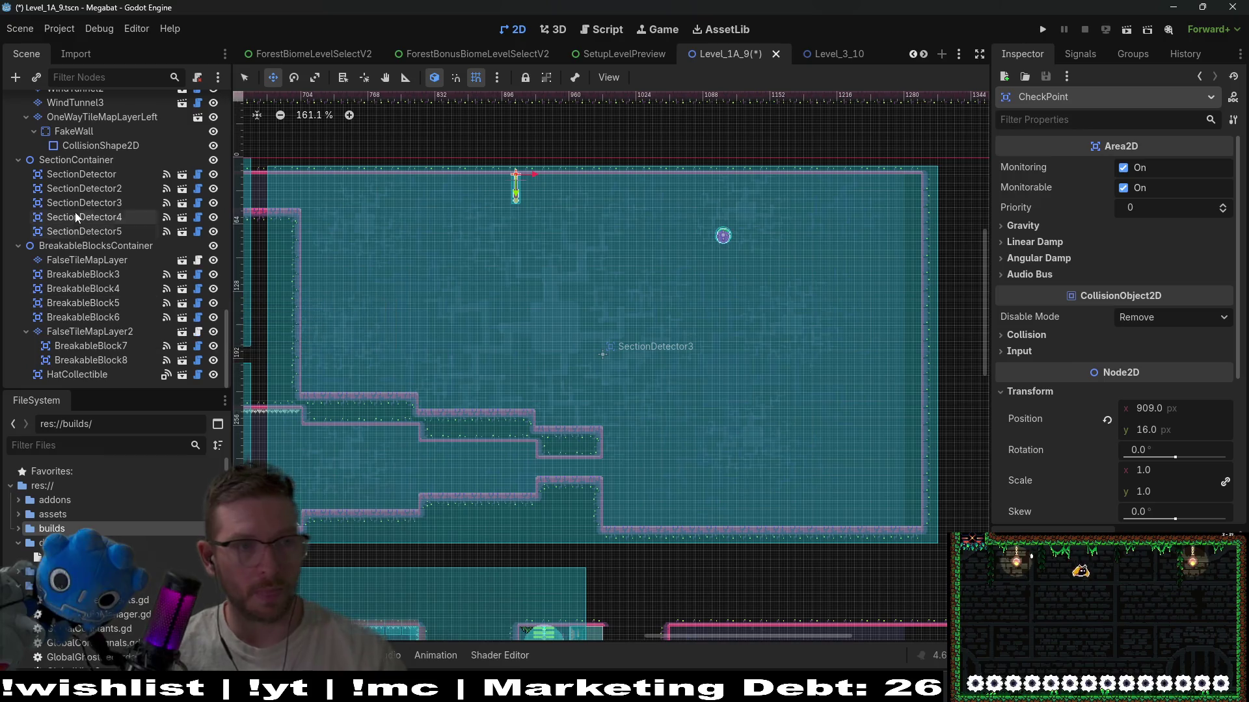
pyautogui.scroll(7, 86, 299)
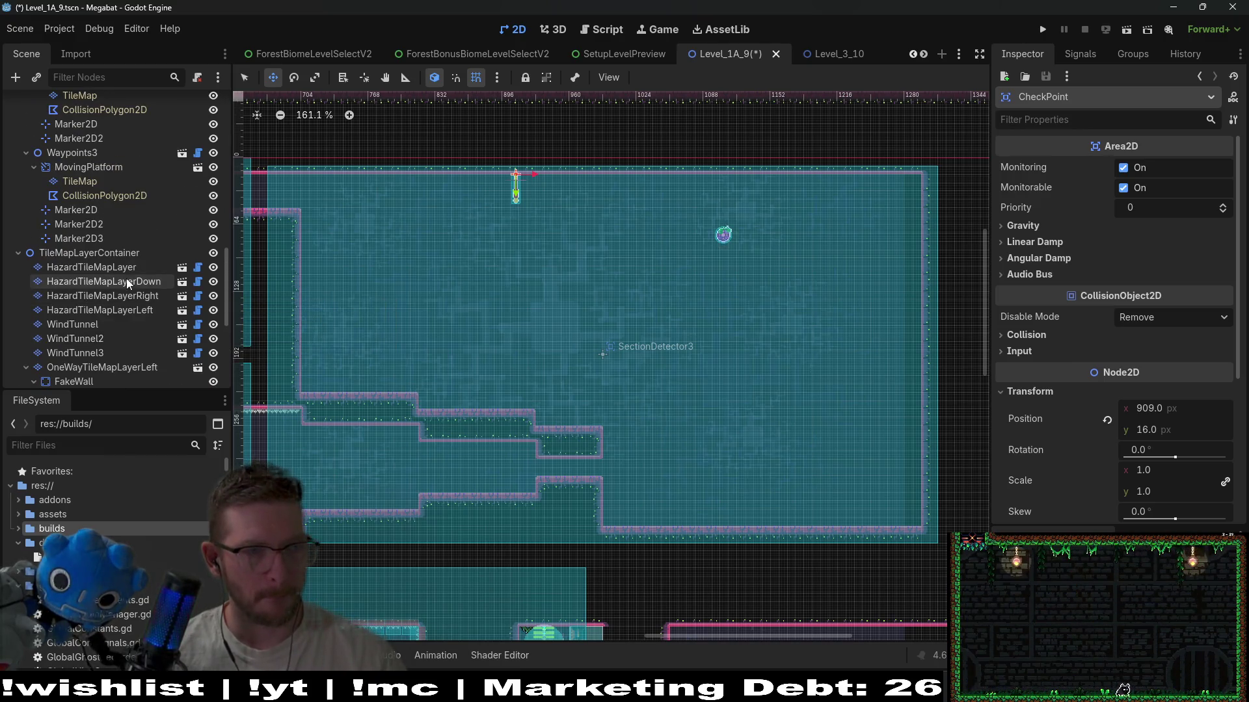
pyautogui.click(135, 269)
# - Paint upward spikes on the lower step and downward spikes under the right and left ledges
pyautogui.scroll(-1, 618, 274)
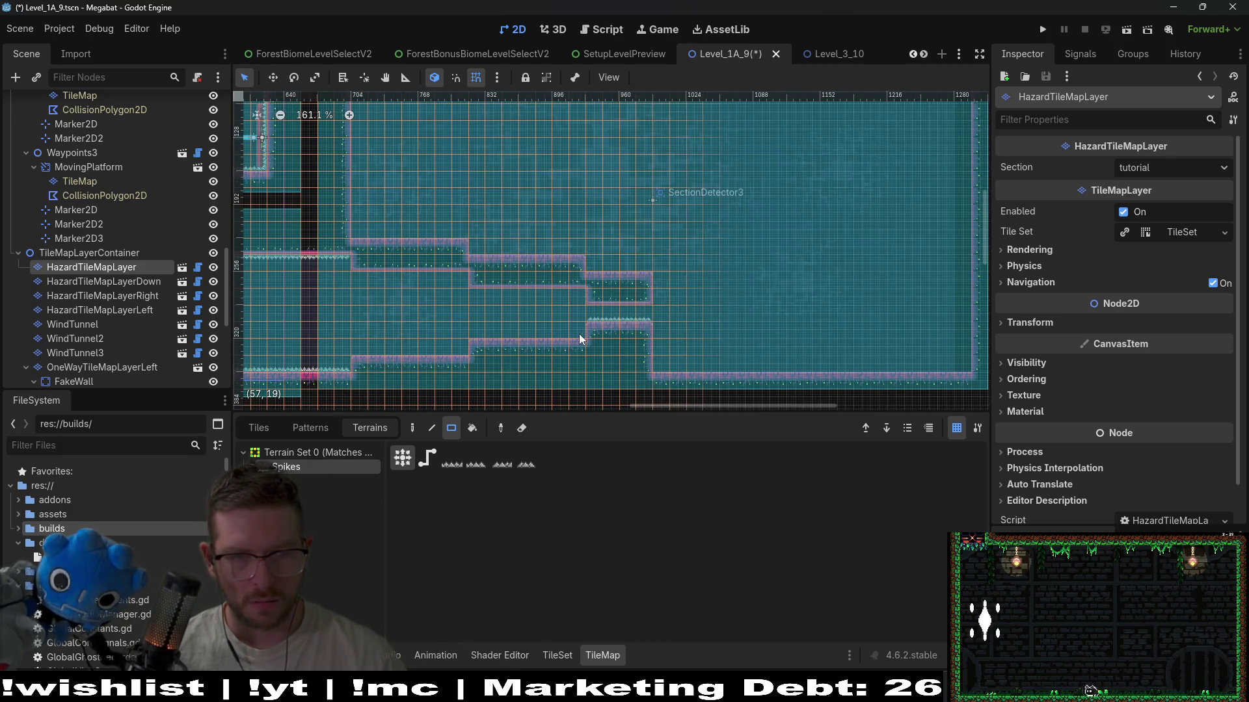
pyautogui.moveTo(367, 346); pyautogui.dragTo(366, 346)
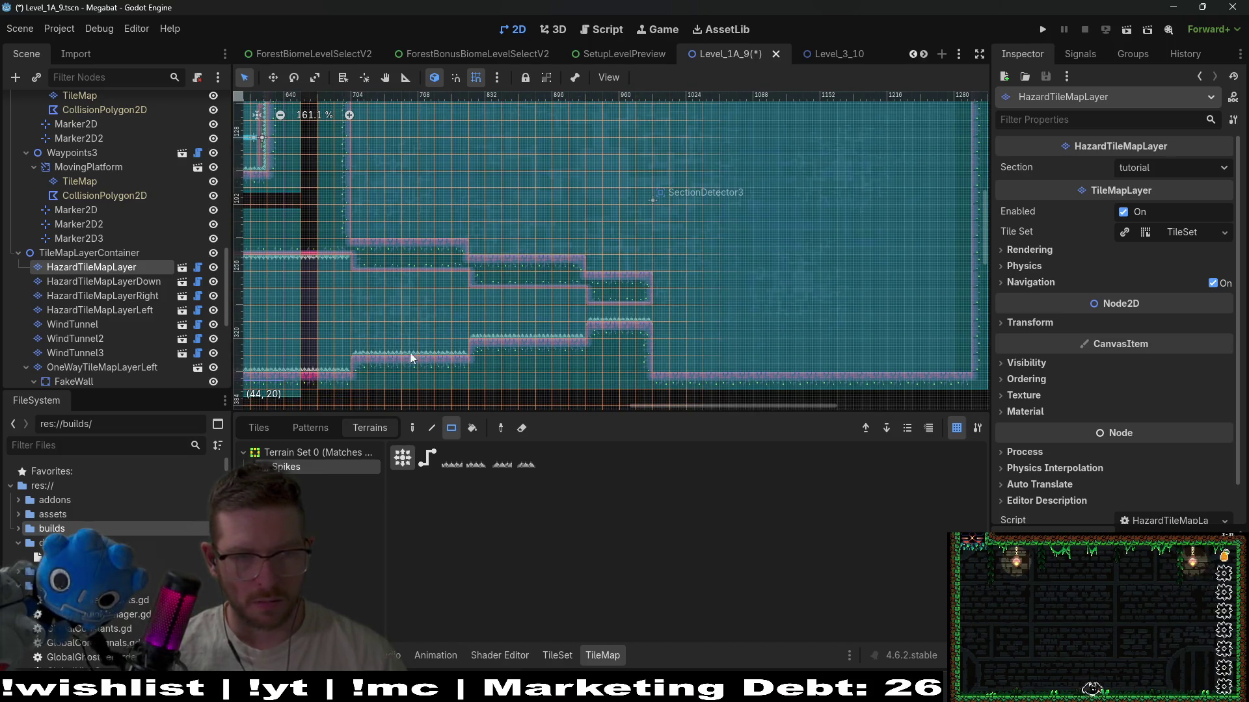
pyautogui.click(132, 281)
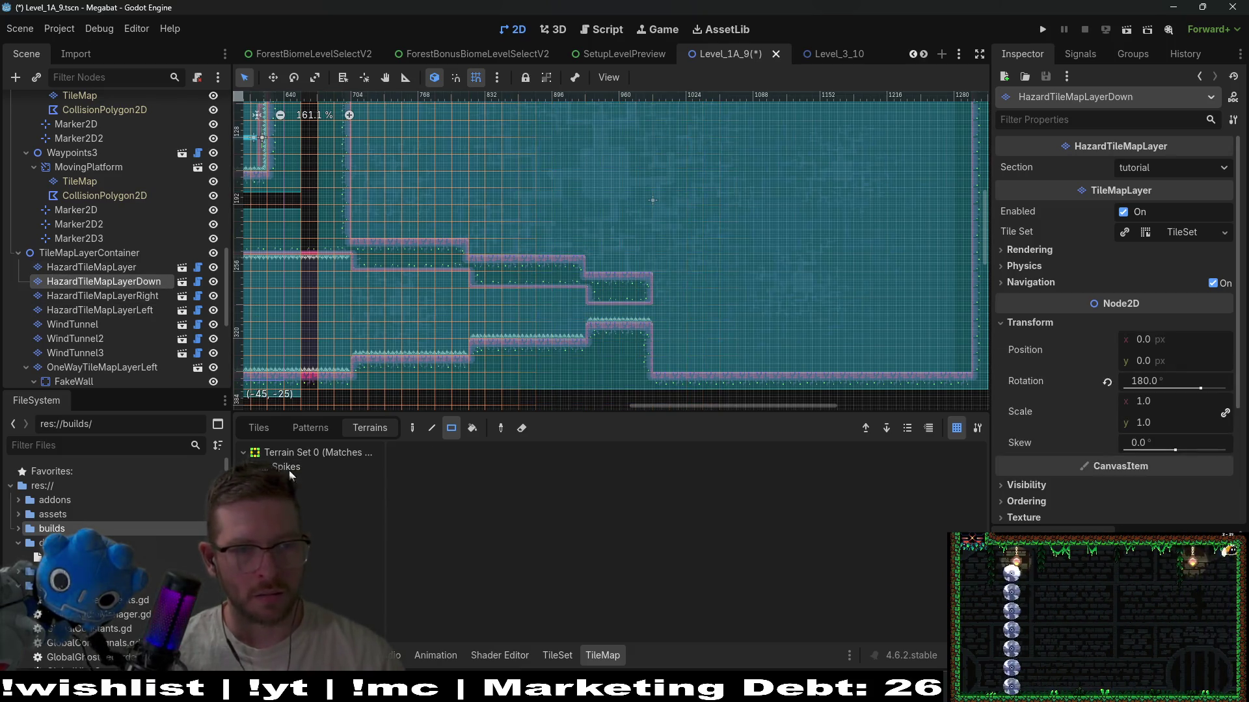
pyautogui.moveTo(601, 310); pyautogui.dragTo(594, 310)
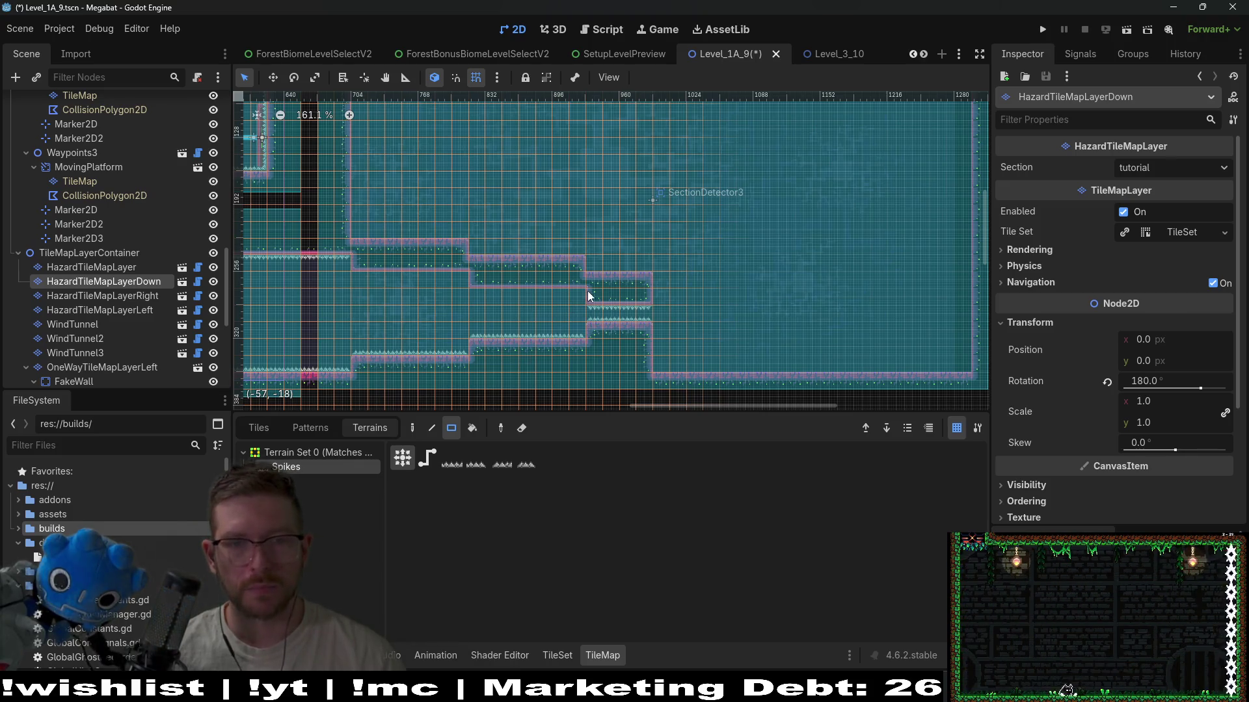
pyautogui.moveTo(490, 302); pyautogui.dragTo(361, 279)
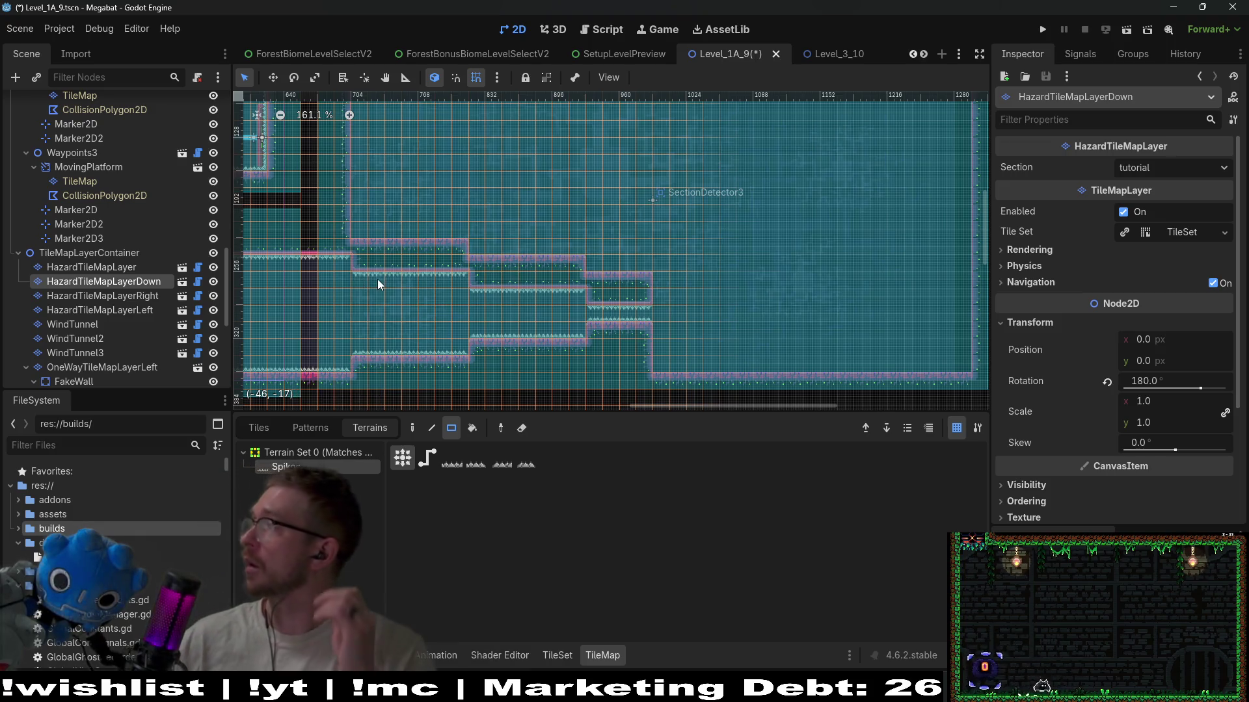
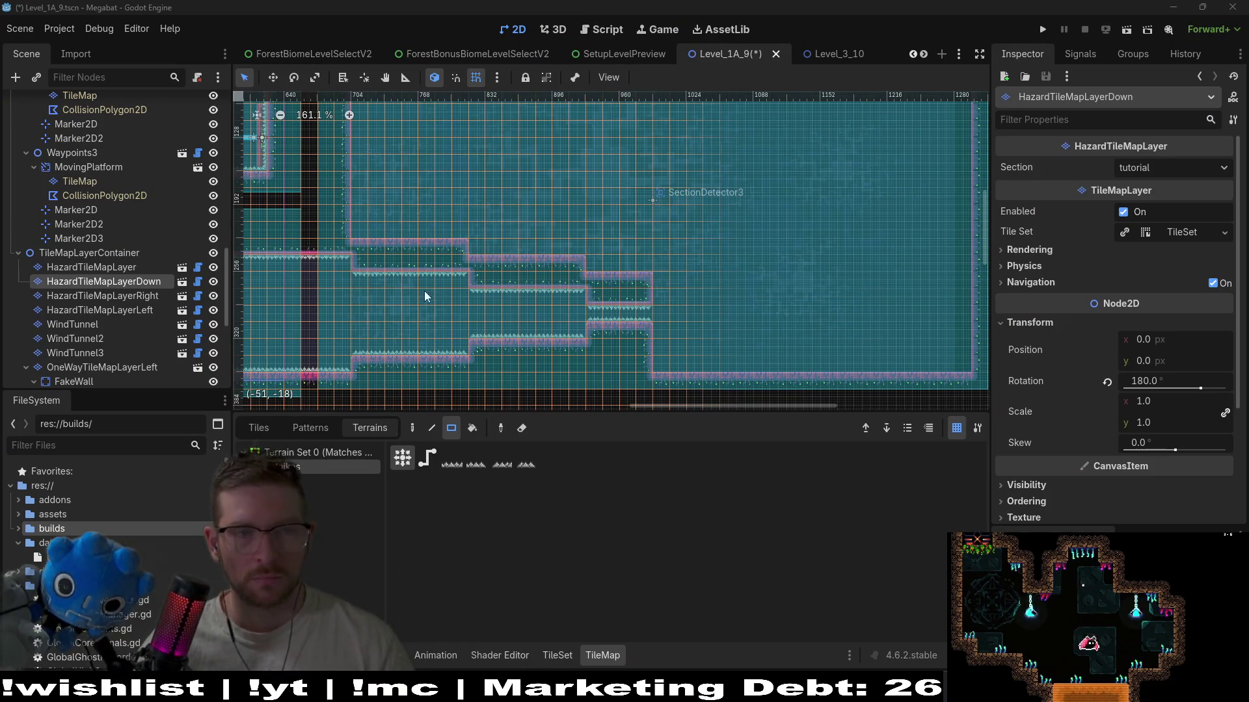
# - Run the current scene and fly the bat right across the spiked room
pyautogui.click(1126, 31)
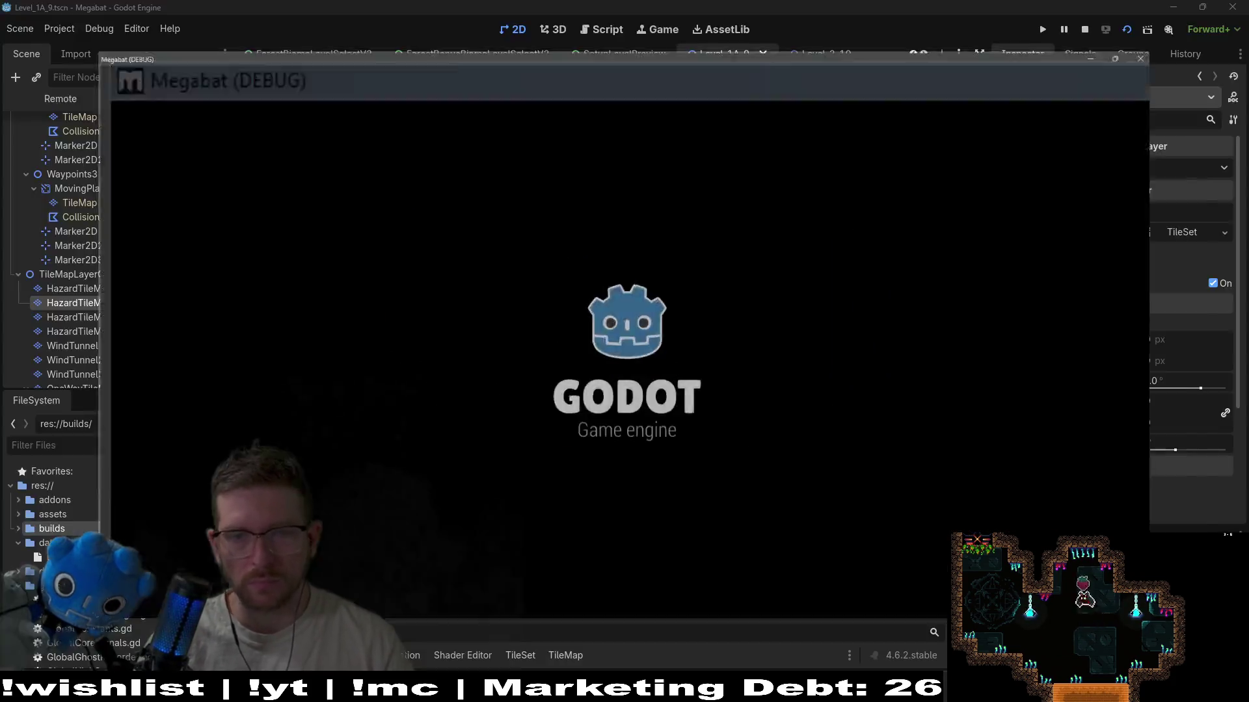
pyautogui.press('Right')
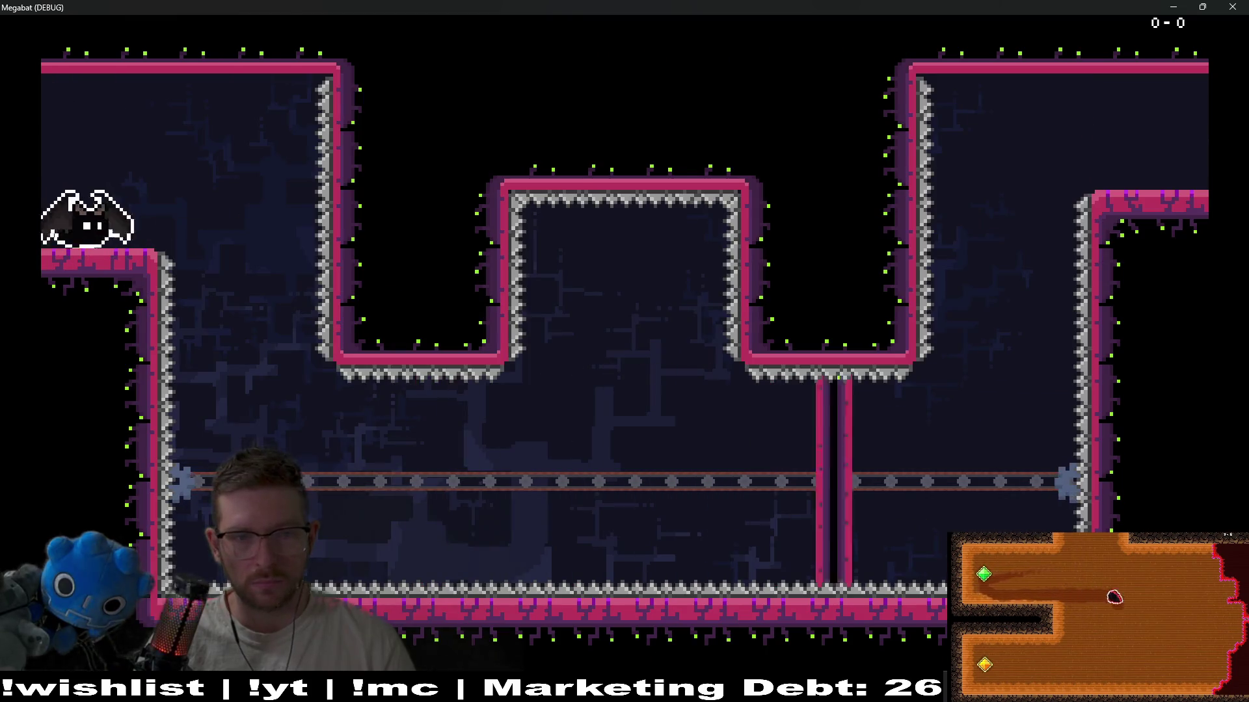
pyautogui.press('Right')
pyautogui.press('Right')
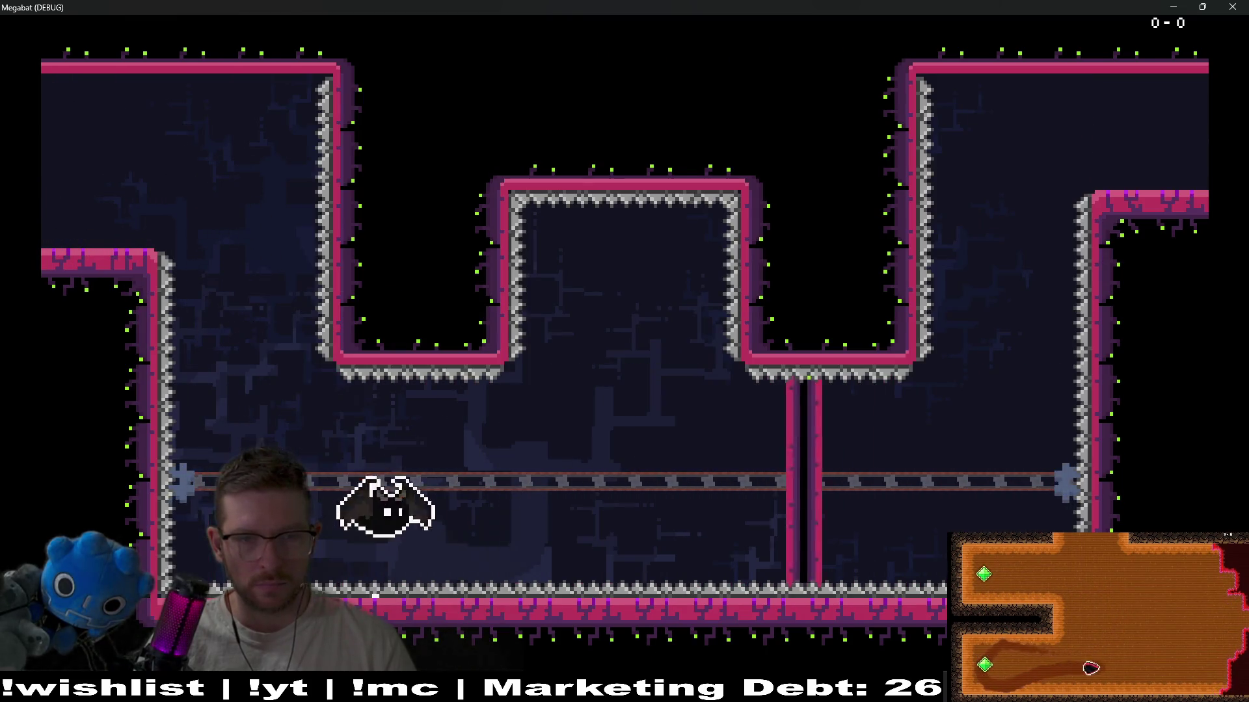
# - Fly the bat to the checkpoint flag, pause with Esc, and close the game window
pyautogui.press('Right')
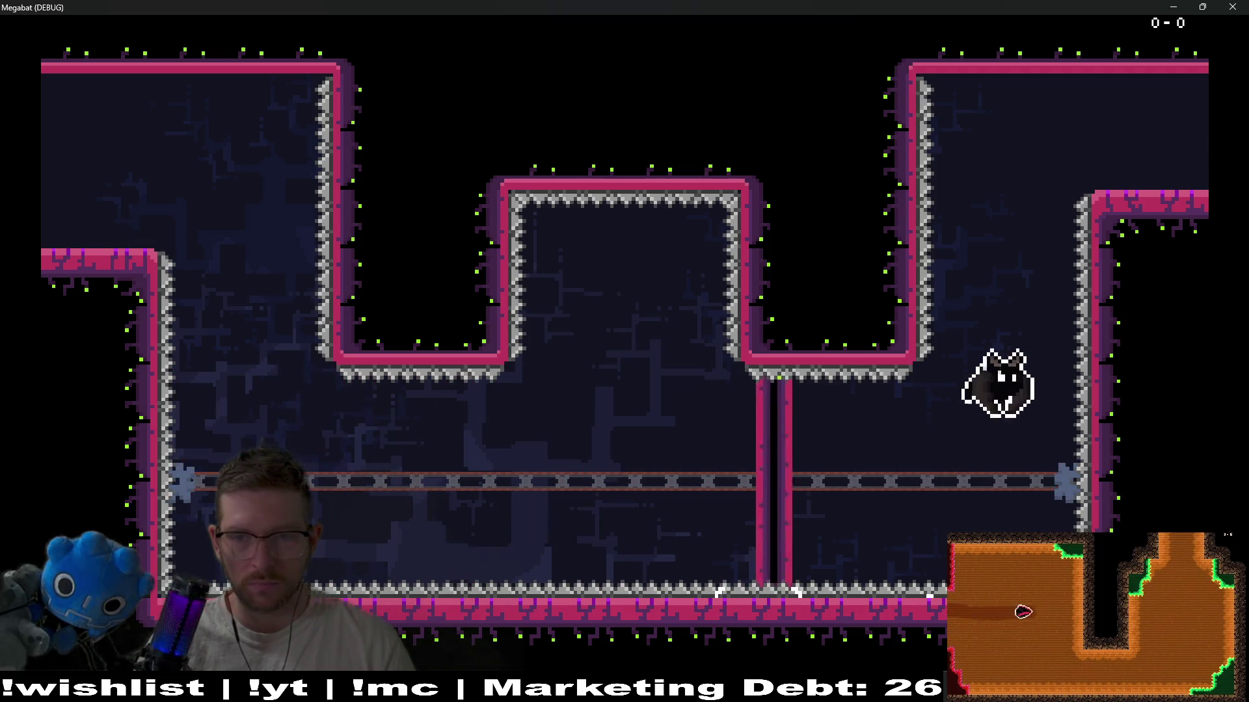
pyautogui.press('Up')
pyautogui.press('Right')
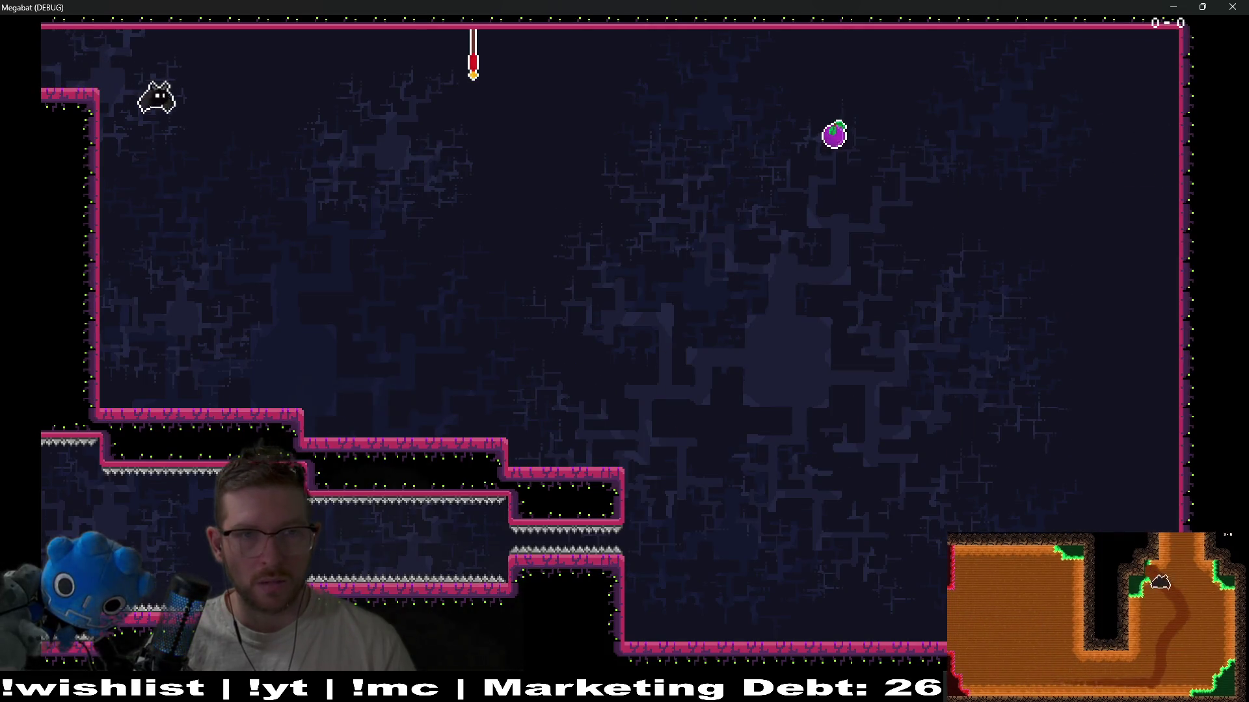
pyautogui.press('Right')
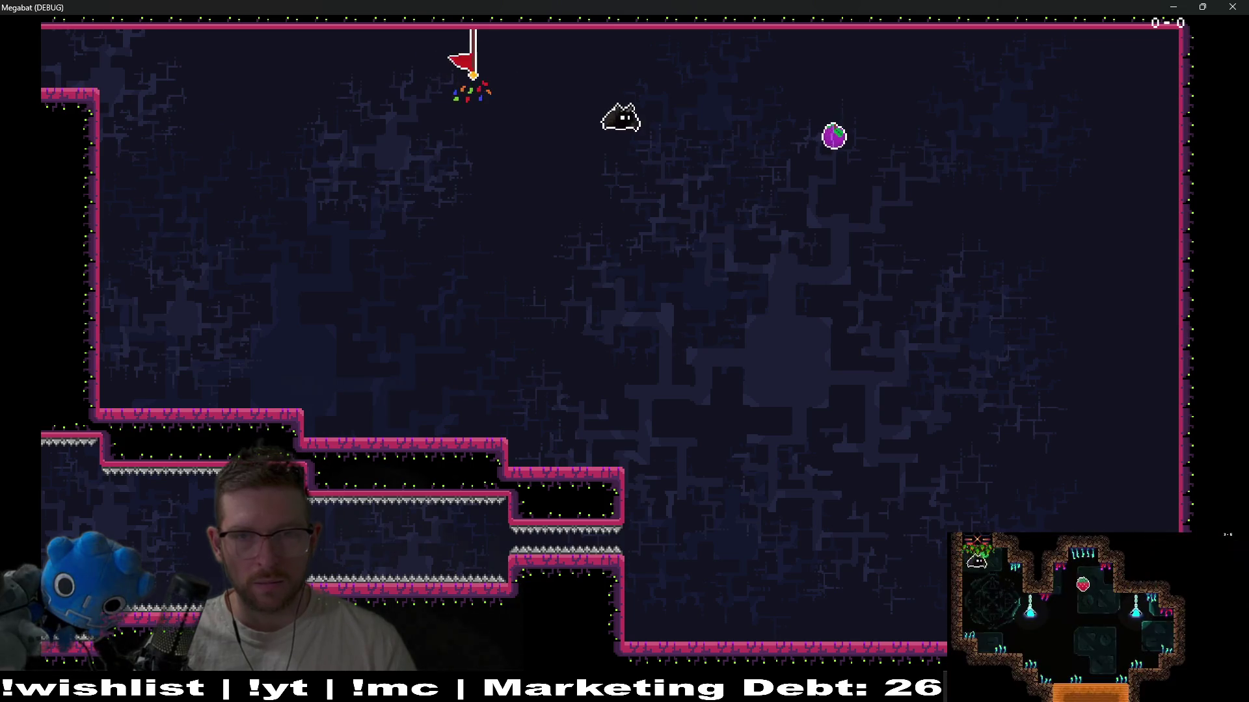
pyautogui.press('Left')
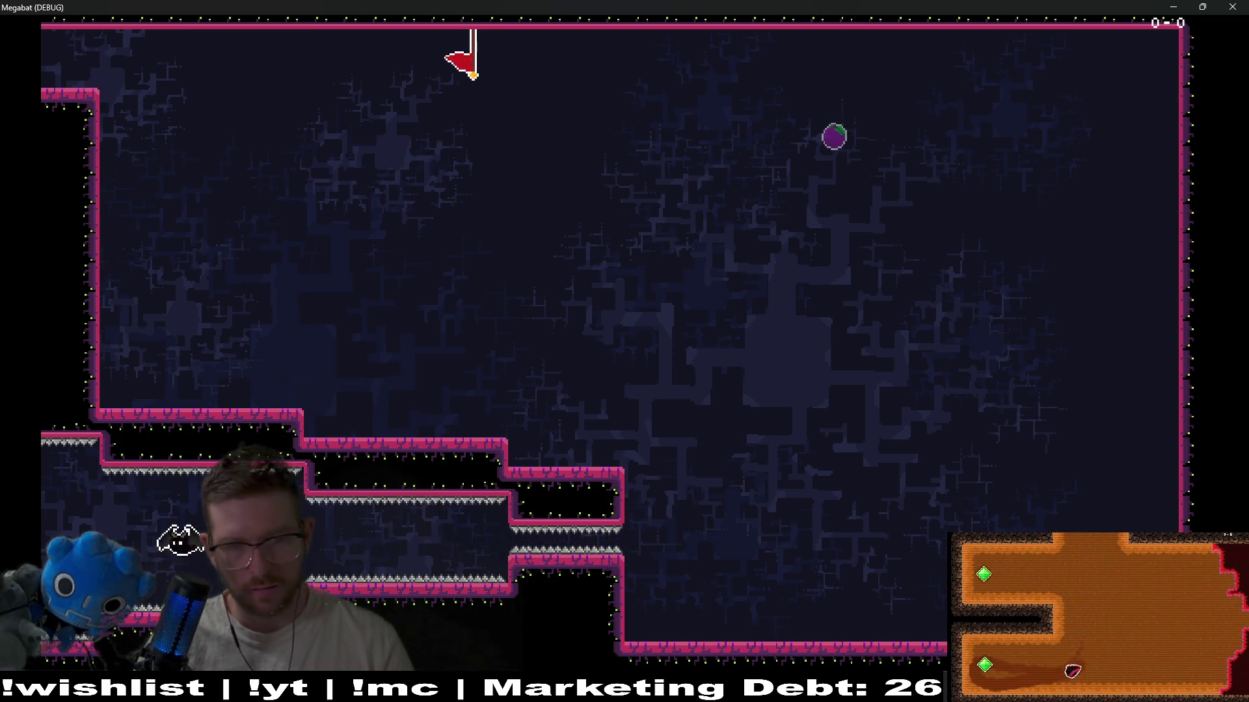
pyautogui.press('Escape')
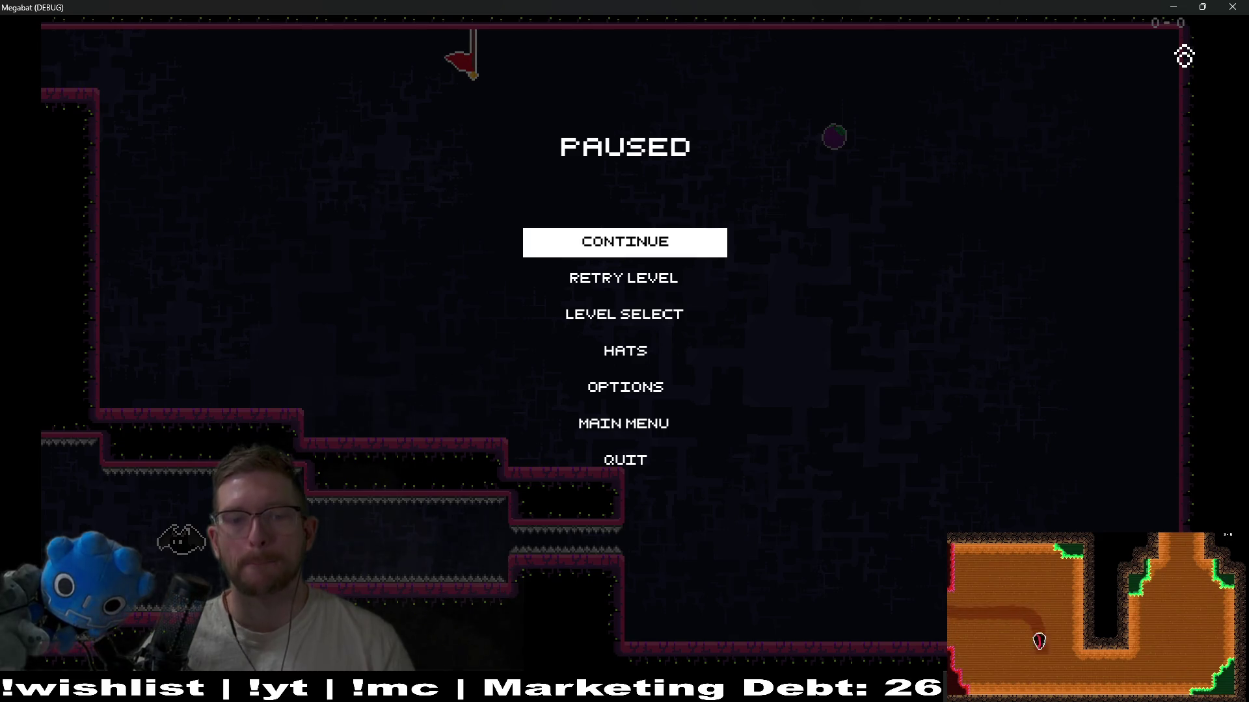
pyautogui.click(1232, 6)
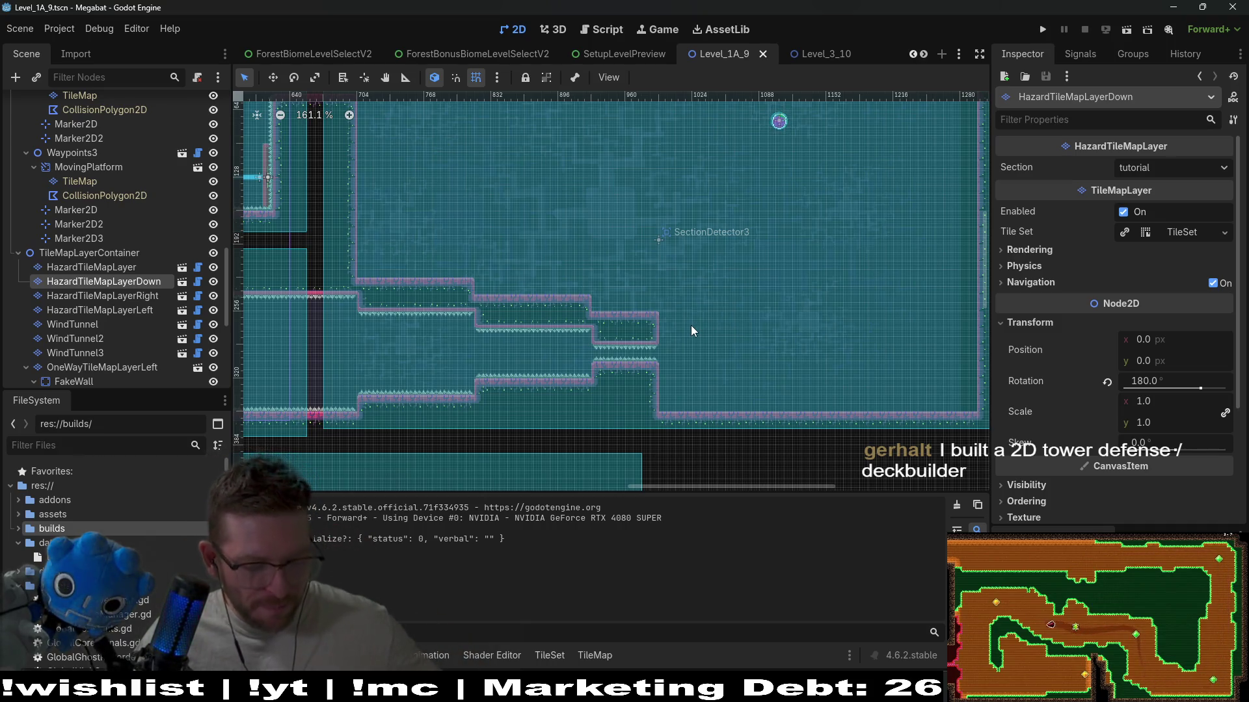
# - Select WorldTileMapLayer and bring the large room's ceiling into view
pyautogui.scroll(10, 127, 198)
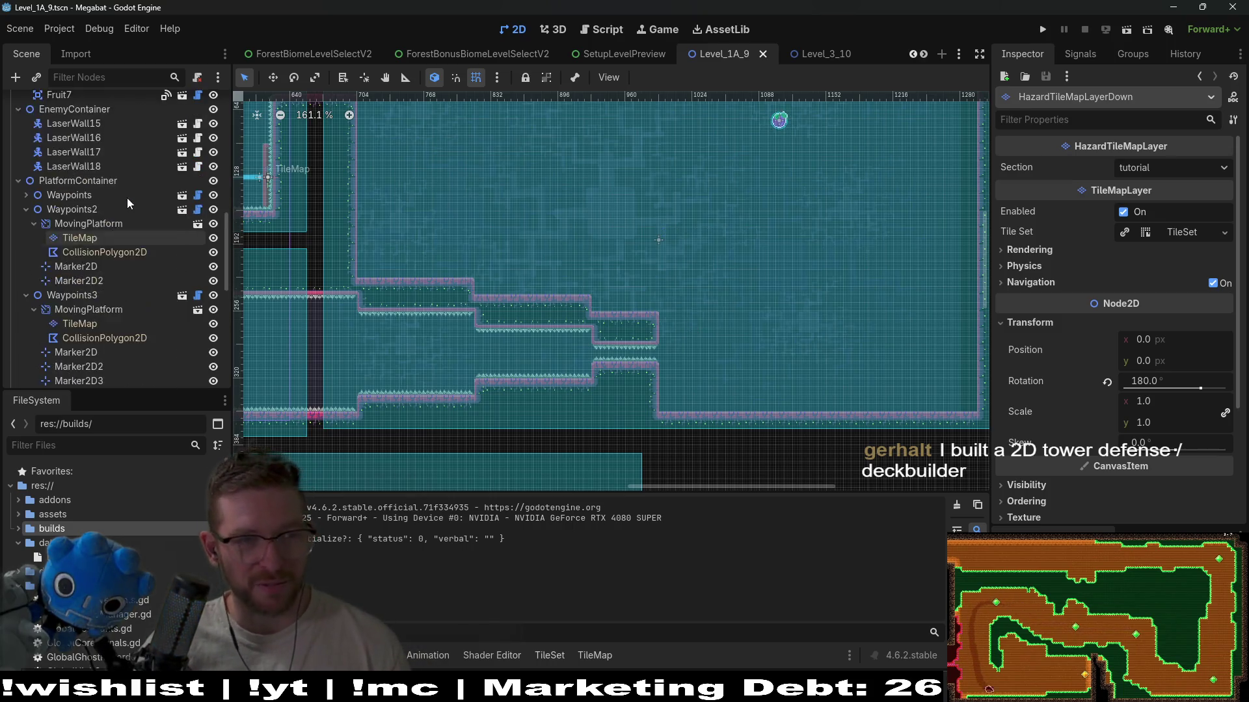
pyautogui.scroll(5, 127, 197)
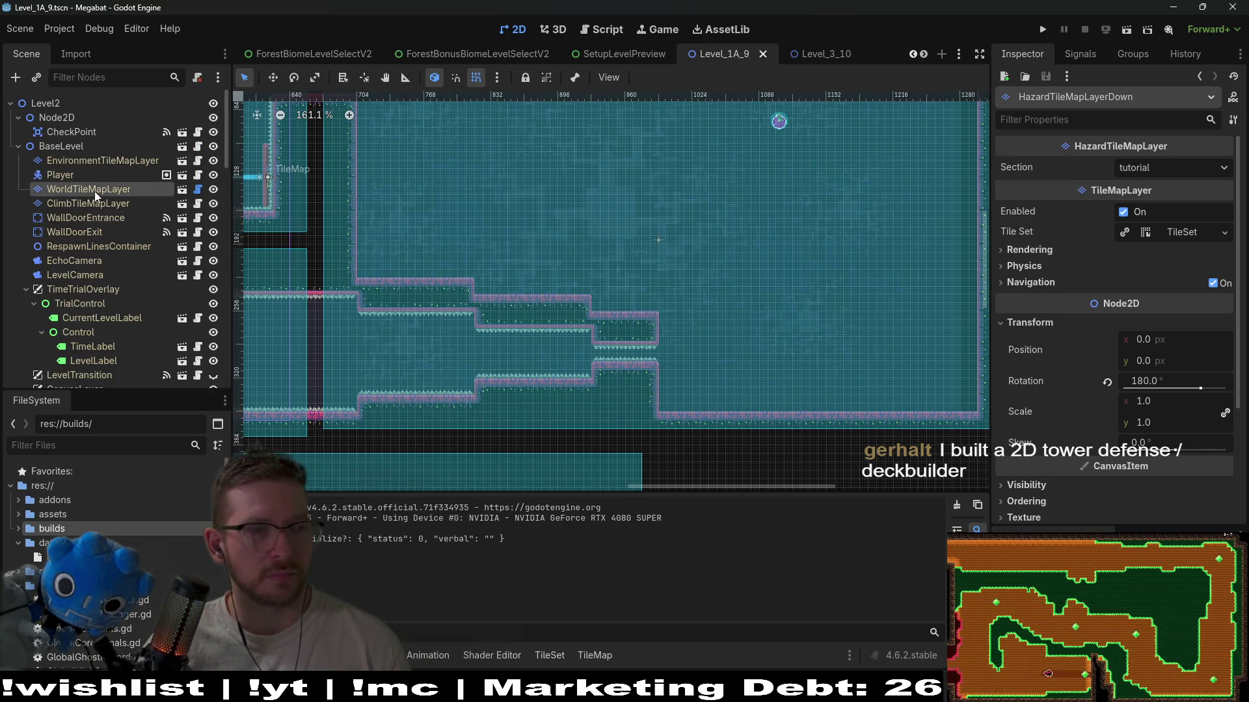
pyautogui.click(95, 189)
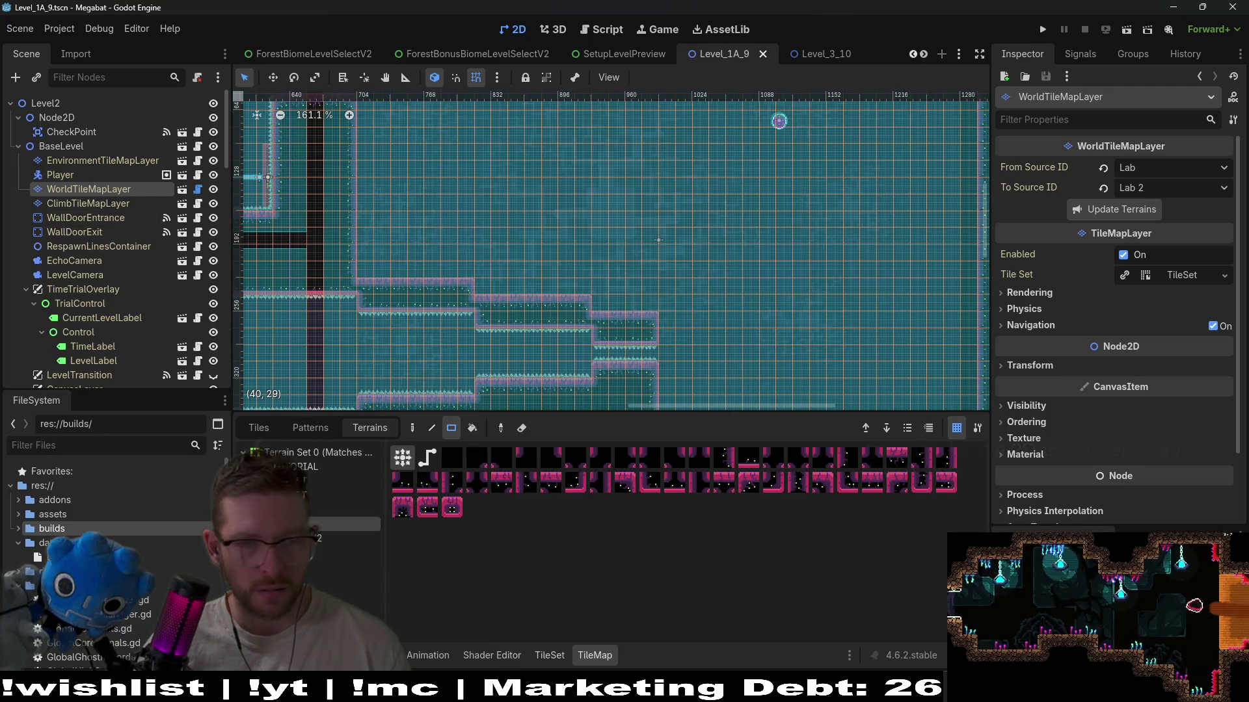
pyautogui.moveTo(628, 283)
pyautogui.mouseDown()
pyautogui.moveTo(560, 345)
pyautogui.moveTo(585, 353)
pyautogui.moveTo(583, 279)
pyautogui.mouseUp()
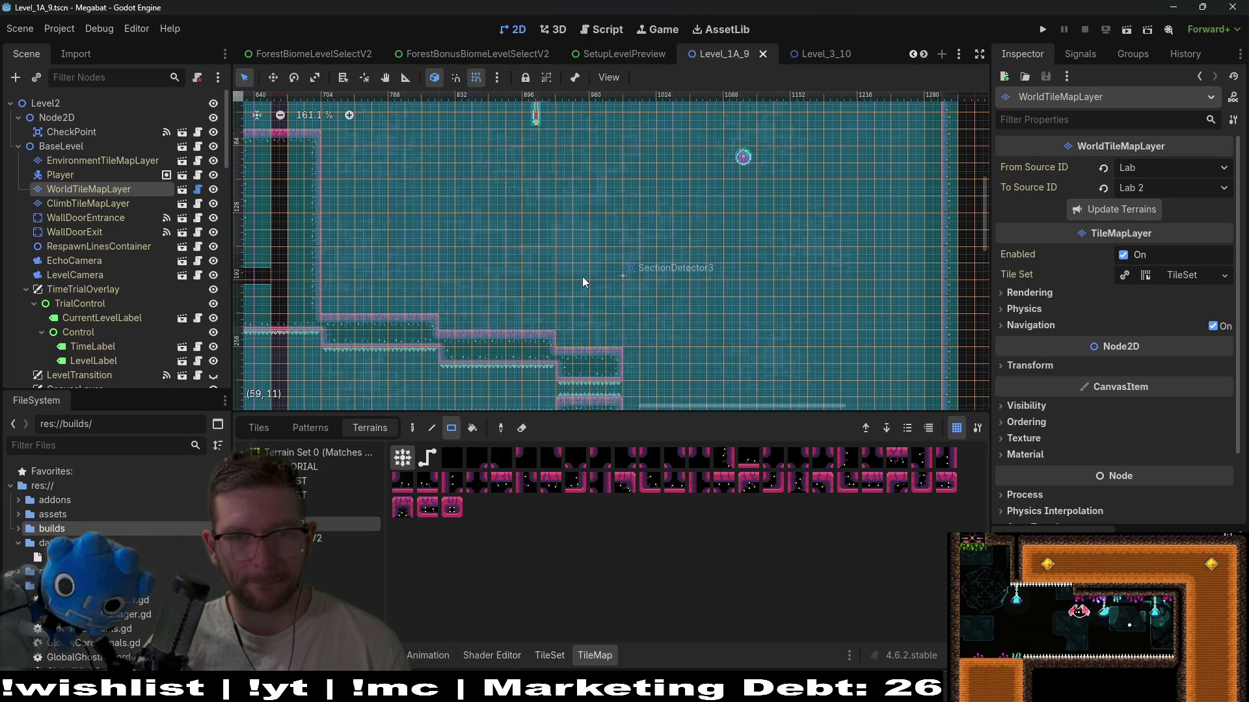
pyautogui.moveTo(619, 330); pyautogui.dragTo(619, 290)
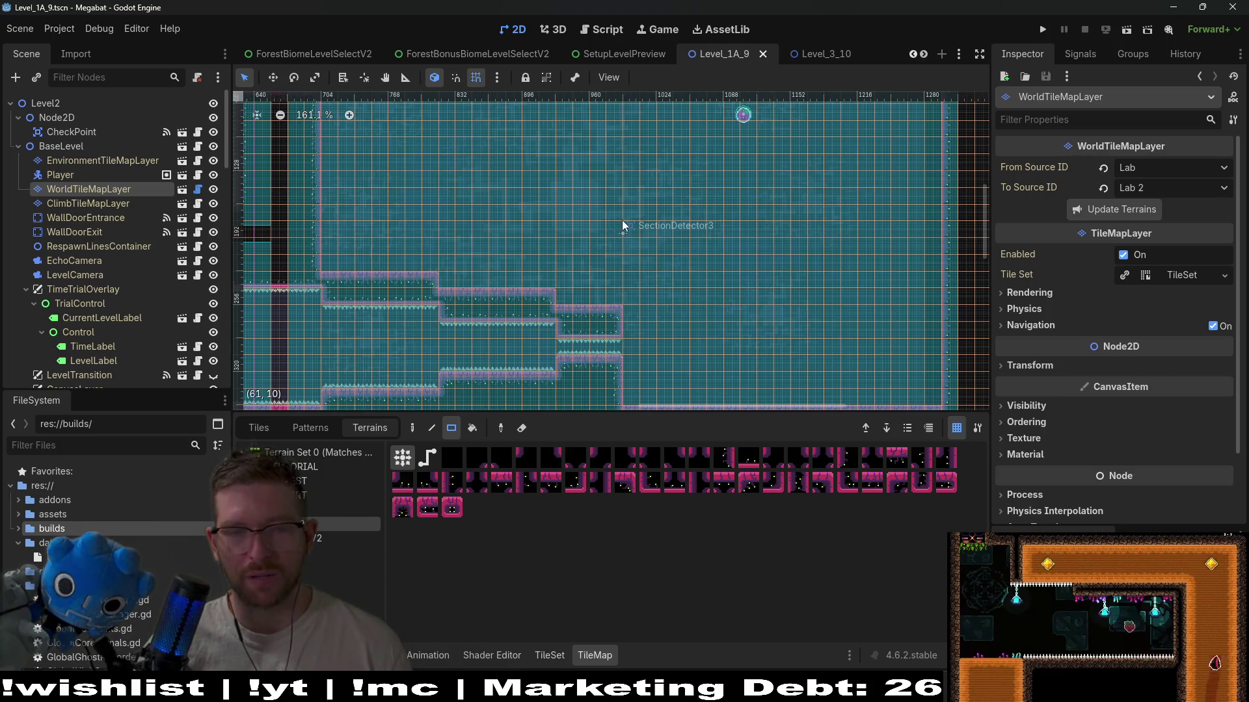
pyautogui.moveTo(619, 224); pyautogui.dragTo(616, 300)
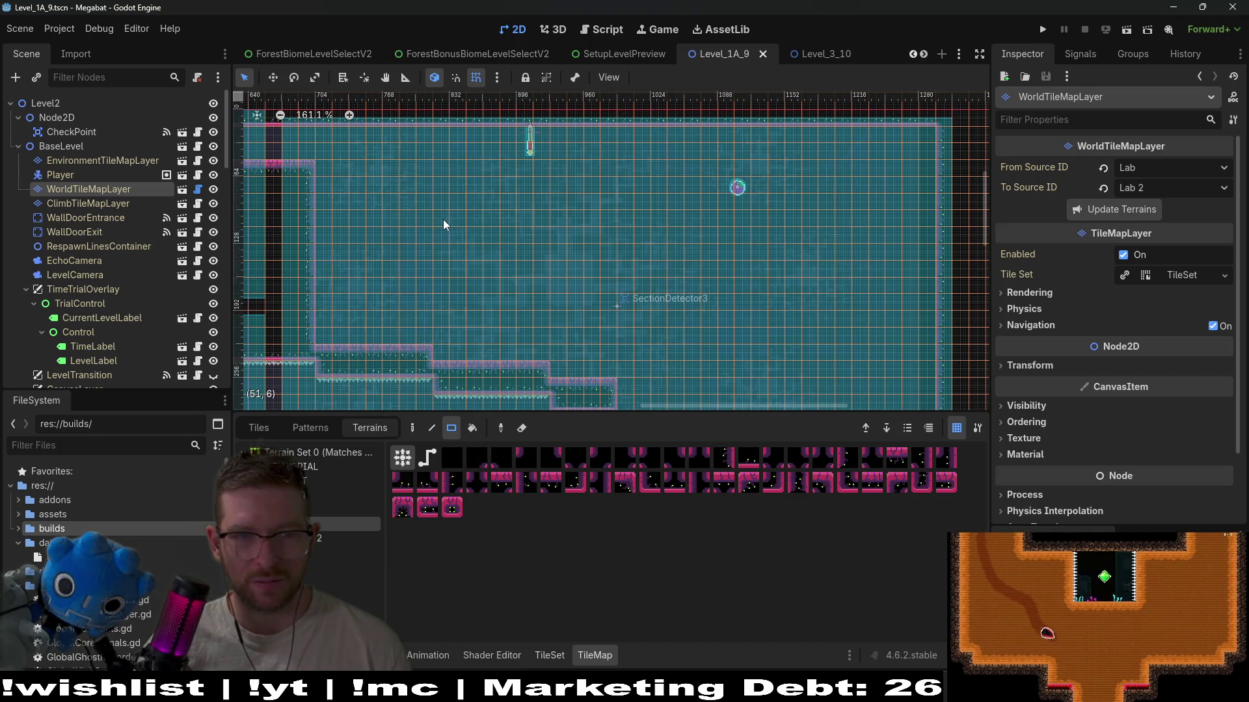
# - Paint a rectangular wall block reaching from the ceiling down into the large room
pyautogui.moveTo(443, 220); pyautogui.dragTo(554, 305)
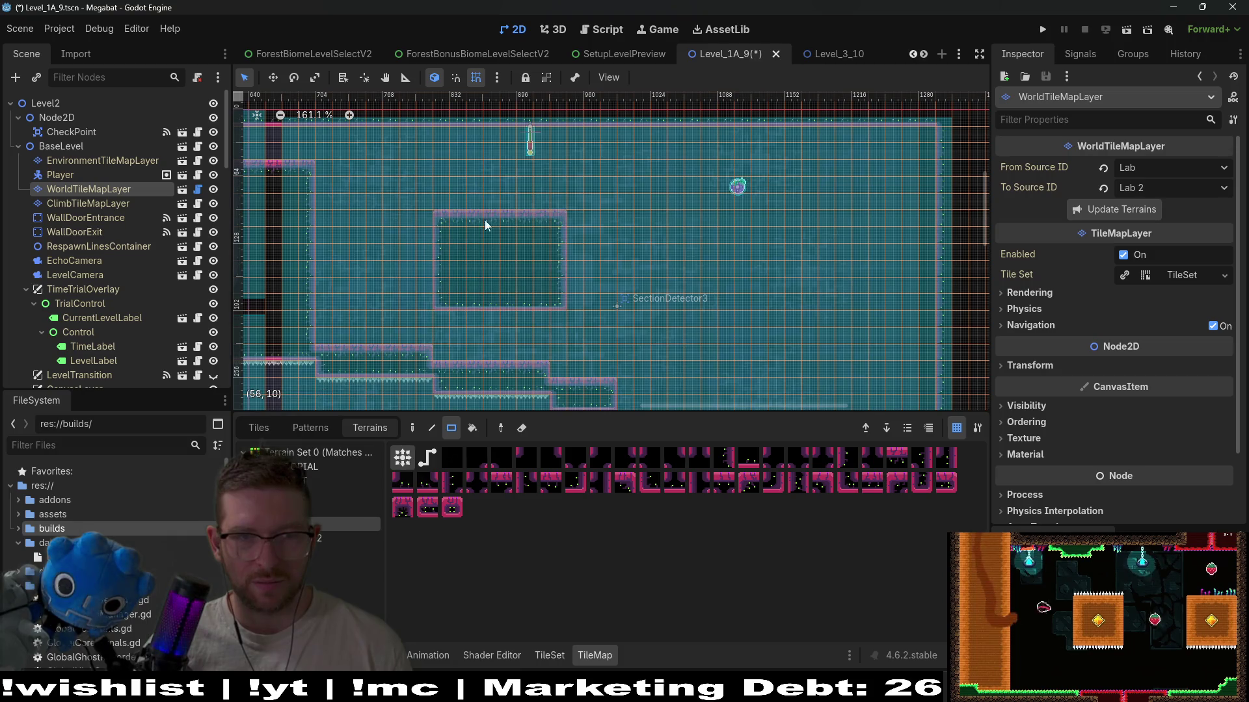
pyautogui.moveTo(440, 132); pyautogui.dragTo(554, 220)
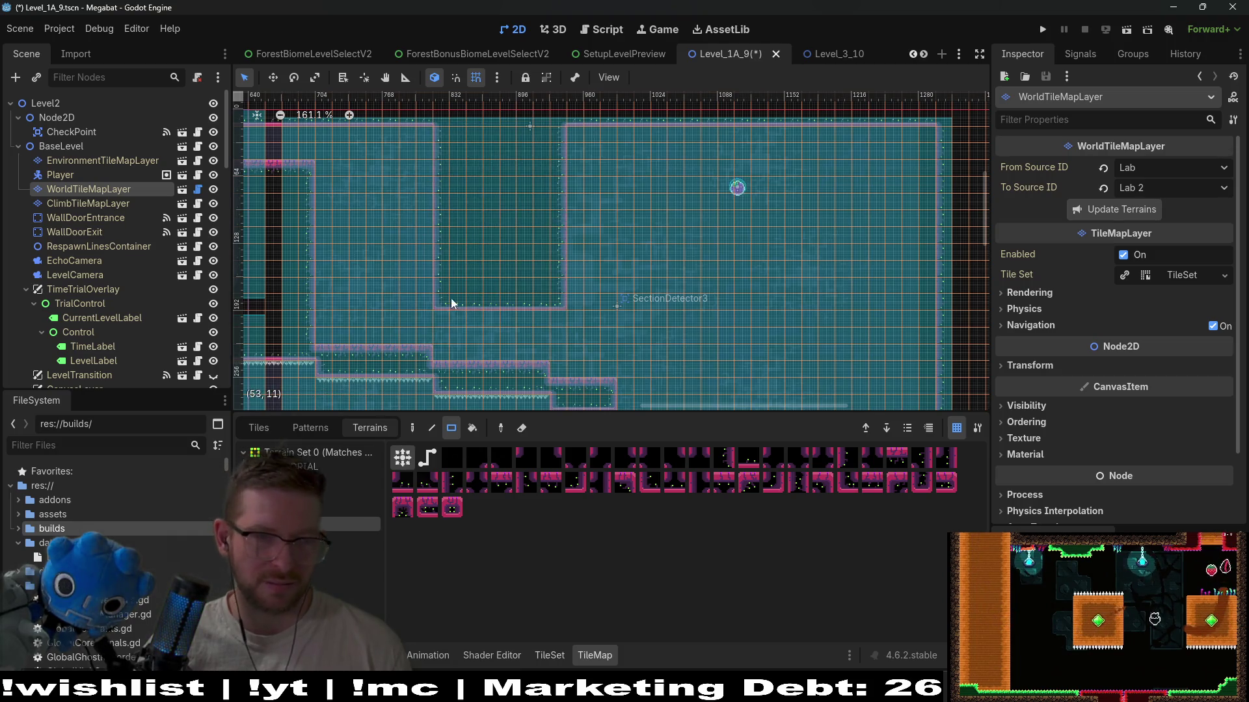
pyautogui.moveTo(557, 306); pyautogui.dragTo(557, 305)
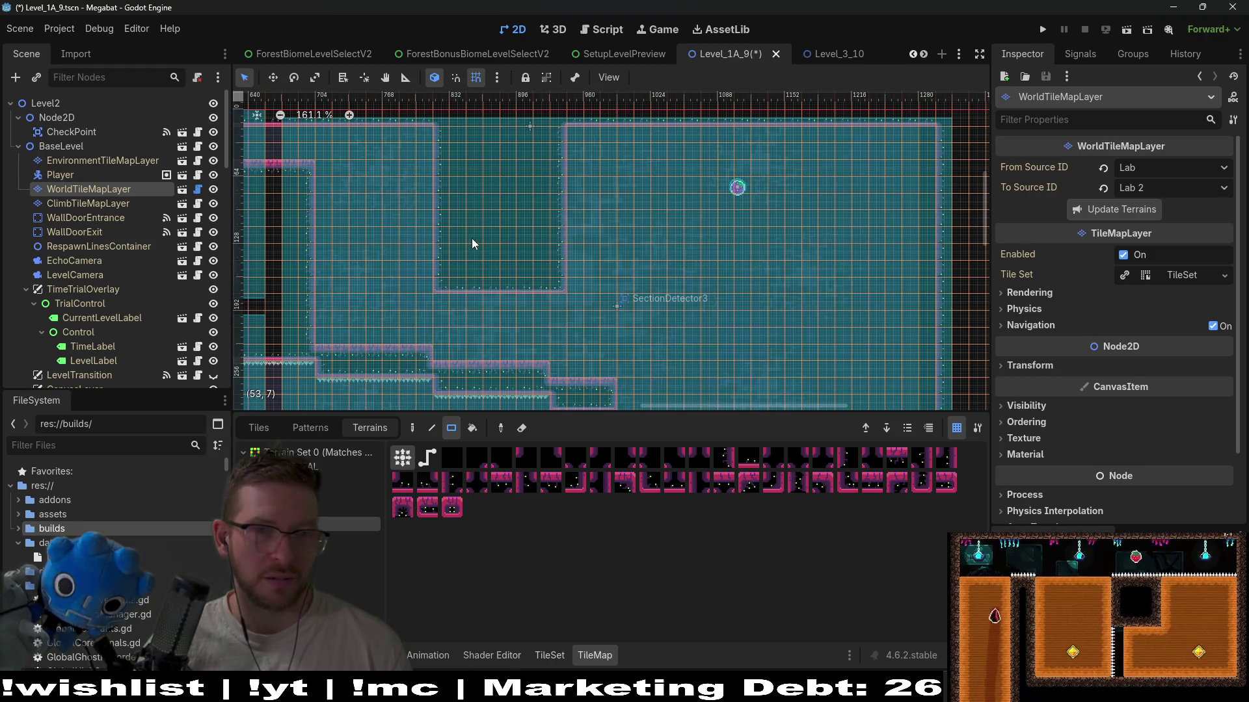
pyautogui.click(75, 133)
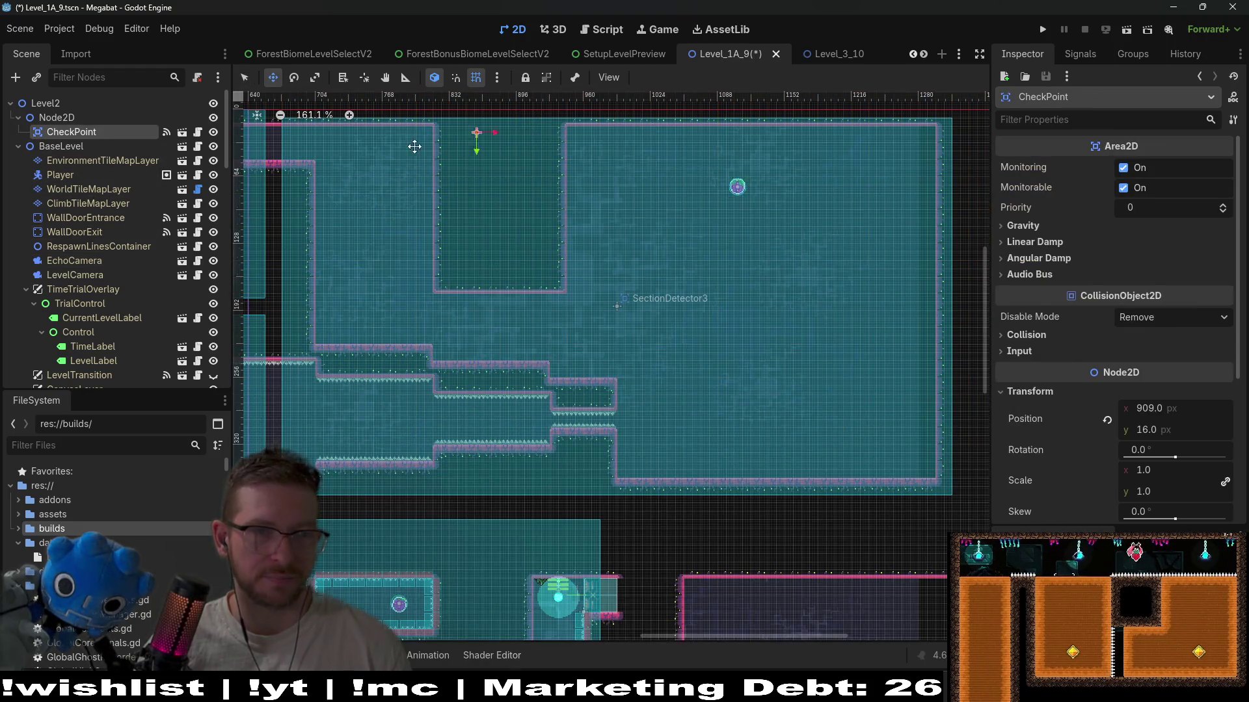
# - Move the CheckPoint left to position (752, 16), just left of the new hanging wall
pyautogui.moveTo(382, 145); pyautogui.dragTo(379, 146)
pyautogui.scroll(5, 379, 145)
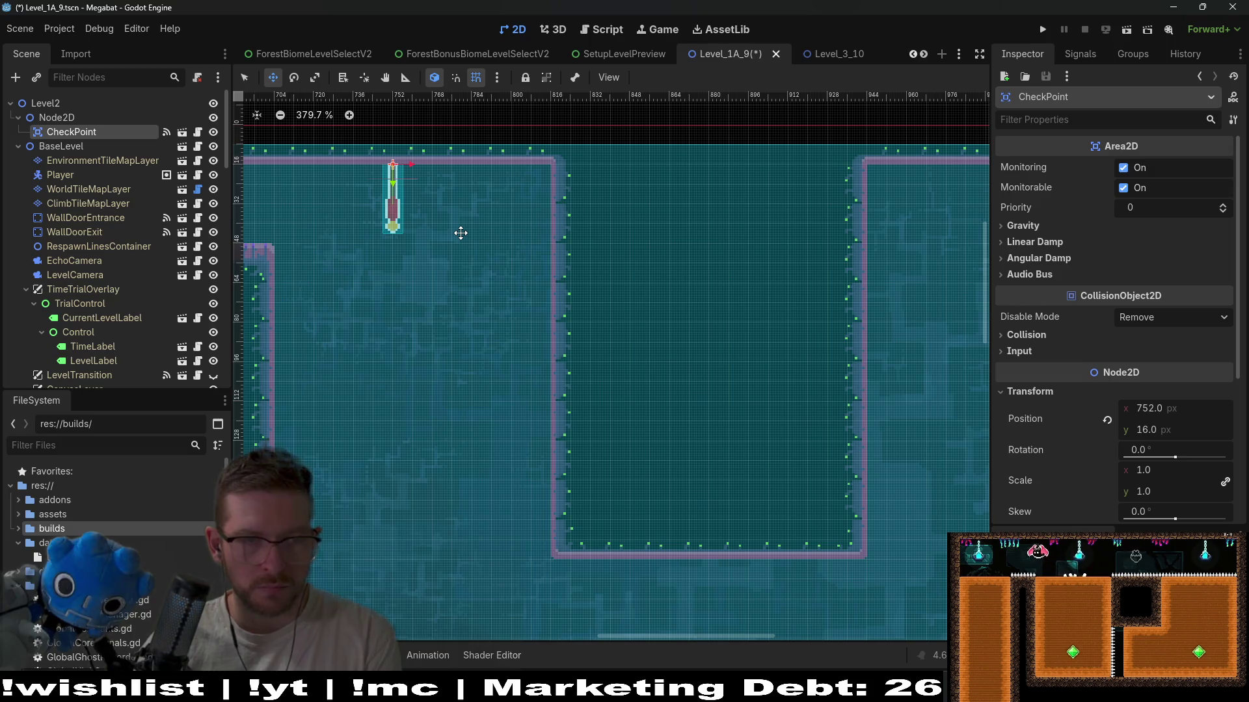
pyautogui.press('Right')
pyautogui.scroll(5, 421, 226)
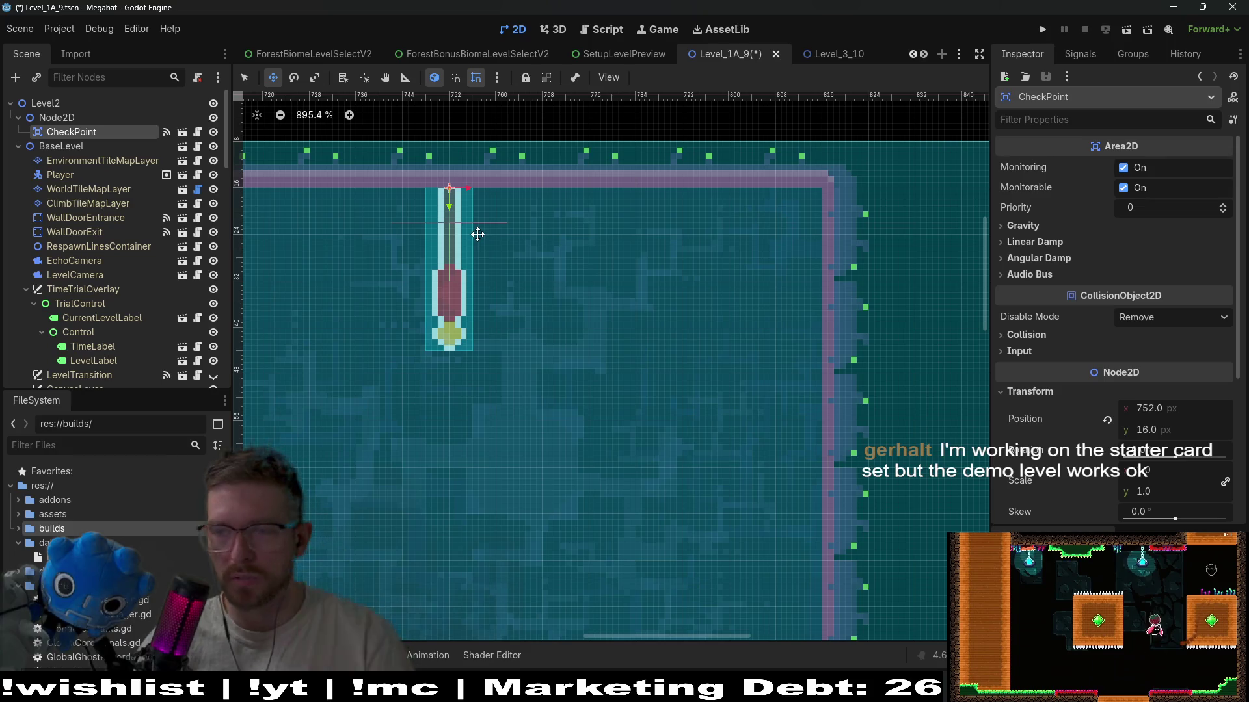
pyautogui.scroll(-5, 507, 307)
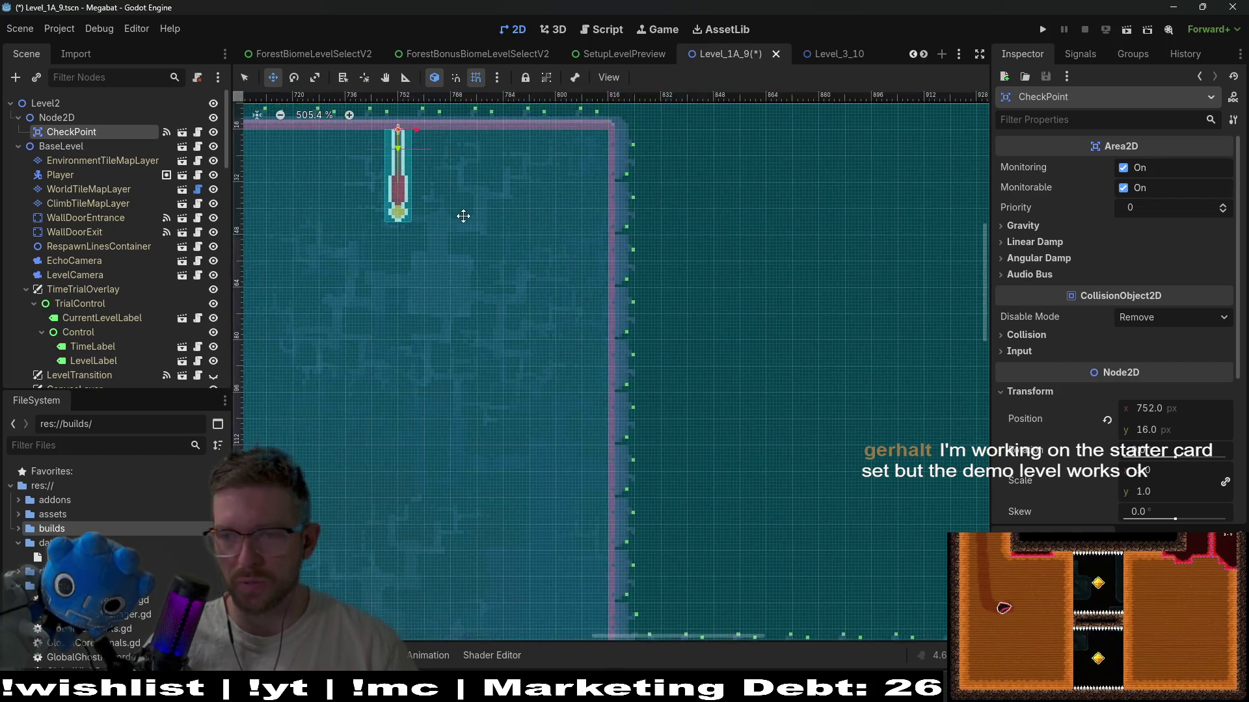
pyautogui.scroll(-3, 558, 258)
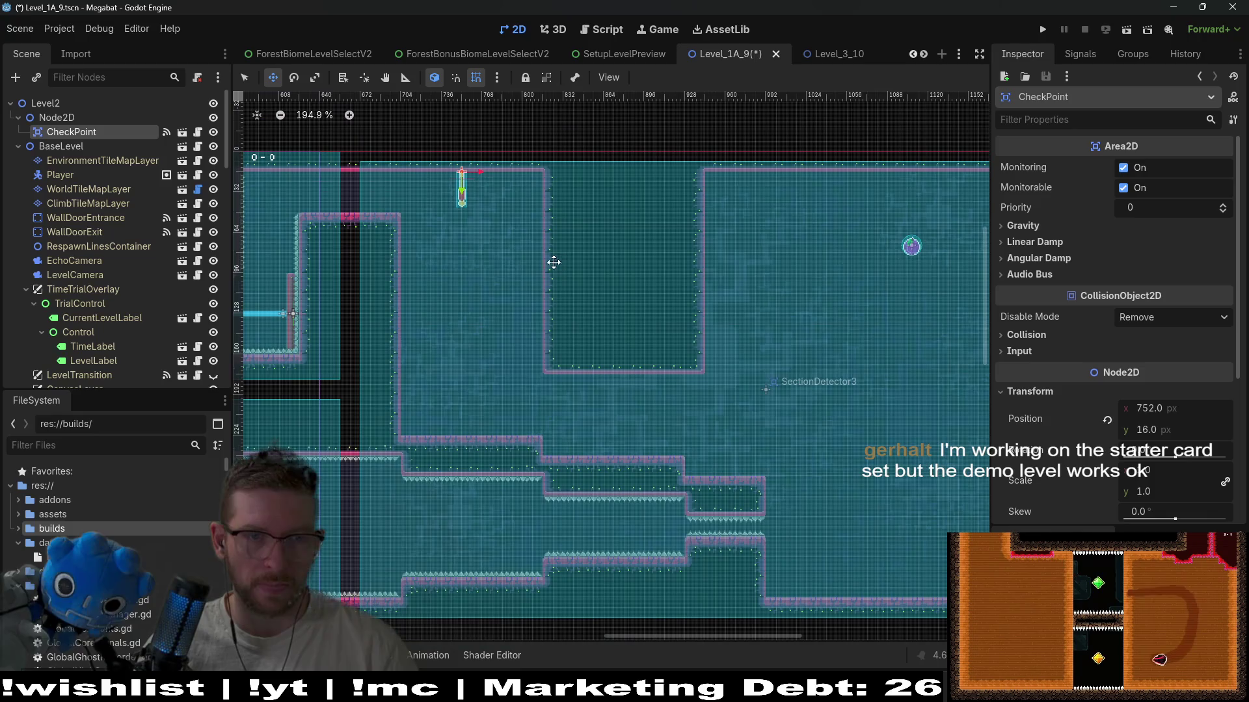
pyautogui.click(103, 188)
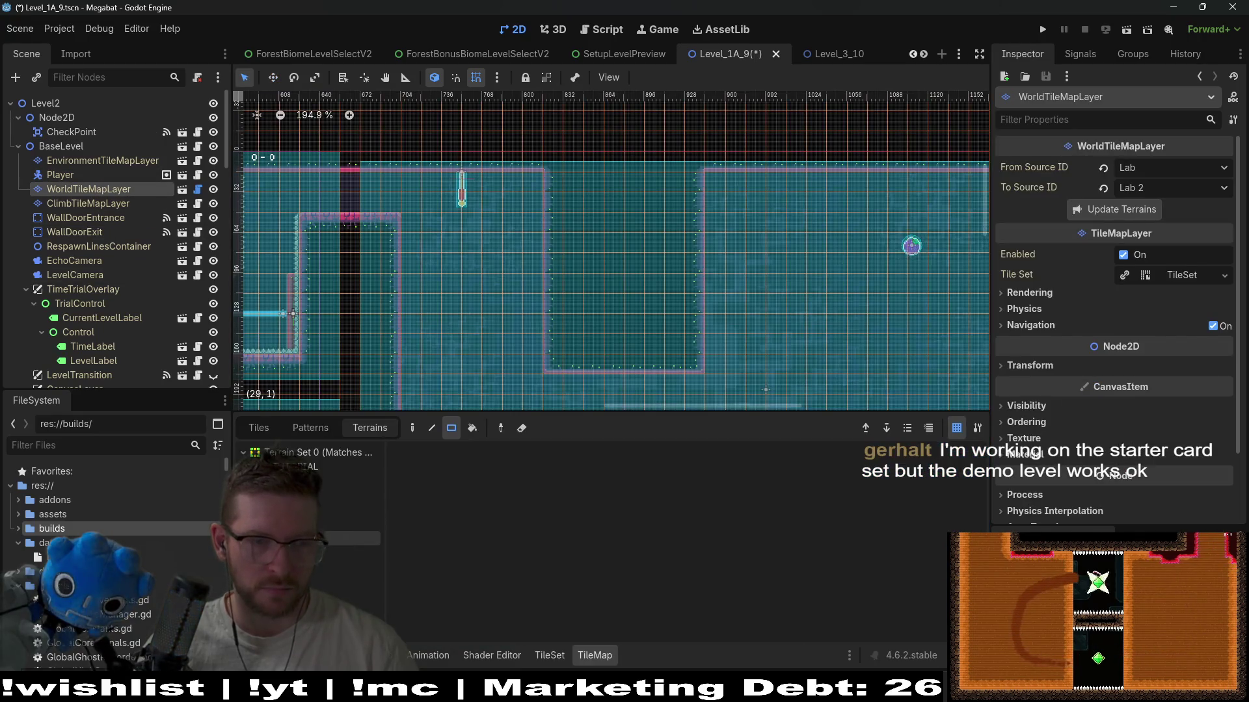
# - Fill the hanging block's lower-left and lower-right corners with wall terrain
pyautogui.click(364, 523)
pyautogui.scroll(-3, 585, 257)
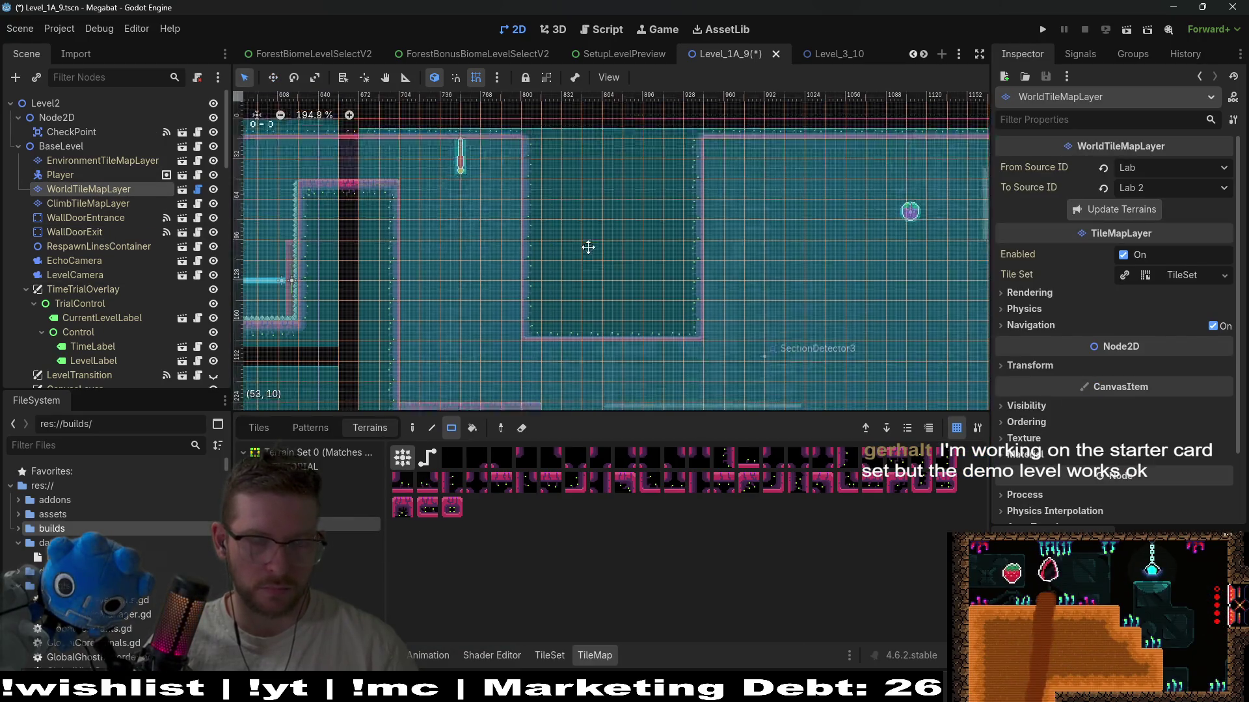
pyautogui.hscroll(3, 599, 240)
pyautogui.moveTo(467, 296); pyautogui.dragTo(481, 295)
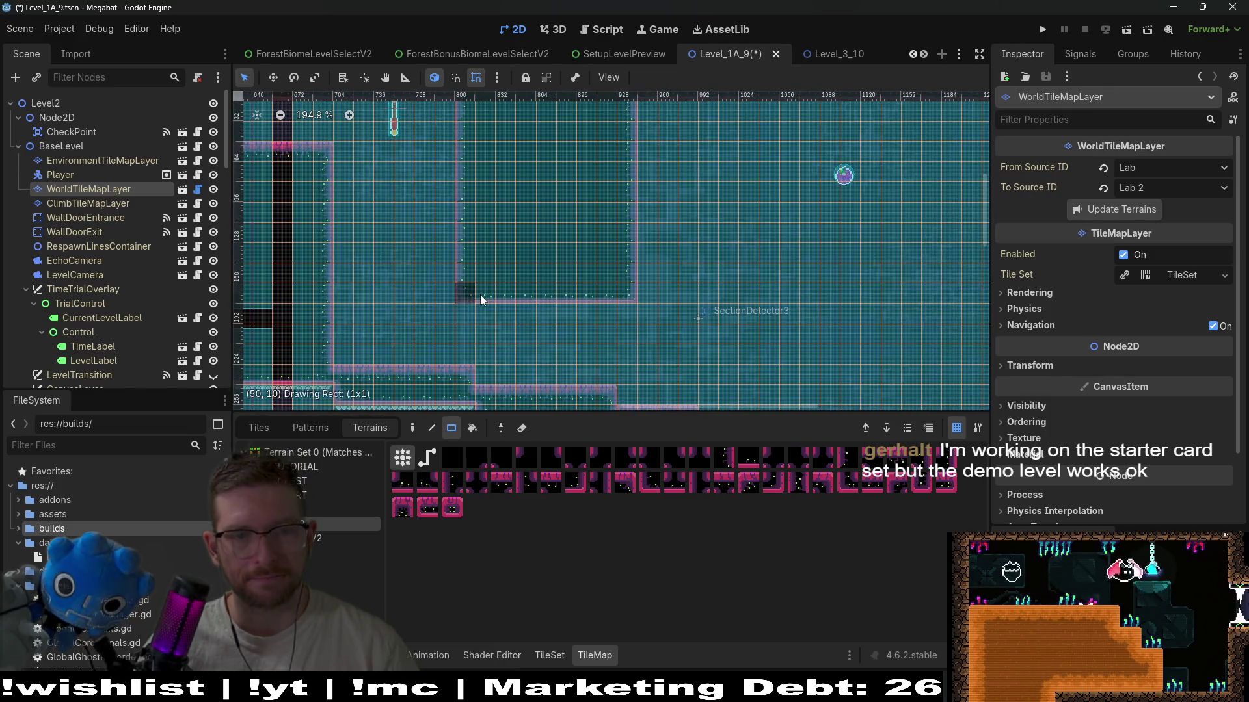
pyautogui.click(626, 290)
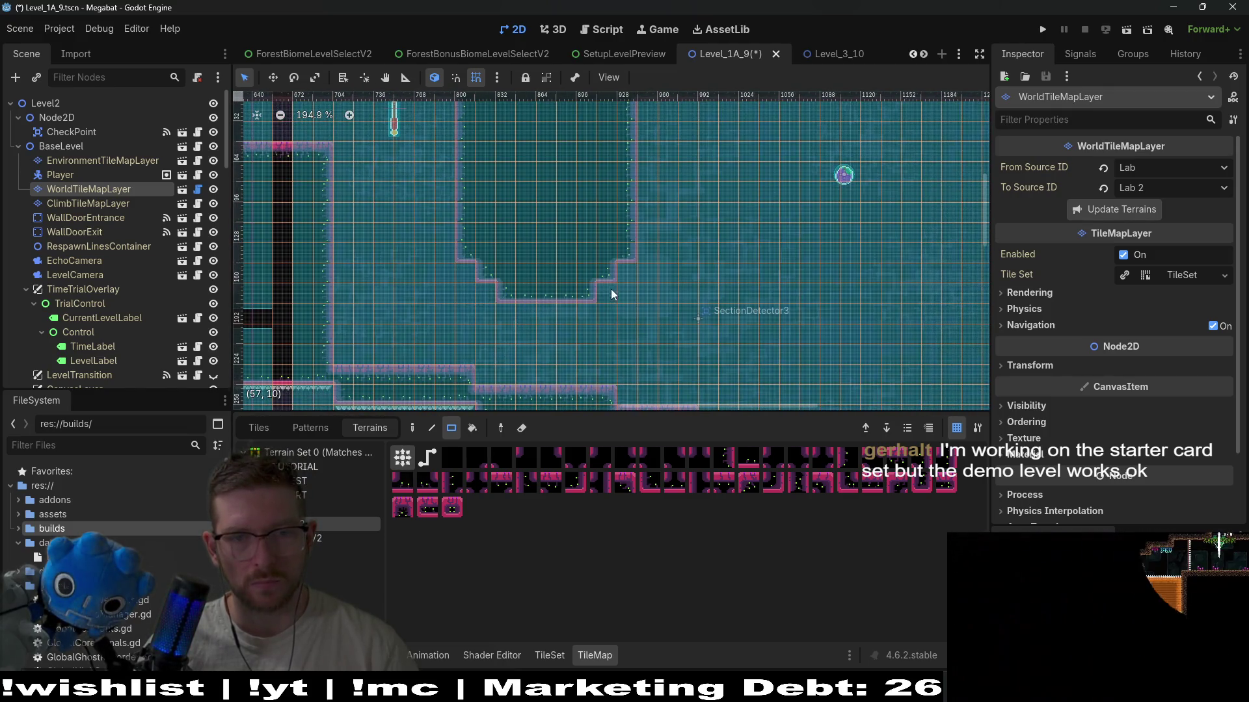
pyautogui.scroll(-3, 603, 320)
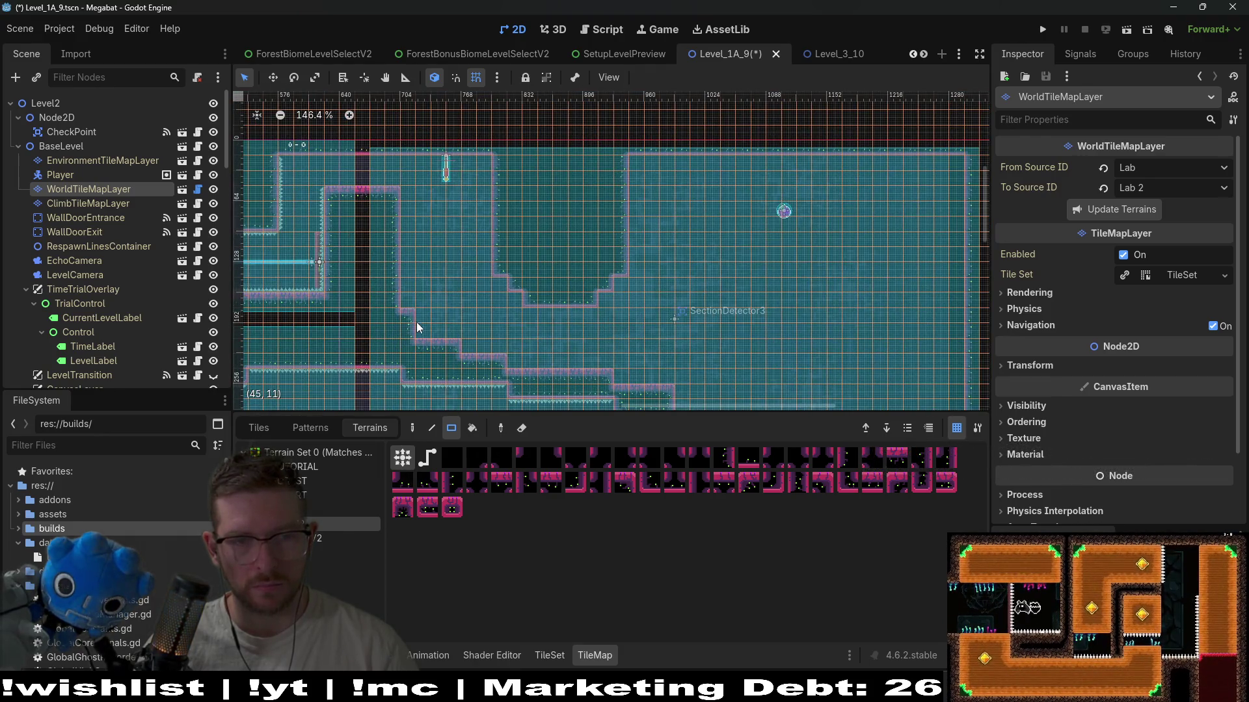
# - Add a staircase wall step, raise the lower floor, and paint a one-tile platform below the notch
pyautogui.click(411, 317)
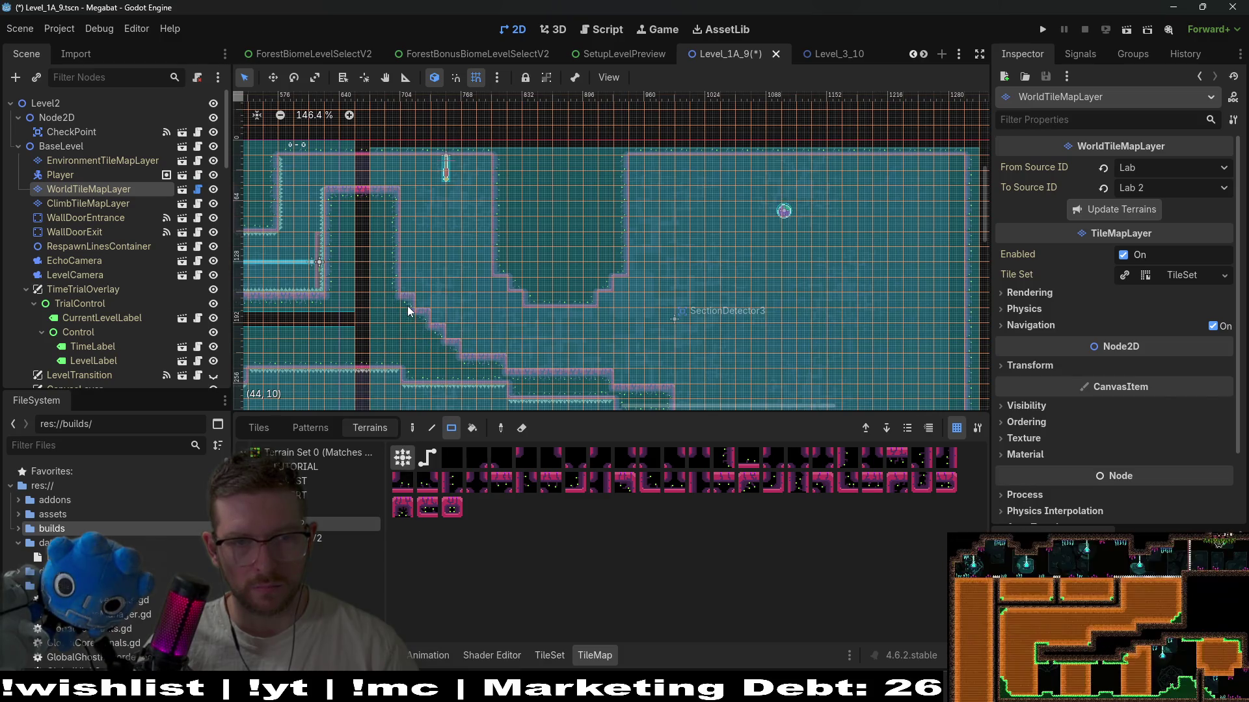
pyautogui.scroll(3, 512, 288)
pyautogui.moveTo(503, 357); pyautogui.dragTo(626, 357)
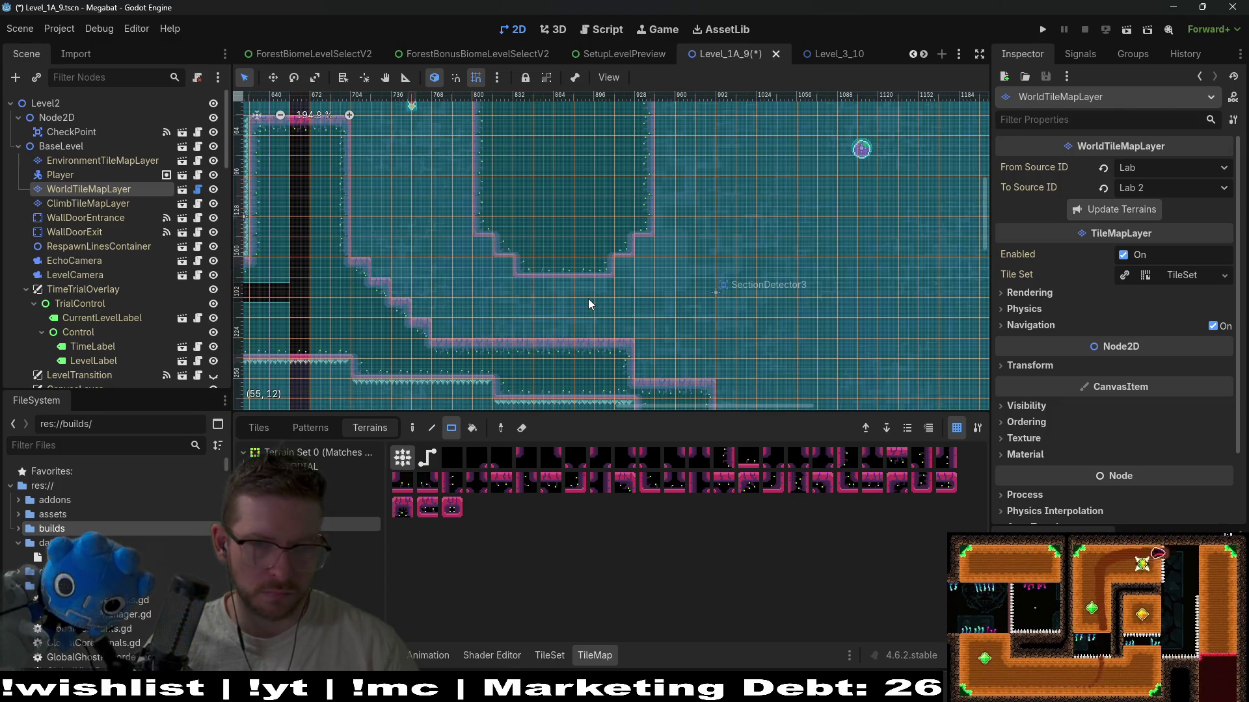
pyautogui.moveTo(426, 328)
pyautogui.mouseDown()
pyautogui.moveTo(394, 292)
pyautogui.moveTo(363, 312)
pyautogui.moveTo(364, 338)
pyautogui.mouseUp()
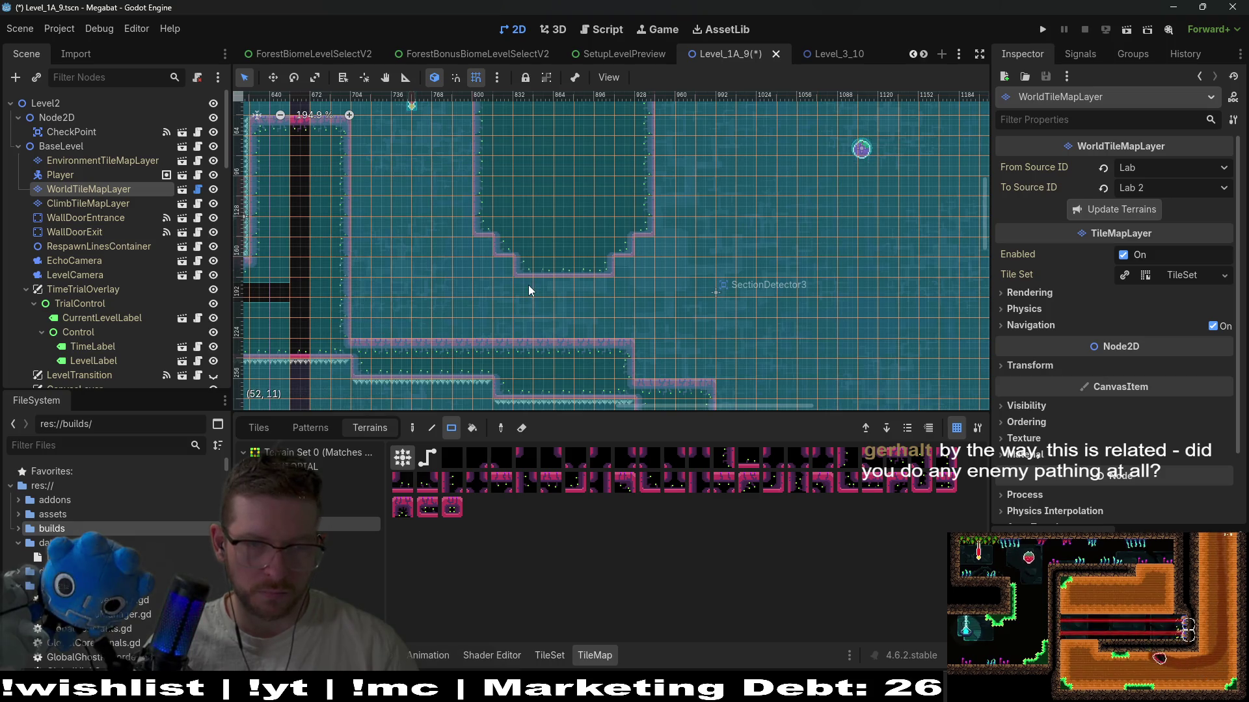
pyautogui.moveTo(502, 329); pyautogui.dragTo(605, 331)
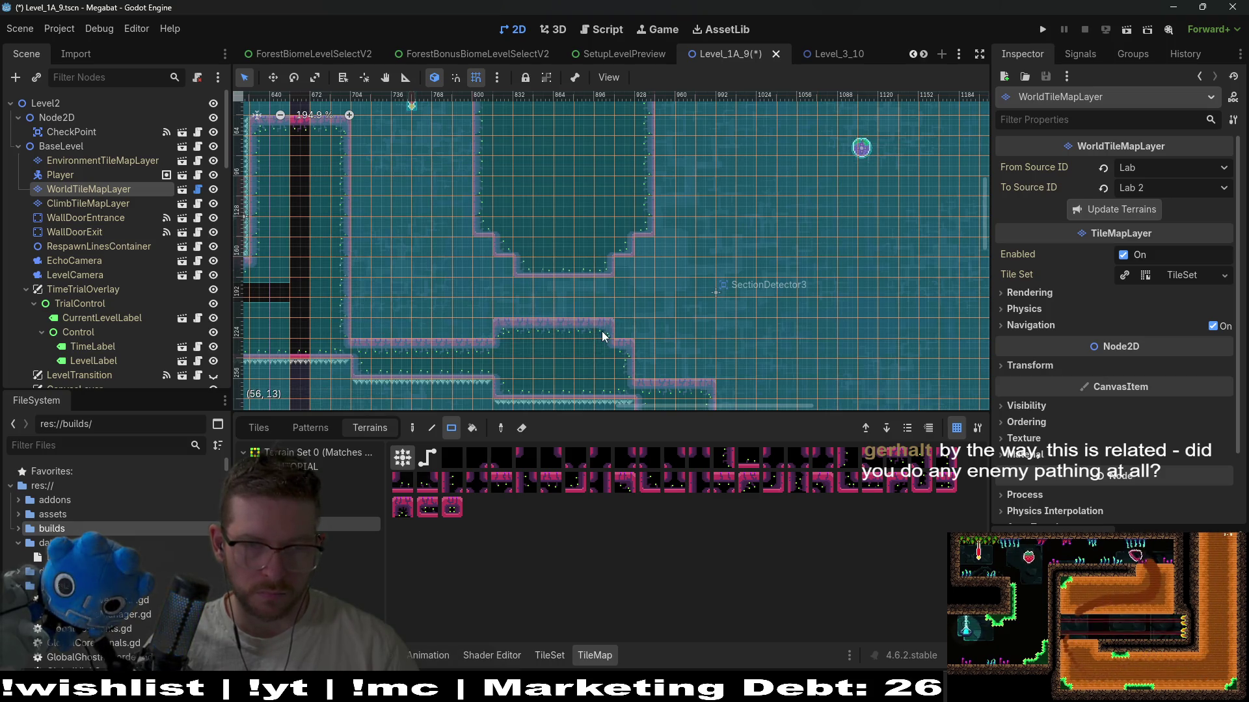
pyautogui.click(491, 329)
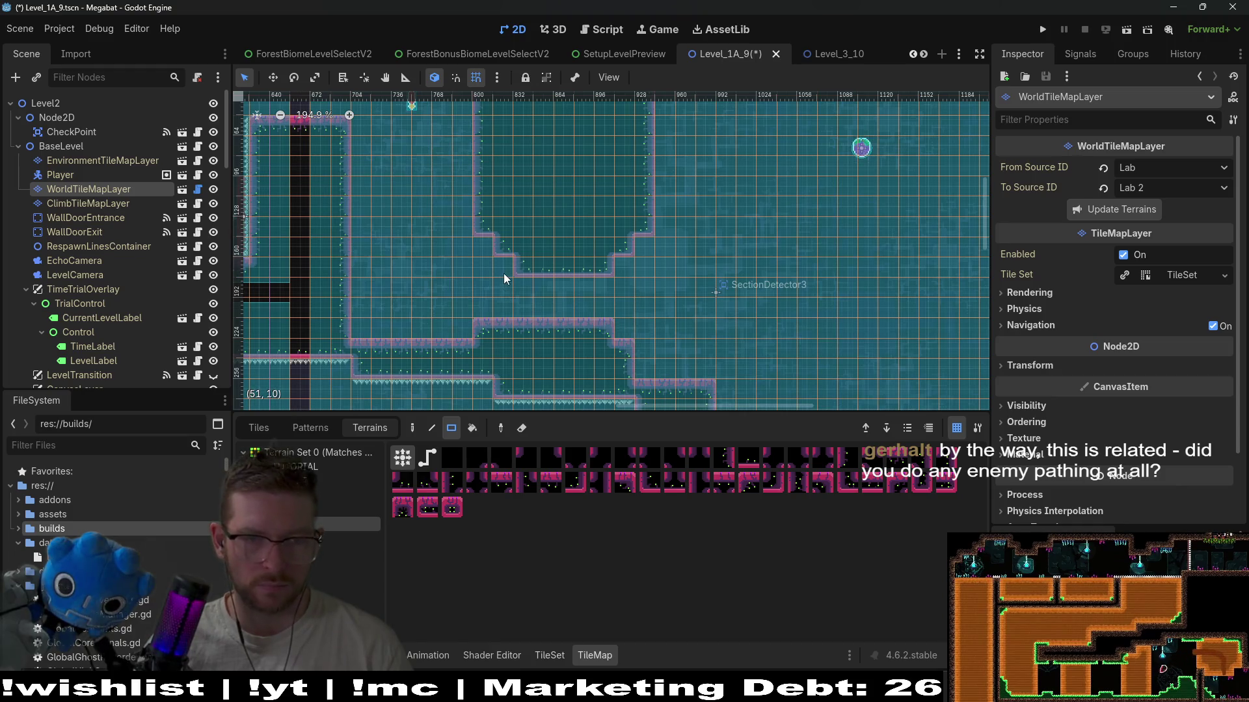
# - Step the left wall down toward the floor and level the lower floor step
pyautogui.click(364, 326)
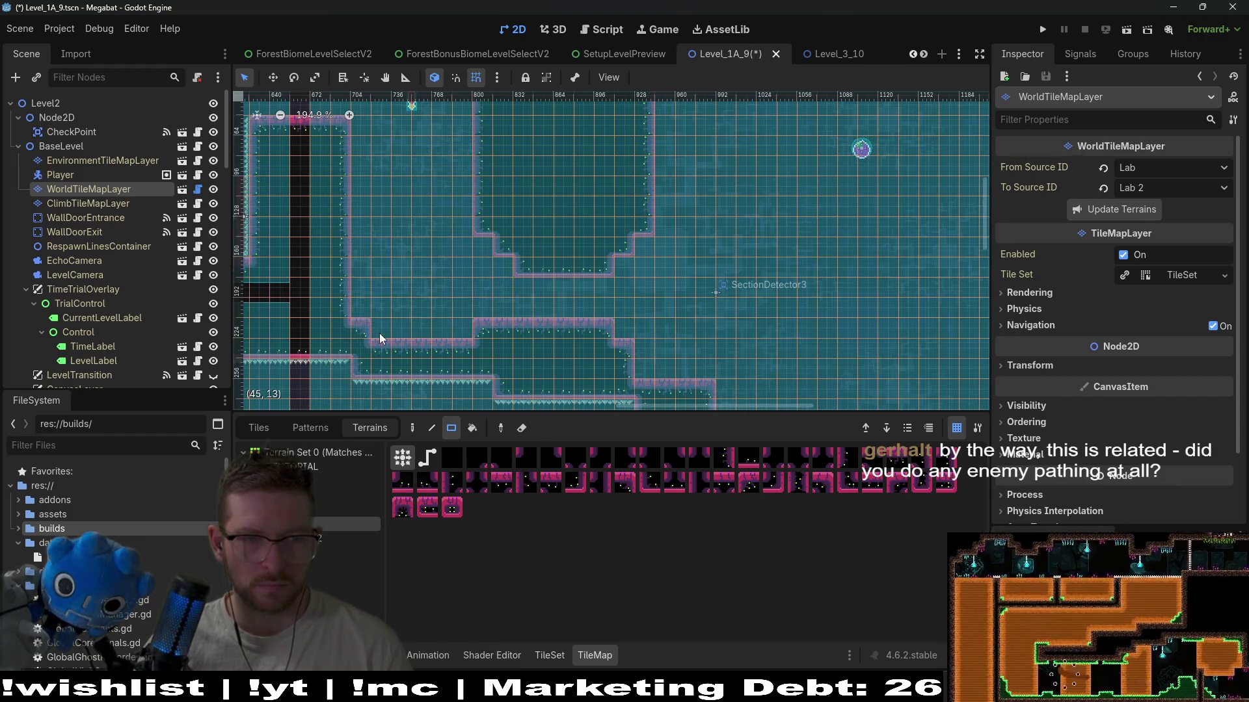
pyautogui.click(380, 332)
pyautogui.click(363, 310)
pyautogui.moveTo(398, 328); pyautogui.dragTo(471, 329)
pyautogui.scroll(3, 471, 325)
pyautogui.hscroll(2, 471, 325)
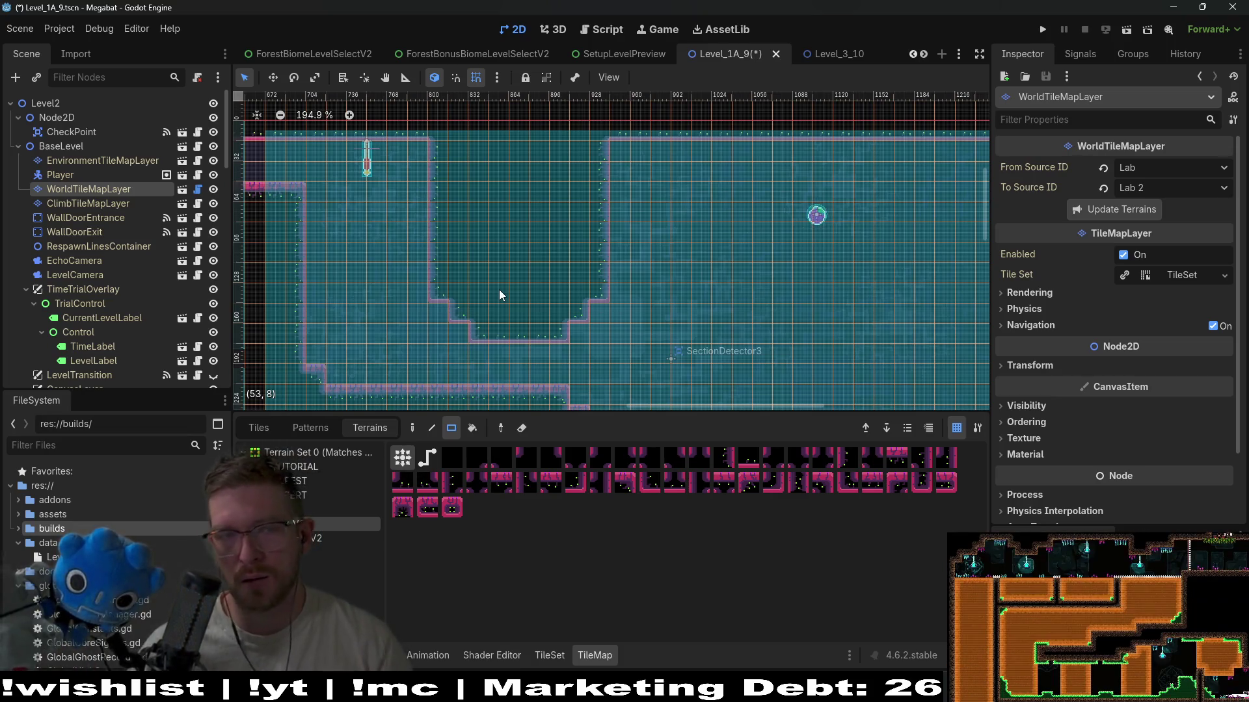
pyautogui.scroll(-2, 547, 285)
pyautogui.hscroll(-2, 546, 285)
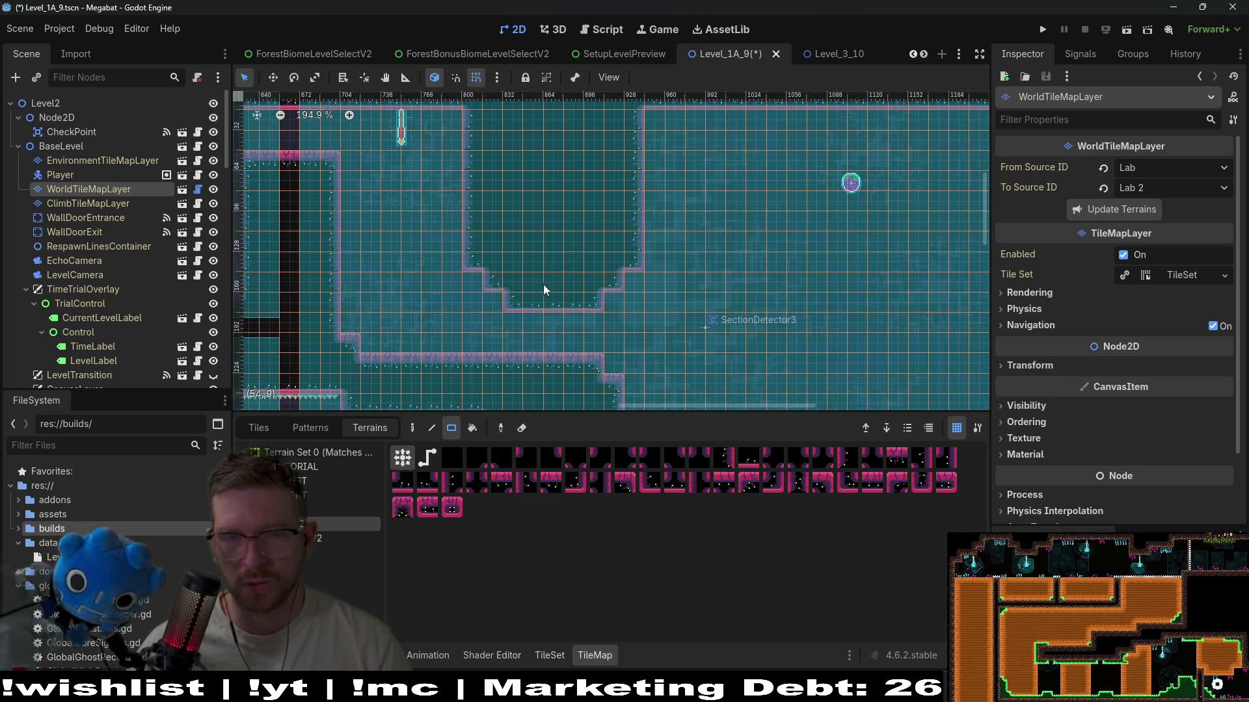
pyautogui.scroll(-2, 568, 286)
pyautogui.hscroll(-2, 568, 286)
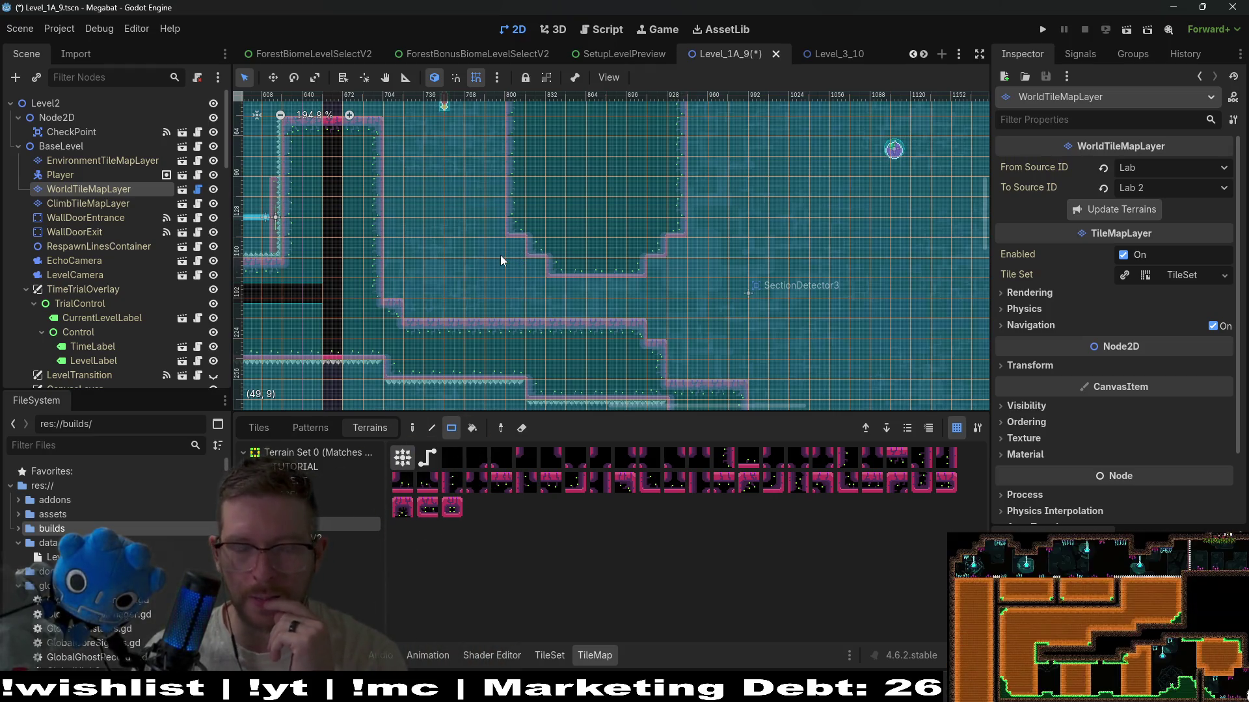
pyautogui.scroll(-2, 725, 361)
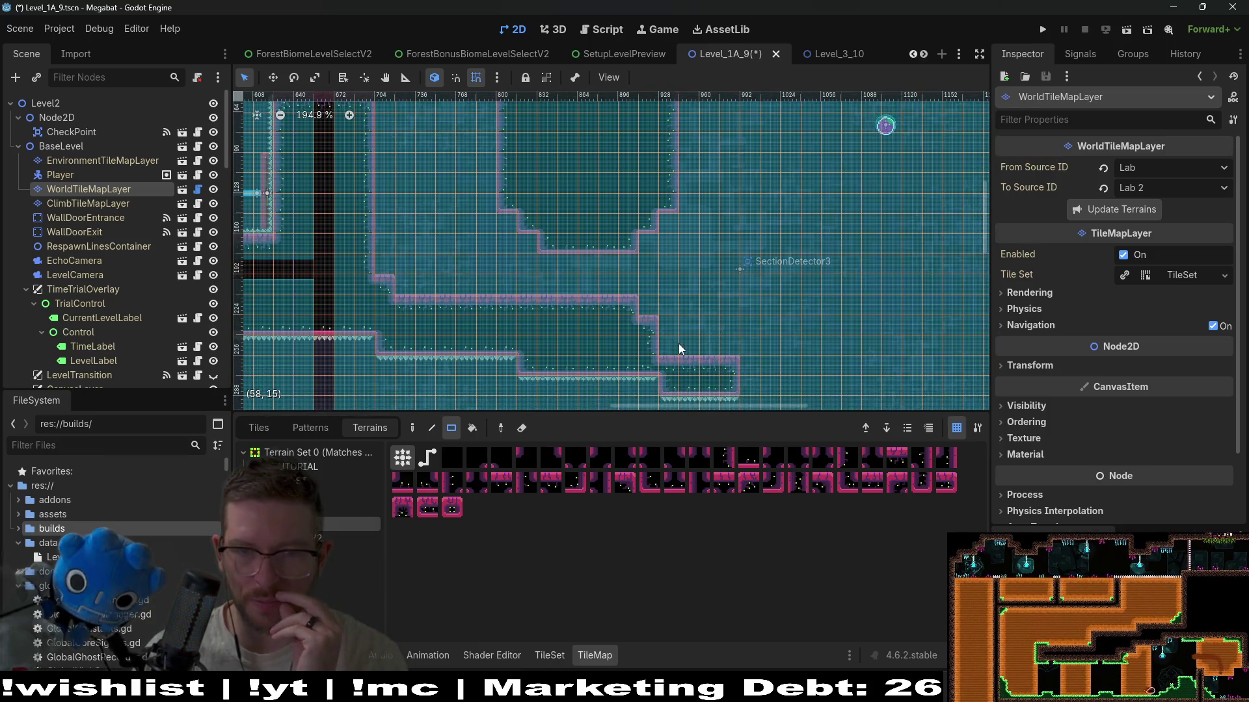
# - Add a lower-right terrain platform, reshape a 10 by 4 area, and carve an open area
pyautogui.moveTo(703, 352); pyautogui.dragTo(724, 346)
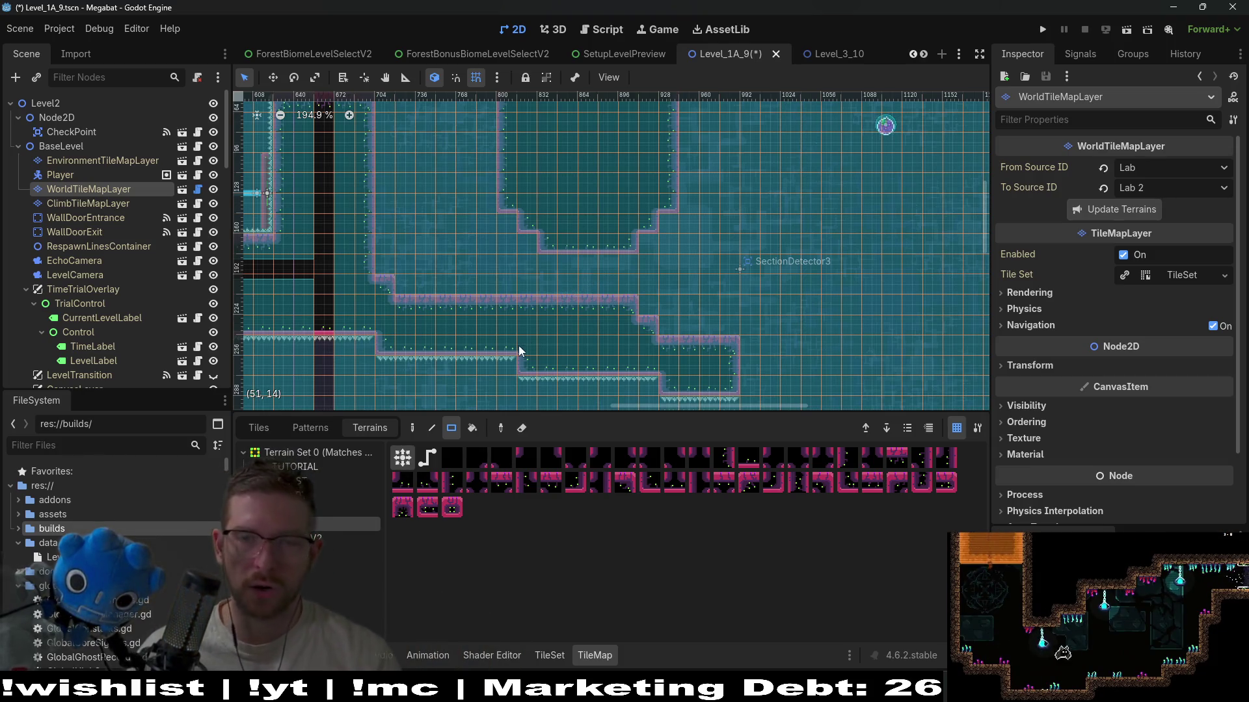
pyautogui.scroll(2, 455, 228)
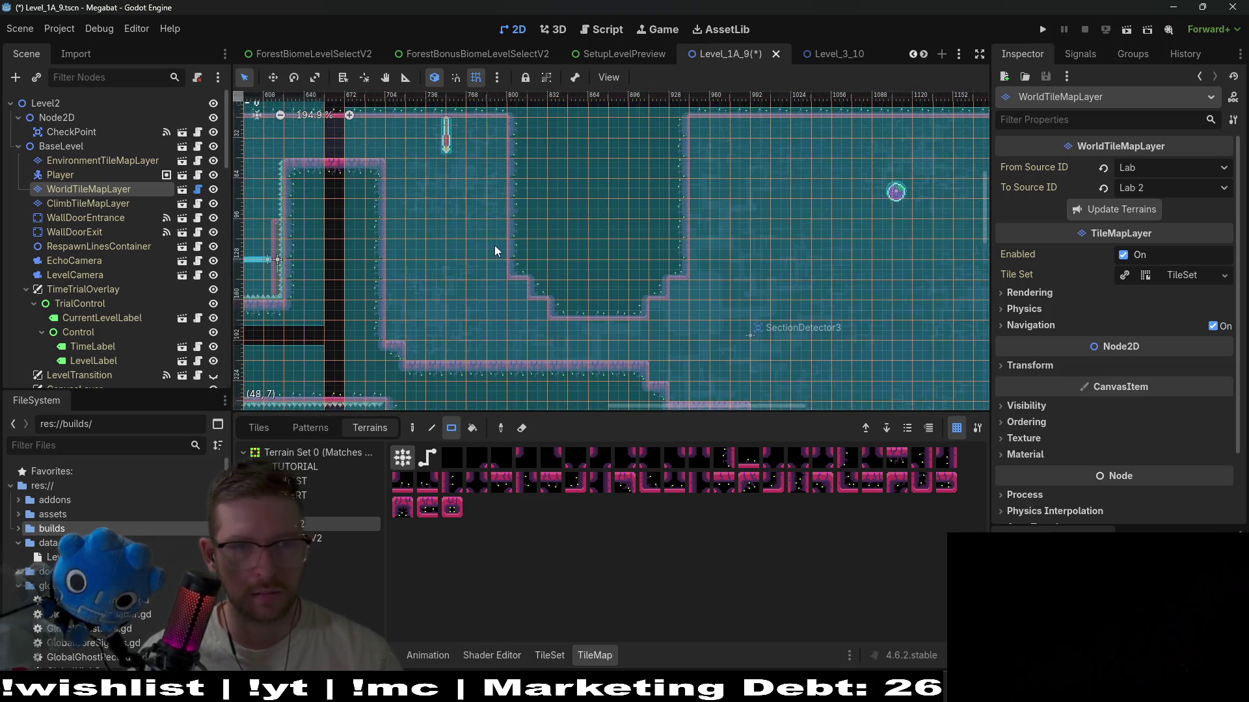
pyautogui.moveTo(537, 117); pyautogui.dragTo(536, 118)
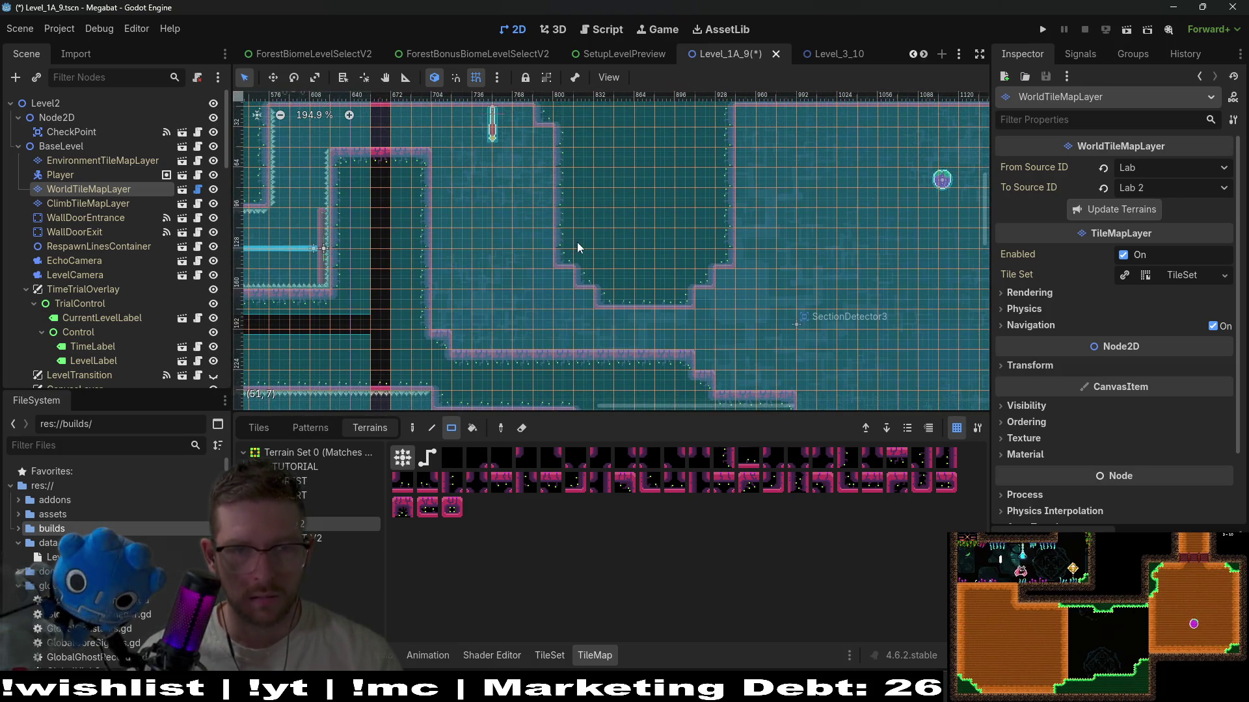
pyautogui.scroll(-1, 575, 235)
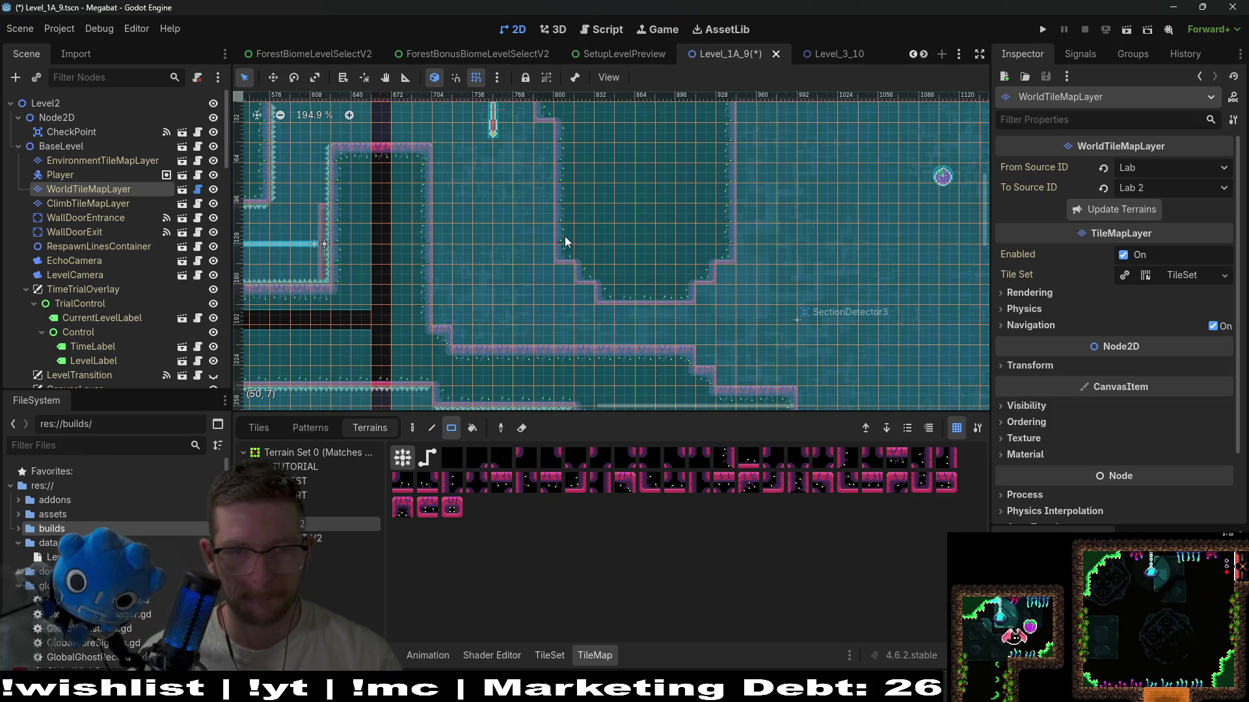
pyautogui.moveTo(548, 210)
pyautogui.mouseDown()
pyautogui.moveTo(621, 260)
pyautogui.moveTo(720, 288)
pyautogui.mouseUp()
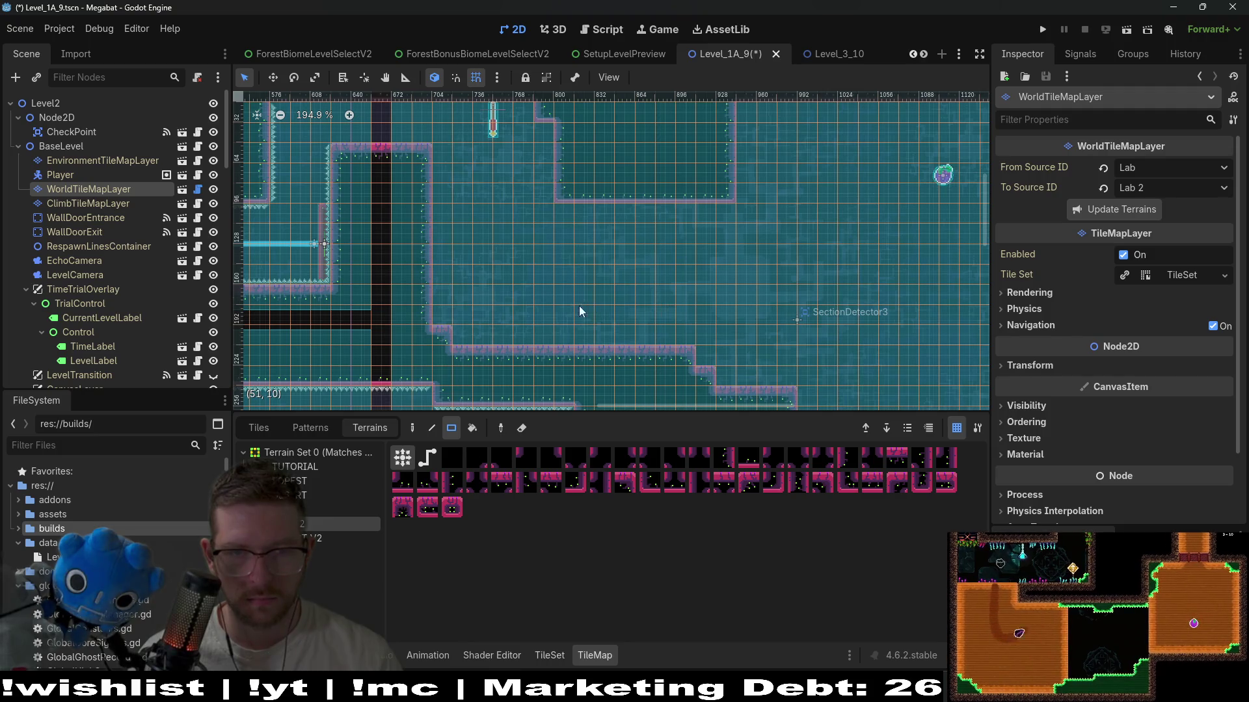
pyautogui.scroll(-1, 579, 303)
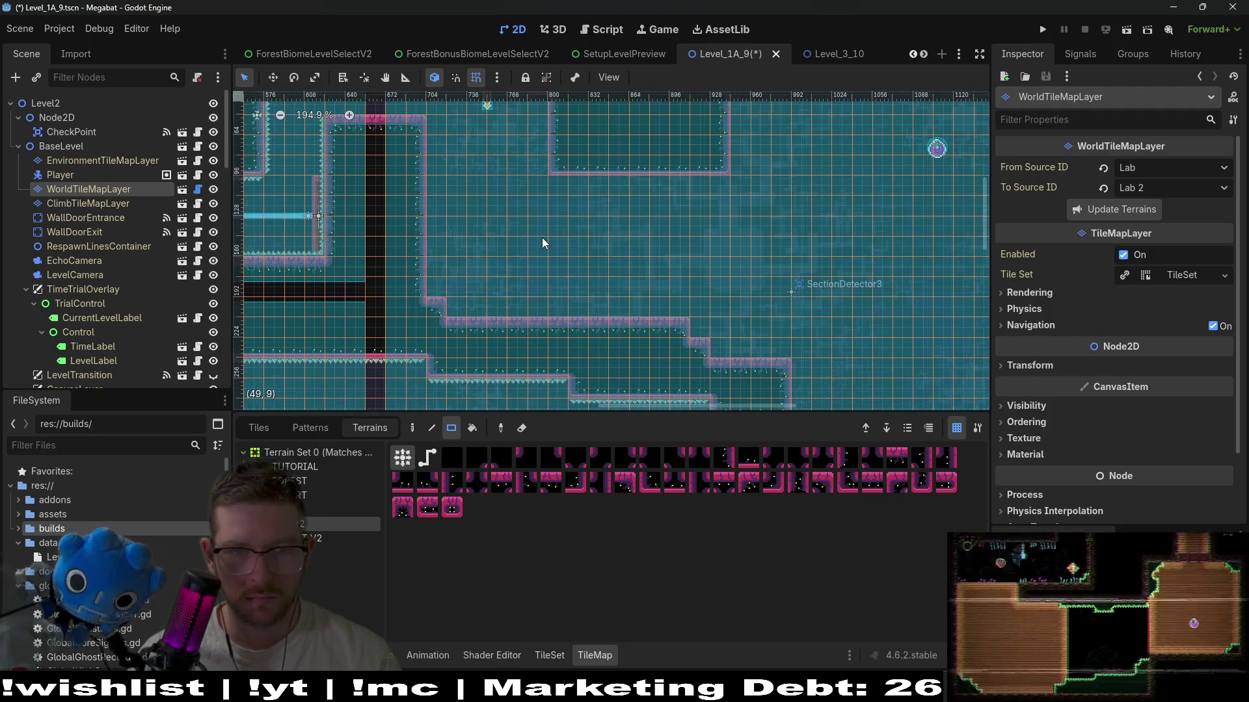
pyautogui.moveTo(463, 254); pyautogui.dragTo(541, 313)
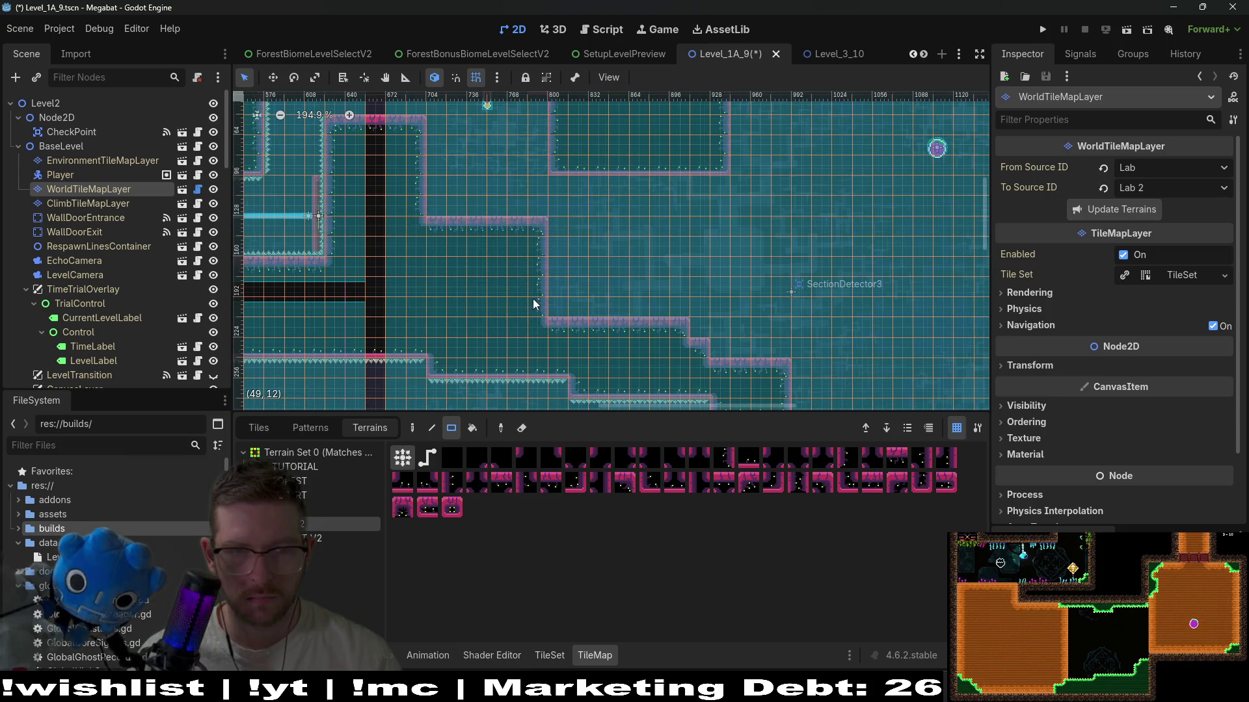
# - Cut a notch into the wall's underside, extend the ledge rightward, and fill a 3x4 block
pyautogui.hscroll(2, 562, 257)
pyautogui.scroll(1, 561, 257)
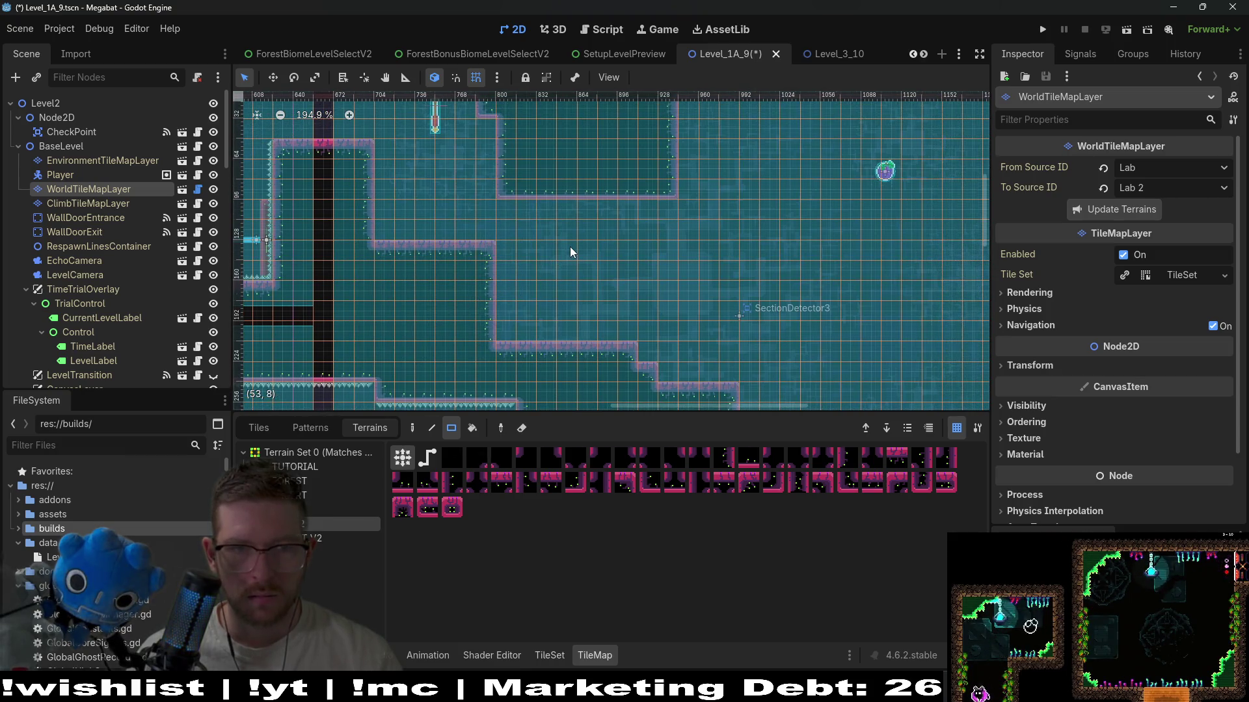
pyautogui.moveTo(614, 192)
pyautogui.mouseDown()
pyautogui.moveTo(558, 181)
pyautogui.moveTo(600, 171)
pyautogui.moveTo(564, 189)
pyautogui.mouseUp()
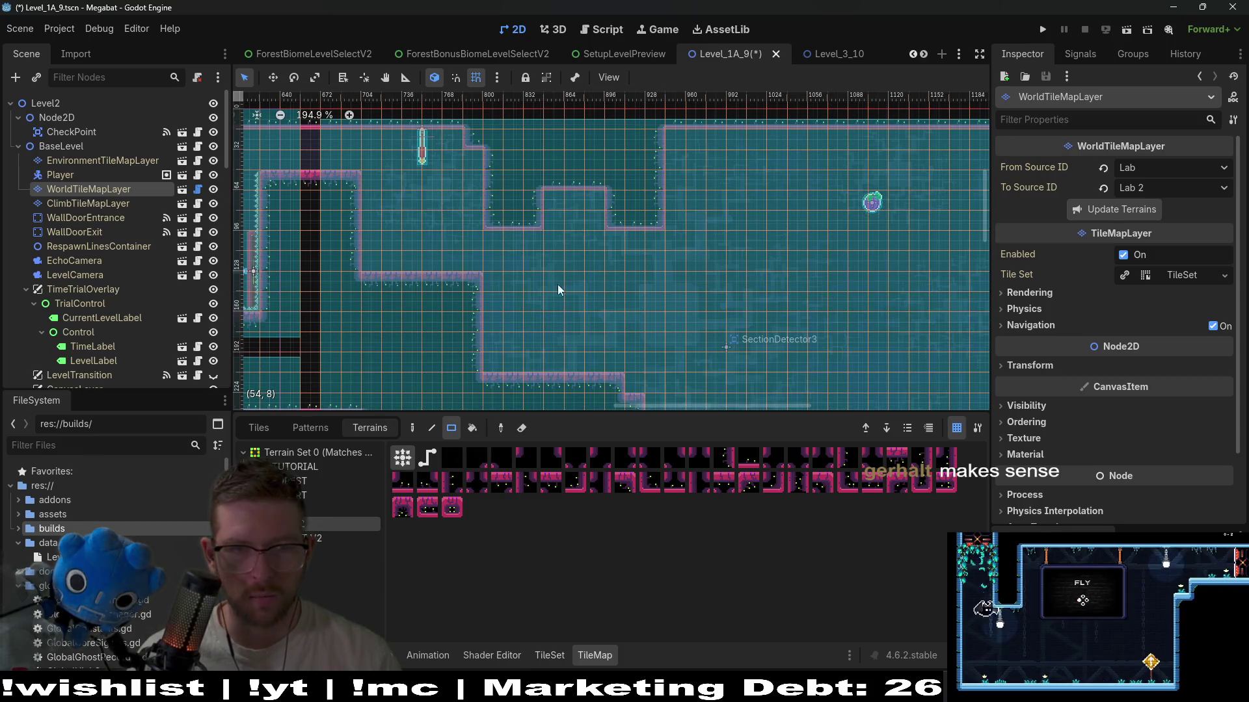
pyautogui.moveTo(501, 283)
pyautogui.mouseDown()
pyautogui.moveTo(660, 285)
pyautogui.moveTo(529, 356)
pyautogui.mouseUp()
pyautogui.moveTo(612, 296)
pyautogui.mouseDown()
pyautogui.moveTo(650, 350)
pyautogui.moveTo(647, 216)
pyautogui.moveTo(657, 221)
pyautogui.mouseUp()
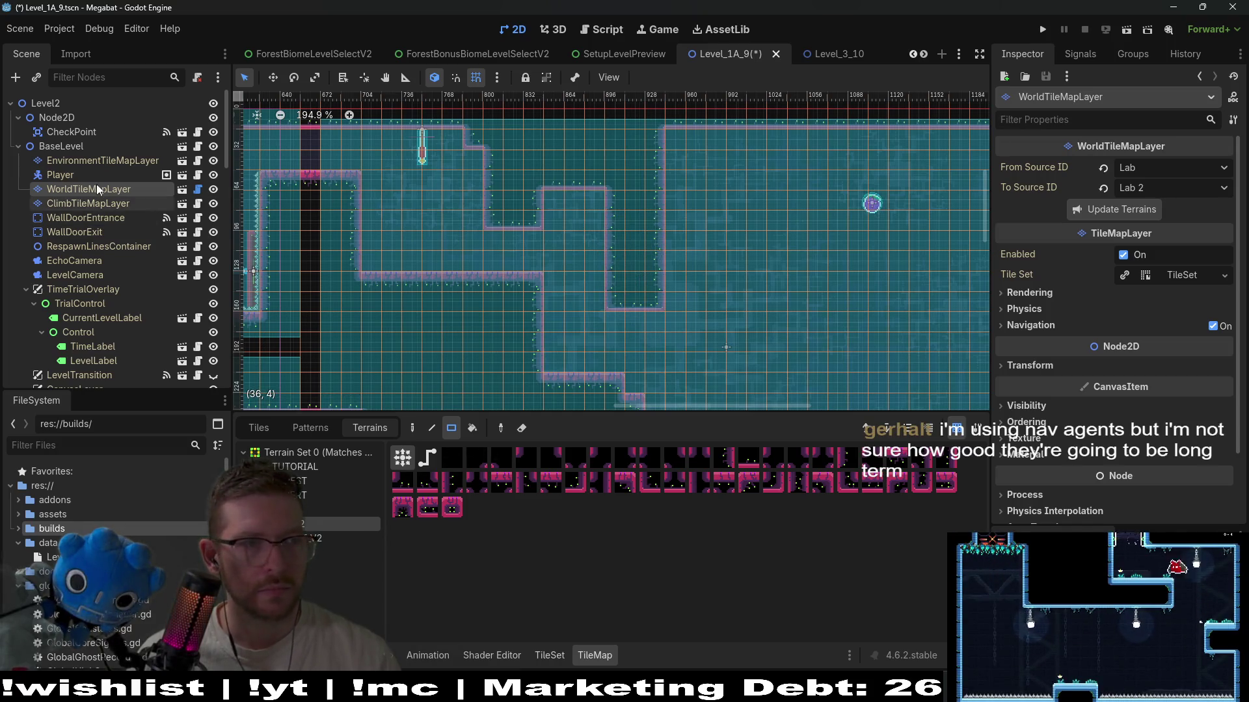
pyautogui.scroll(-10, 89, 196)
pyautogui.scroll(-2, 88, 207)
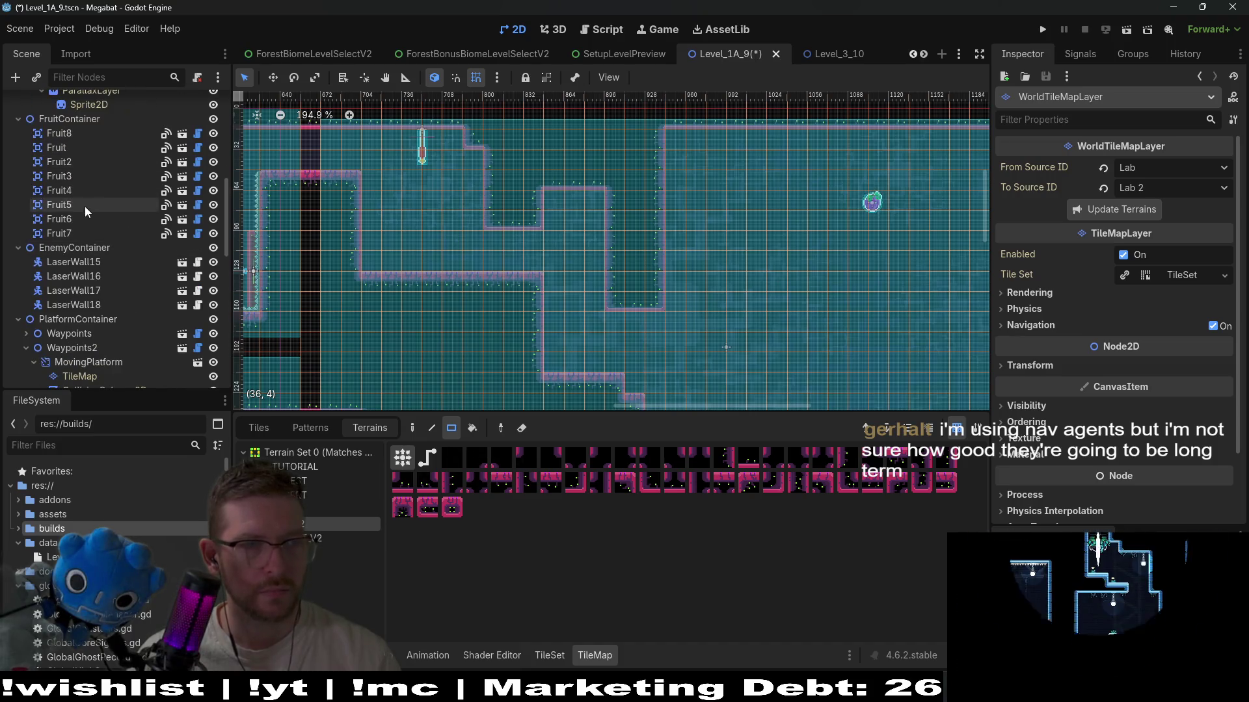
# - Move the dash fruit Fruit8 with the Move tool (W) into the upper-left corridor
pyautogui.click(72, 134)
pyautogui.press('w')
pyautogui.moveTo(851, 205); pyautogui.dragTo(398, 225)
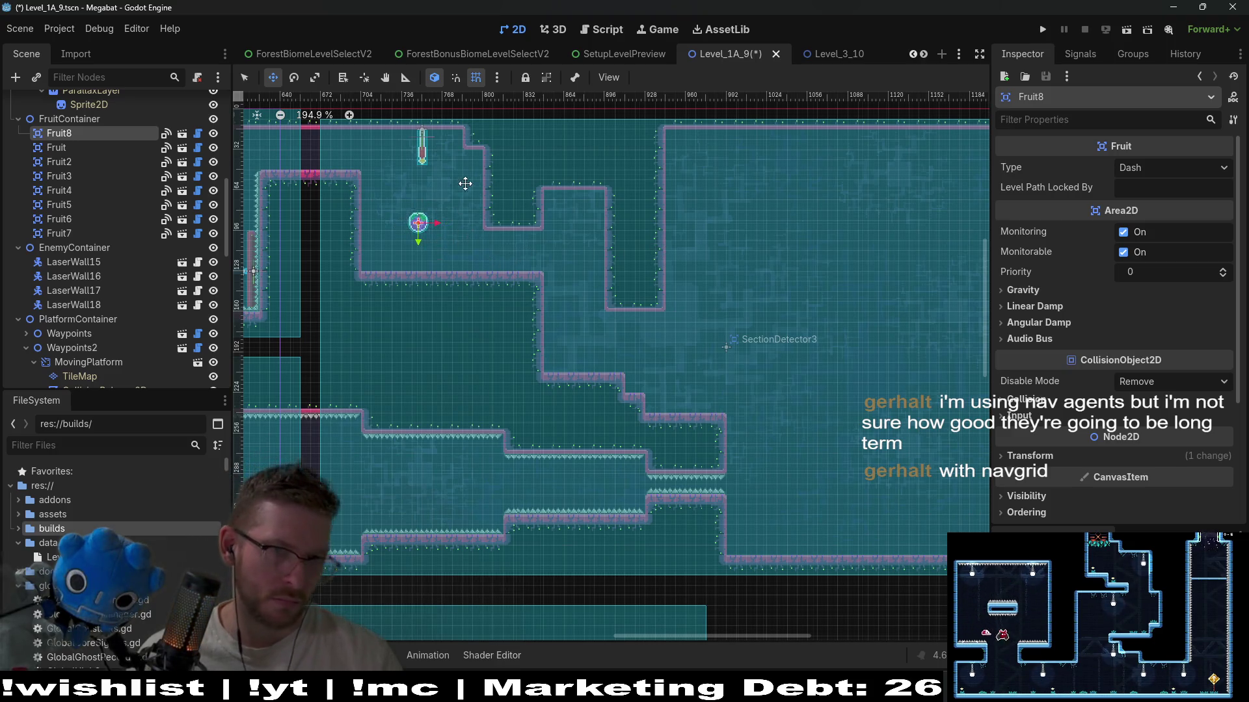
pyautogui.moveTo(455, 181)
pyautogui.mouseDown()
pyautogui.moveTo(510, 231)
pyautogui.moveTo(447, 267)
pyautogui.moveTo(459, 266)
pyautogui.mouseUp()
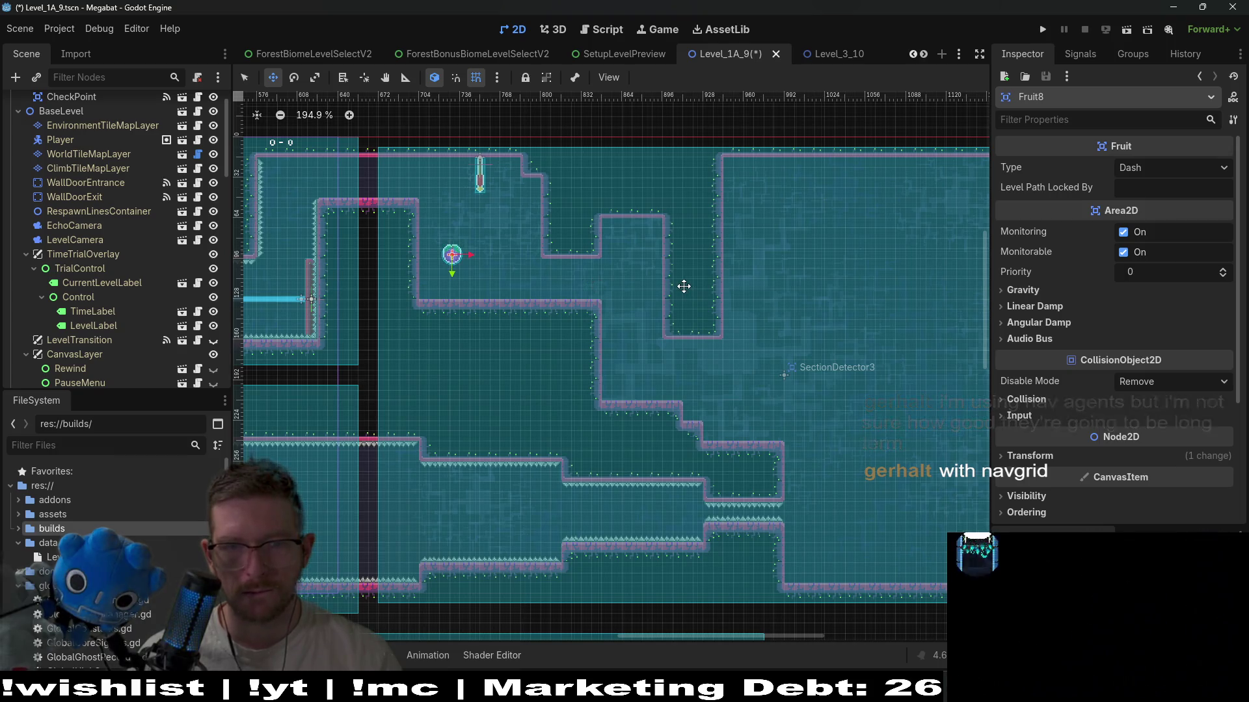
pyautogui.scroll(2, 94, 196)
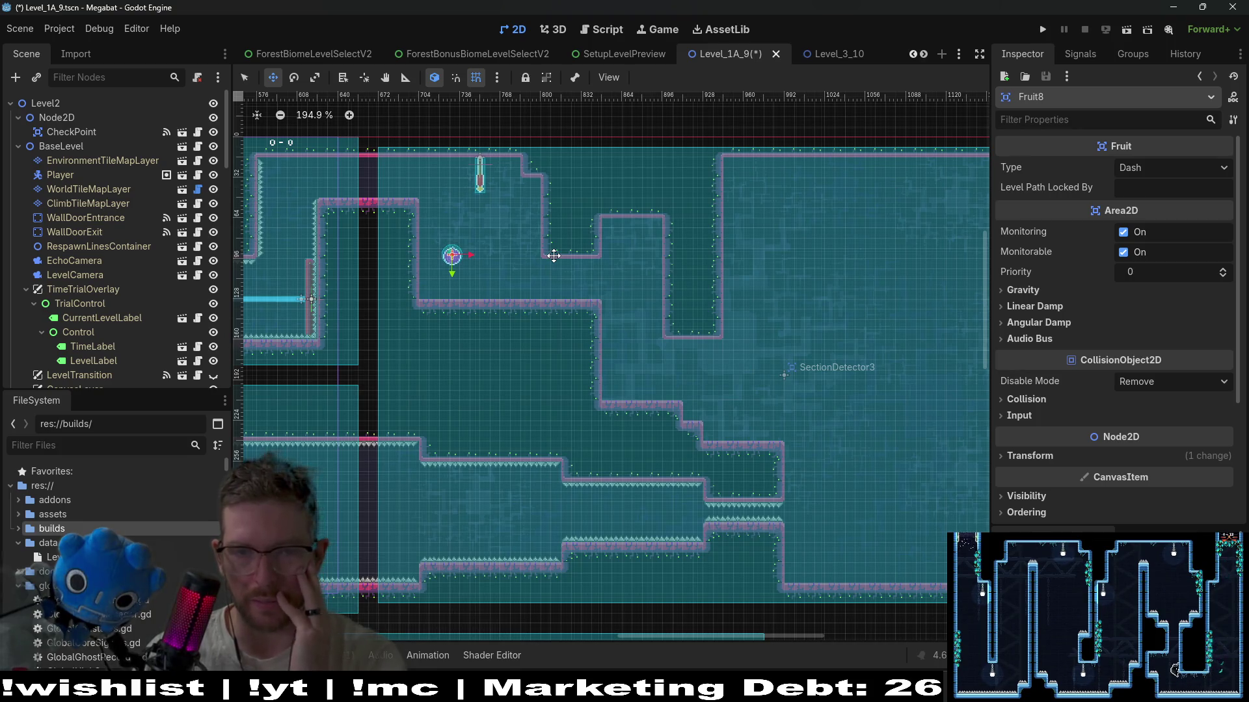
pyautogui.click(79, 192)
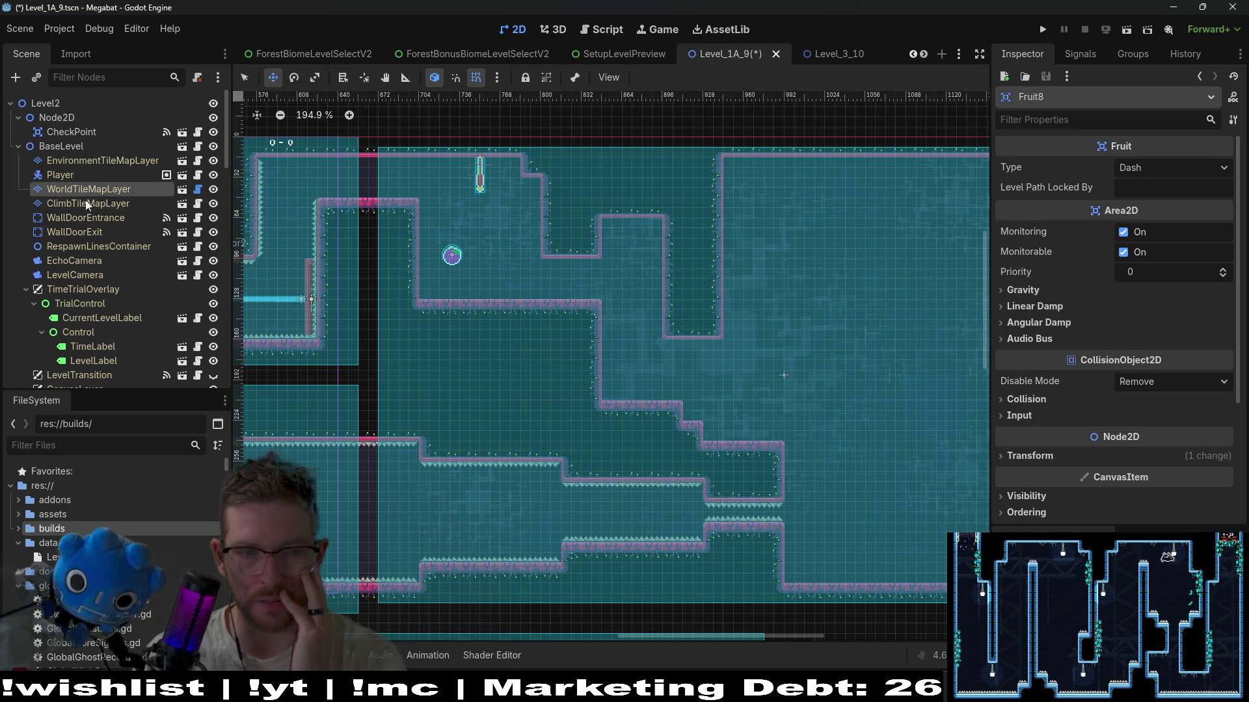
# - Fill the corridor's ceiling bump, the drop beneath its floor, and the gap below the wall
pyautogui.click(319, 528)
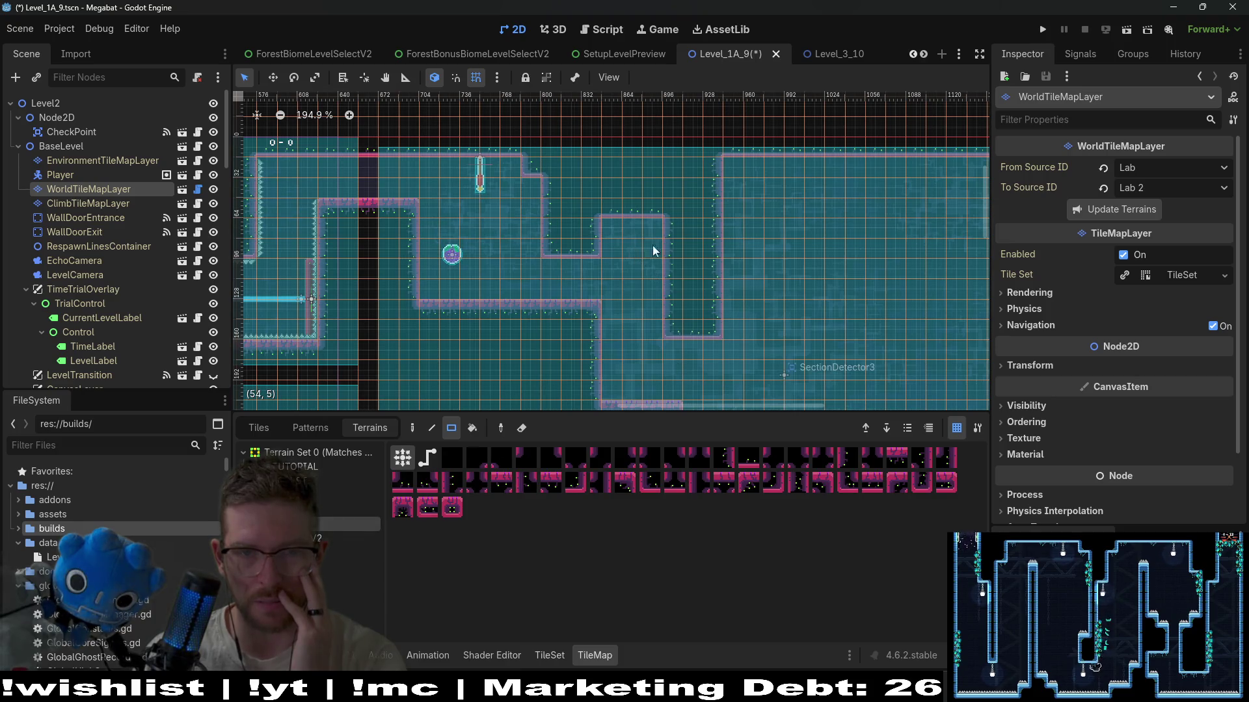
pyautogui.moveTo(611, 229)
pyautogui.mouseDown()
pyautogui.moveTo(670, 246)
pyautogui.moveTo(620, 246)
pyautogui.mouseUp()
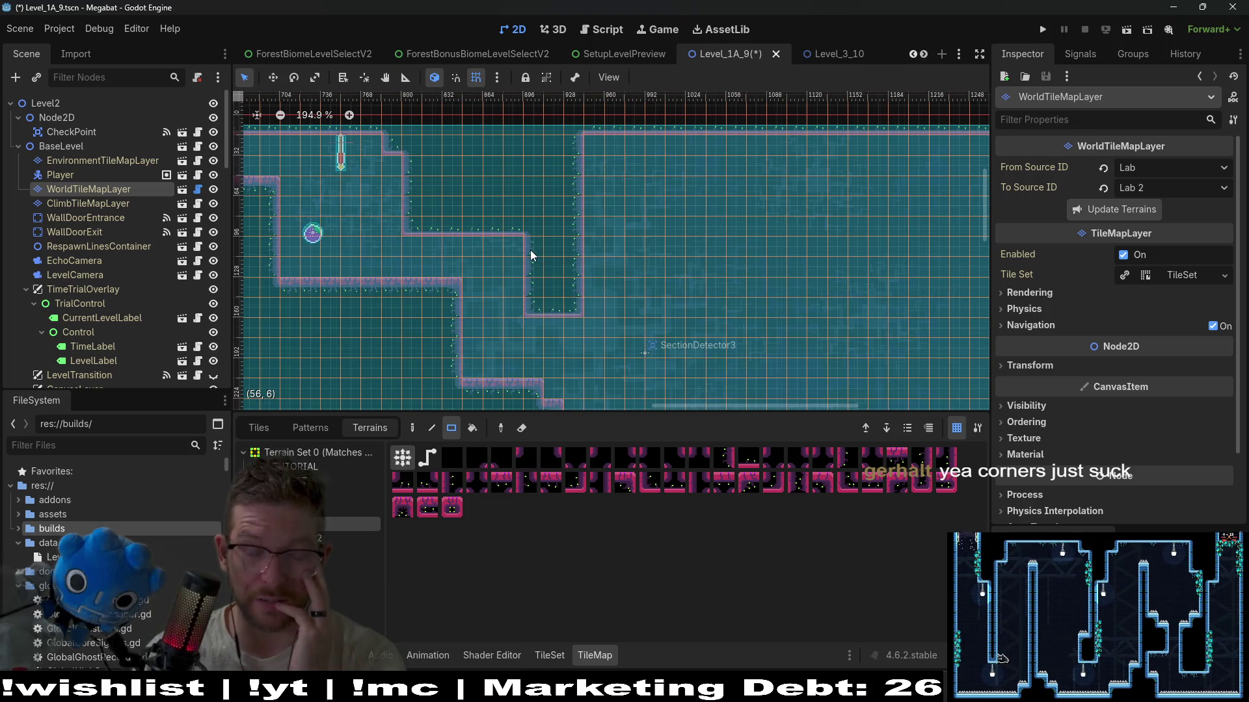
pyautogui.moveTo(484, 293); pyautogui.dragTo(576, 333)
pyautogui.moveTo(537, 252); pyautogui.dragTo(591, 268)
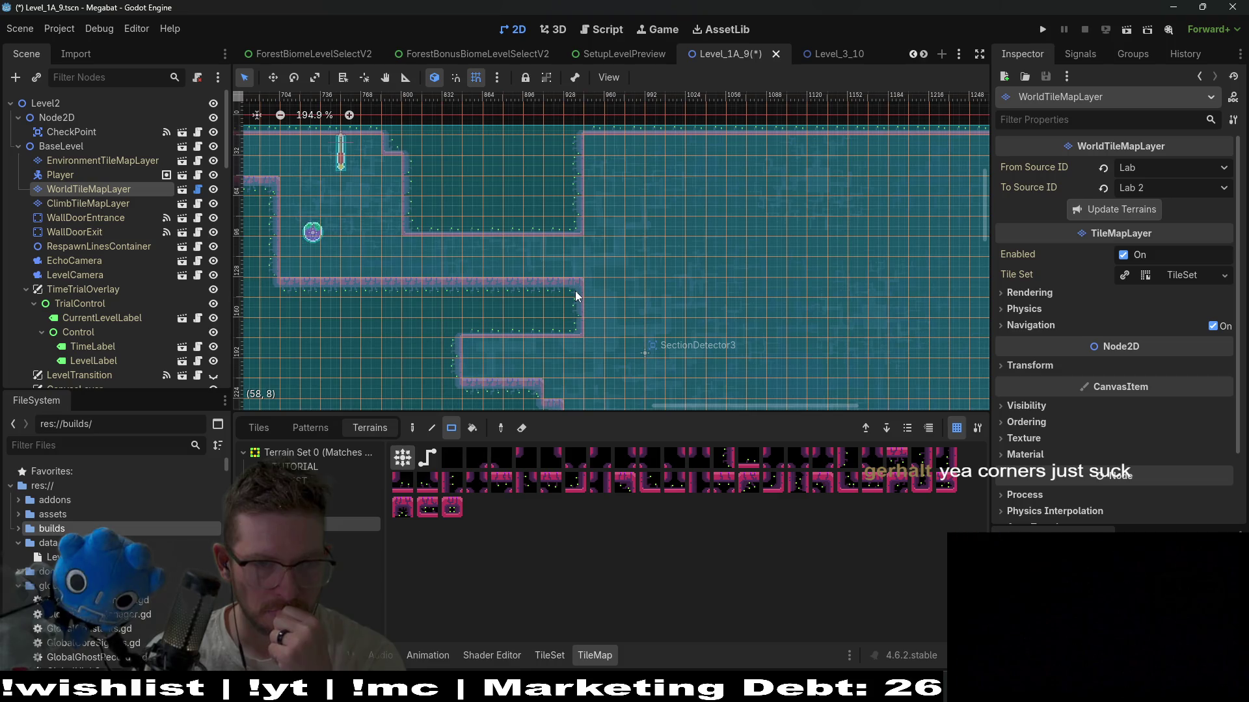
pyautogui.scroll(-10, 122, 254)
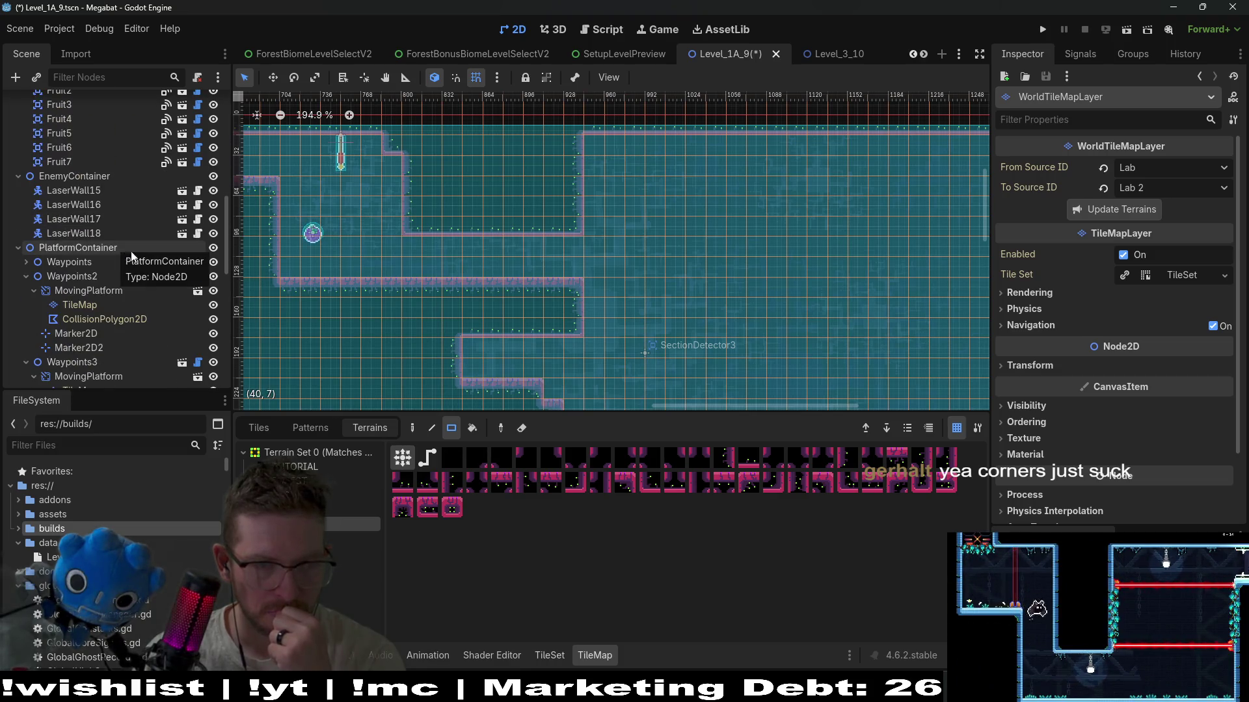
# - Run the level and fly the bat through the rooms up to the checkpoint flag
pyautogui.click(1126, 35)
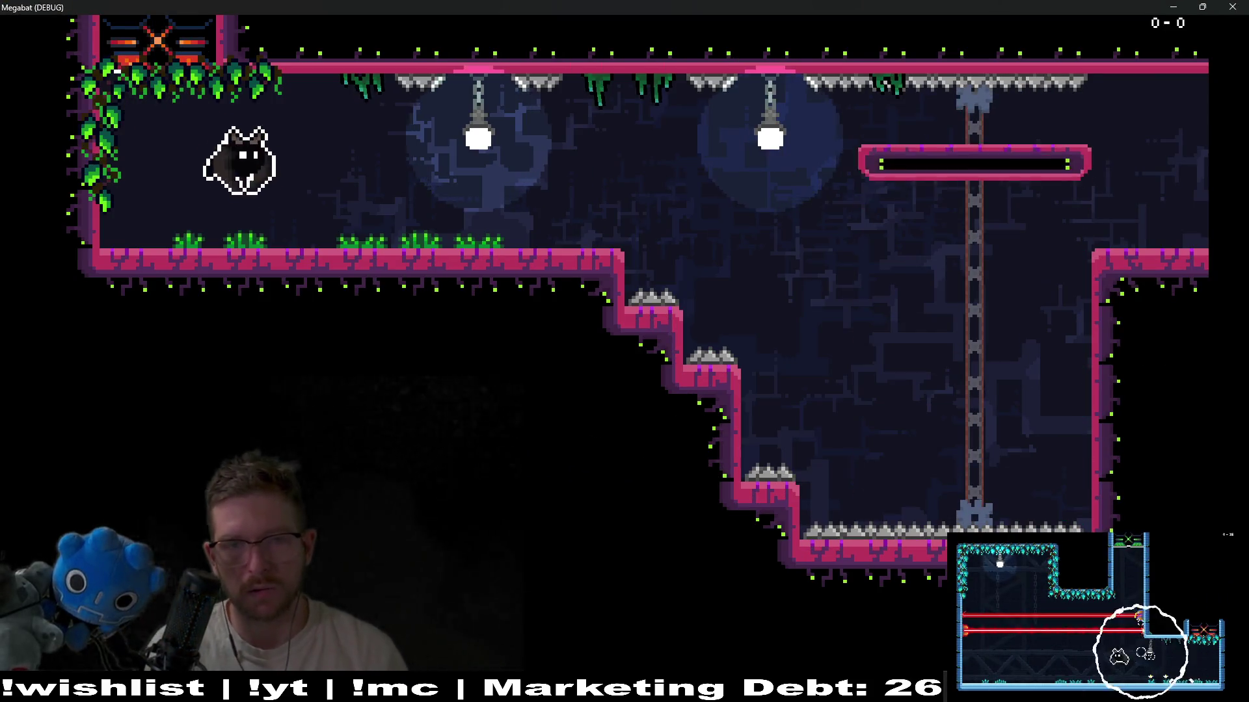
pyautogui.press('Right')
pyautogui.press('Right')
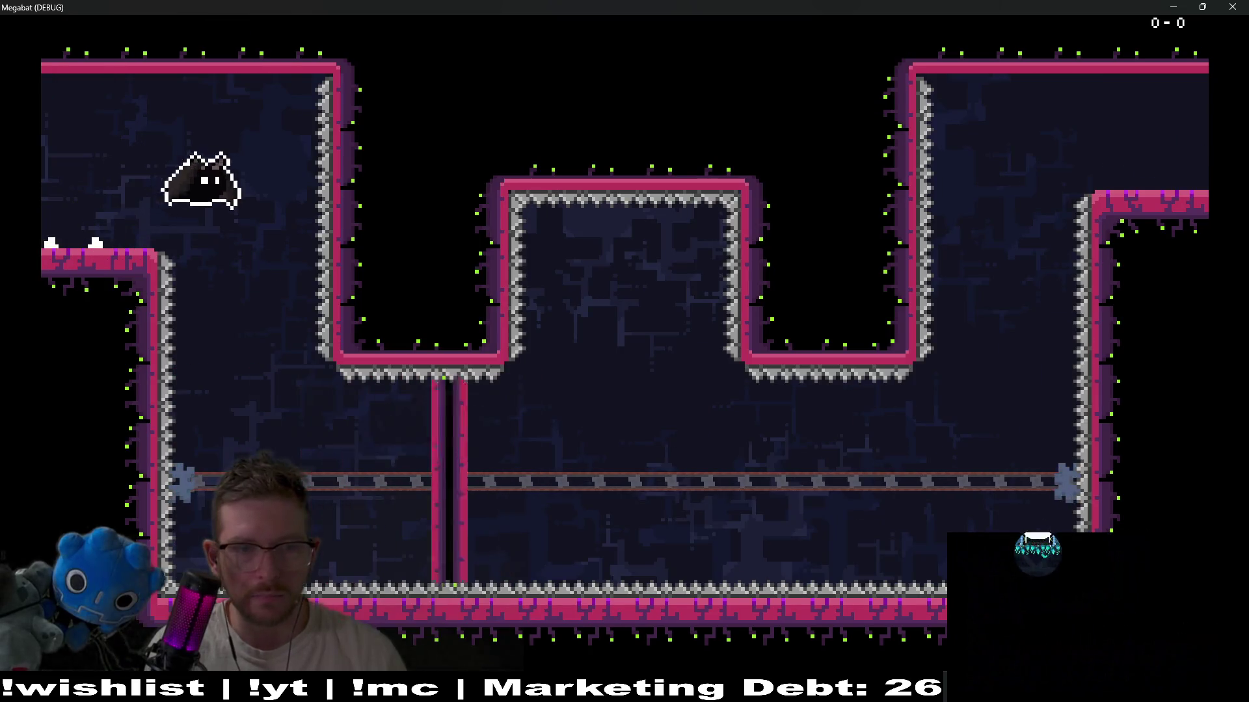
pyautogui.press('Up')
pyautogui.press('Right')
pyautogui.press('Up')
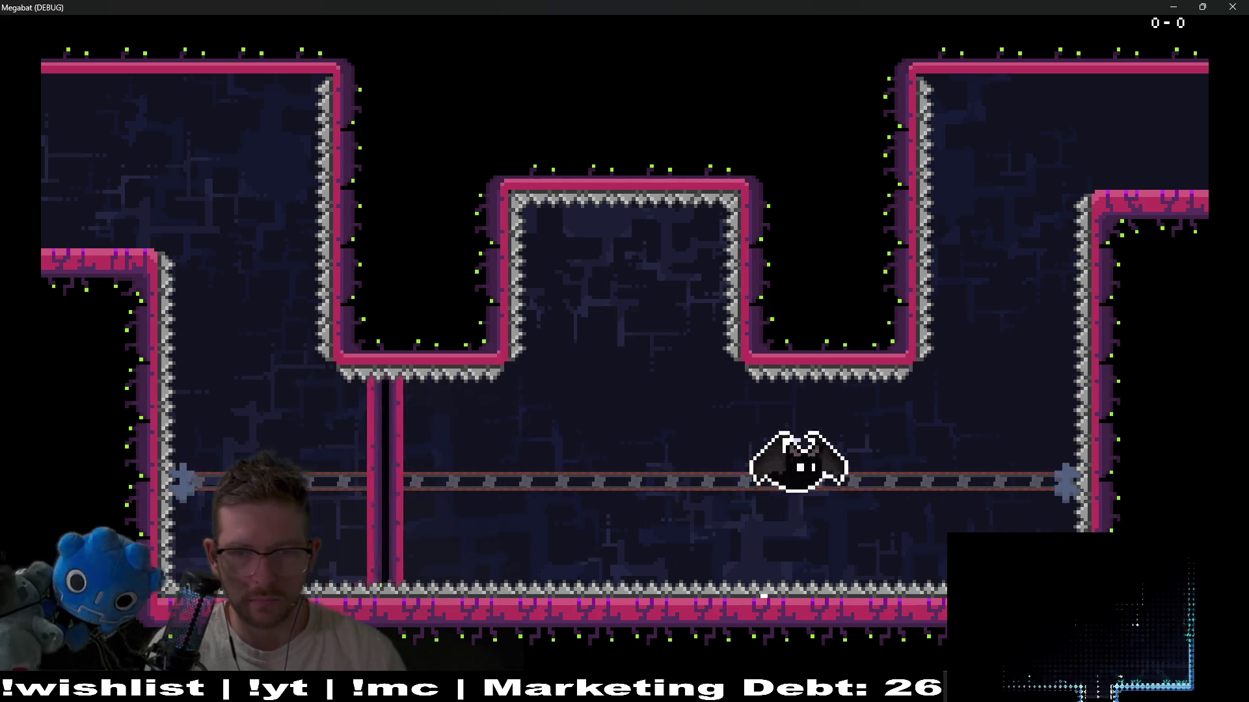
pyautogui.press('Right')
pyautogui.press('Up')
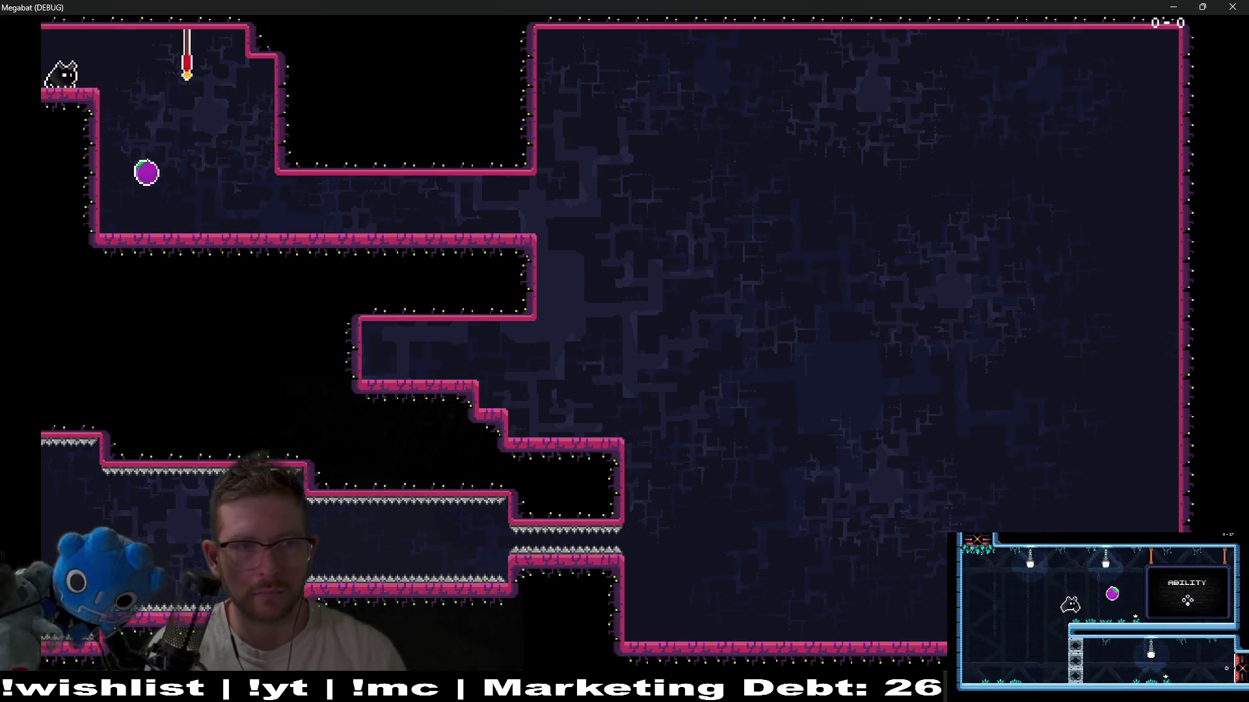
pyautogui.press('Up')
# - Collect the purple plum, walk to the corridor's end, and stop the game with F8
pyautogui.press('Right')
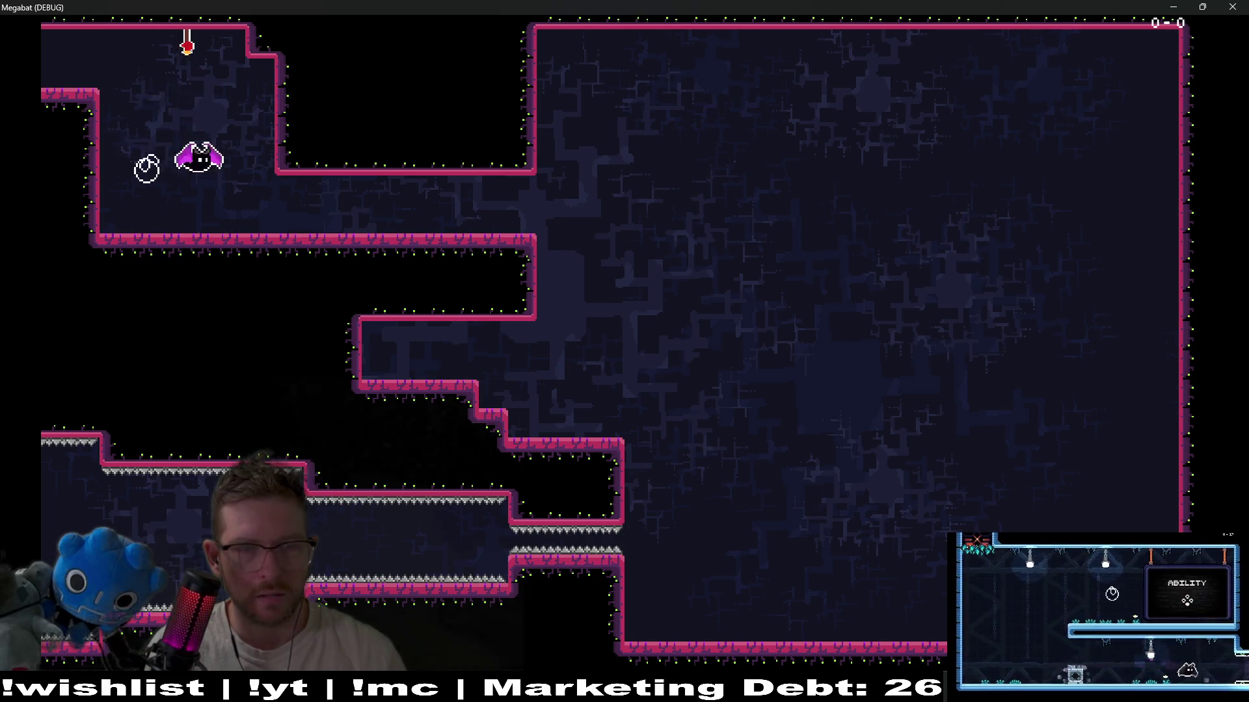
pyautogui.press('Right')
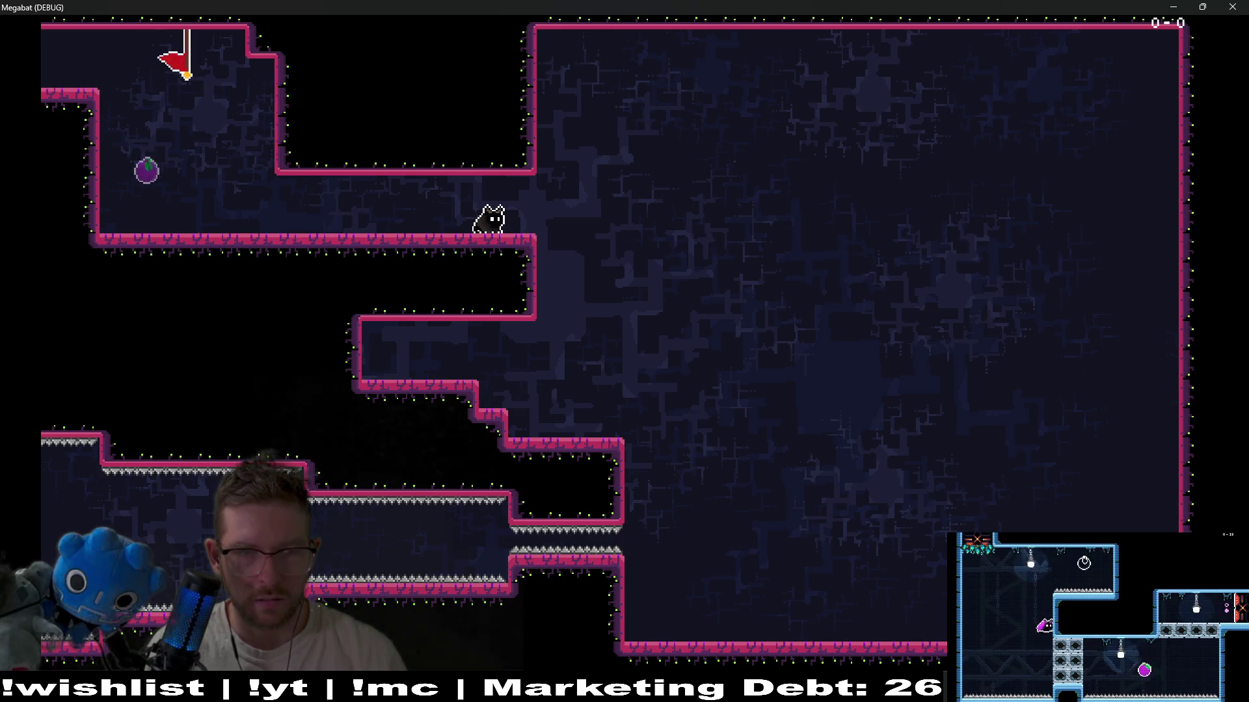
pyautogui.press('Left')
pyautogui.press('Up')
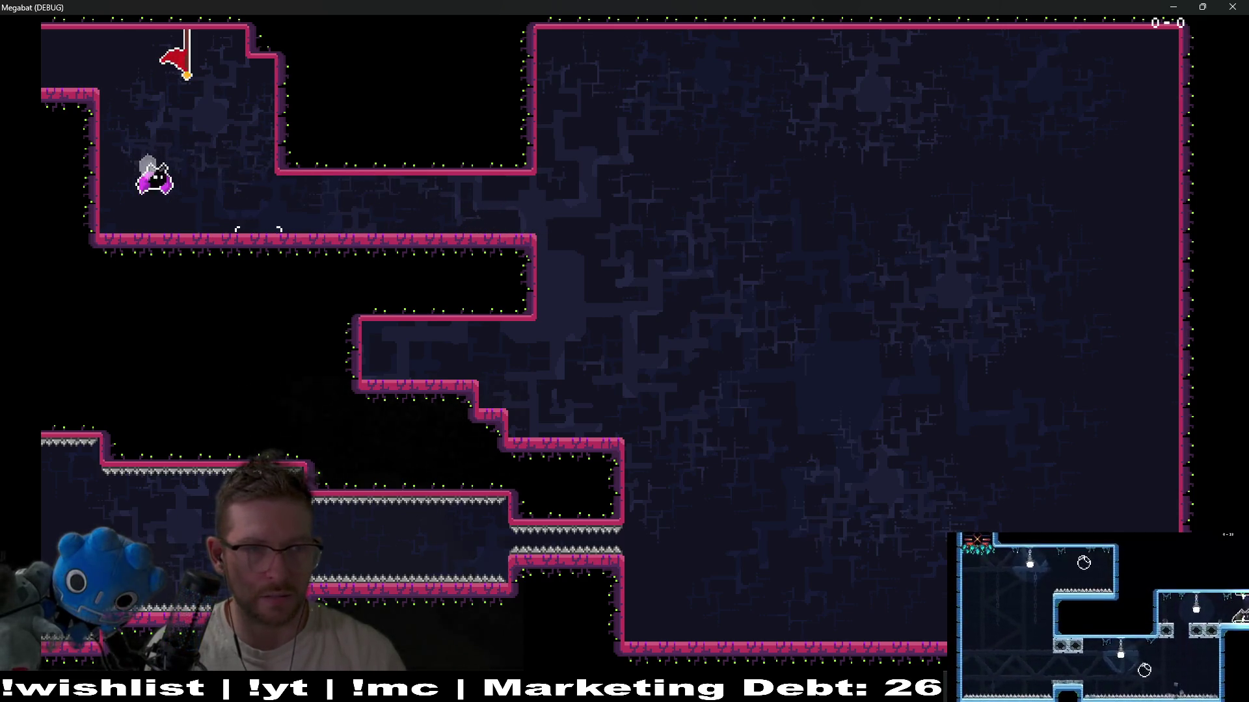
pyautogui.press('Right')
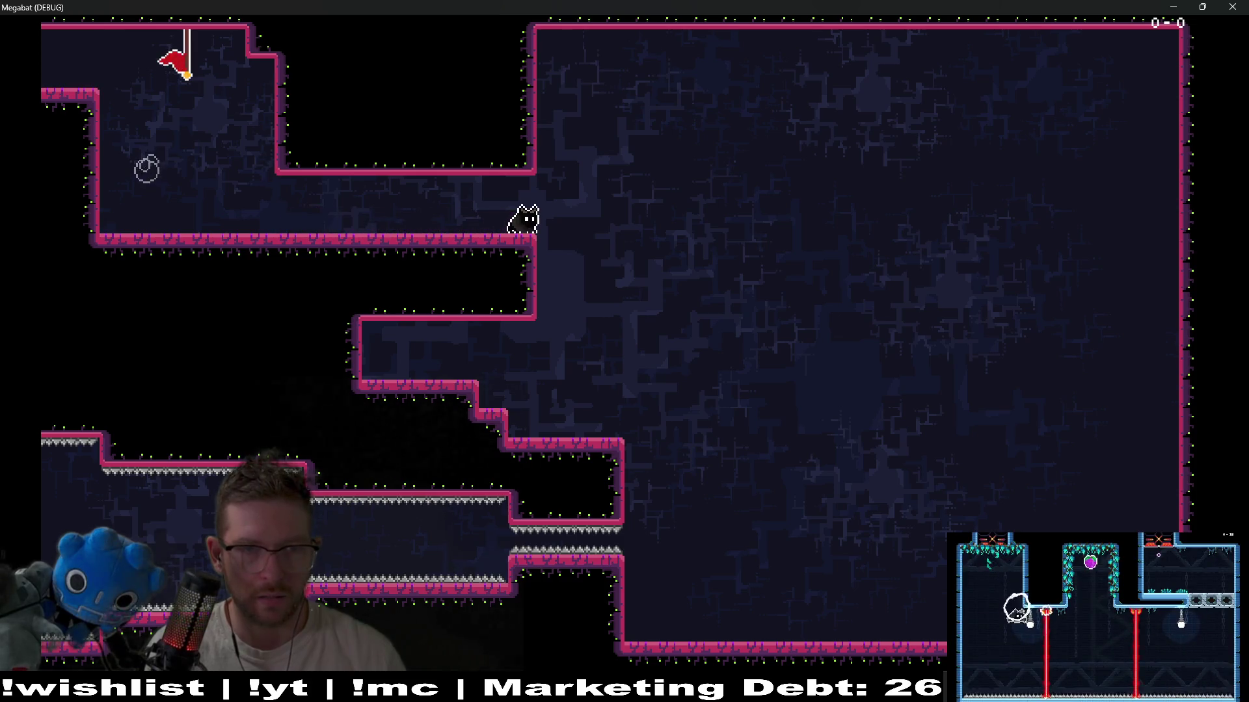
pyautogui.press('F8')
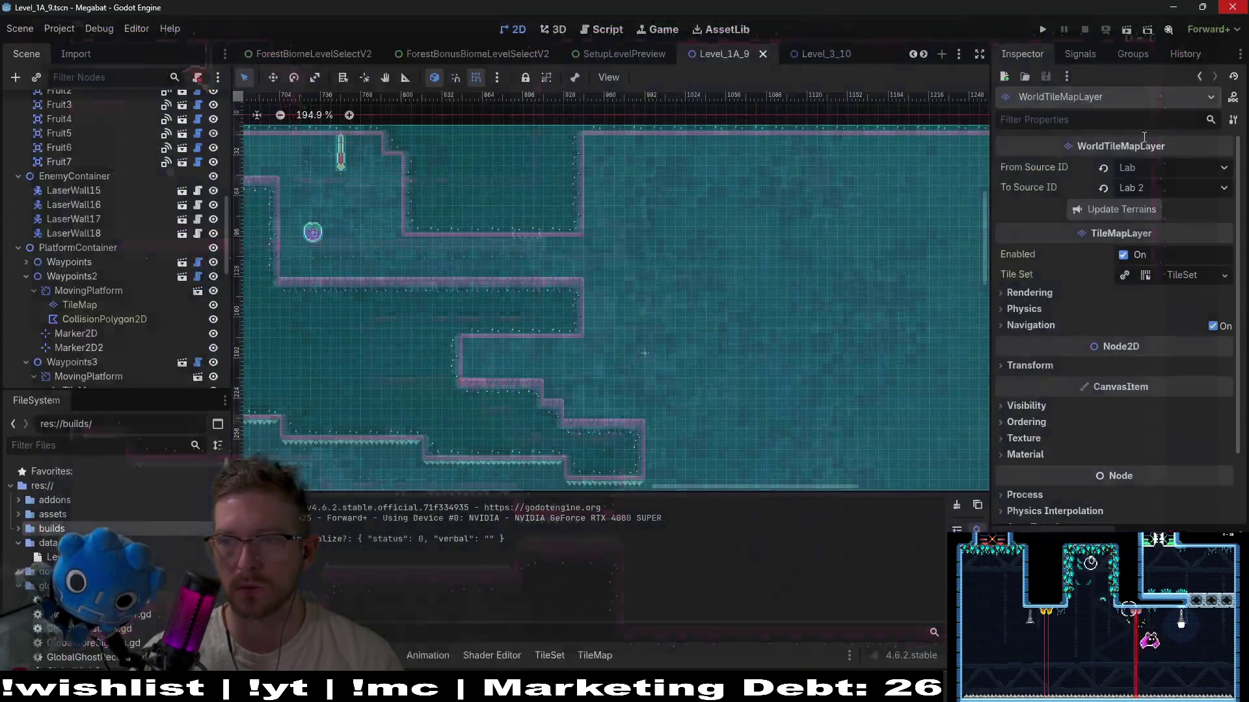
# - Frame the corridor's right end and pick the wall terrain on WorldTileMapLayer
pyautogui.scroll(5, 421, 294)
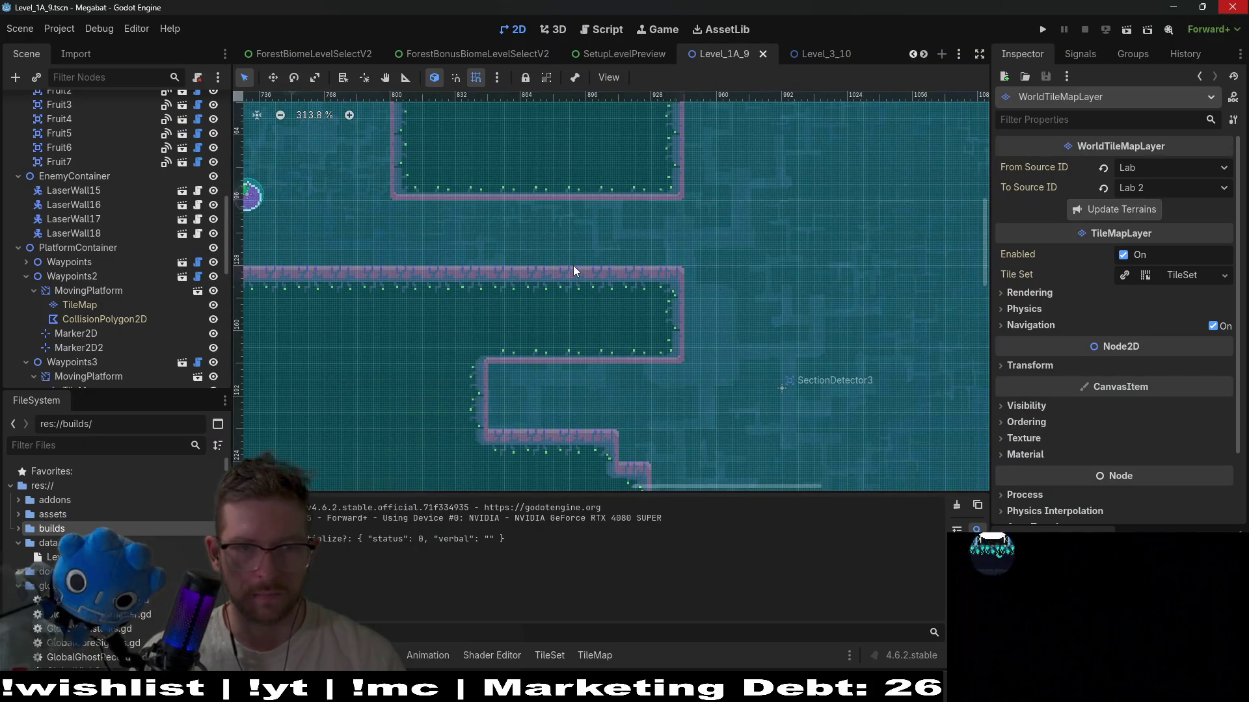
pyautogui.moveTo(572, 266); pyautogui.dragTo(573, 348)
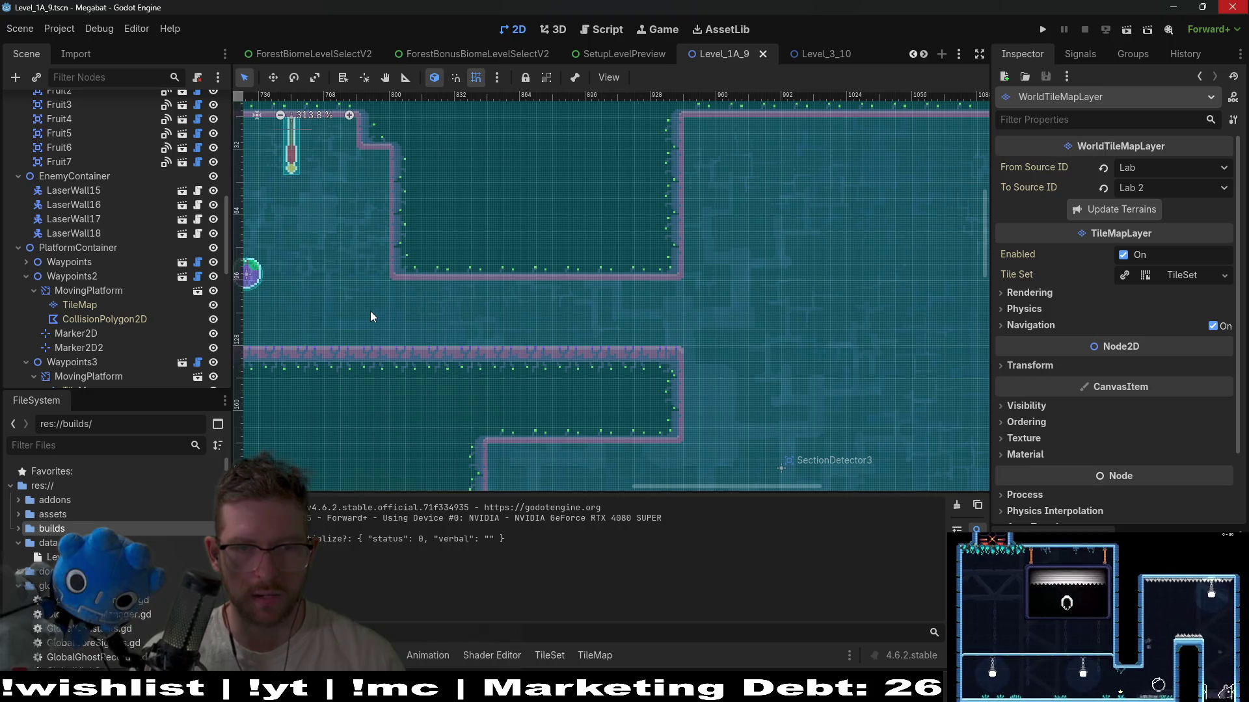
pyautogui.scroll(10, 126, 205)
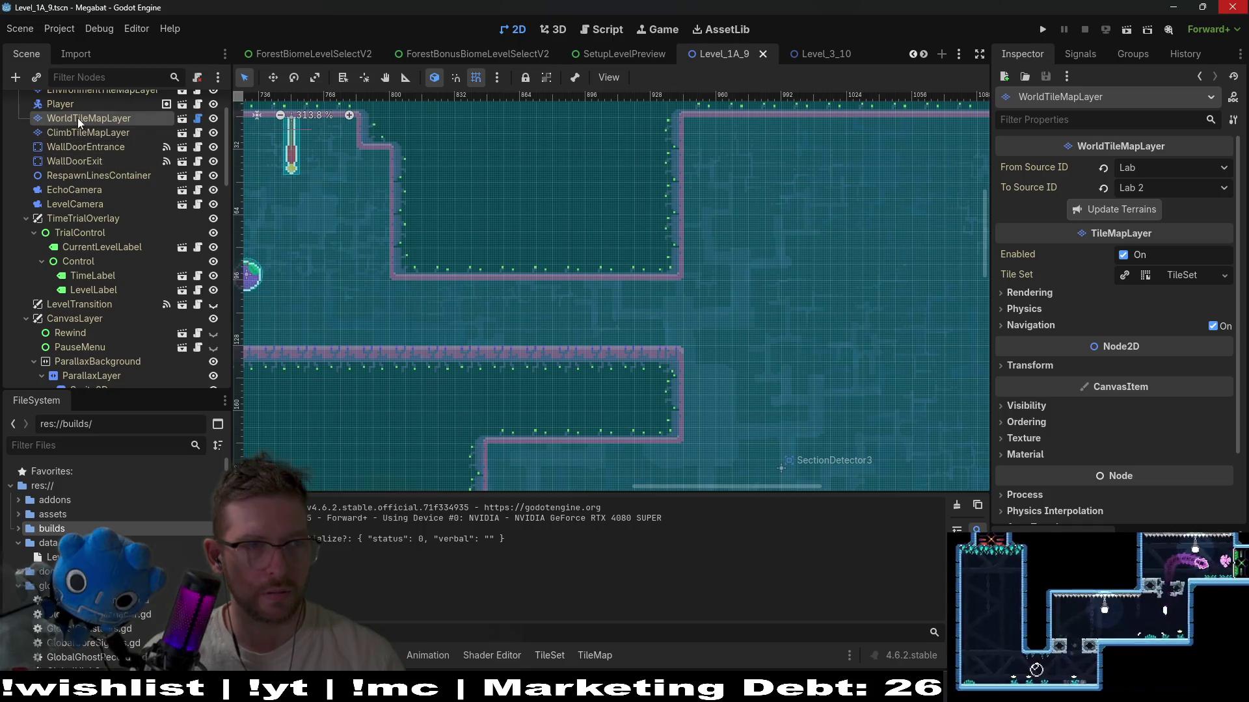
pyautogui.click(84, 118)
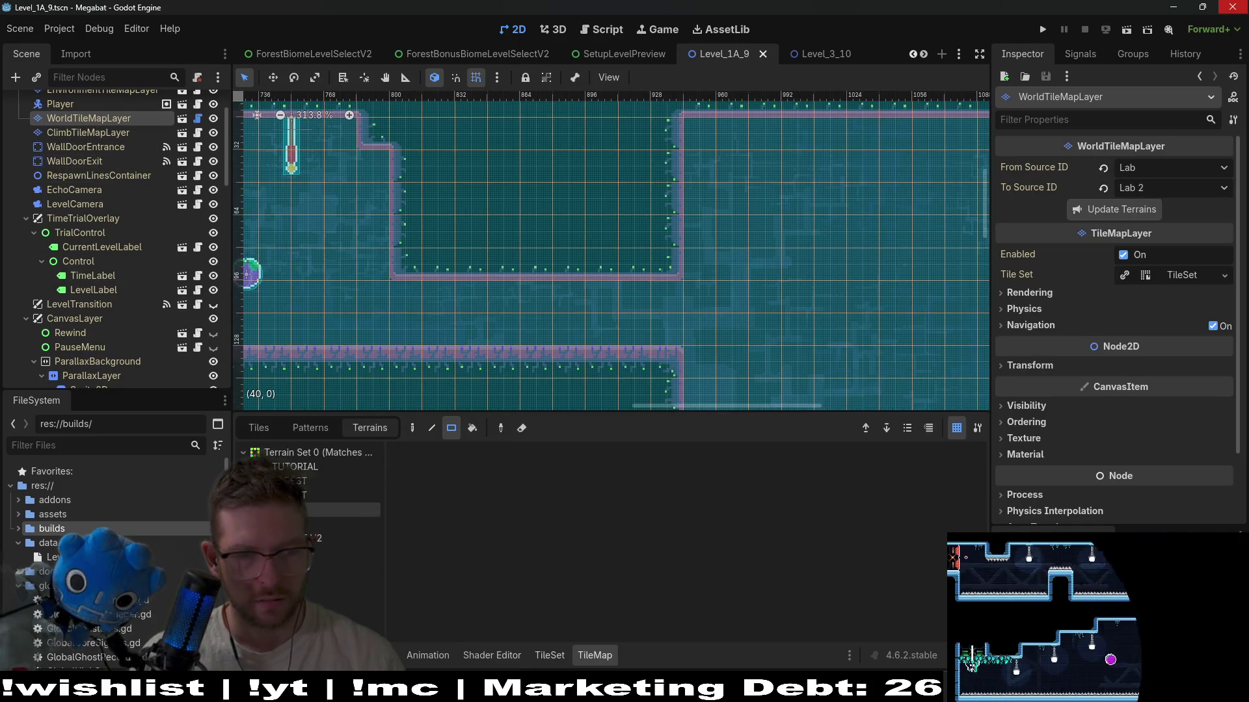
pyautogui.click(341, 524)
# - Paint terrain rectangles on the upper corridor walls, including a 3x2 block extending the wall step
pyautogui.scroll(-3, 662, 305)
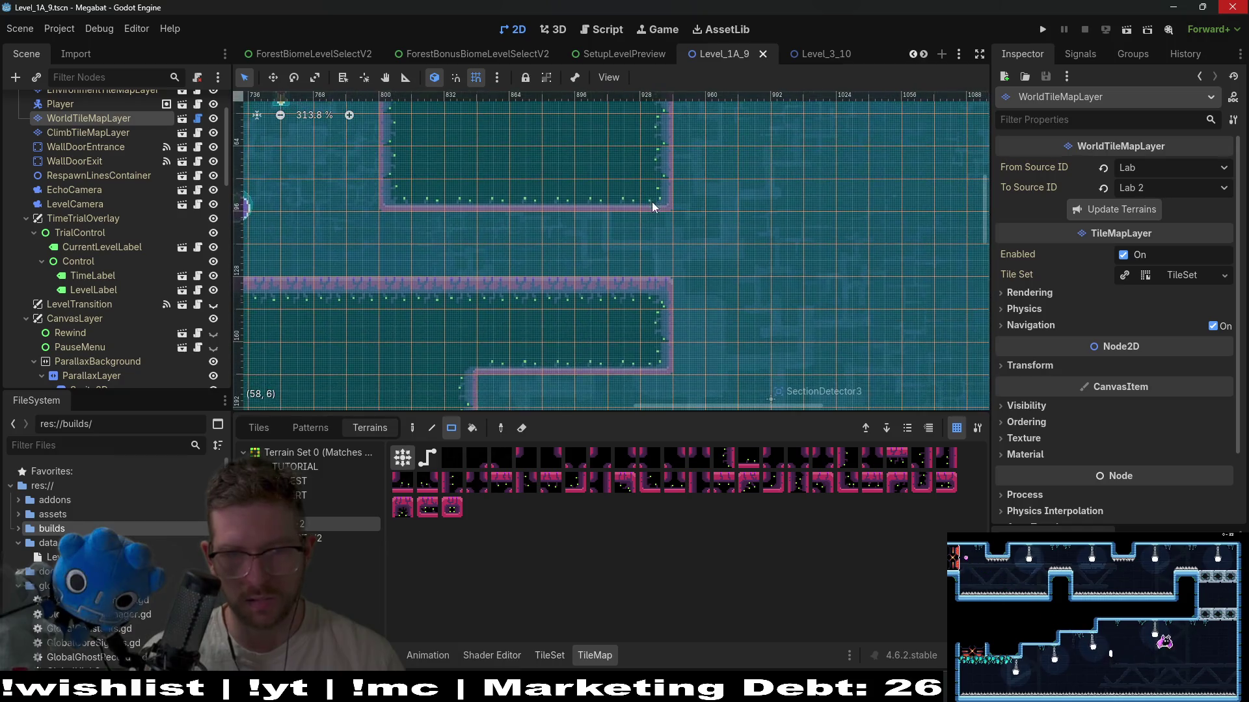
pyautogui.moveTo(622, 193); pyautogui.dragTo(672, 298)
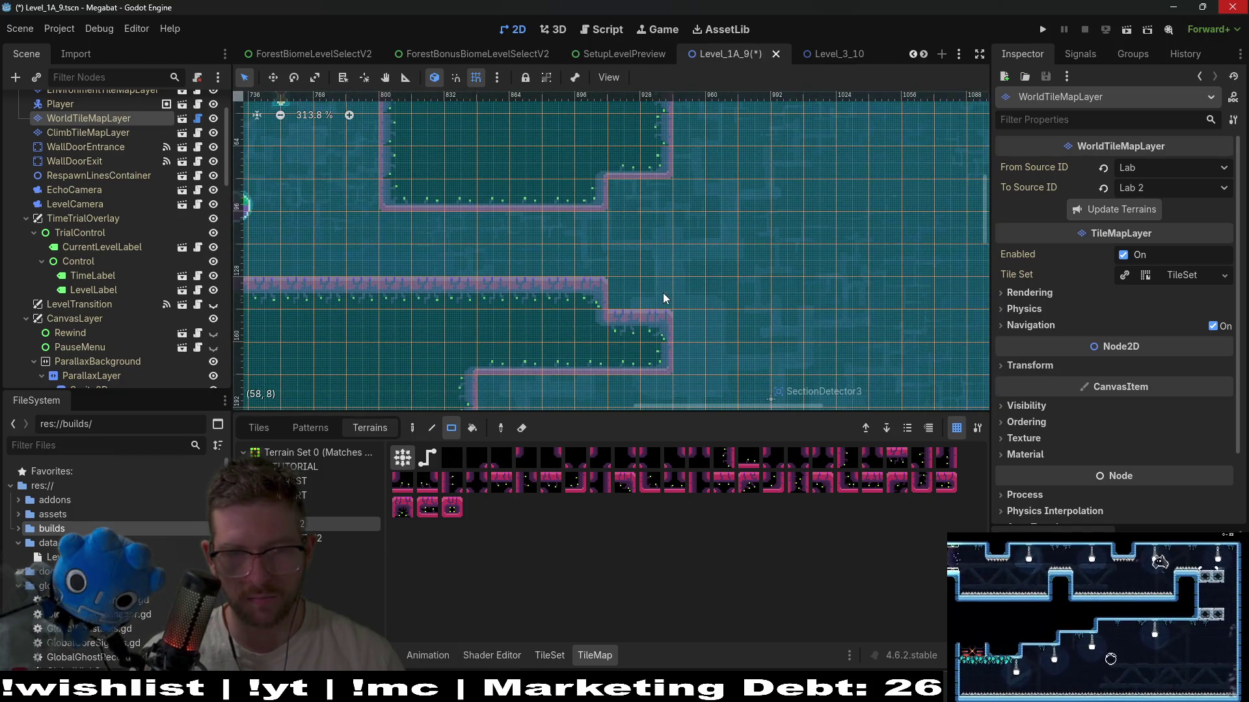
pyautogui.hscroll(2, 653, 208)
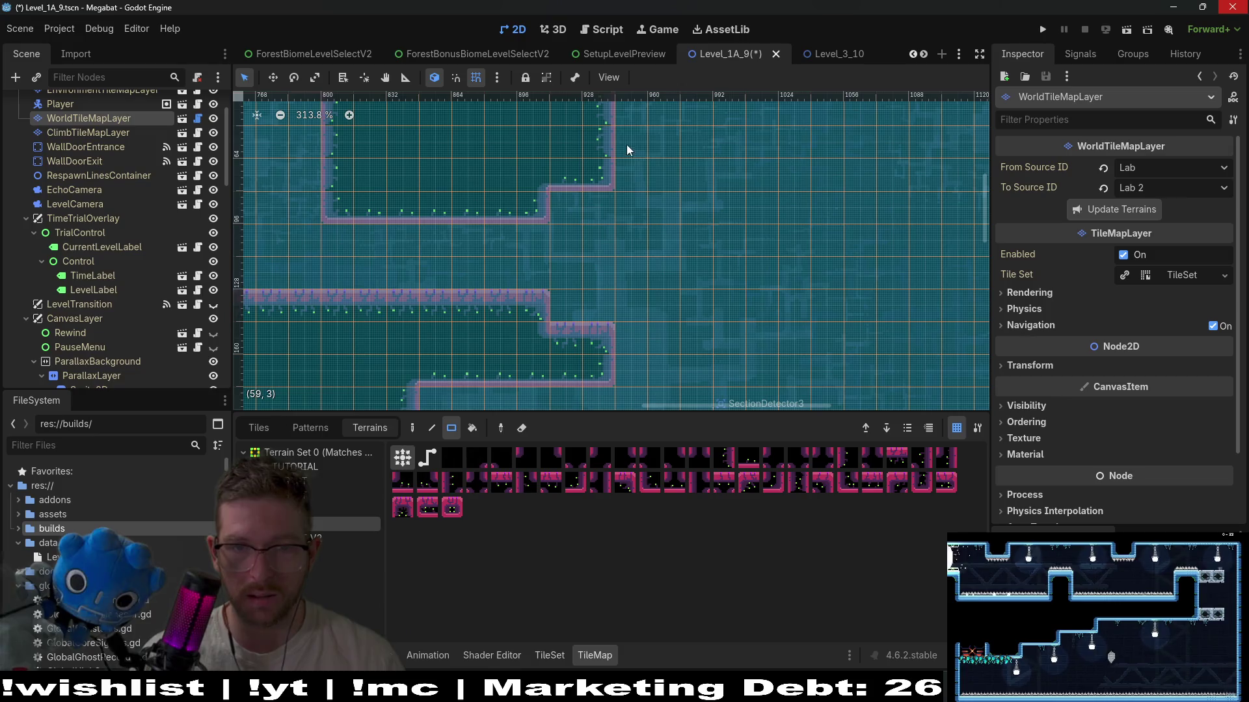
pyautogui.moveTo(626, 150); pyautogui.dragTo(708, 173)
pyautogui.scroll(-2, 690, 215)
pyautogui.moveTo(673, 326); pyautogui.dragTo(675, 324)
pyautogui.scroll(1, 683, 222)
pyautogui.hscroll(1, 676, 202)
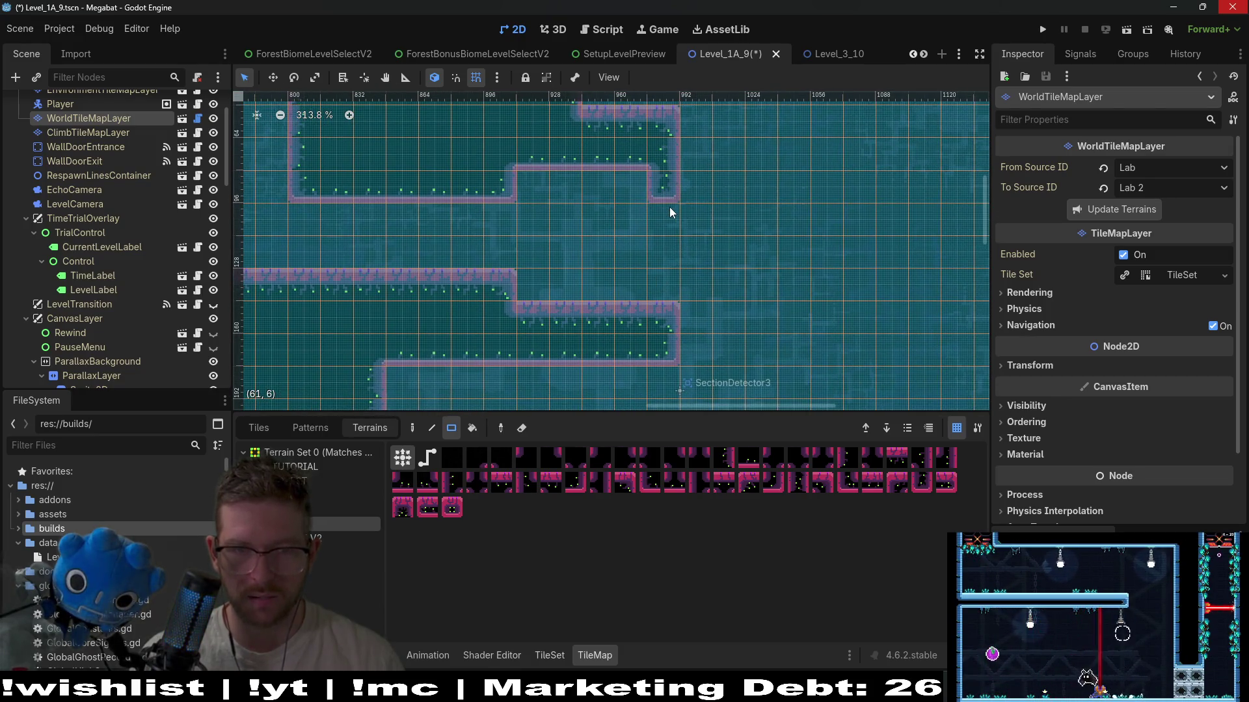
# - Paint a small block at the lower wall's end, then save and run the scene
pyautogui.moveTo(667, 277)
pyautogui.mouseDown()
pyautogui.moveTo(670, 288)
pyautogui.moveTo(660, 272)
pyautogui.mouseUp()
pyautogui.scroll(-4, 661, 272)
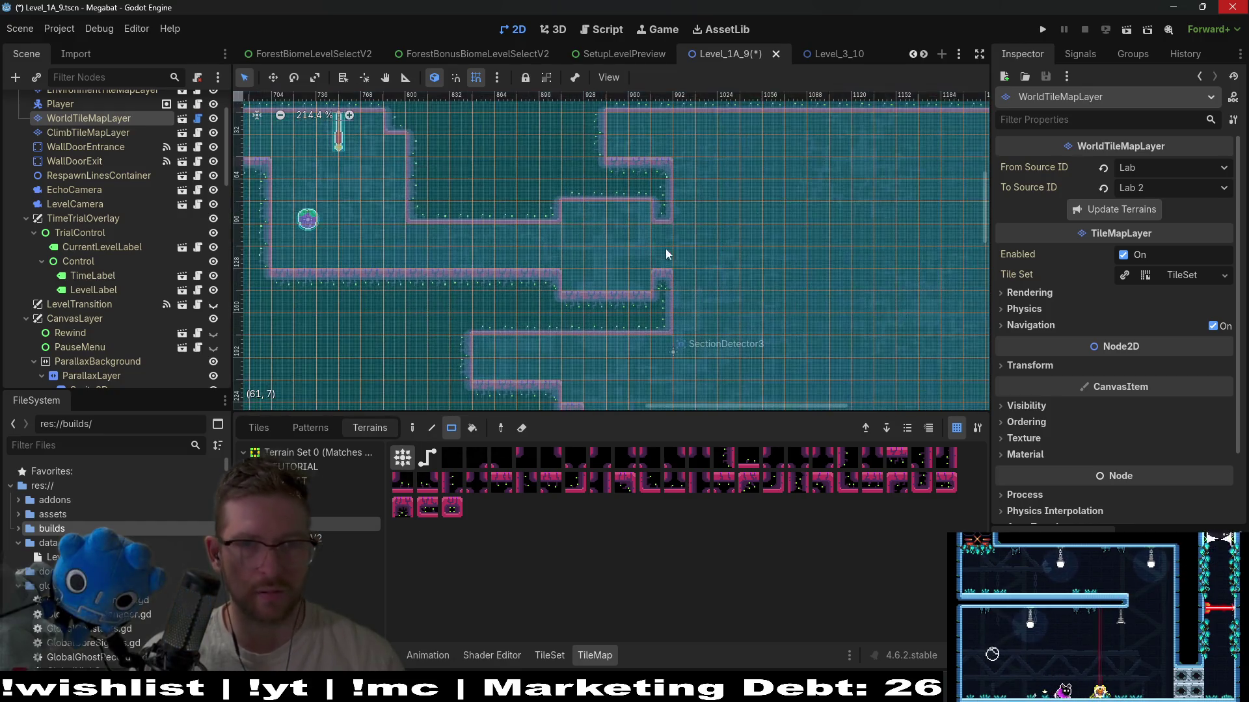
pyautogui.scroll(2, 655, 225)
pyautogui.hscroll(1, 655, 228)
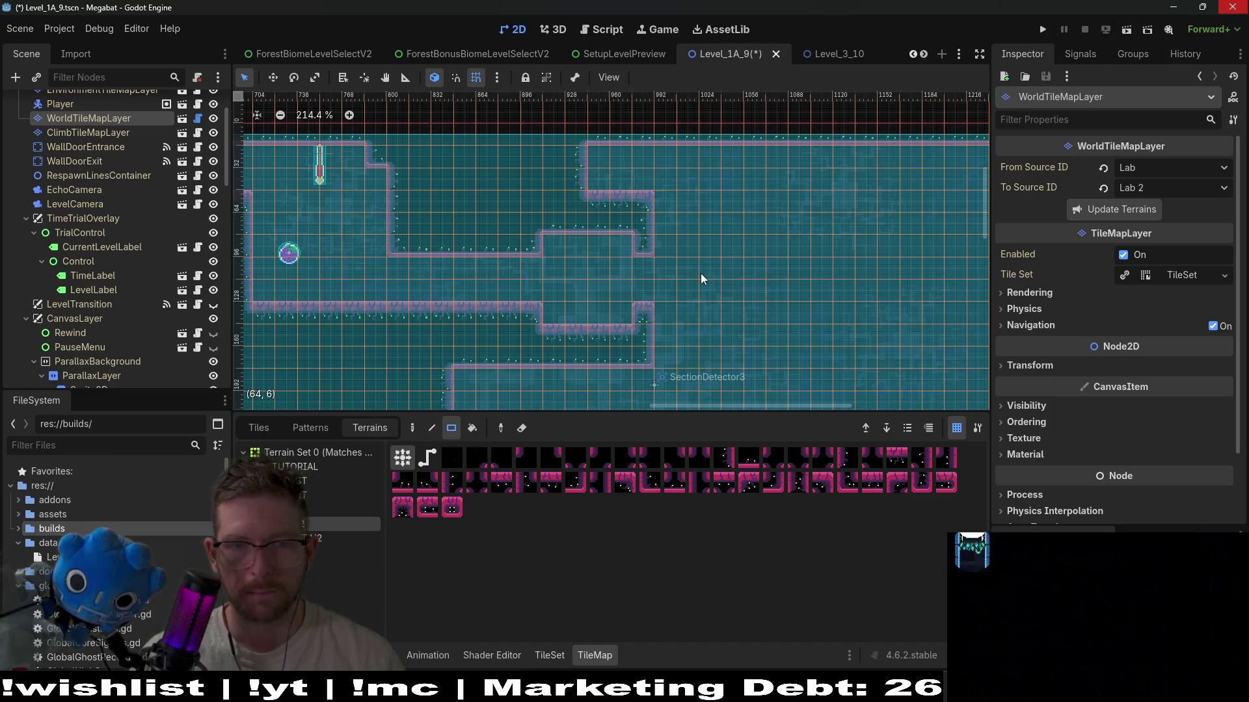
pyautogui.click(1126, 29)
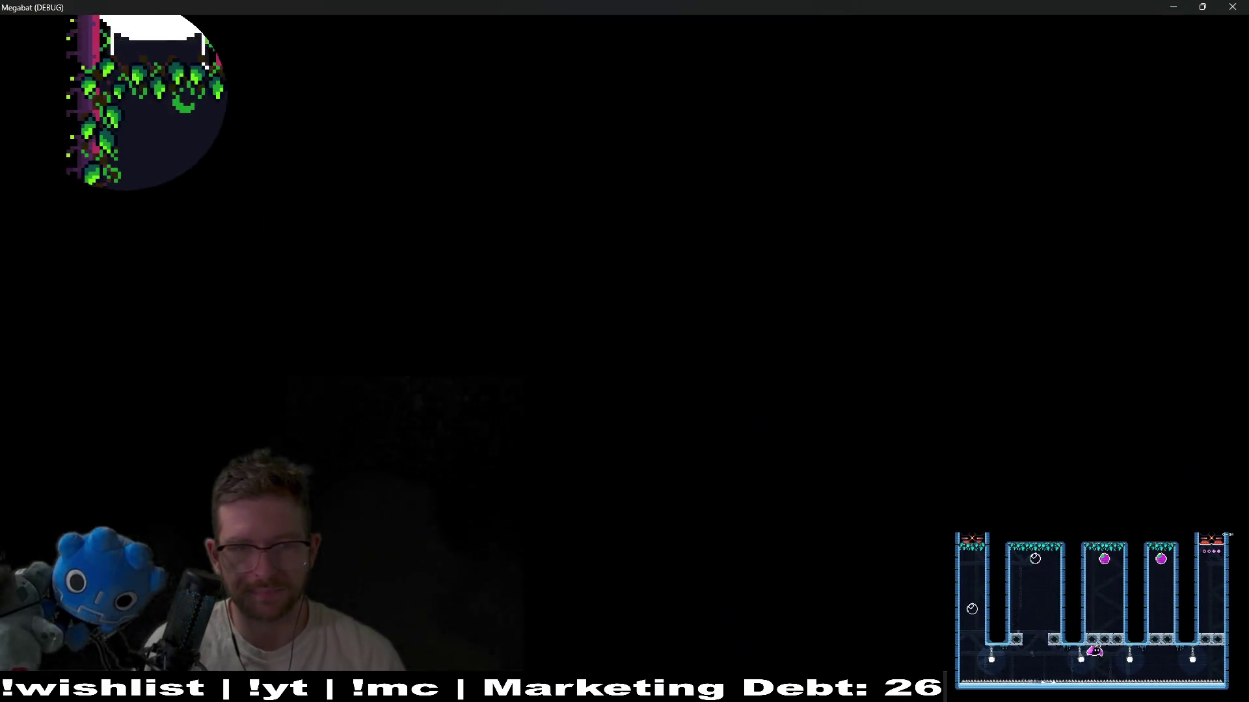
# - Fly the bat right across the first room and through the spiked room
pyautogui.press('Right')
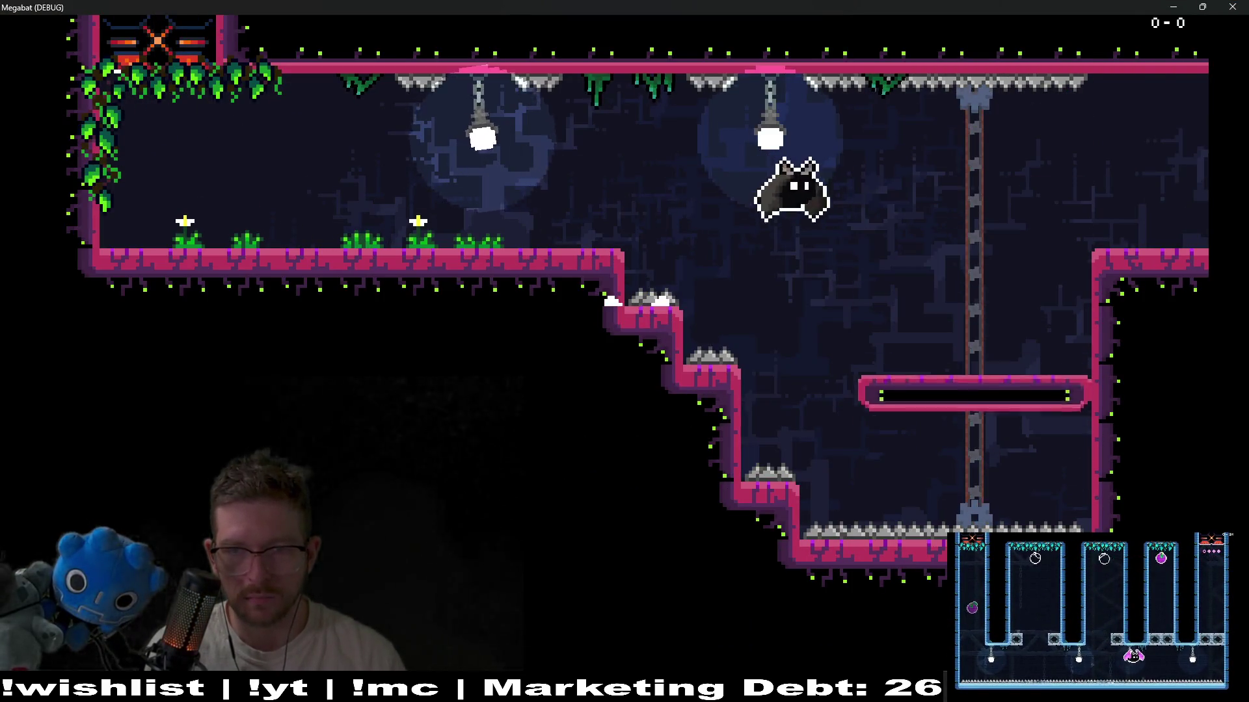
pyautogui.press('Right')
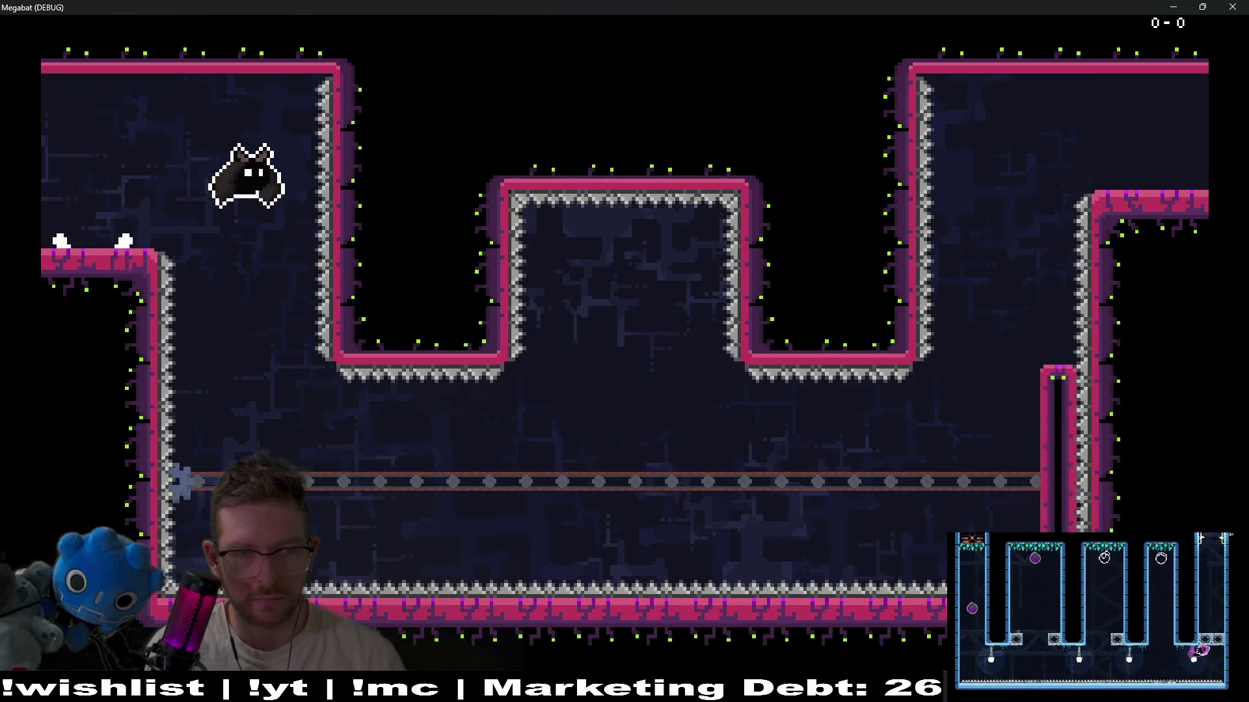
pyautogui.press('Right')
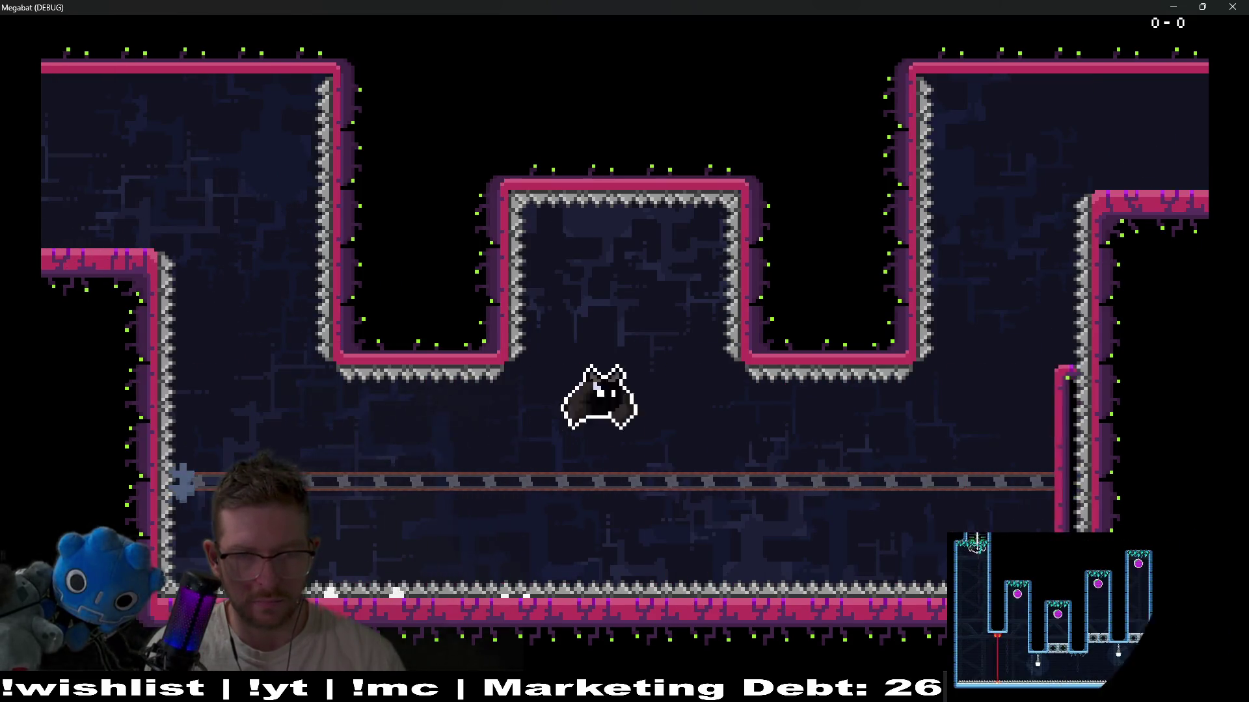
pyautogui.press('Right')
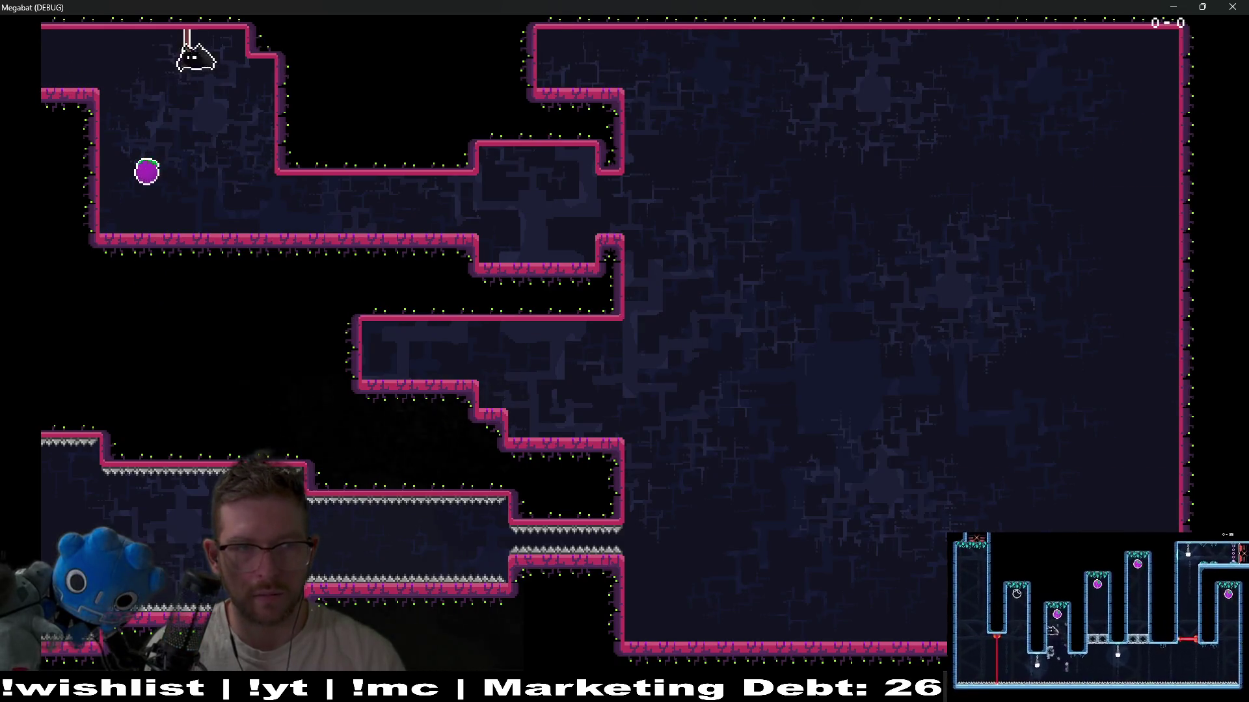
# - Collect the purple fruit, dash into the new alcove, then close the game window
pyautogui.press('Right')
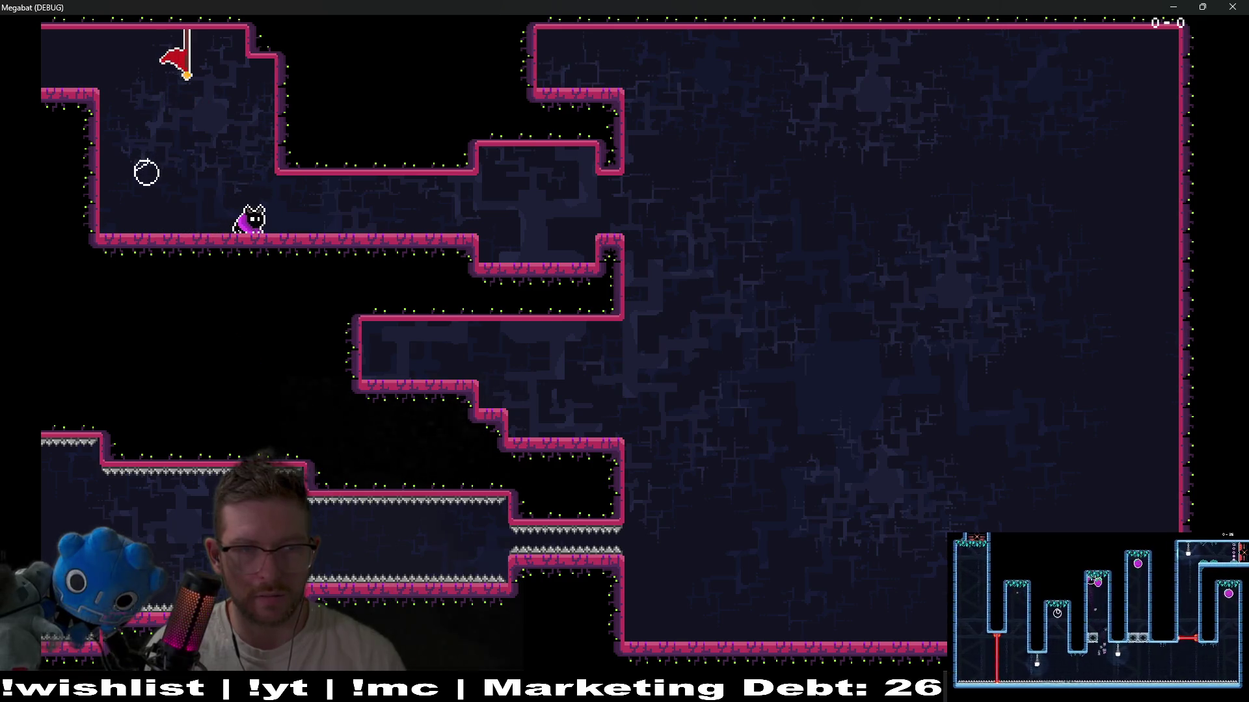
pyautogui.press('Right')
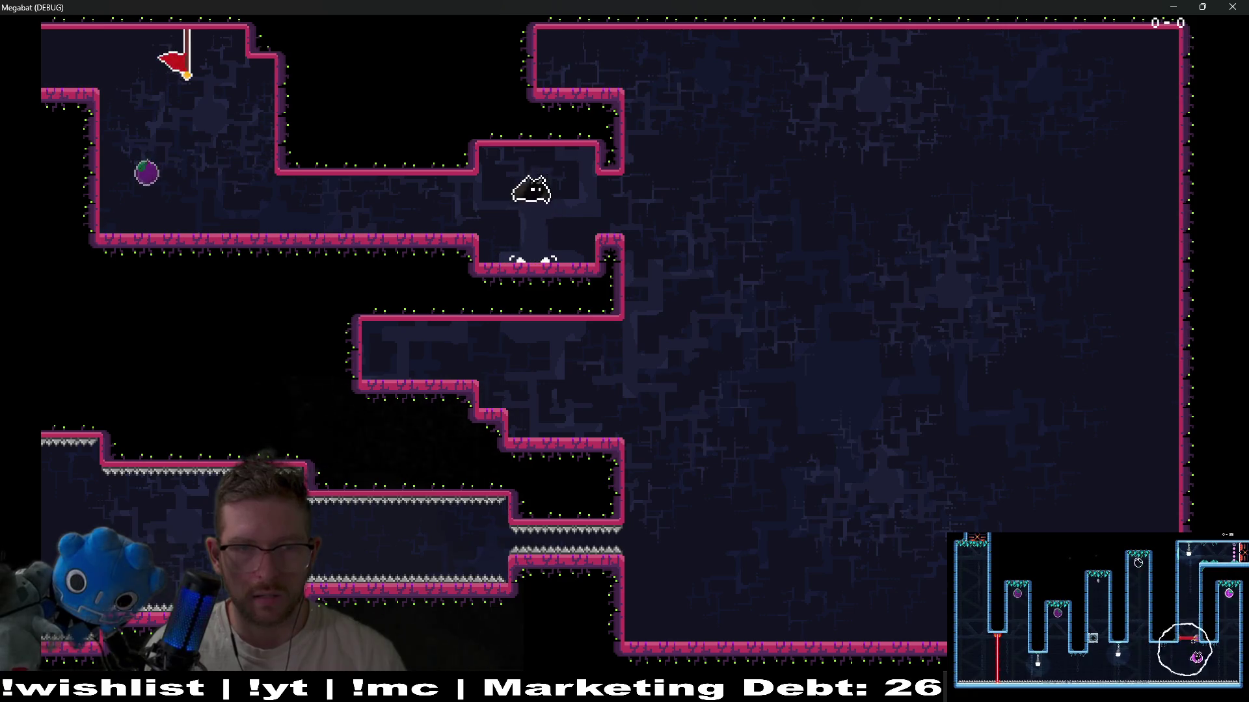
pyautogui.press('Left')
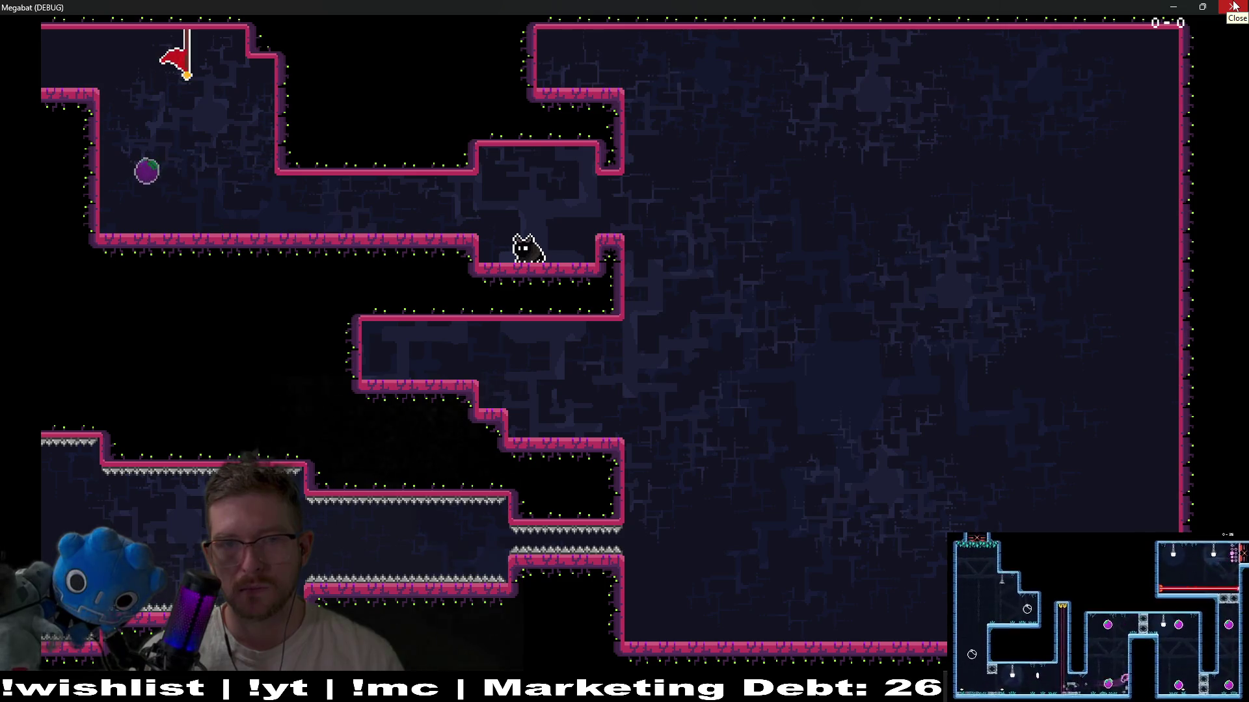
pyautogui.click(1234, 7)
pyautogui.scroll(3, 86, 141)
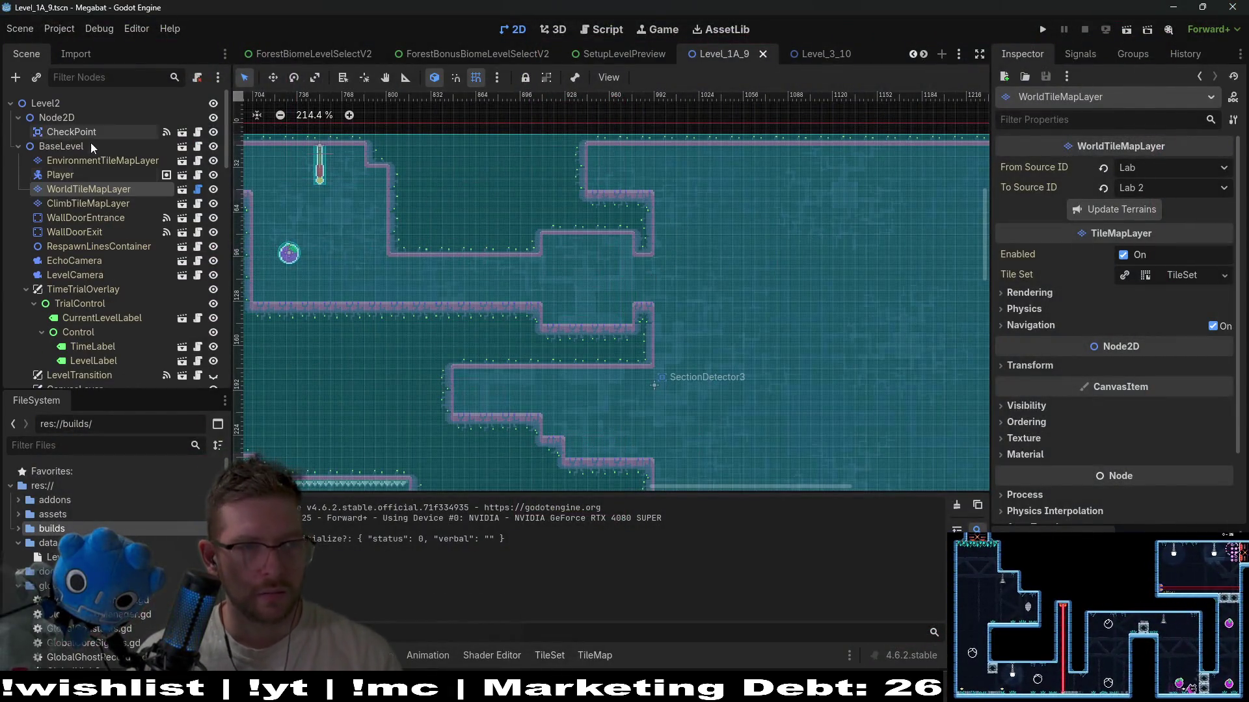
# - Paint LAB_V2 wall terrain on WorldTileMapLayer to carve a narrow drop with a thin two-tile pillar
pyautogui.click(80, 191)
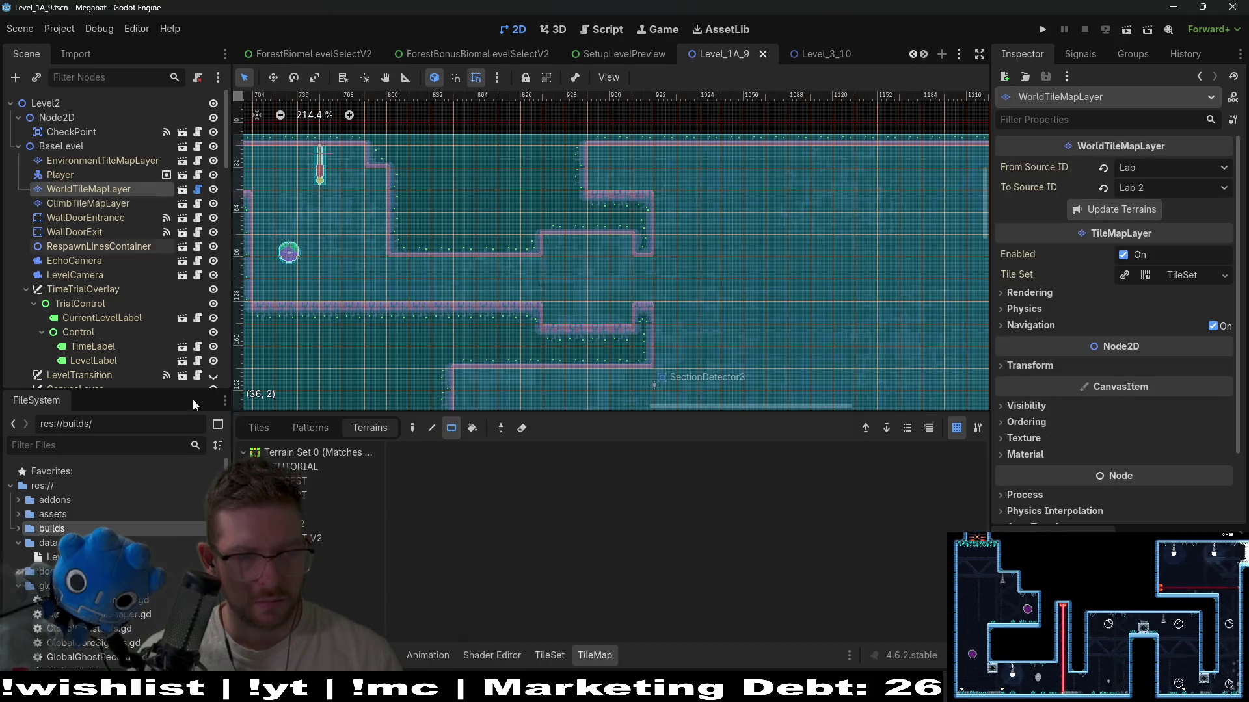
pyautogui.click(319, 525)
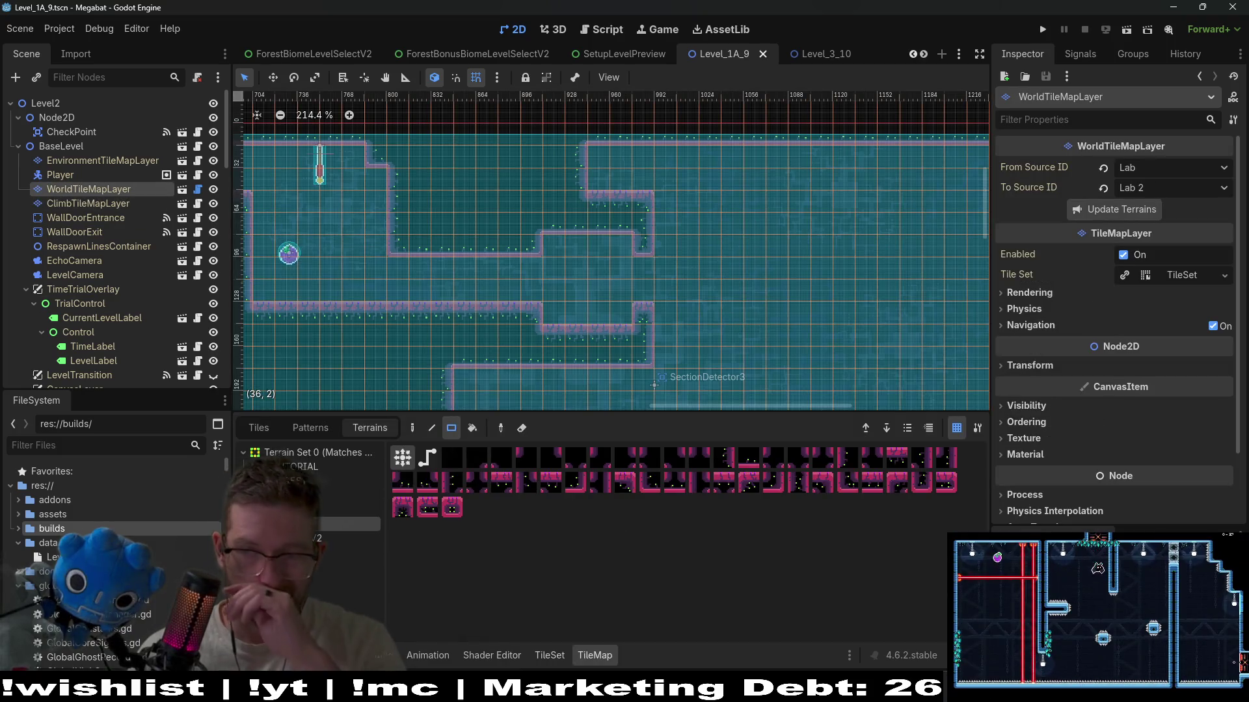
pyautogui.moveTo(664, 181); pyautogui.dragTo(698, 199)
pyautogui.scroll(-5, 615, 201)
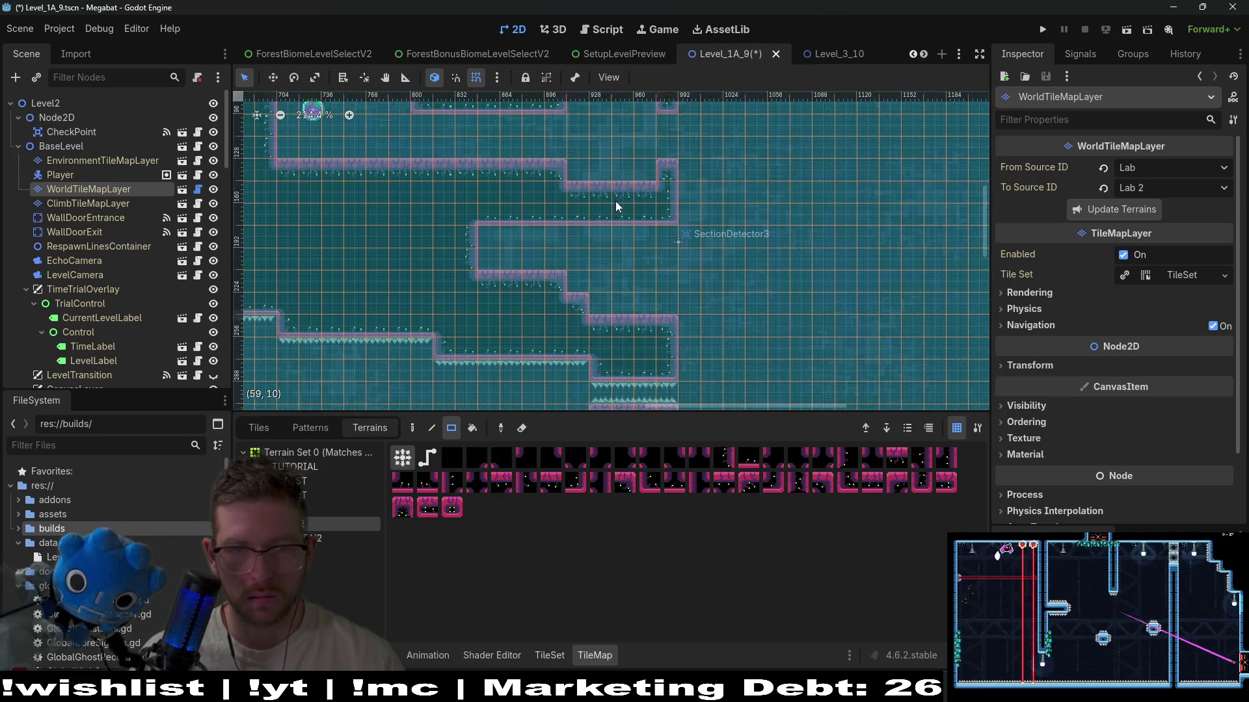
pyautogui.moveTo(517, 265)
pyautogui.mouseDown()
pyautogui.moveTo(576, 267)
pyautogui.moveTo(666, 319)
pyautogui.moveTo(650, 321)
pyautogui.mouseUp()
pyautogui.scroll(2, 643, 279)
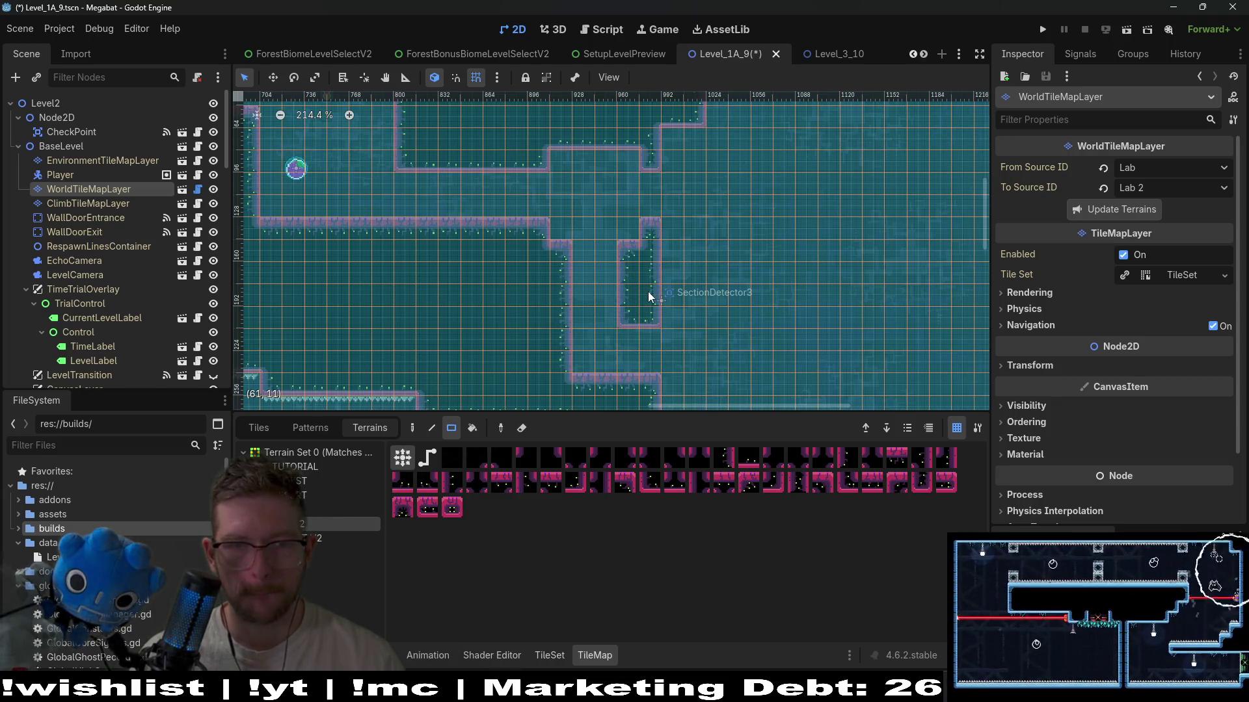
pyautogui.moveTo(582, 316)
pyautogui.mouseDown()
pyautogui.moveTo(612, 250)
pyautogui.moveTo(587, 256)
pyautogui.moveTo(586, 305)
pyautogui.mouseUp()
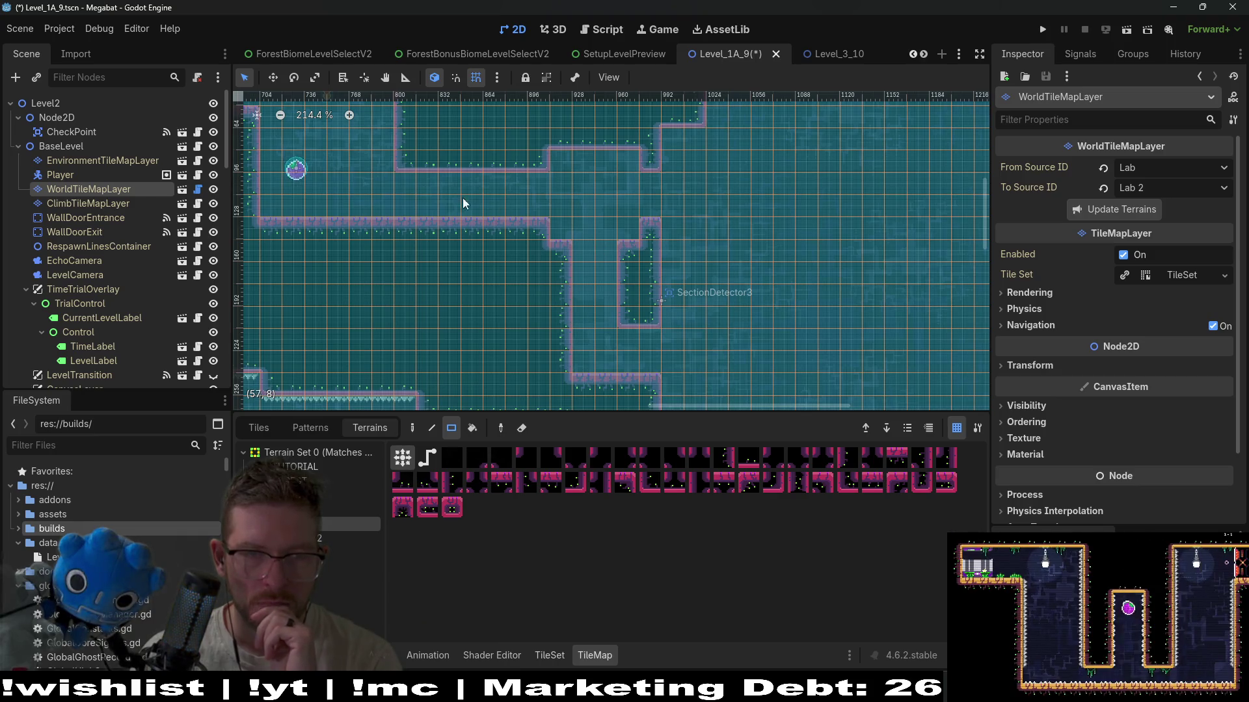
# - Duplicate Fruit8 as Fruit9 and place it above the new narrow drop
pyautogui.scroll(-10, 124, 206)
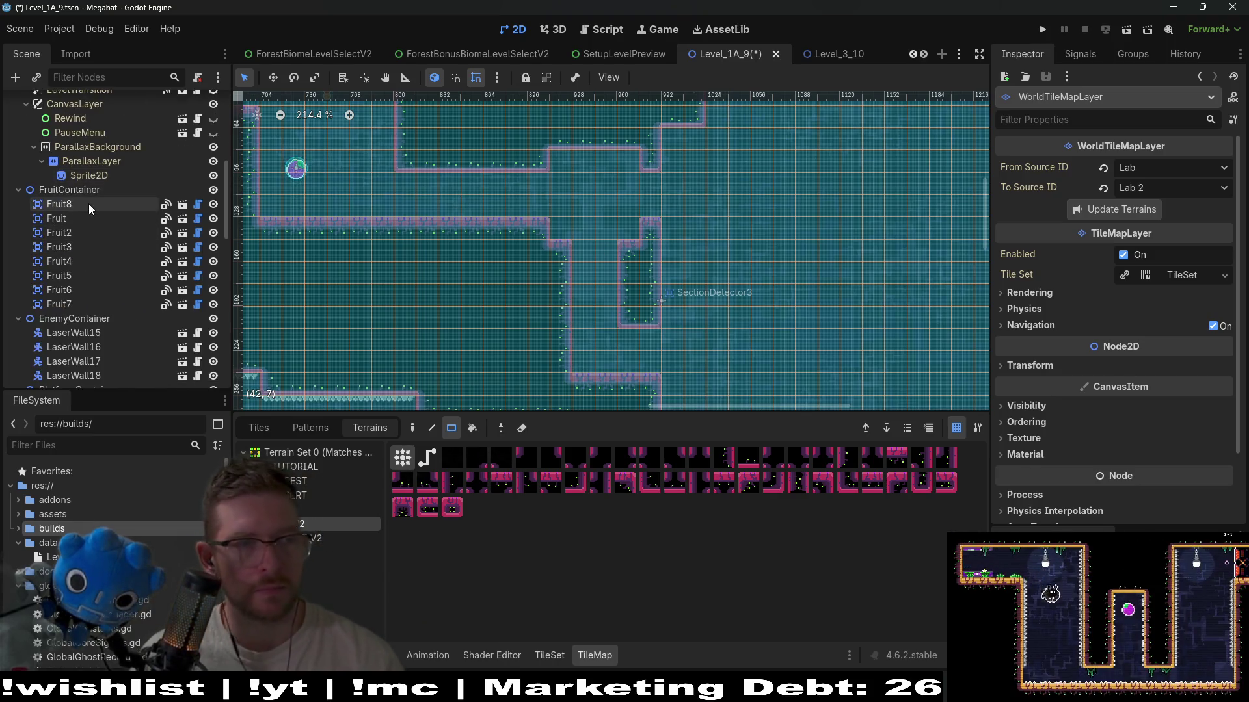
pyautogui.click(89, 204)
pyautogui.hotkey('ctrl', 'd')
pyautogui.press('w')
pyautogui.moveTo(328, 176); pyautogui.dragTo(599, 203)
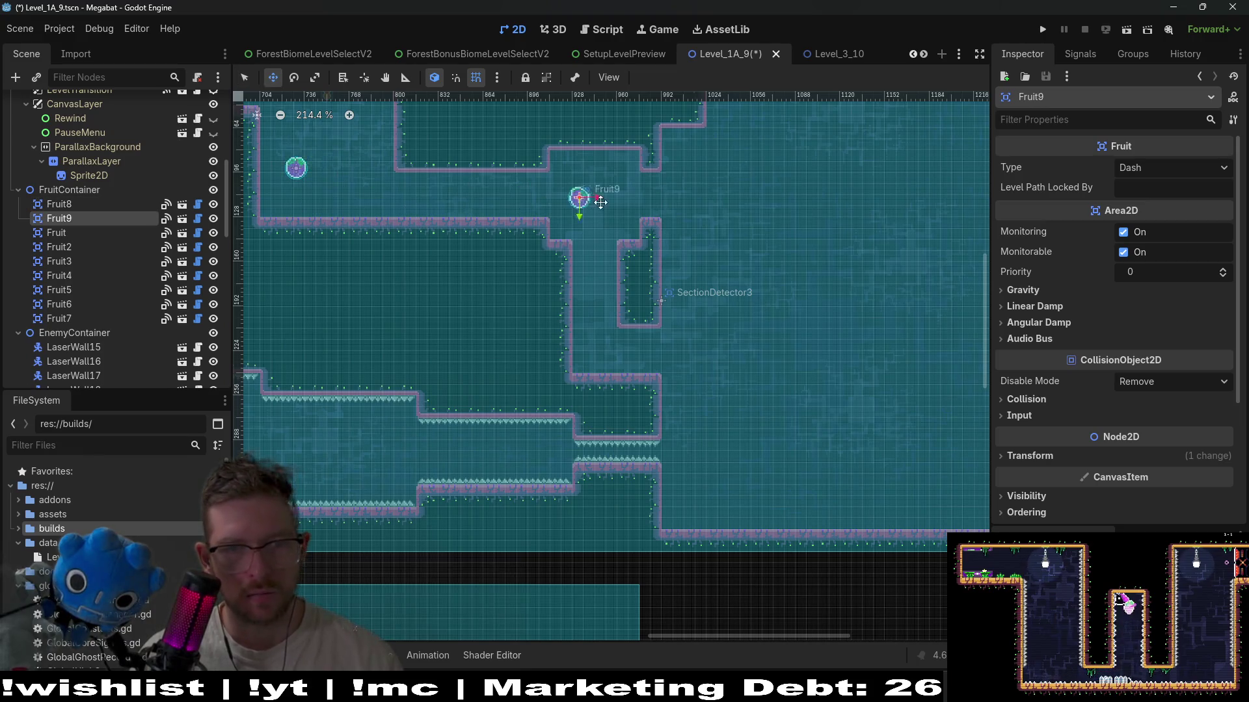
# - Paint lab V2 wall tiles to shift the shaft wall one tile and add wall blocks at its top
pyautogui.moveTo(699, 266); pyautogui.dragTo(655, 299)
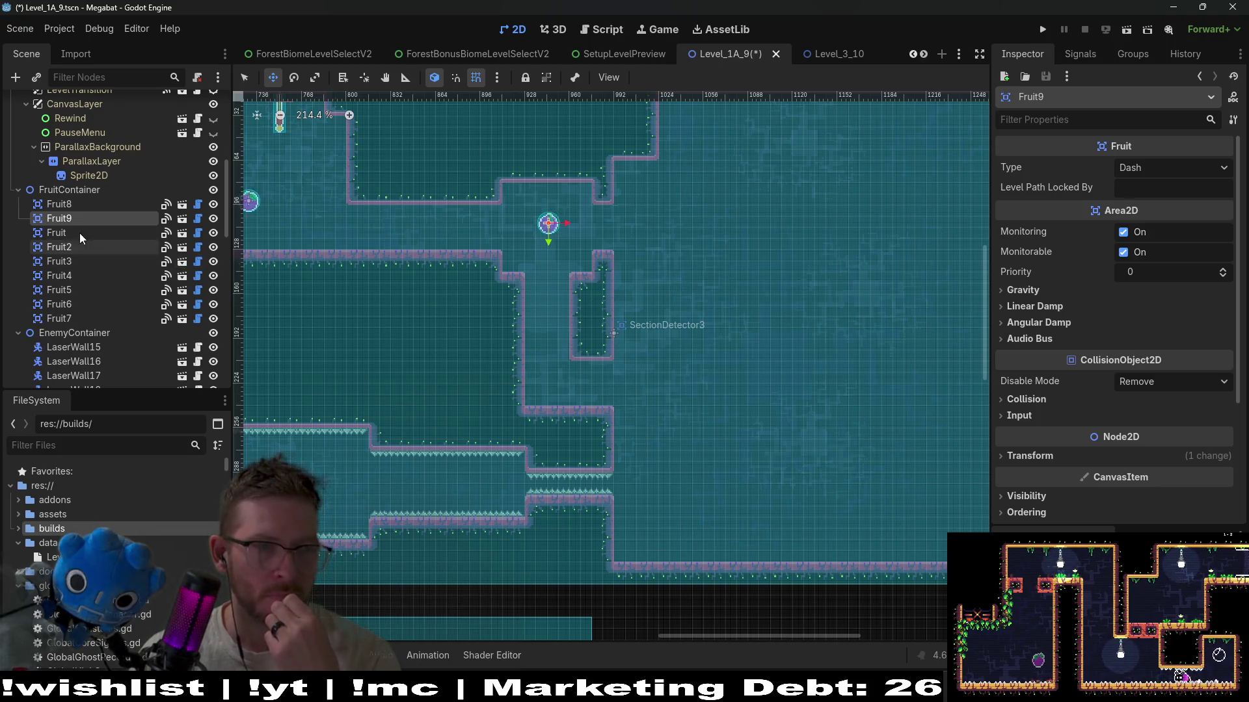
pyautogui.scroll(5, 81, 231)
pyautogui.click(94, 153)
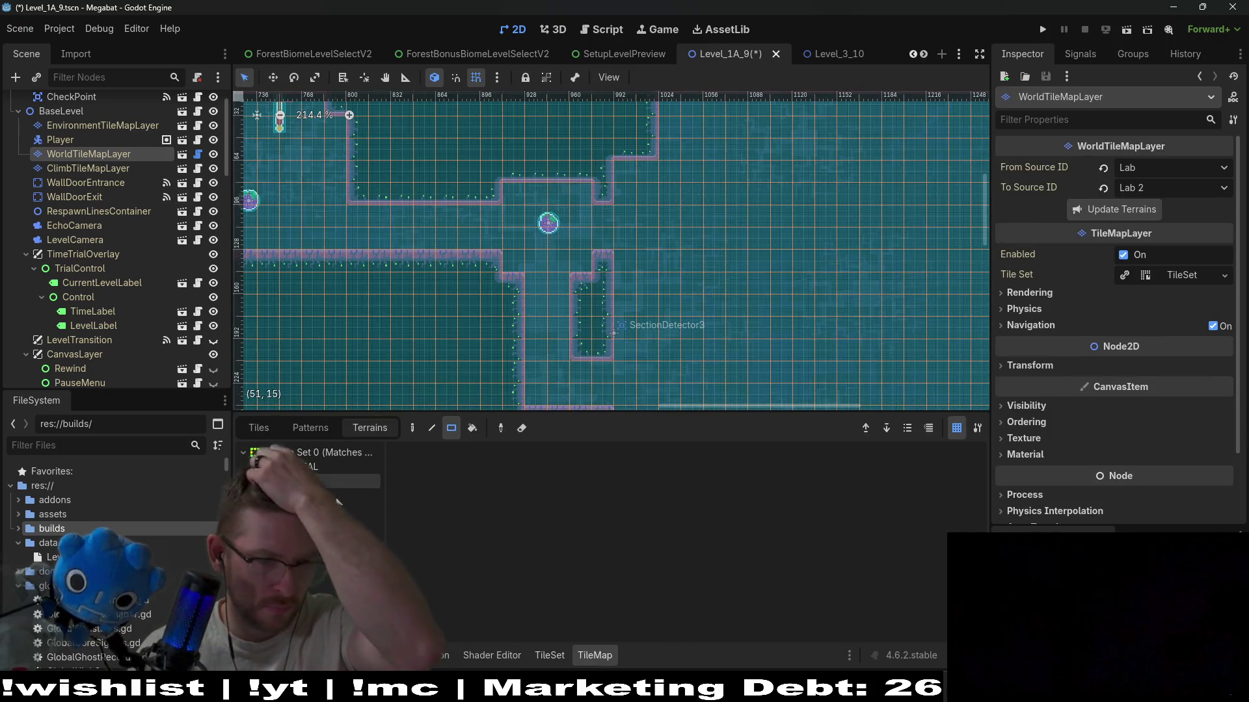
pyautogui.click(302, 524)
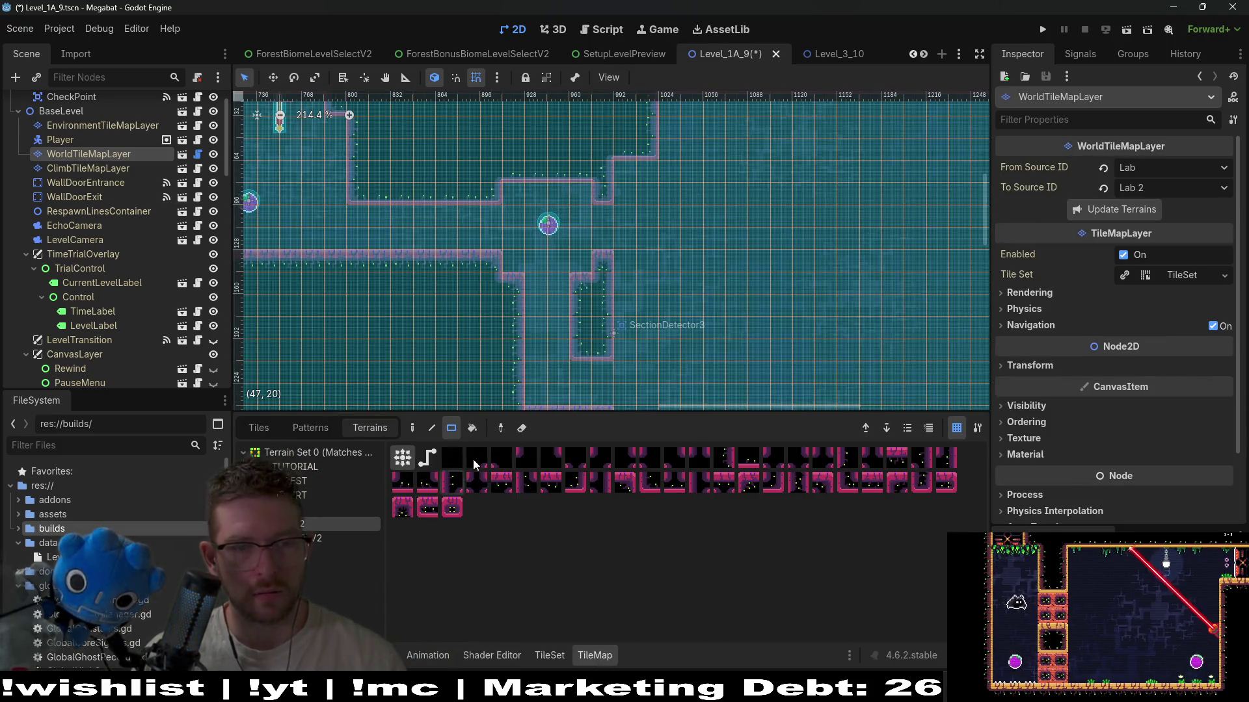
pyautogui.scroll(-2, 587, 334)
pyautogui.moveTo(528, 229); pyautogui.dragTo(536, 352)
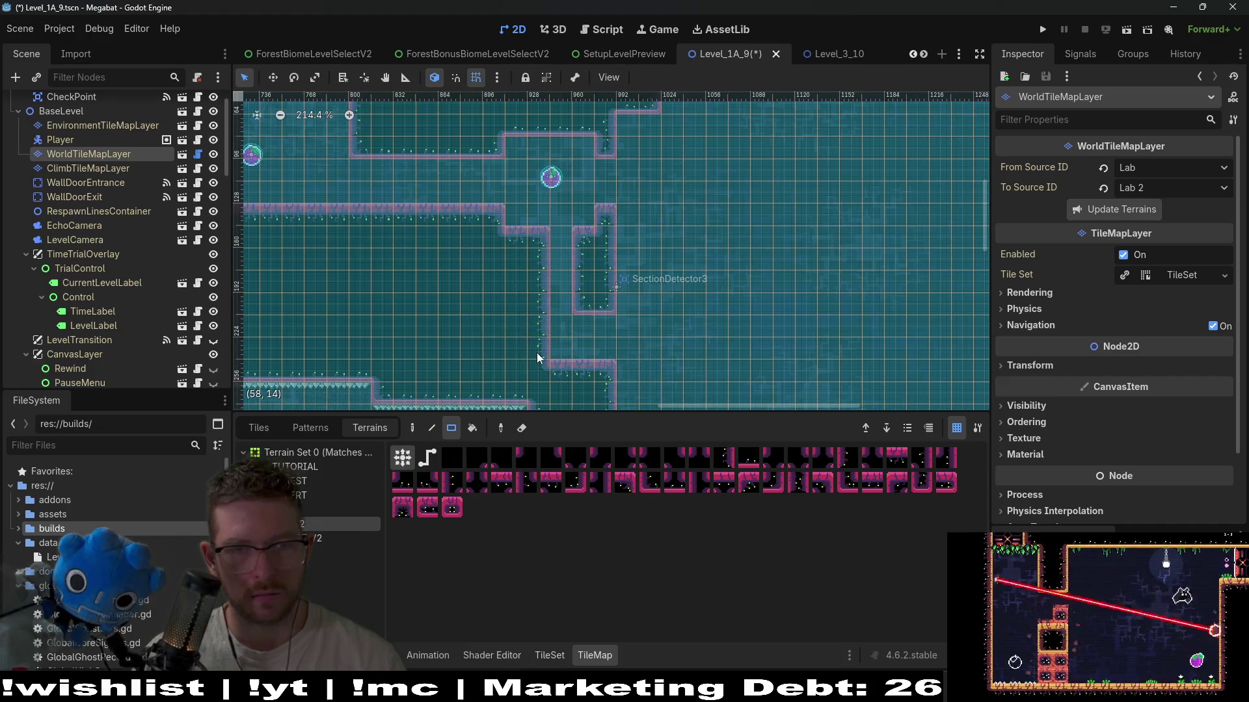
pyautogui.moveTo(605, 125)
pyautogui.mouseDown()
pyautogui.moveTo(626, 146)
pyautogui.moveTo(608, 218)
pyautogui.mouseUp()
pyautogui.scroll(3, 644, 195)
pyautogui.hscroll(1, 643, 195)
pyautogui.moveTo(645, 170); pyautogui.dragTo(654, 216)
# - Pan around the room to review the reshaped shaft and the area to its right
pyautogui.scroll(-5, 659, 368)
pyautogui.hscroll(-1, 599, 286)
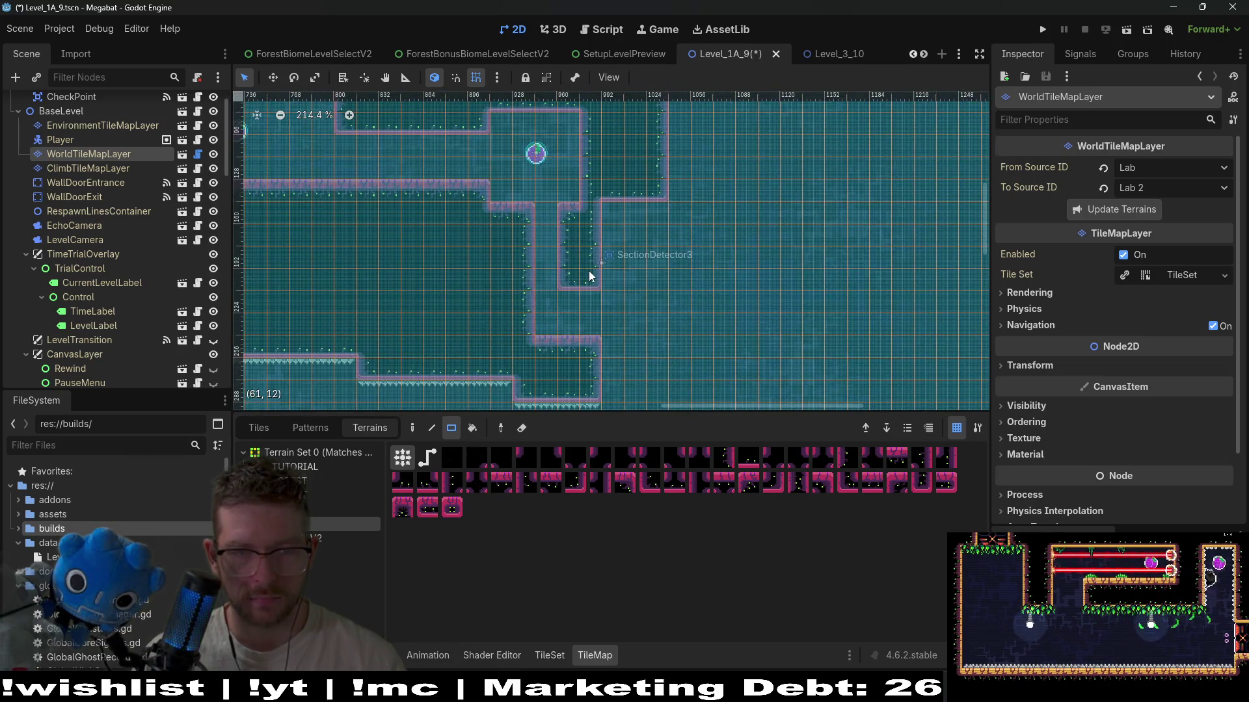
pyautogui.scroll(-2, 589, 273)
pyautogui.hscroll(-1, 590, 273)
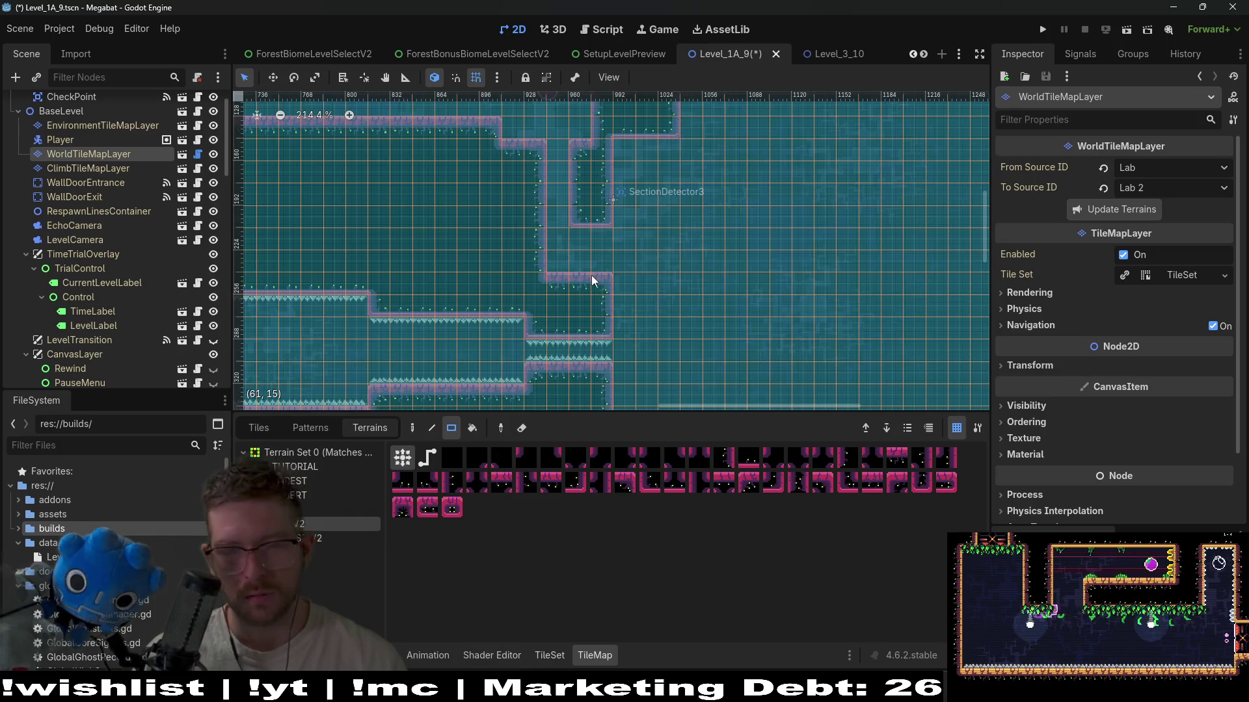
pyautogui.scroll(1, 604, 280)
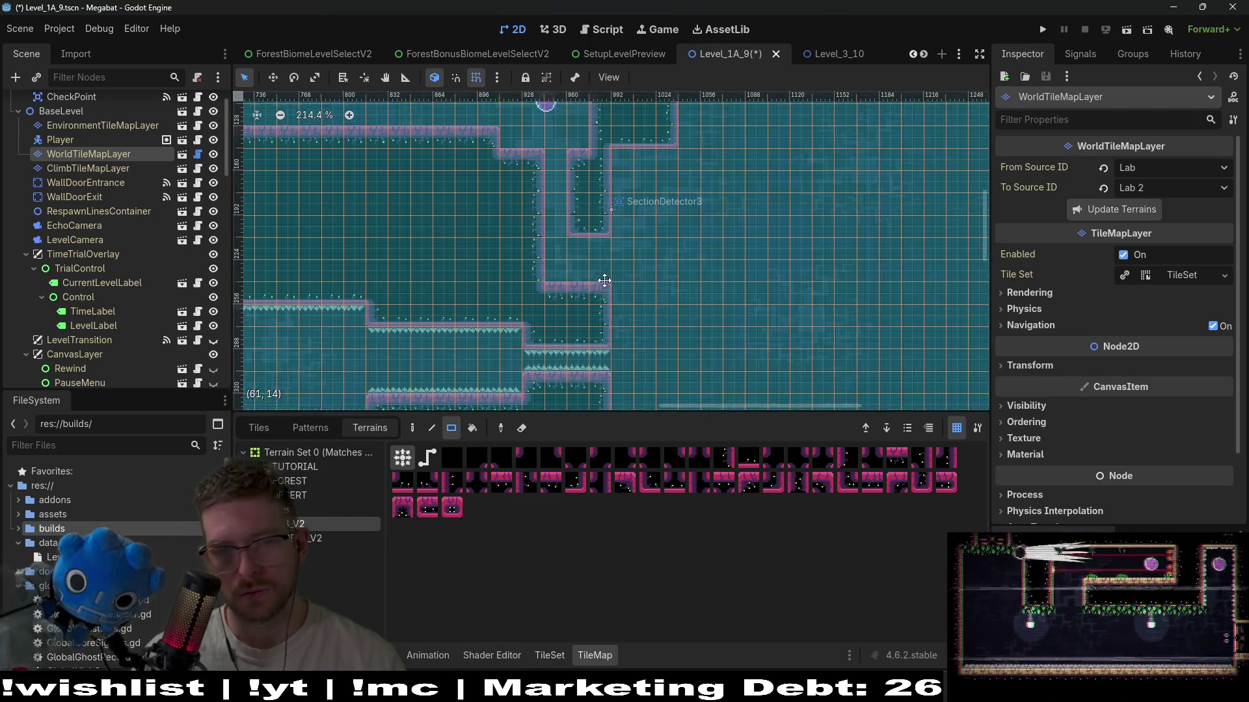
pyautogui.scroll(1, 604, 281)
pyautogui.hscroll(1, 598, 291)
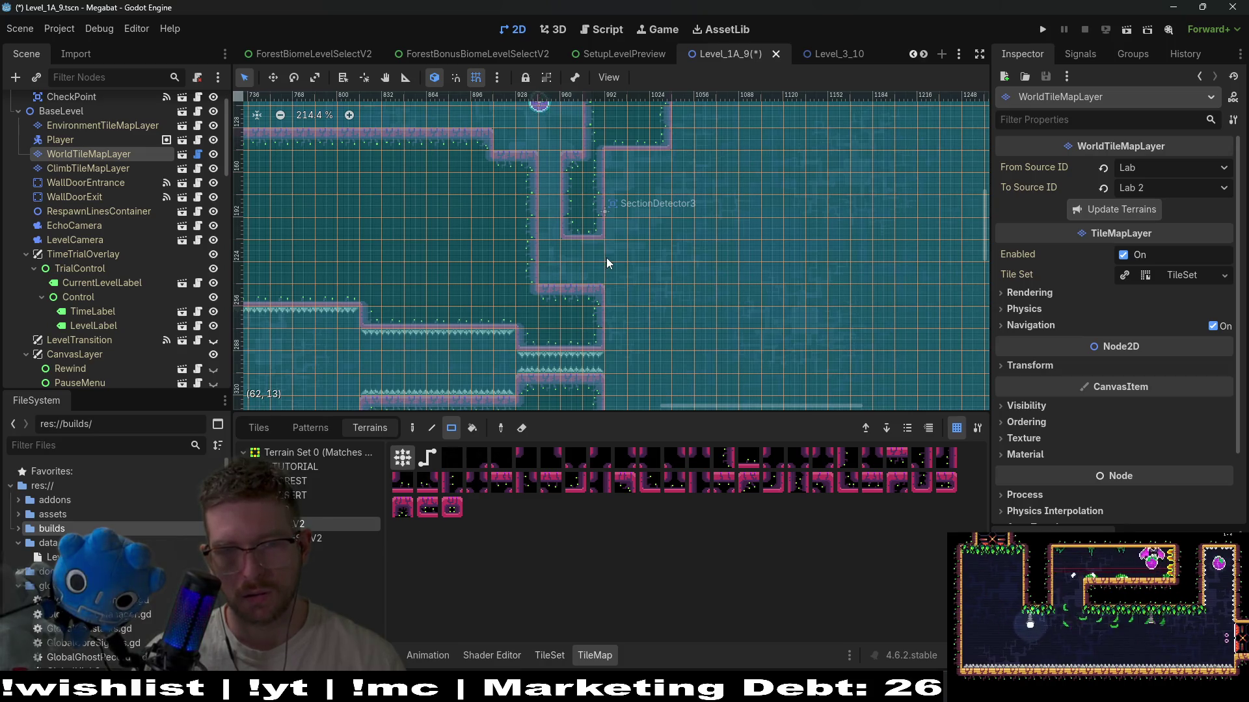
pyautogui.scroll(-5, 589, 273)
pyautogui.hscroll(-2, 588, 273)
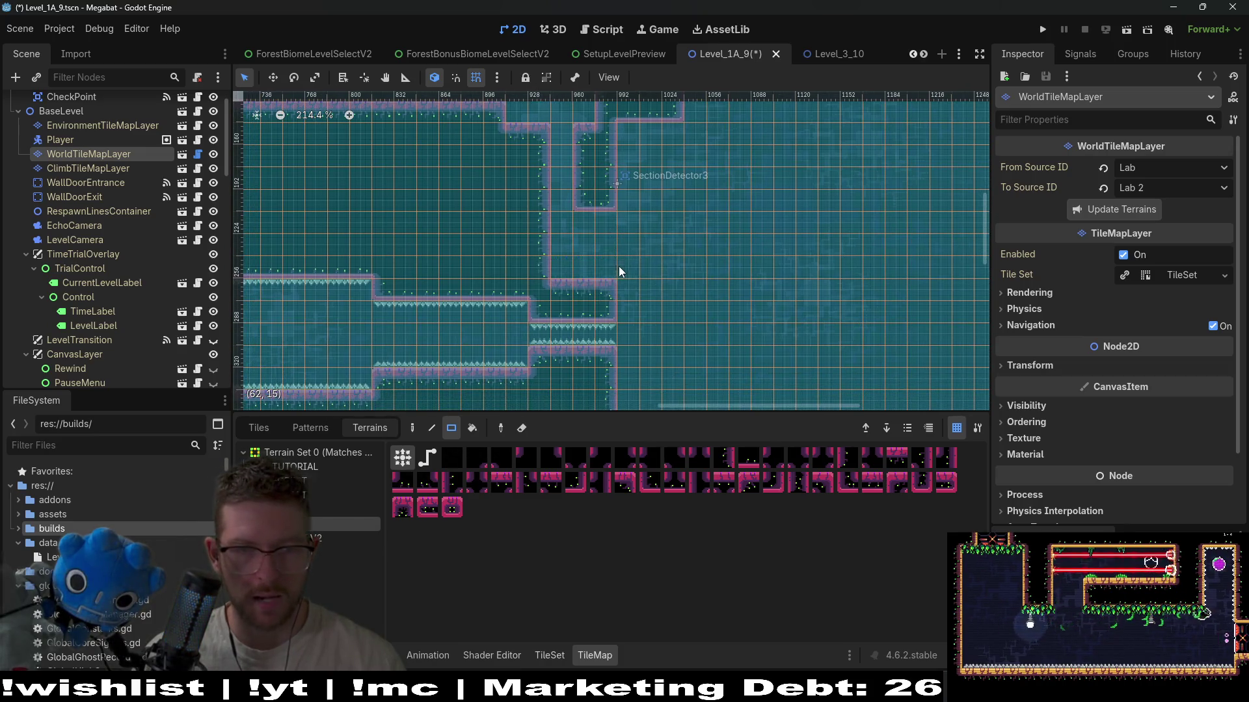
pyautogui.scroll(9, 611, 302)
pyautogui.hscroll(8, 611, 302)
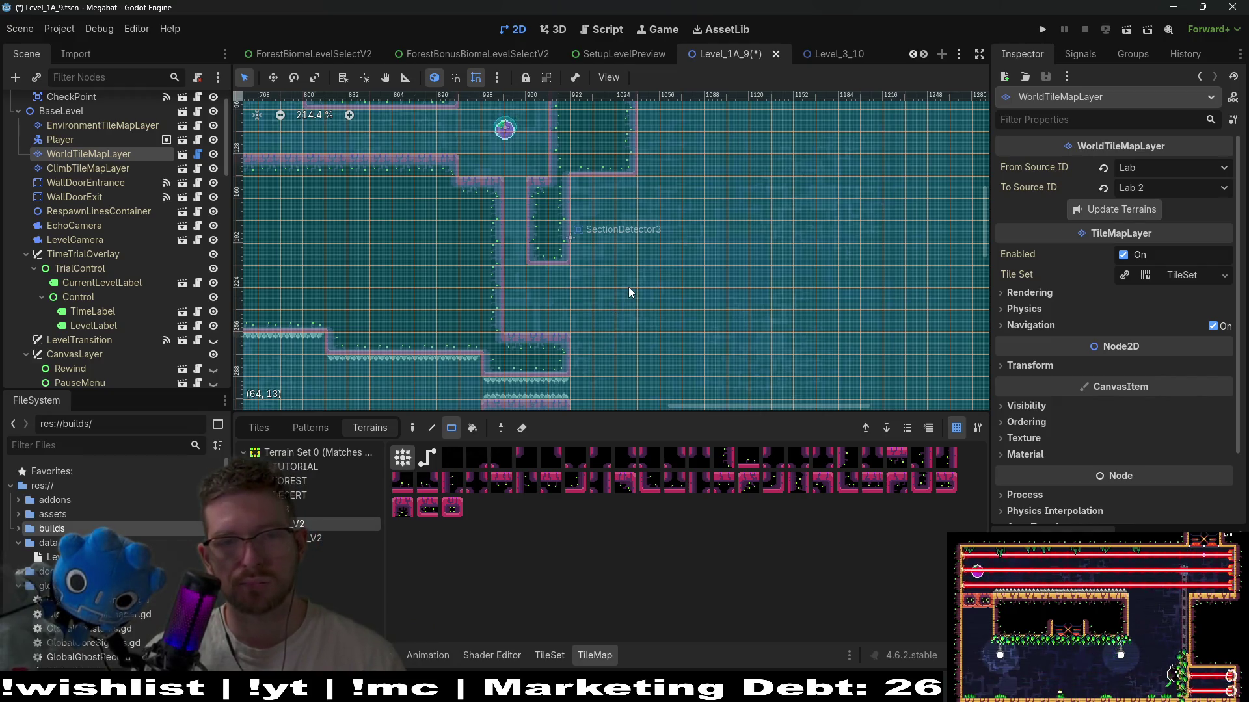
pyautogui.scroll(4, 628, 287)
pyautogui.hscroll(11, 628, 287)
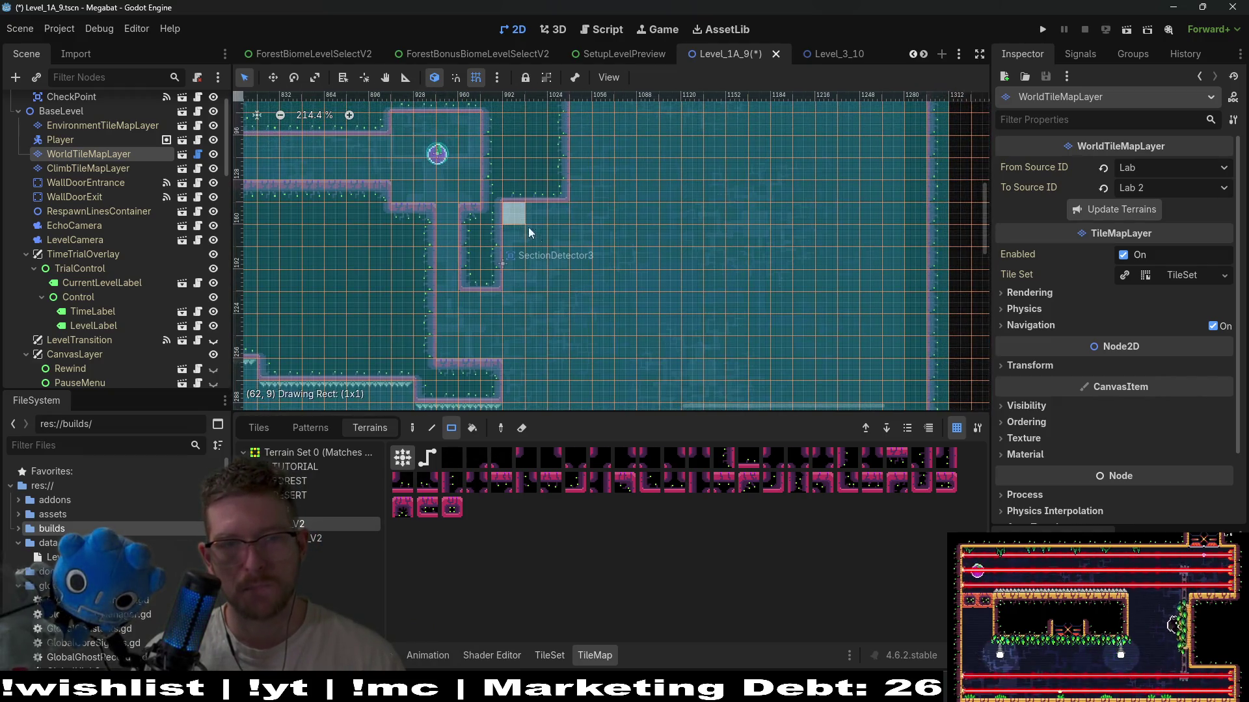
pyautogui.scroll(-2, 595, 264)
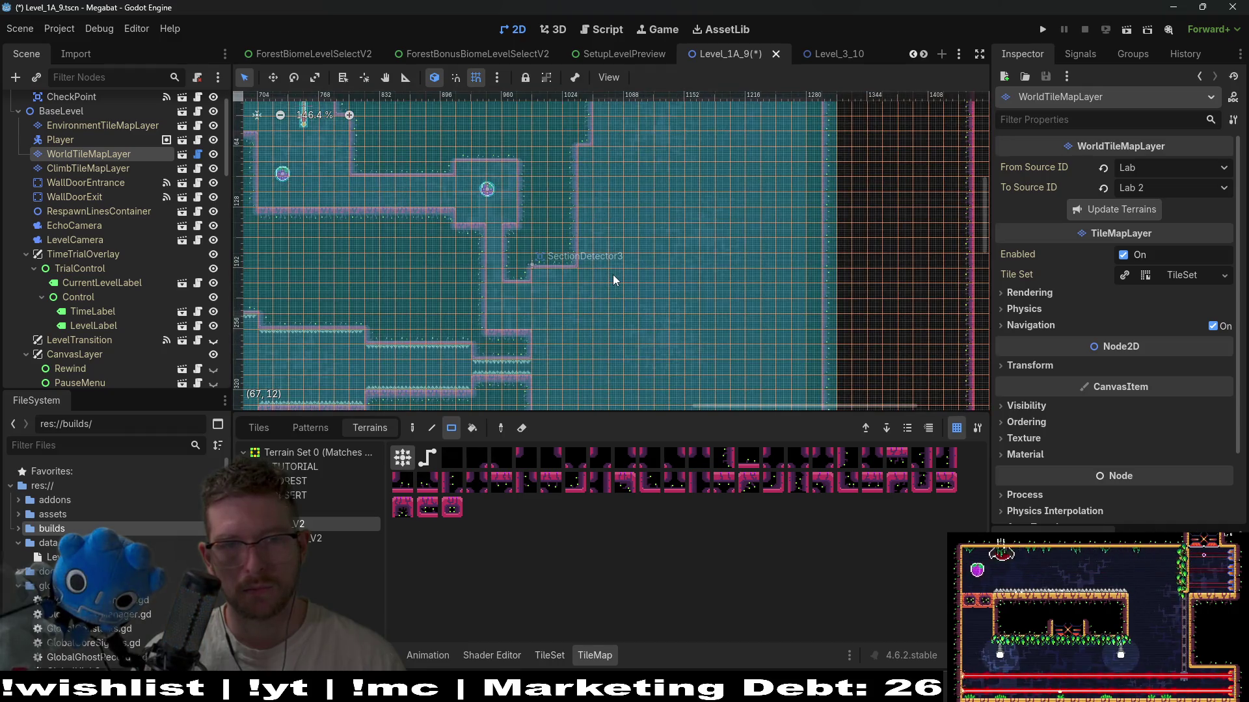
pyautogui.moveTo(551, 296); pyautogui.dragTo(639, 273)
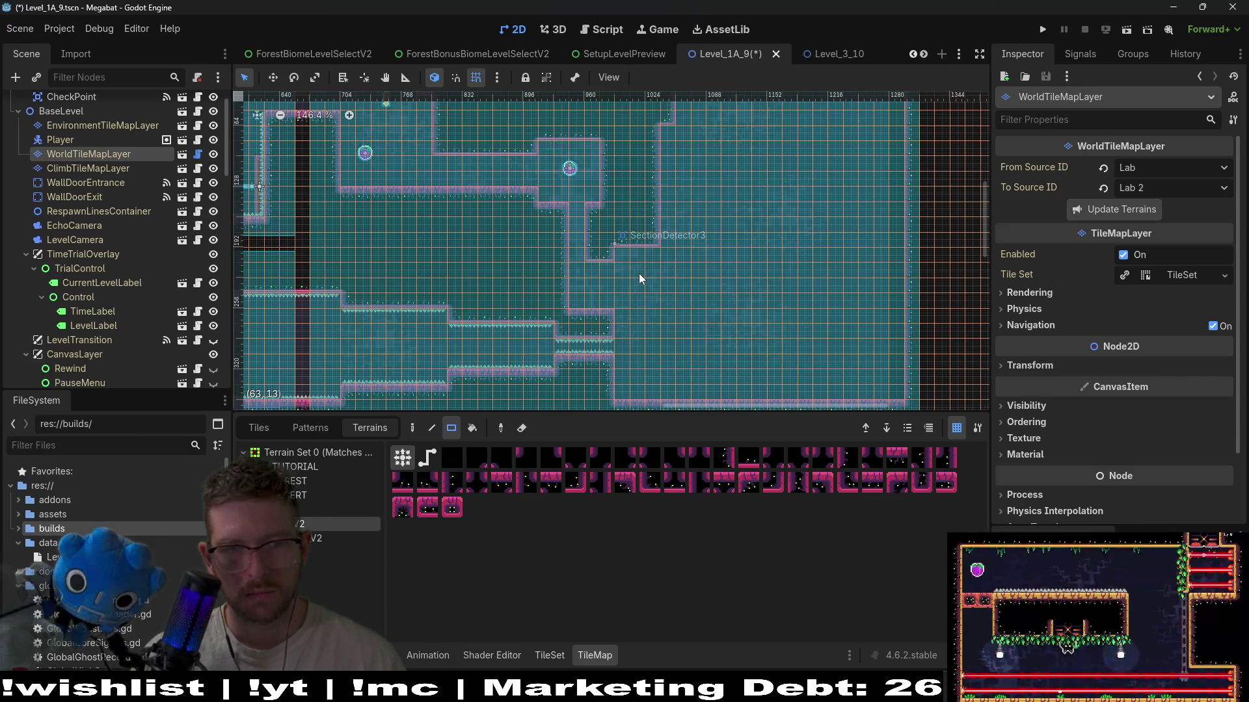
pyautogui.scroll(-10, 101, 208)
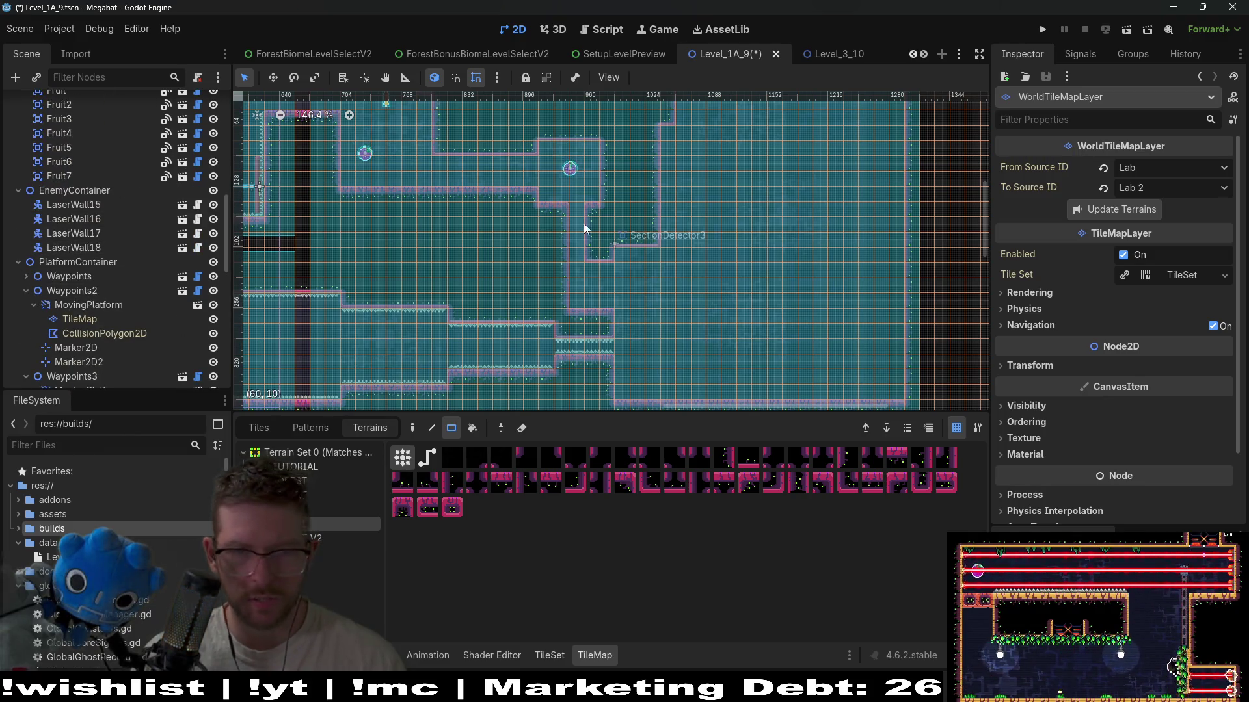
pyautogui.scroll(-5, 65, 334)
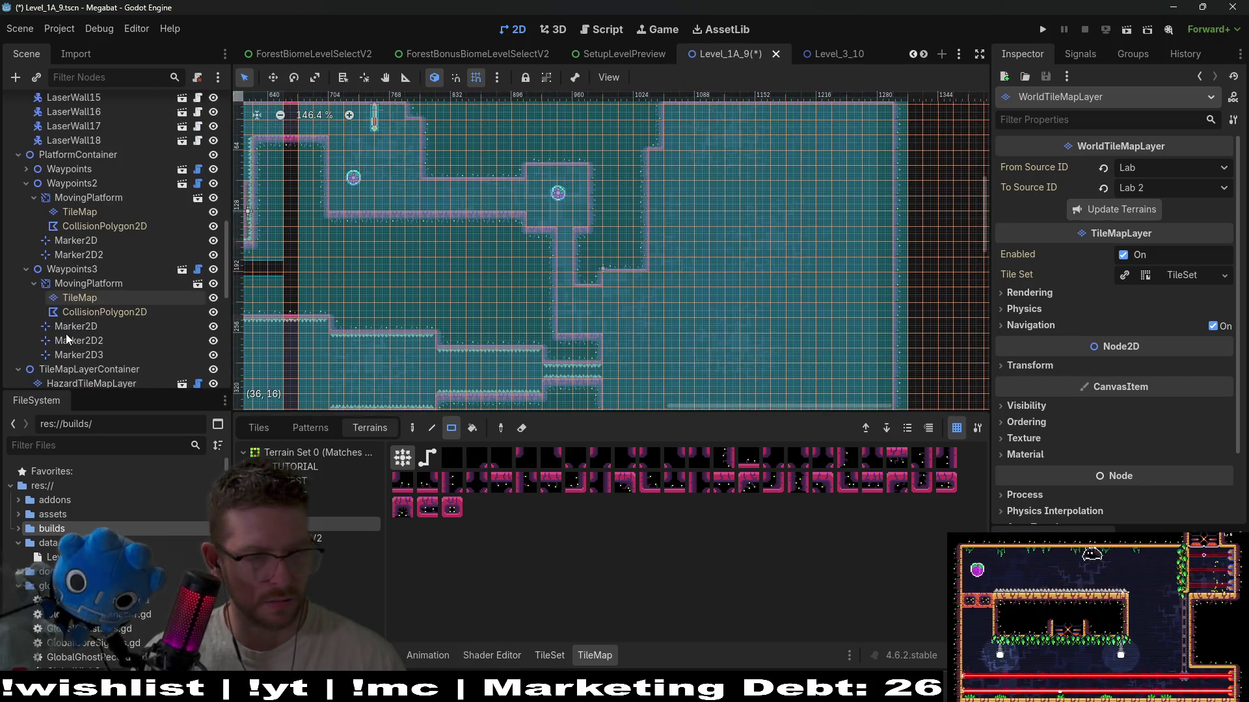
# - Paint Spikes columns along both shaft walls using the right- and left-facing hazard layers
pyautogui.click(115, 292)
pyautogui.click(121, 308)
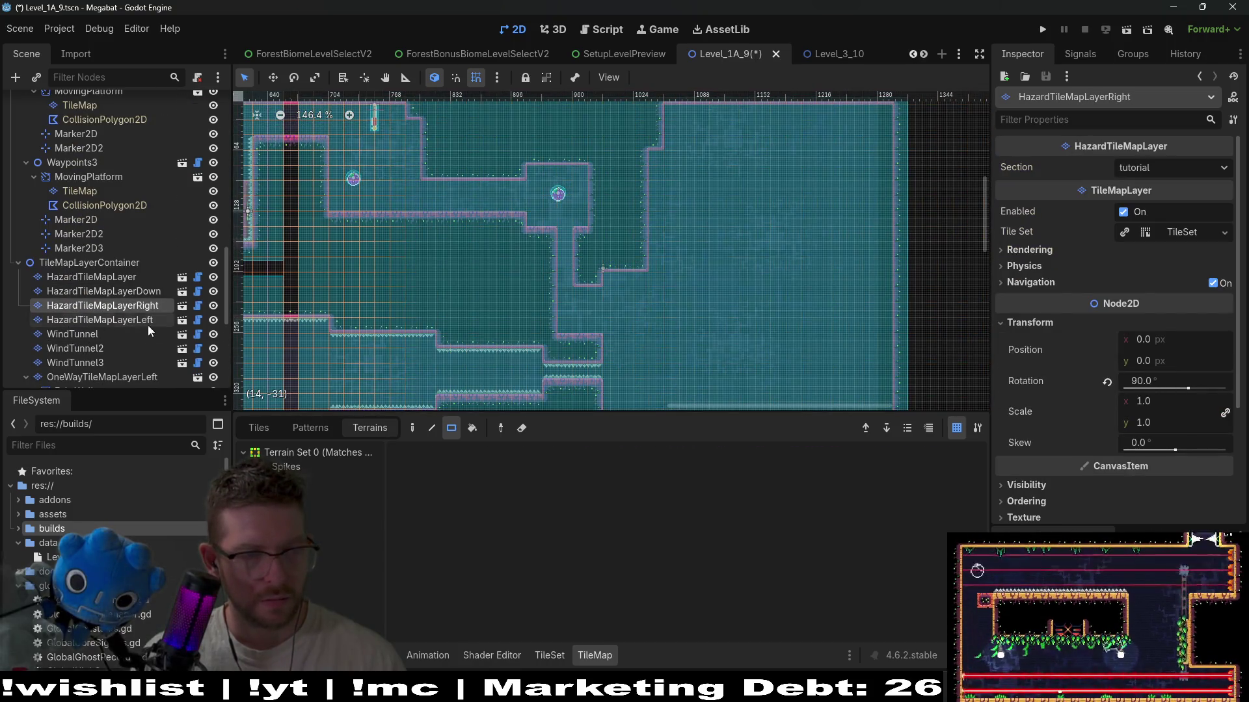
pyautogui.click(286, 466)
pyautogui.scroll(3, 555, 271)
pyautogui.moveTo(575, 213); pyautogui.dragTo(574, 299)
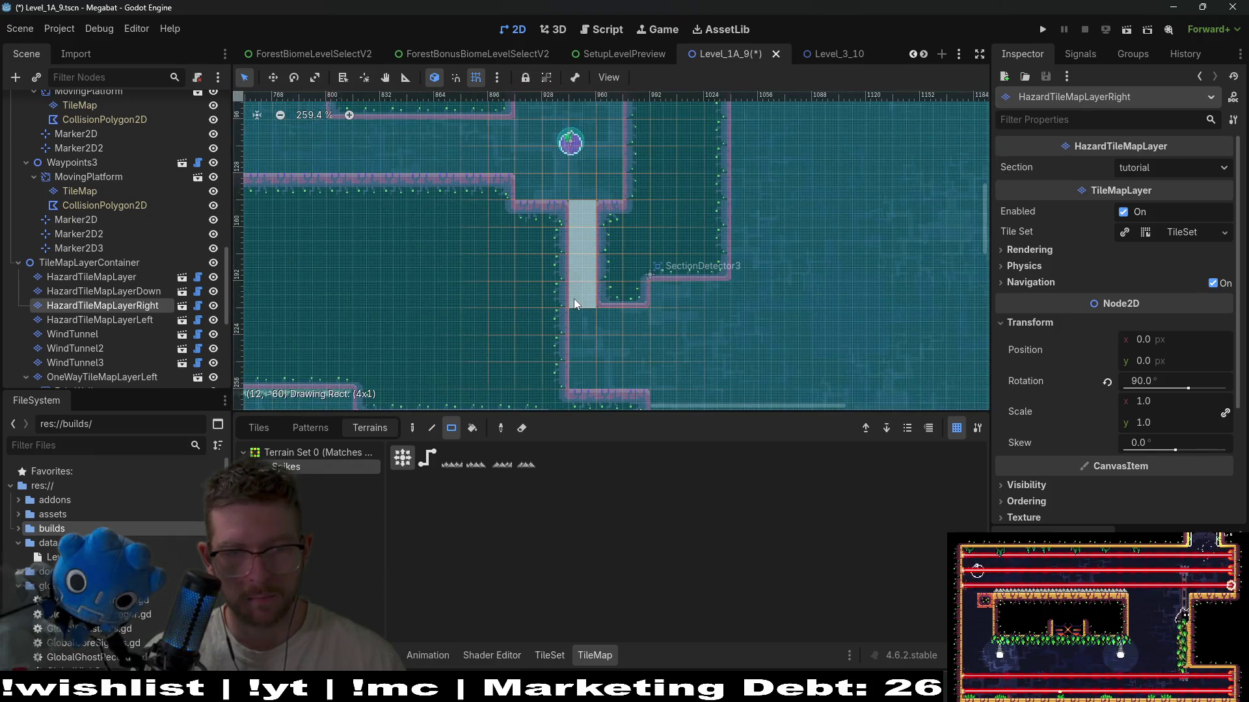
pyautogui.click(120, 332)
pyautogui.click(138, 319)
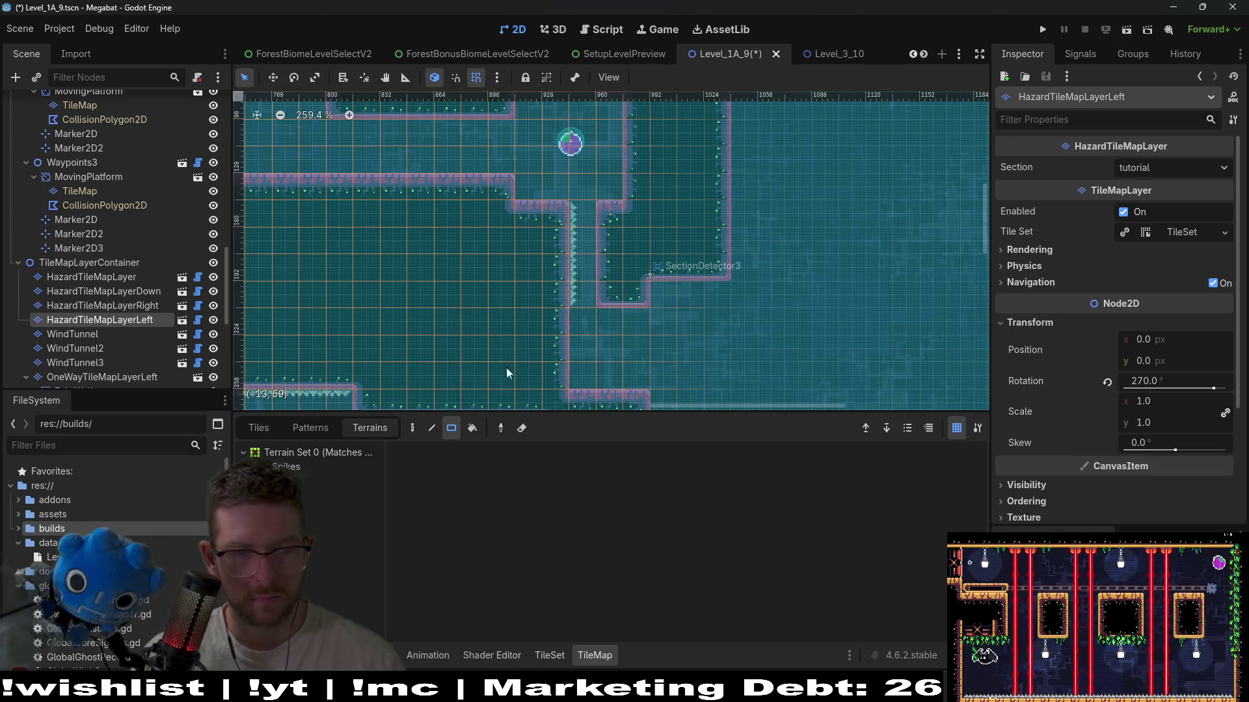
pyautogui.moveTo(590, 212); pyautogui.dragTo(589, 293)
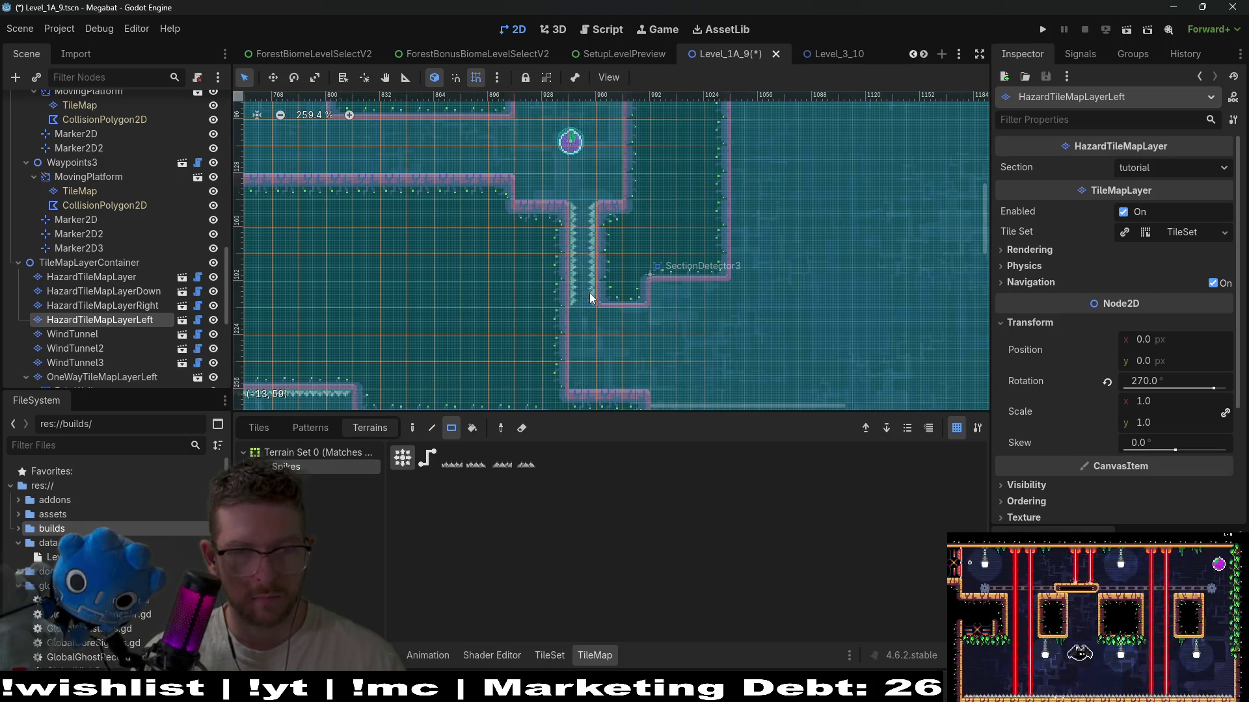
# - Line the corridor ceiling with downward spikes and the room's right wall with left-facing spikes
pyautogui.scroll(3, 507, 290)
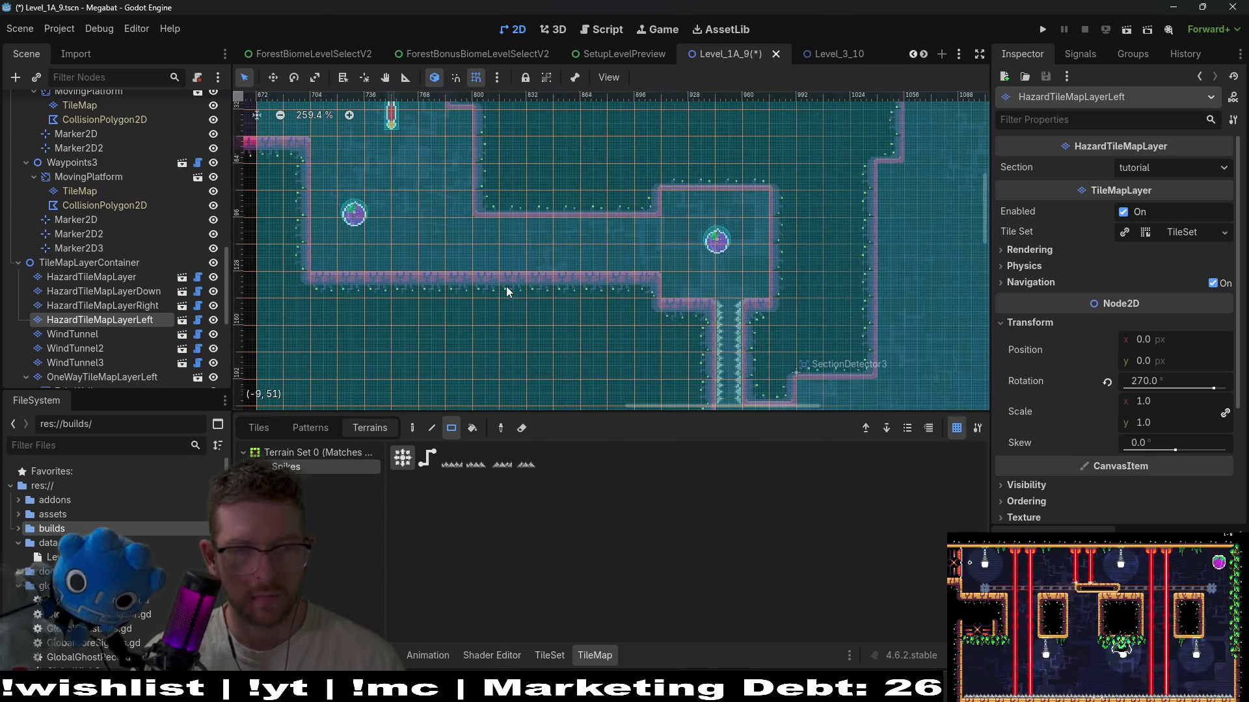
pyautogui.click(119, 286)
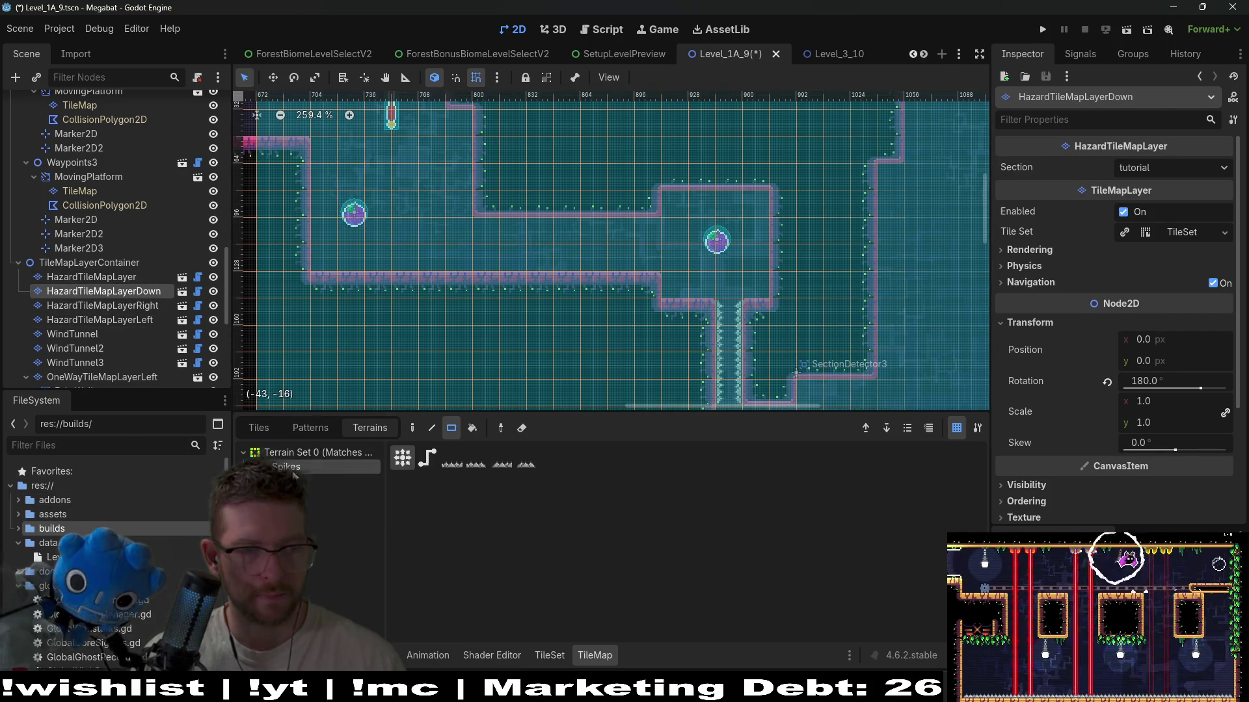
pyautogui.moveTo(517, 229)
pyautogui.mouseDown()
pyautogui.moveTo(642, 229)
pyautogui.moveTo(762, 200)
pyautogui.mouseUp()
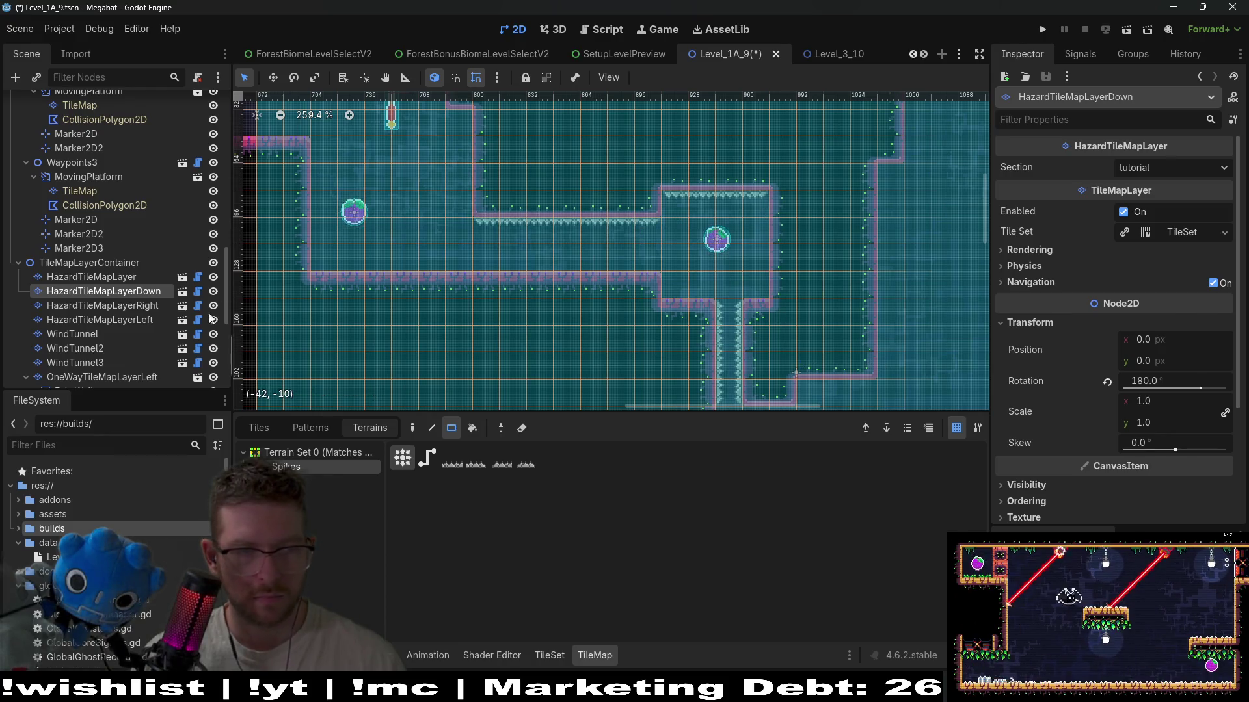
pyautogui.click(104, 306)
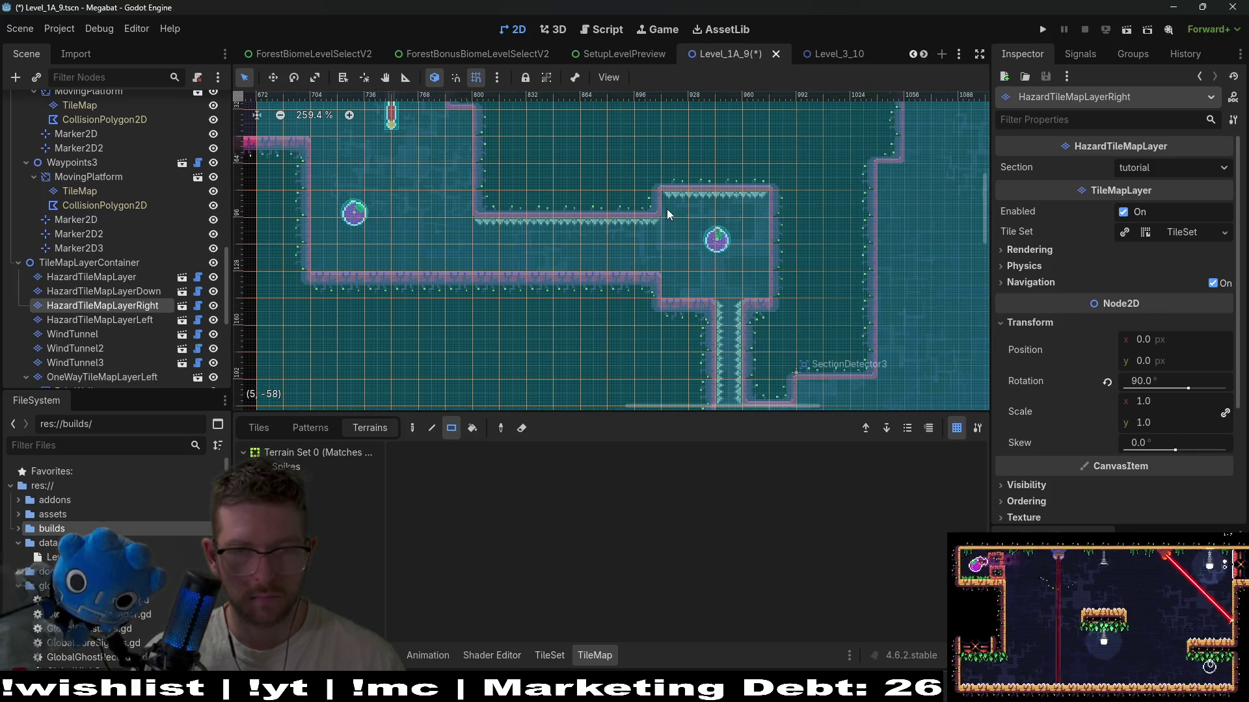
pyautogui.click(139, 320)
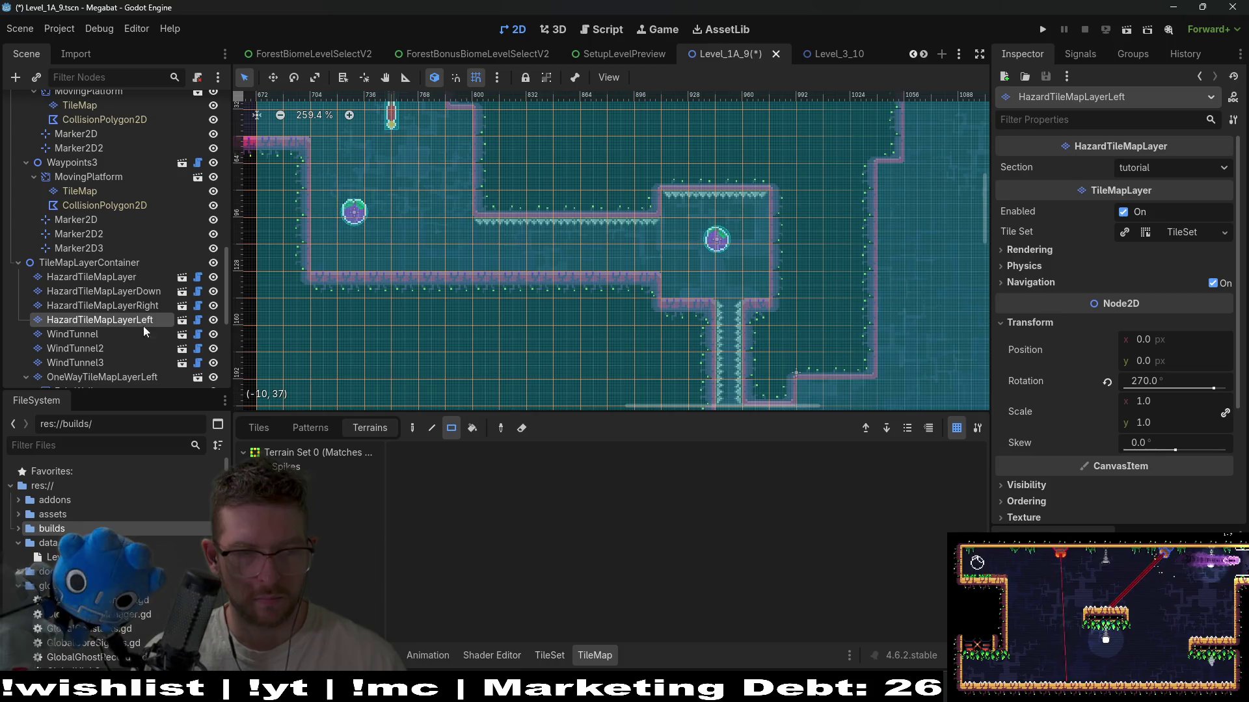
pyautogui.click(274, 468)
pyautogui.moveTo(761, 206)
pyautogui.mouseDown()
pyautogui.moveTo(756, 279)
pyautogui.moveTo(772, 284)
pyautogui.mouseUp()
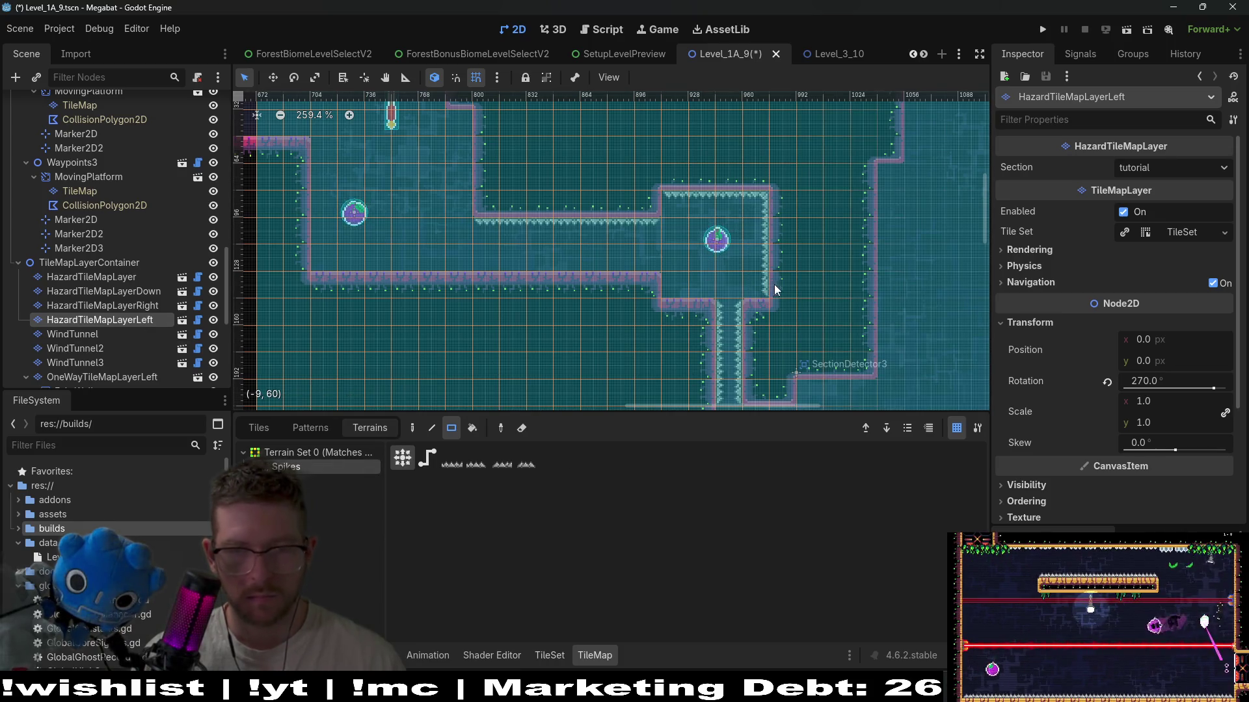
pyautogui.hotkey('ctrl', 'z')
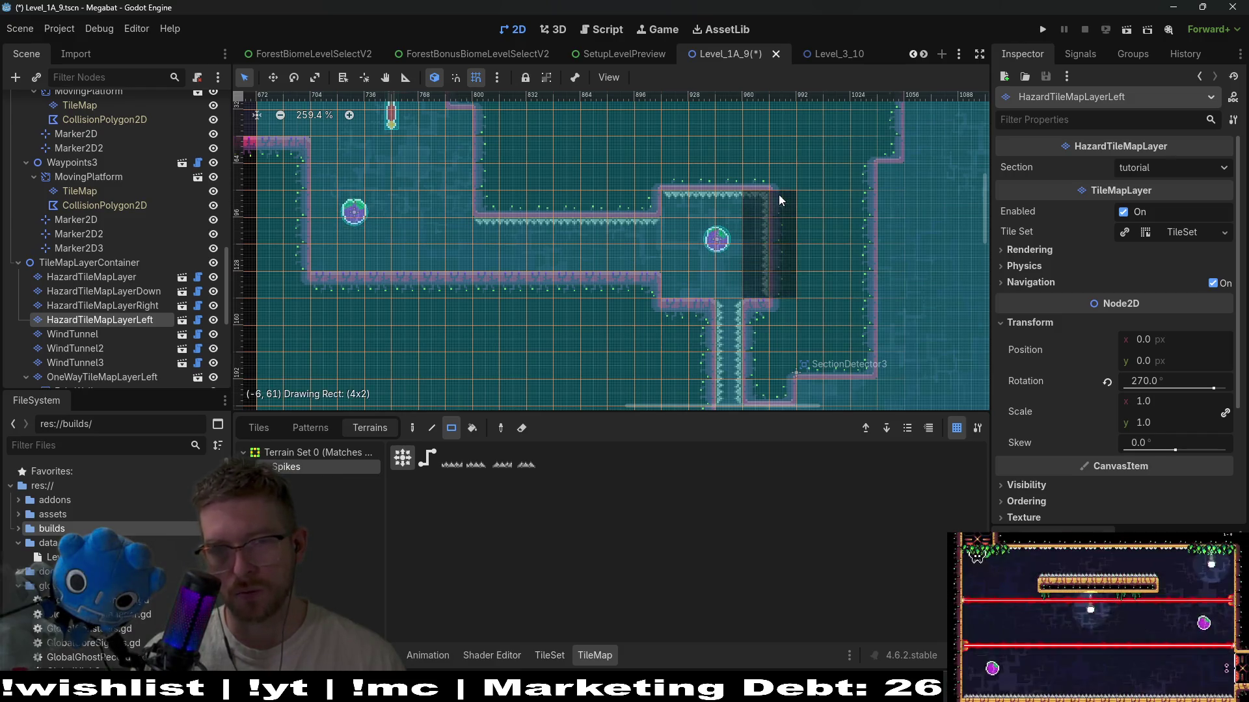
pyautogui.moveTo(783, 213); pyautogui.dragTo(791, 286)
pyautogui.scroll(10, 159, 182)
pyautogui.scroll(5, 61, 139)
# - Extend the room's right wall with lab wall terrain on WorldTileMapLayer
pyautogui.click(82, 189)
pyautogui.click(313, 524)
pyautogui.moveTo(779, 218); pyautogui.dragTo(772, 279)
pyautogui.scroll(-2, 688, 279)
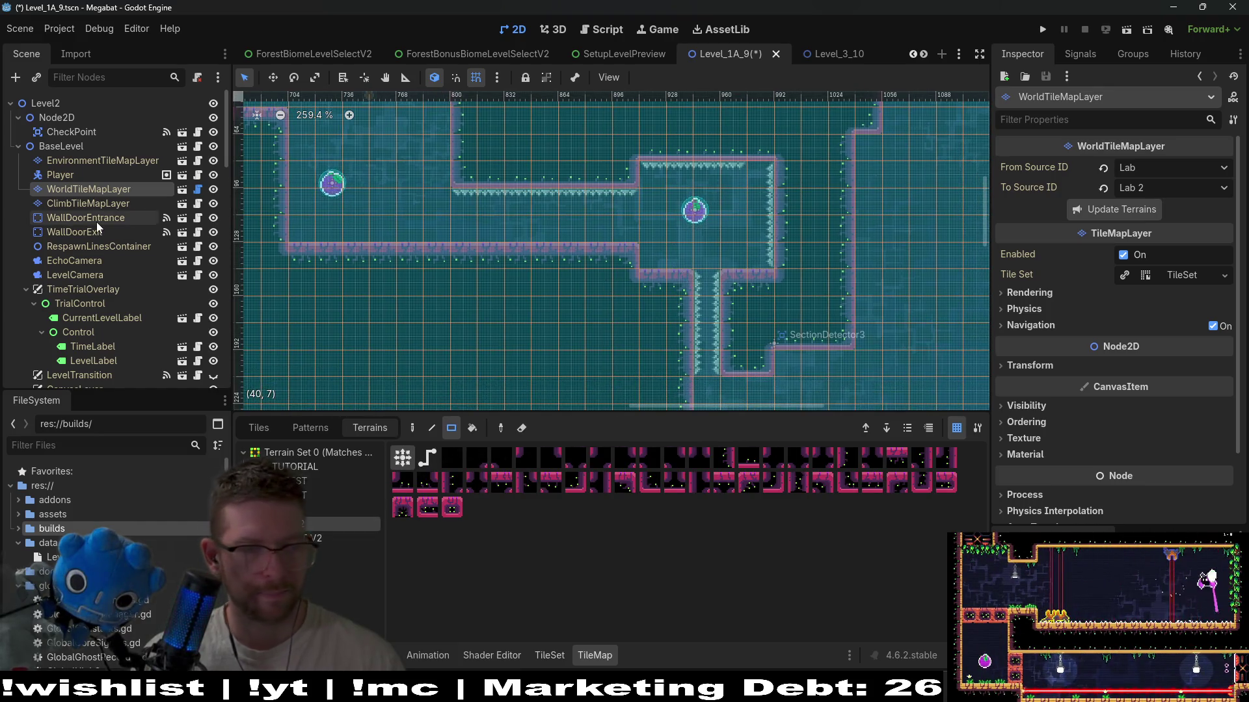
pyautogui.scroll(-15, 95, 305)
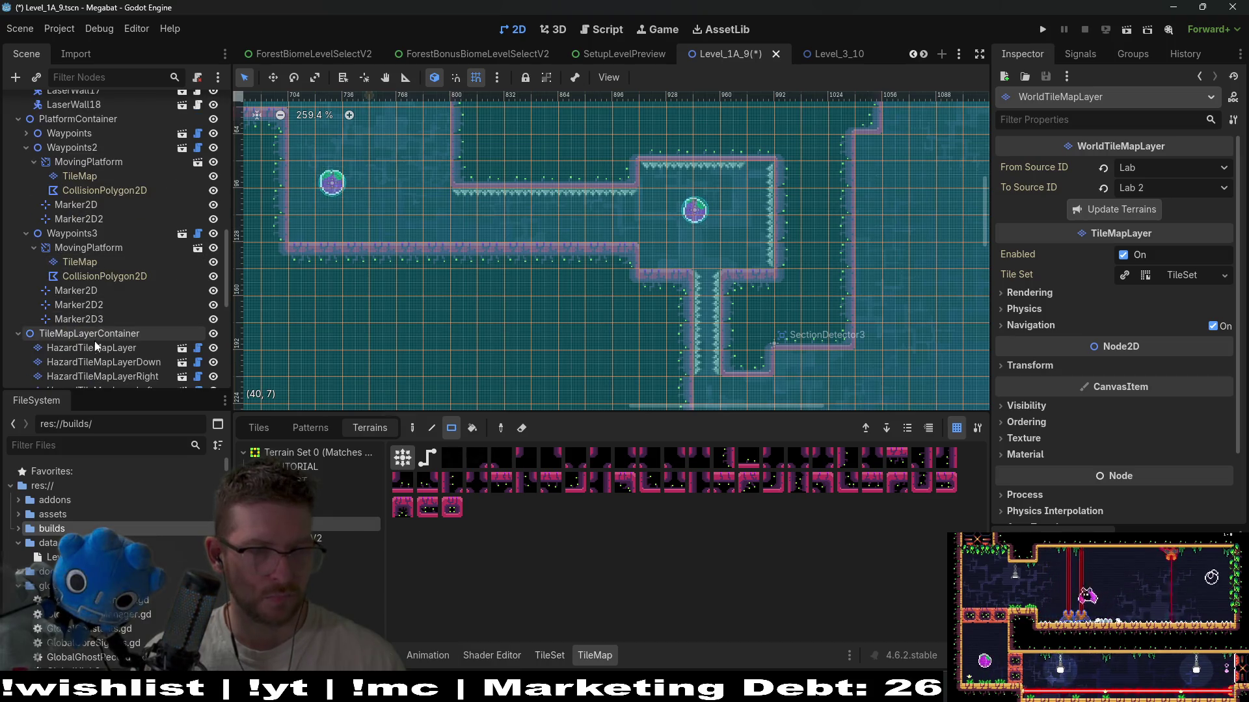
# - Add HazardTileMapLayer spike rows atop the wall beside the shaft and along the corridor's lower wall
pyautogui.click(91, 348)
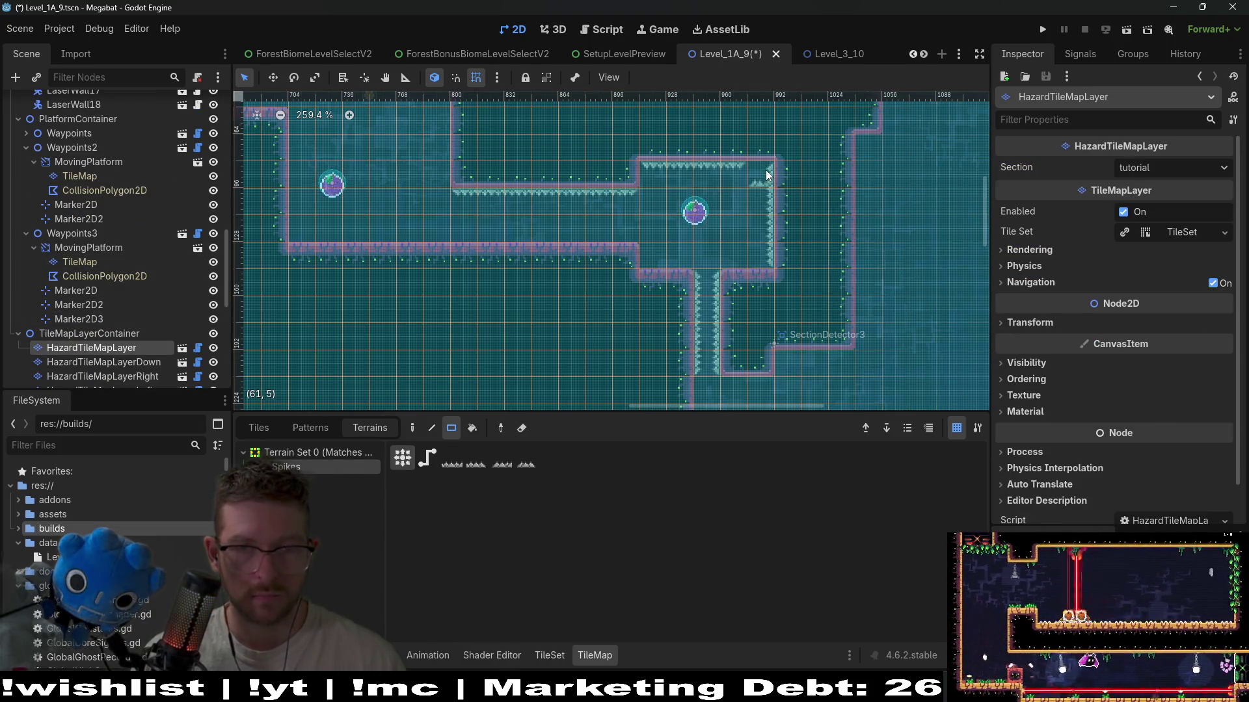
pyautogui.moveTo(725, 266); pyautogui.dragTo(768, 264)
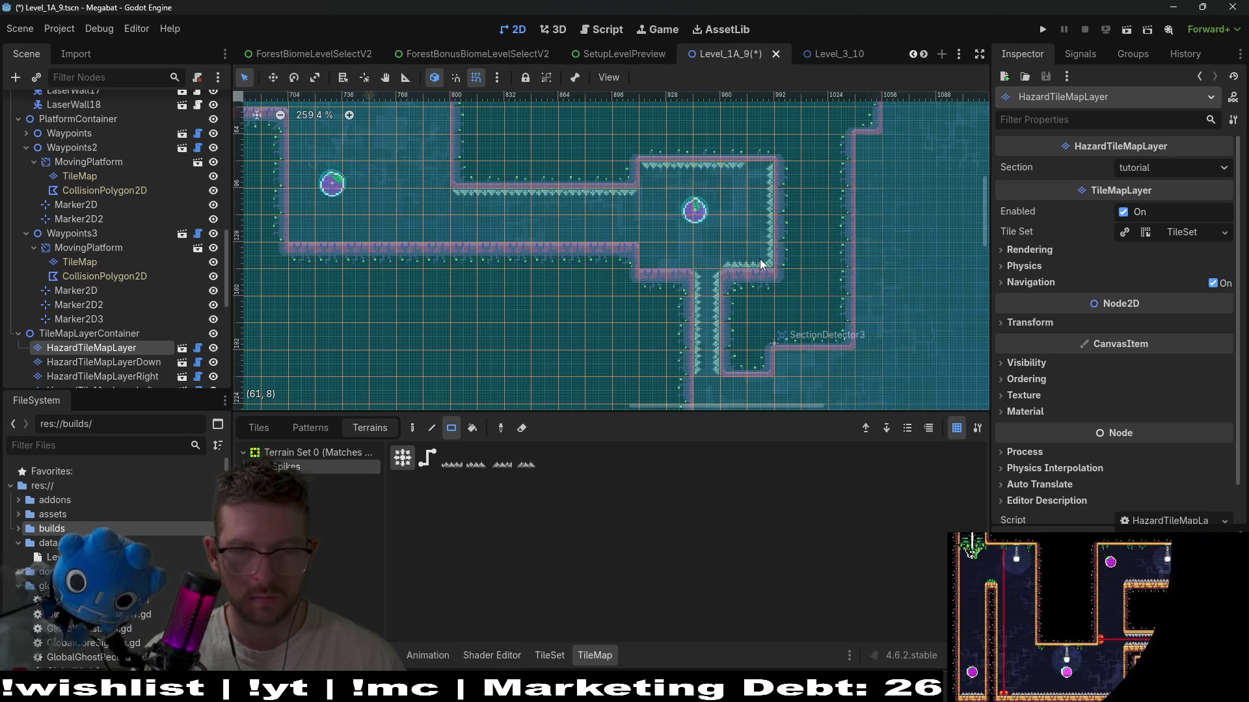
pyautogui.moveTo(622, 233); pyautogui.dragTo(471, 232)
pyautogui.moveTo(643, 190); pyautogui.dragTo(584, 237)
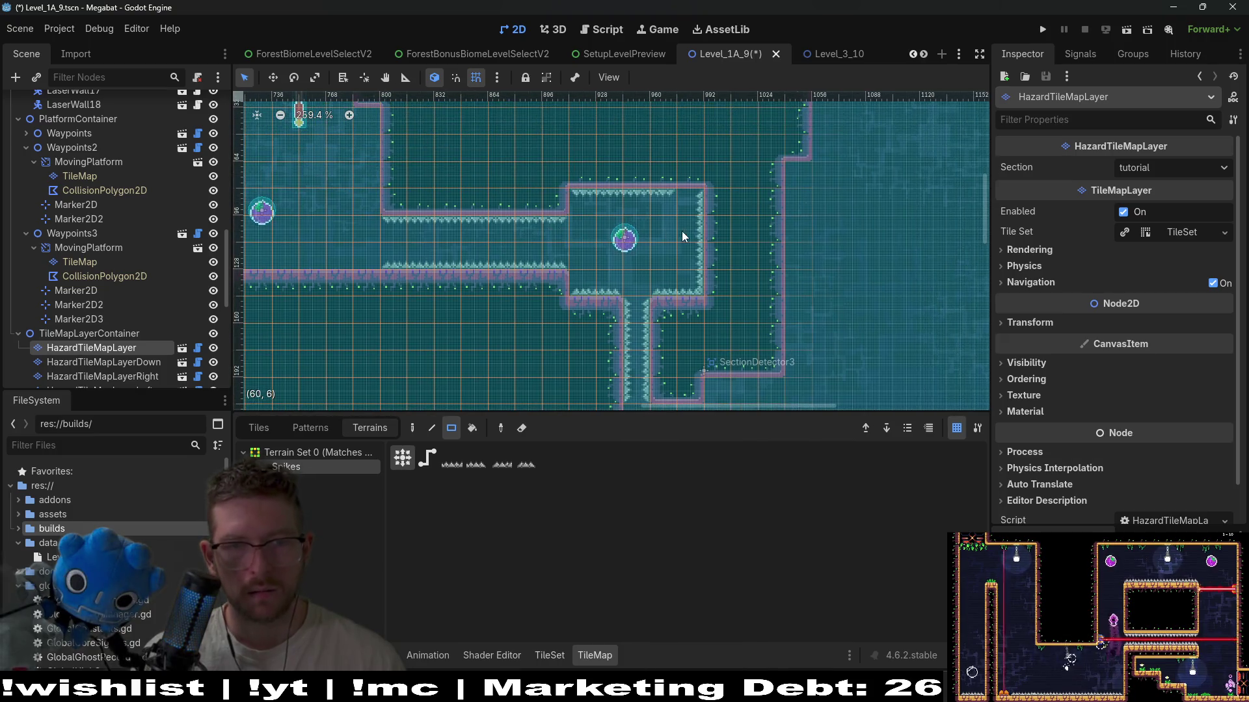
# - Review HazardTileMapLayerDown's Spikes terrain, then select Fruit9 to show its properties
pyautogui.scroll(-4, 100, 264)
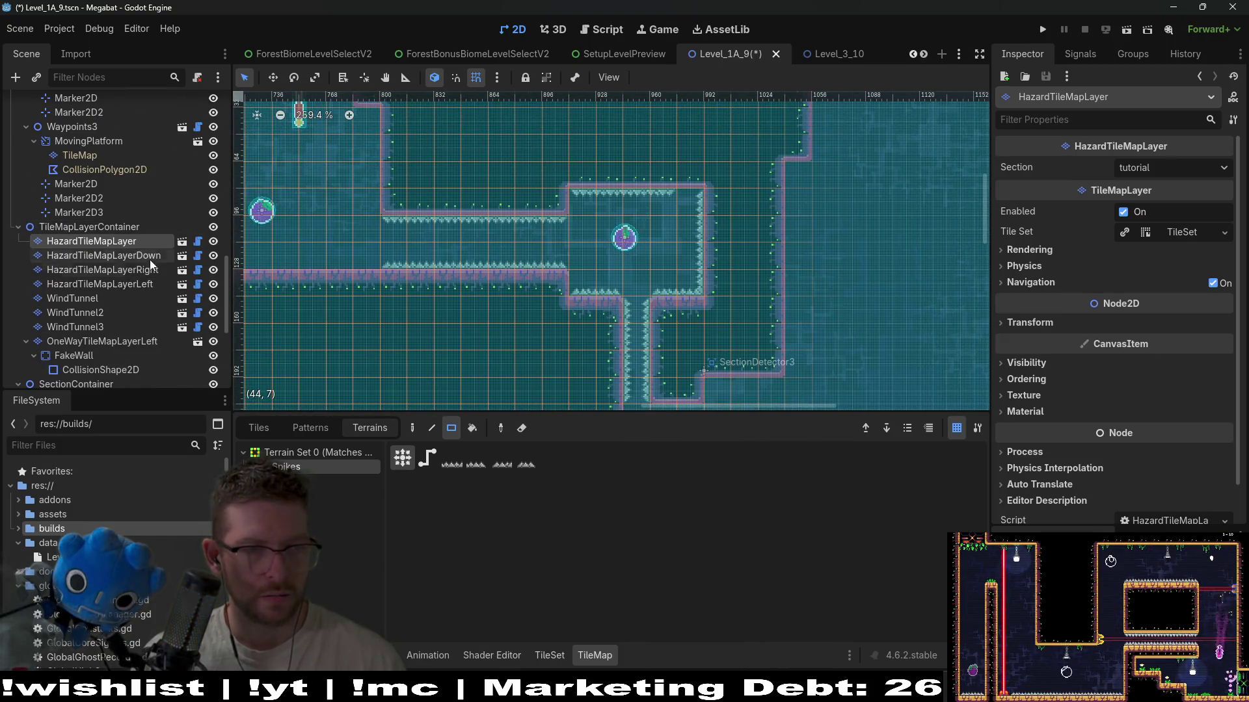
pyautogui.click(149, 256)
pyautogui.click(294, 467)
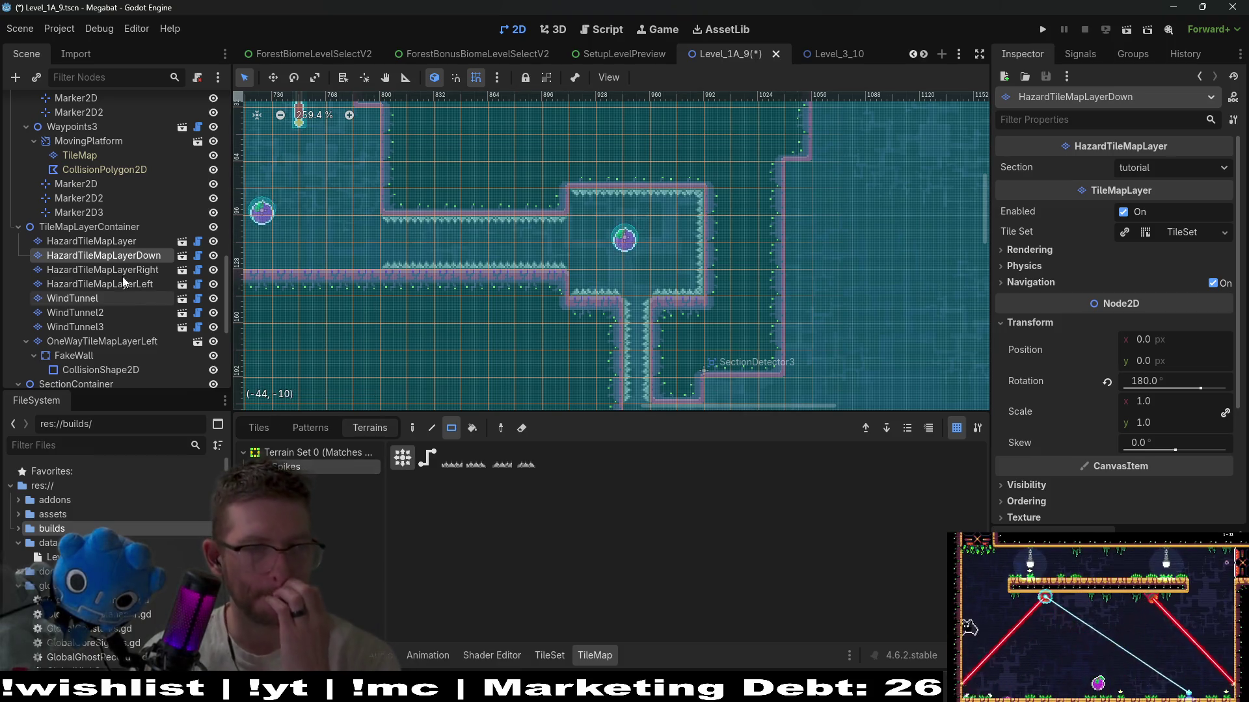
pyautogui.scroll(-5, 110, 263)
pyautogui.scroll(-10, 101, 327)
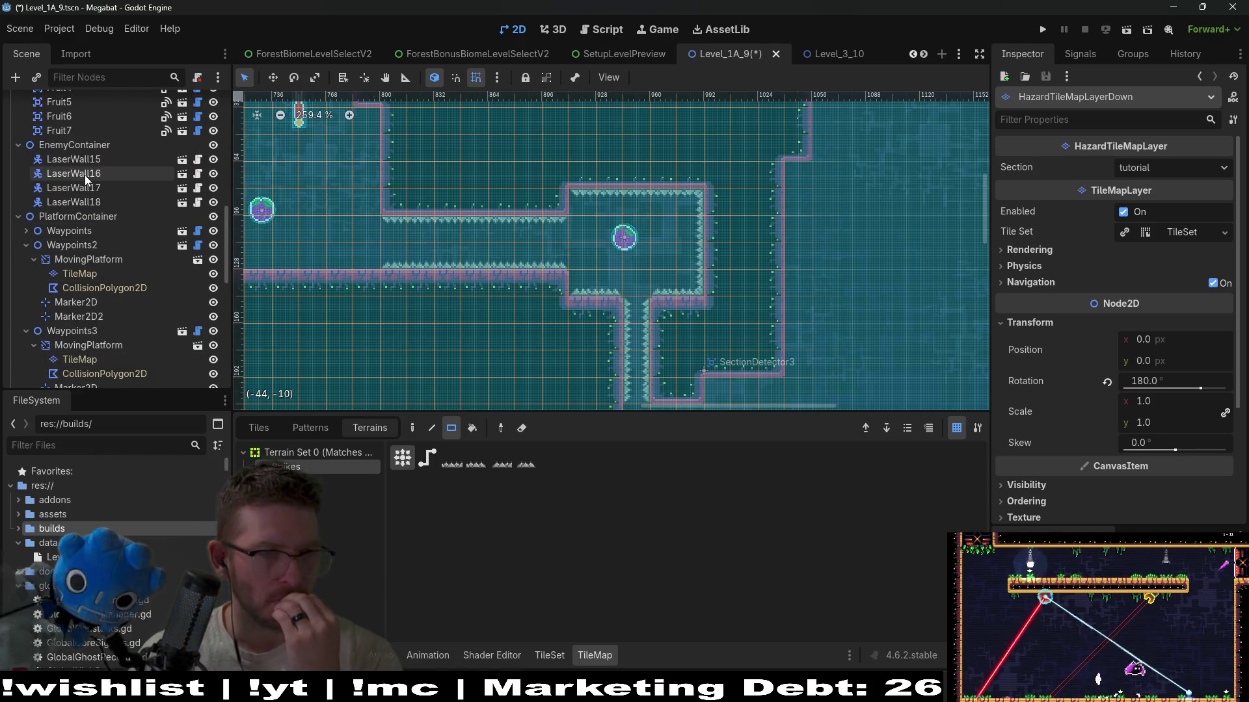
pyautogui.scroll(5, 85, 175)
pyautogui.click(91, 174)
pyautogui.scroll(3, 662, 260)
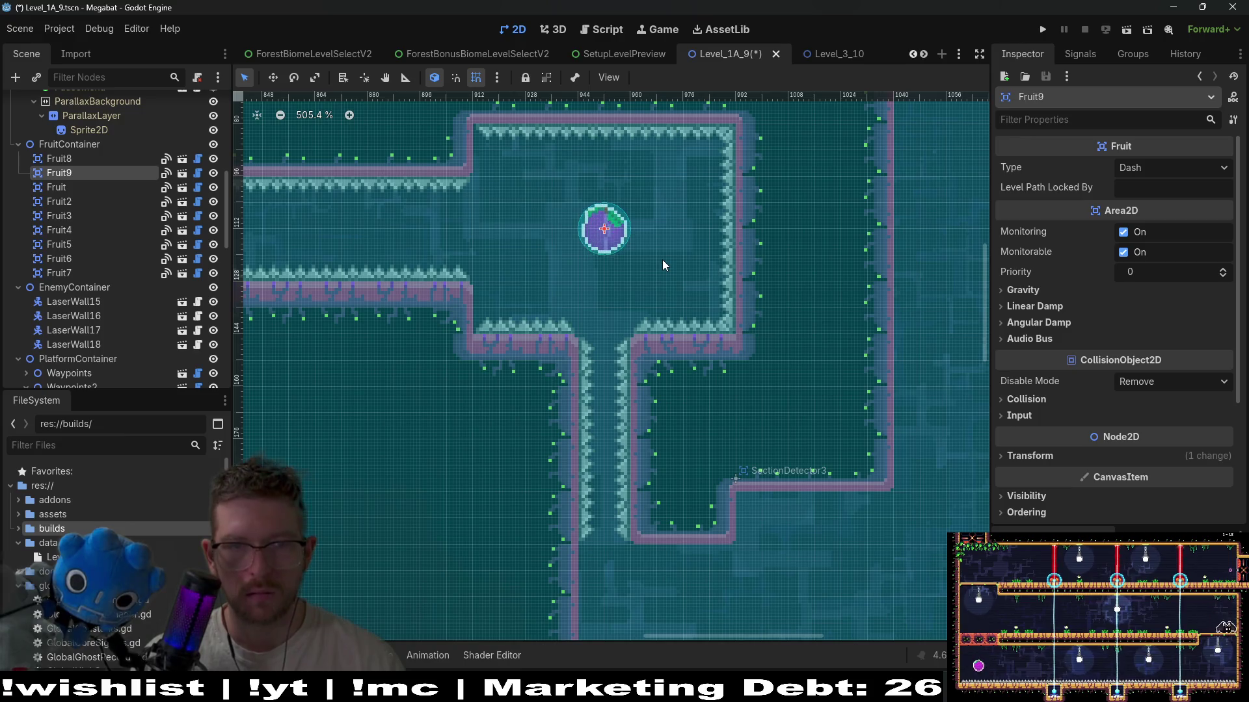
pyautogui.scroll(-4, 662, 260)
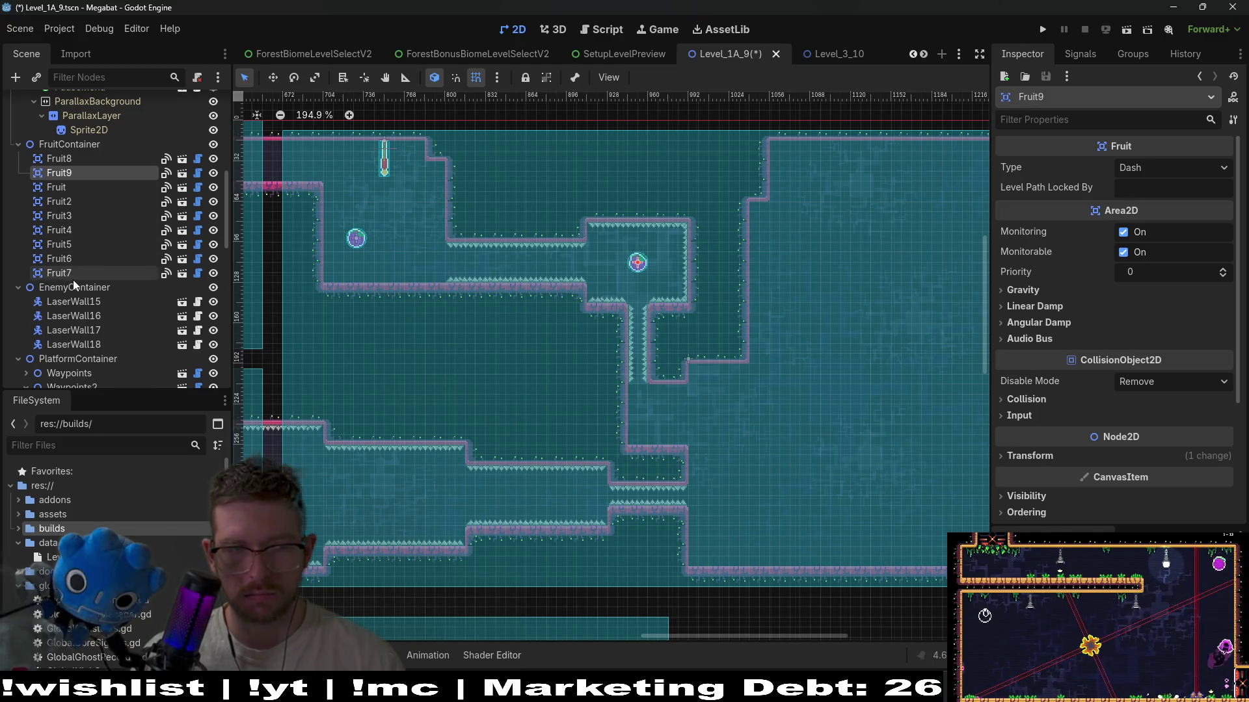
pyautogui.scroll(10, 73, 280)
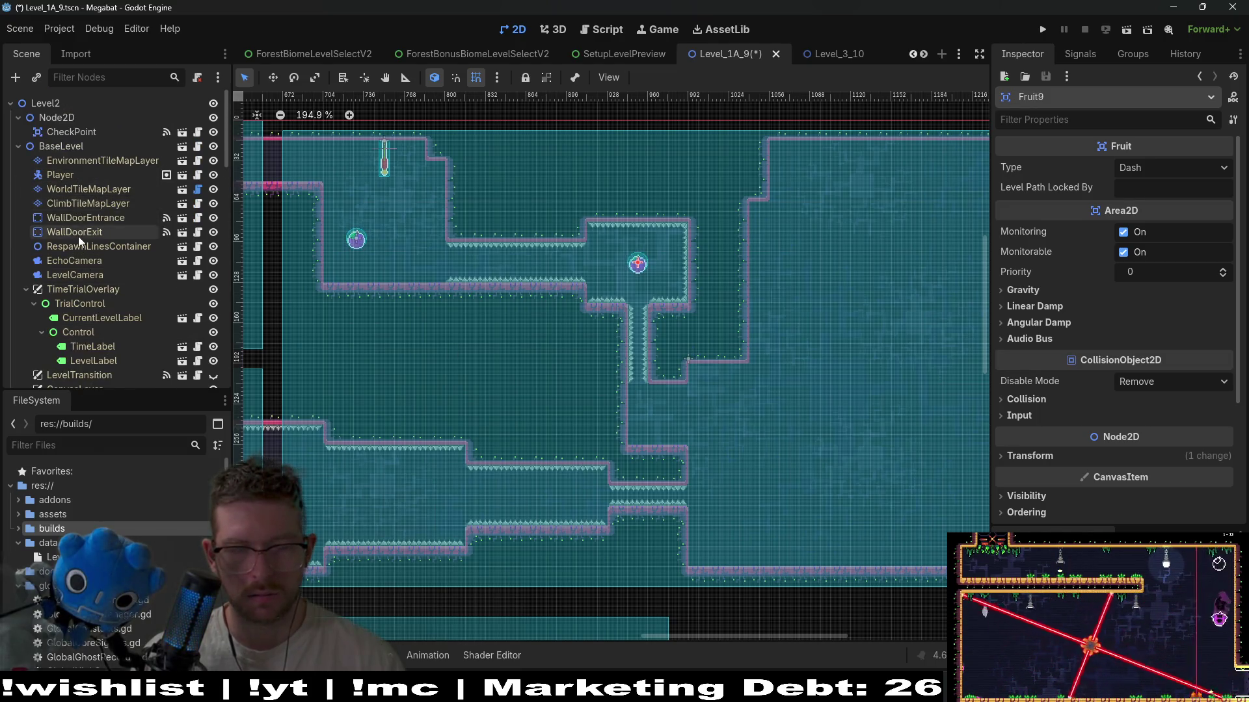
pyautogui.scroll(-8, 79, 236)
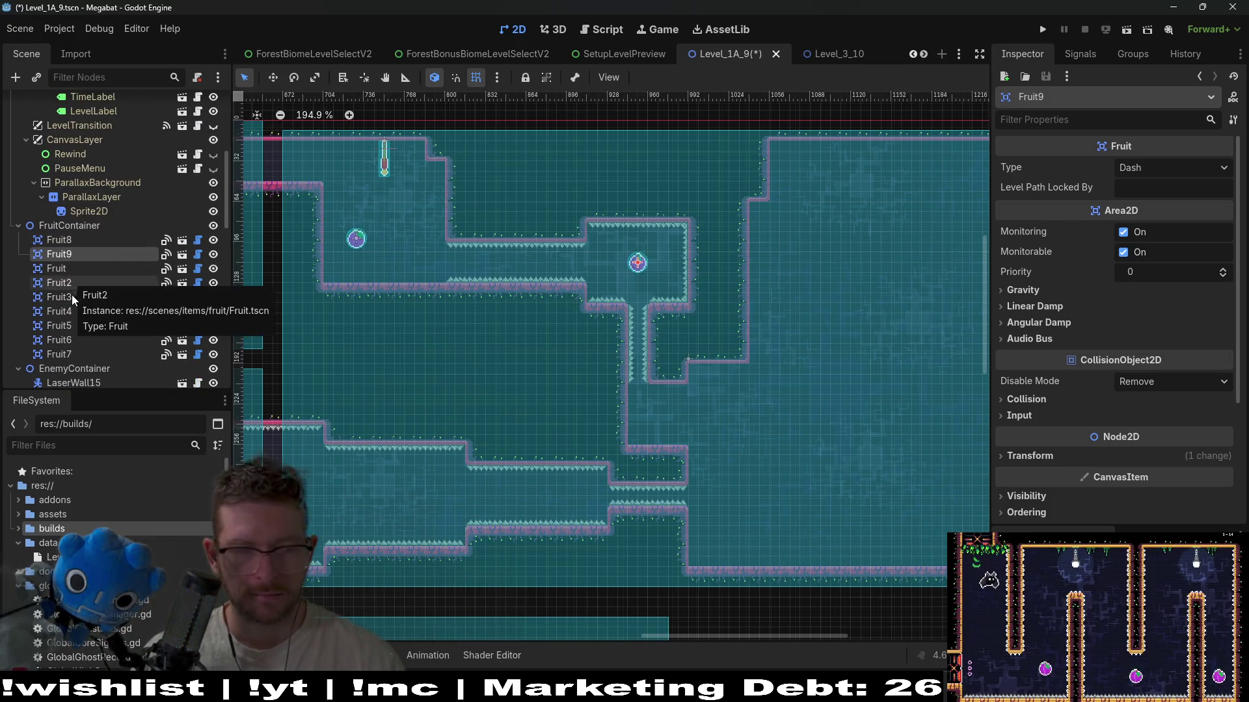
pyautogui.scroll(-5, 87, 339)
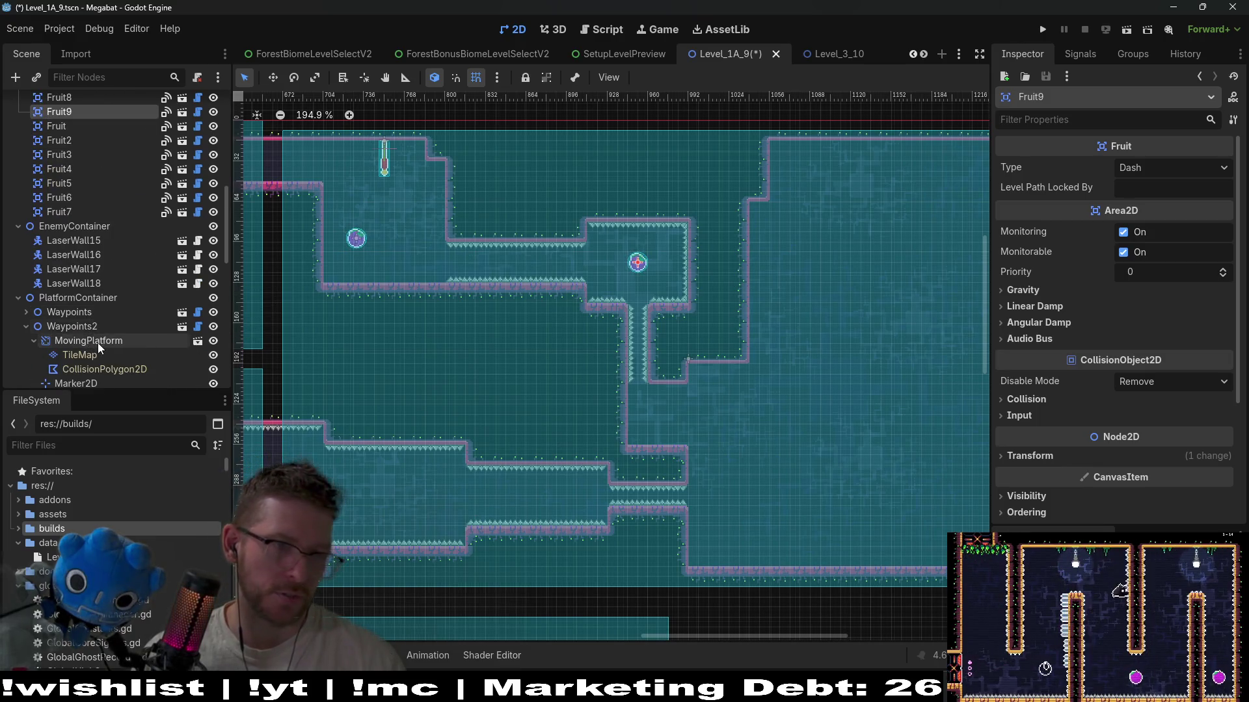
pyautogui.scroll(-5, 96, 346)
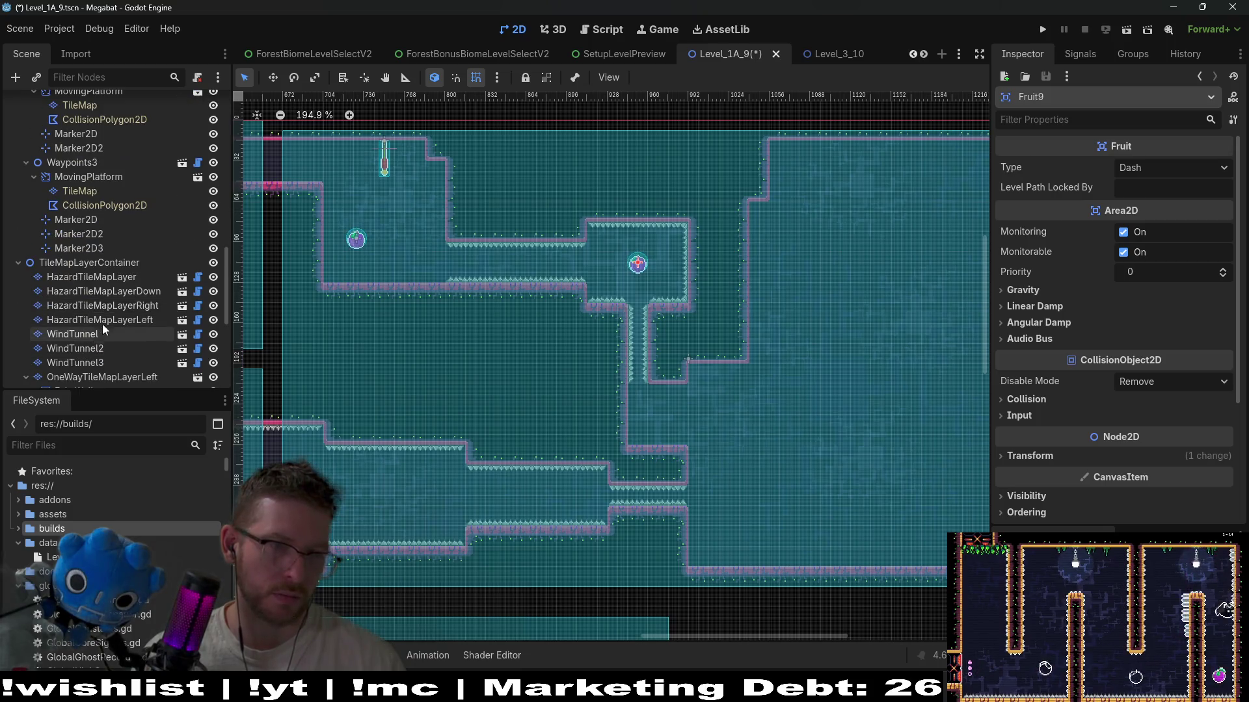
pyautogui.moveTo(832, 411); pyautogui.dragTo(679, 383)
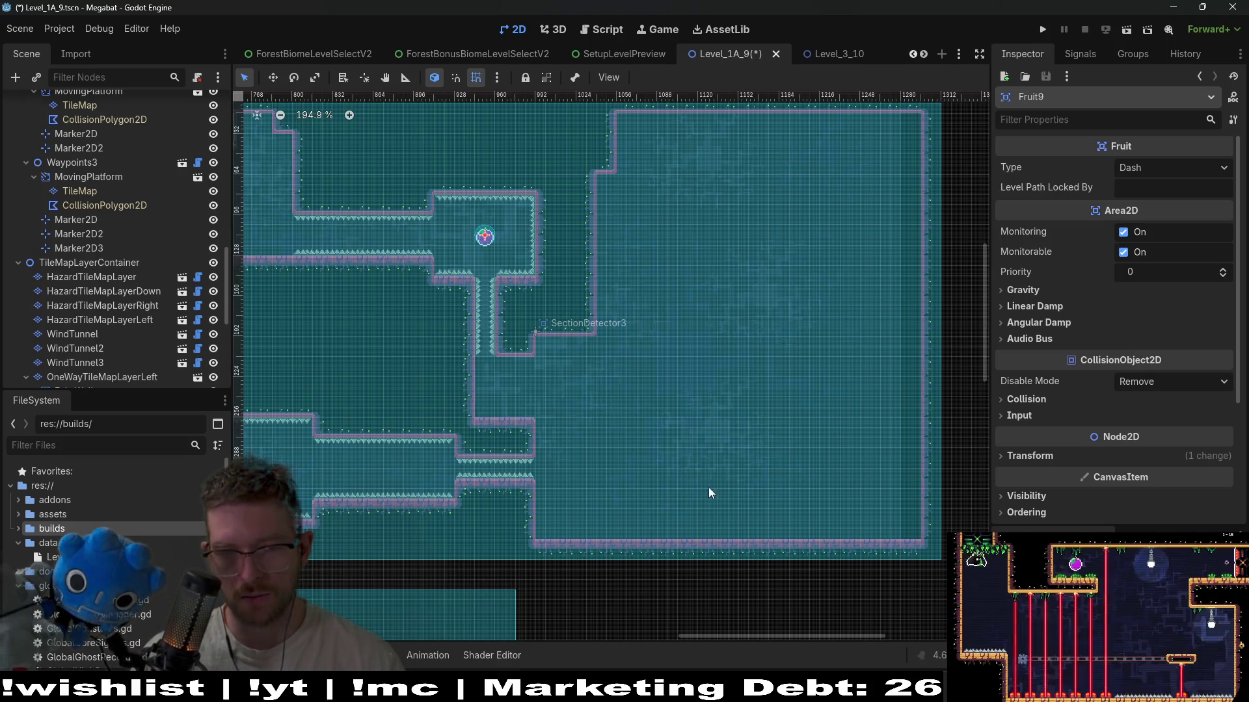
pyautogui.scroll(5, 143, 237)
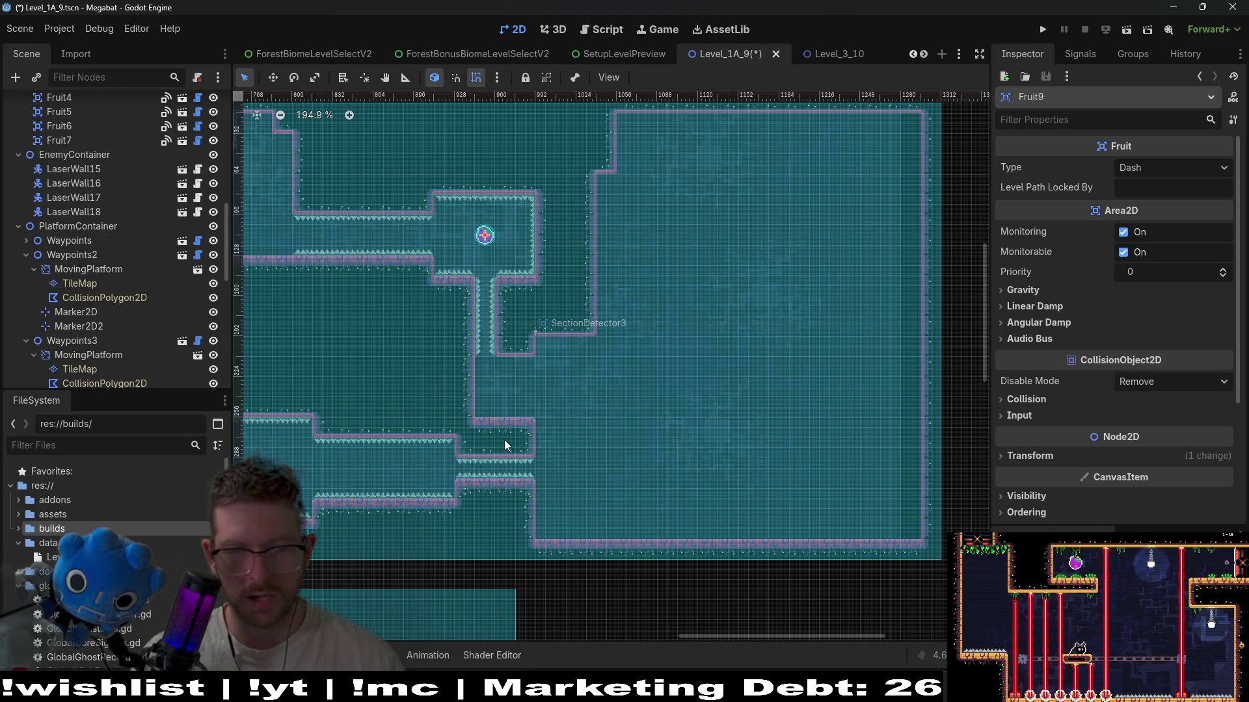
pyautogui.hscroll(-5, 505, 440)
pyautogui.hscroll(-6, 613, 429)
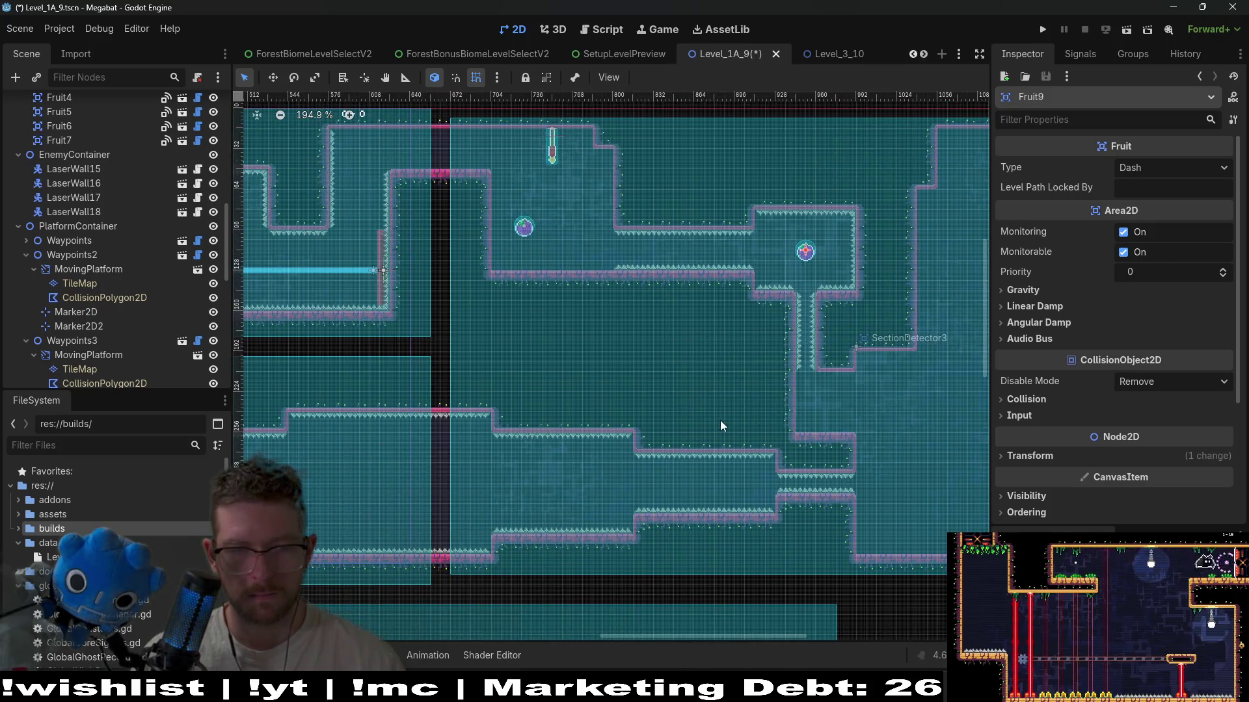
pyautogui.hscroll(-10, 741, 390)
pyautogui.scroll(-3, 688, 390)
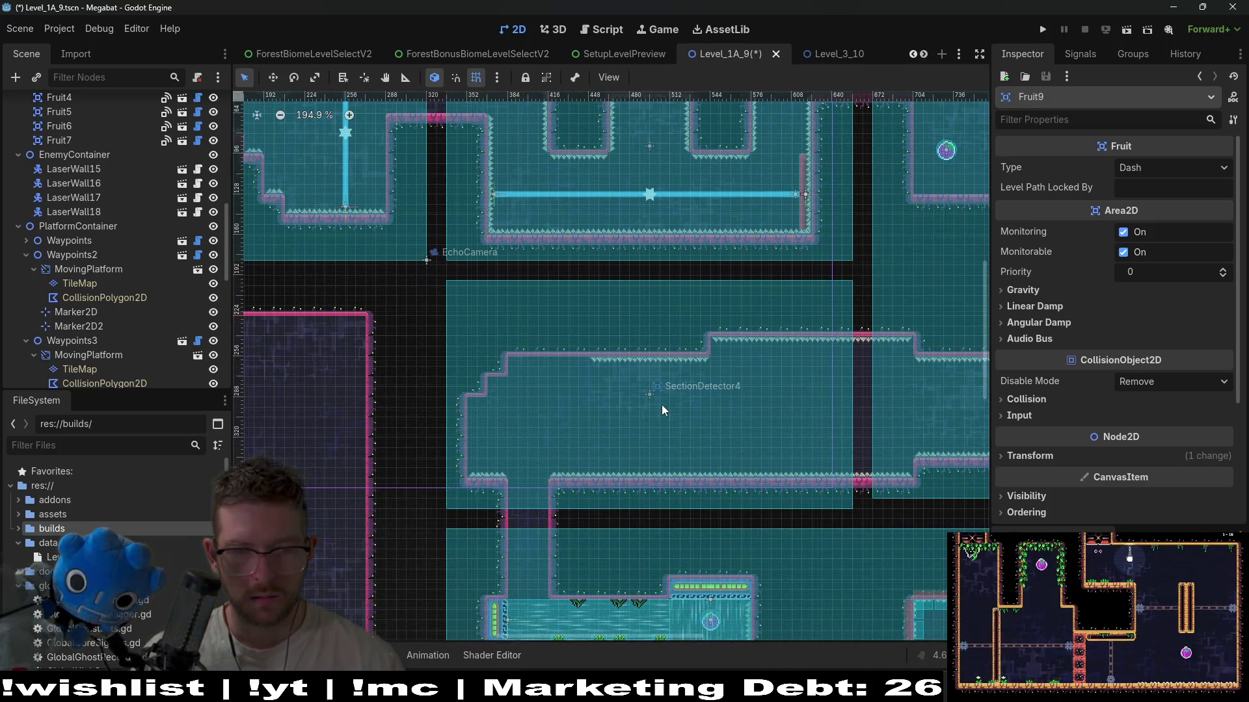
pyautogui.scroll(-5, 670, 365)
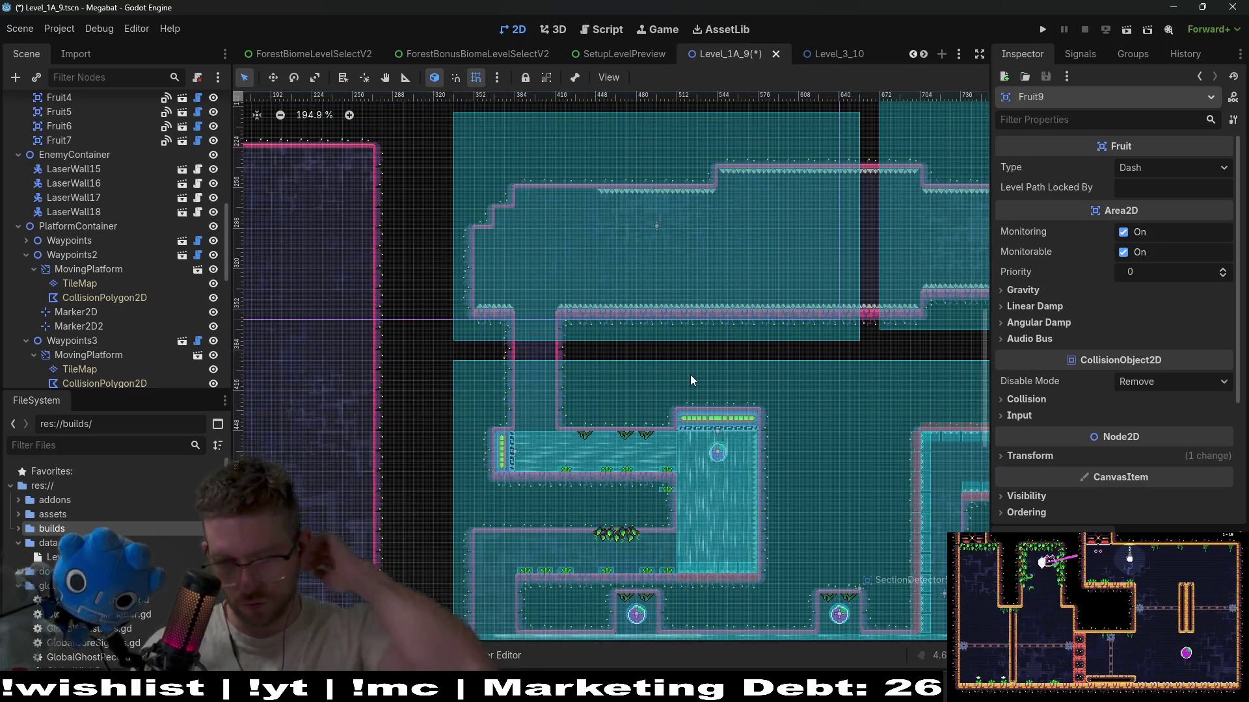
pyautogui.scroll(-3, 676, 357)
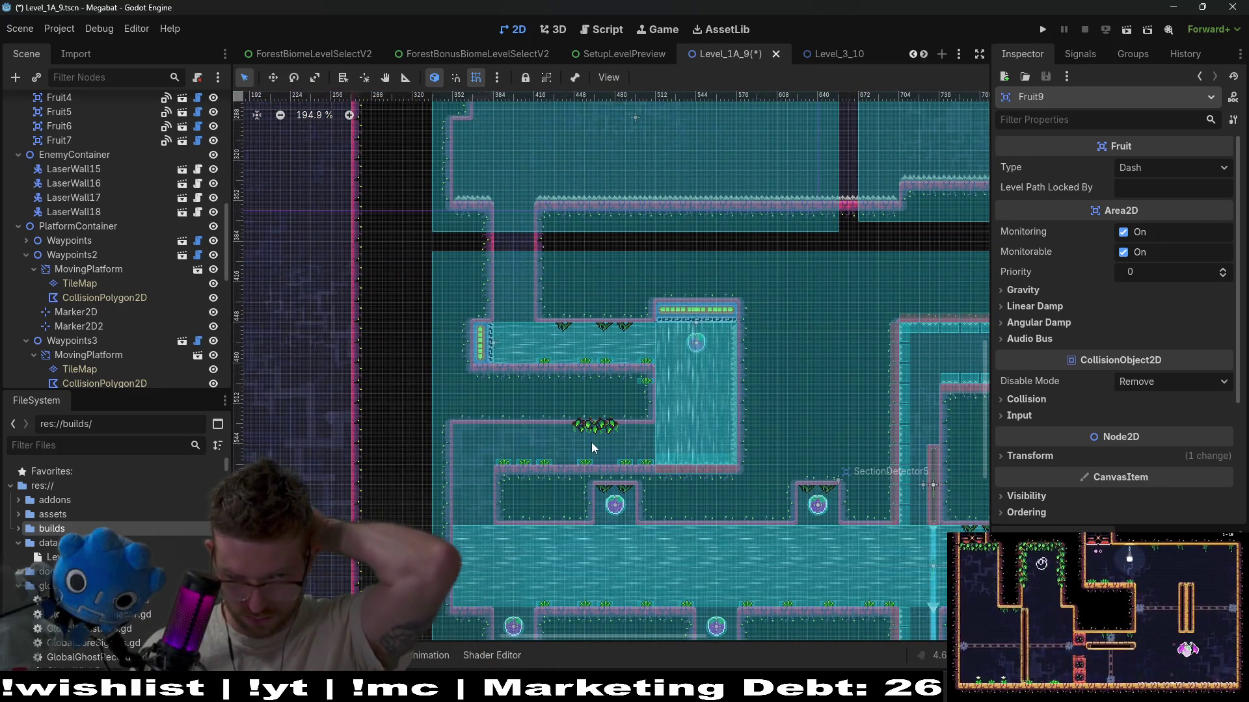
# - Duplicate CheckPoint as CheckPoint2 and drop it on the small ledge in the left chamber
pyautogui.scroll(-10, 97, 308)
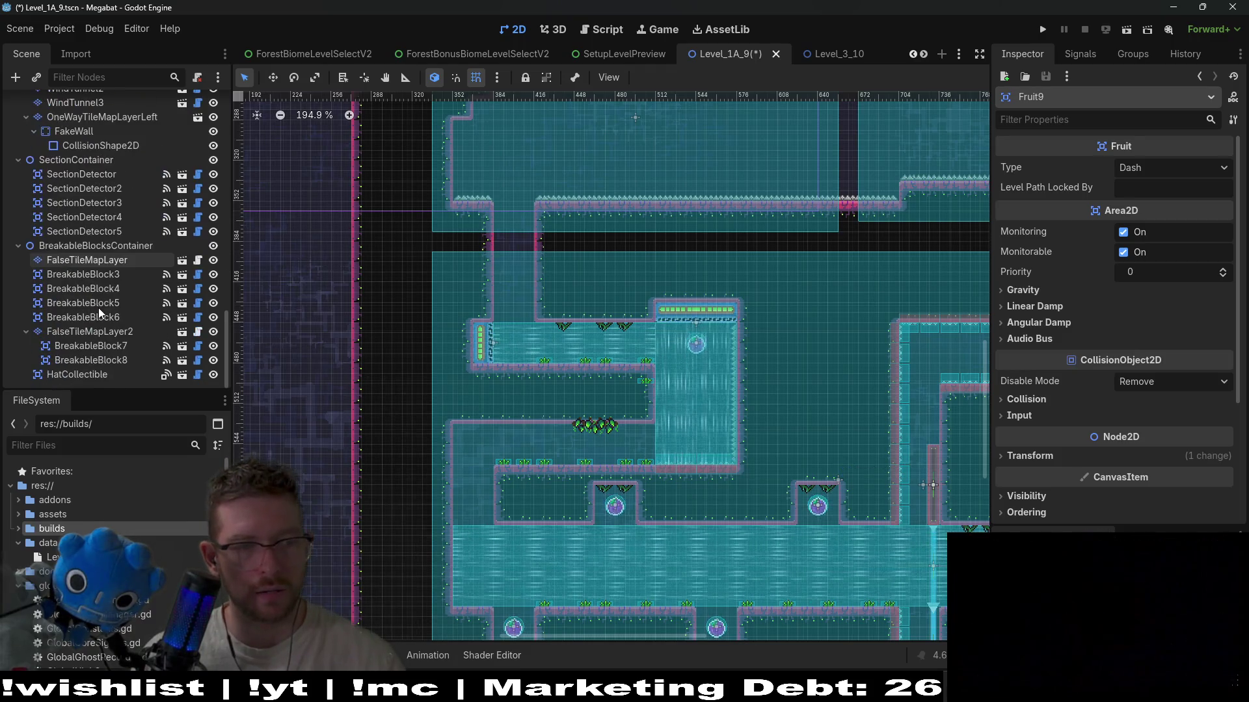
pyautogui.scroll(15, 98, 310)
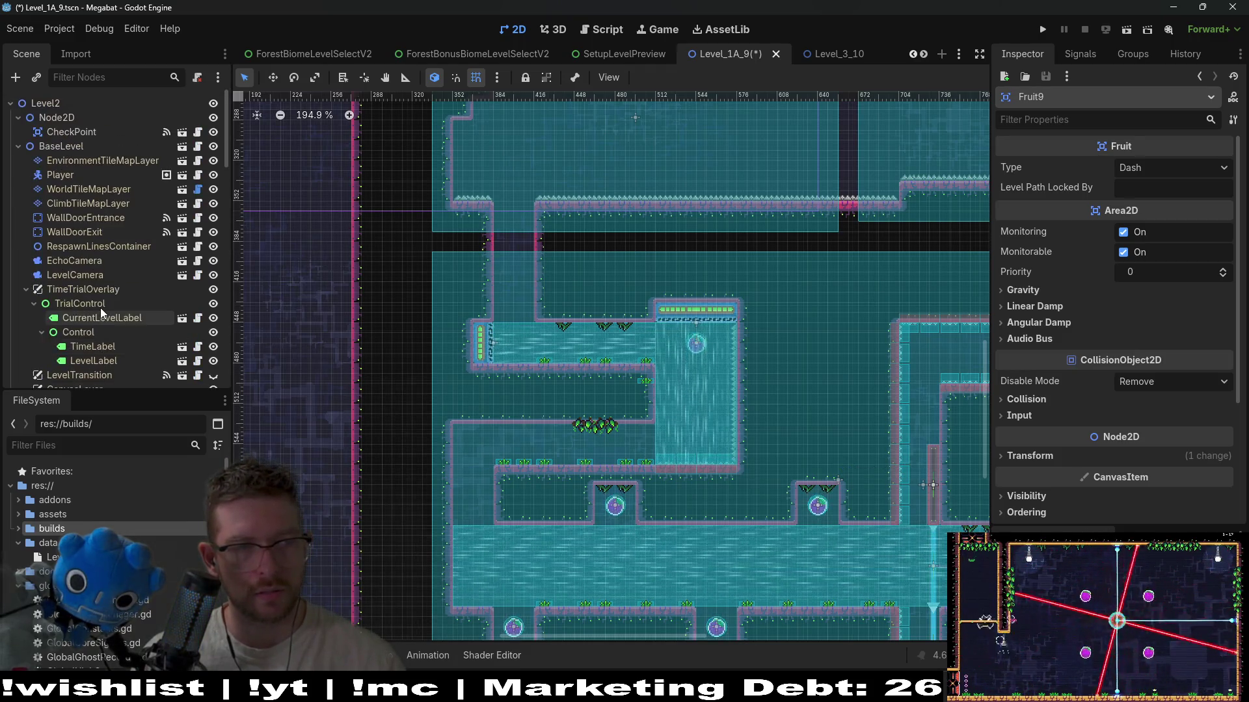
pyautogui.click(65, 131)
pyautogui.press('f')
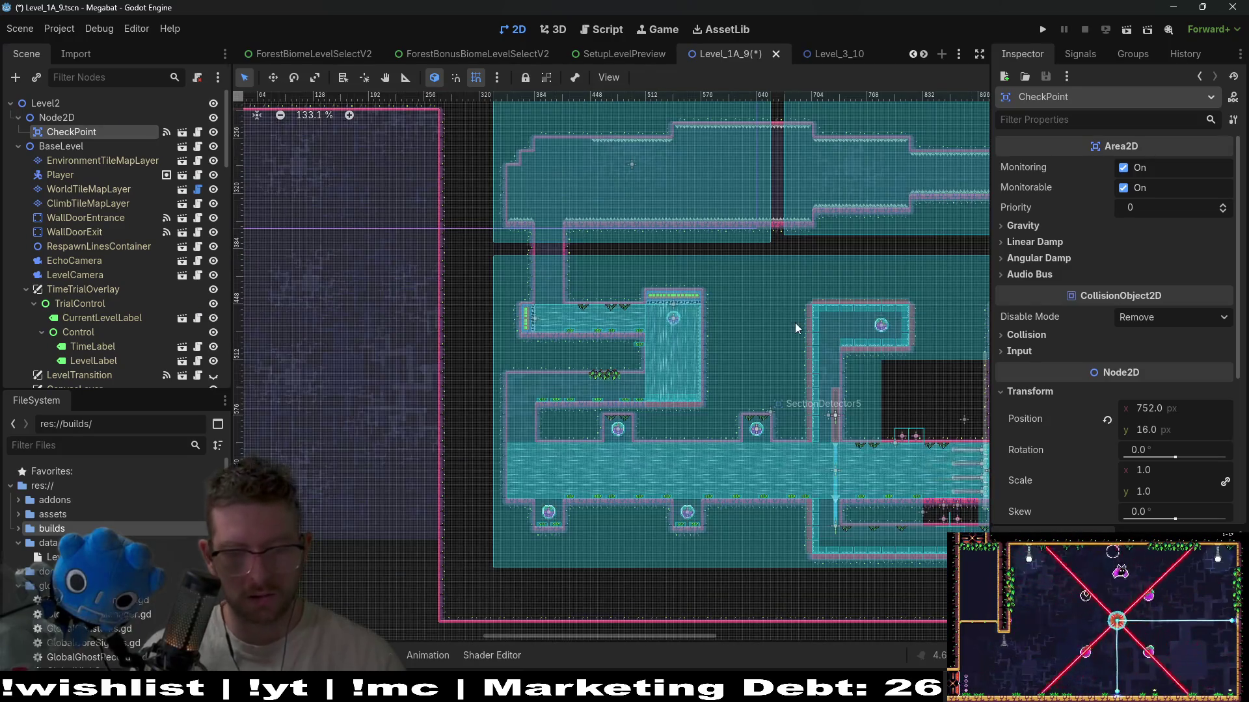
pyautogui.hotkey('ctrl', 'd')
pyautogui.click(610, 413)
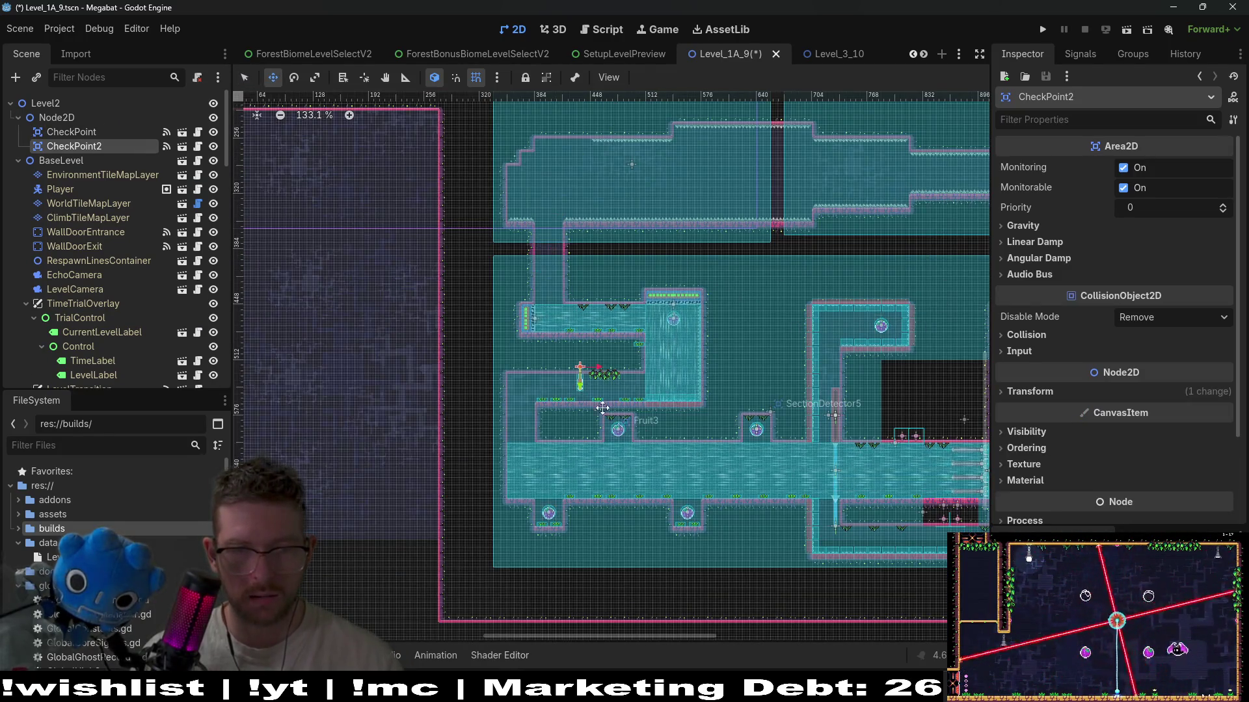
pyautogui.scroll(15, 599, 377)
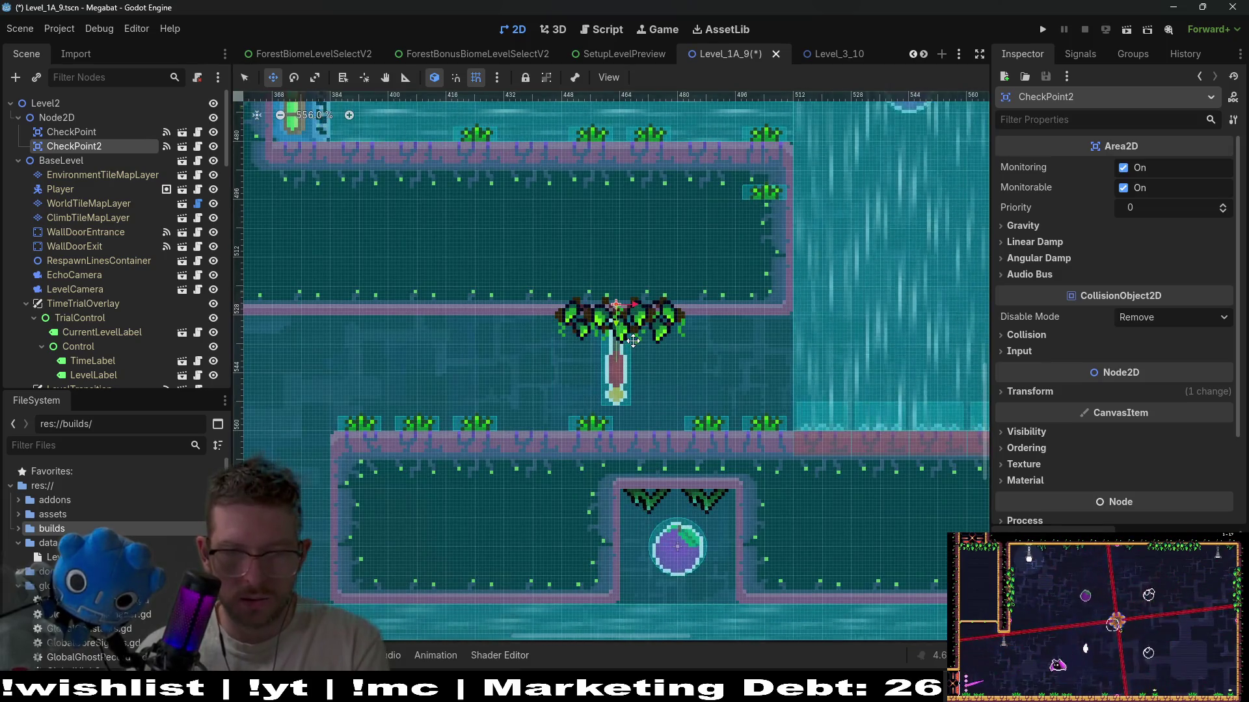
pyautogui.scroll(3, 633, 339)
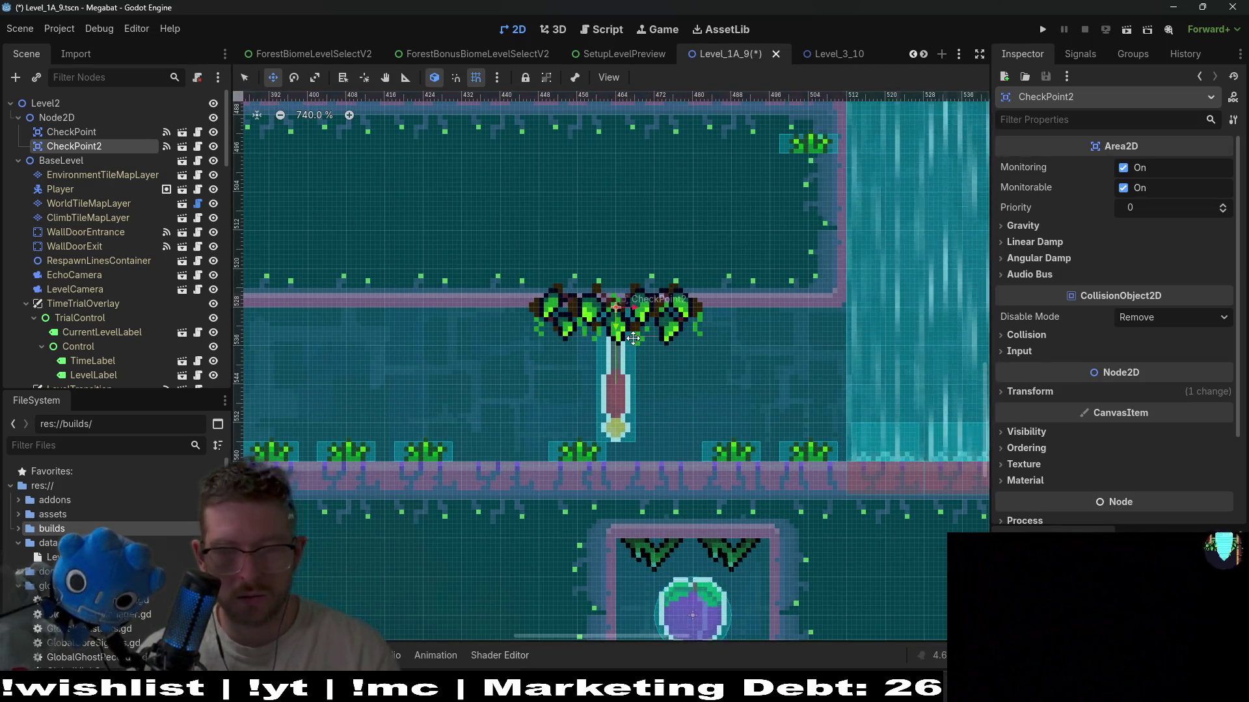
pyautogui.scroll(-12, 633, 338)
pyautogui.scroll(-2, 657, 315)
pyautogui.scroll(-2, 658, 315)
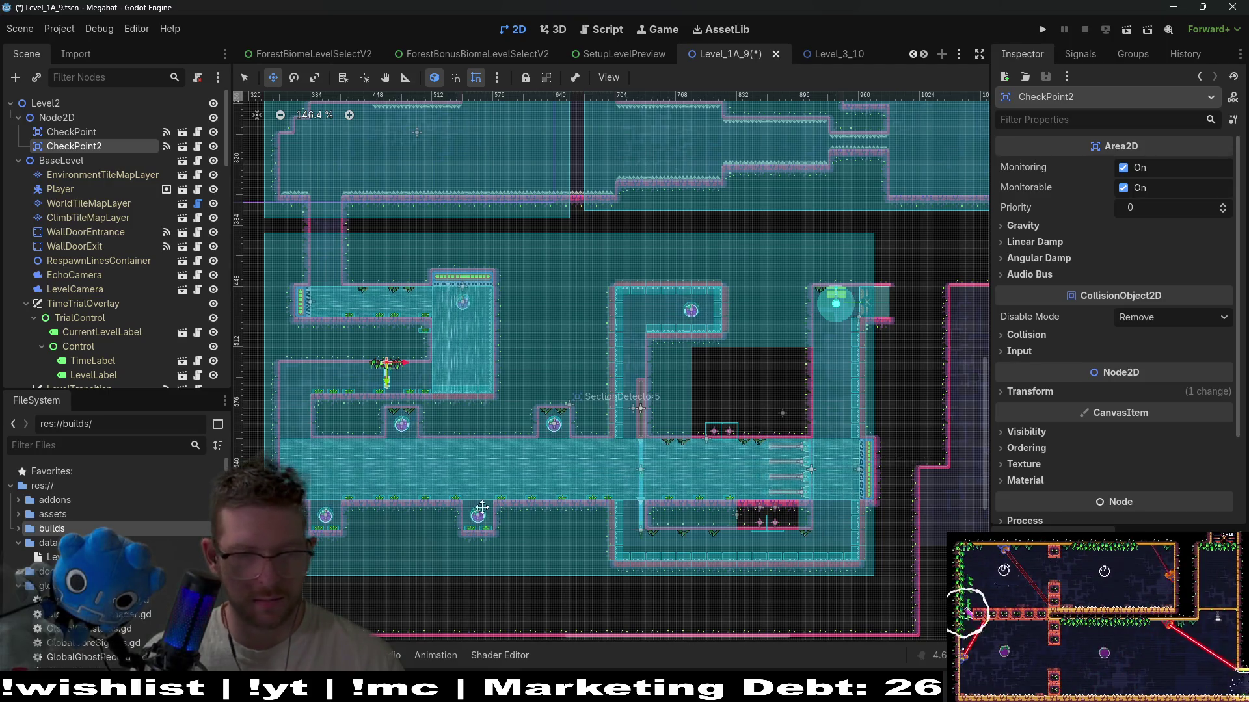
pyautogui.hscroll(-2, 493, 514)
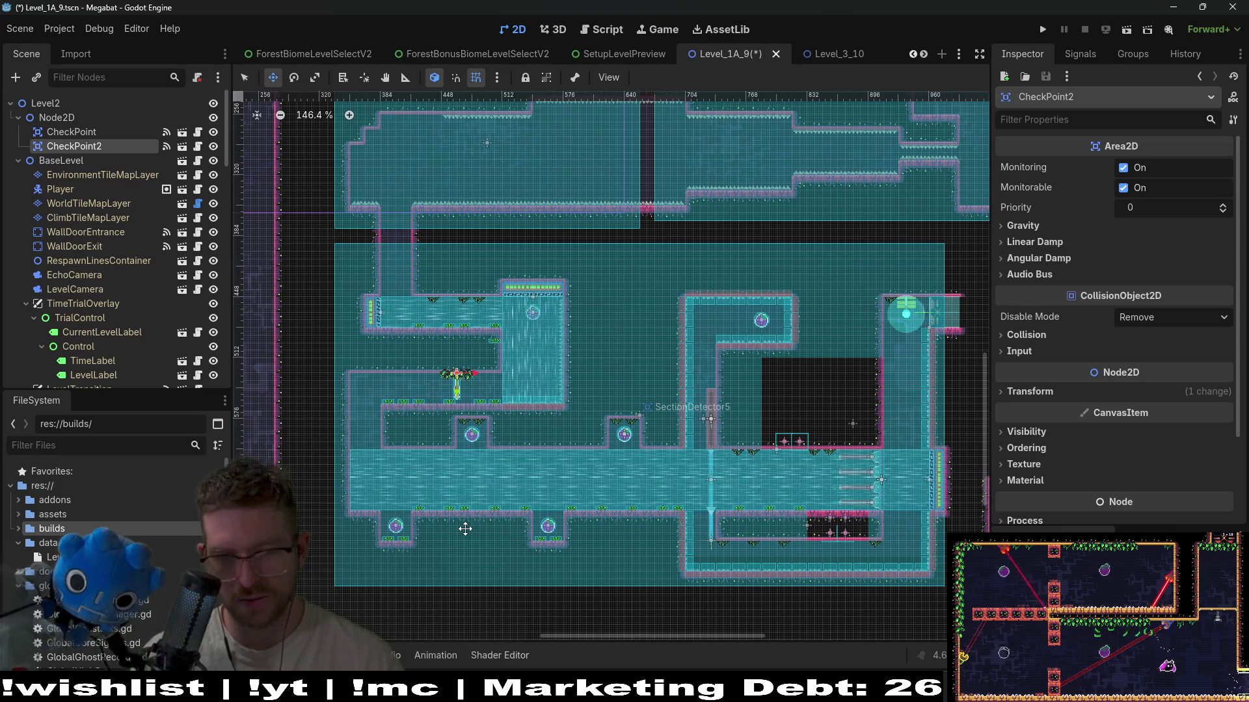
pyautogui.scroll(5, 635, 412)
pyautogui.hscroll(6, 535, 382)
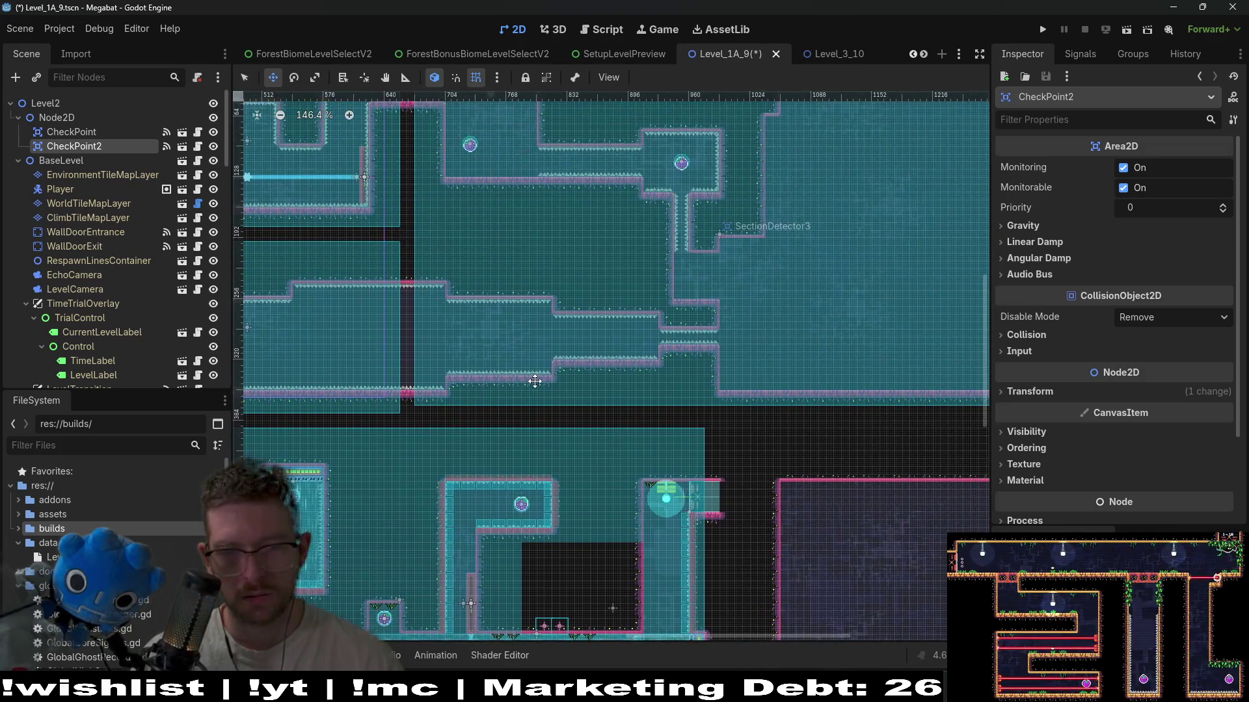
pyautogui.hscroll(4, 553, 351)
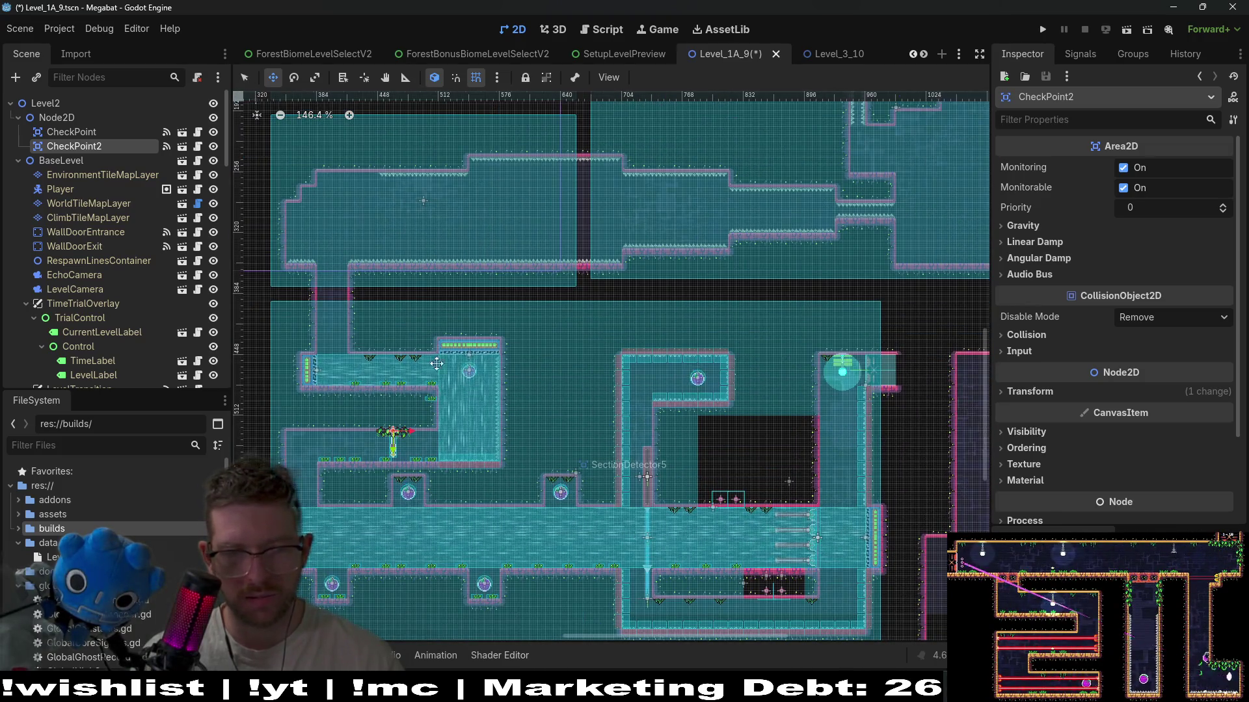
pyautogui.hscroll(-5, 665, 353)
pyautogui.scroll(3, 666, 352)
pyautogui.hscroll(2, 663, 384)
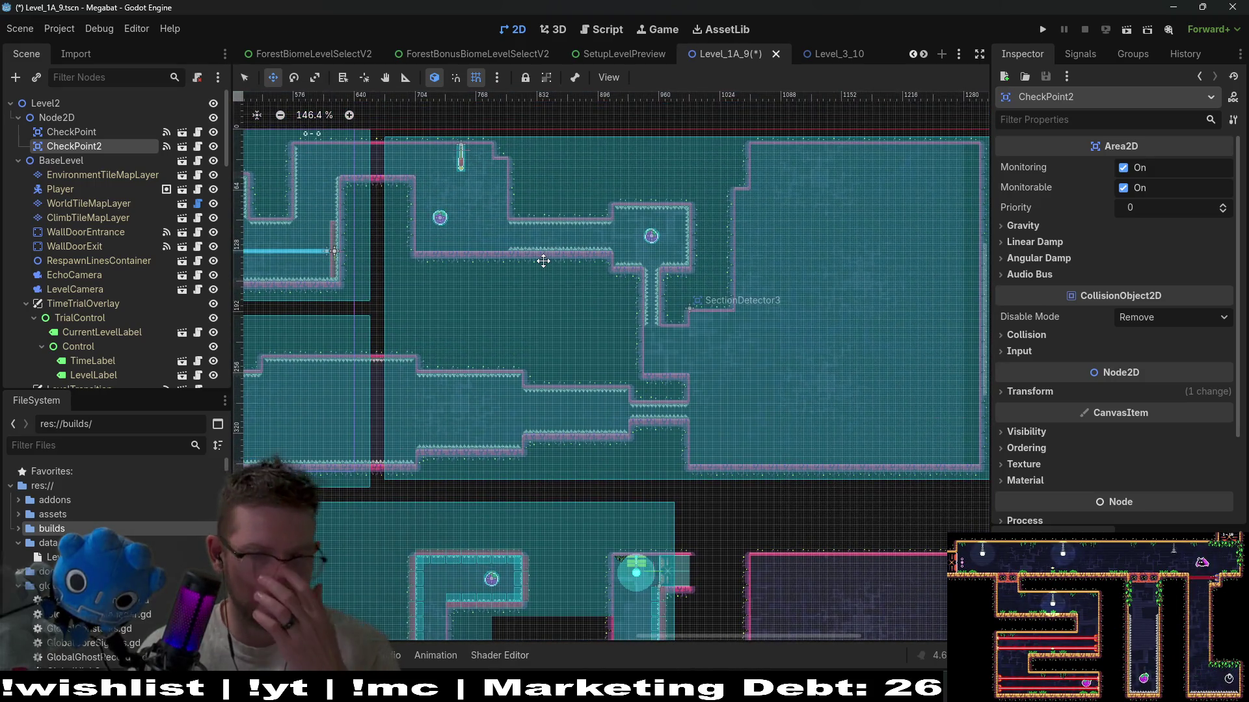
pyautogui.scroll(3, 543, 261)
pyautogui.hscroll(-4, 605, 344)
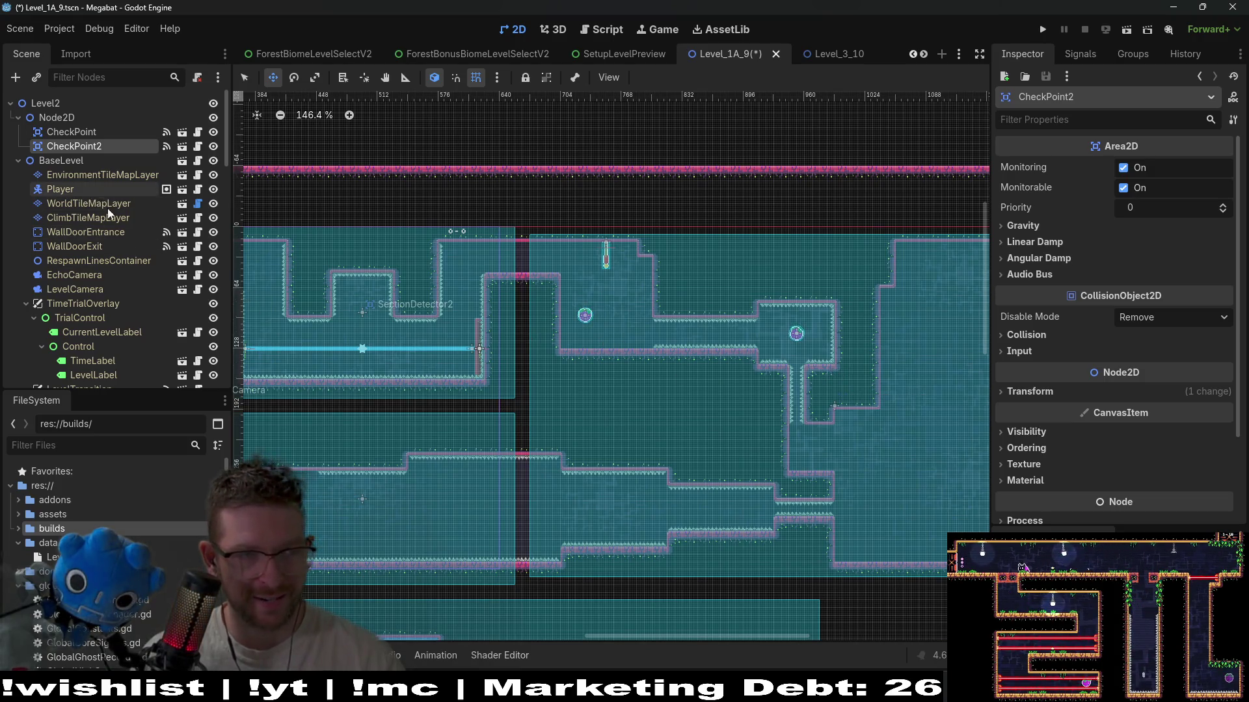
pyautogui.scroll(-10, 102, 249)
pyautogui.scroll(2, 99, 287)
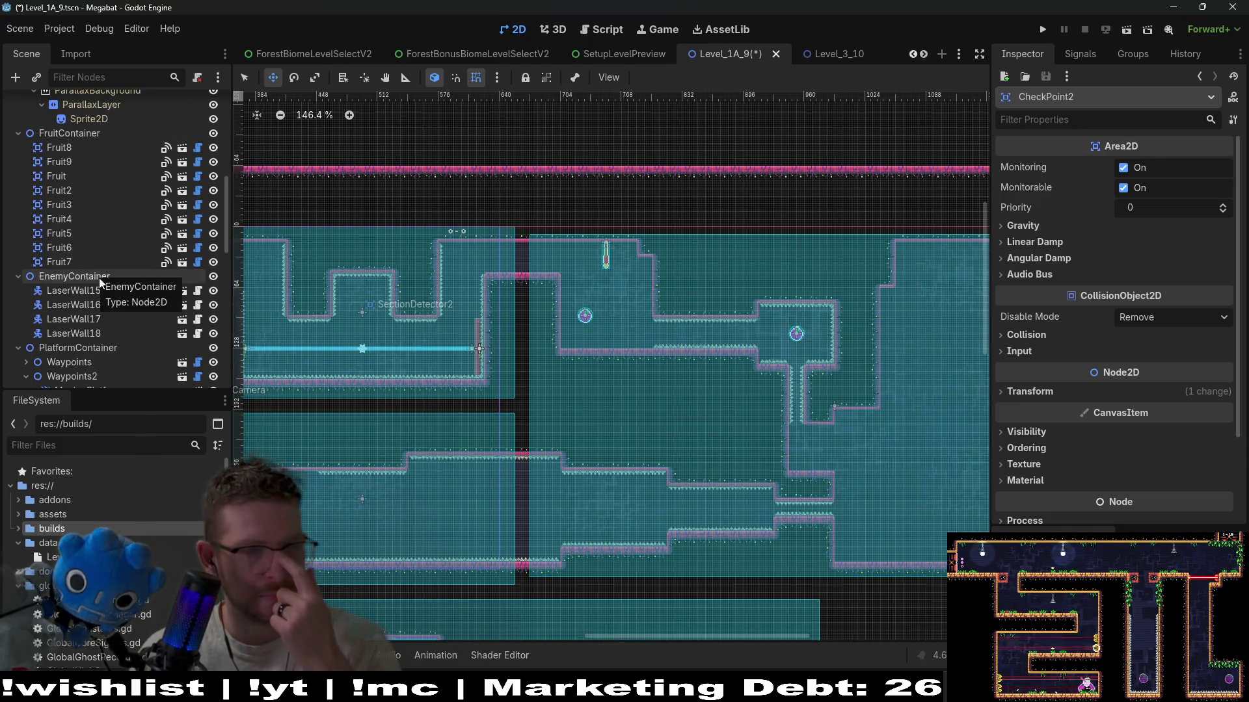
pyautogui.scroll(-3, 99, 278)
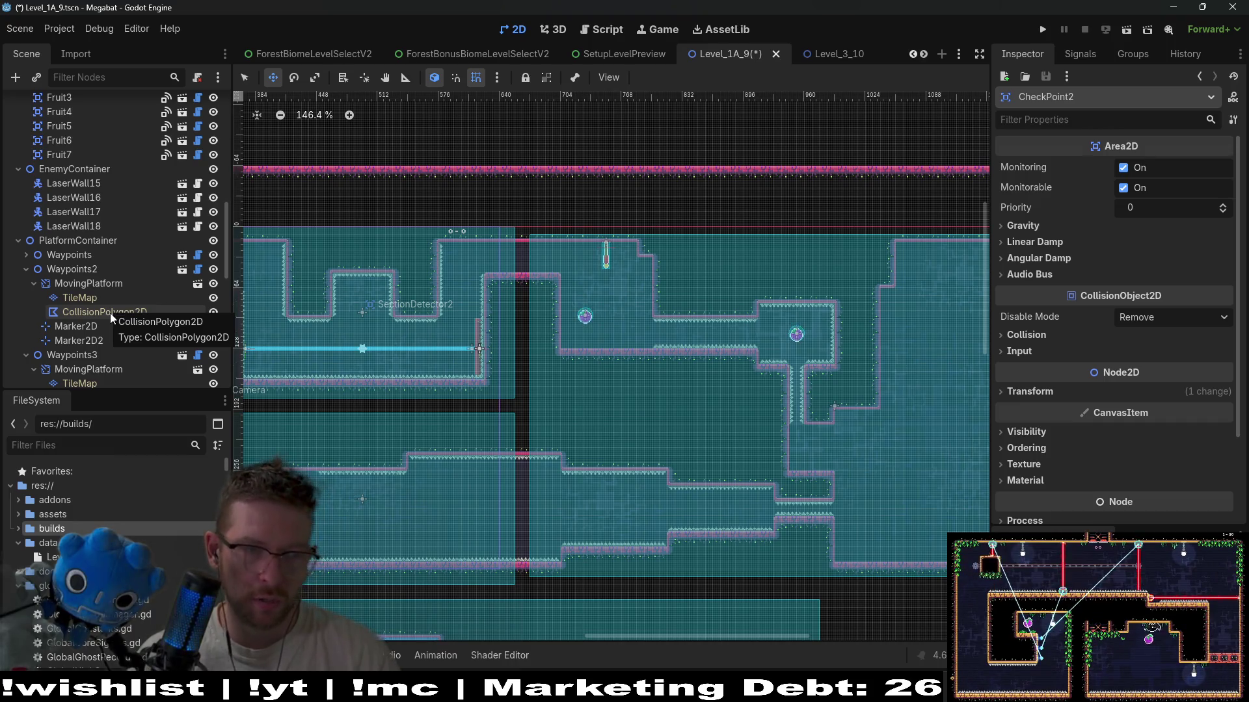
pyautogui.scroll(-5, 110, 313)
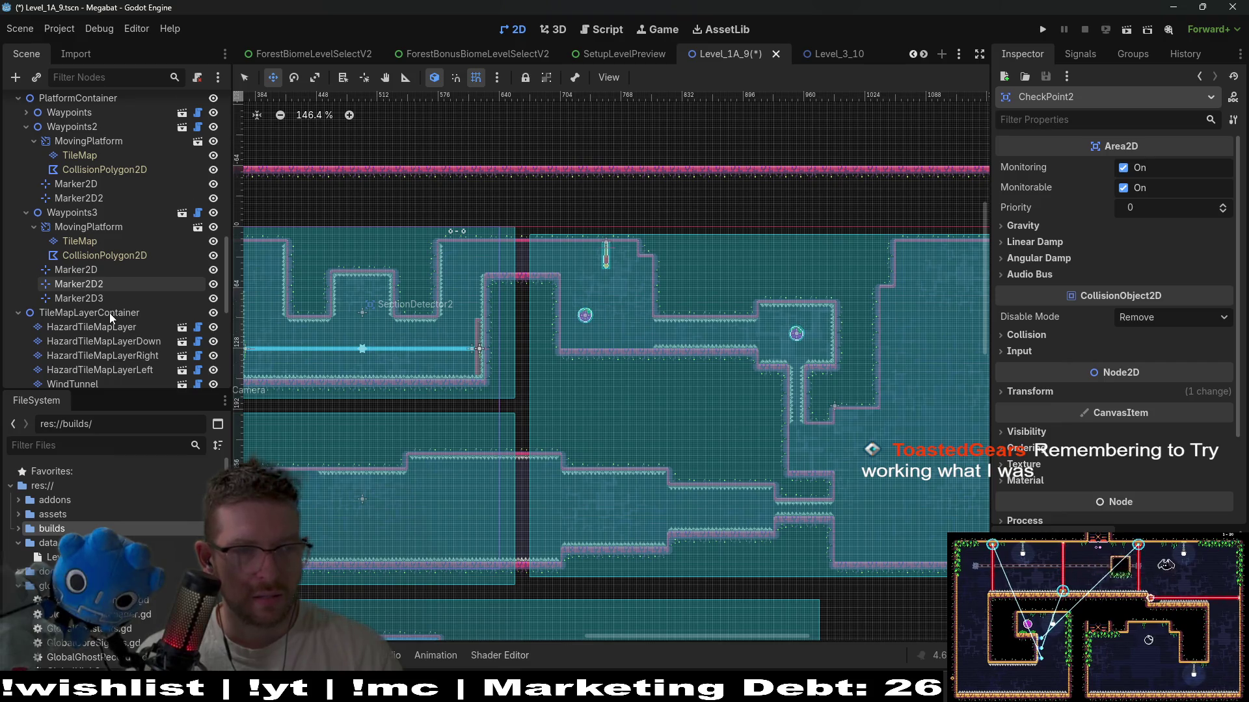
pyautogui.scroll(-3, 109, 313)
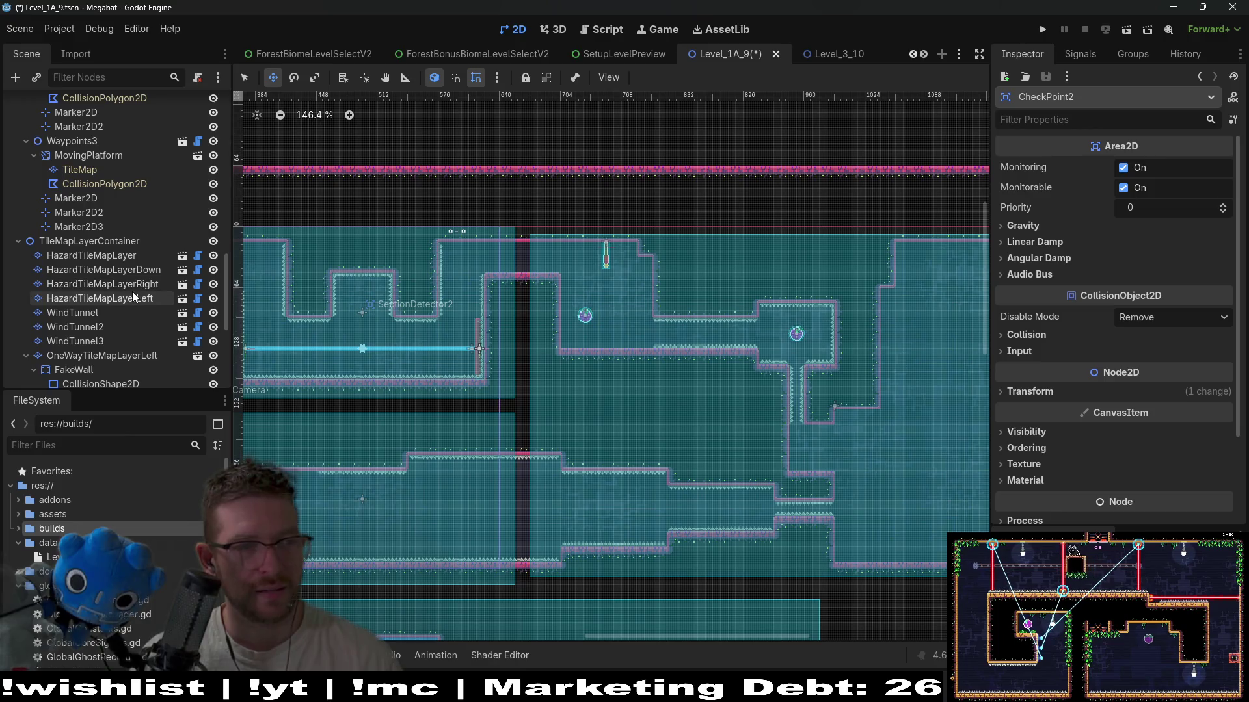
pyautogui.click(157, 290)
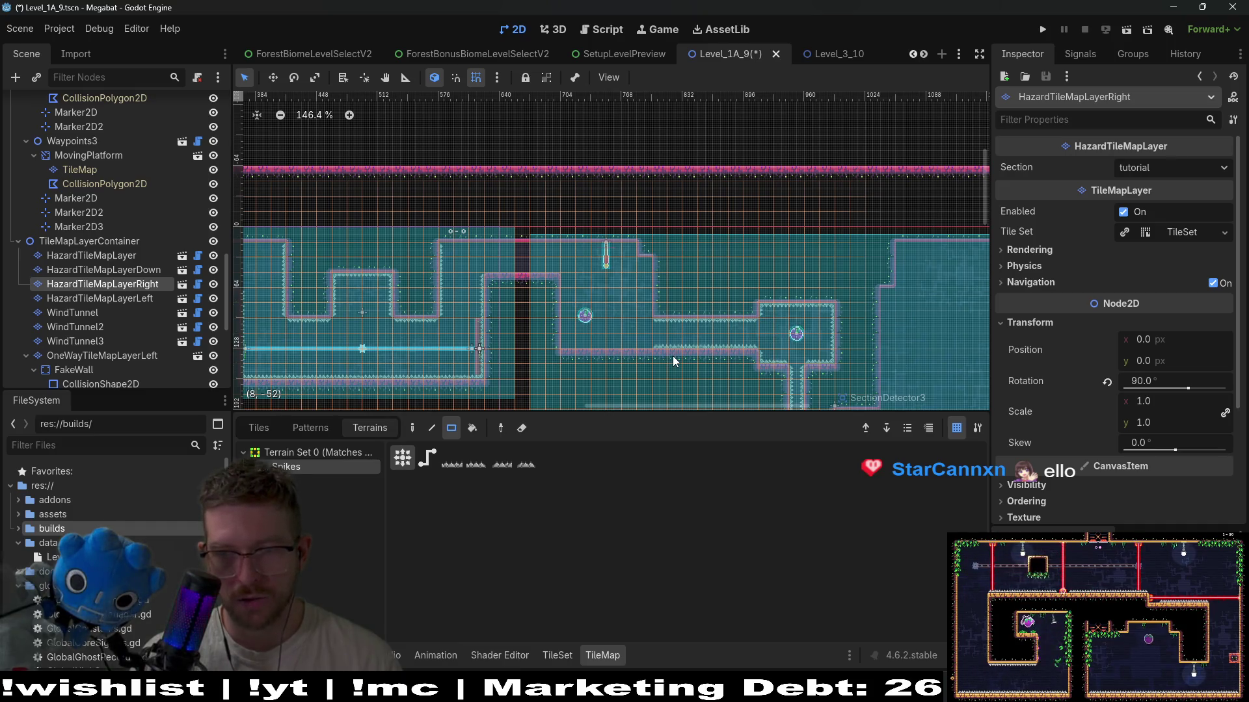
# - Fill the corridor wall gaps with Spikes tiles on the upward- and right-facing hazard layers
pyautogui.scroll(3, 599, 311)
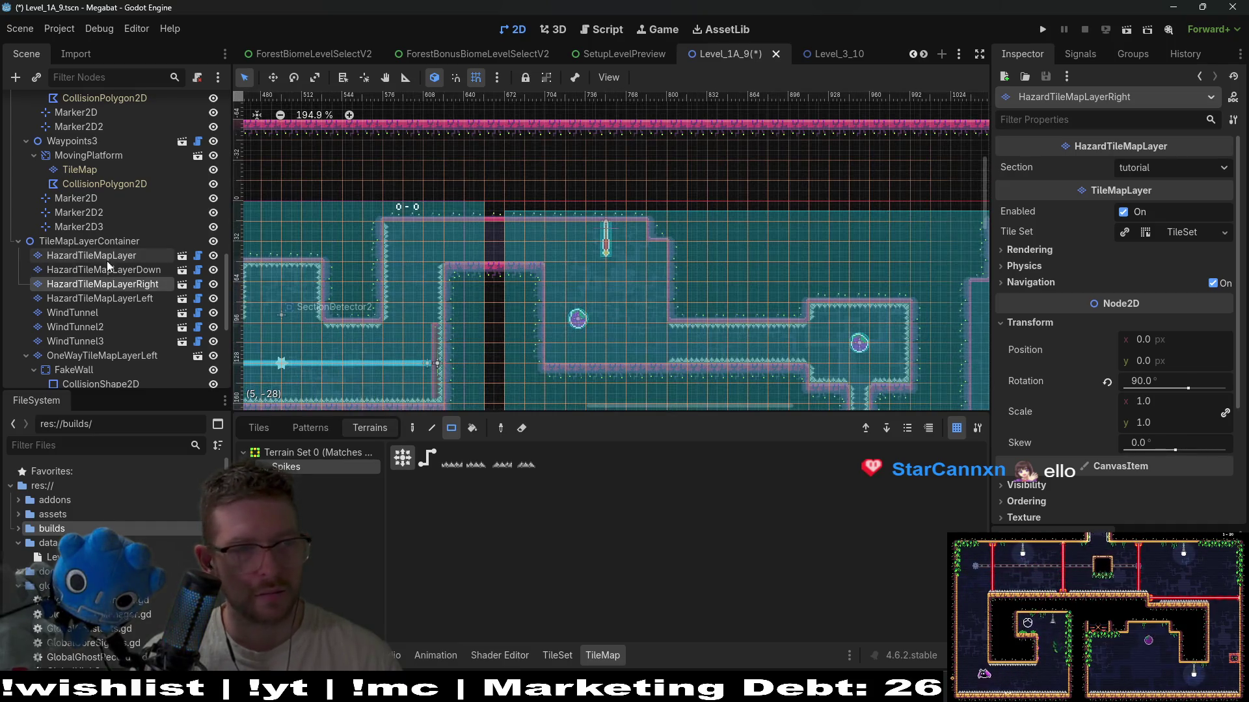
pyautogui.moveTo(553, 360); pyautogui.dragTo(555, 362)
pyautogui.click(127, 255)
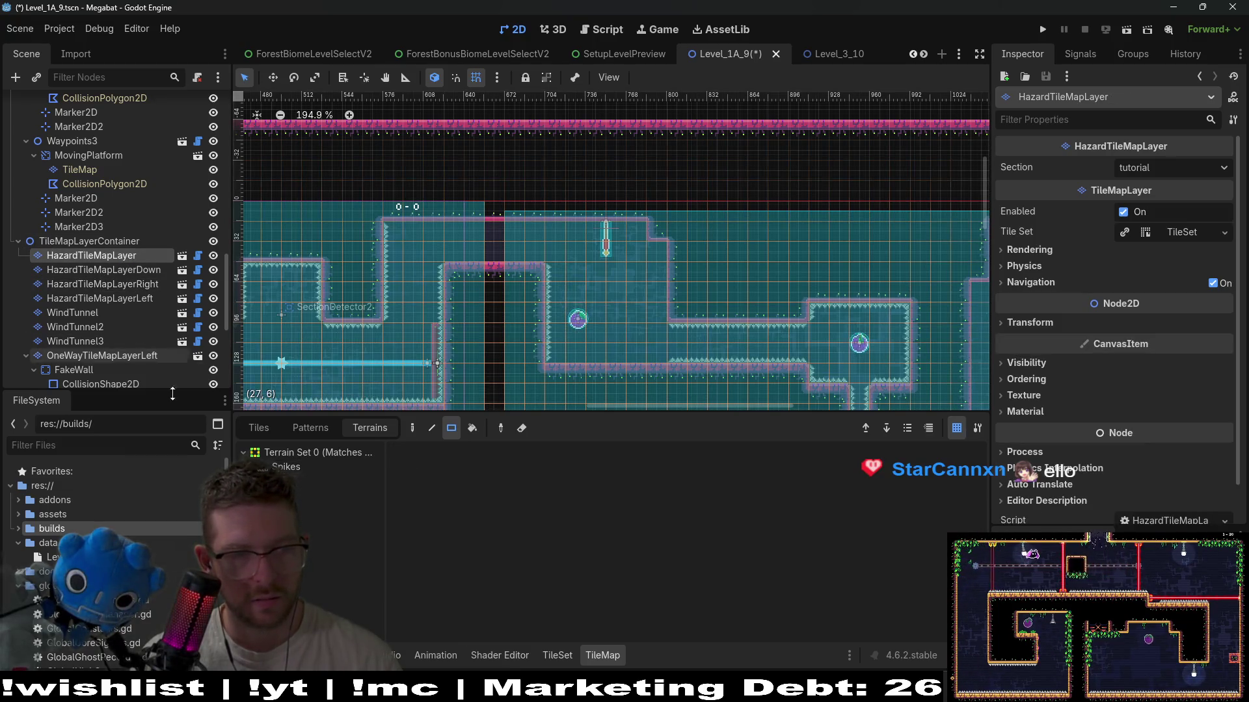
pyautogui.moveTo(656, 364); pyautogui.dragTo(656, 364)
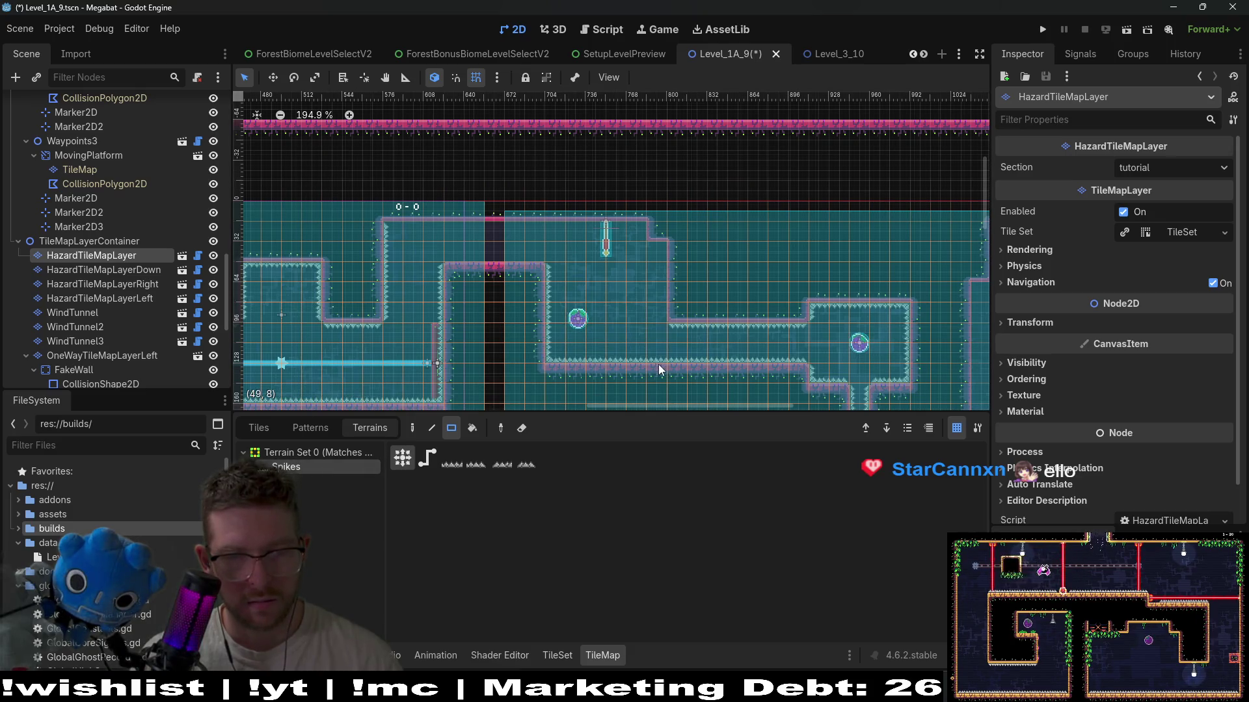
pyautogui.scroll(-5, 656, 364)
pyautogui.hscroll(5, 656, 364)
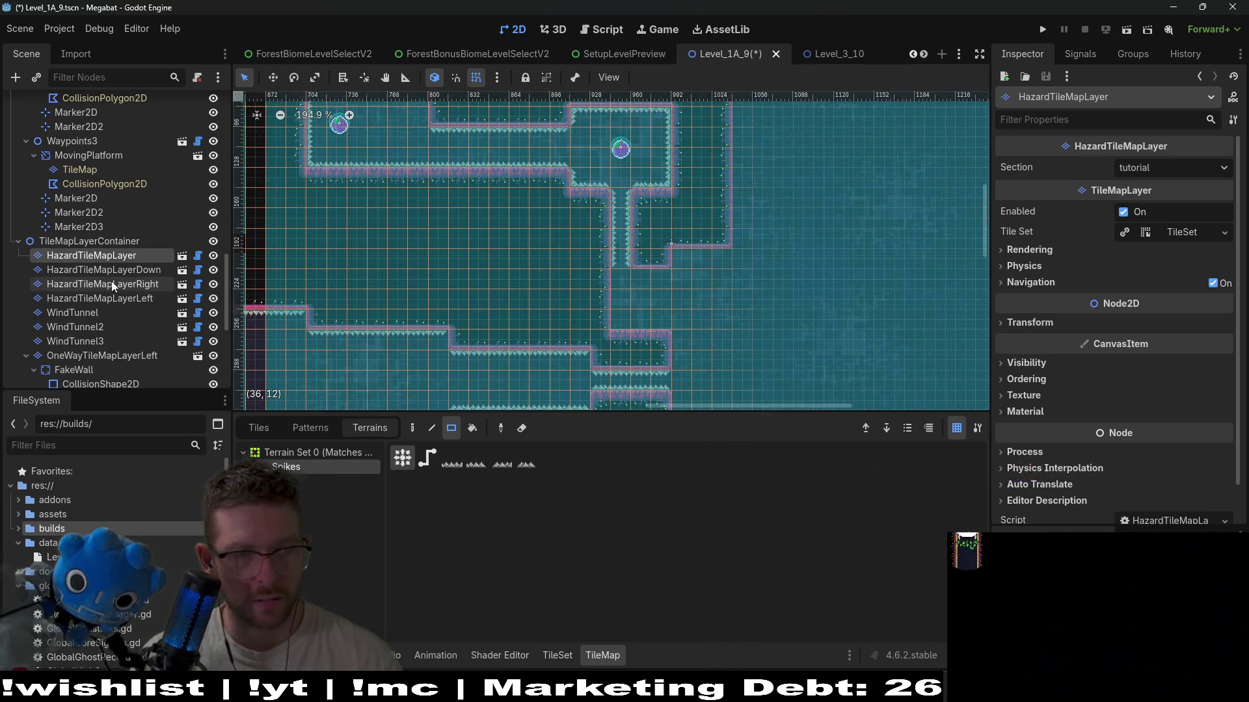
pyautogui.click(122, 285)
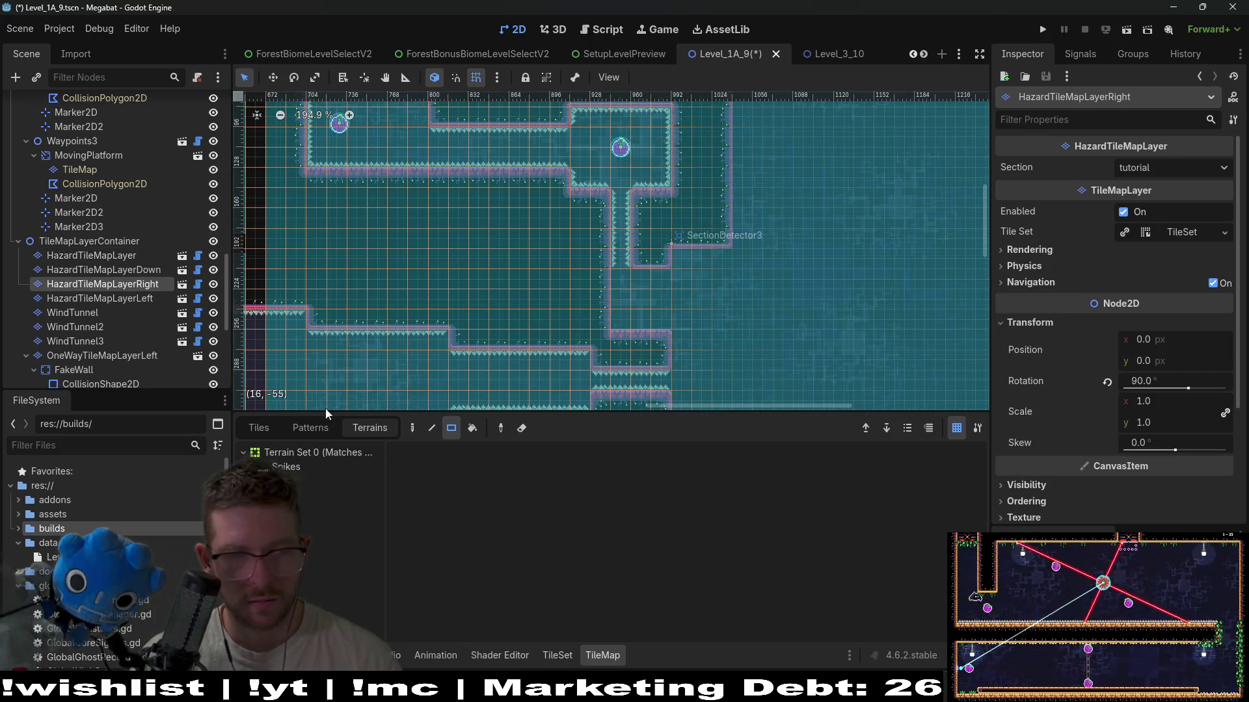
pyautogui.click(291, 465)
pyautogui.moveTo(619, 288); pyautogui.dragTo(619, 288)
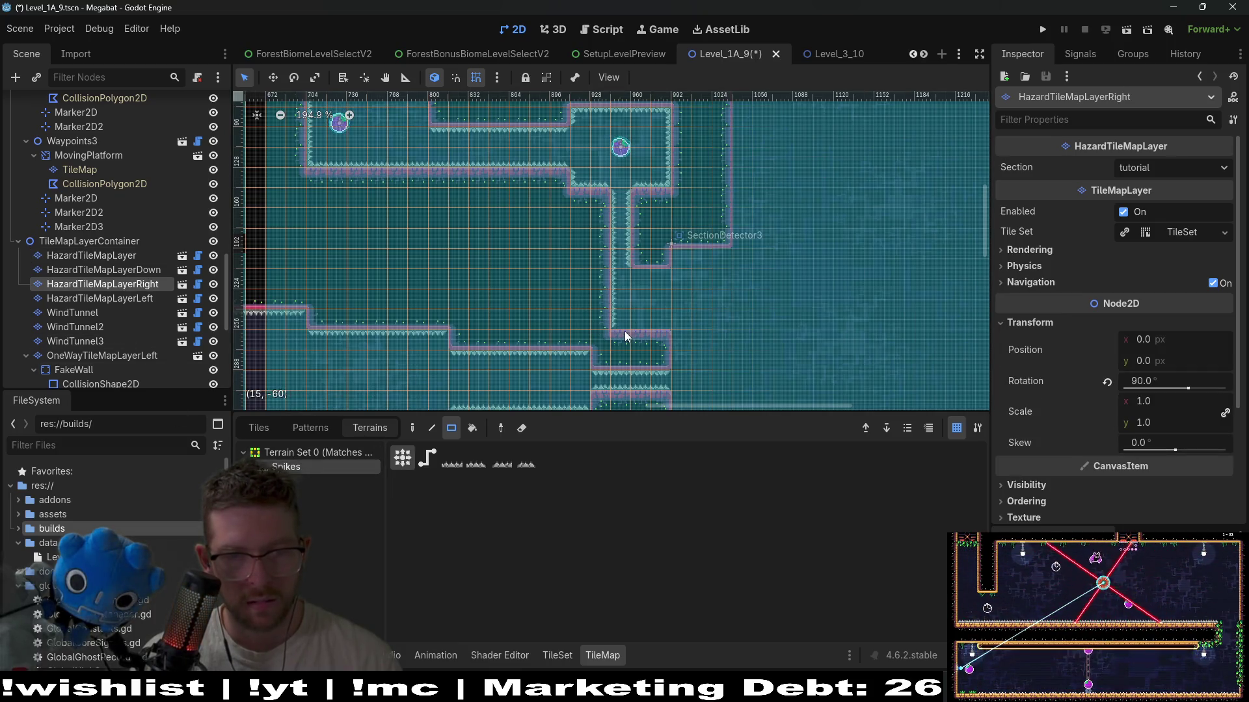
# - Save Level_1A_9 and run the current scene for a playtest
pyautogui.click(123, 261)
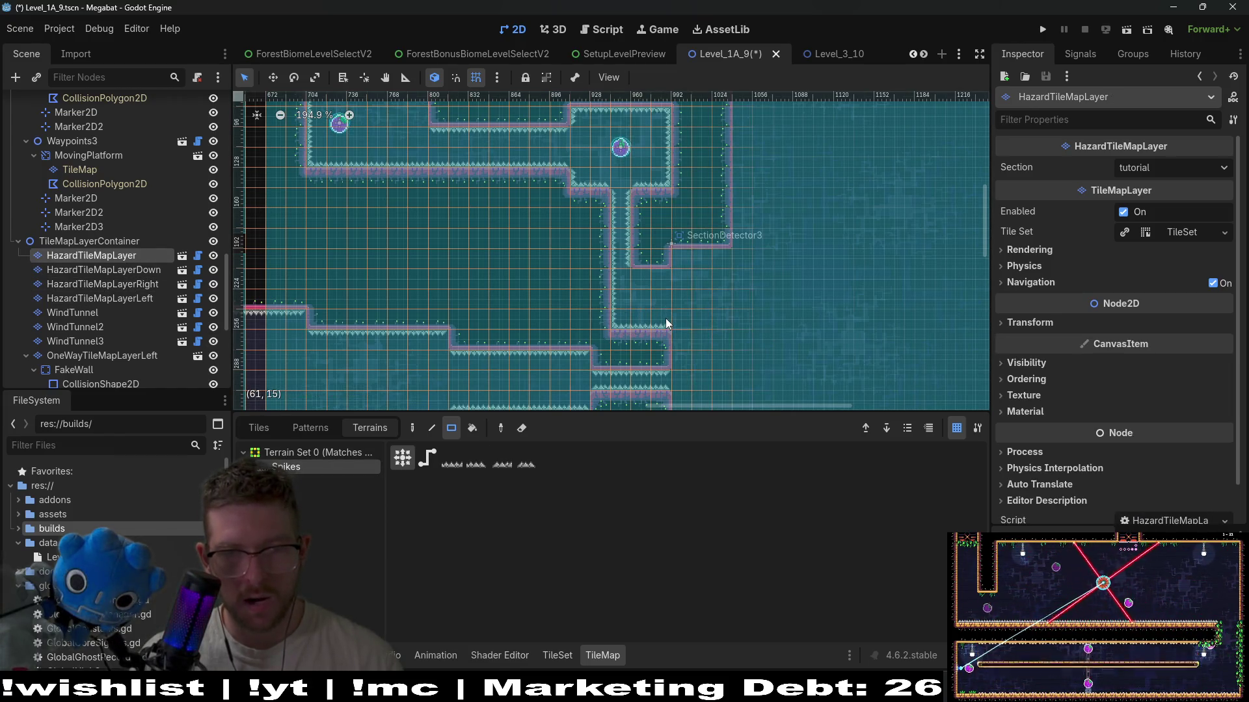
pyautogui.scroll(-3, 664, 326)
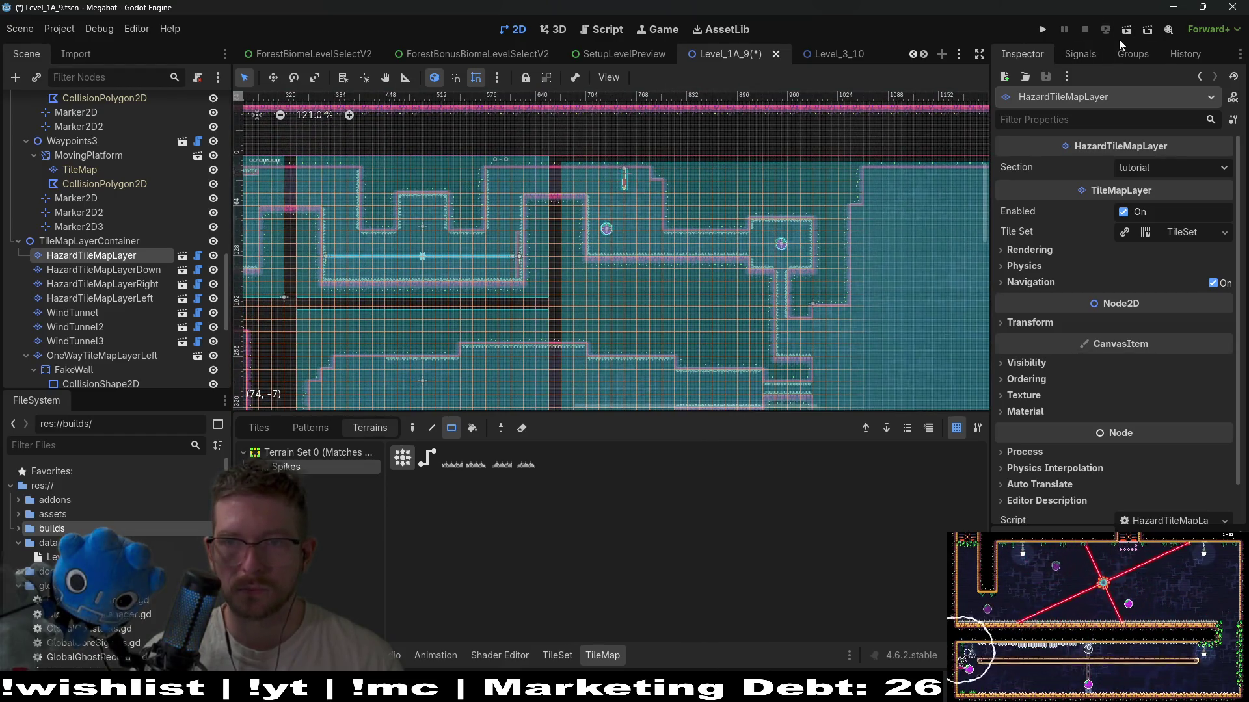
pyautogui.click(1128, 29)
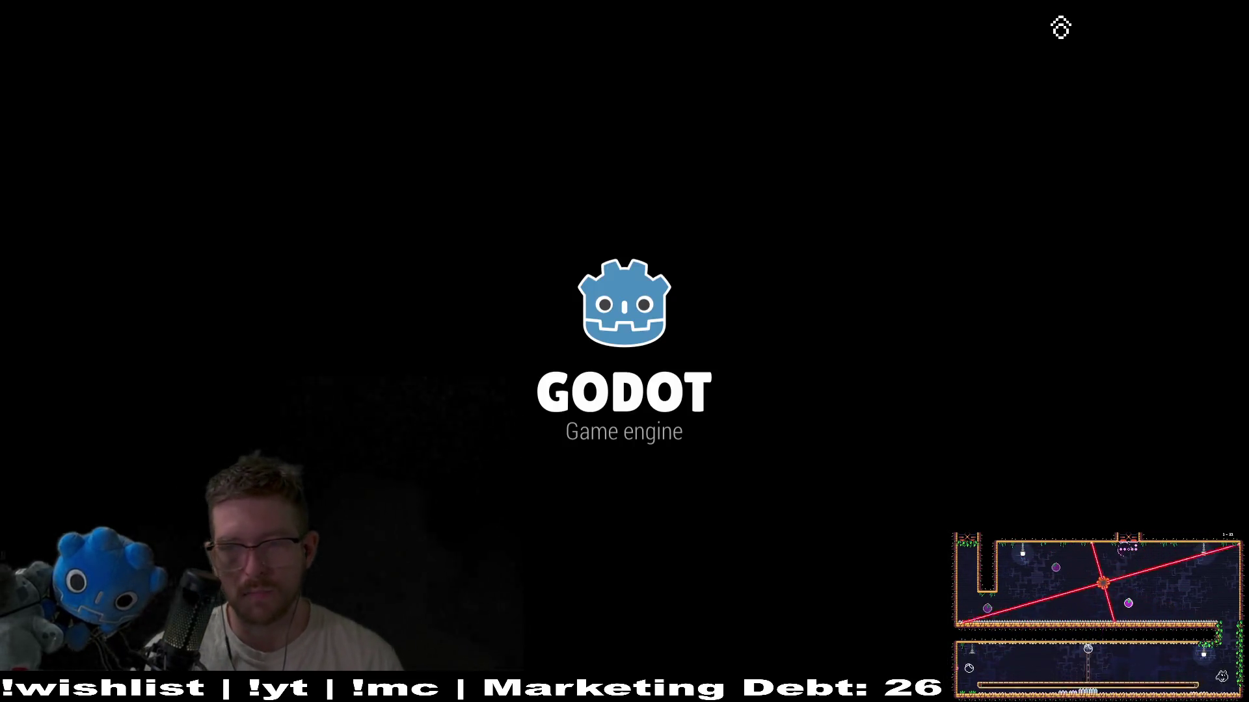
# - Fly the bat from the start through the rooms into the plum corridor, collecting the first plum
pyautogui.press('Right')
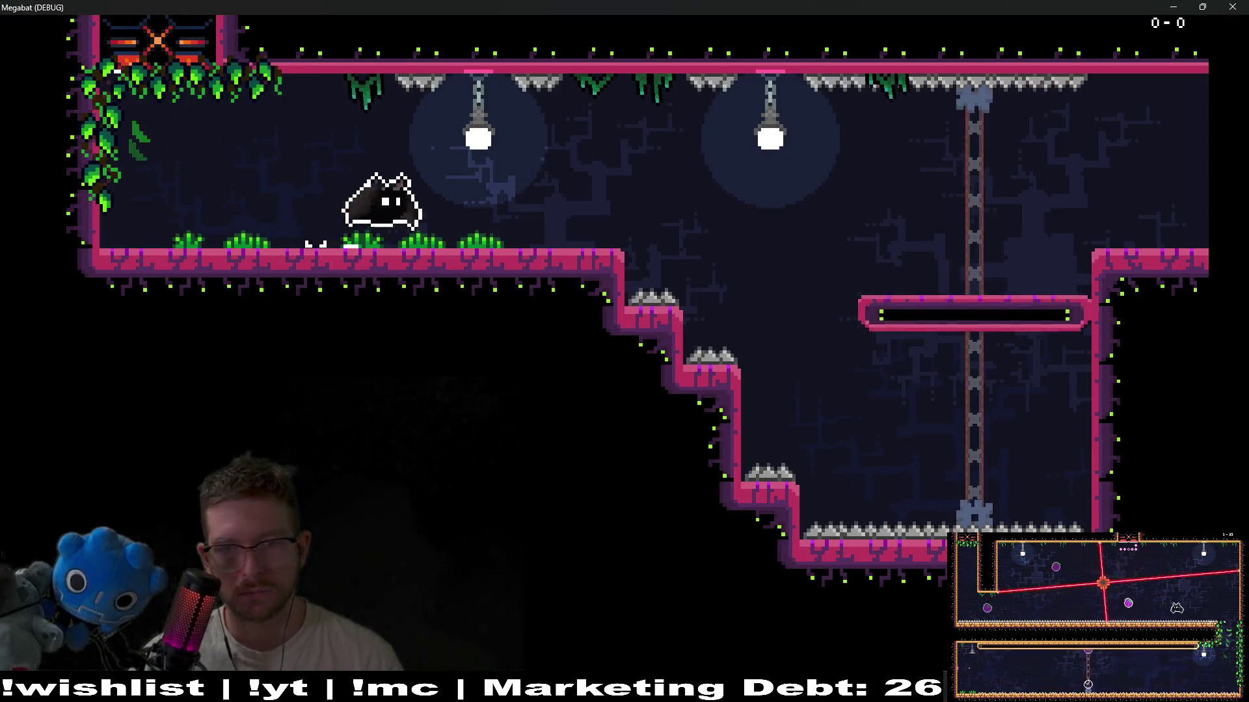
pyautogui.press('space')
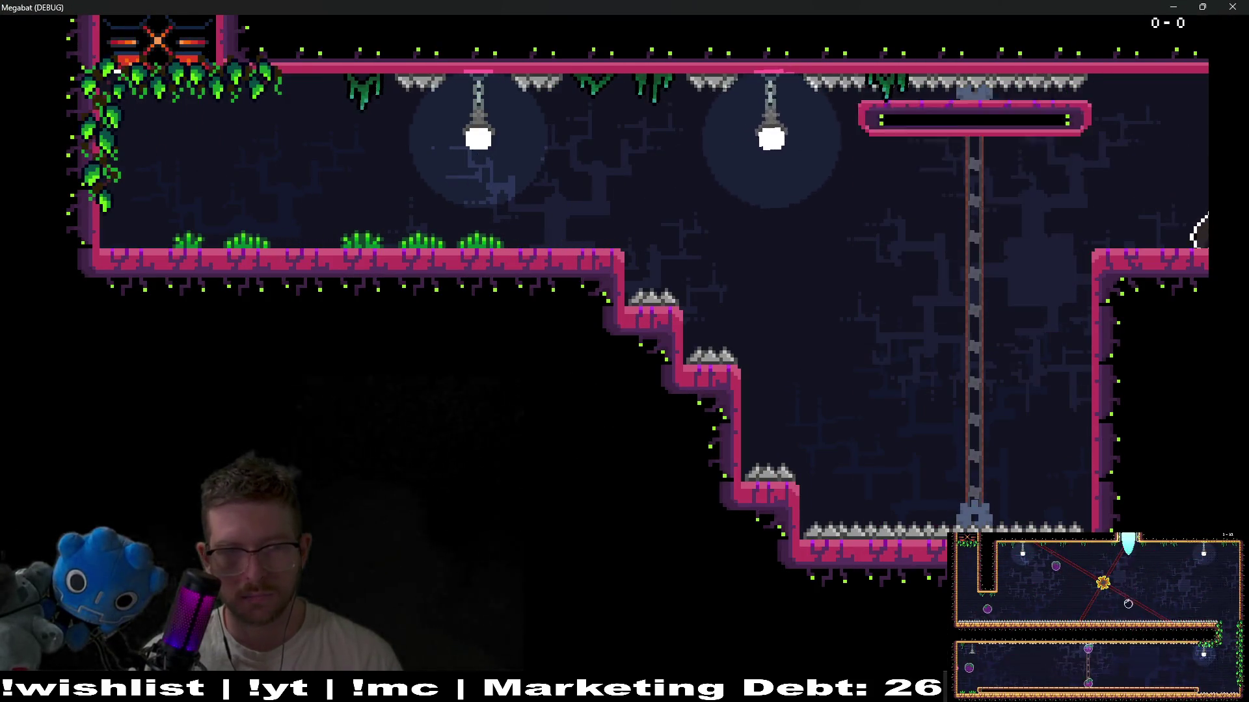
pyautogui.press('space')
pyautogui.press('Right')
pyautogui.press('space')
pyautogui.press('Right')
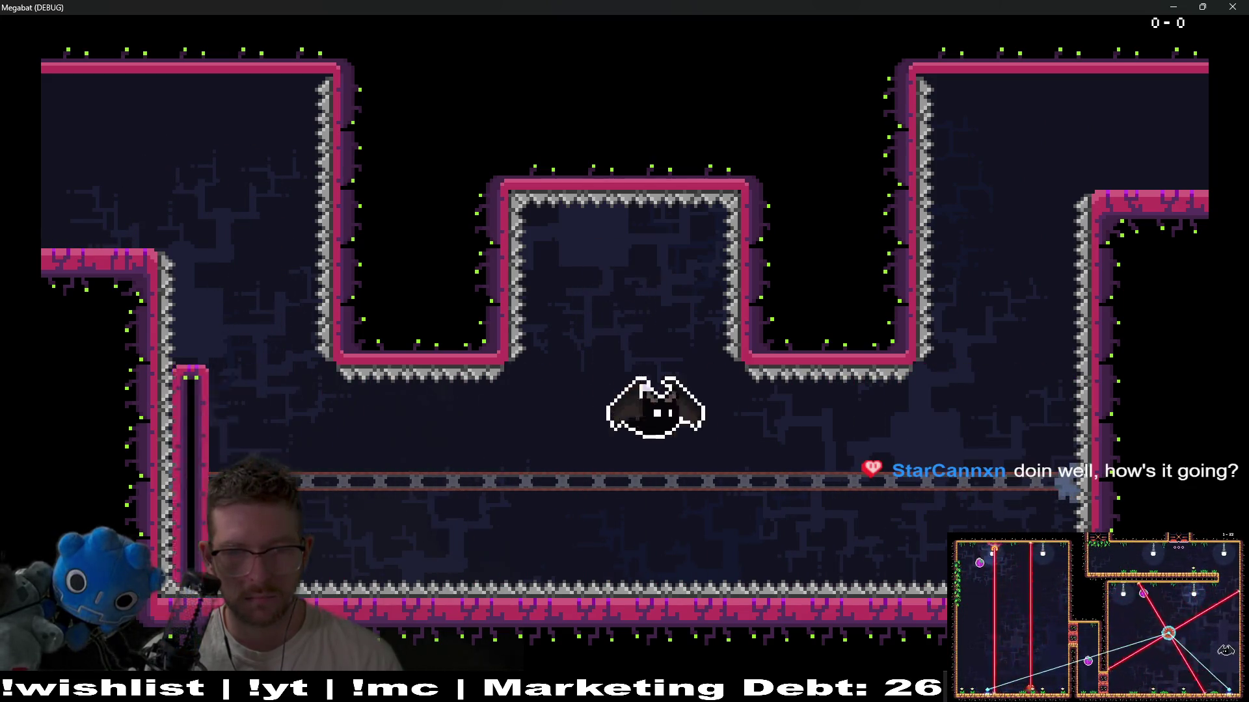
pyautogui.press('space')
pyautogui.press('Right')
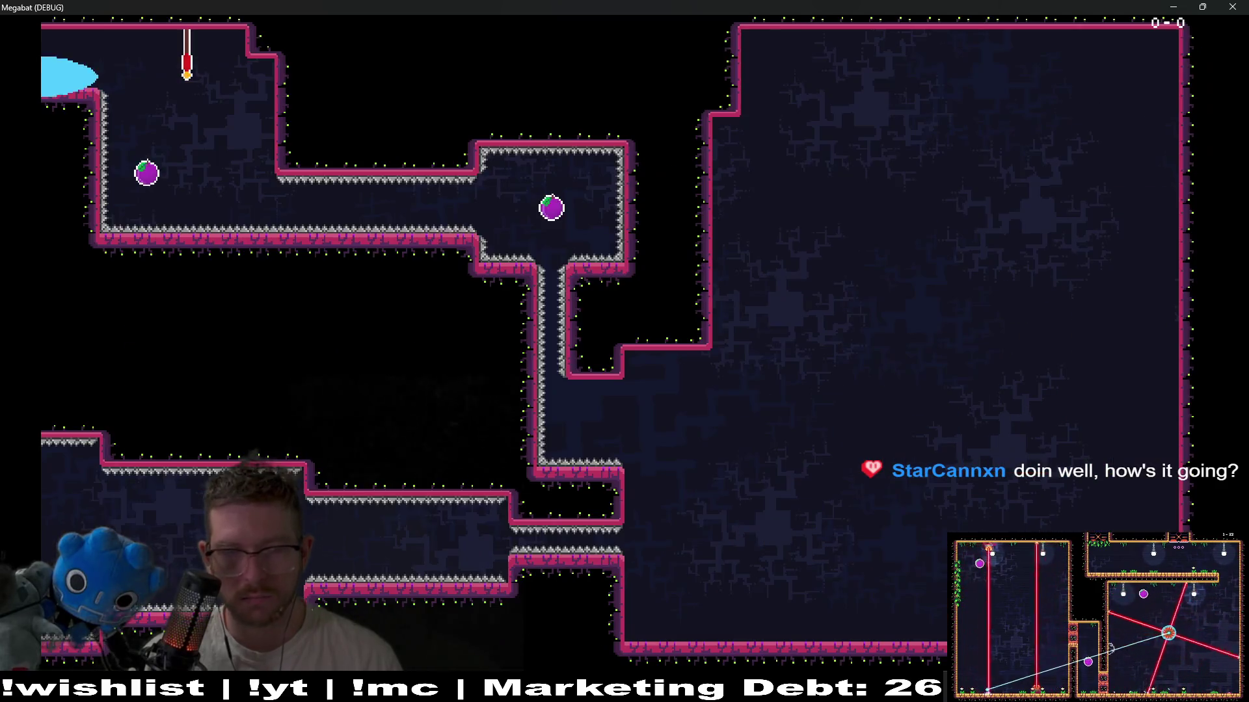
pyautogui.press('Left')
pyautogui.press('Right')
pyautogui.press('space')
pyautogui.press('Right')
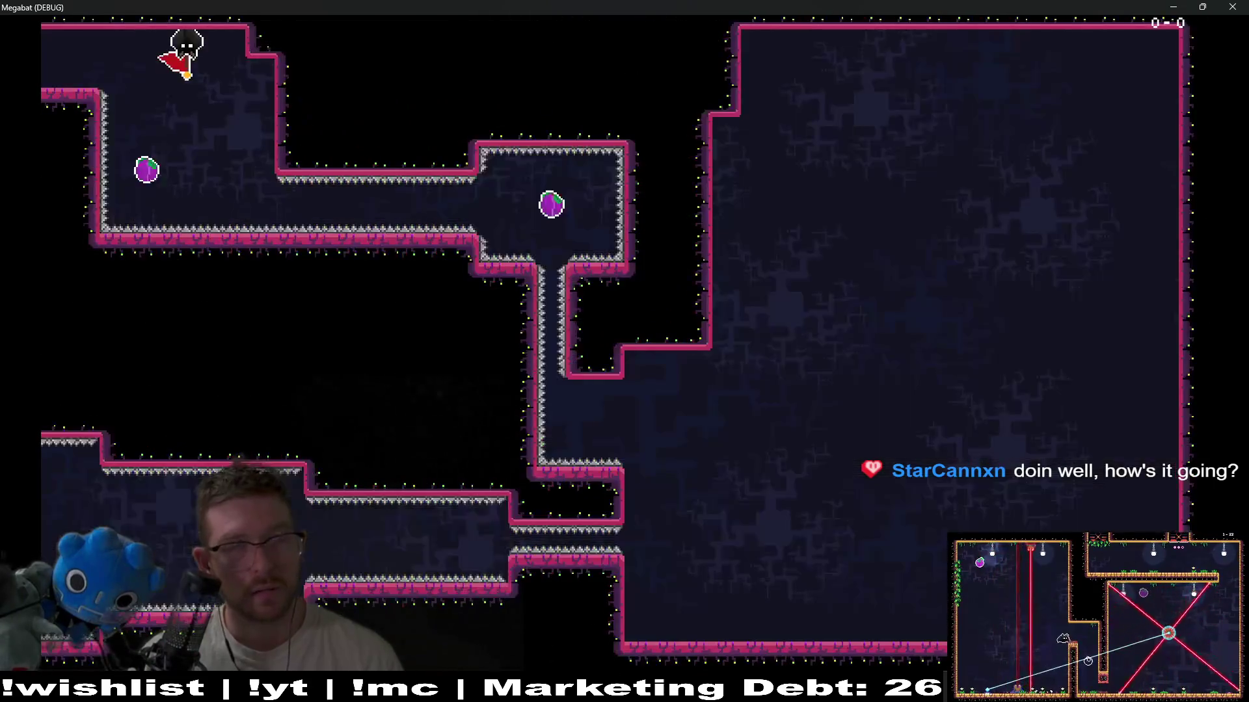
# - Collect the plums, dash down the shaft and explore the big room near the spiked wall
pyautogui.press('Left')
pyautogui.press('Right')
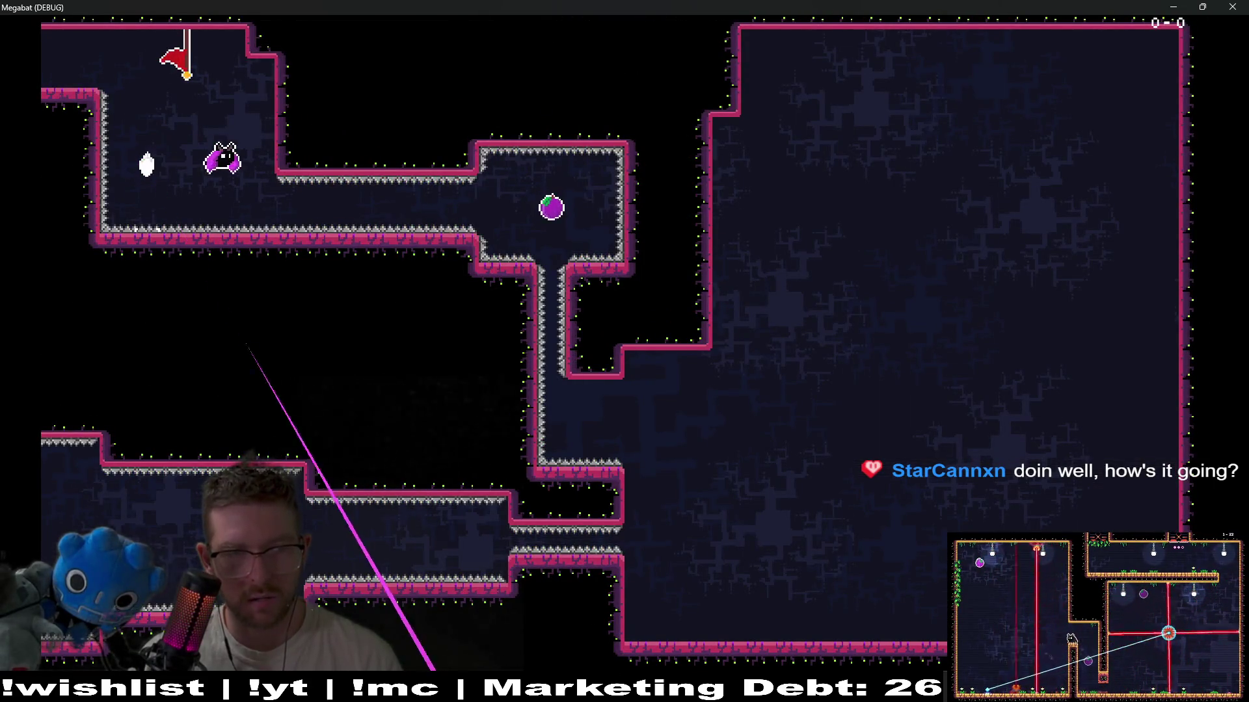
pyautogui.press('space')
pyautogui.press('space')
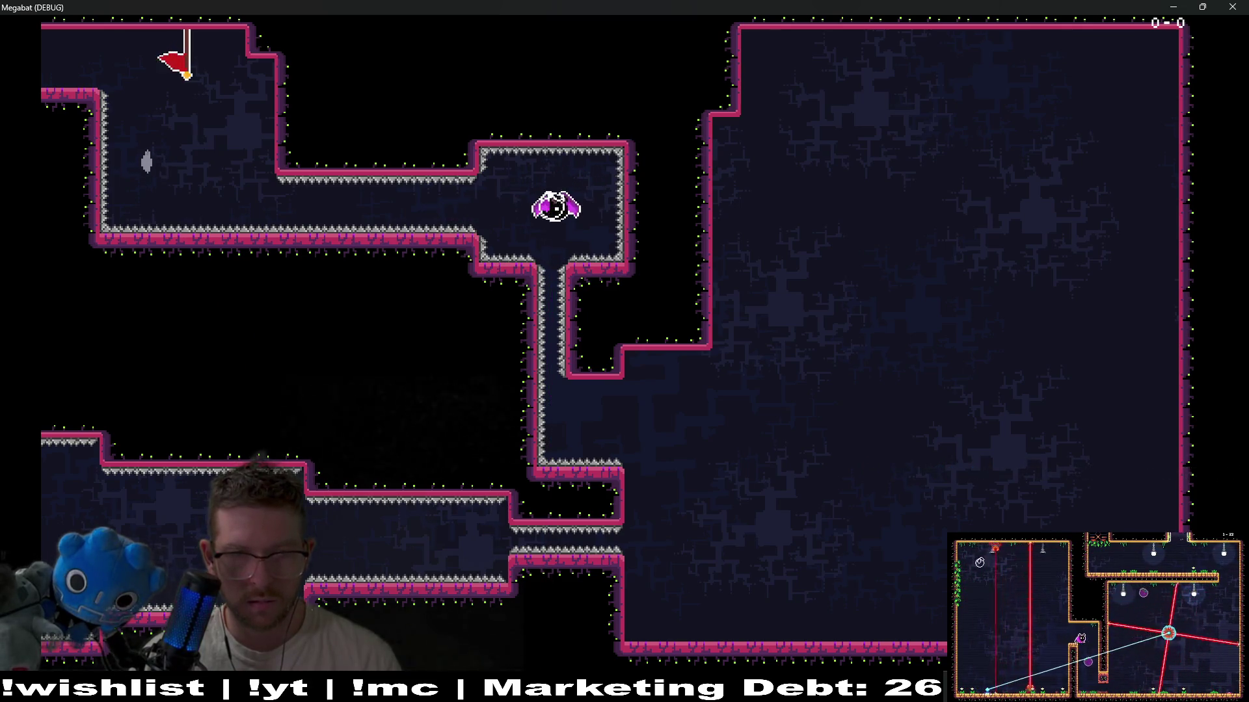
pyautogui.press('r')
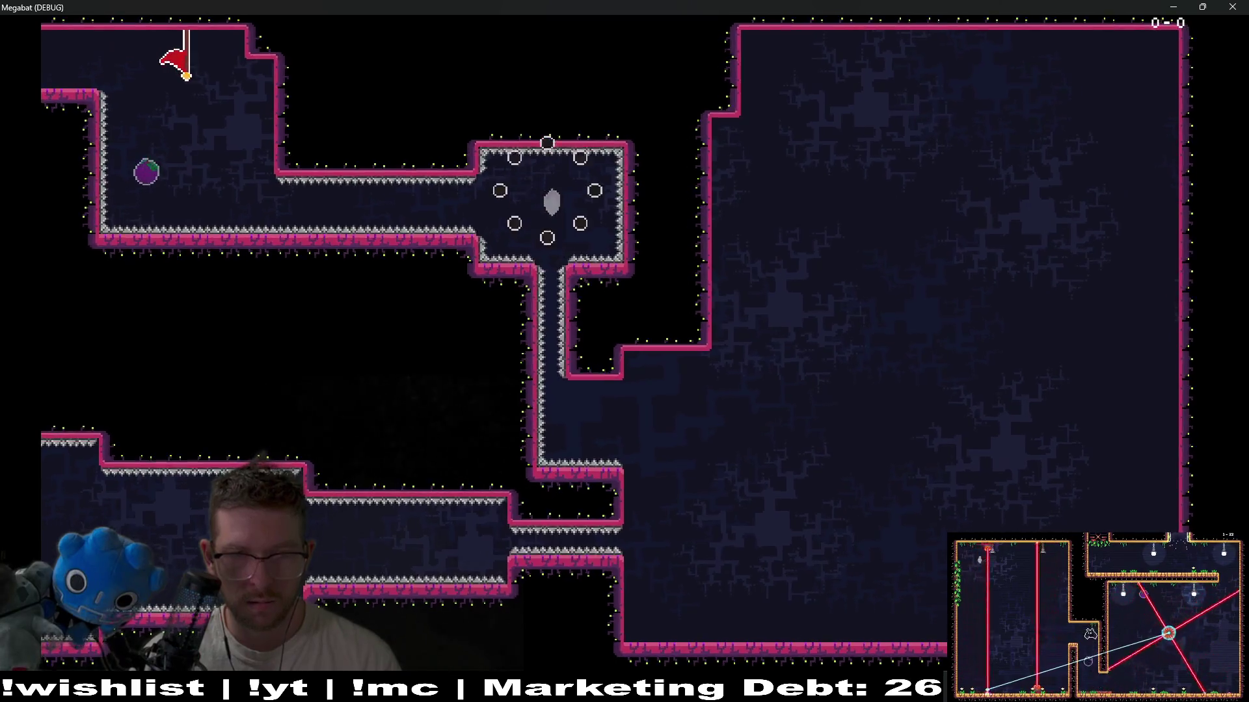
pyautogui.press('space')
pyautogui.press('space')
pyautogui.press('space')
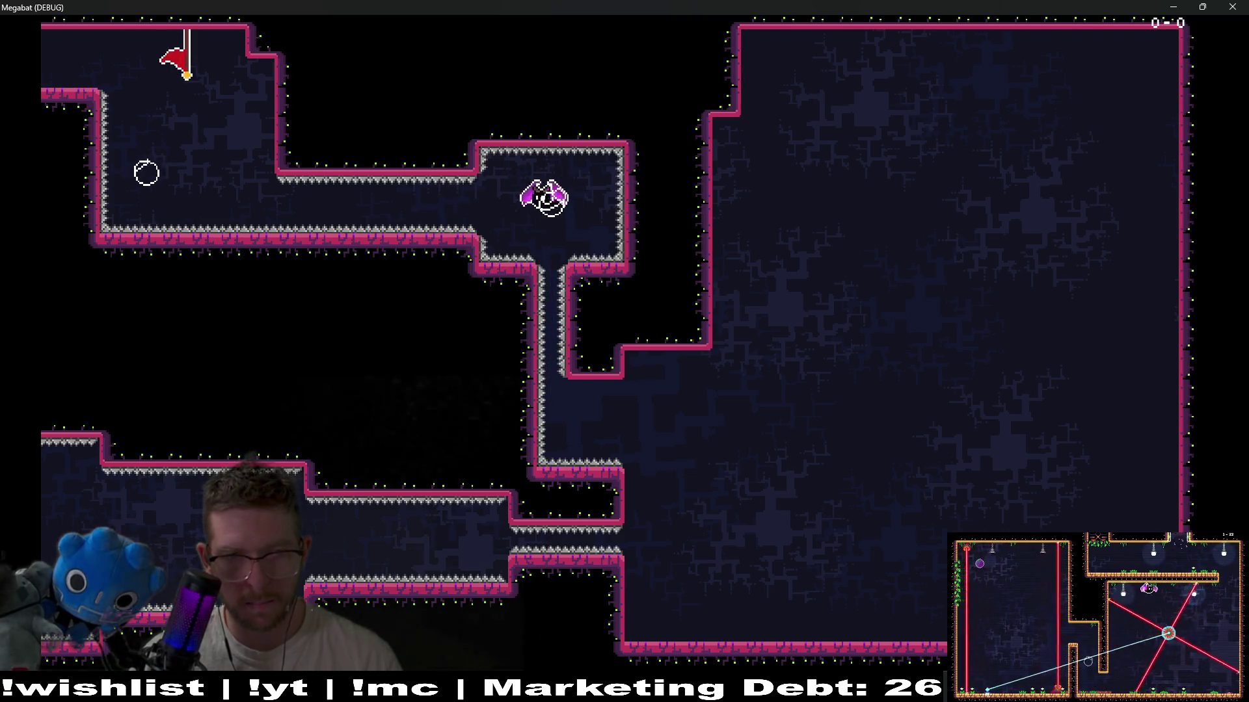
pyautogui.press('space')
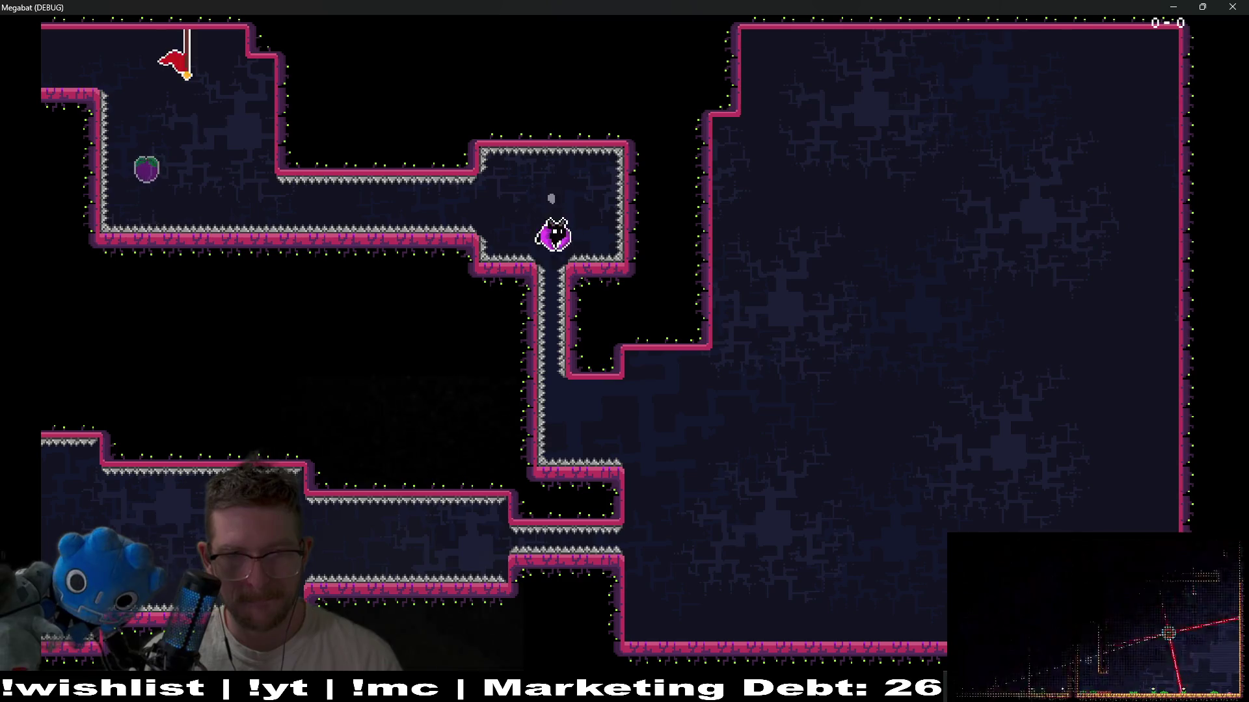
pyautogui.press('space')
pyautogui.press('space')
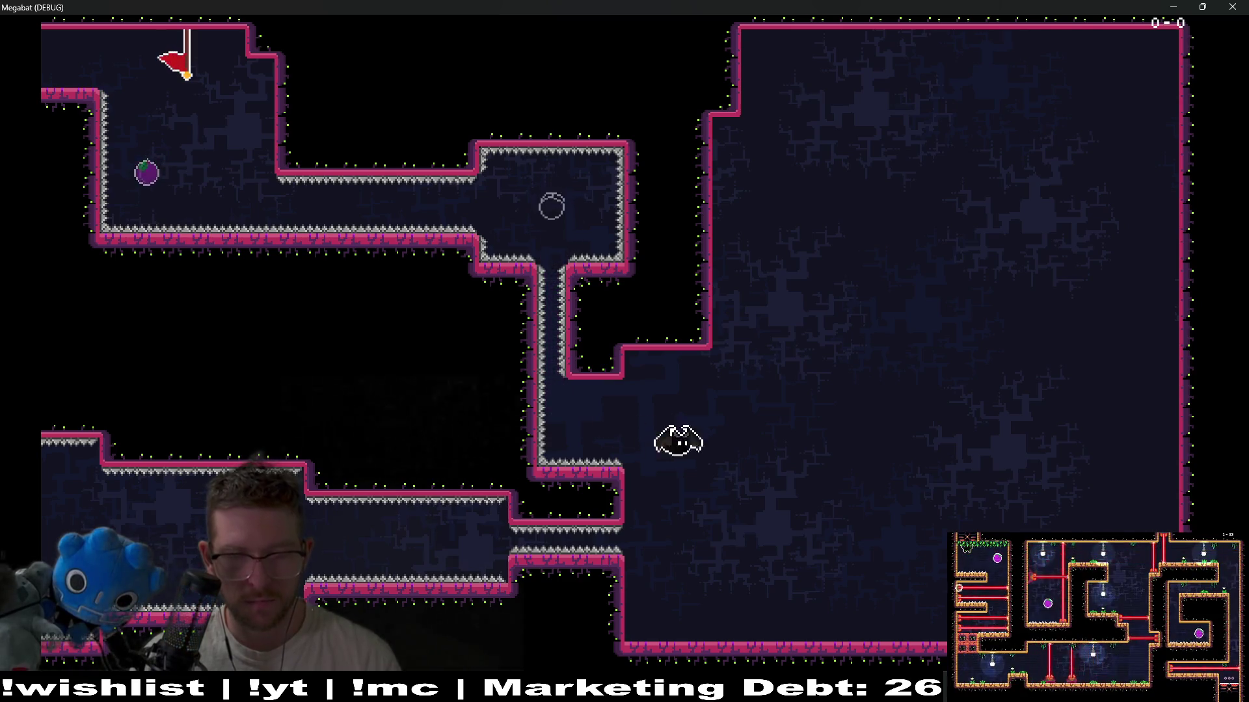
pyautogui.press('space')
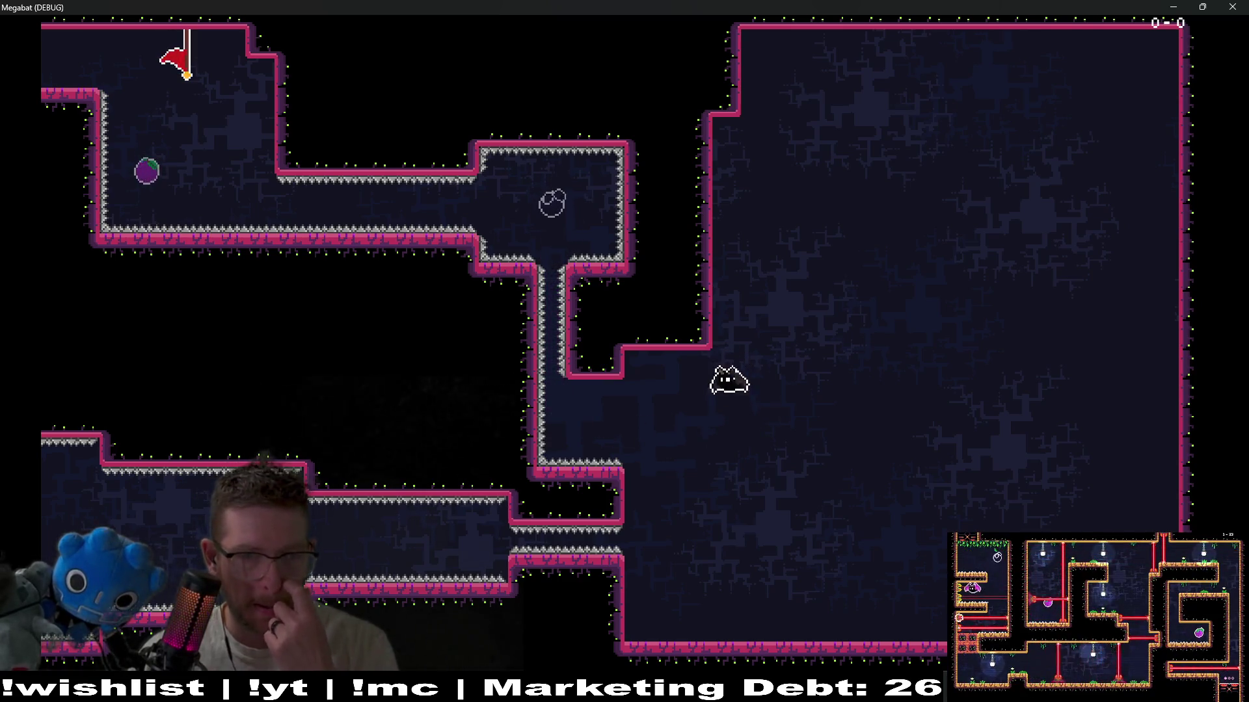
pyautogui.press('space')
pyautogui.press('Left')
pyautogui.press('space')
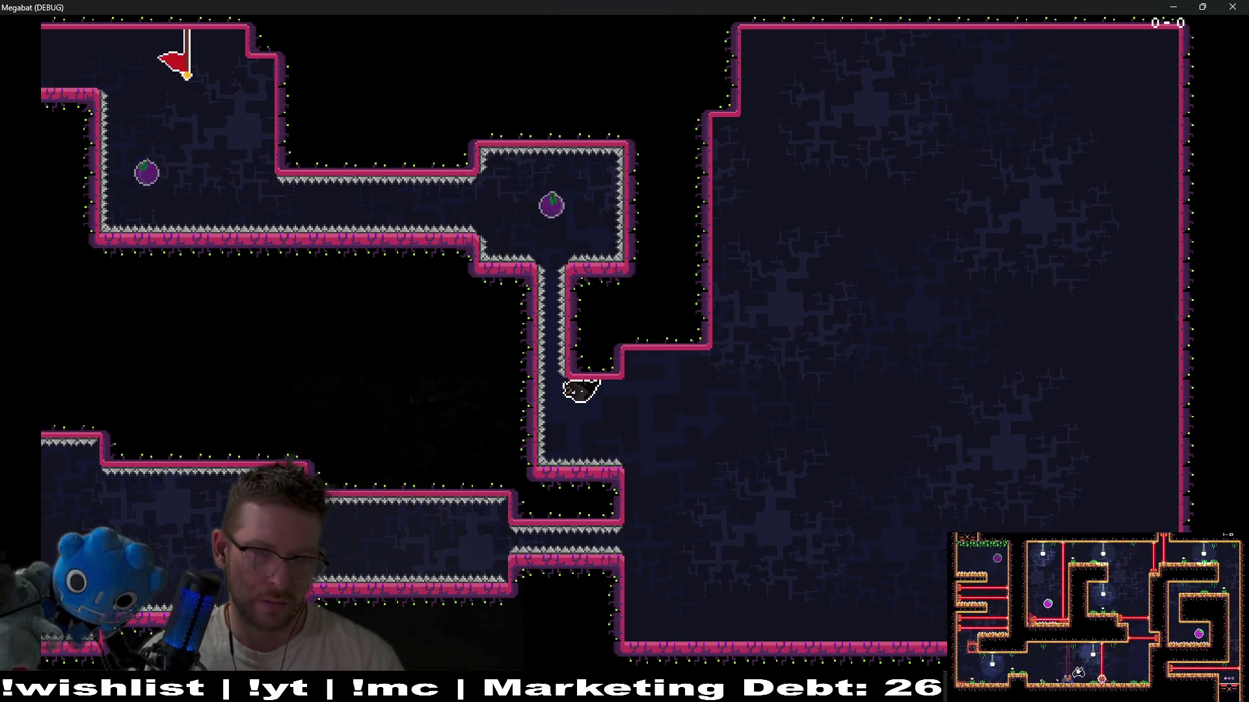
pyautogui.press('Right')
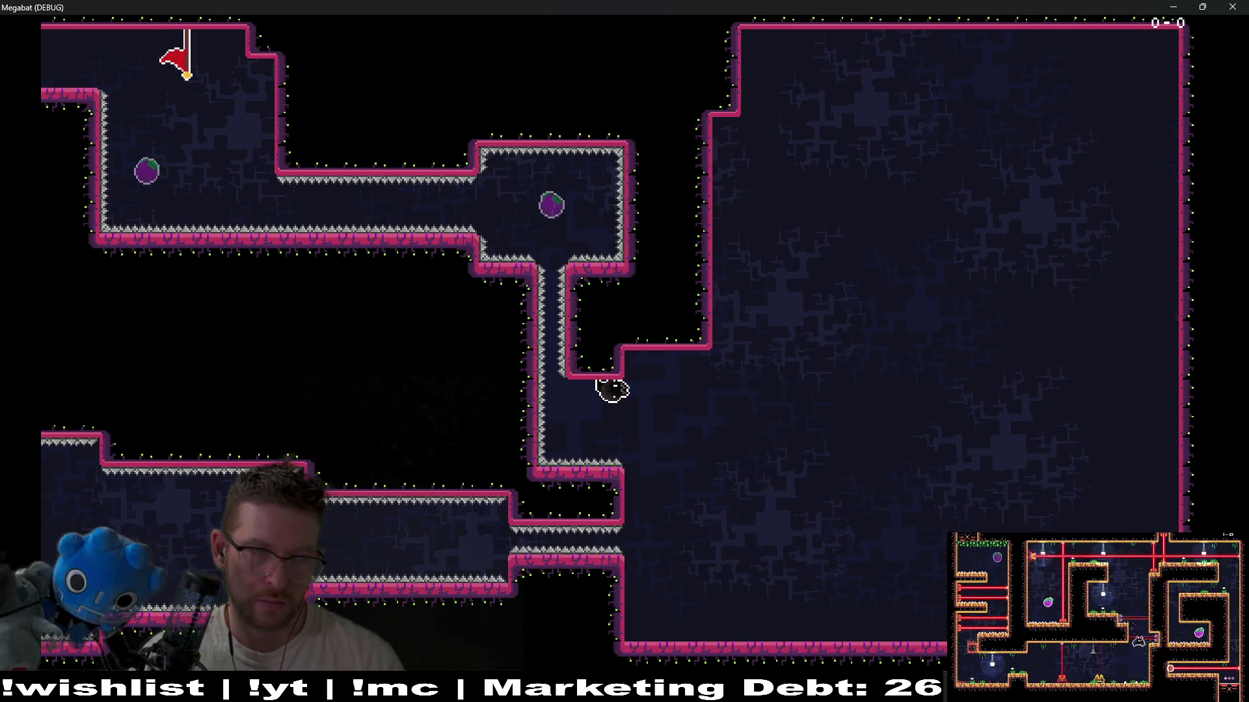
pyautogui.press('Left')
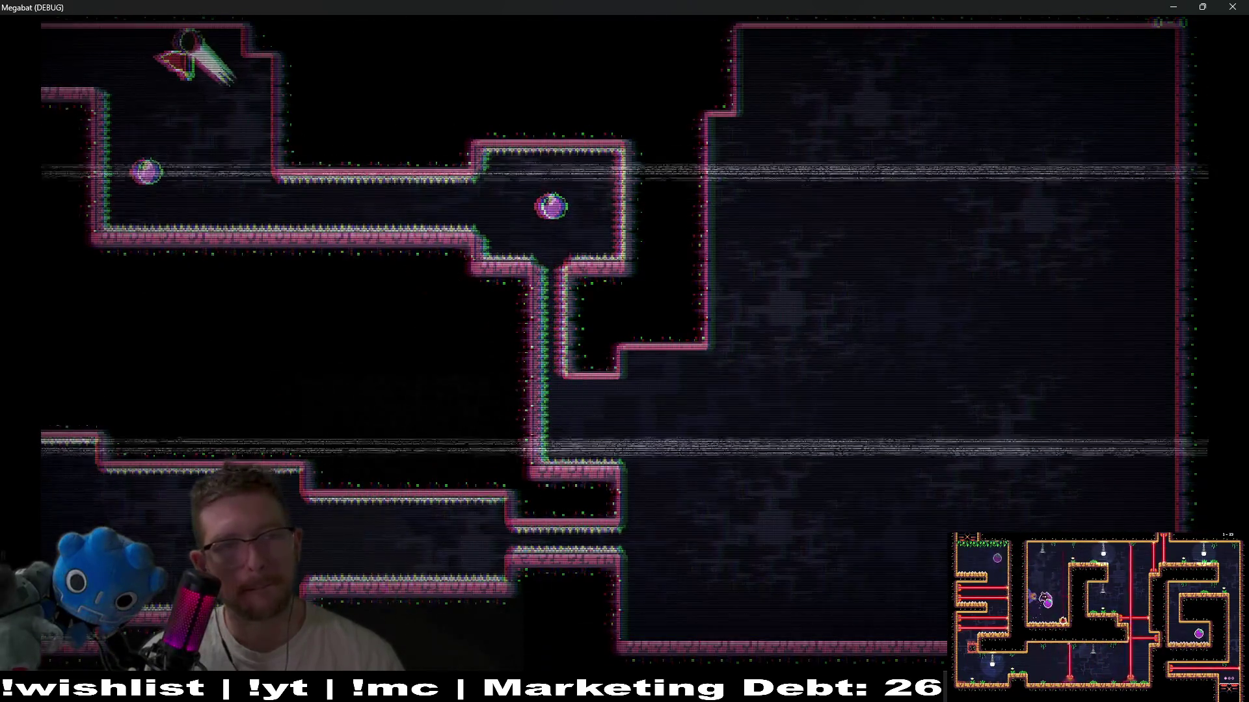
# - Retry the plum, corridor and shaft dash run from the flag, then close the game with F8
pyautogui.press('Right')
pyautogui.press('Right')
pyautogui.press('Left')
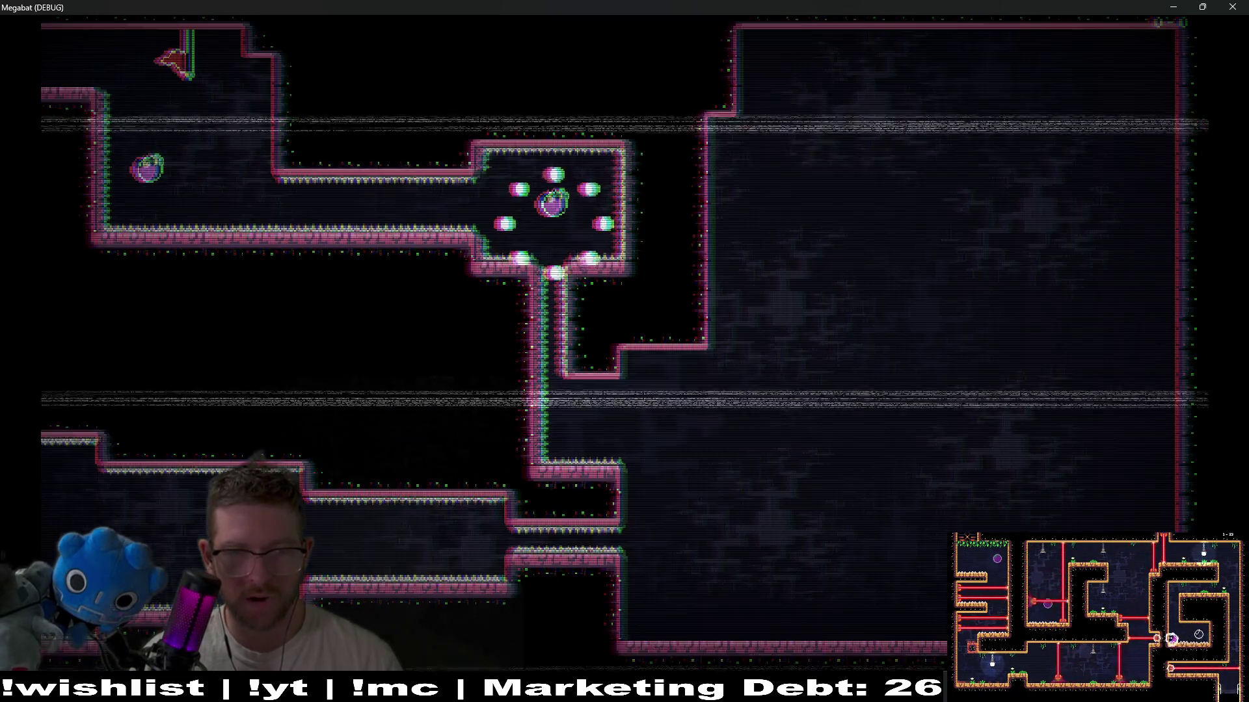
pyautogui.press('Down')
pyautogui.press('Right')
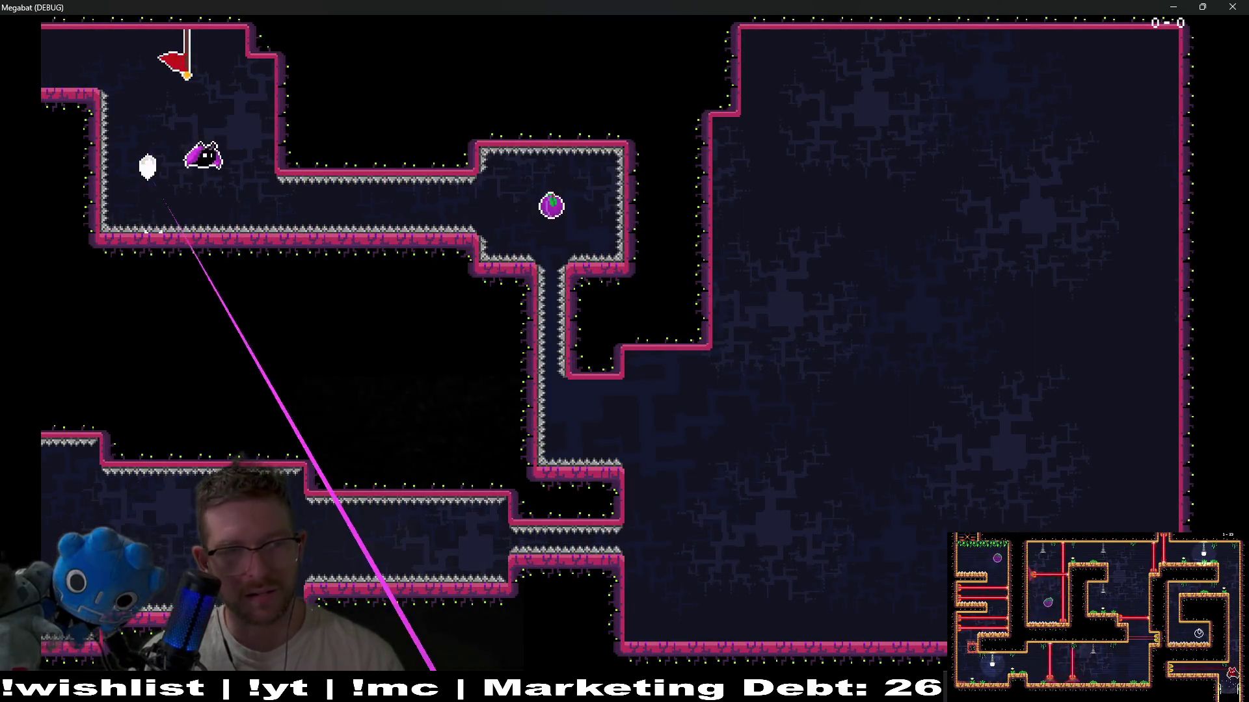
pyautogui.press('Right')
pyautogui.press('Right')
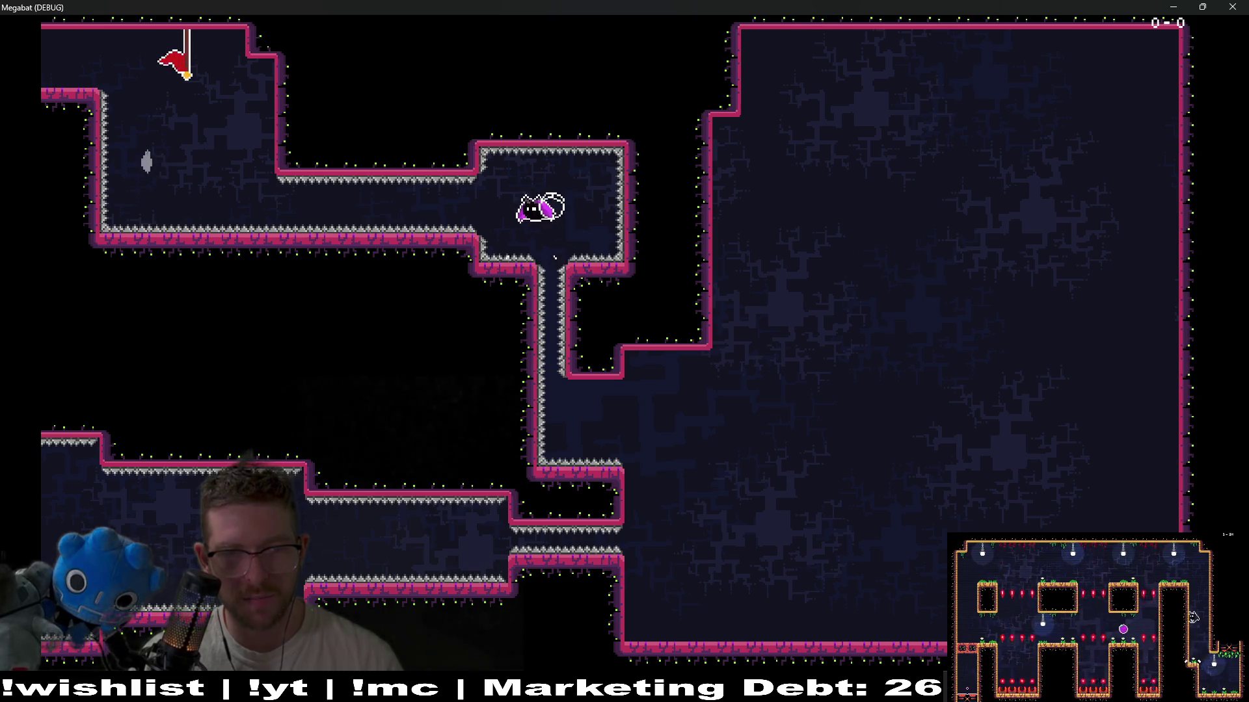
pyautogui.press('Down')
pyautogui.press('Right')
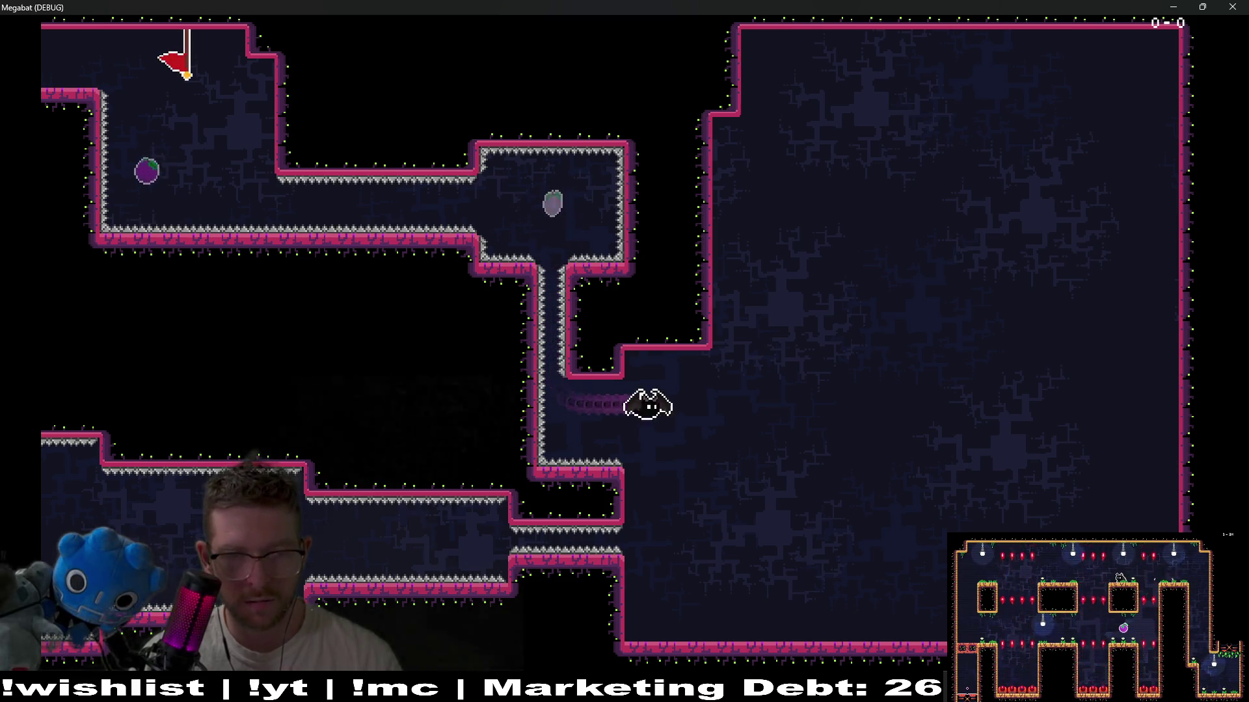
pyautogui.press('Left')
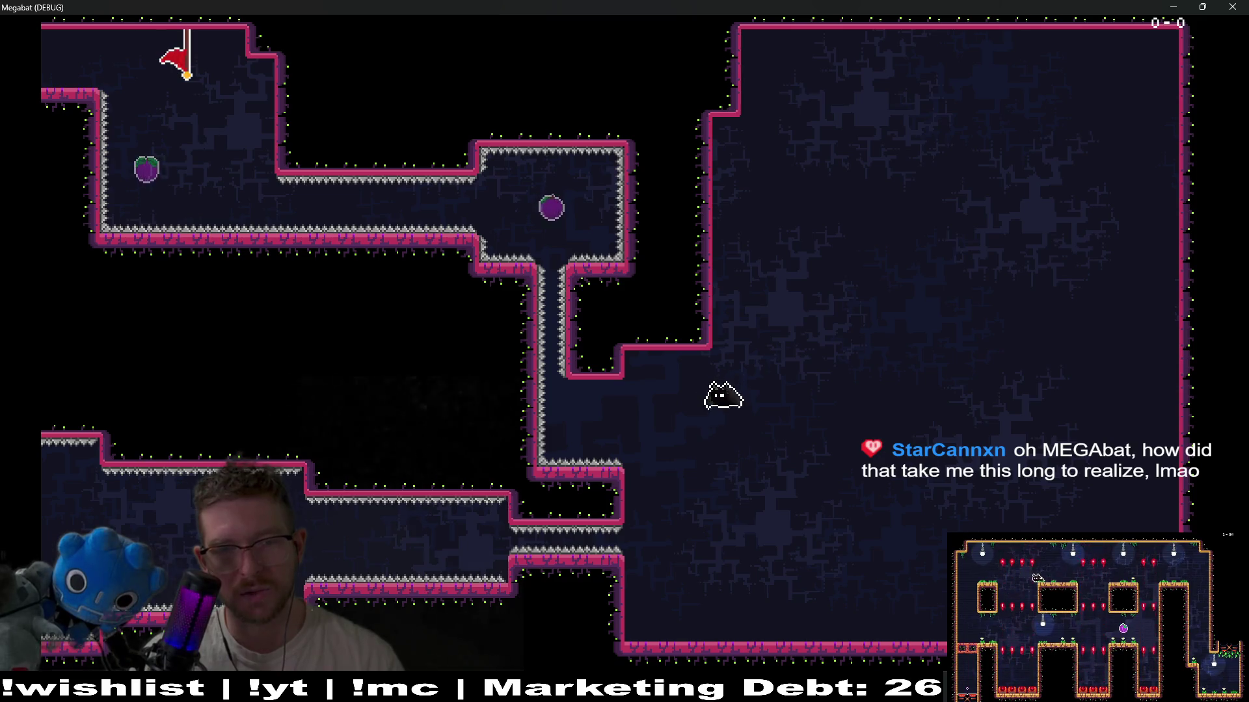
pyautogui.press('Left')
pyautogui.press('Down')
pyautogui.press('r')
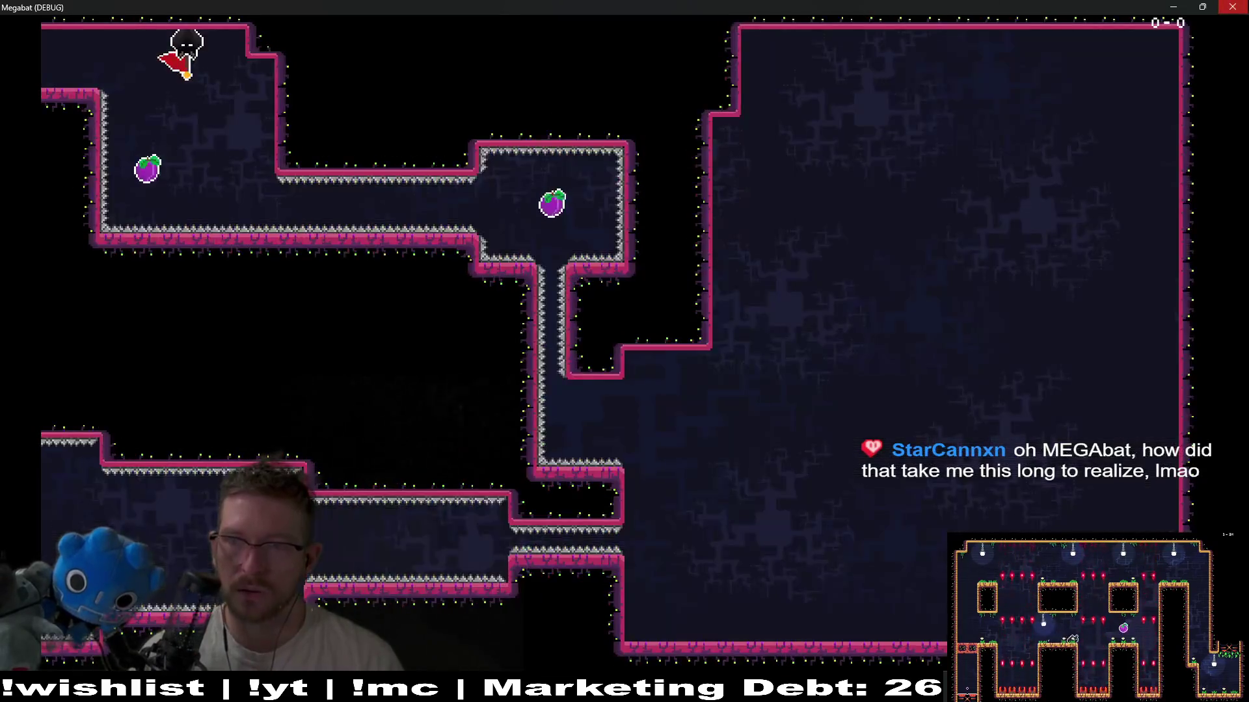
pyautogui.press('F8')
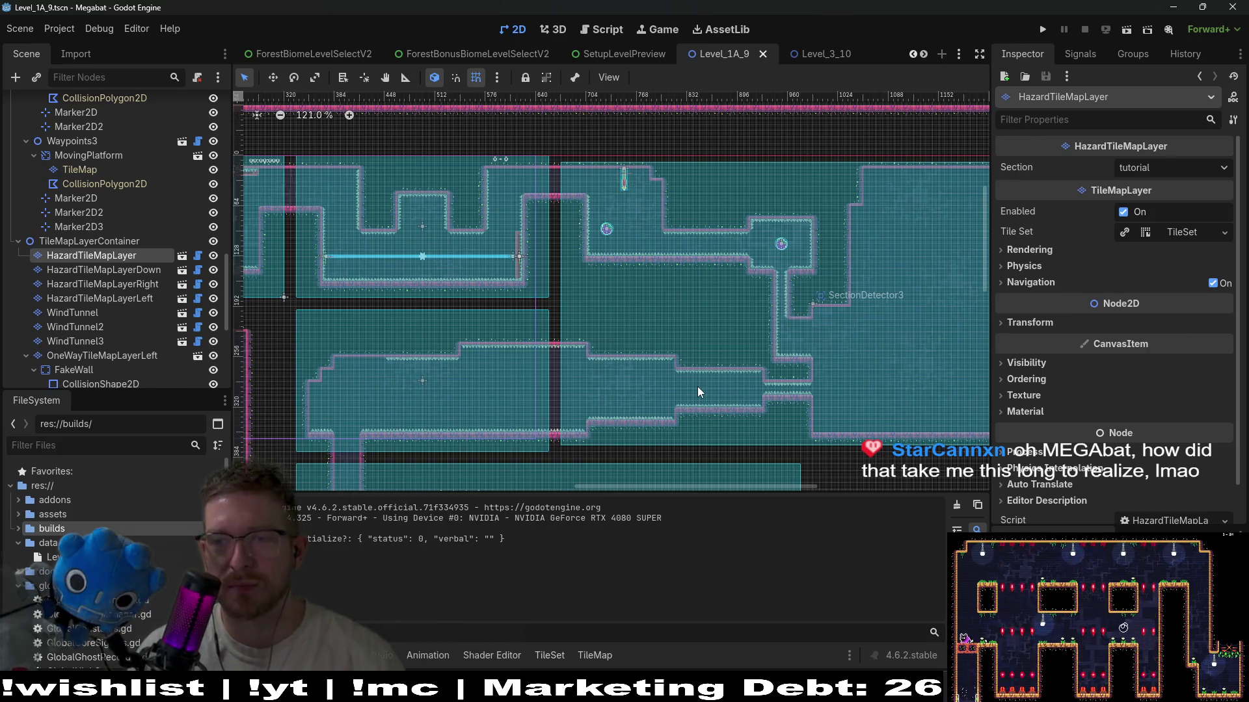
# - Select WorldTileMapLayer and pick the terrain set to paint with
pyautogui.scroll(4, 712, 341)
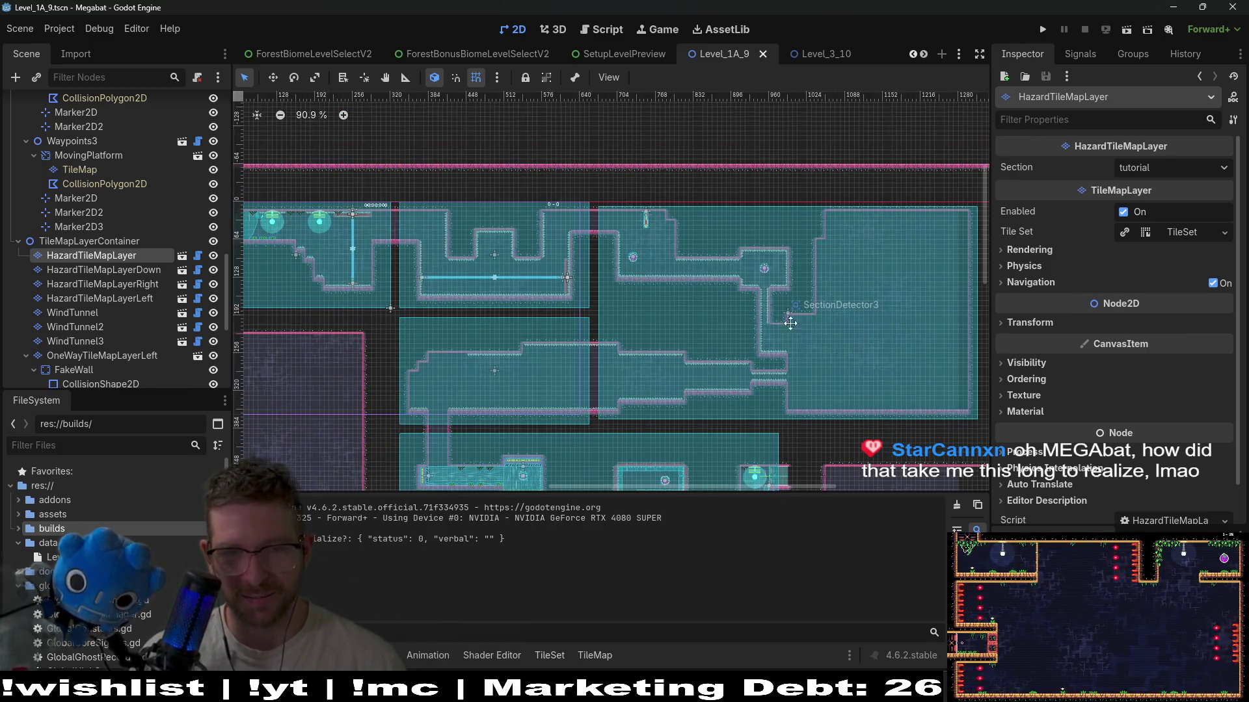
pyautogui.scroll(2, 605, 247)
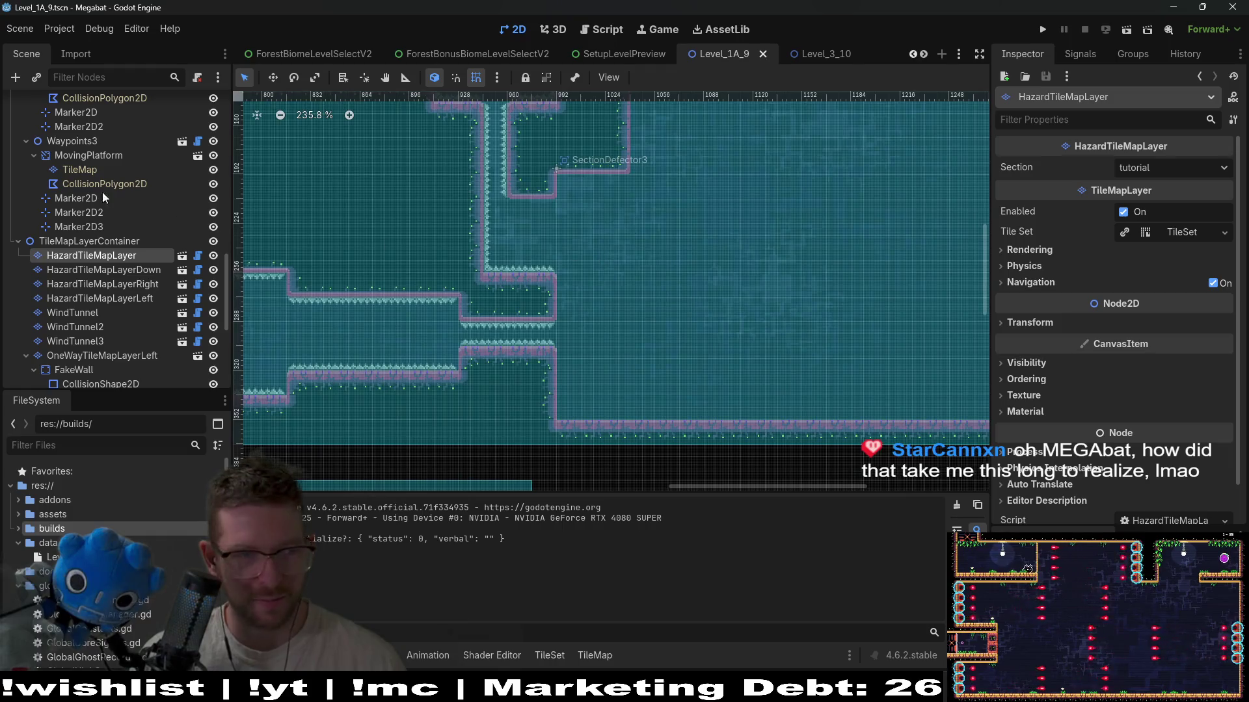
pyautogui.scroll(10, 52, 182)
pyautogui.scroll(5, 52, 182)
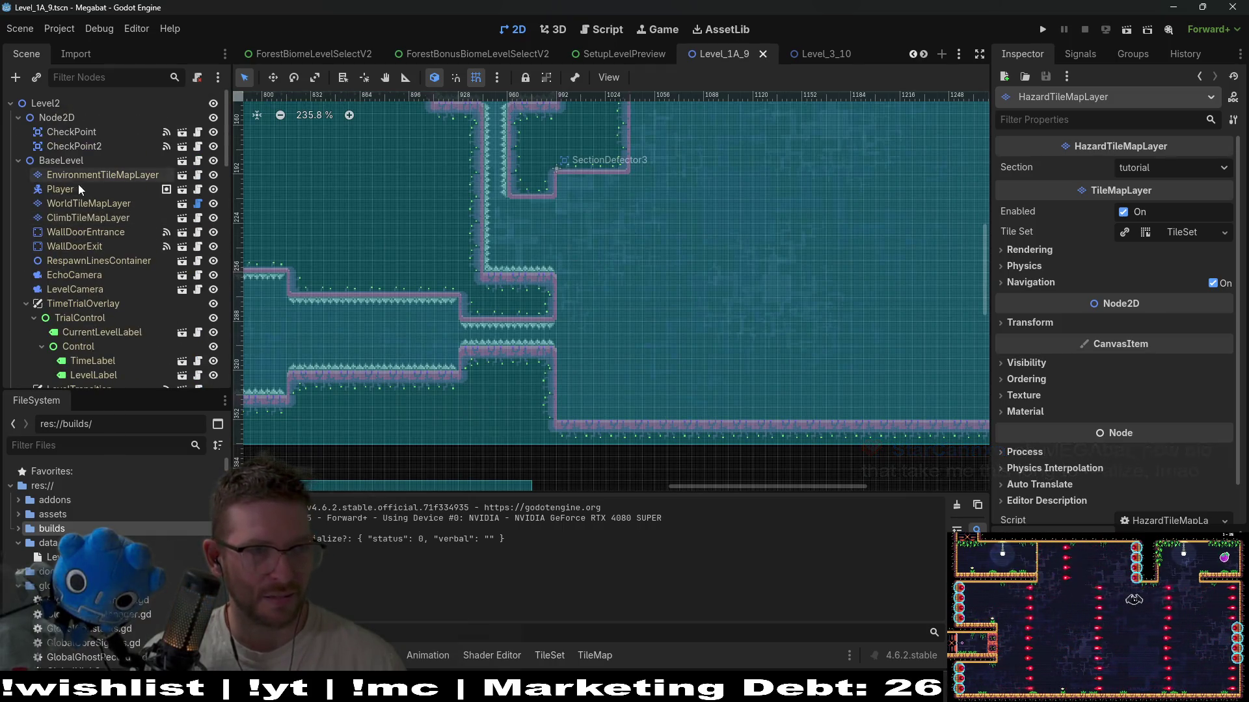
pyautogui.click(89, 203)
pyautogui.click(351, 525)
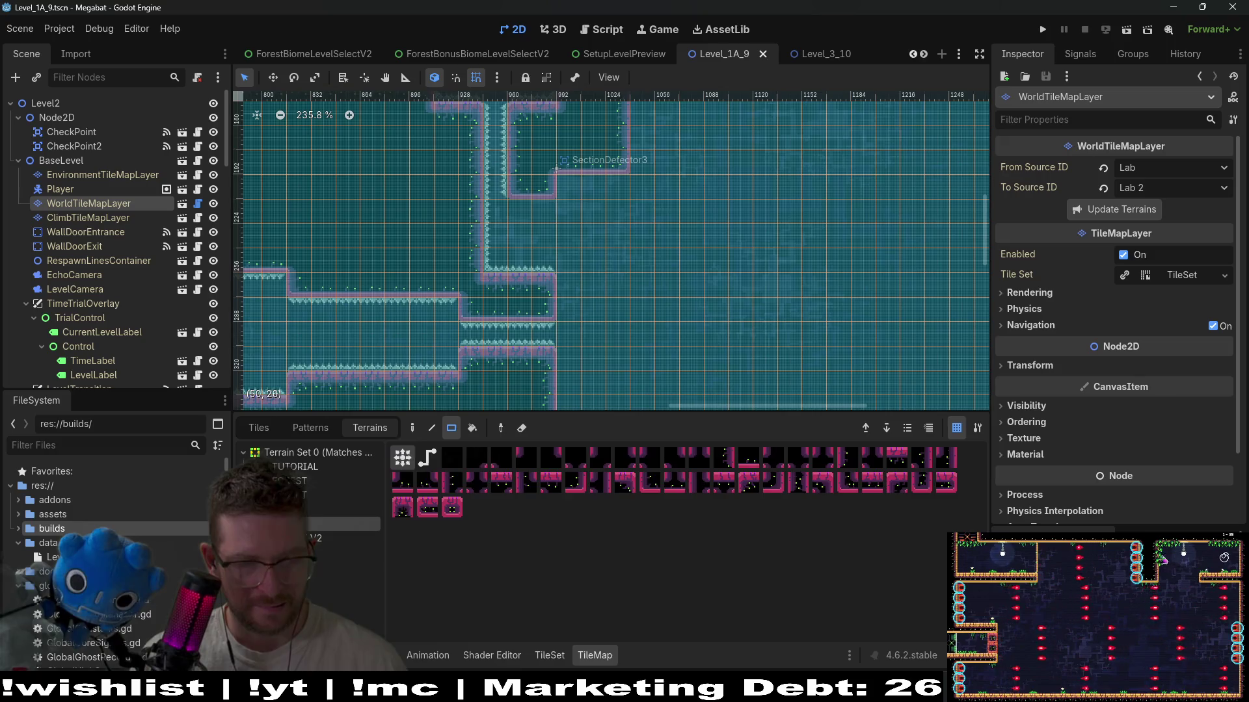
pyautogui.scroll(-3, 650, 356)
pyautogui.scroll(1, 629, 309)
# - Paint a terrain rectangle extending the platform below SectionDetector3 a few tiles right
pyautogui.click(603, 278)
pyautogui.moveTo(603, 253); pyautogui.dragTo(604, 254)
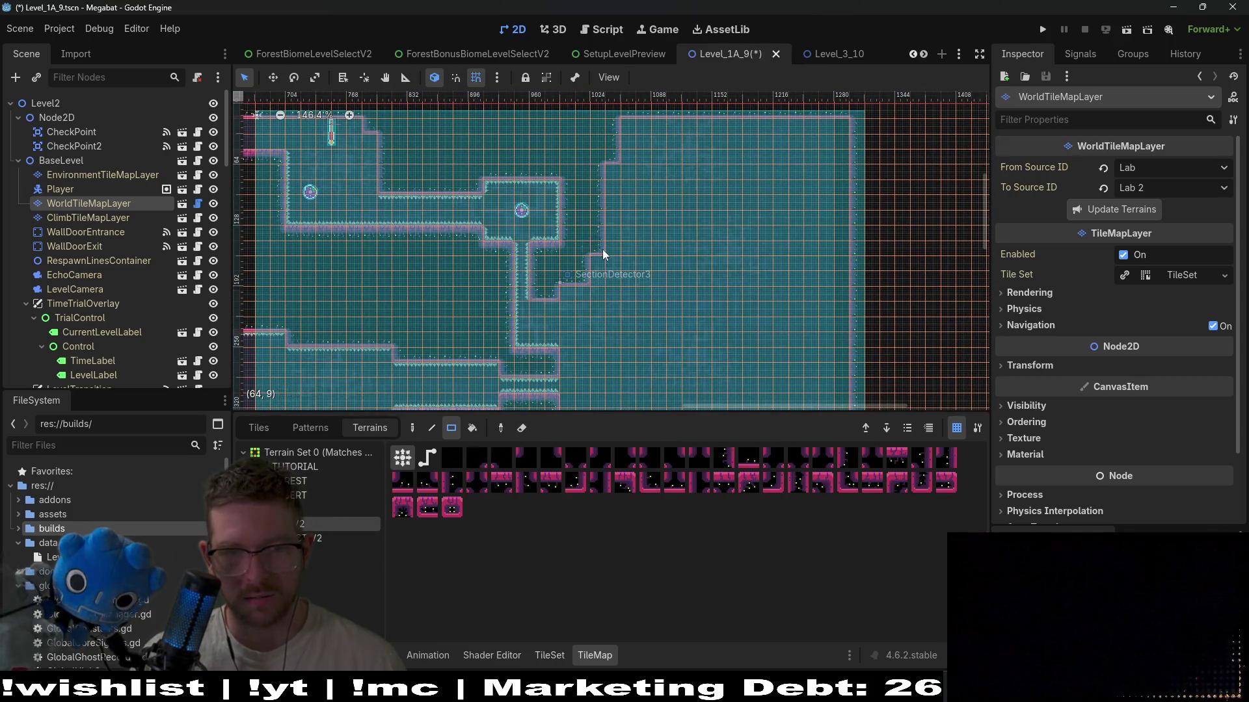
pyautogui.scroll(1, 592, 304)
pyautogui.scroll(-3, 641, 322)
pyautogui.moveTo(553, 301)
pyautogui.mouseDown()
pyautogui.moveTo(668, 286)
pyautogui.moveTo(725, 311)
pyautogui.mouseUp()
pyautogui.scroll(2, 620, 225)
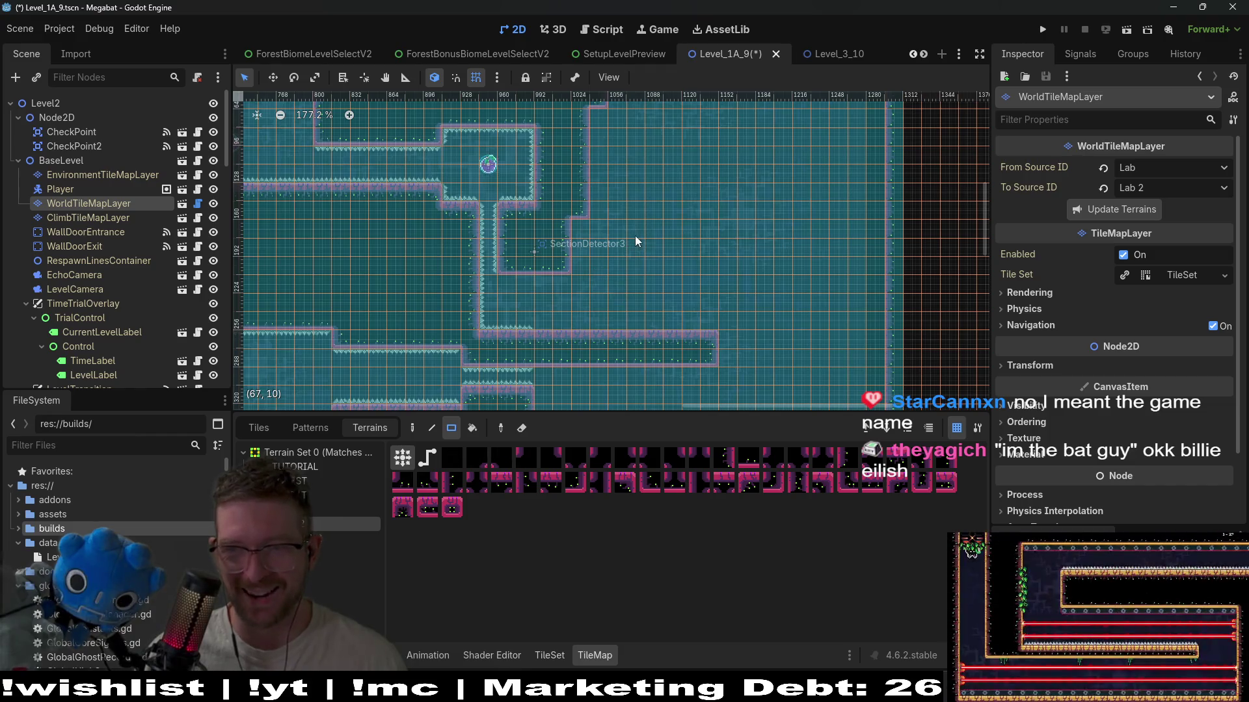
# - Look over the updated level and select the Fruit8 dash fruit
pyautogui.hscroll(1, 682, 244)
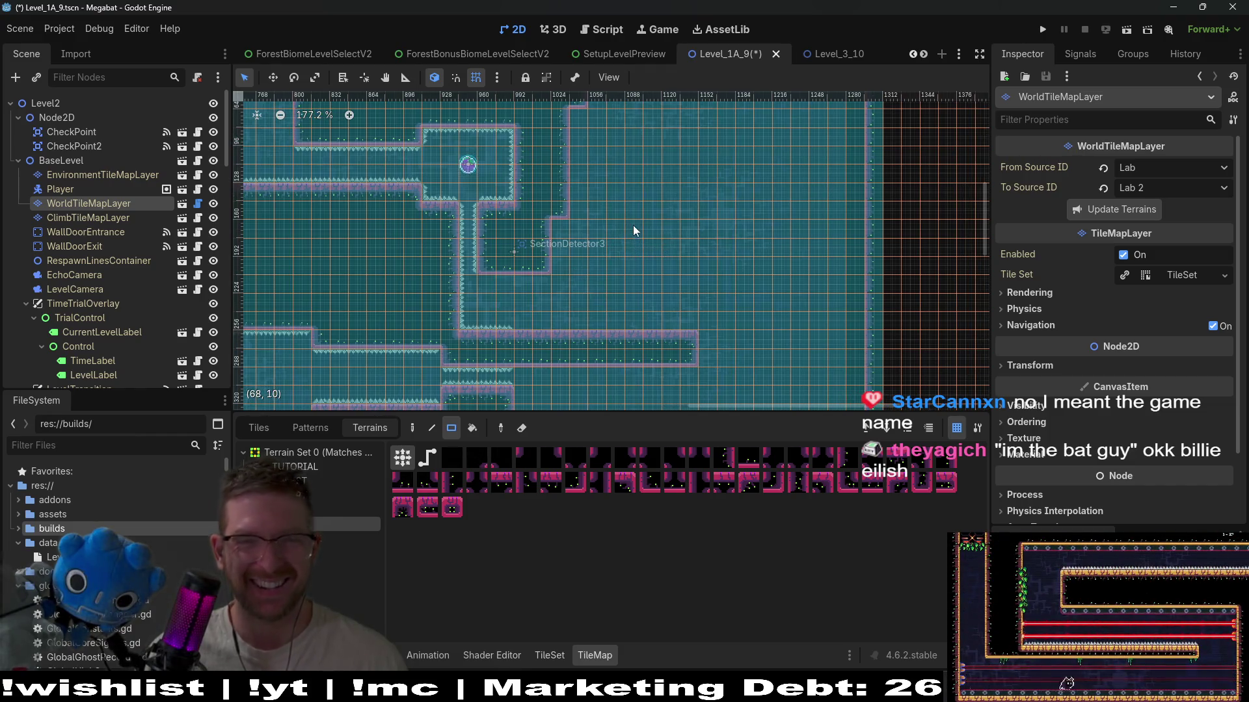
pyautogui.hscroll(1, 605, 240)
pyautogui.scroll(1, 617, 240)
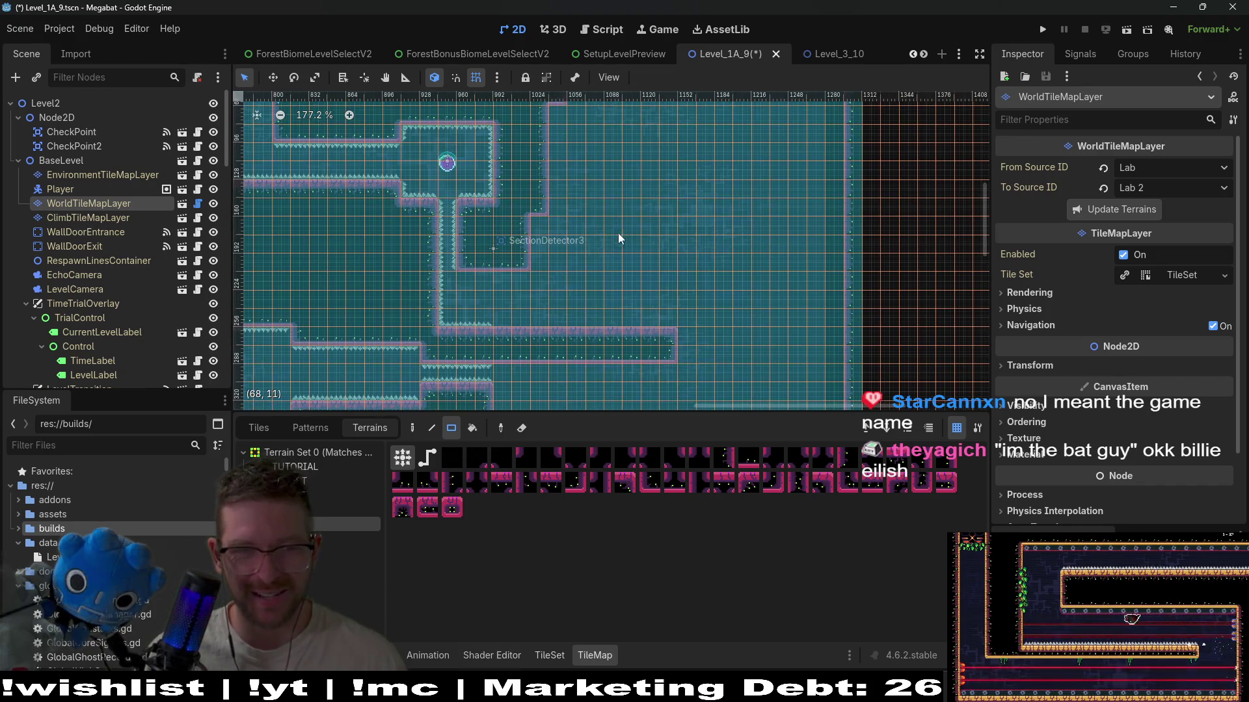
pyautogui.scroll(3, 643, 241)
pyautogui.hscroll(-3, 689, 273)
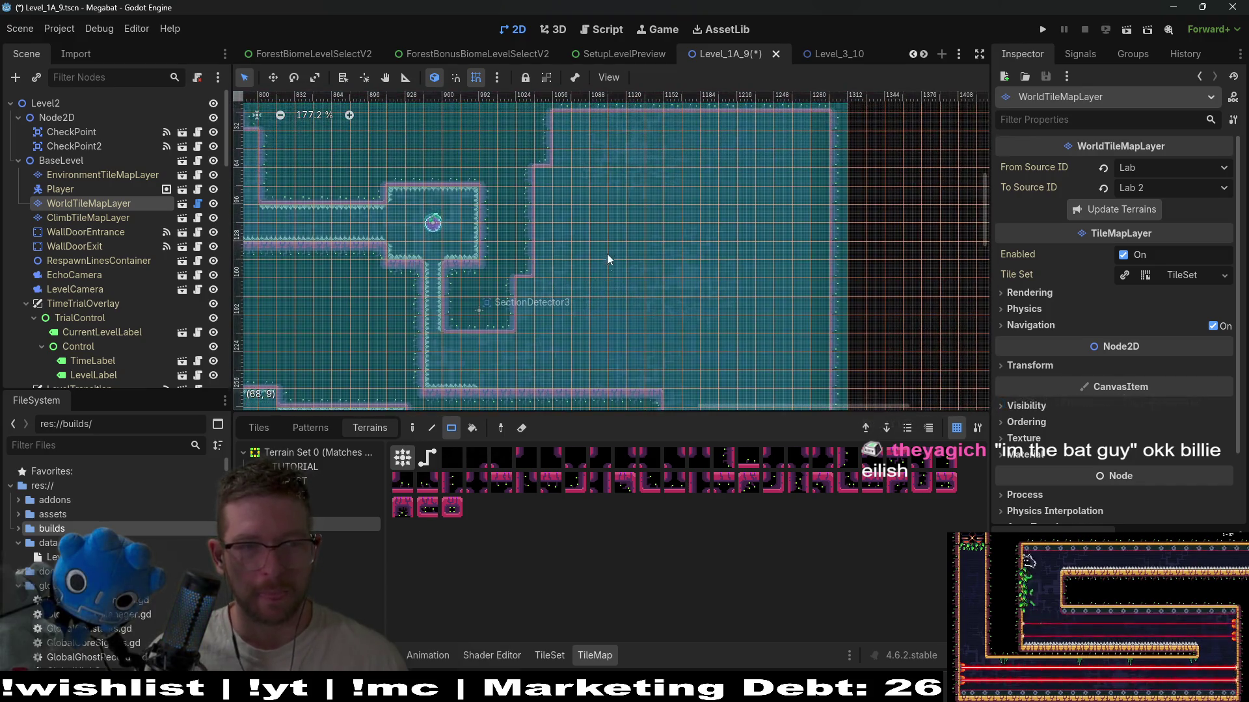
pyautogui.scroll(3, 757, 313)
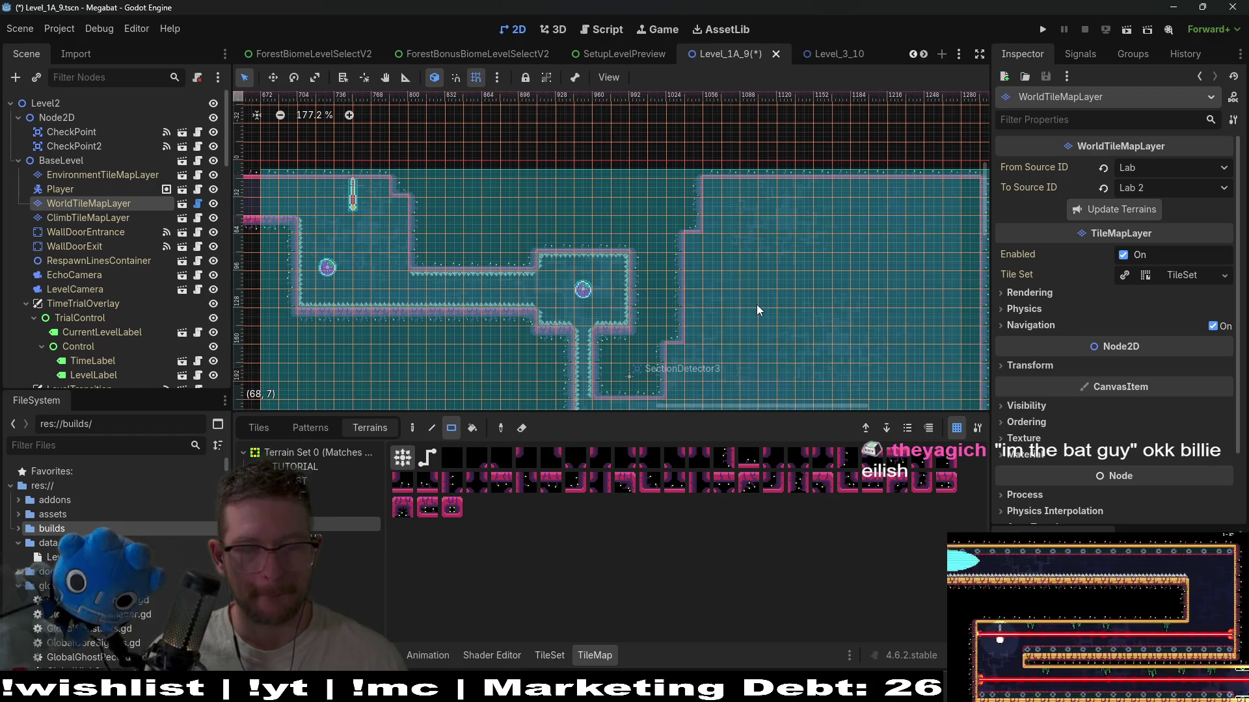
pyautogui.hscroll(-4, 695, 299)
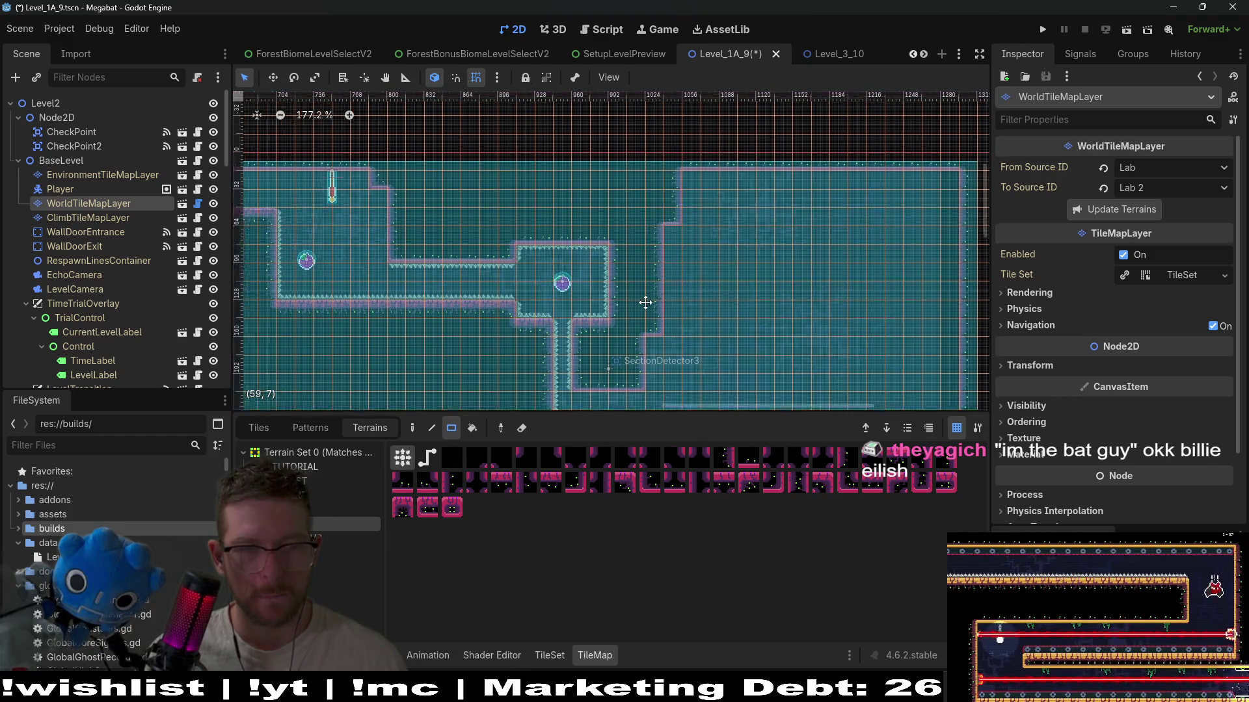
pyautogui.scroll(-10, 78, 156)
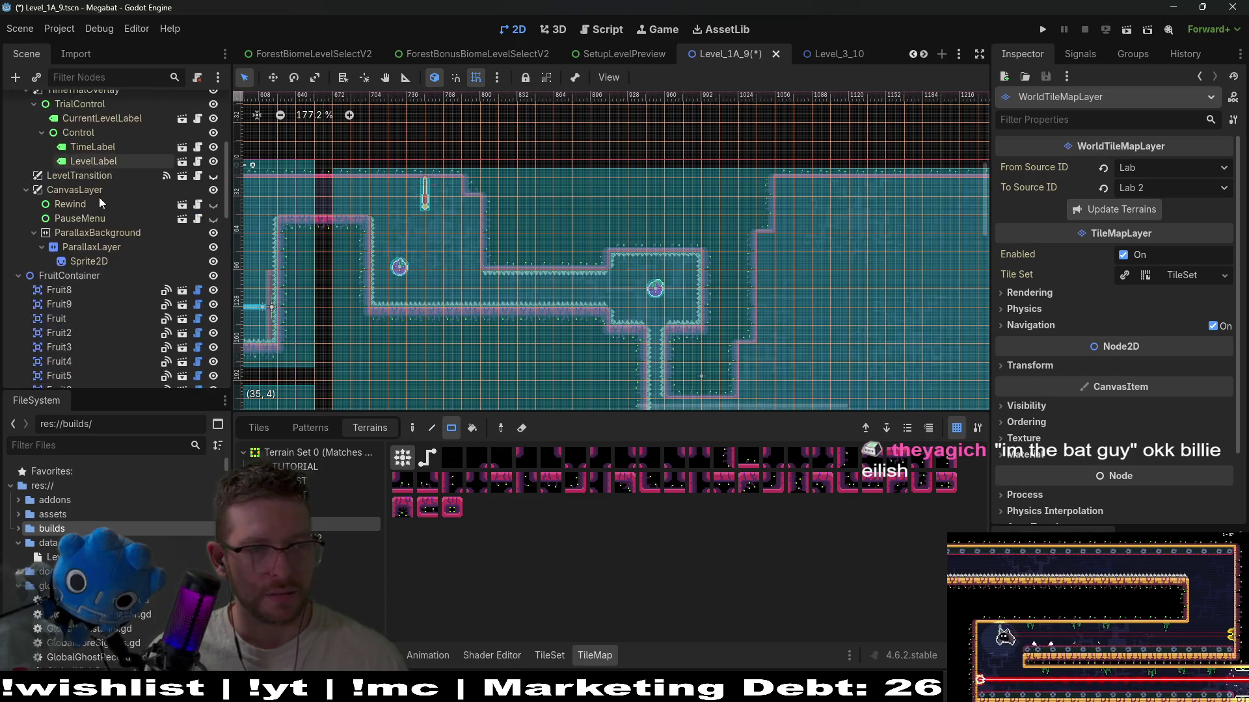
pyautogui.click(59, 147)
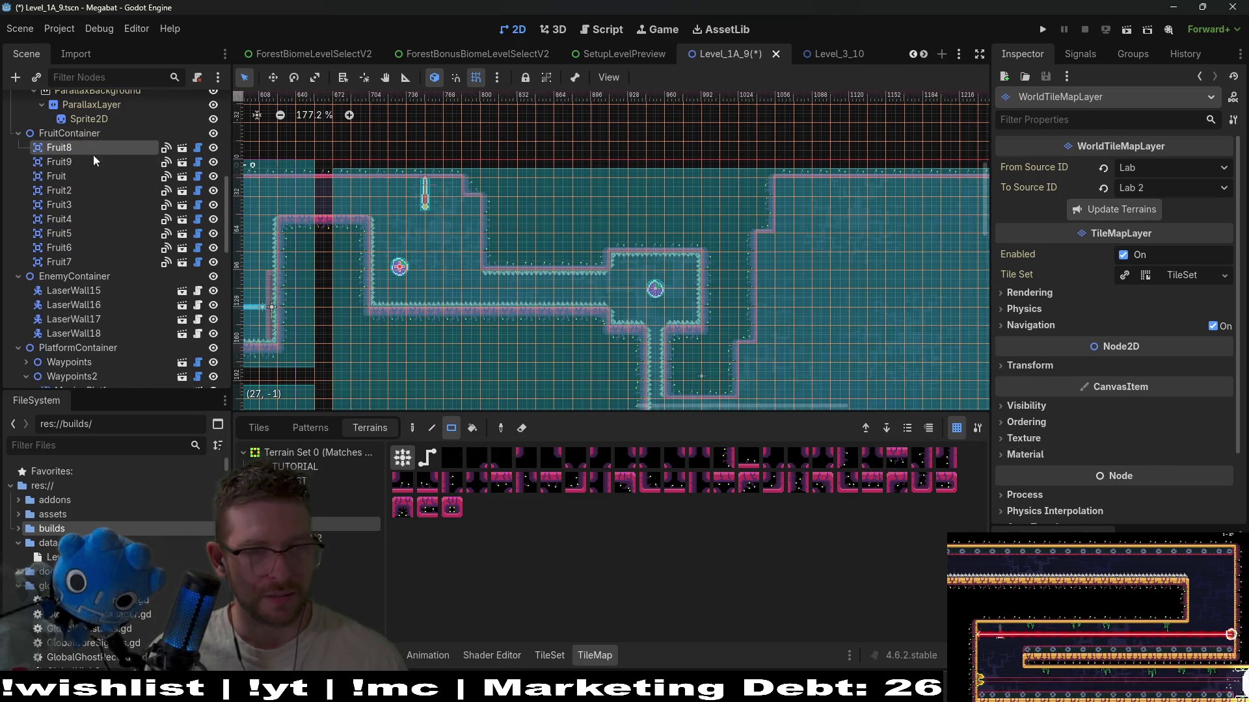
# - Nudge Fruit8 slightly lower in the upper corridor, then reselect WorldTileMapLayer
pyautogui.scroll(3, 461, 290)
pyautogui.press('w')
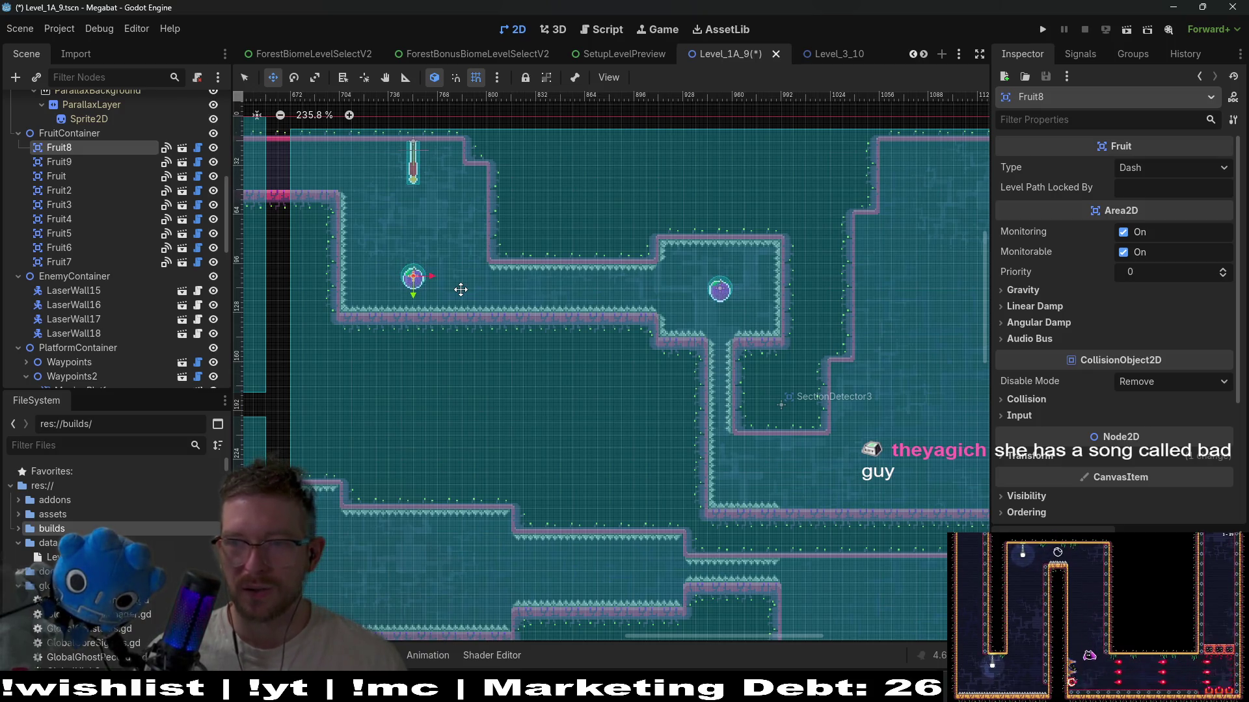
pyautogui.scroll(9, 398, 226)
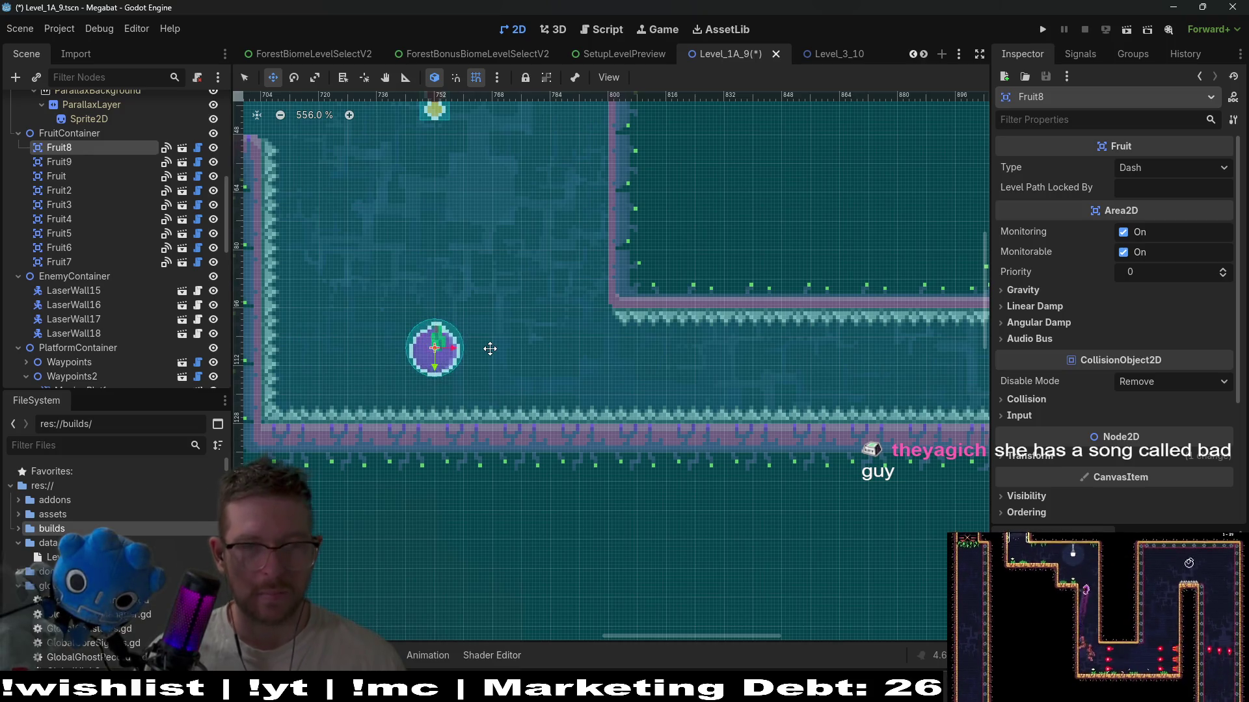
pyautogui.scroll(-3, 490, 349)
pyautogui.scroll(-5, 490, 349)
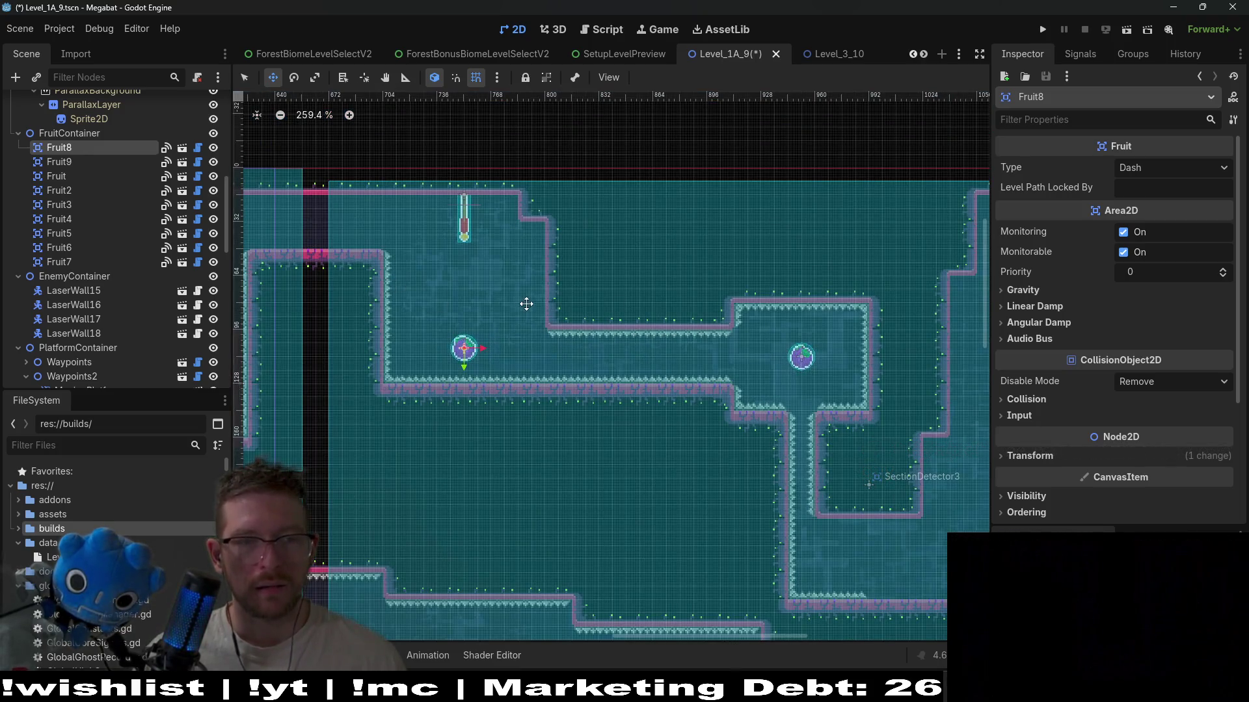
pyautogui.hscroll(3, 728, 368)
pyautogui.scroll(-1, 715, 339)
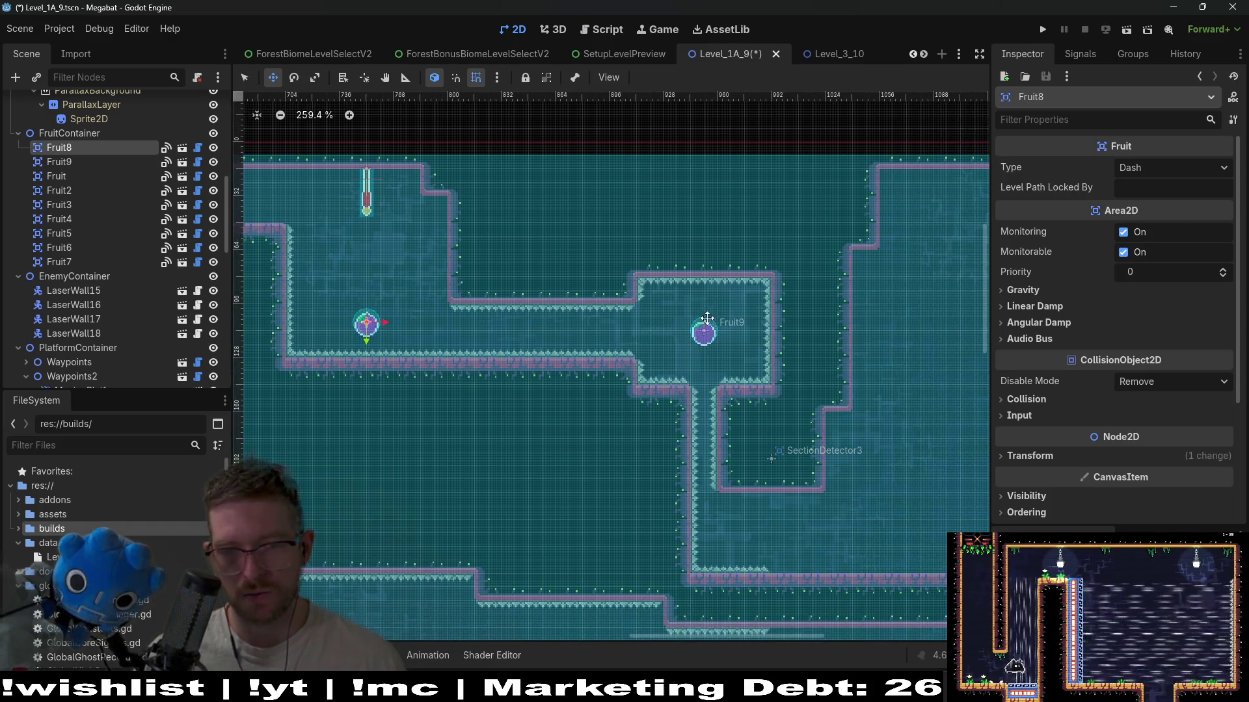
pyautogui.hscroll(4, 651, 481)
pyautogui.scroll(-1, 651, 481)
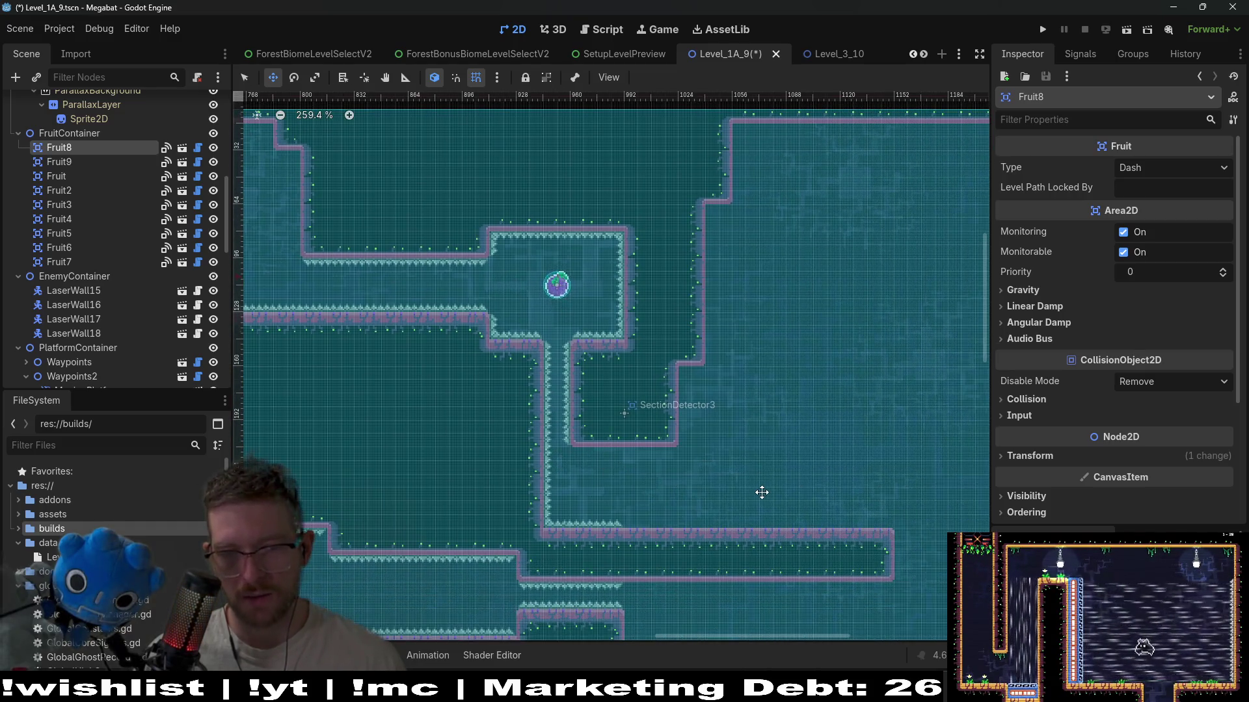
pyautogui.hscroll(3, 682, 483)
pyautogui.scroll(-1, 681, 483)
pyautogui.scroll(10, 97, 235)
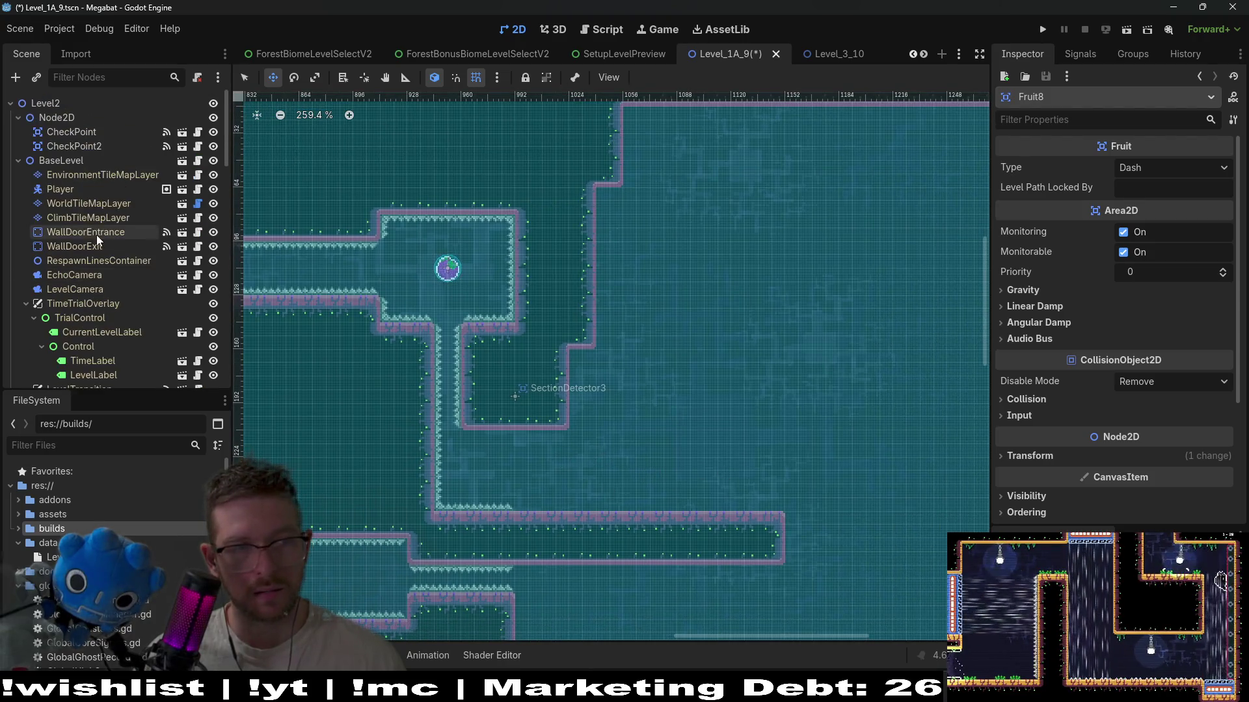
pyautogui.click(81, 205)
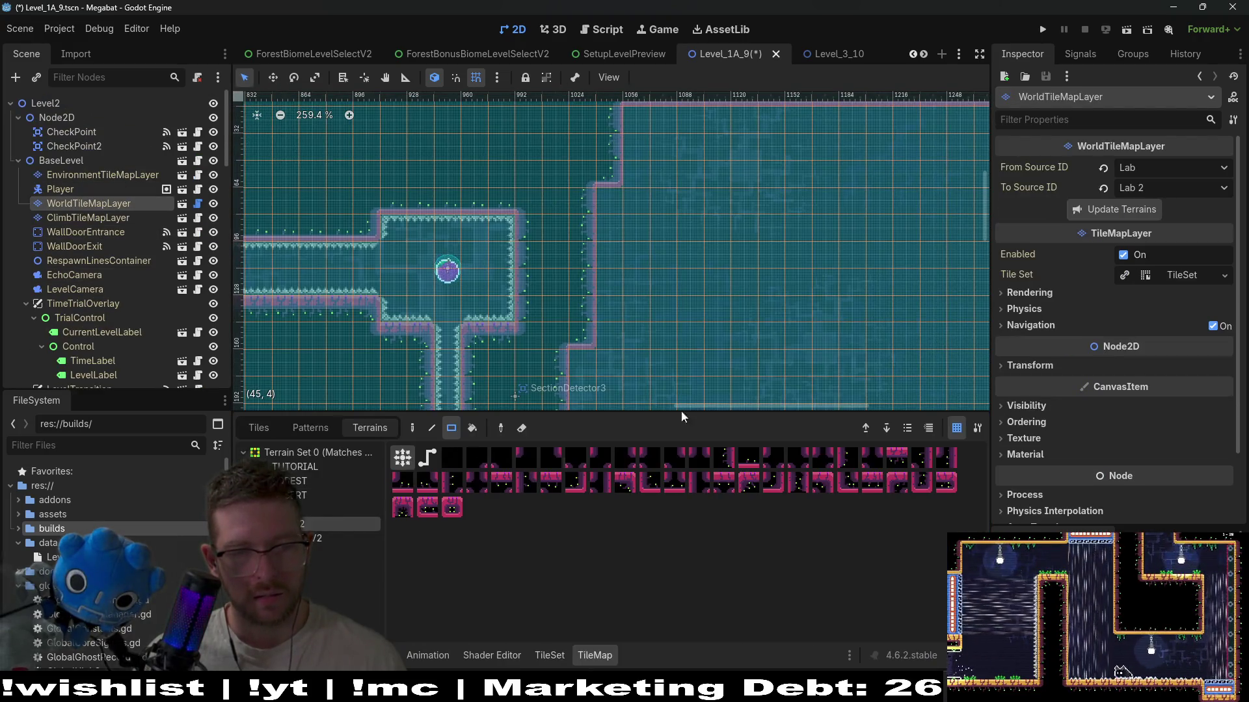
pyautogui.scroll(-3, 483, 121)
pyautogui.scroll(-3, 604, 236)
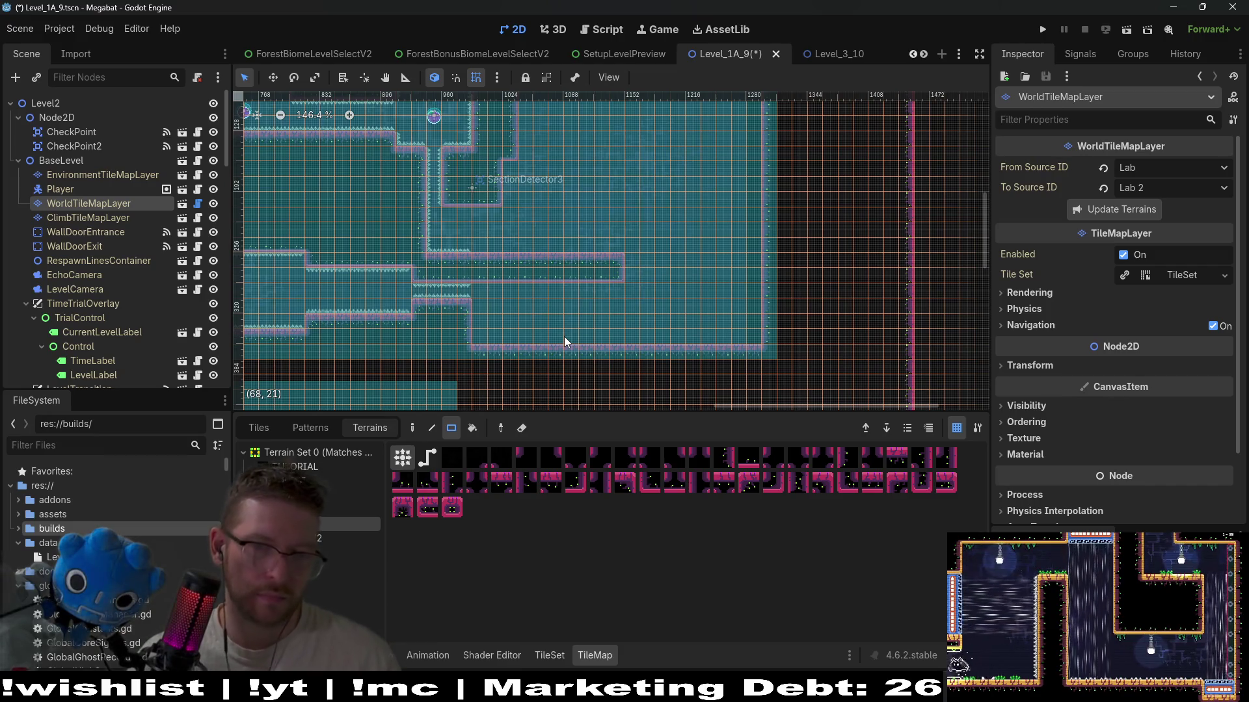
pyautogui.scroll(4, 540, 307)
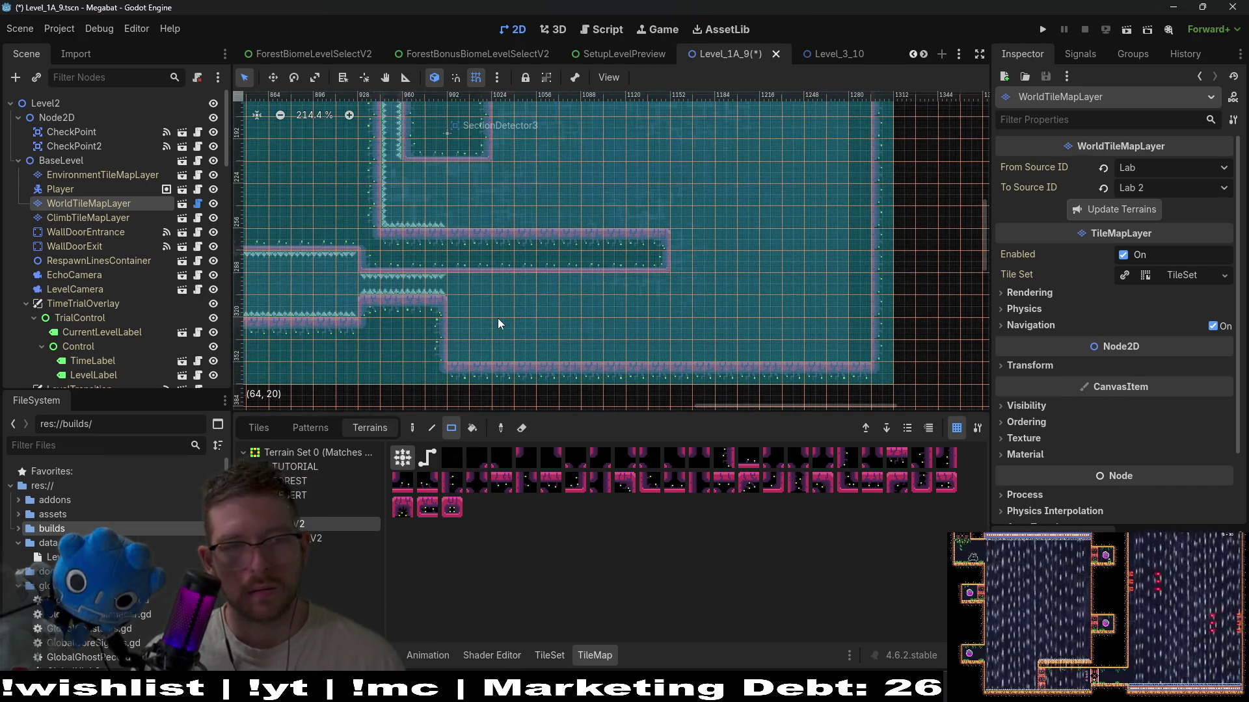
pyautogui.moveTo(490, 322); pyautogui.dragTo(516, 353)
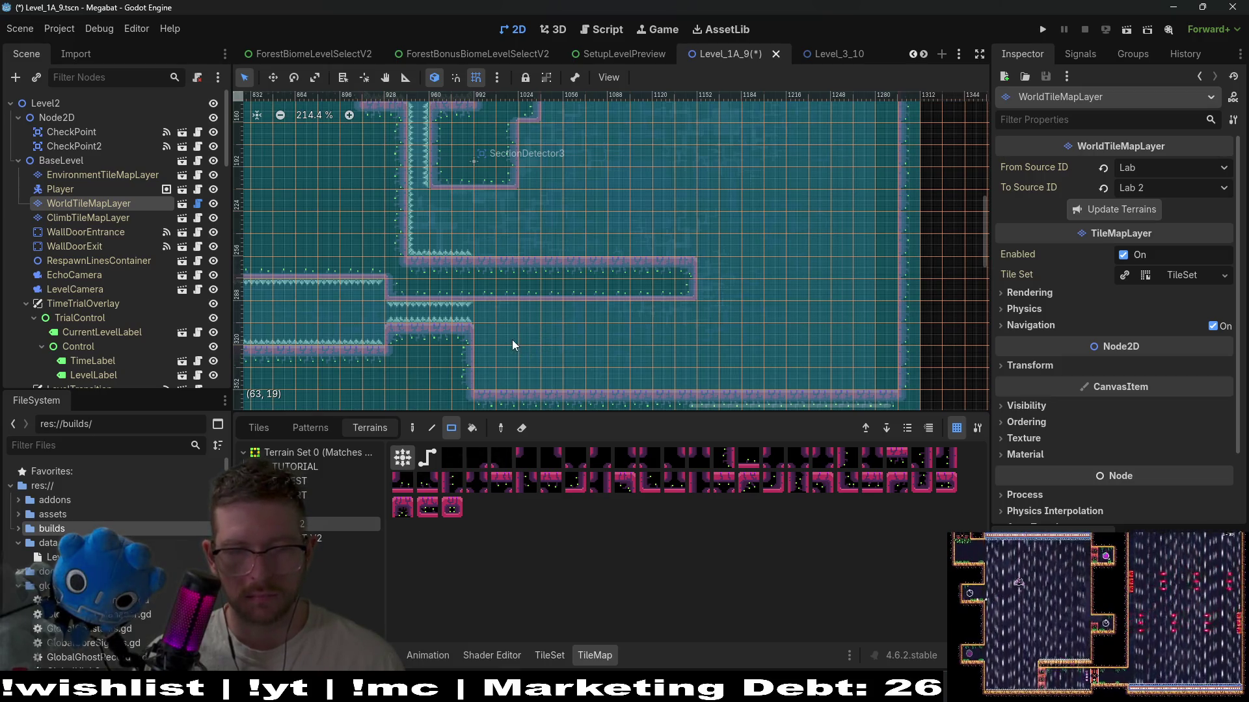
pyautogui.scroll(3, 544, 340)
pyautogui.scroll(-3, 552, 319)
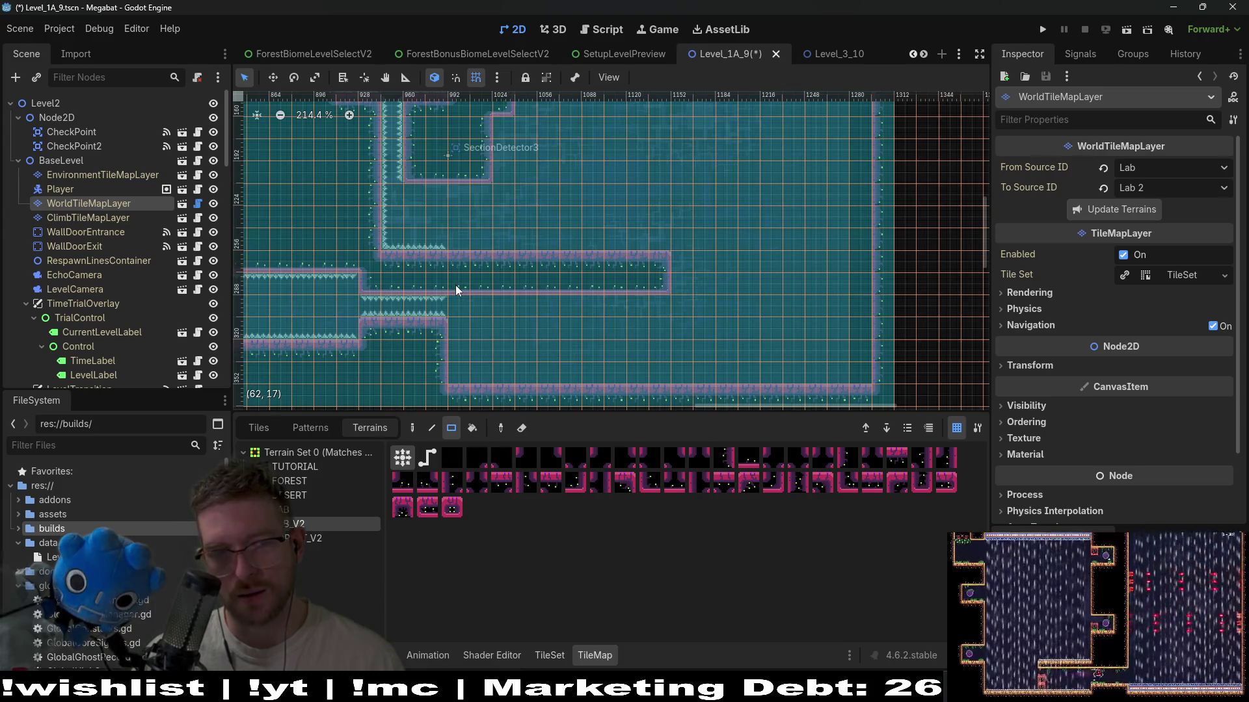
pyautogui.moveTo(461, 286); pyautogui.dragTo(529, 283)
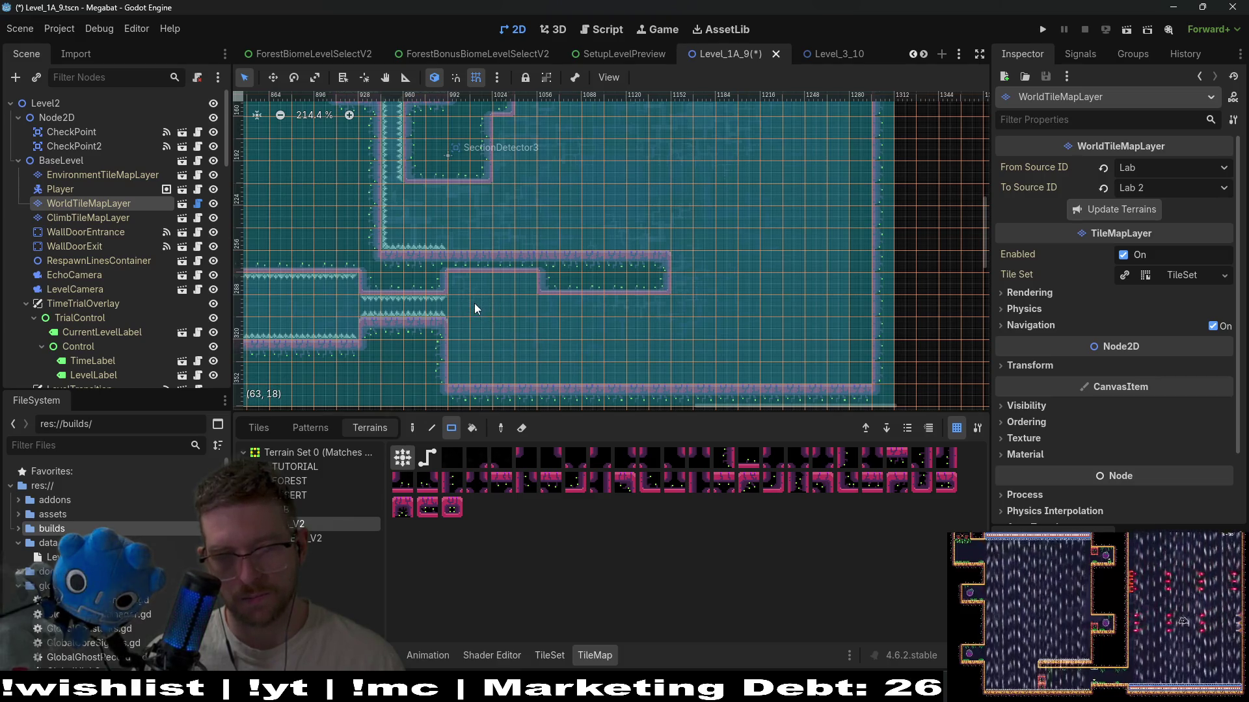
pyautogui.moveTo(462, 285); pyautogui.dragTo(528, 282)
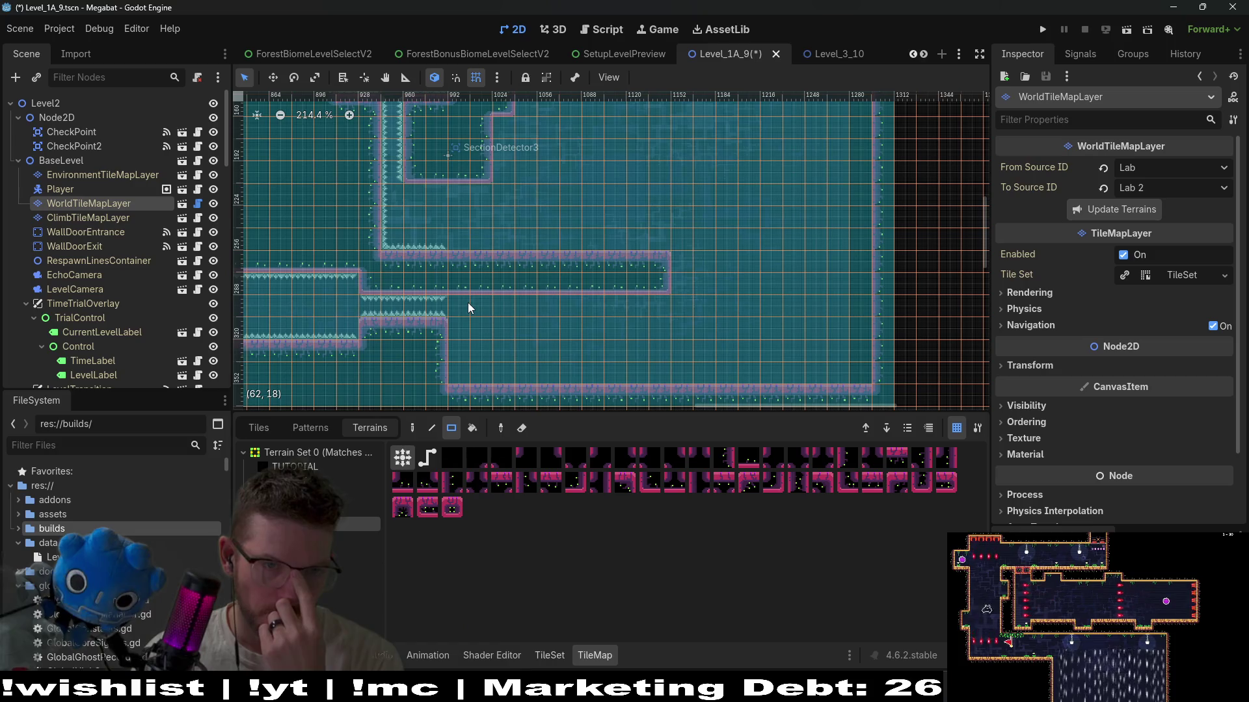
pyautogui.scroll(-10, 130, 254)
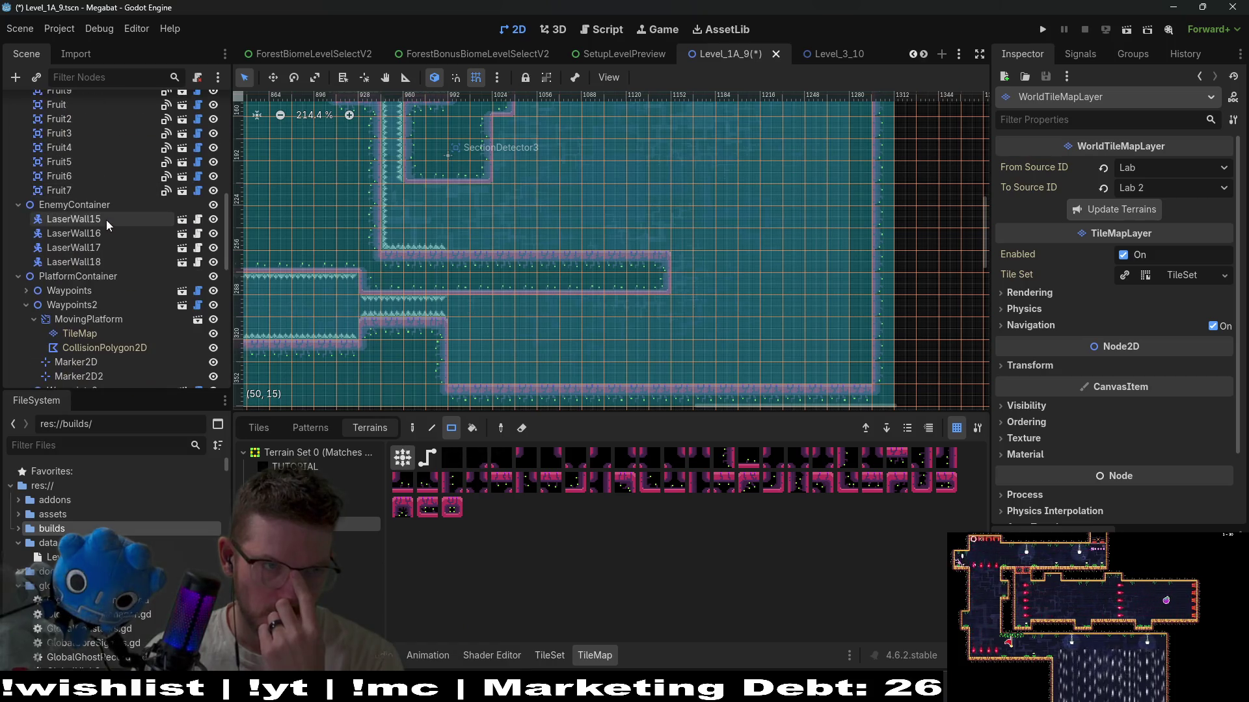
pyautogui.scroll(4, 85, 267)
pyautogui.click(59, 233)
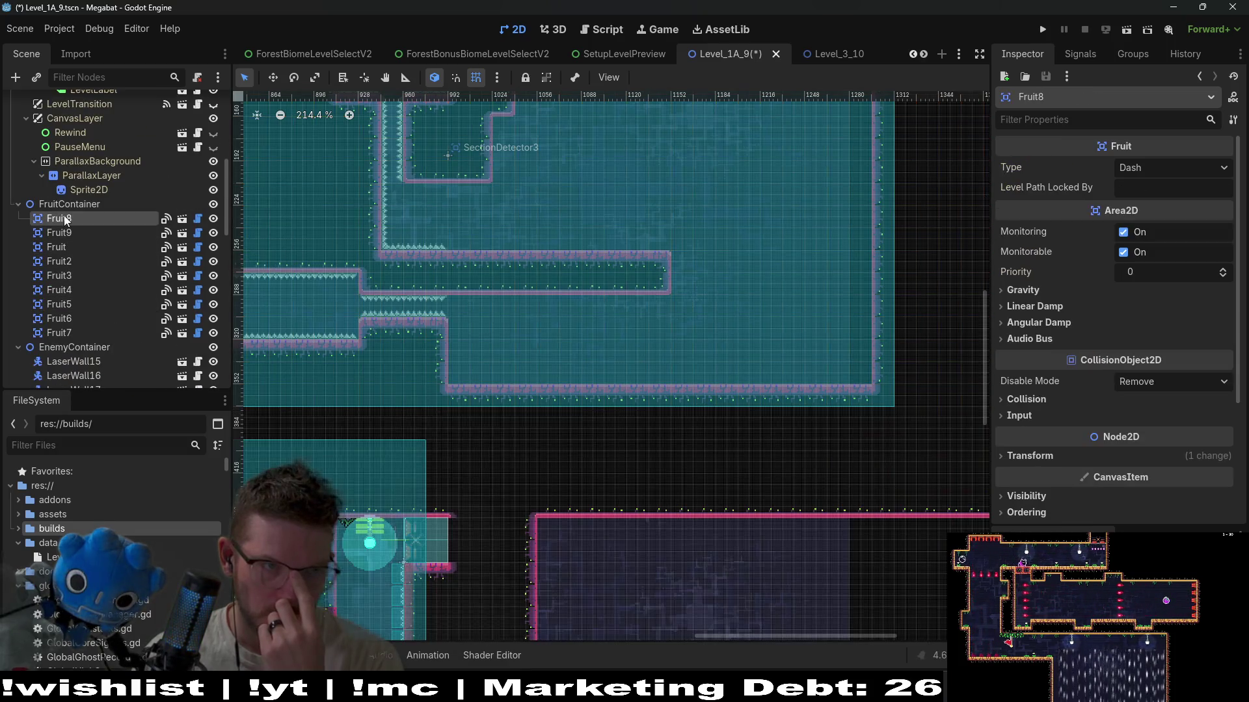
# - Duplicate the dash fruit as Fruit10 in the lower corridor, then save and run the level
pyautogui.scroll(-4, 378, 221)
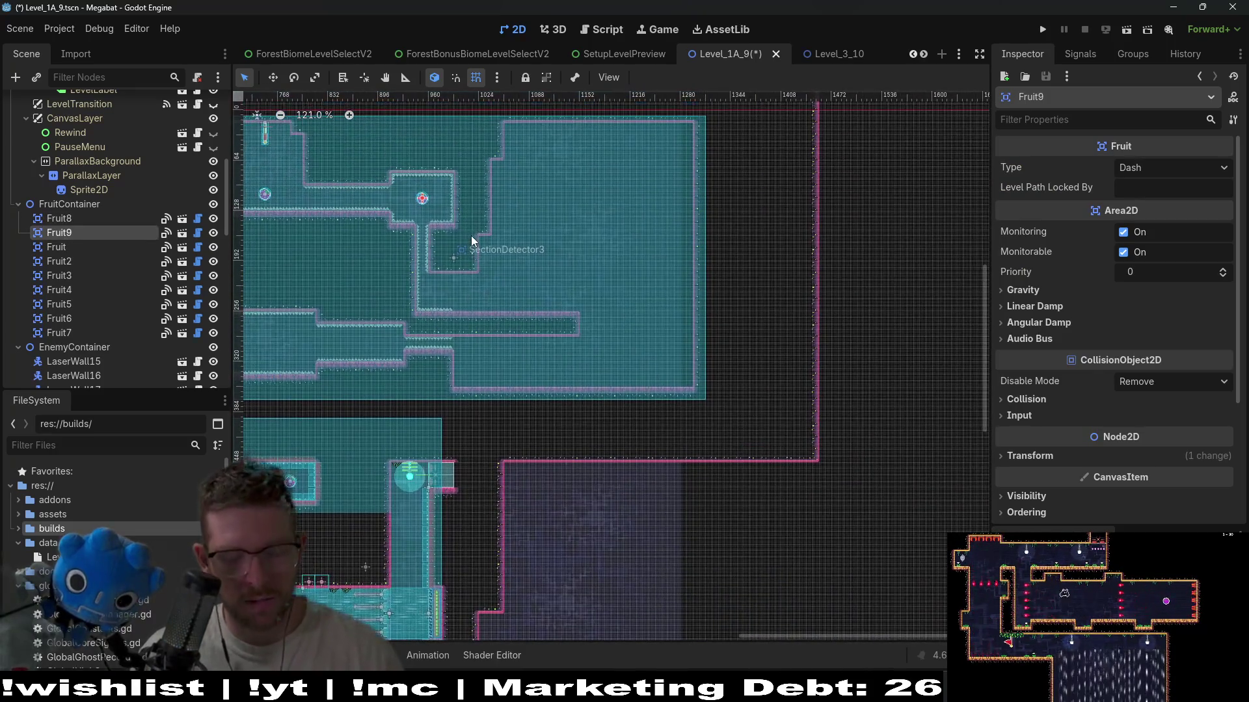
pyautogui.hotkey('ctrl', 'd')
pyautogui.press('w')
pyautogui.moveTo(512, 362); pyautogui.dragTo(506, 373)
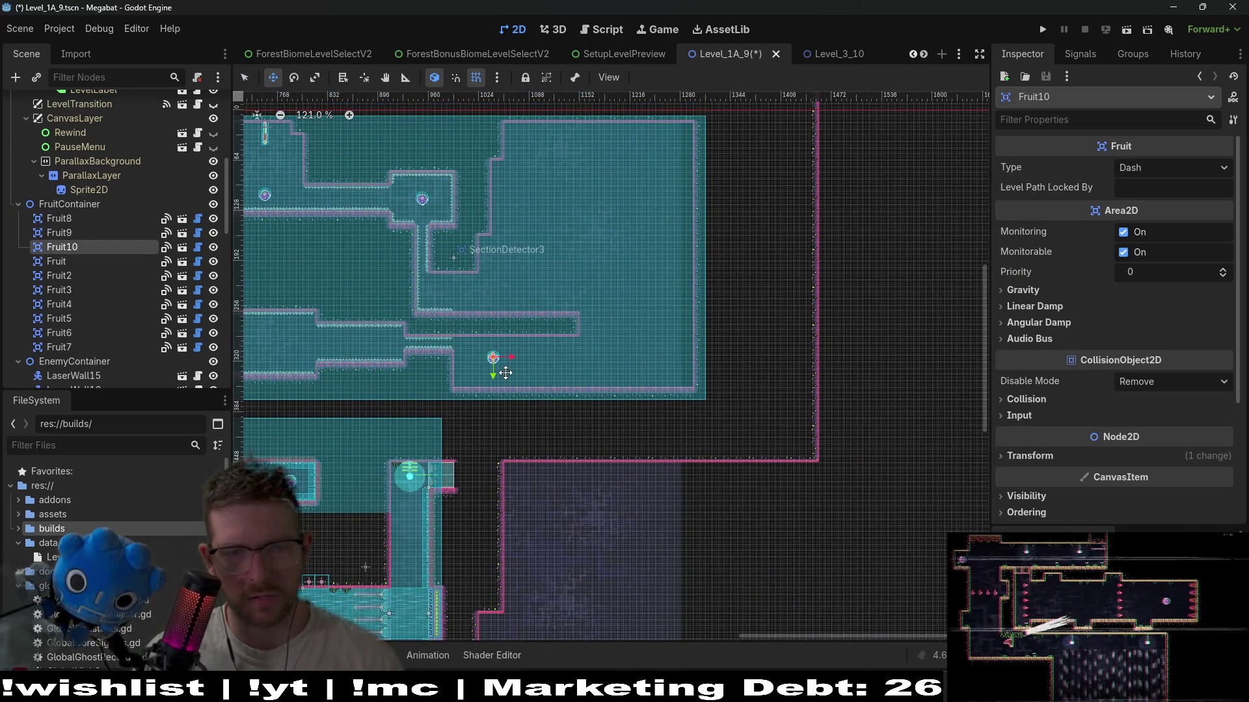
pyautogui.click(1126, 29)
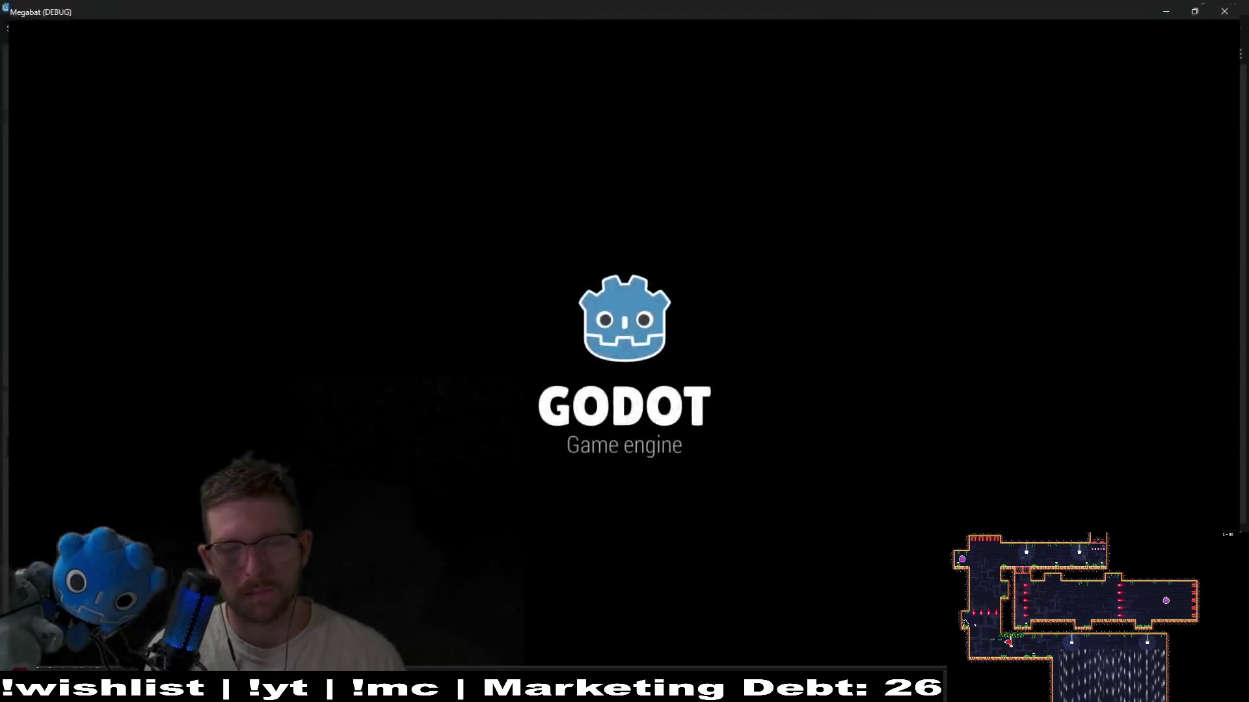
# - Fly the bat up into the next room, down the shaft and through the narrow lower corridor
pyautogui.press('Right')
pyautogui.press('space')
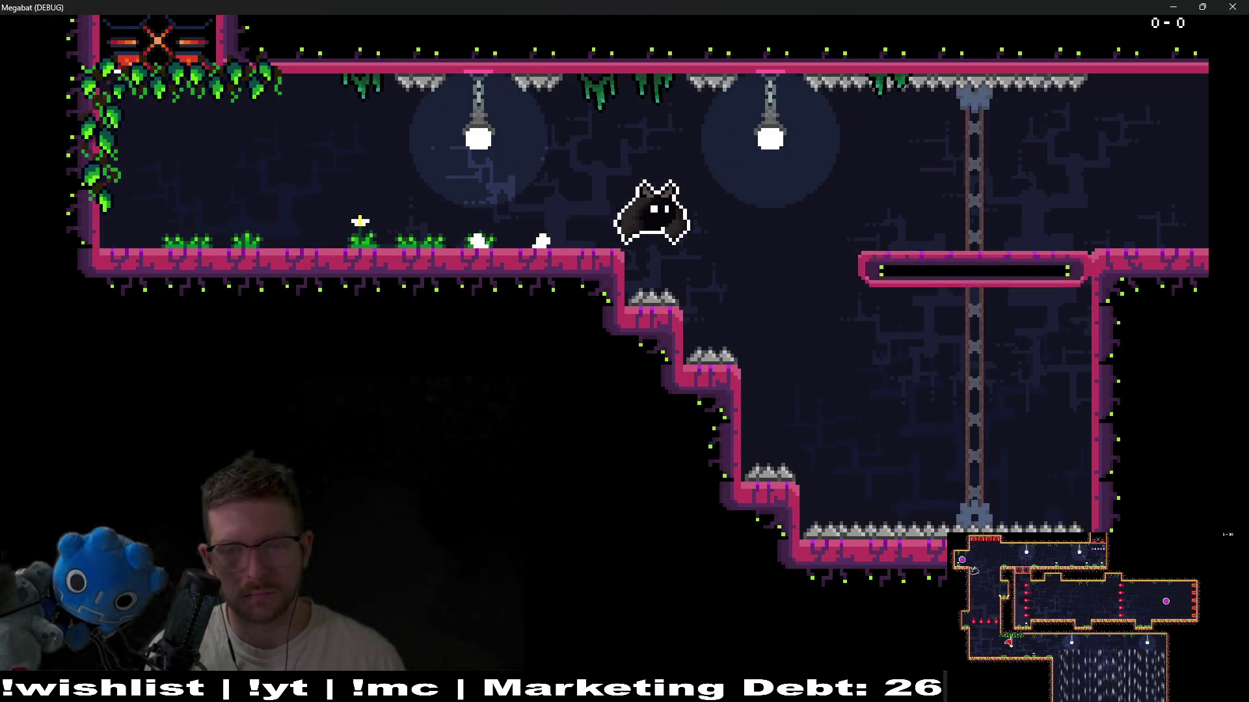
pyautogui.press('space')
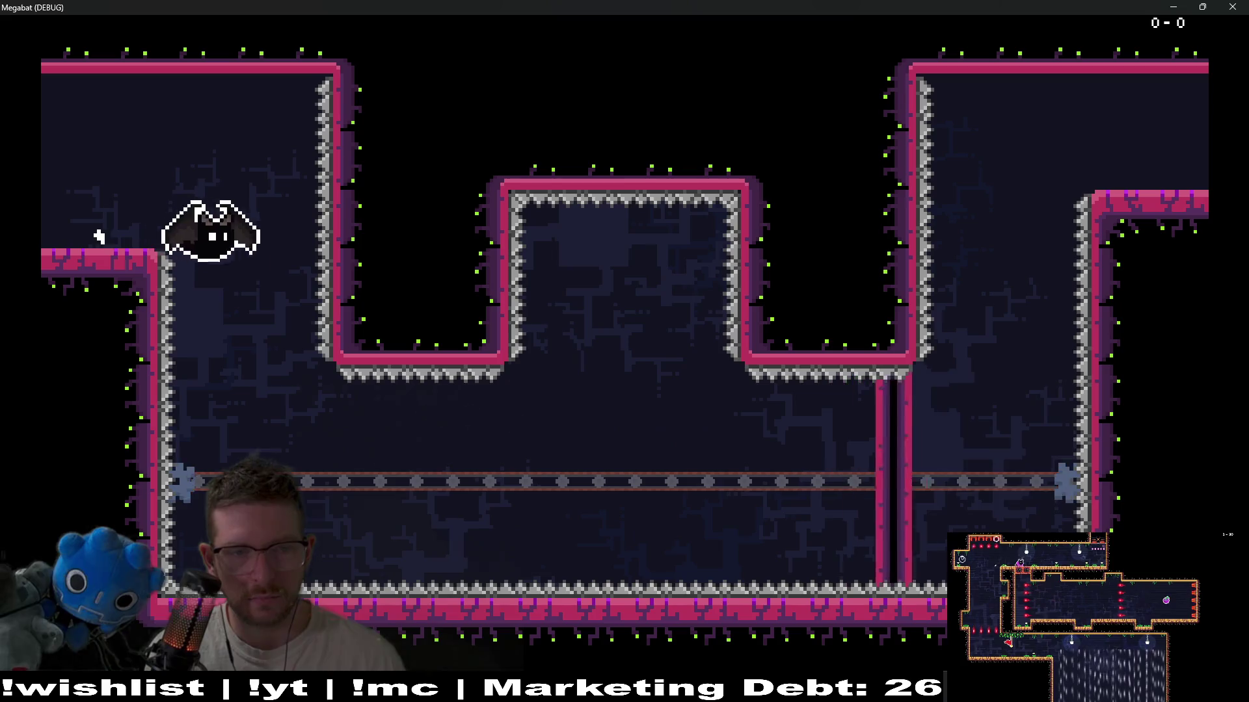
pyautogui.press('space')
pyautogui.press('space')
pyautogui.press('space')
pyautogui.press('space')
pyautogui.press('space')
pyautogui.press('space')
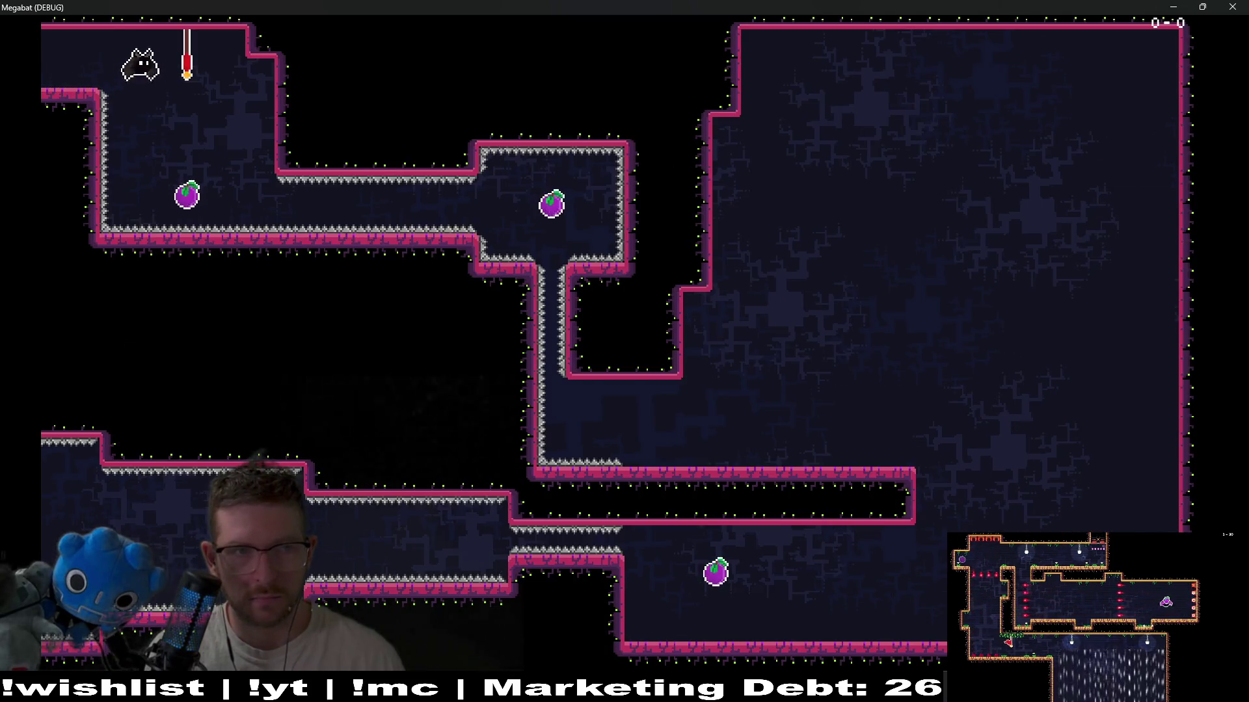
pyautogui.press('space')
pyautogui.press('space')
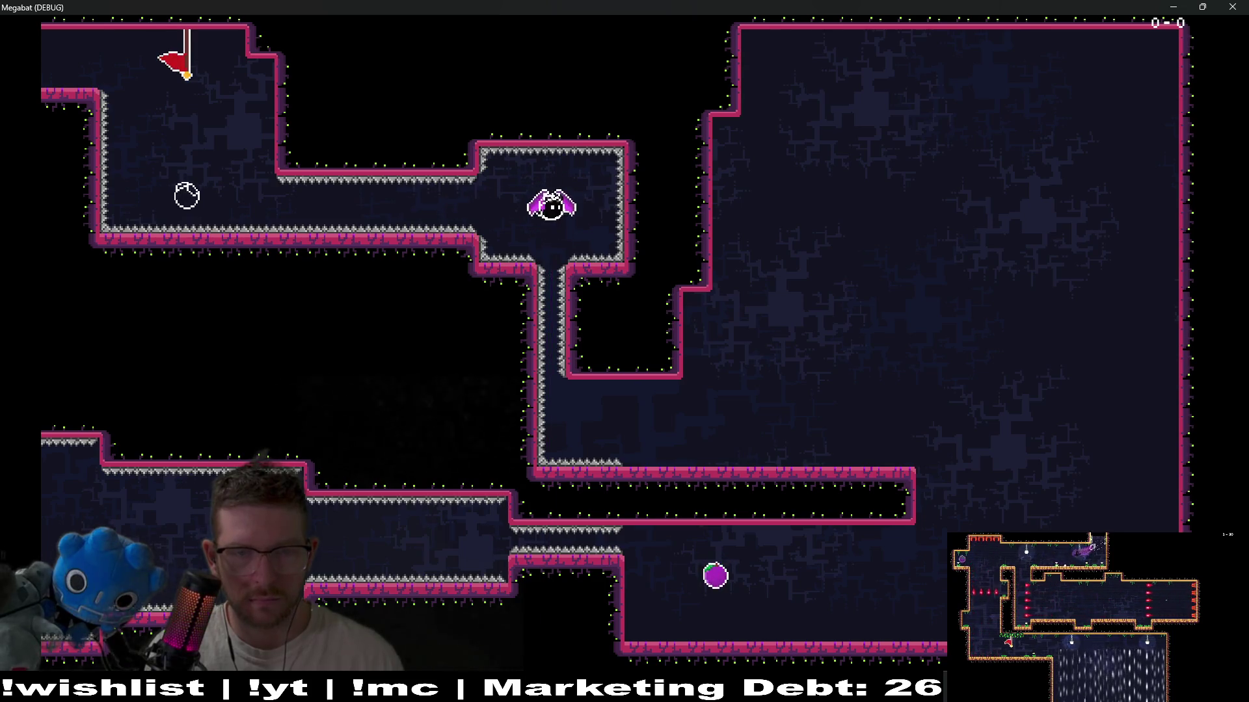
pyautogui.press('Right')
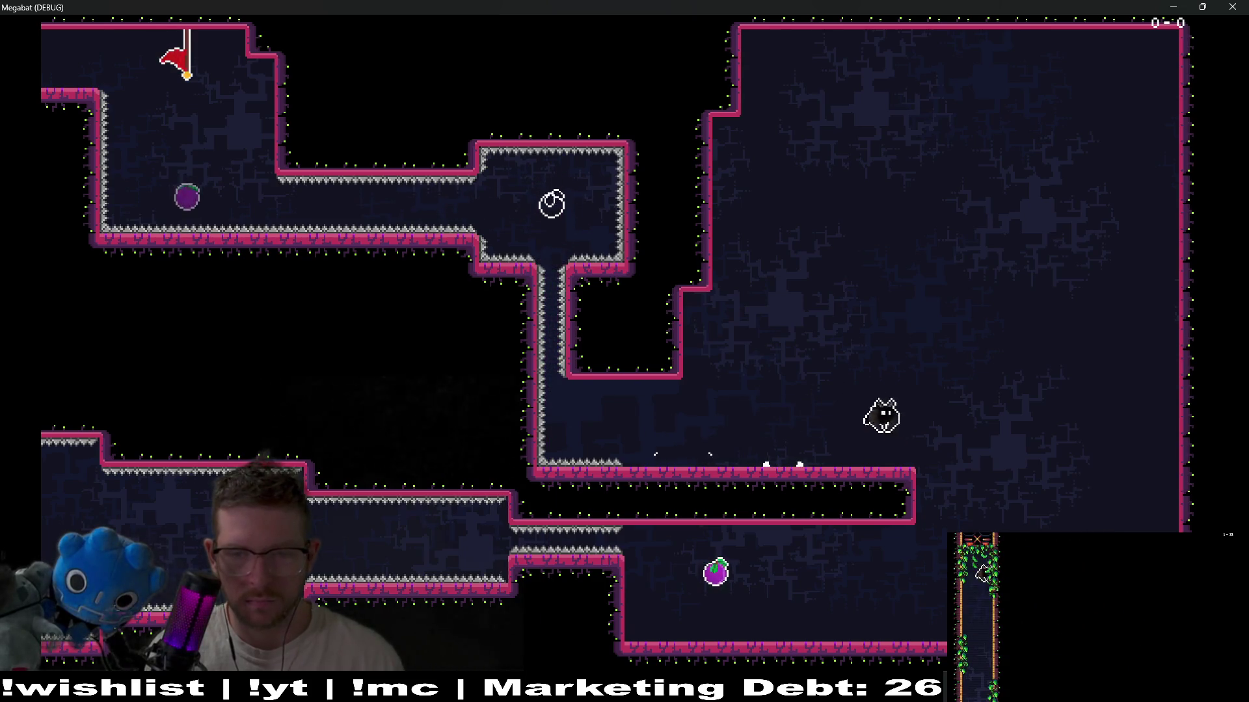
pyautogui.press('Left')
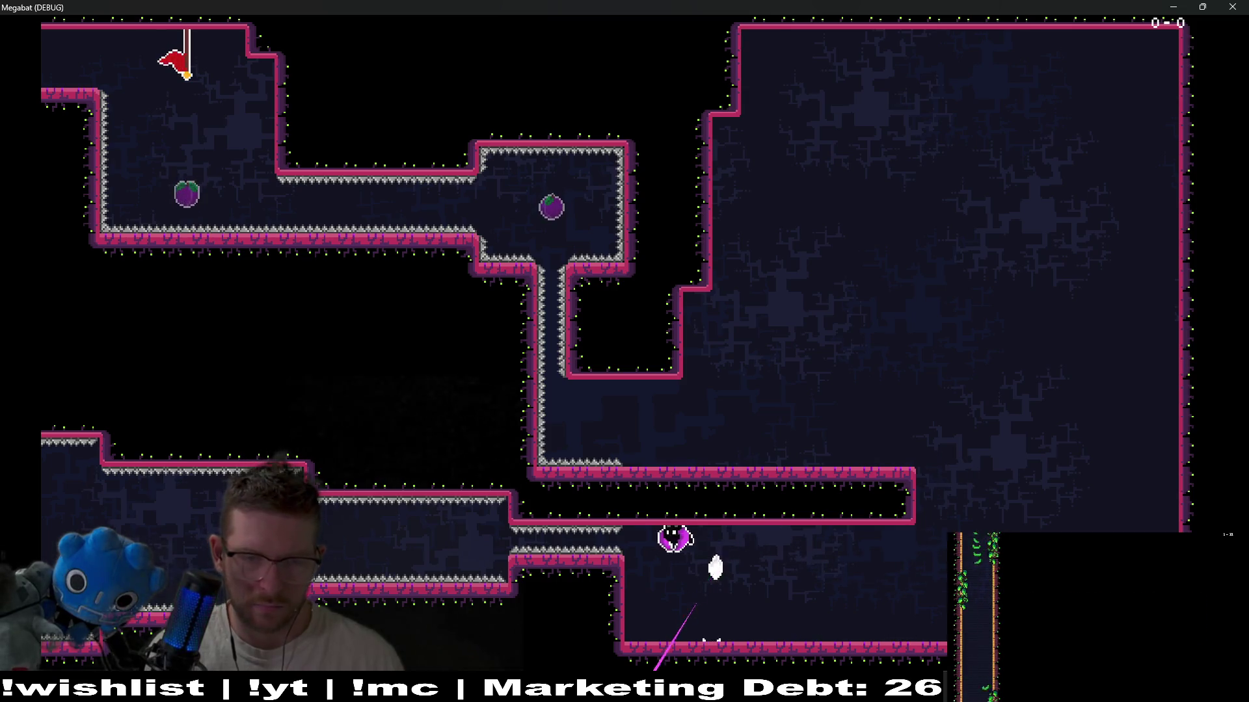
pyautogui.press('Left')
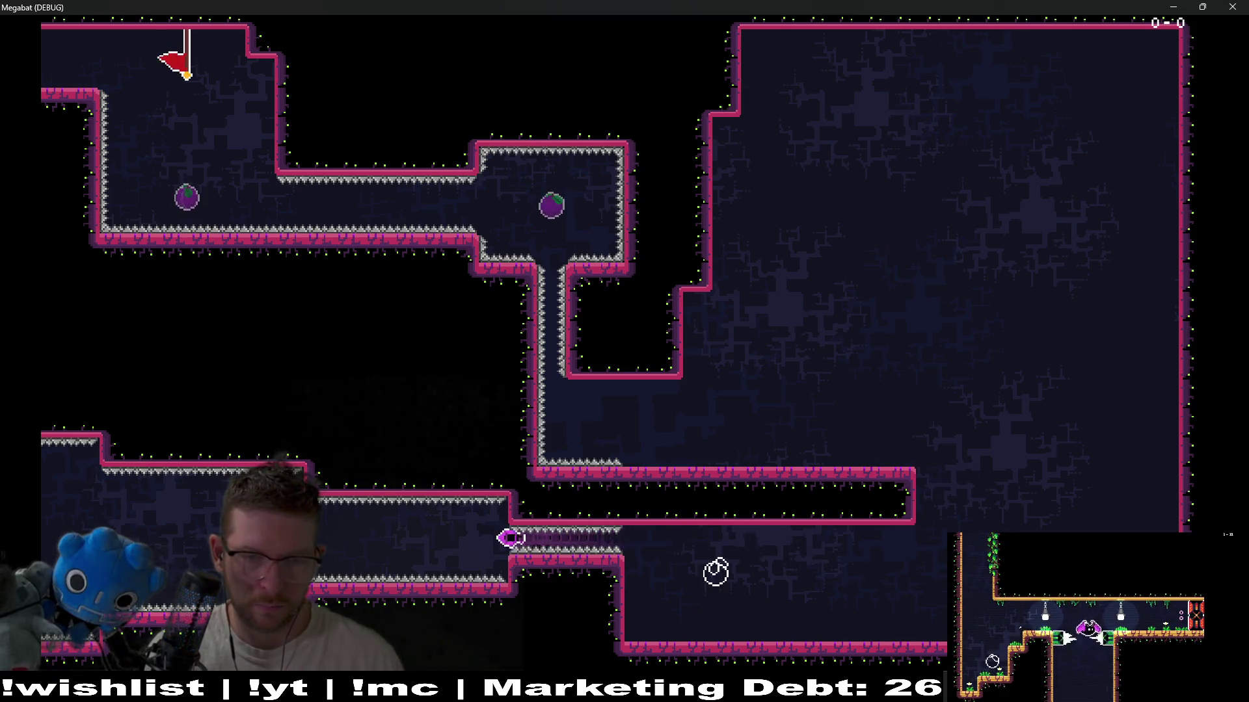
pyautogui.press('Right')
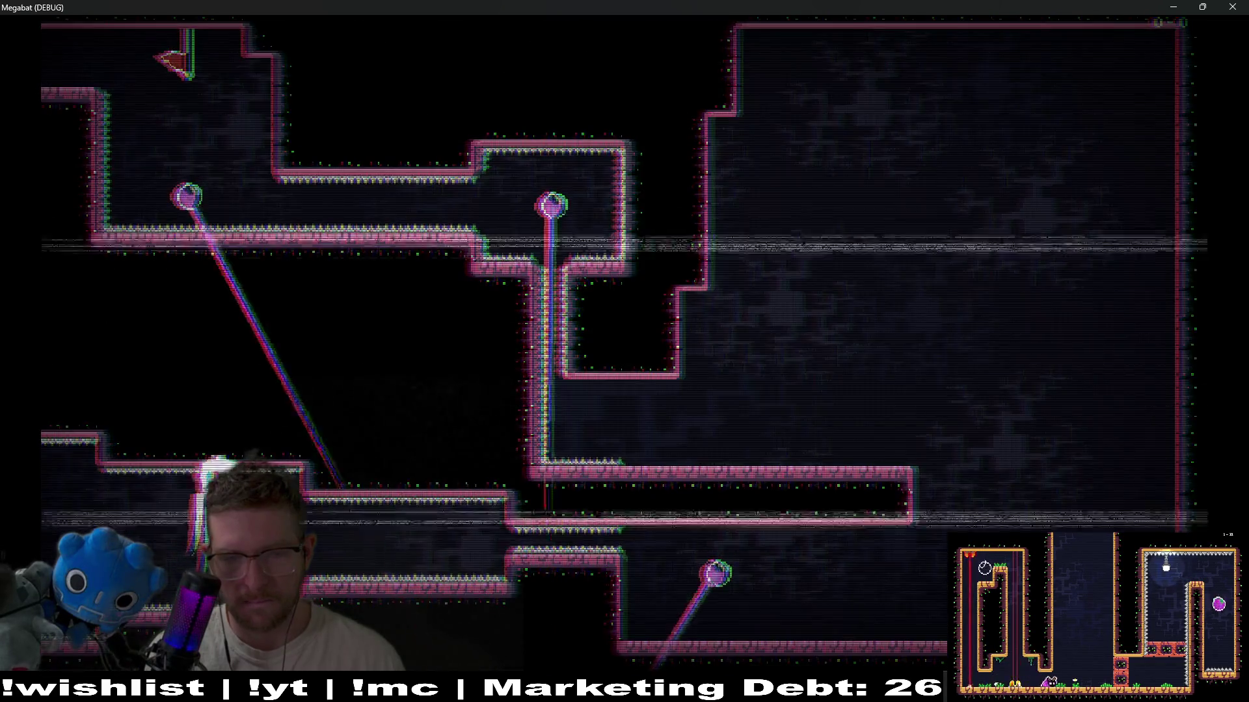
# - Dash through the left and middle plums, then drop down the shaft toward the lower plum
pyautogui.press('Down')
pyautogui.press('Right')
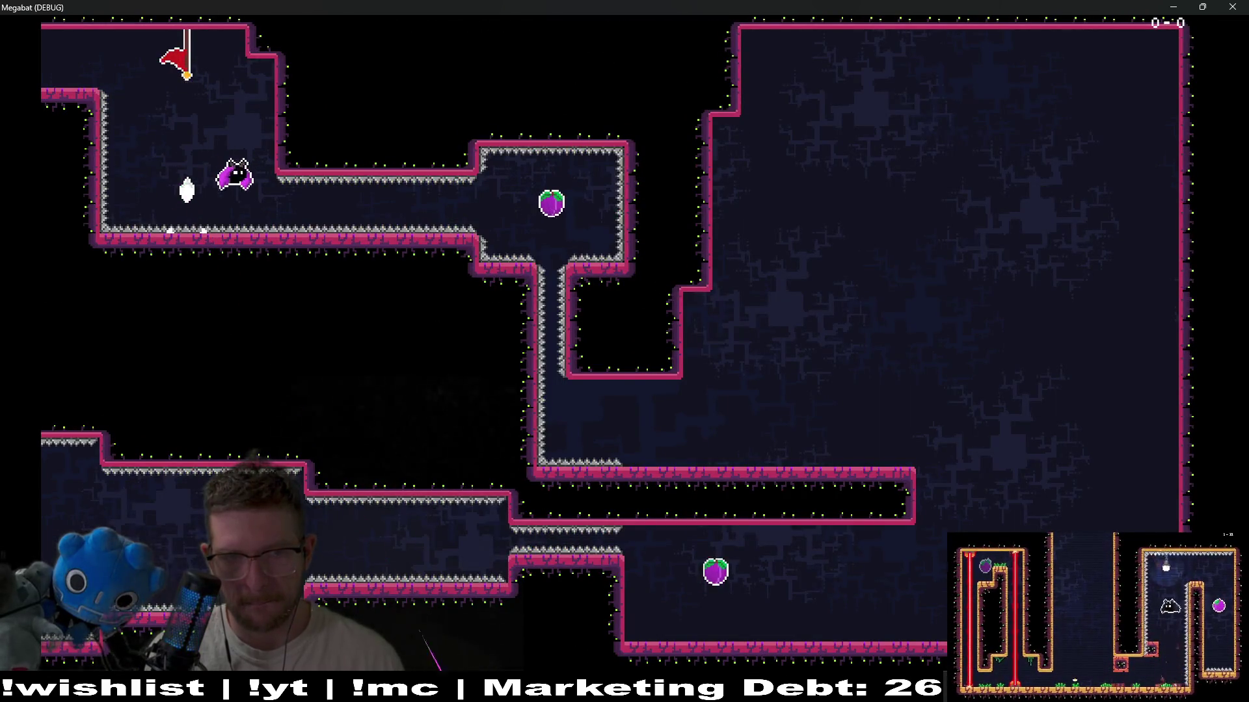
pyautogui.press('Down')
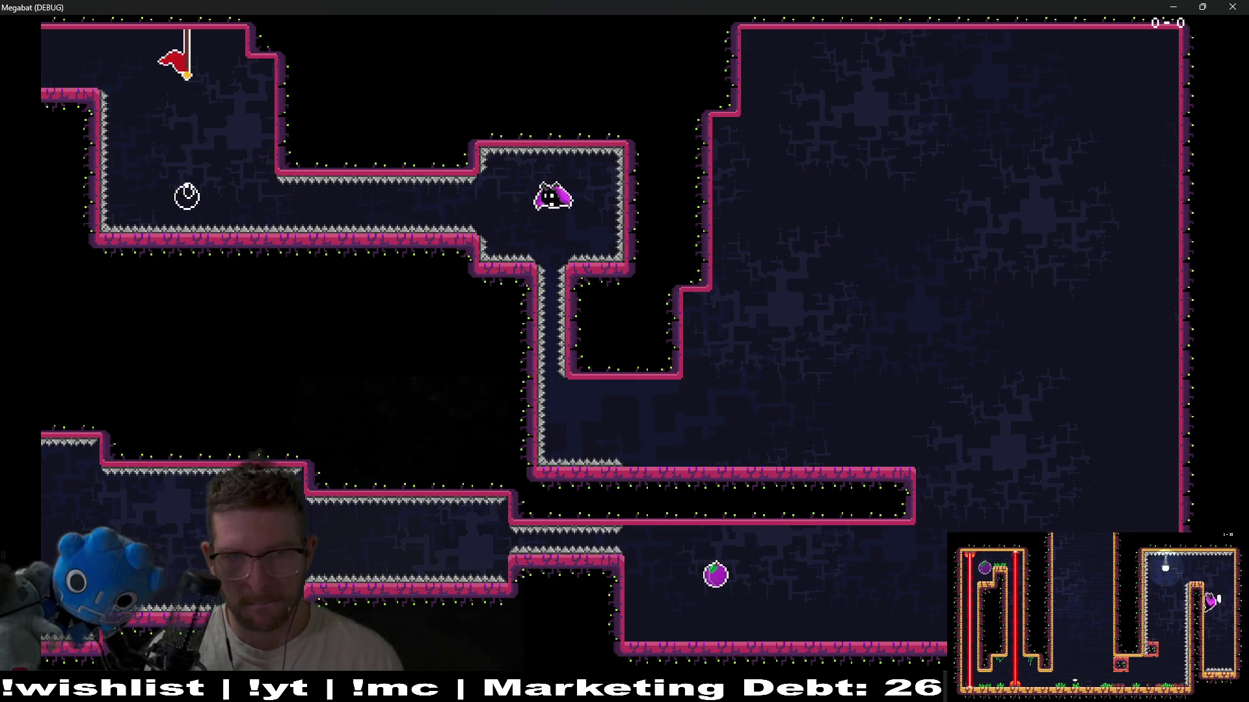
pyautogui.press('Down')
pyautogui.press('Right')
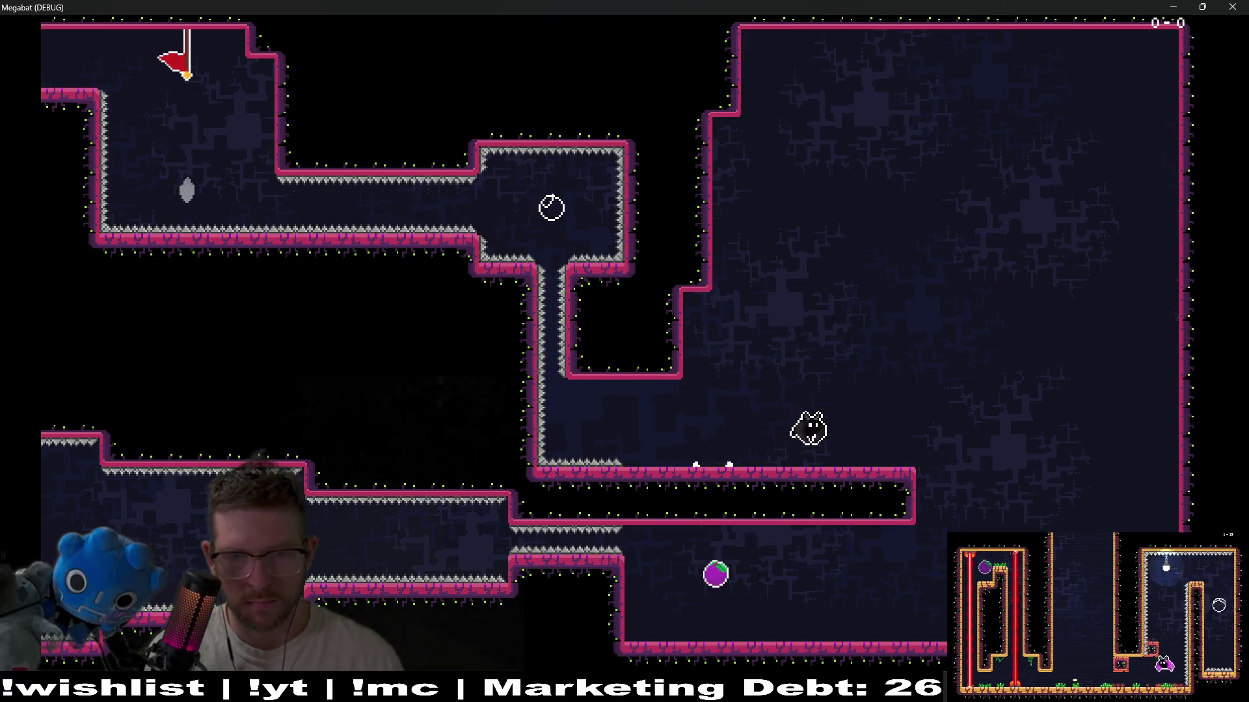
pyautogui.press('Down')
pyautogui.press('Left')
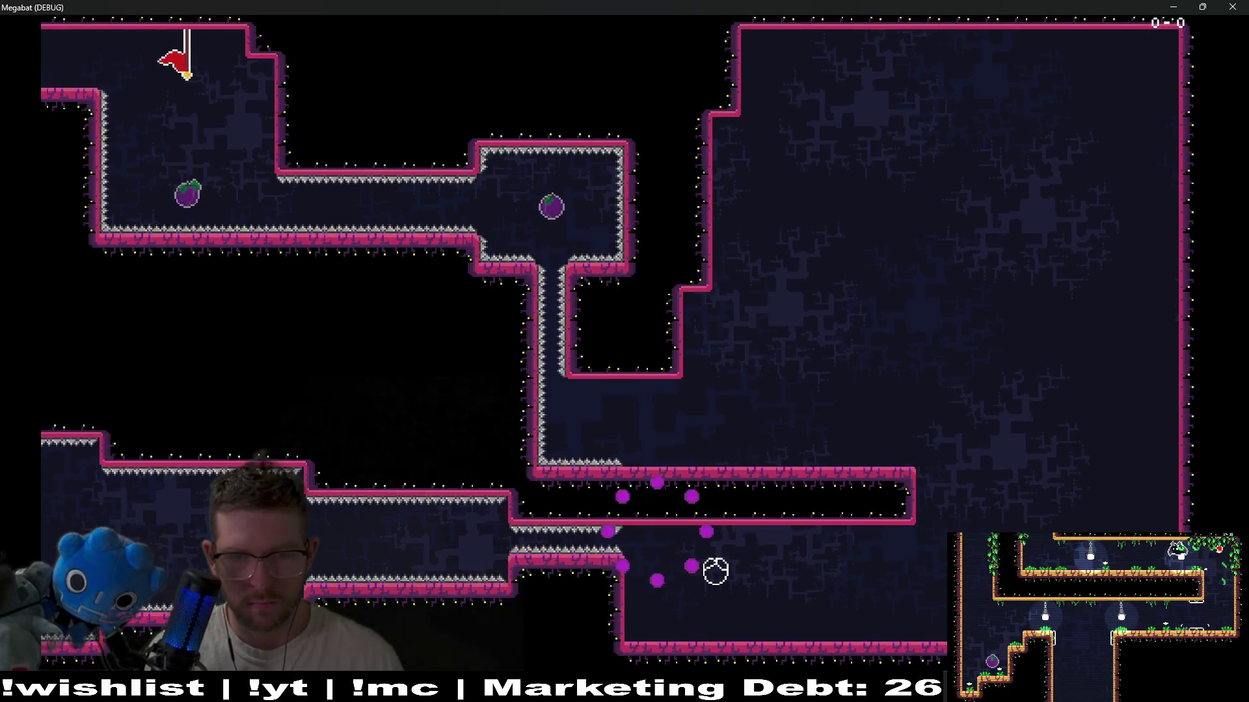
# - After respawning, collect the left, middle and lower plums, land, and close the game
pyautogui.press('Down')
pyautogui.press('Right')
pyautogui.press('Down')
pyautogui.press('Right')
pyautogui.press('Down')
pyautogui.press('Left')
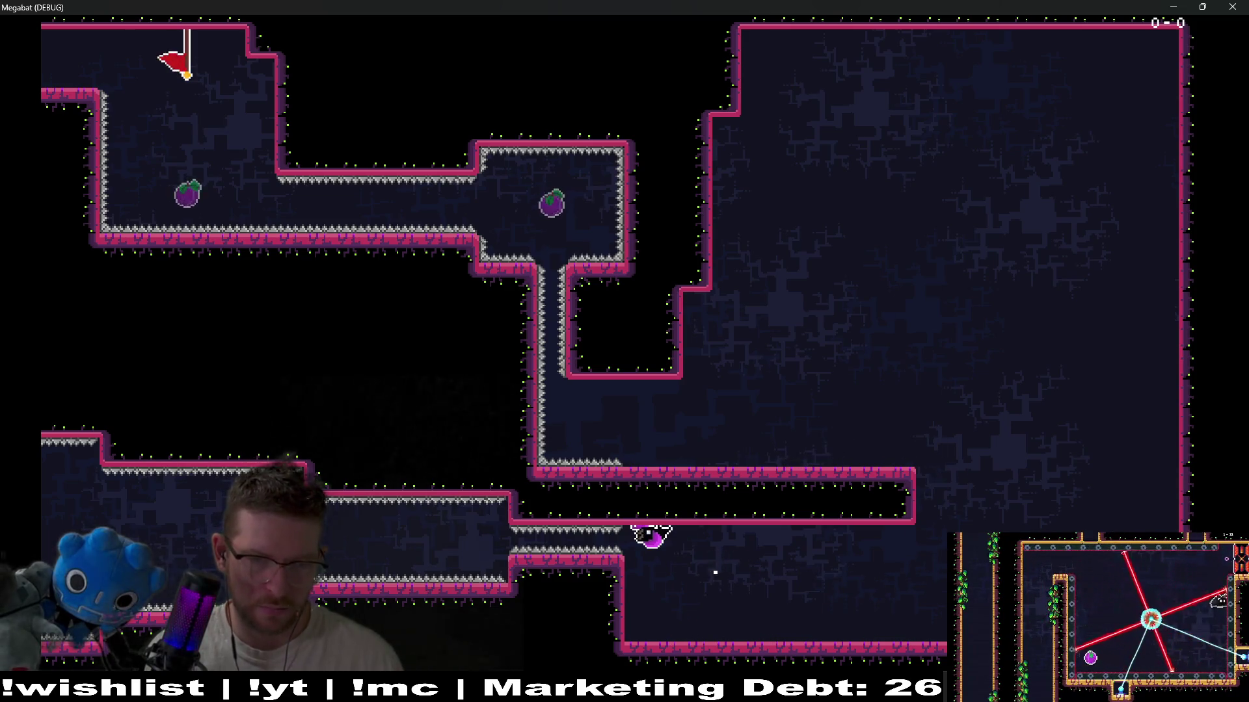
pyautogui.press('Down')
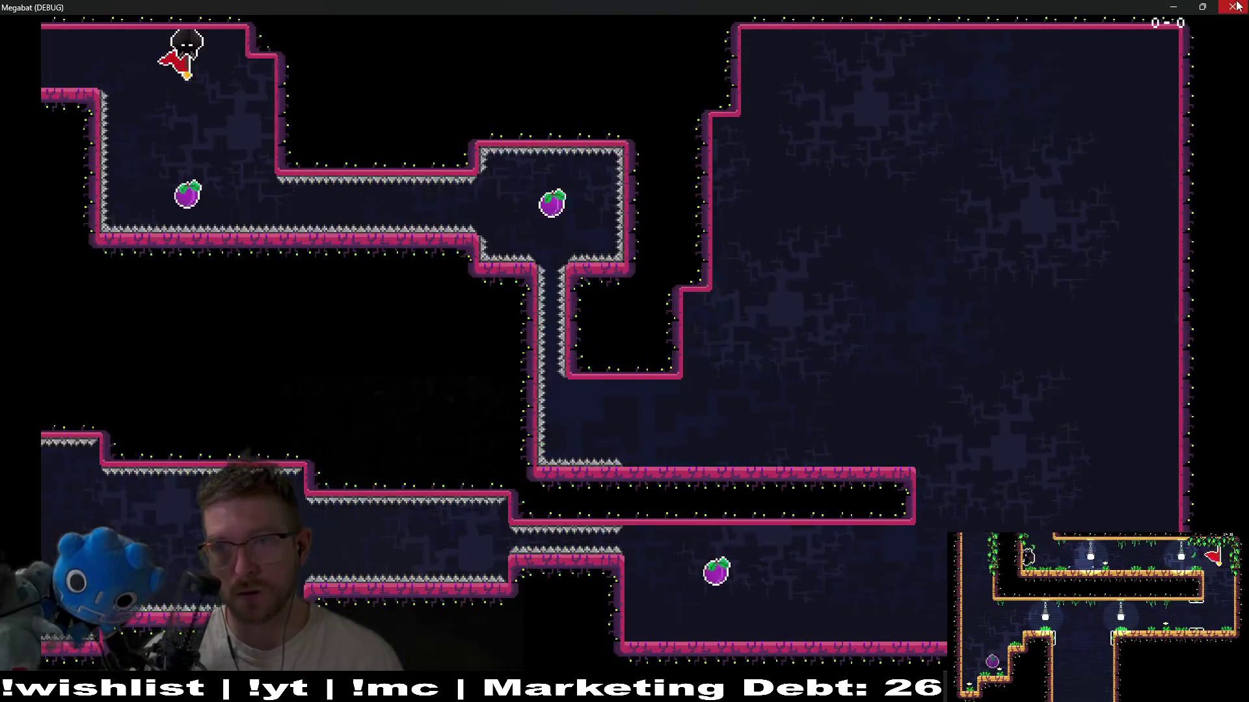
pyautogui.click(1236, 7)
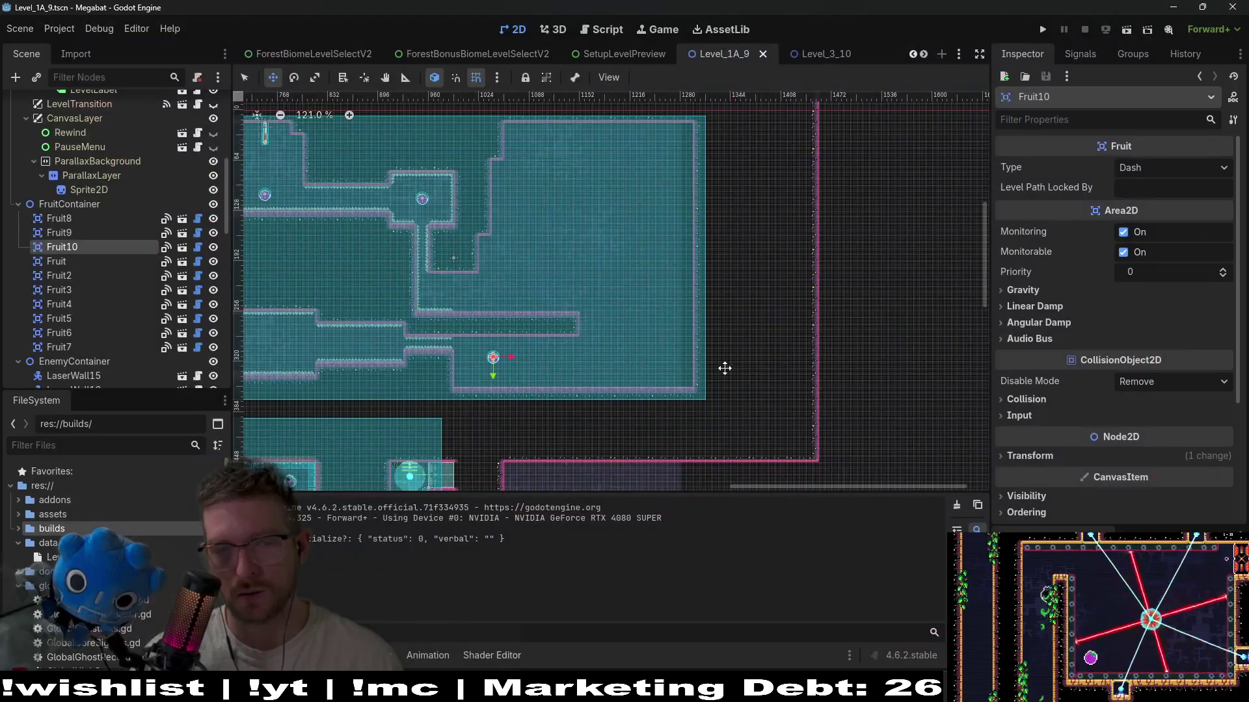
# - Drag Fruit10 from the lower corridor up into the large chamber, right of the other fruit
pyautogui.scroll(5, 502, 356)
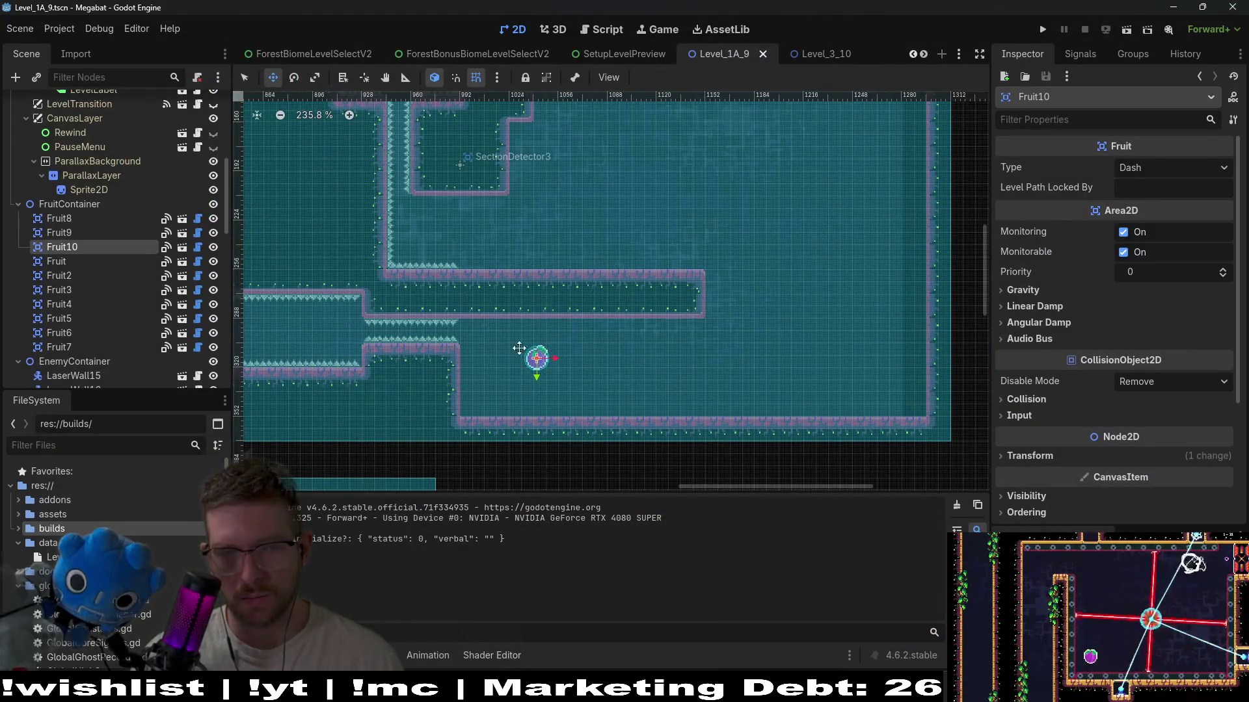
pyautogui.hscroll(-5, 383, 348)
pyautogui.scroll(-3, 616, 363)
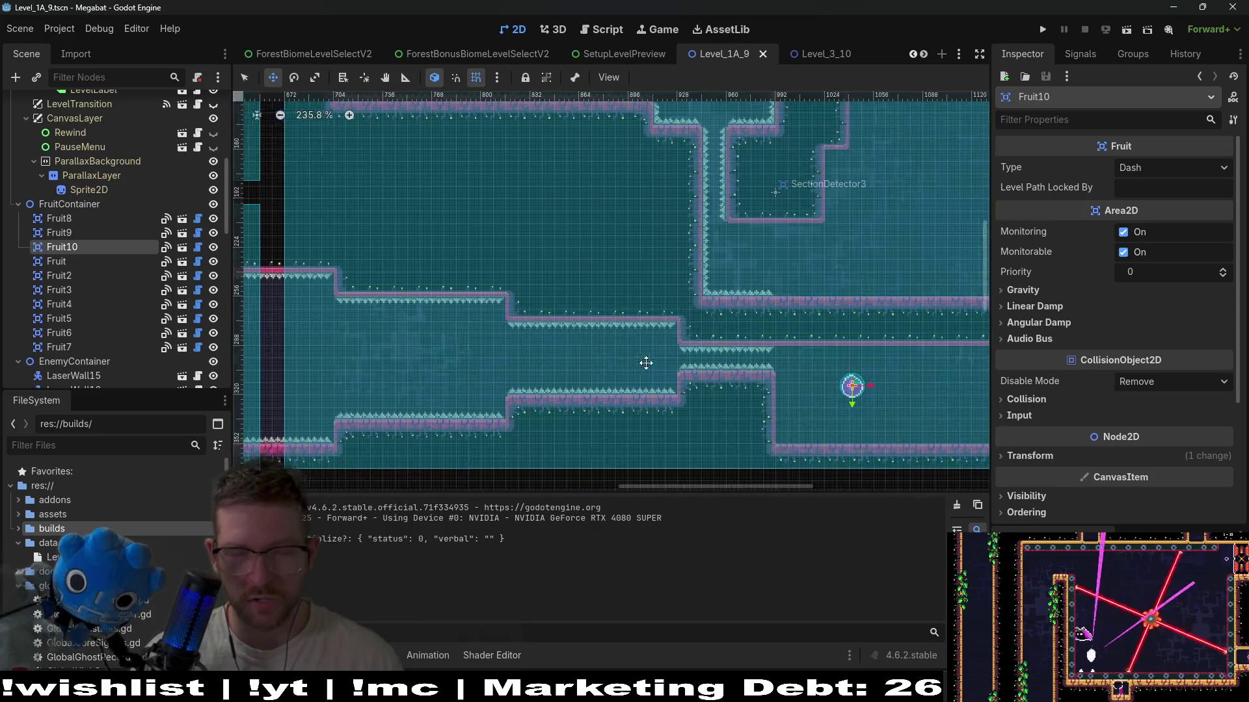
pyautogui.moveTo(675, 360); pyautogui.dragTo(529, 332)
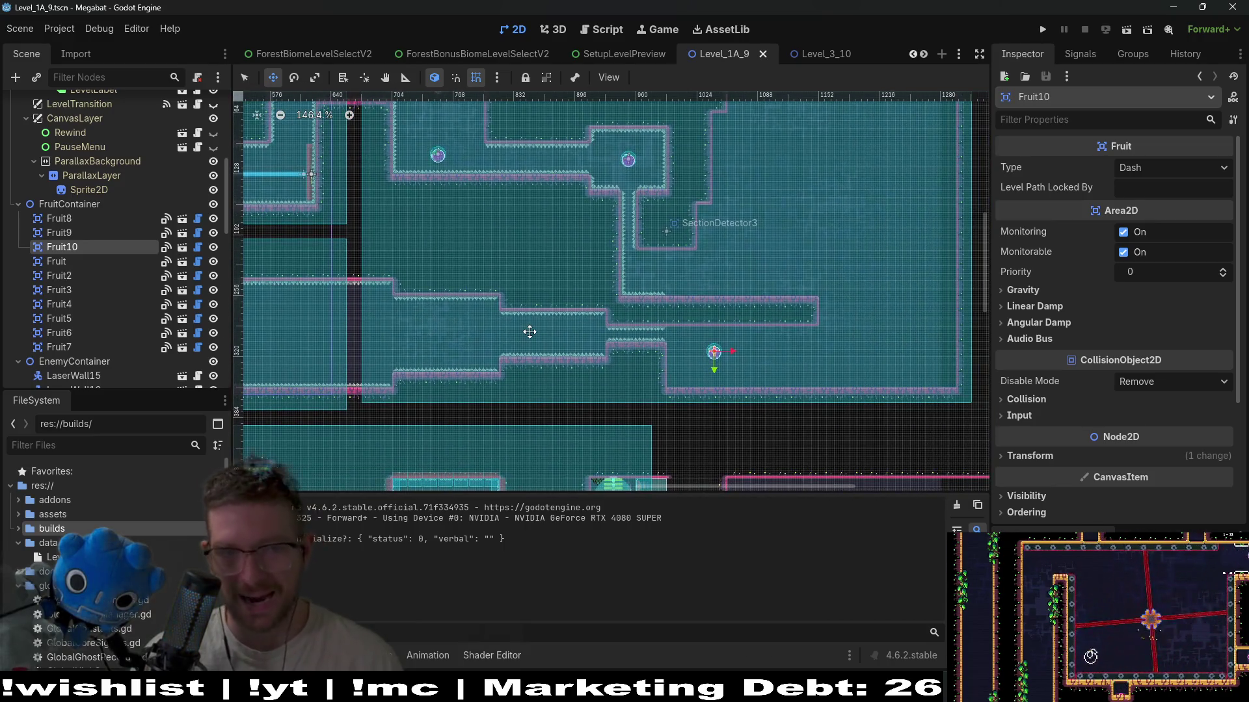
pyautogui.scroll(-3, 529, 332)
pyautogui.hscroll(-3, 589, 315)
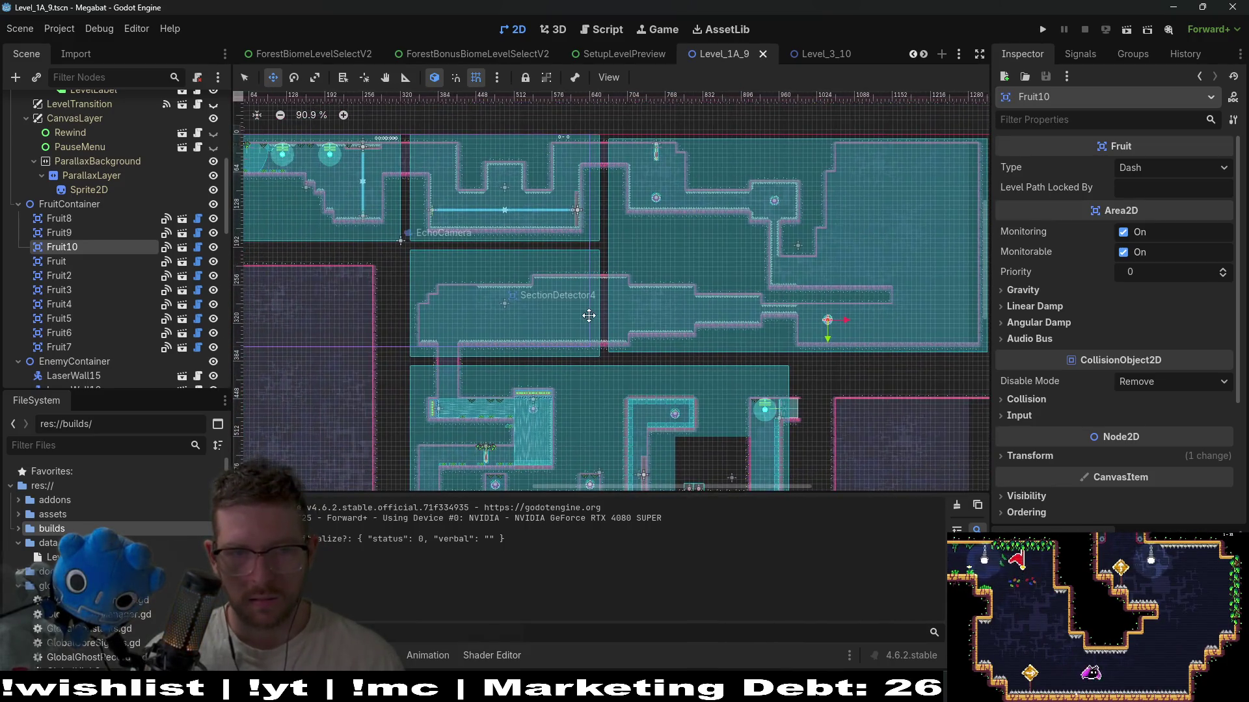
pyautogui.hscroll(3, 566, 326)
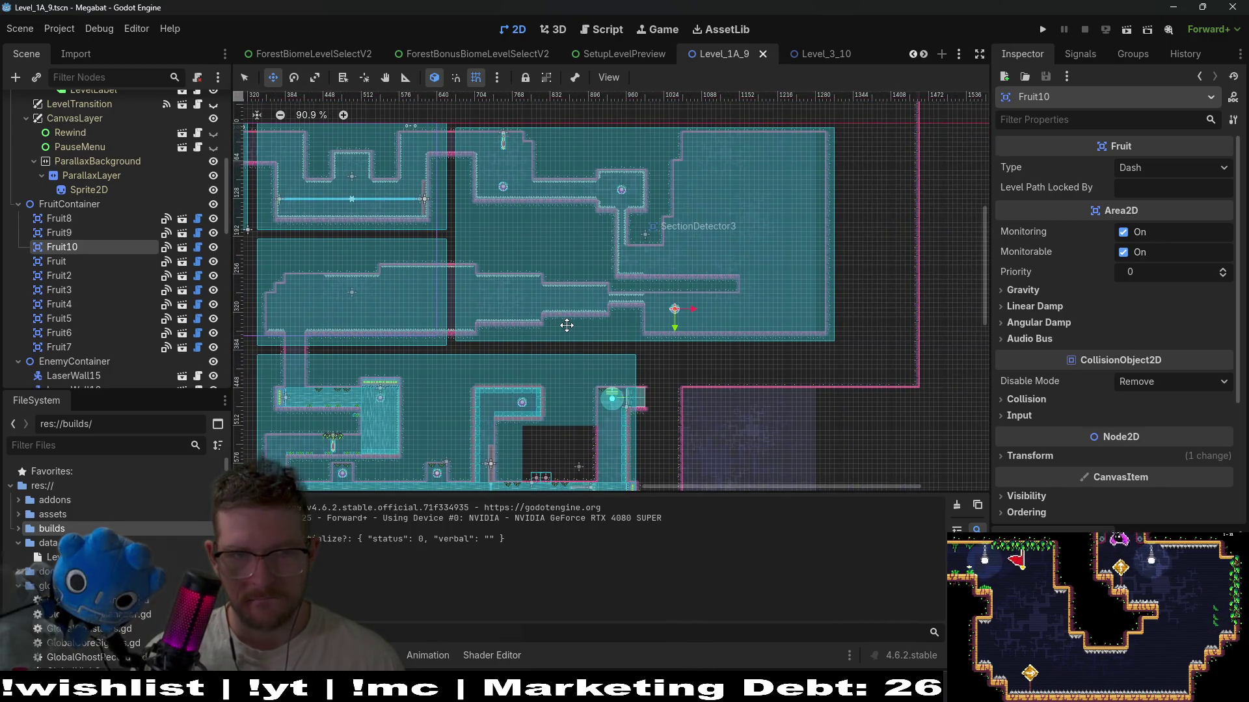
pyautogui.scroll(5, 566, 325)
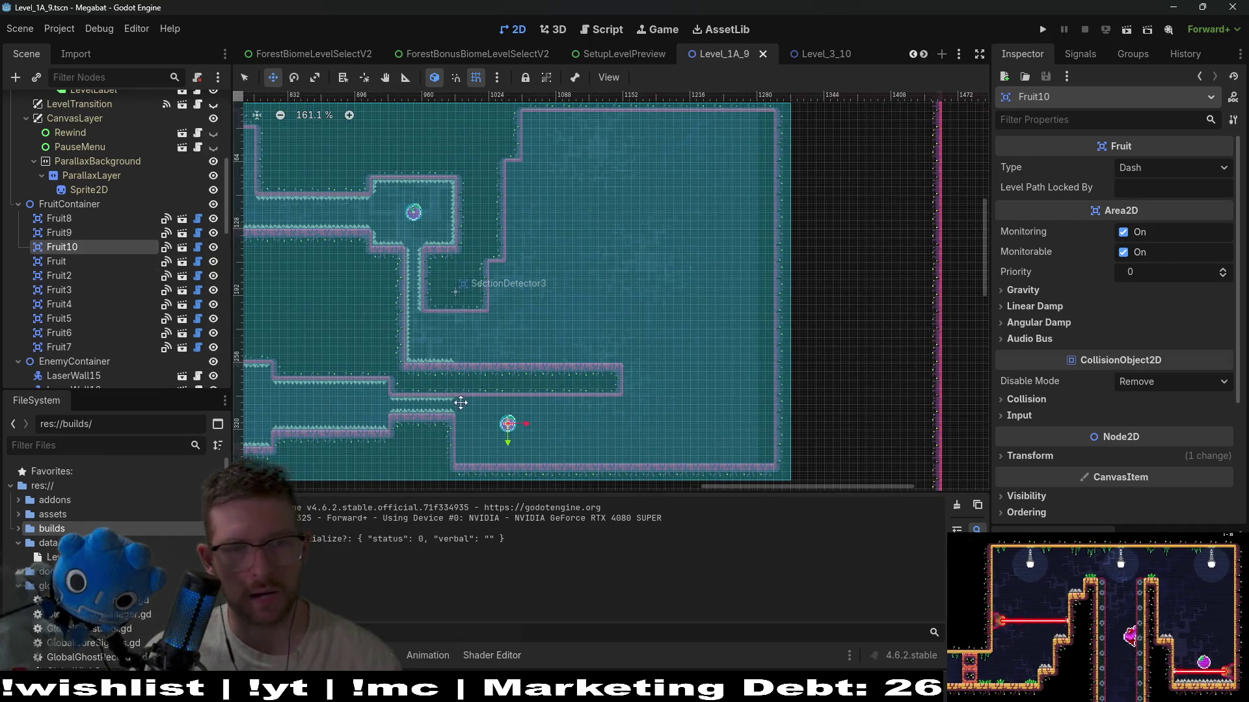
pyautogui.moveTo(511, 428)
pyautogui.mouseDown()
pyautogui.moveTo(633, 195)
pyautogui.moveTo(644, 218)
pyautogui.moveTo(608, 188)
pyautogui.mouseUp()
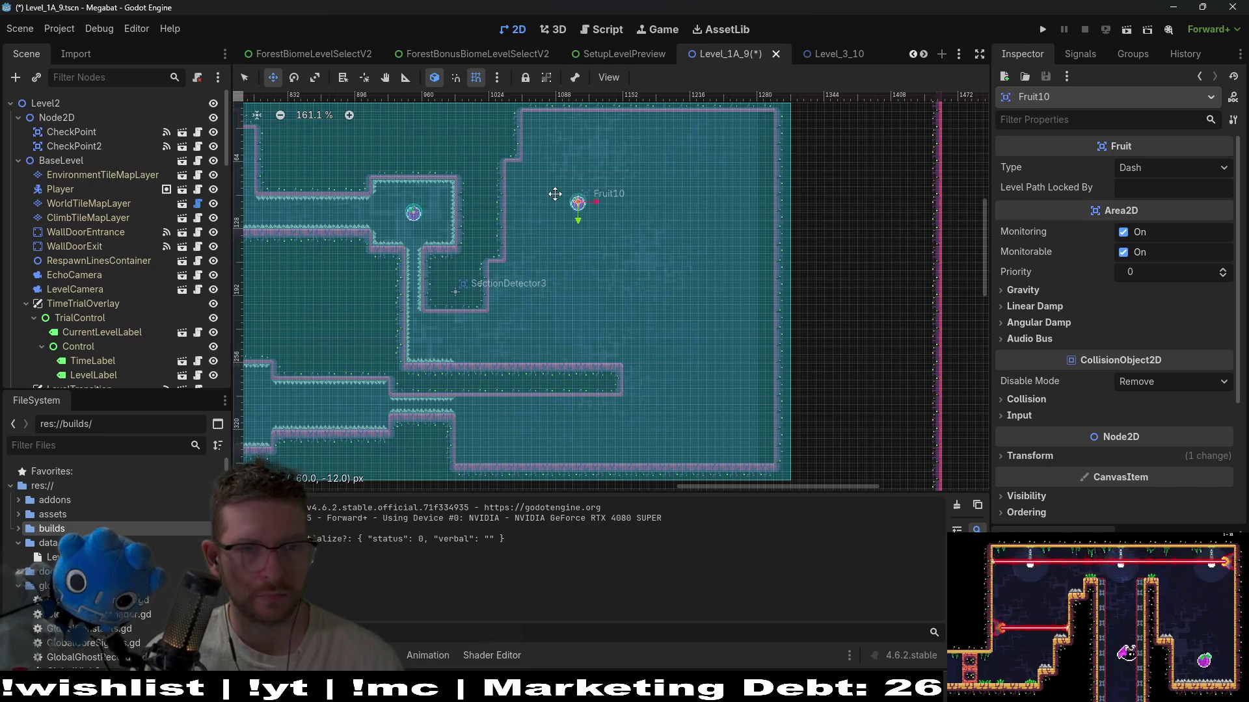
pyautogui.click(83, 204)
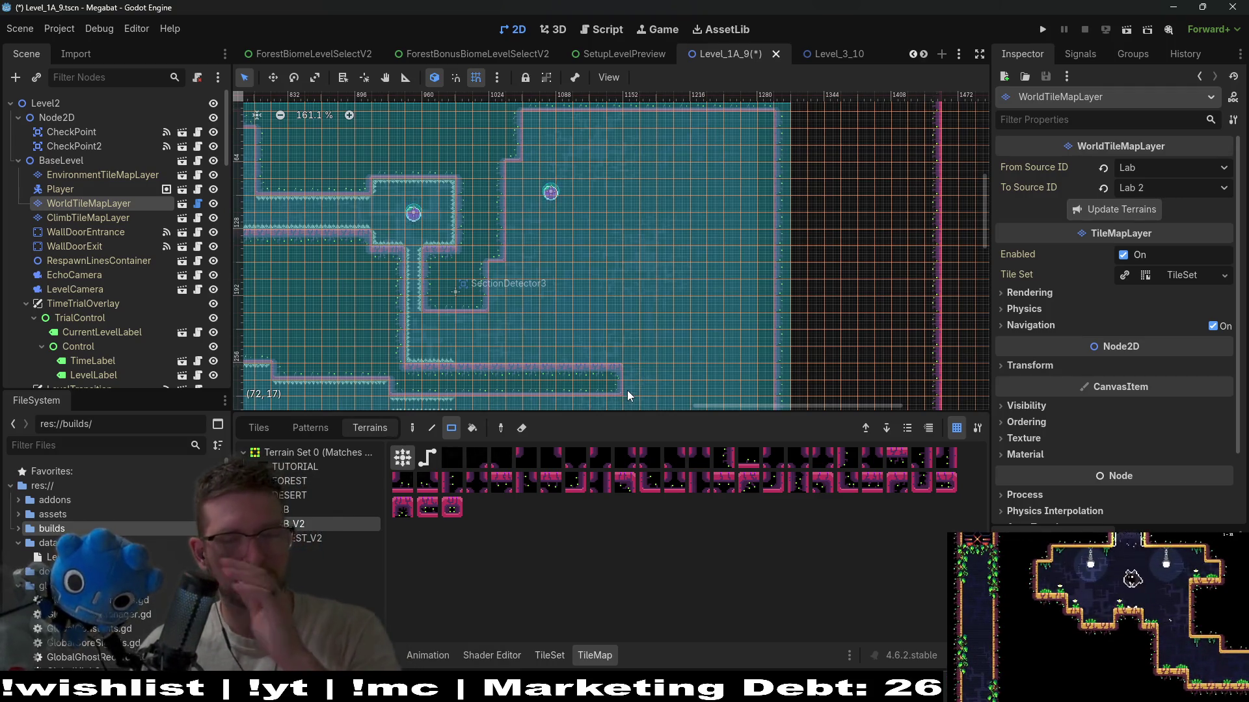
# - Fill terrain blocks in the upper room, extending the wall upward
pyautogui.scroll(-1, 638, 351)
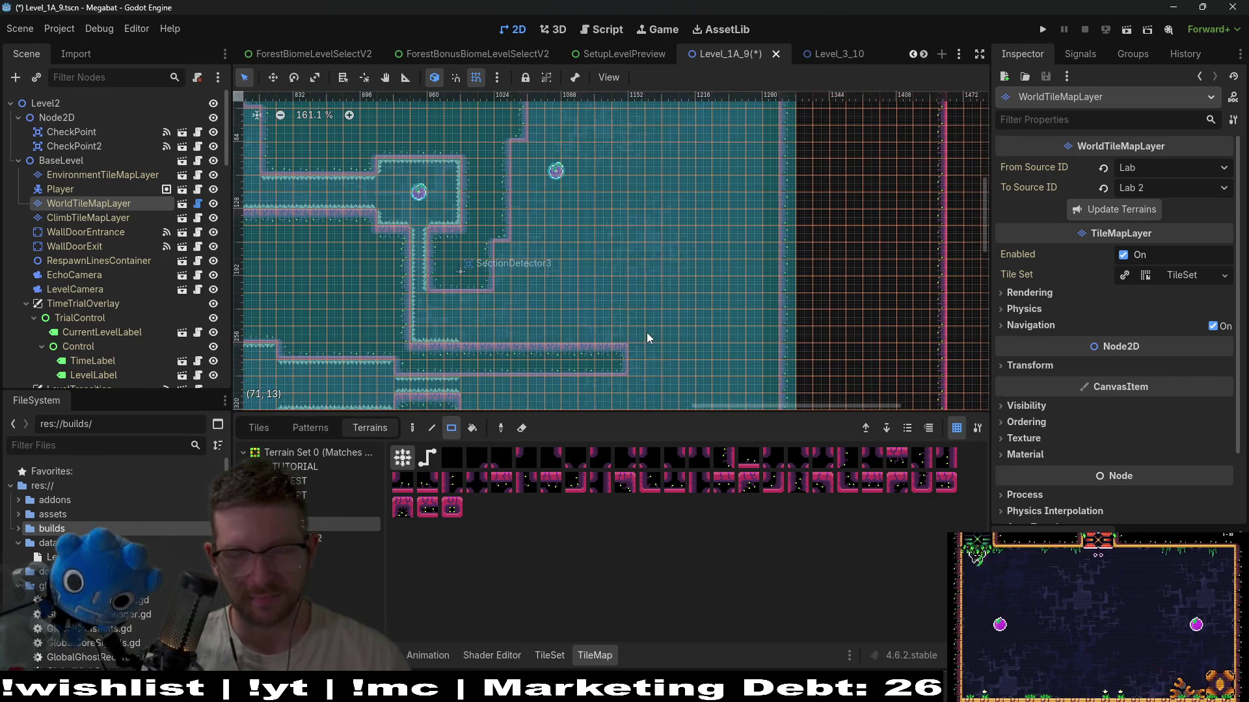
pyautogui.scroll(-3, 655, 262)
pyautogui.scroll(2, 642, 291)
pyautogui.moveTo(580, 238)
pyautogui.mouseDown()
pyautogui.moveTo(635, 345)
pyautogui.moveTo(661, 361)
pyautogui.mouseUp()
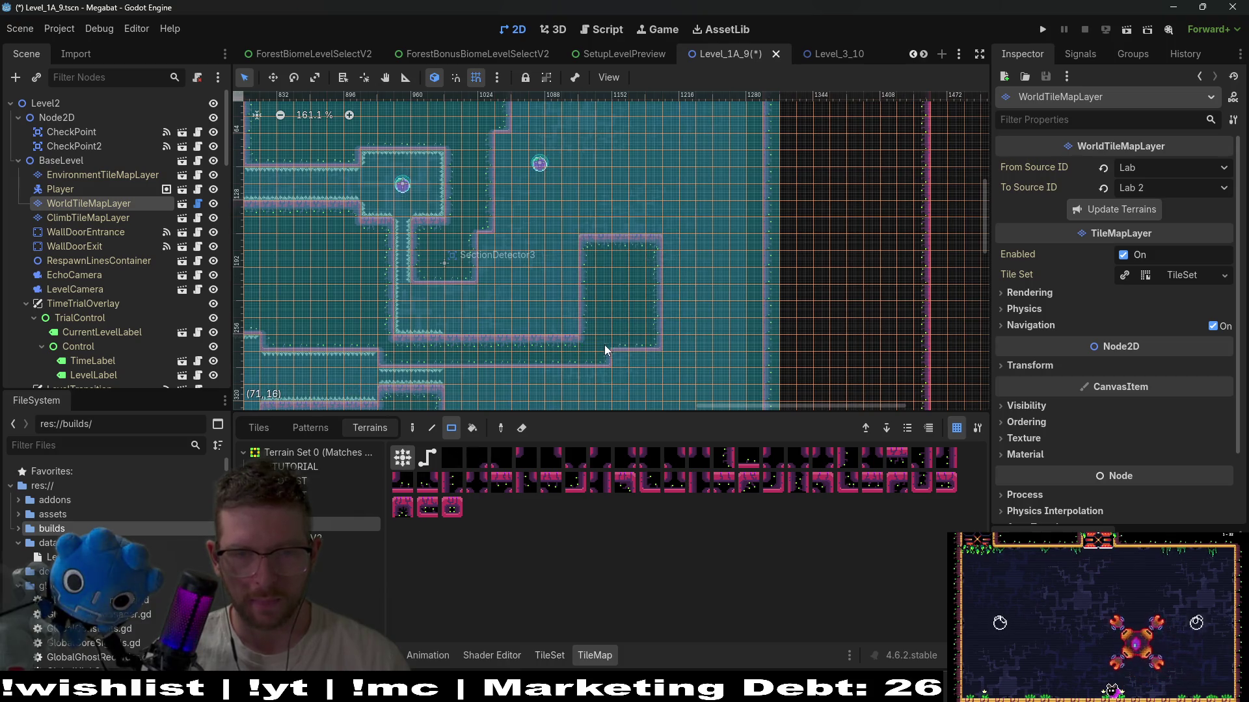
pyautogui.scroll(3, 586, 331)
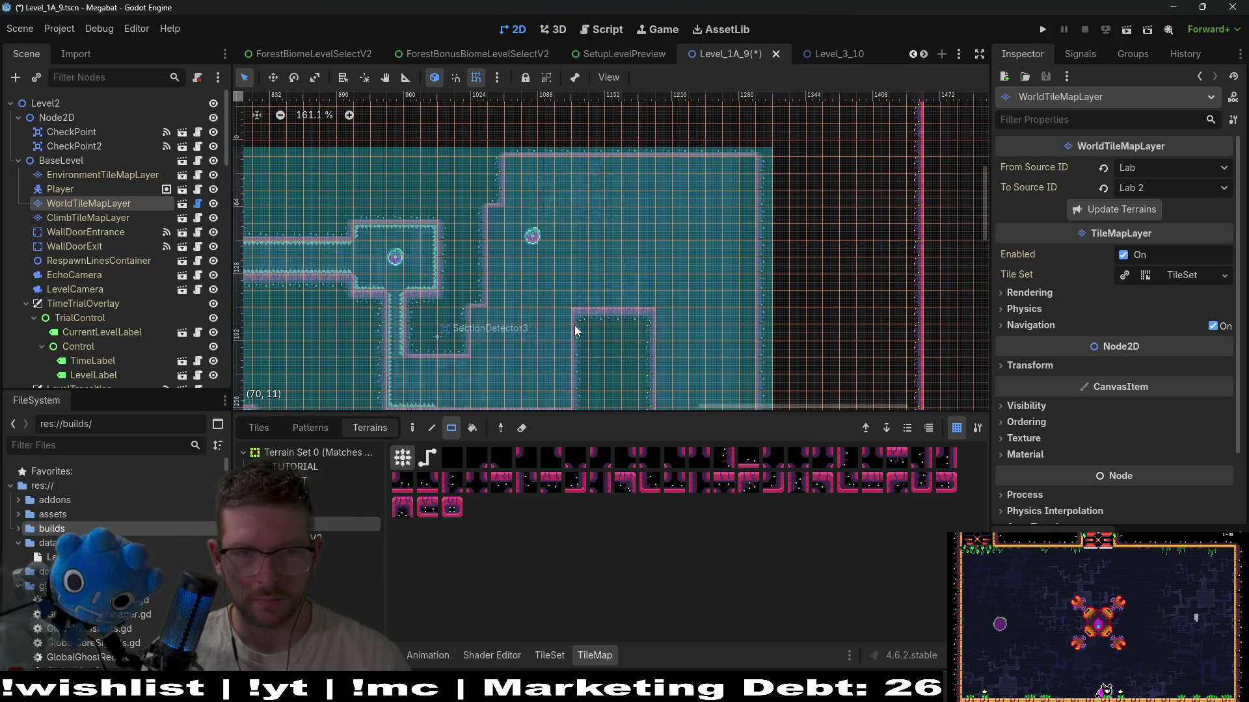
pyautogui.moveTo(571, 257); pyautogui.dragTo(655, 324)
# - Raise the right wall's top by one row and erase the stray top-right wall tile
pyautogui.scroll(-3, 666, 276)
pyautogui.scroll(-1, 666, 276)
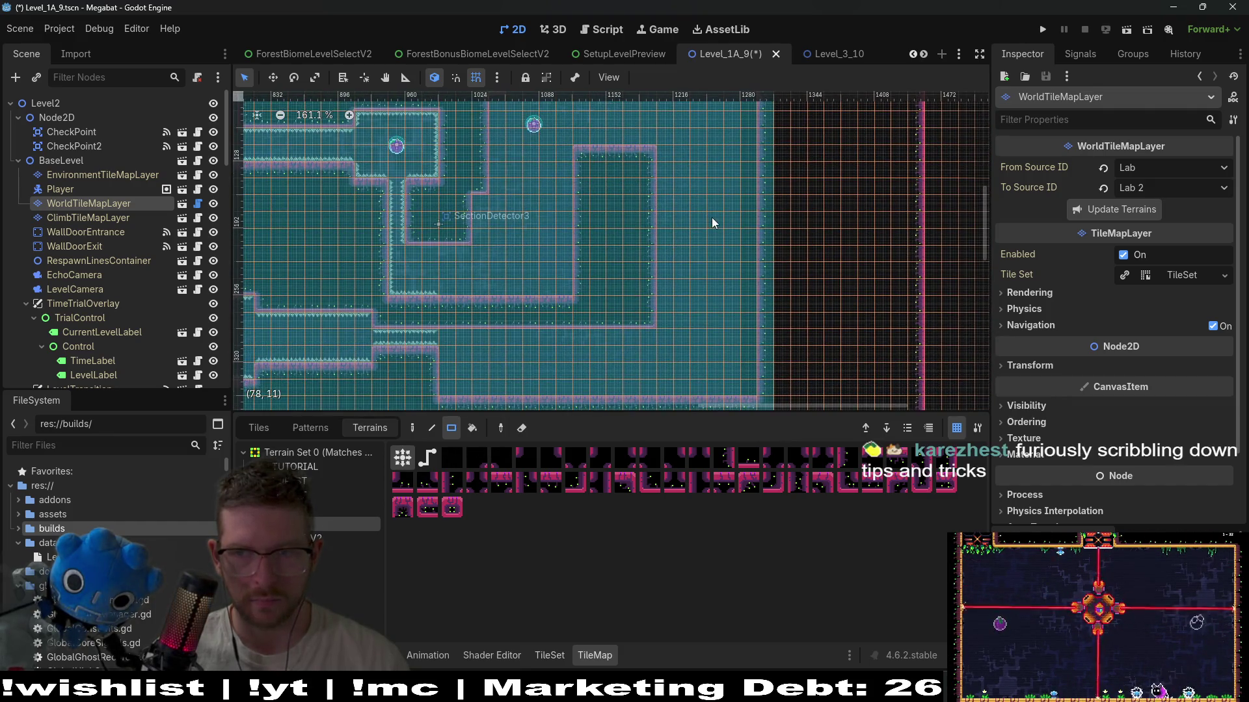
pyautogui.hscroll(2, 672, 264)
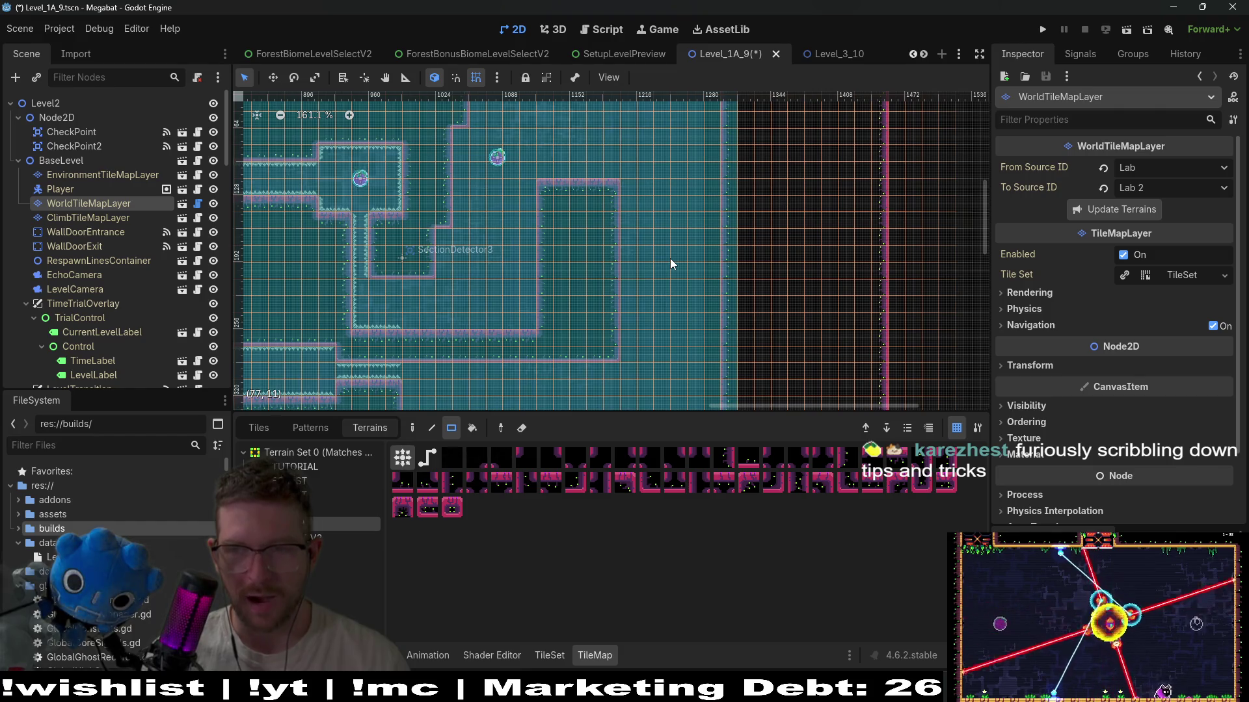
pyautogui.scroll(3, 651, 267)
pyautogui.hscroll(1, 637, 273)
pyautogui.moveTo(527, 232)
pyautogui.mouseDown()
pyautogui.moveTo(609, 246)
pyautogui.moveTo(628, 211)
pyautogui.mouseUp()
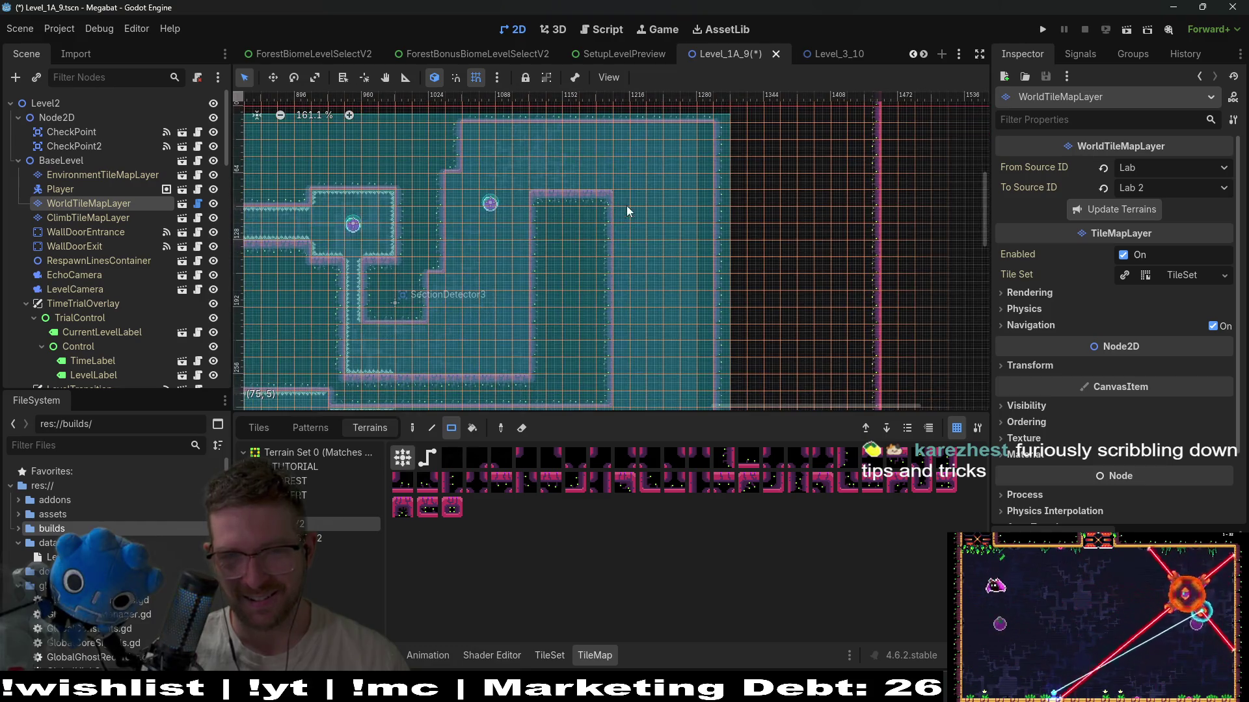
pyautogui.rightClick(610, 202)
pyautogui.moveTo(713, 152)
pyautogui.mouseDown()
pyautogui.moveTo(720, 126)
pyautogui.moveTo(691, 182)
pyautogui.mouseUp()
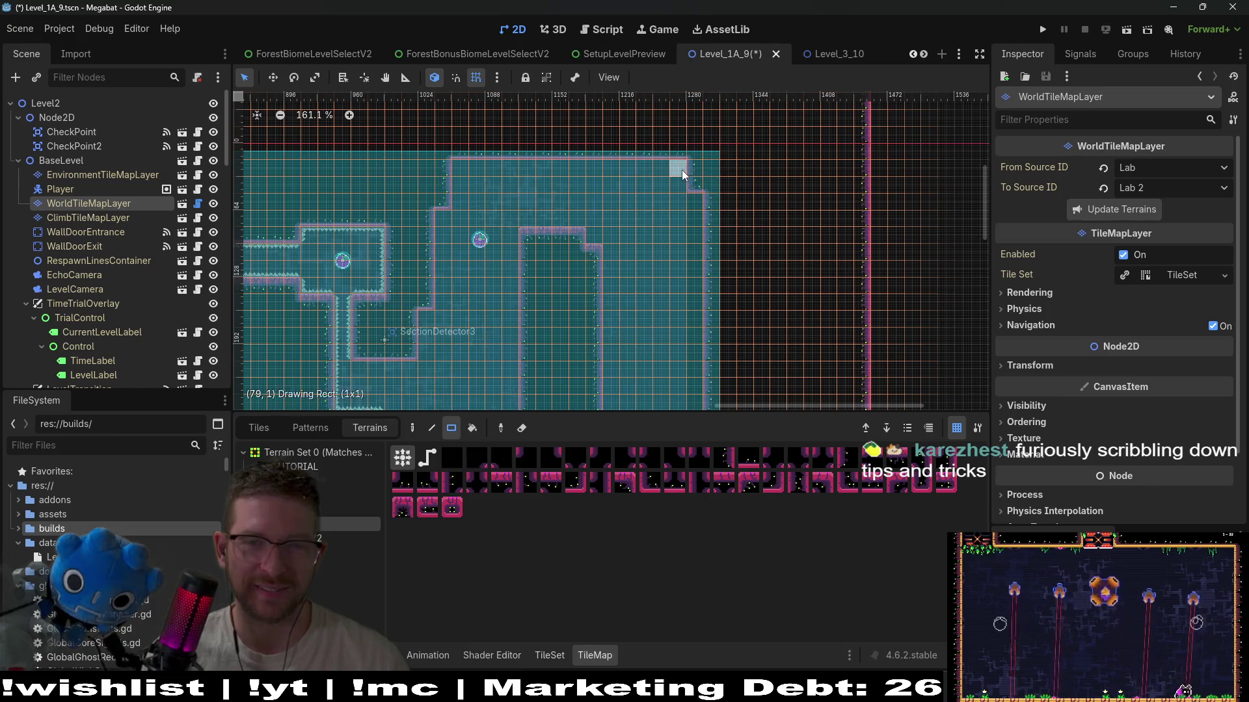
# - Widen the wall notch by one column, extend the room rightward and fill the notch
pyautogui.scroll(-5, 719, 176)
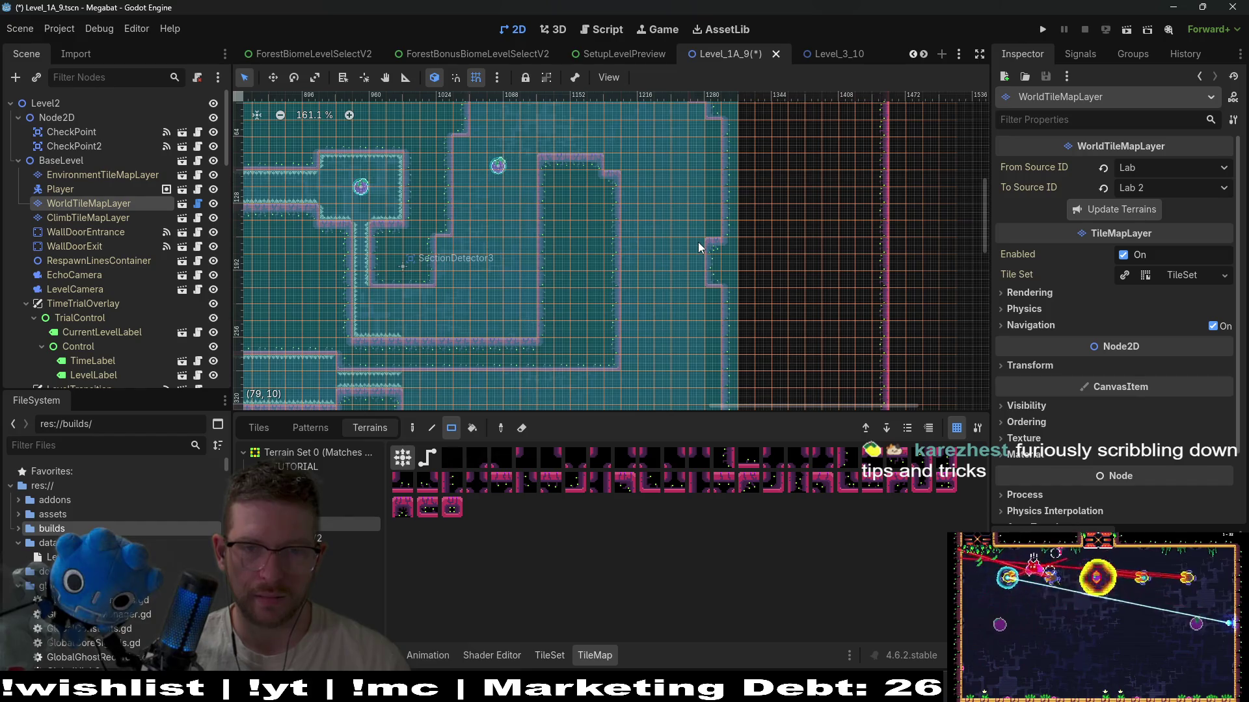
pyautogui.moveTo(698, 242); pyautogui.dragTo(698, 275)
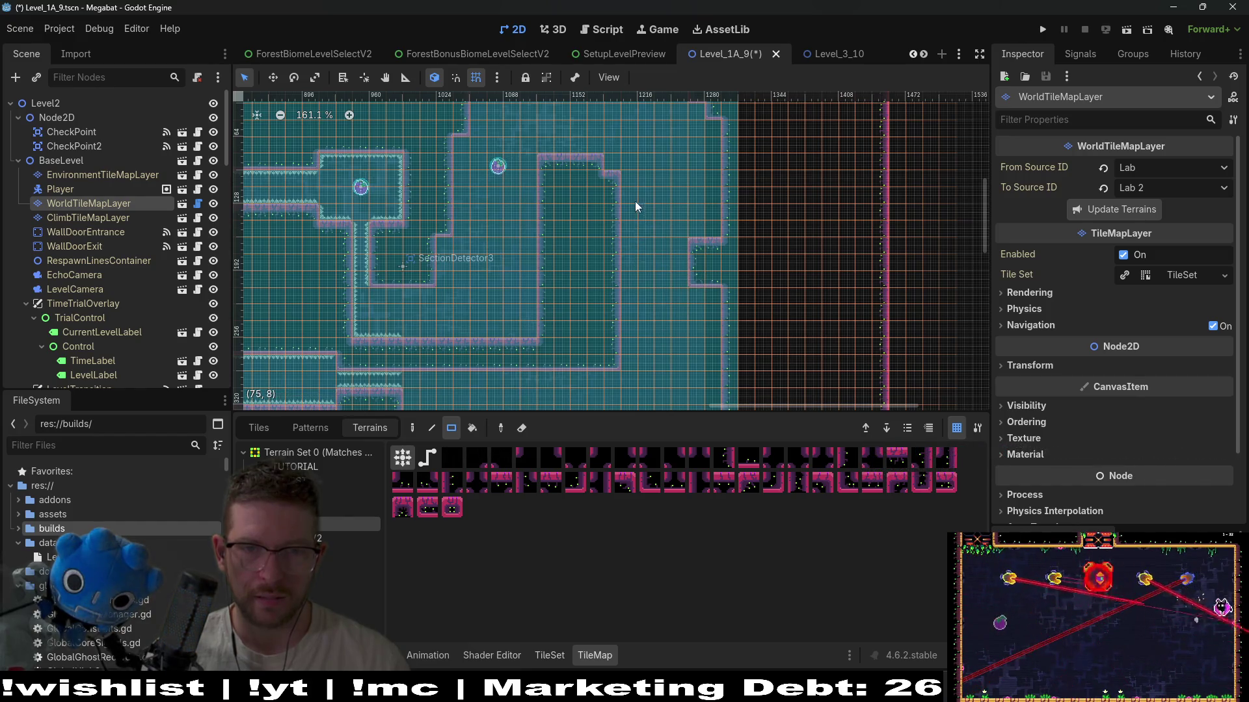
pyautogui.moveTo(625, 187); pyautogui.dragTo(648, 209)
pyautogui.hscroll(-1, 677, 248)
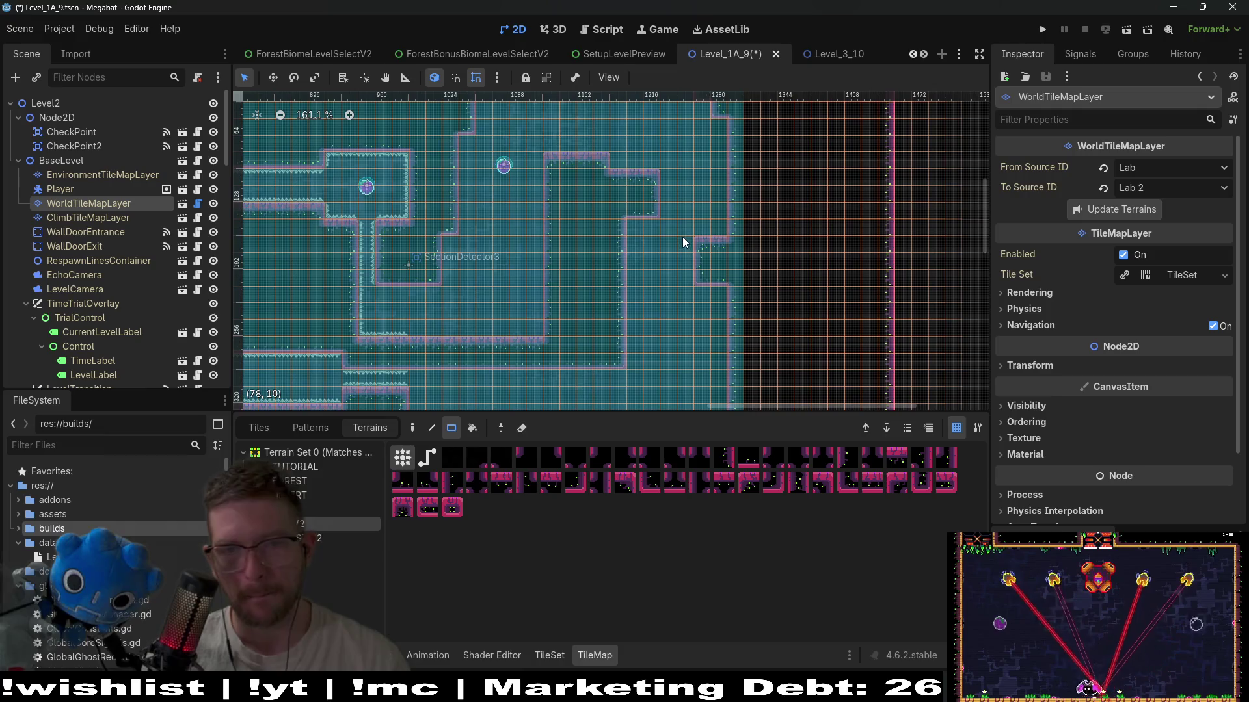
pyautogui.moveTo(702, 277); pyautogui.dragTo(716, 287)
# - Carve a narrow notch into the right wall and paint a 2x3 terrain block into it
pyautogui.moveTo(664, 178); pyautogui.dragTo(690, 219)
pyautogui.scroll(-1, 708, 248)
pyautogui.moveTo(714, 273); pyautogui.dragTo(717, 283)
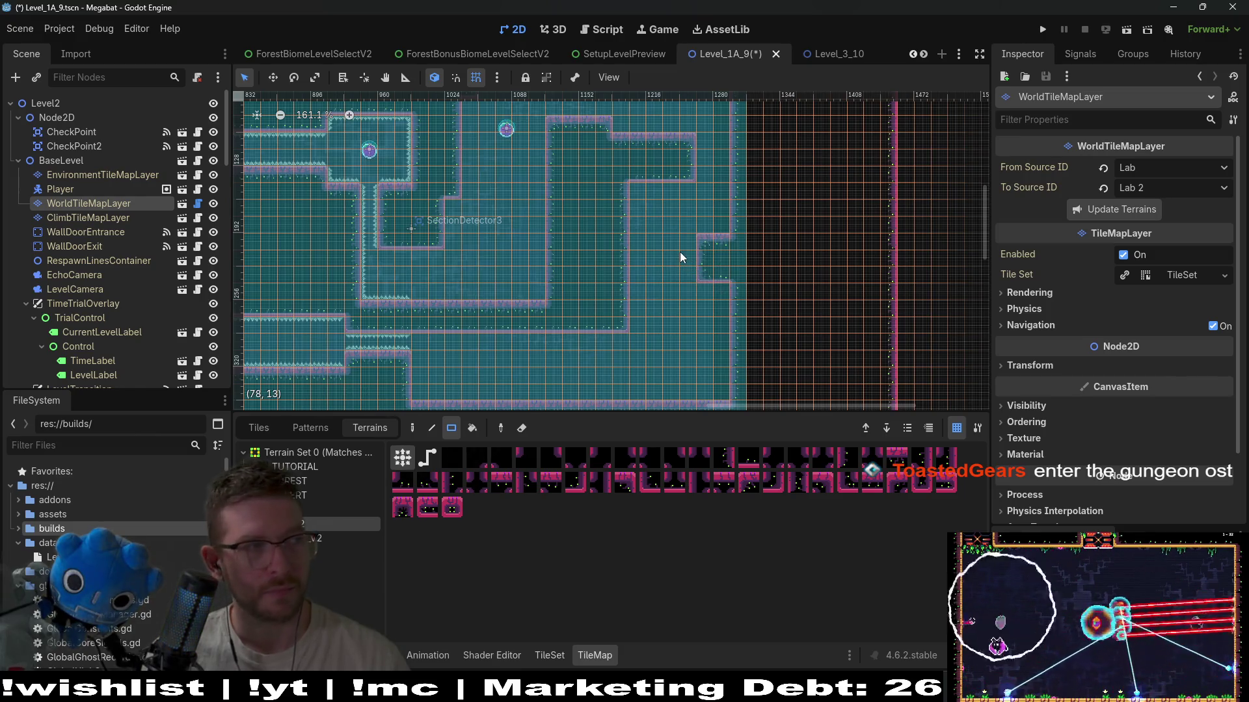
pyautogui.moveTo(674, 242); pyautogui.dragTo(694, 279)
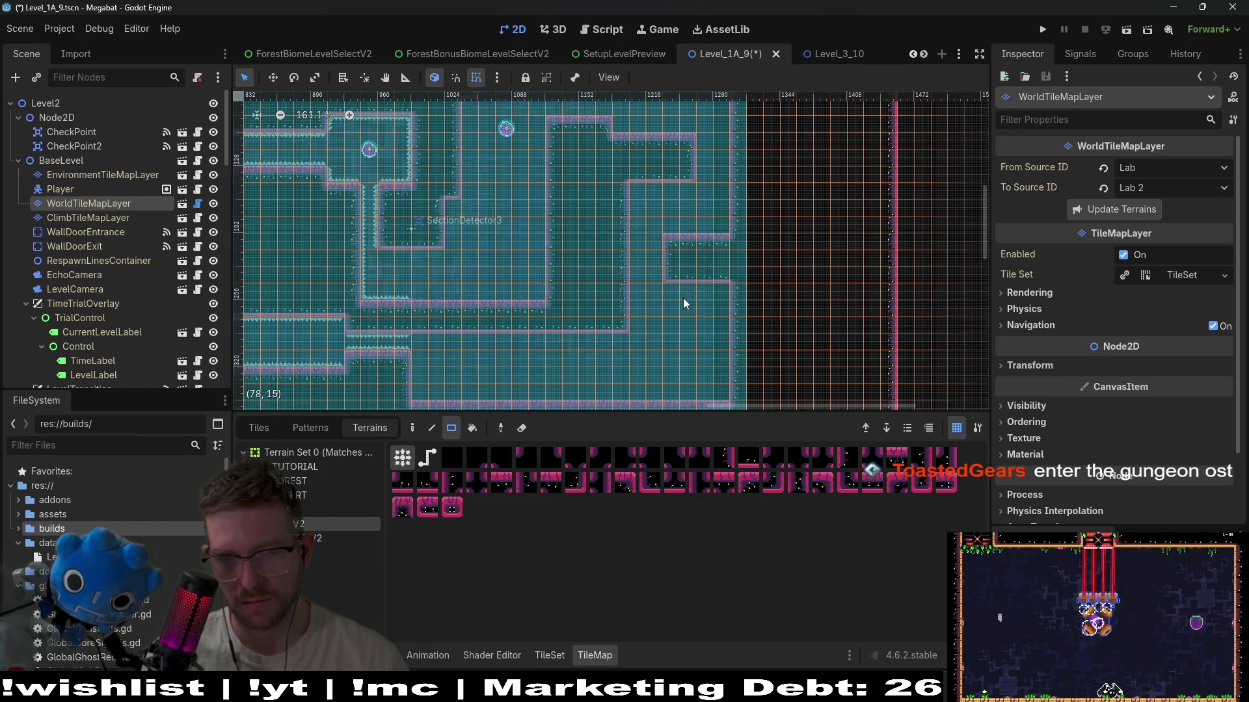
pyautogui.moveTo(703, 260); pyautogui.dragTo(694, 299)
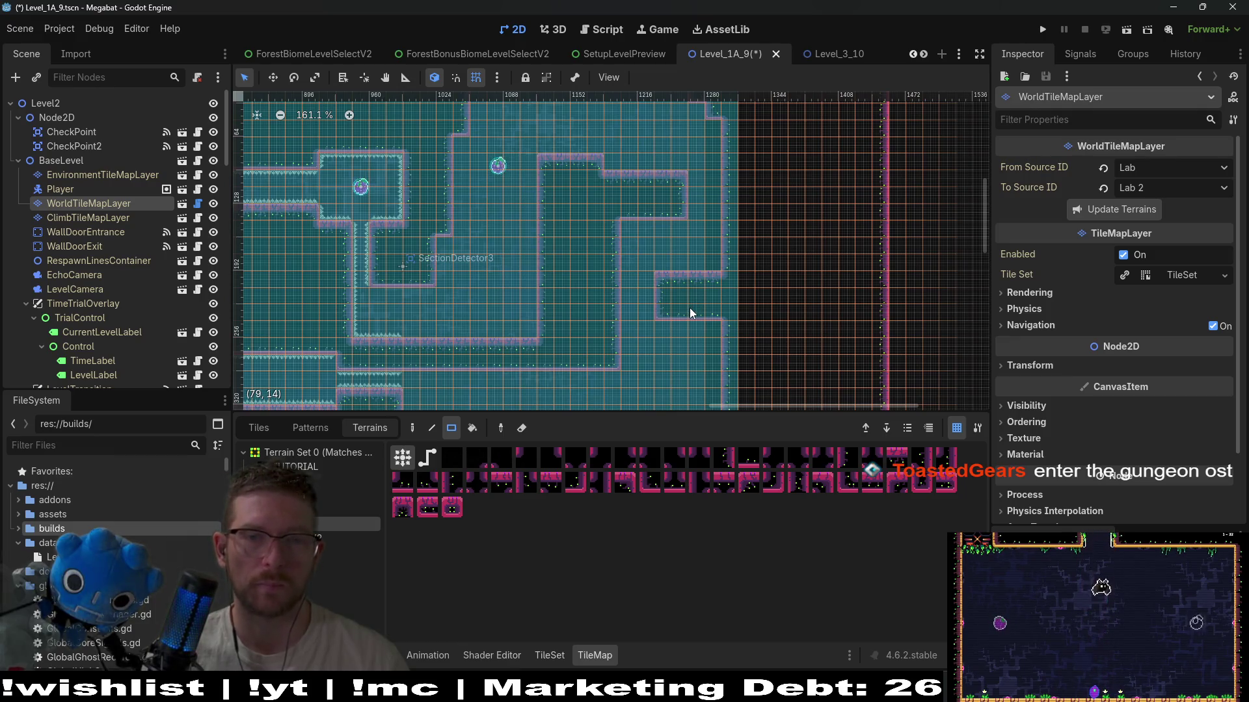
pyautogui.moveTo(689, 307); pyautogui.dragTo(690, 247)
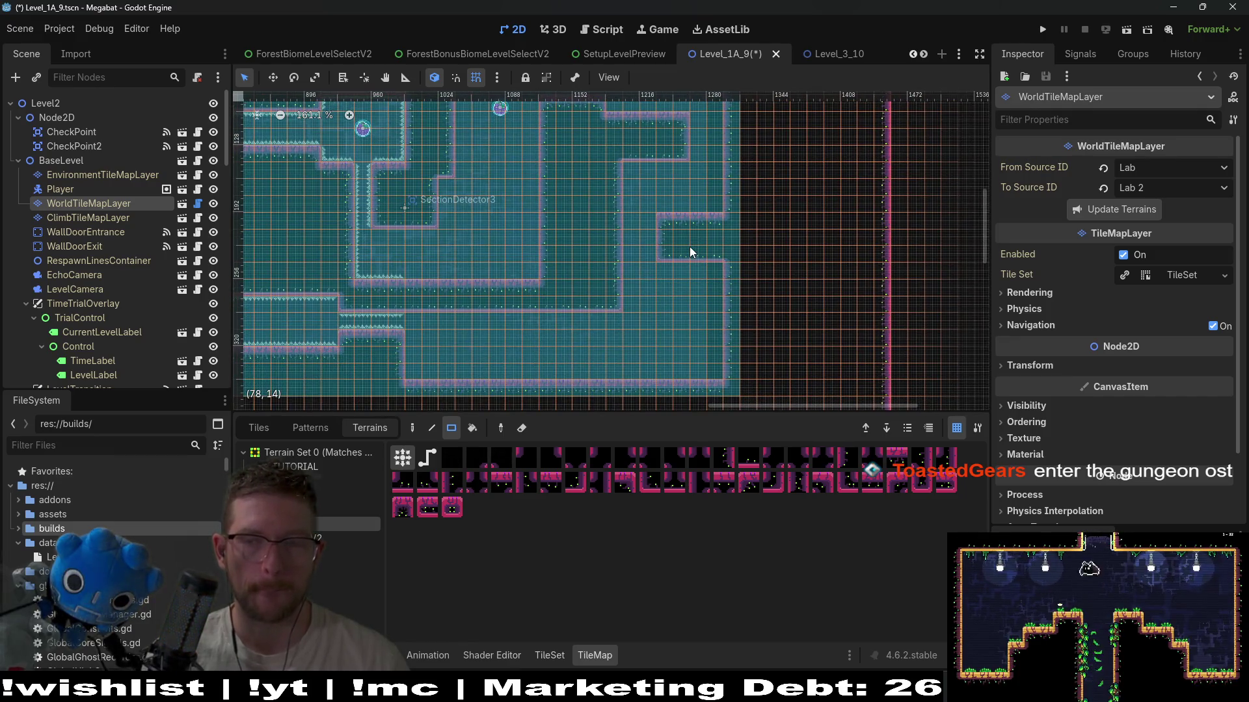
pyautogui.scroll(-3, 689, 247)
pyautogui.moveTo(650, 306)
pyautogui.mouseDown()
pyautogui.moveTo(682, 176)
pyautogui.moveTo(689, 245)
pyautogui.moveTo(762, 223)
pyautogui.moveTo(675, 268)
pyautogui.moveTo(667, 247)
pyautogui.moveTo(606, 301)
pyautogui.mouseUp()
# - Fill the notch in the top wall so it runs straight
pyautogui.scroll(3, 630, 238)
pyautogui.scroll(4, 601, 206)
pyautogui.moveTo(502, 192); pyautogui.dragTo(586, 198)
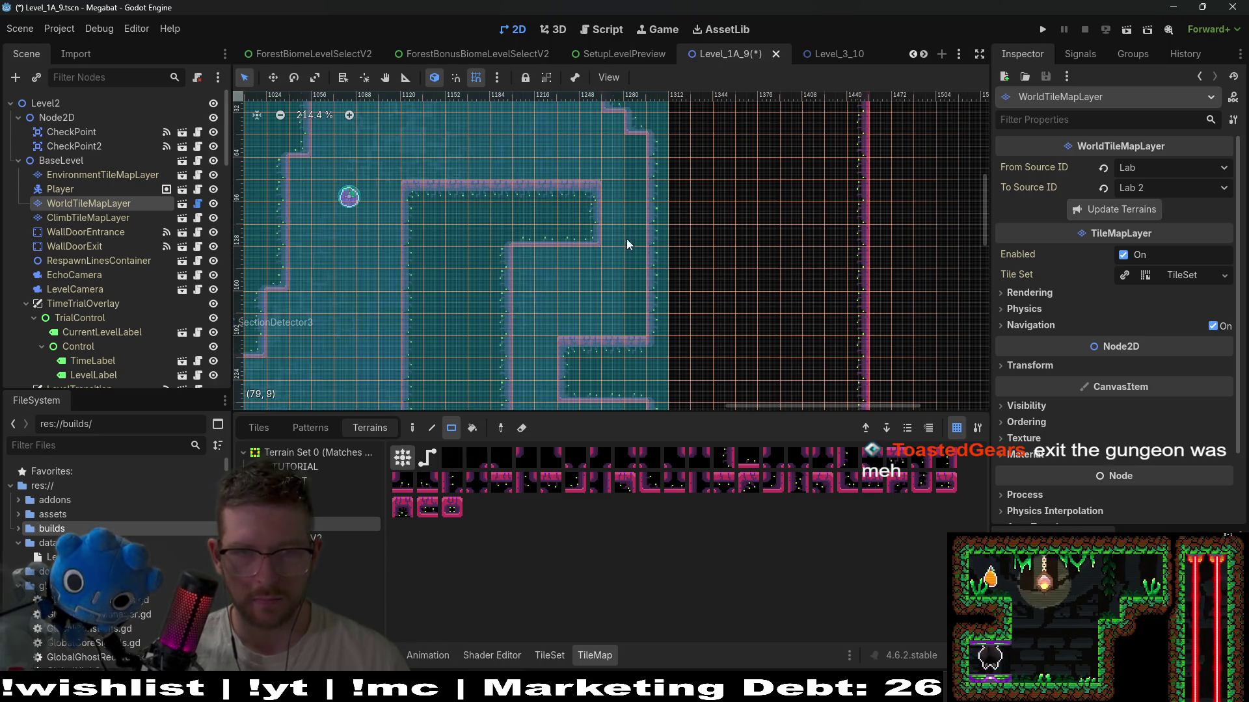
pyautogui.scroll(3, 626, 251)
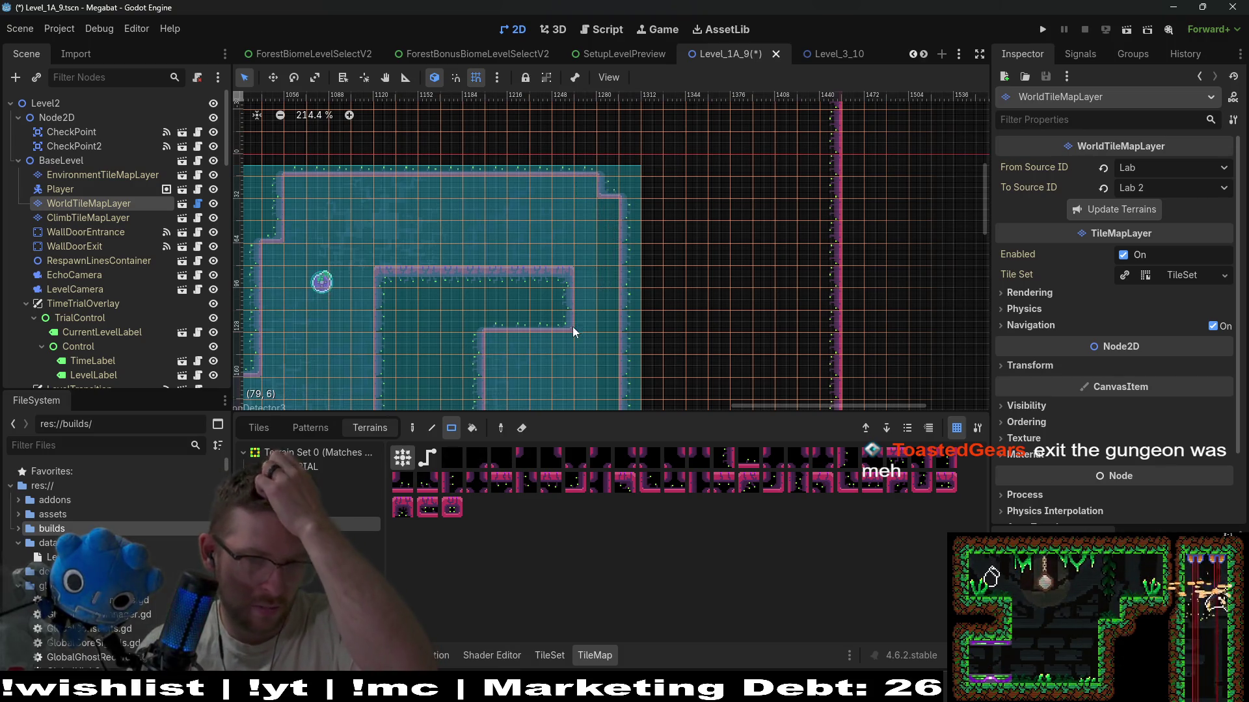
pyautogui.scroll(-3, 589, 236)
pyautogui.scroll(-5, 572, 270)
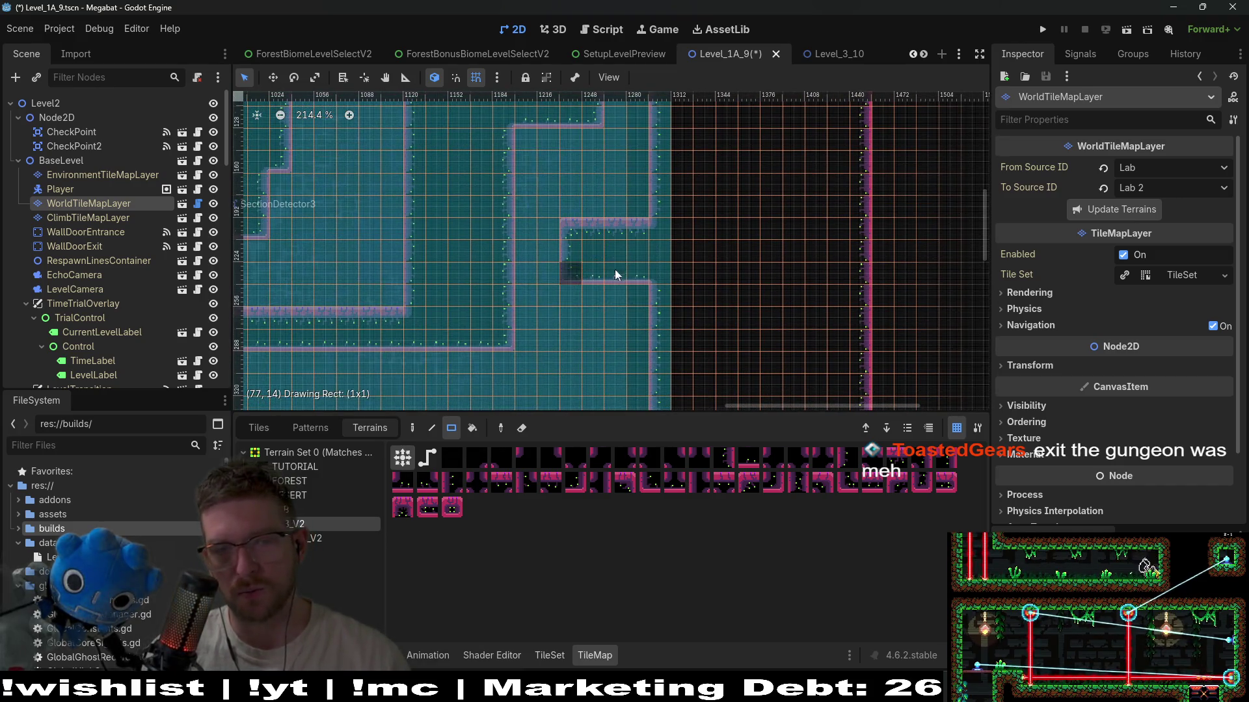
# - Paint four-tile strips at rows 14 and 11 and add three-tile ledge strips
pyautogui.moveTo(642, 281); pyautogui.dragTo(642, 281)
pyautogui.moveTo(566, 208); pyautogui.dragTo(632, 210)
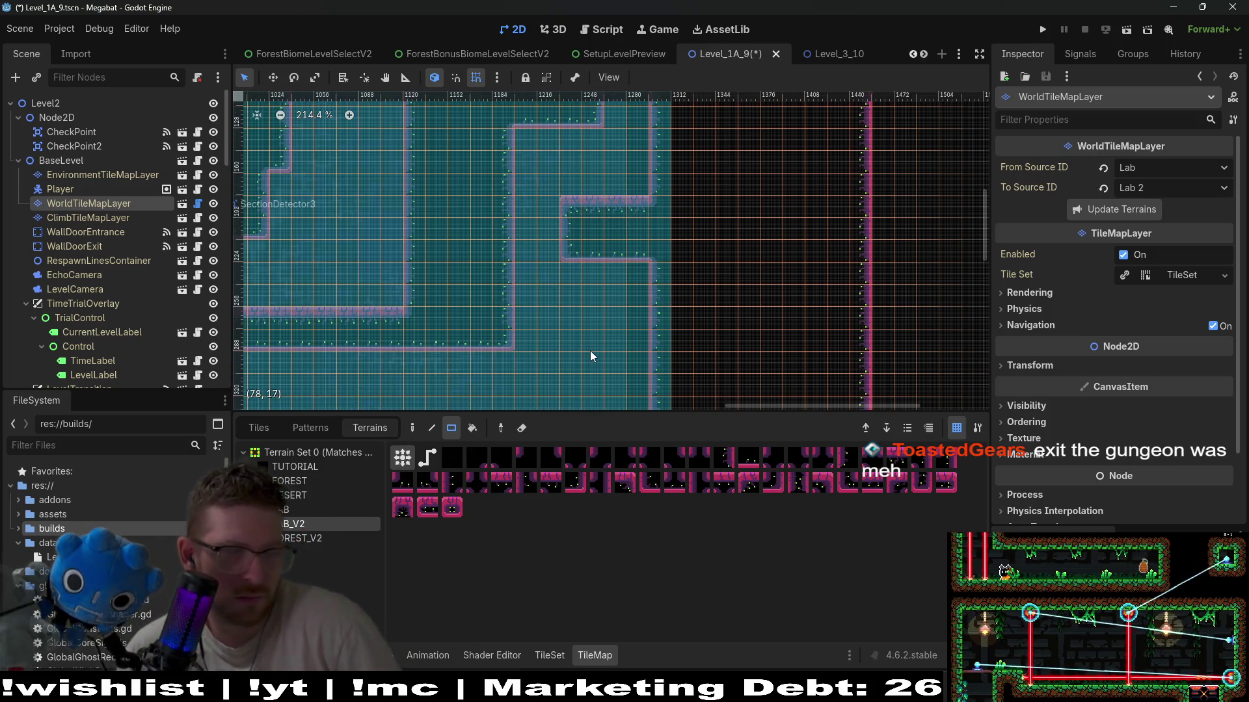
pyautogui.scroll(-2, 583, 354)
pyautogui.moveTo(567, 291); pyautogui.dragTo(588, 254)
pyautogui.moveTo(505, 261); pyautogui.dragTo(626, 244)
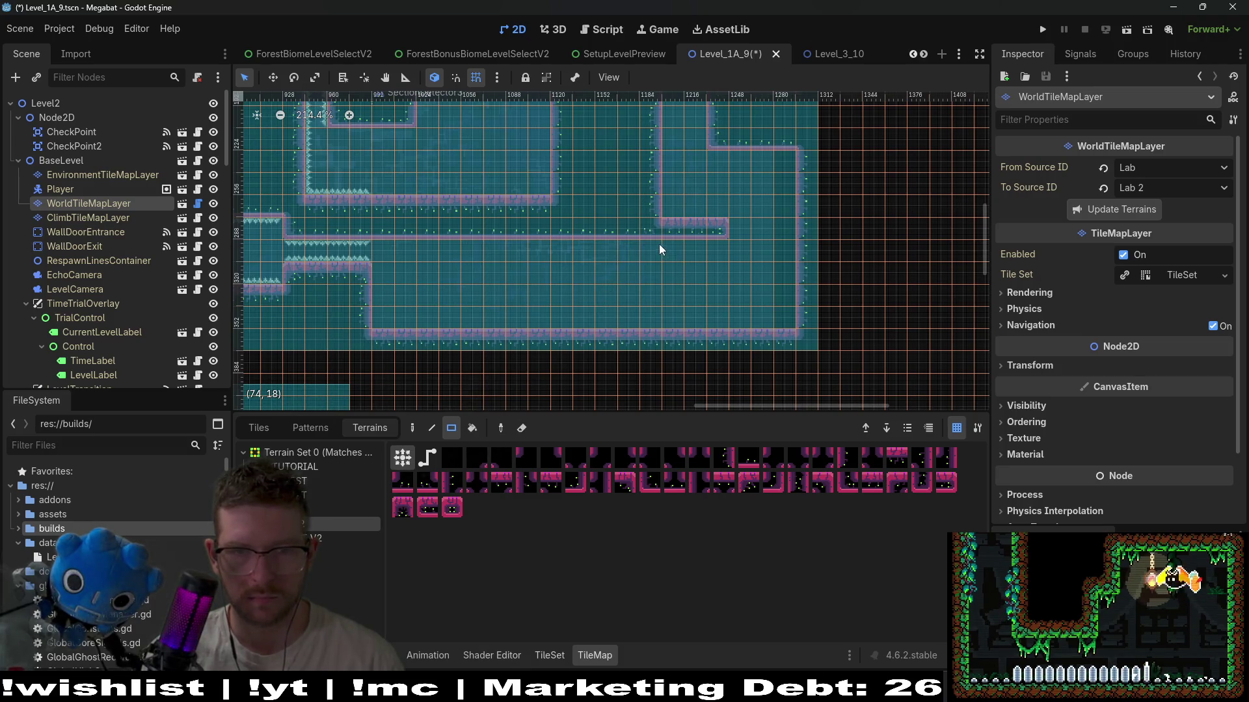
pyautogui.moveTo(705, 263); pyautogui.dragTo(709, 265)
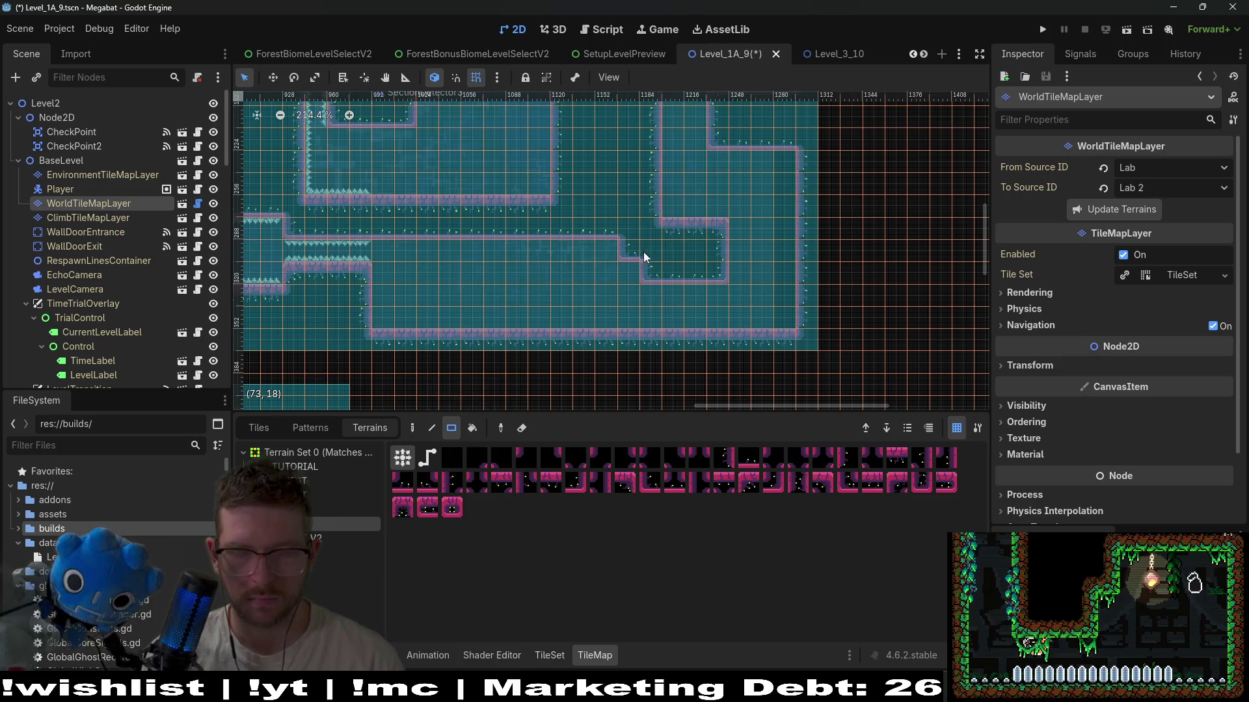
pyautogui.scroll(-3, 685, 221)
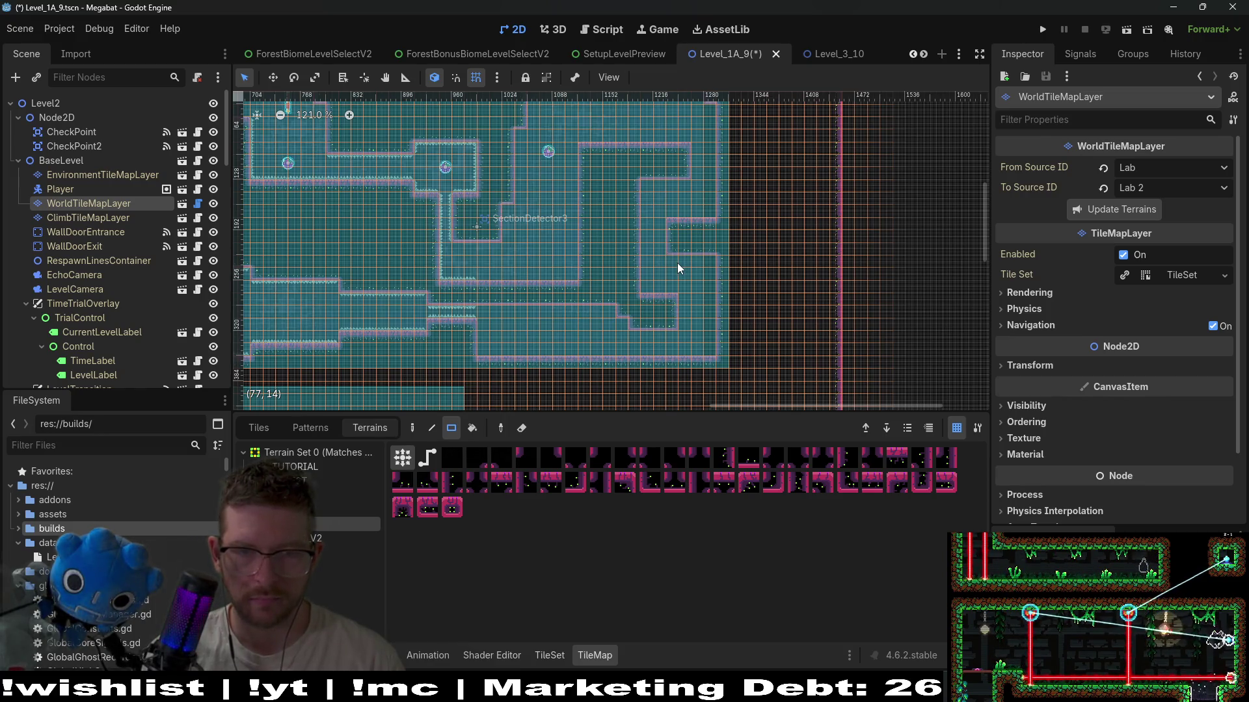
# - Square off the stepped wall corner on the right side
pyautogui.click(486, 344)
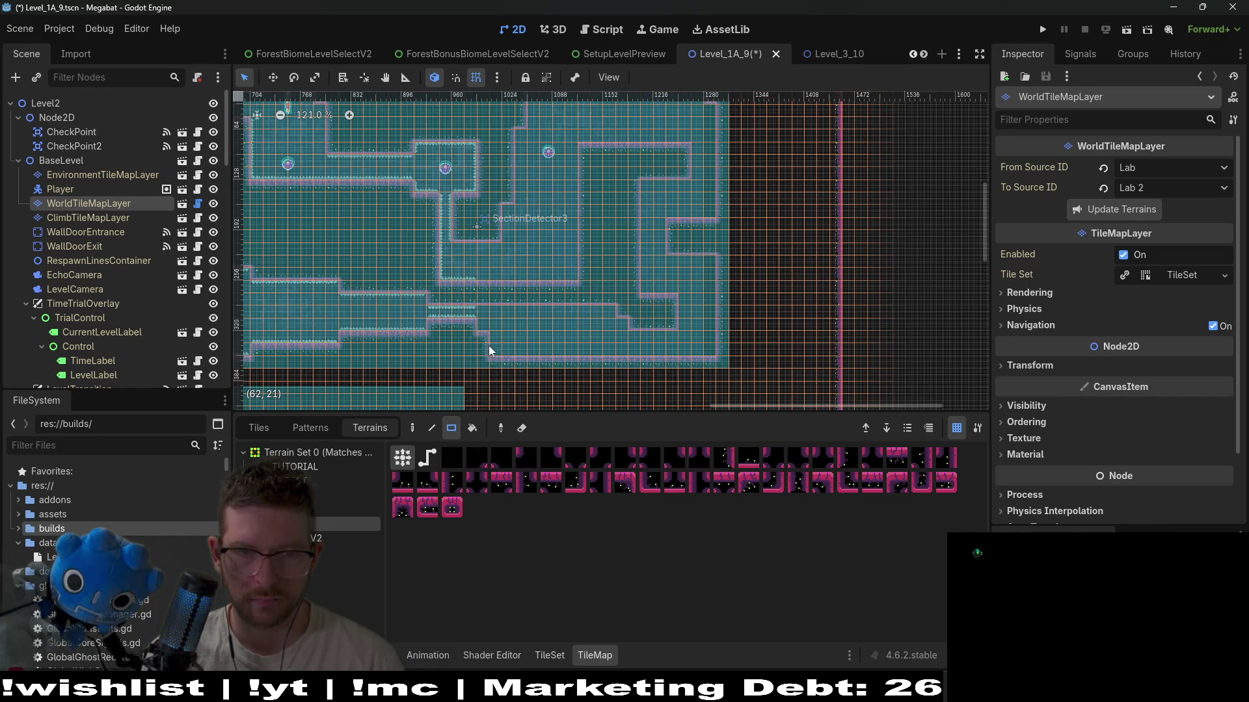
pyautogui.click(489, 335)
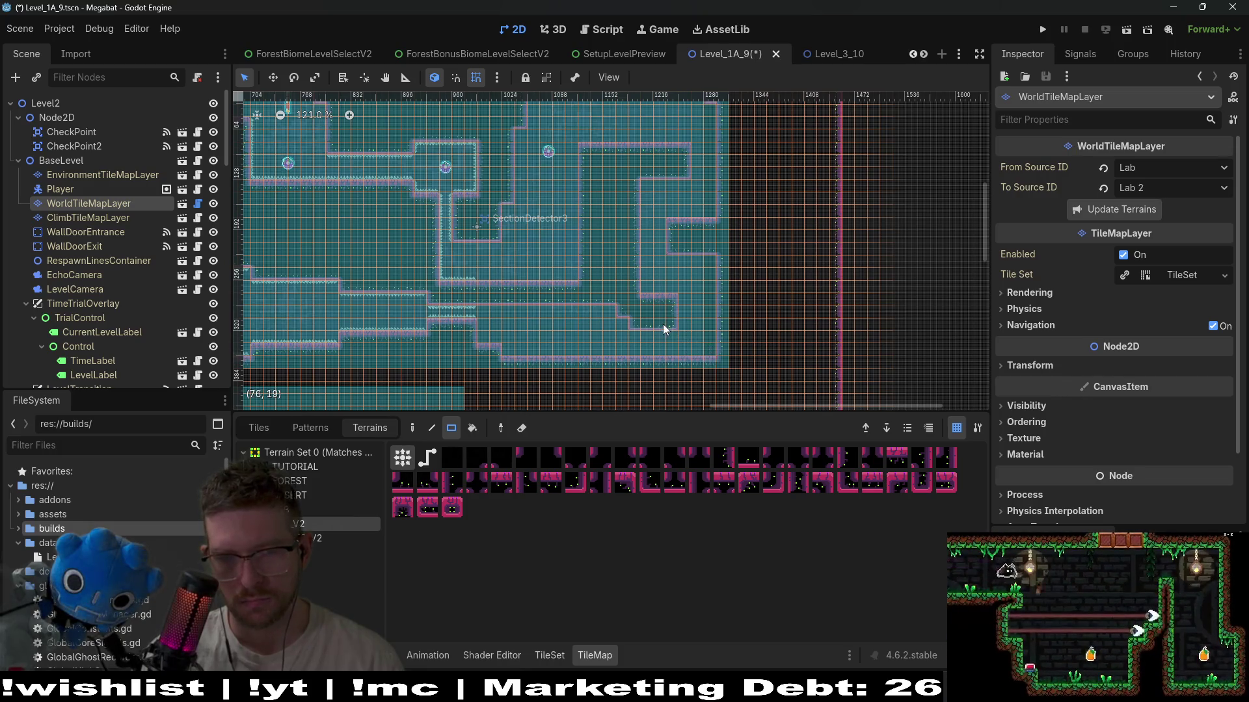
pyautogui.scroll(6, 662, 324)
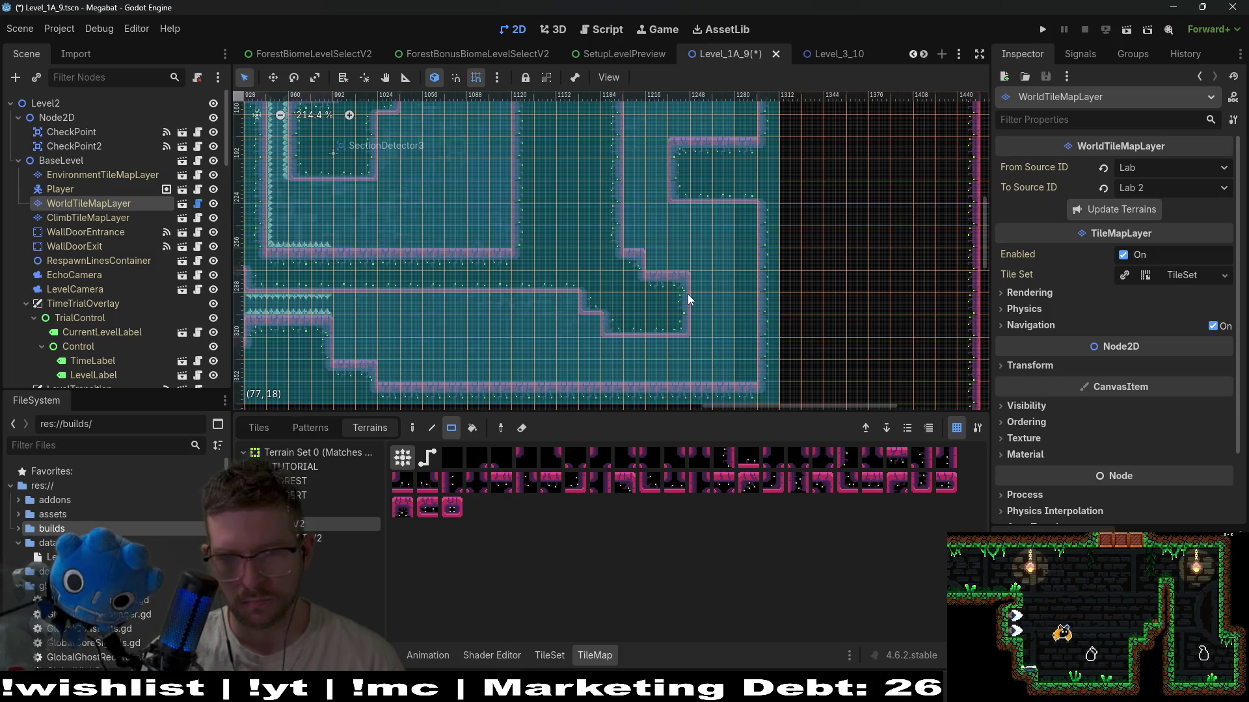
# - Fill the stepped notch at row 18 to flatten the lower corridor wall's bottom
pyautogui.moveTo(674, 332)
pyautogui.mouseDown()
pyautogui.moveTo(642, 336)
pyautogui.moveTo(573, 300)
pyautogui.mouseUp()
pyautogui.hscroll(-3, 544, 310)
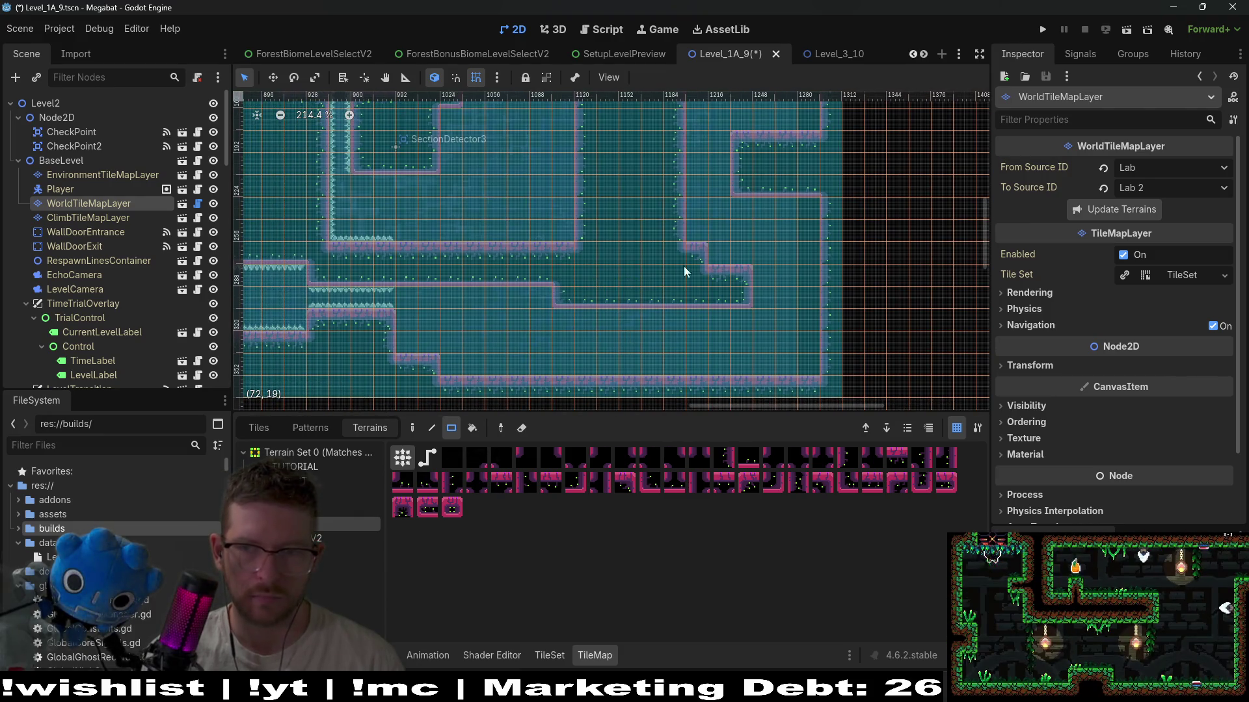
pyautogui.scroll(3, 660, 291)
pyautogui.hscroll(3, 661, 292)
pyautogui.scroll(-4, 661, 292)
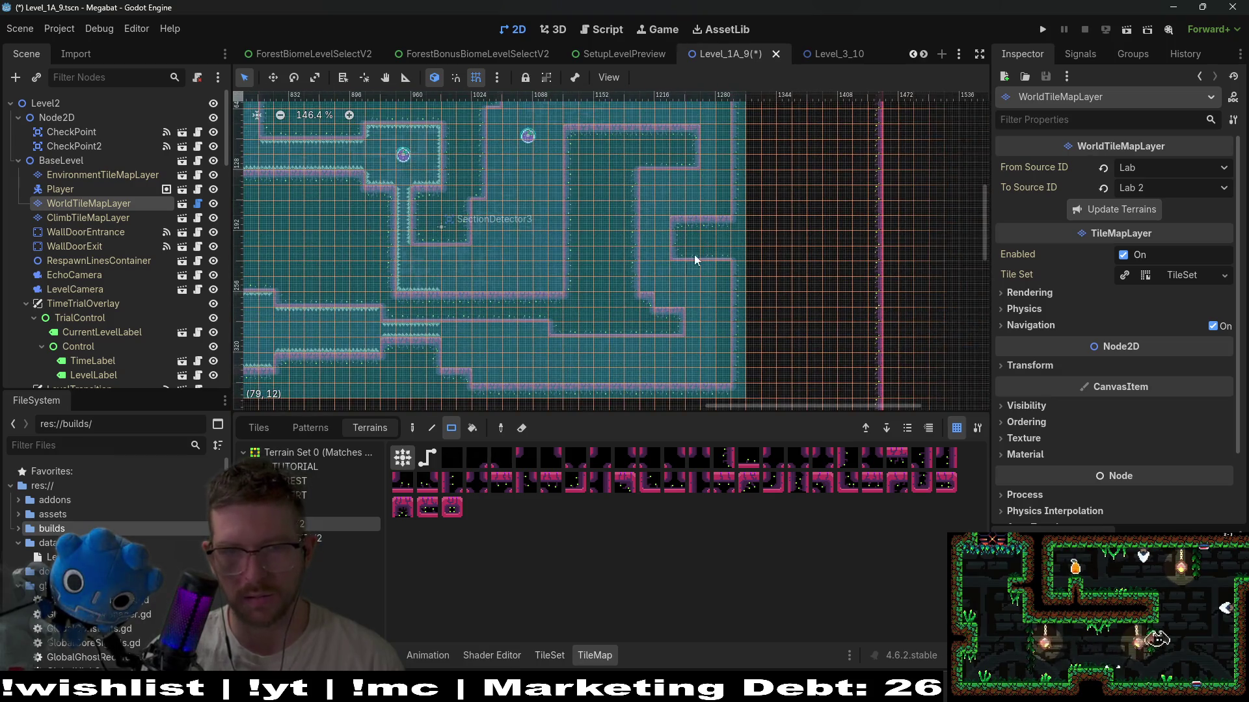
pyautogui.hscroll(1, 701, 246)
pyautogui.scroll(2, 700, 224)
pyautogui.hscroll(1, 700, 224)
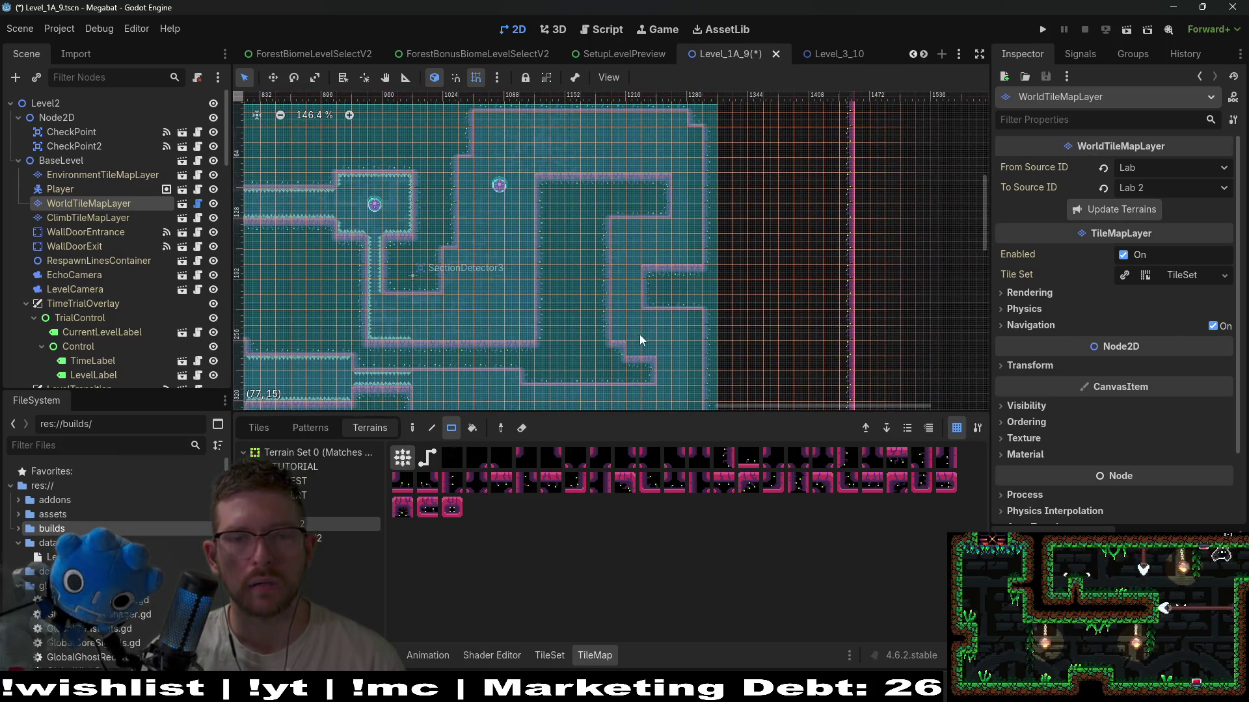
pyautogui.moveTo(621, 349); pyautogui.dragTo(677, 270)
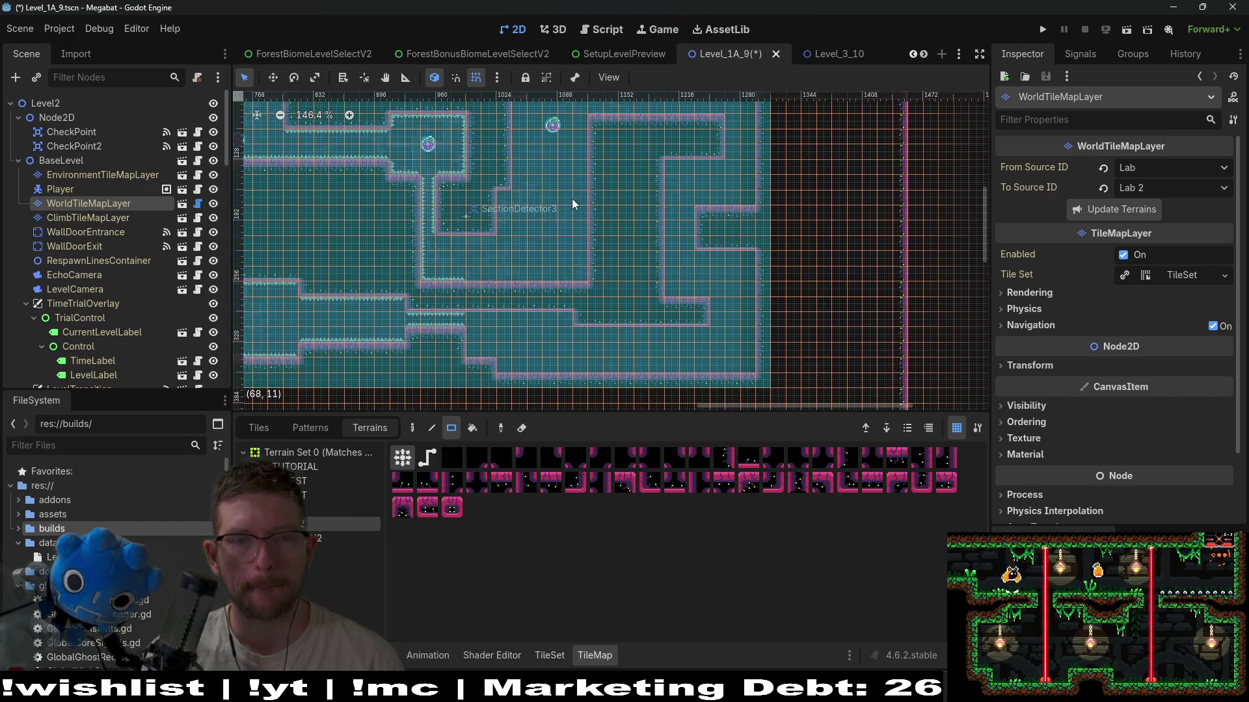
pyautogui.moveTo(572, 197); pyautogui.dragTo(572, 258)
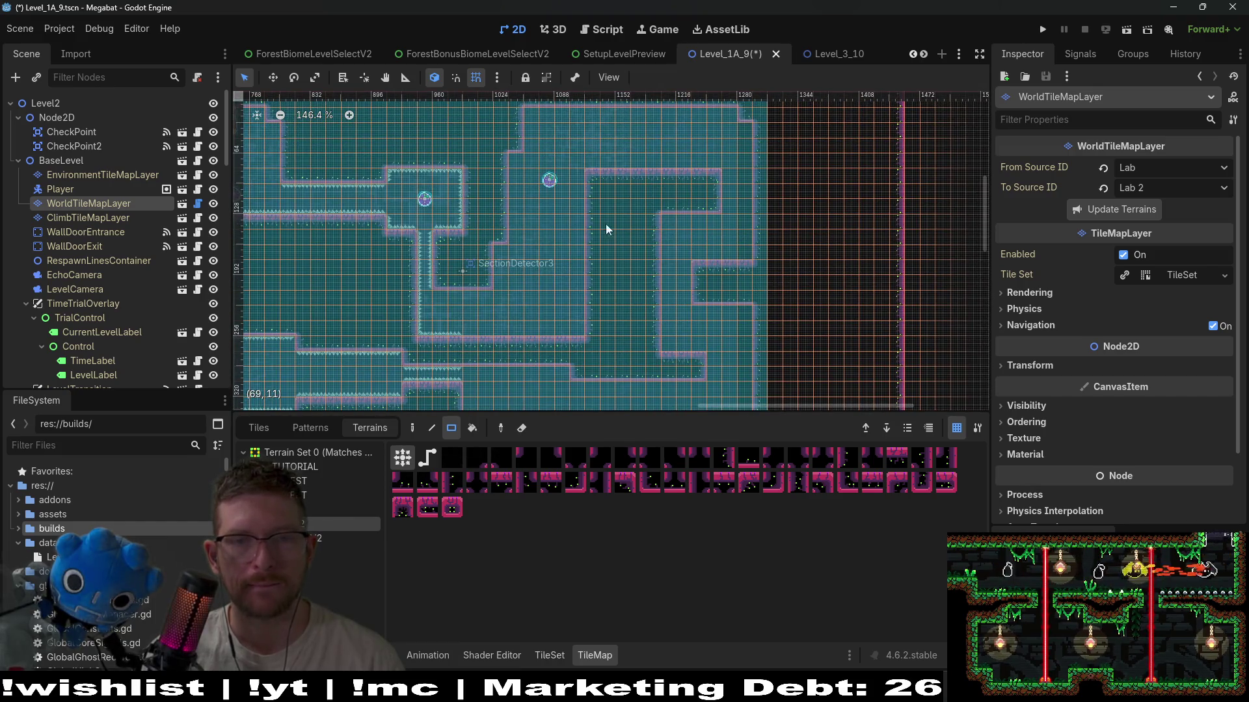
pyautogui.scroll(4, 606, 246)
pyautogui.hscroll(3, 606, 245)
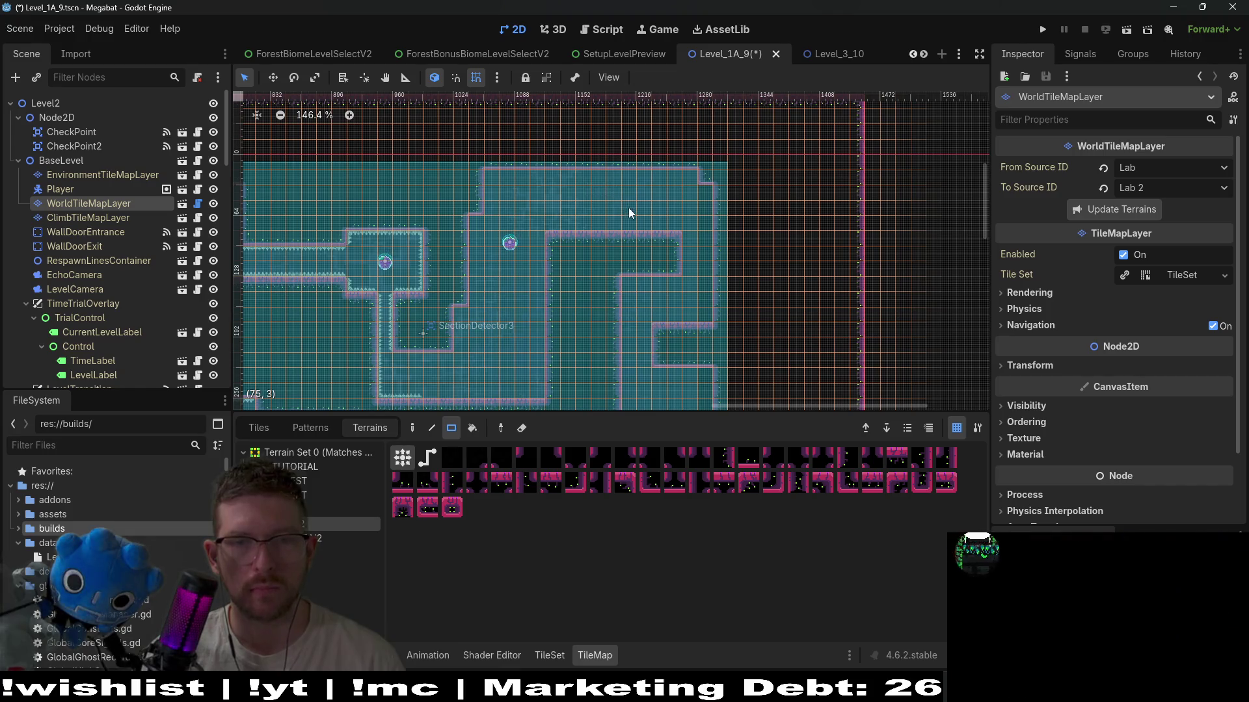
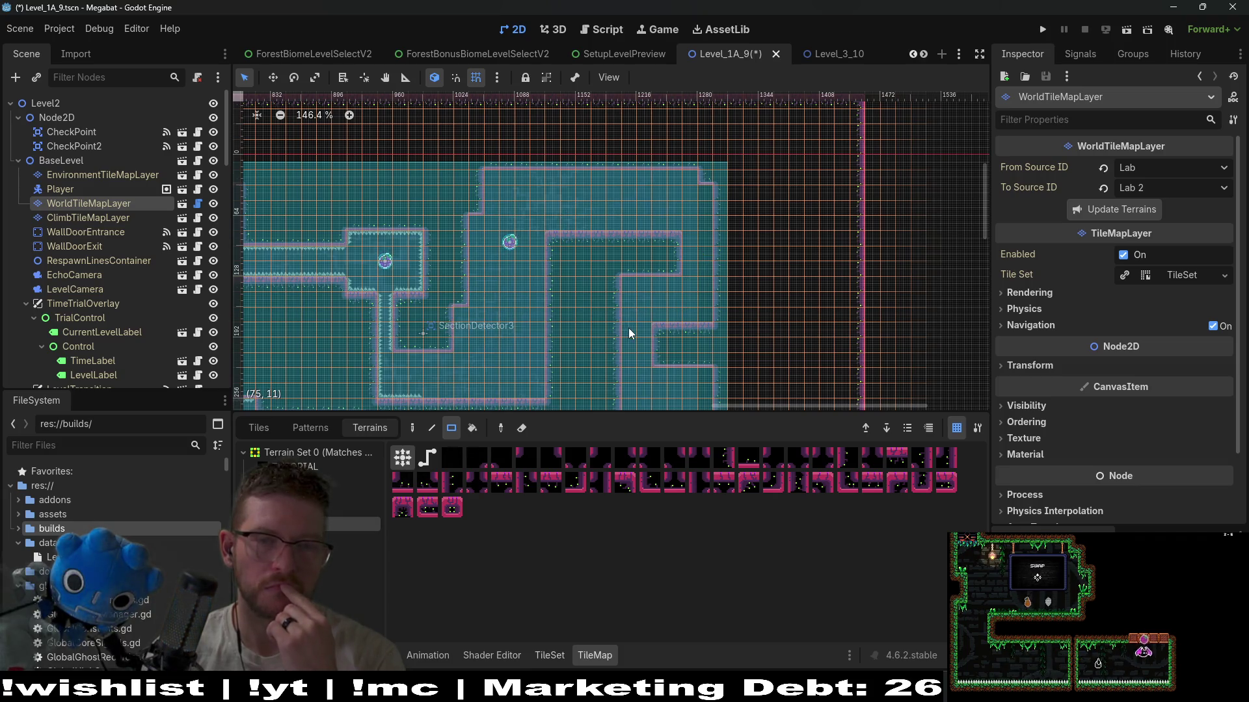
# - Paint terrain tiles into the wall's inner corner to form a diagonal staircase
pyautogui.scroll(-2, 631, 328)
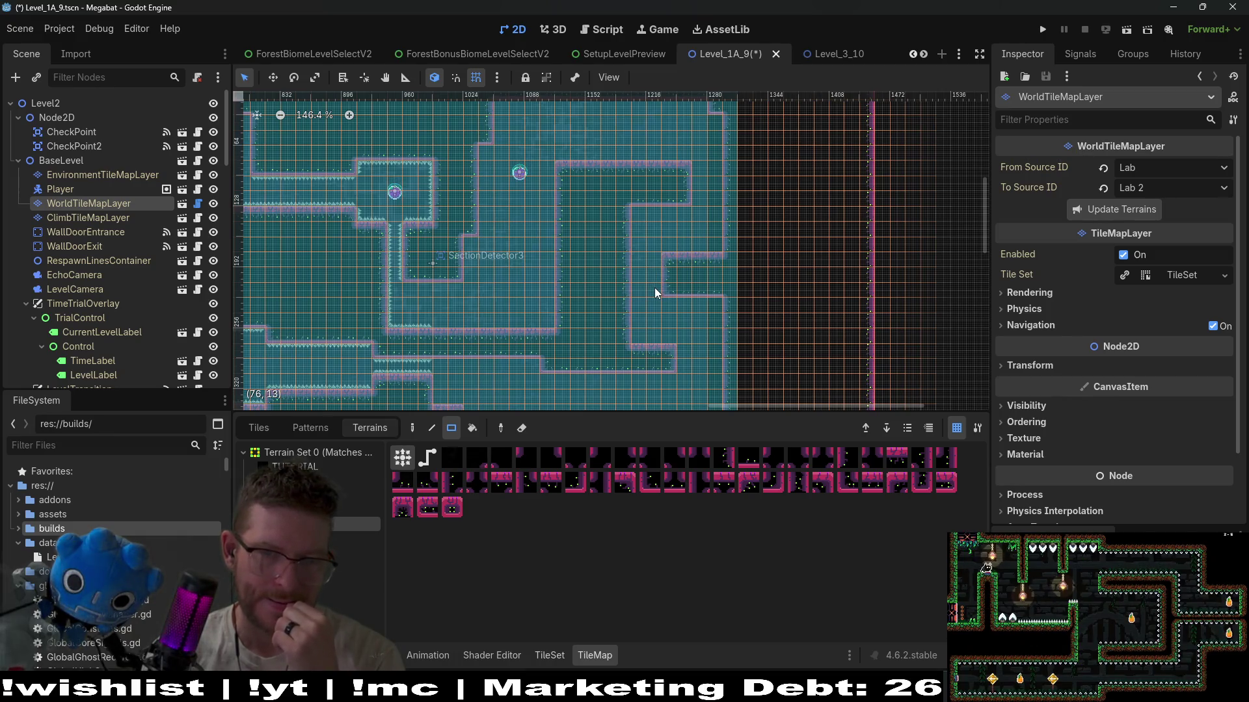
pyautogui.scroll(2, 555, 278)
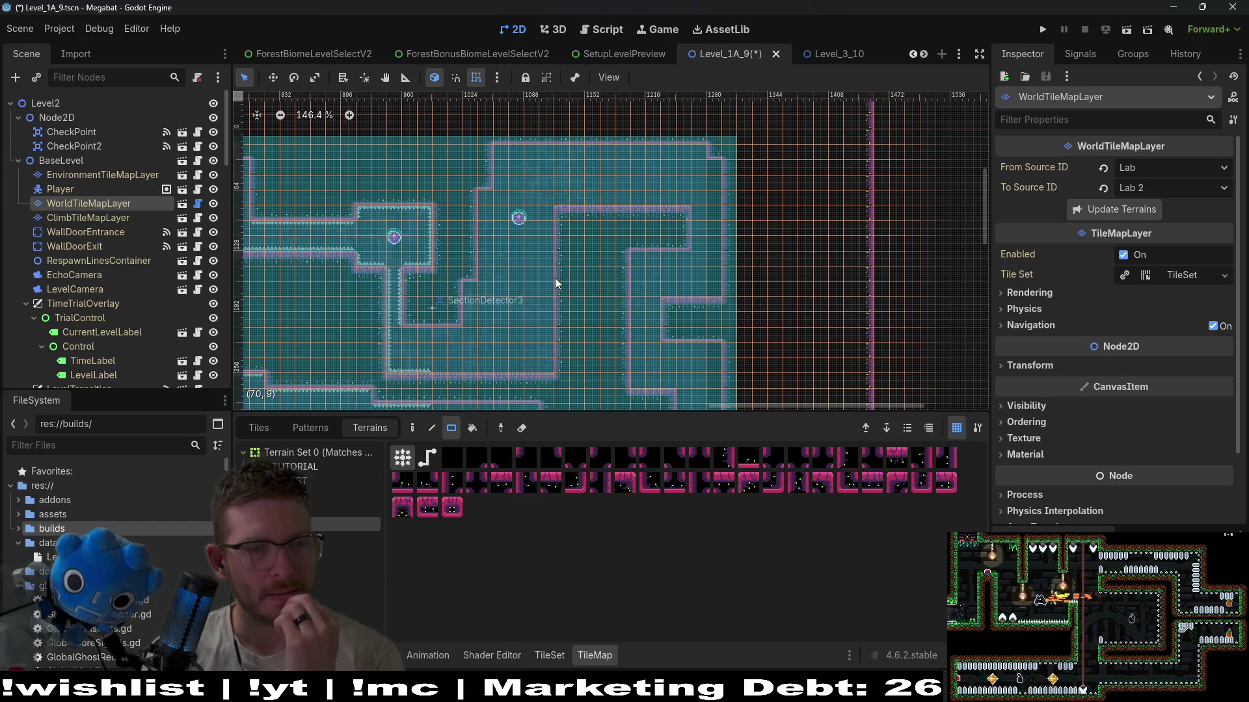
pyautogui.moveTo(556, 295)
pyautogui.mouseDown()
pyautogui.moveTo(591, 311)
pyautogui.moveTo(606, 230)
pyautogui.mouseUp()
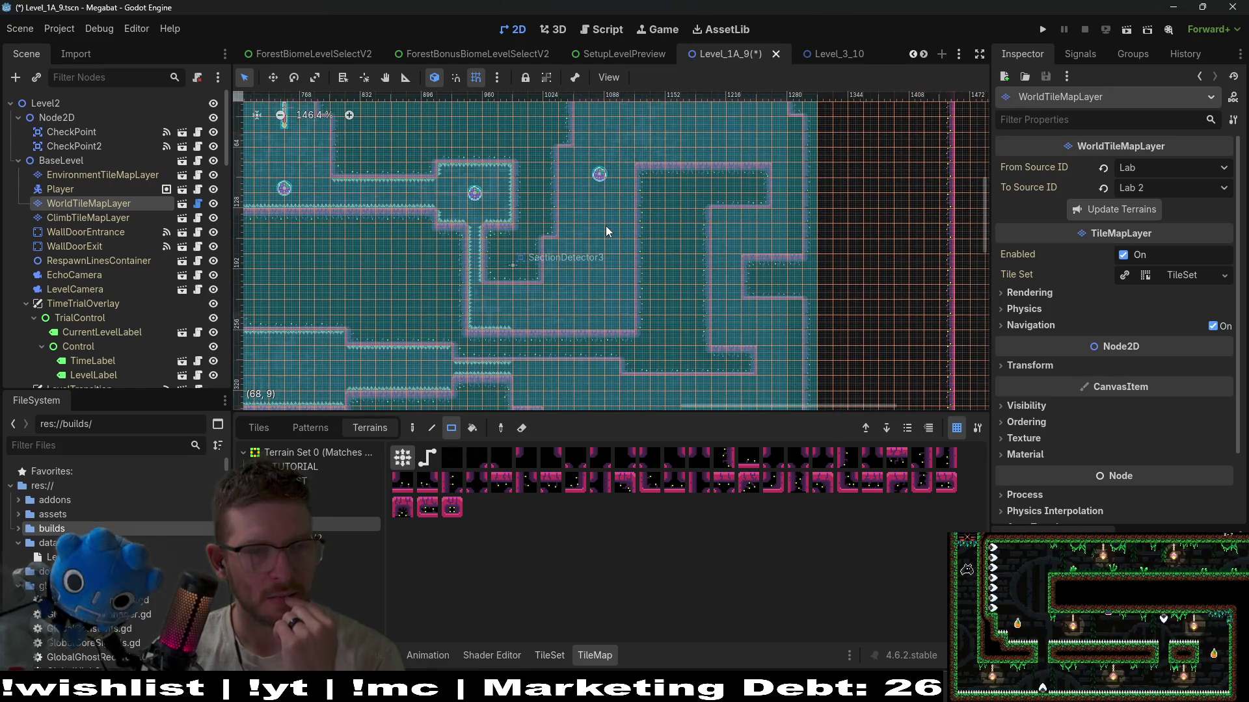
pyautogui.click(633, 318)
pyautogui.click(599, 322)
pyautogui.click(614, 309)
pyautogui.click(623, 298)
pyautogui.click(631, 286)
# - Extend the floor with a 2x3 block of tiles
pyautogui.moveTo(631, 282); pyautogui.dragTo(607, 317)
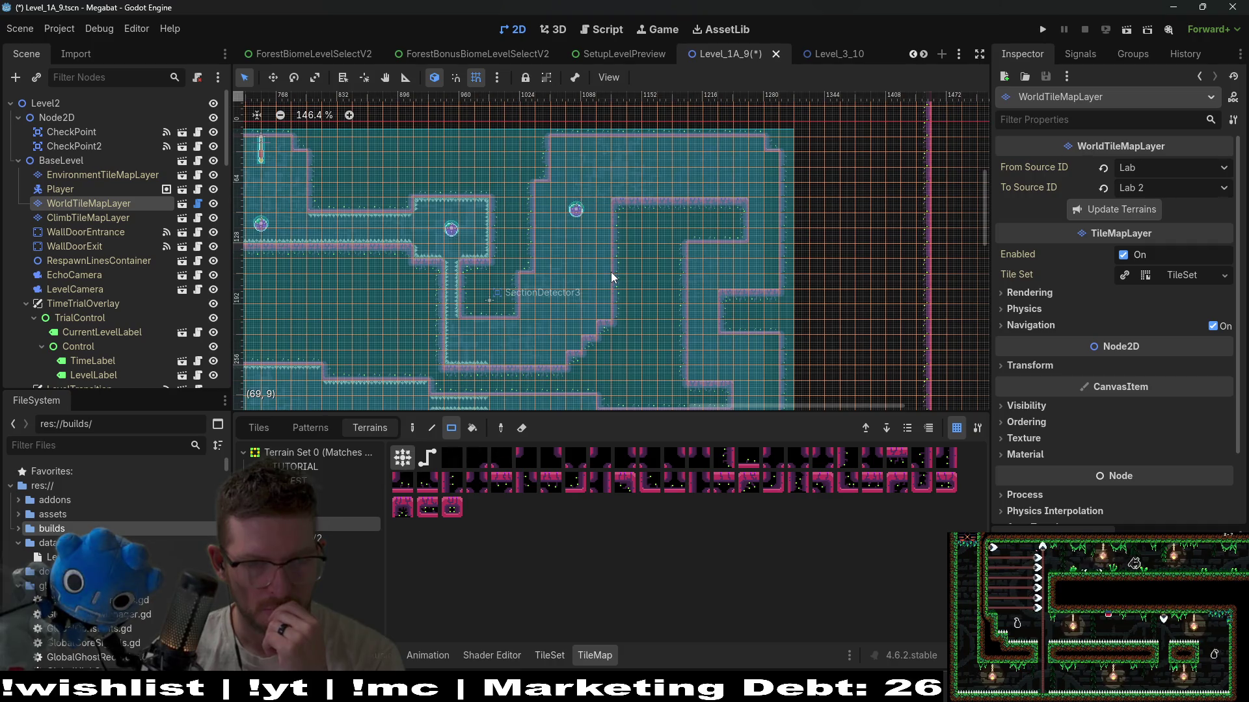
pyautogui.moveTo(609, 242); pyautogui.dragTo(610, 242)
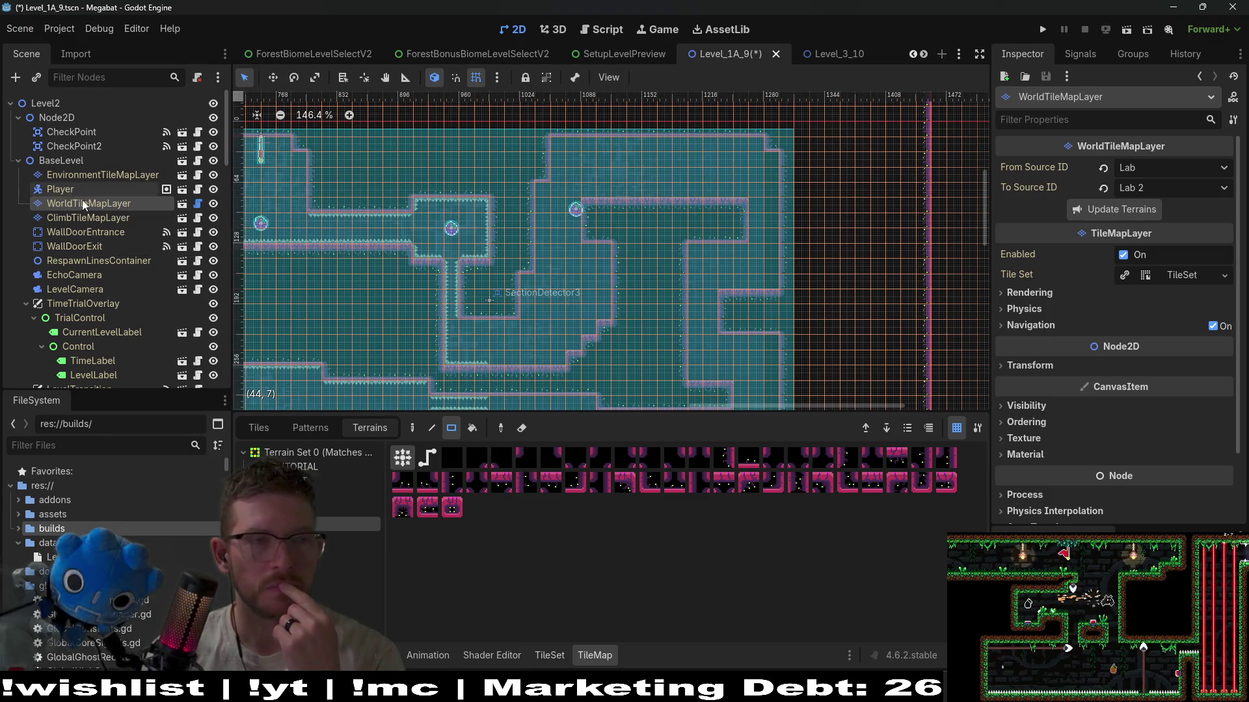
pyautogui.scroll(-5, 82, 198)
pyautogui.scroll(-3, 97, 273)
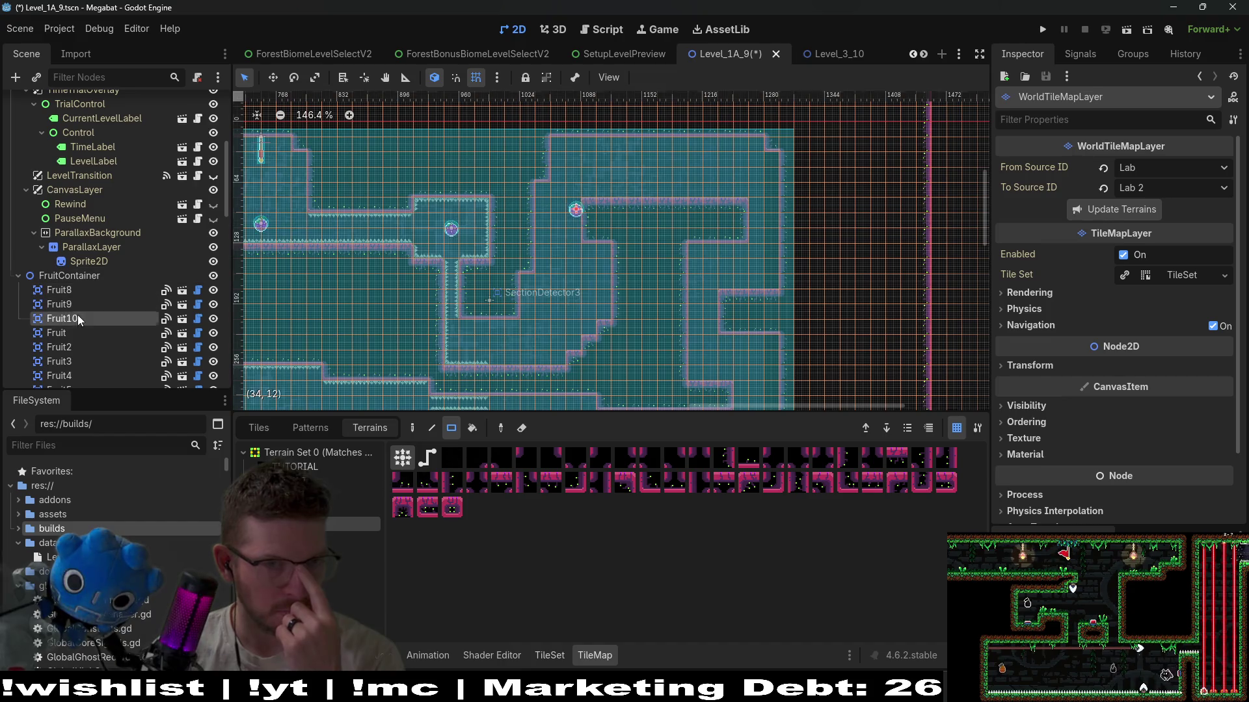
# - Select Fruit10 and drag it up and right into the upper room in Move mode
pyautogui.click(77, 317)
pyautogui.press('w')
pyautogui.moveTo(650, 312)
pyautogui.mouseDown()
pyautogui.moveTo(744, 265)
pyautogui.moveTo(726, 266)
pyautogui.mouseUp()
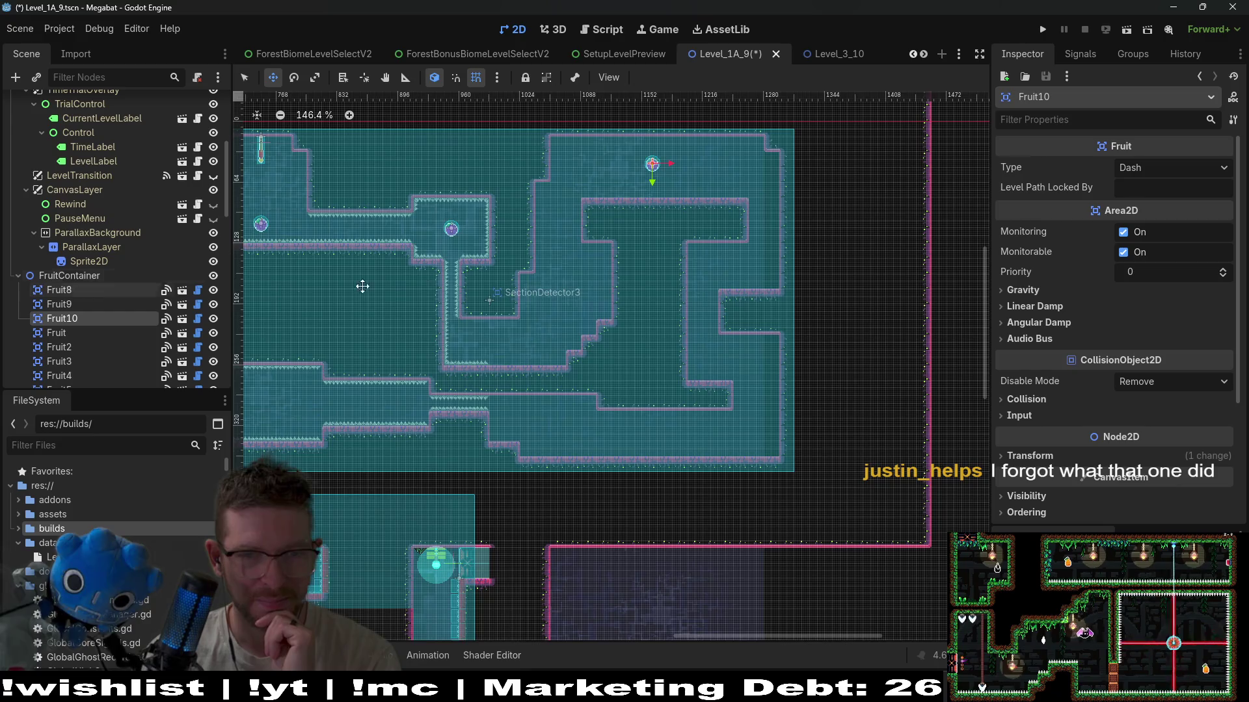
pyautogui.scroll(-2, 573, 287)
pyautogui.moveTo(612, 311)
pyautogui.mouseDown()
pyautogui.moveTo(738, 331)
pyautogui.moveTo(775, 393)
pyautogui.moveTo(753, 354)
pyautogui.moveTo(678, 352)
pyautogui.mouseUp()
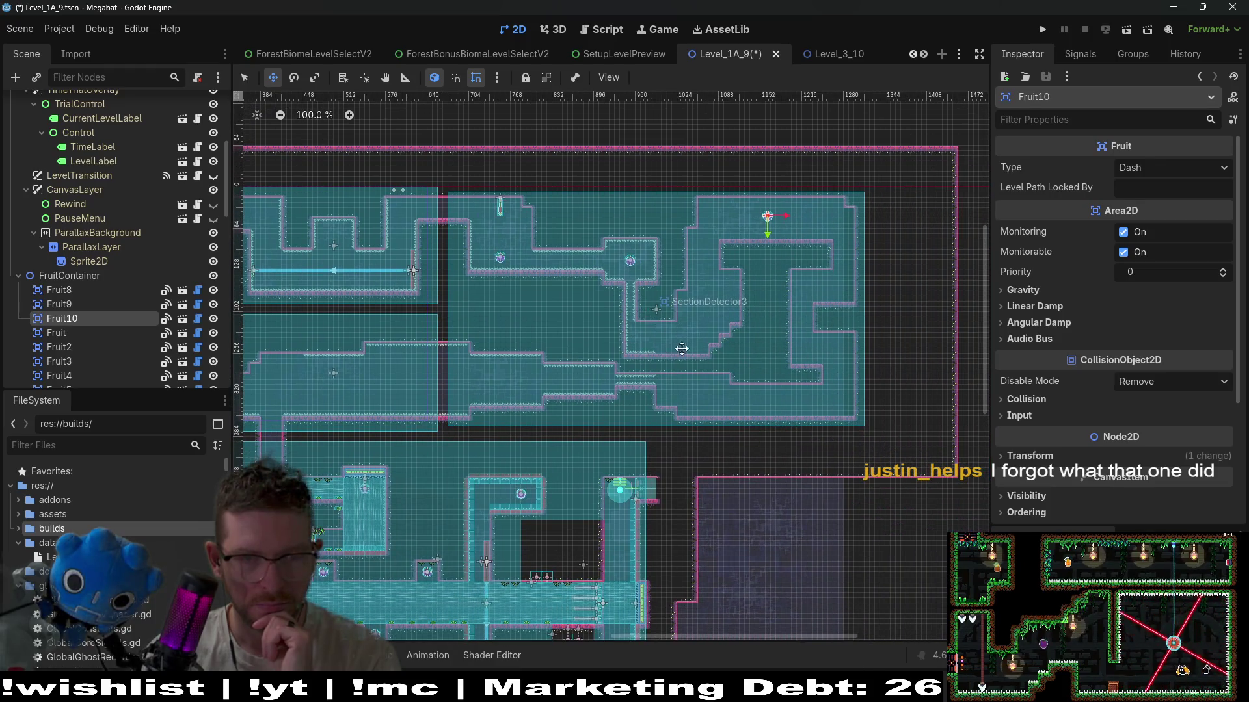
pyautogui.hscroll(3, 716, 293)
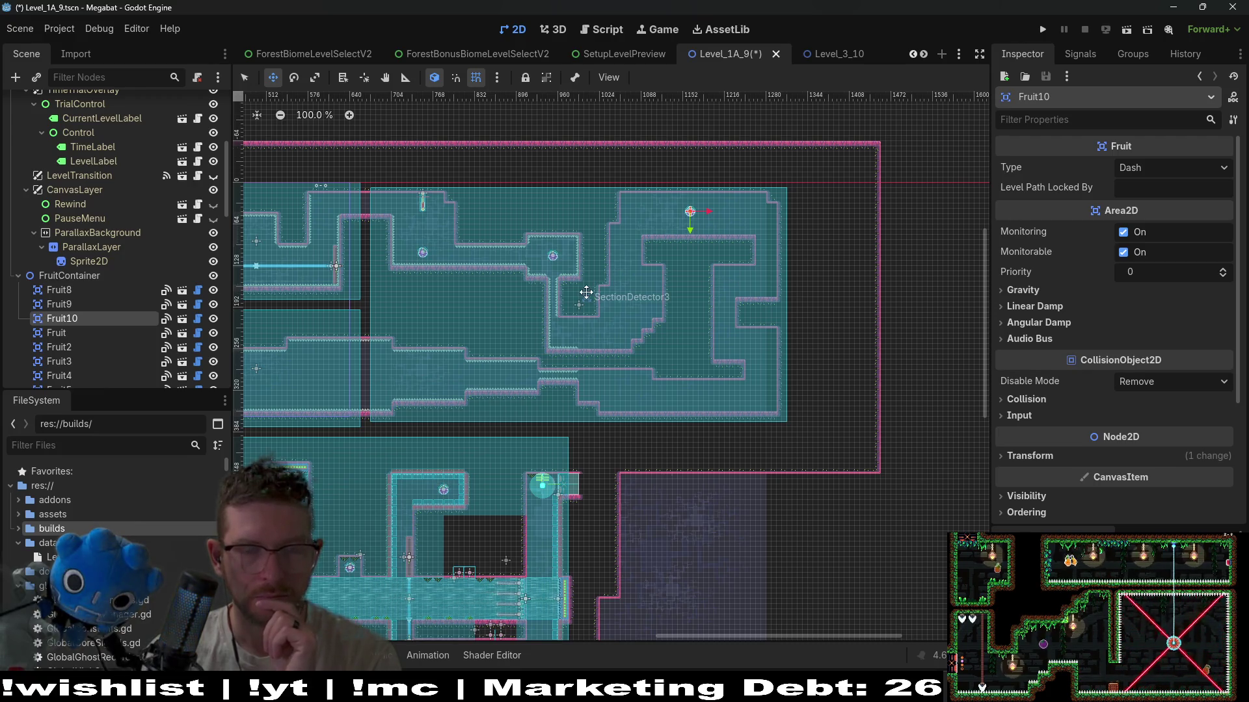
pyautogui.scroll(8, 586, 292)
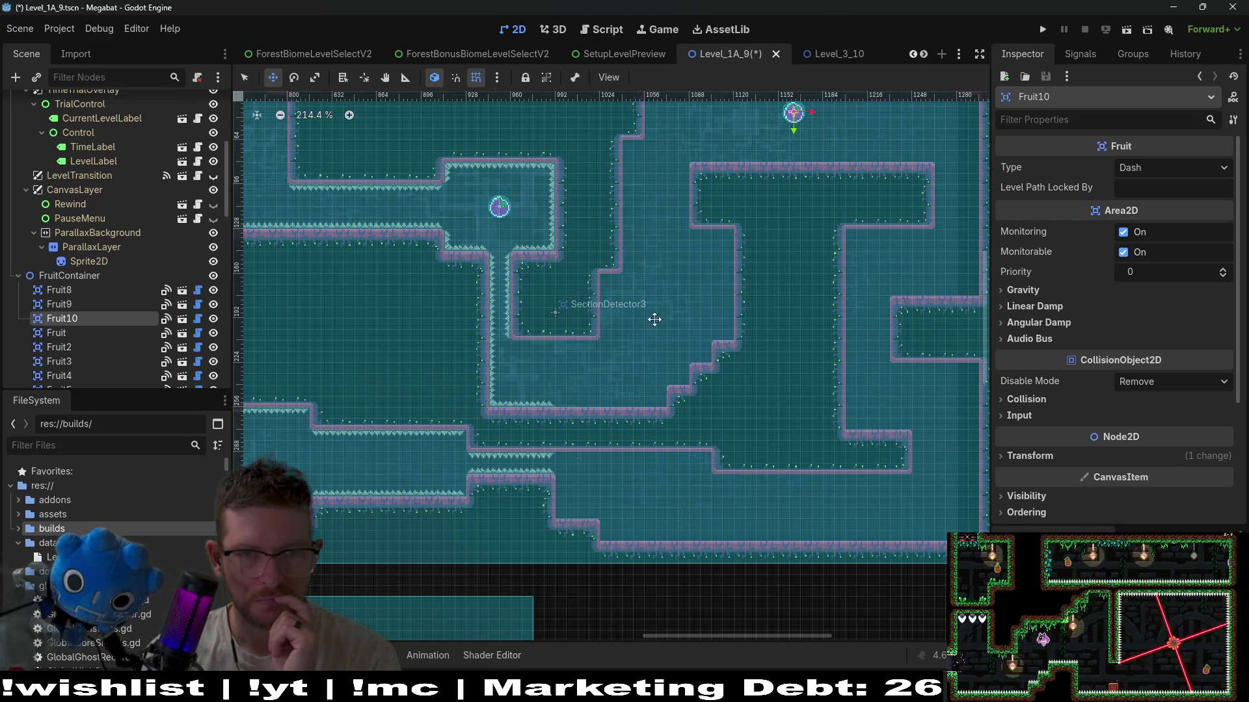
pyautogui.hscroll(3, 643, 328)
pyautogui.scroll(2, 642, 327)
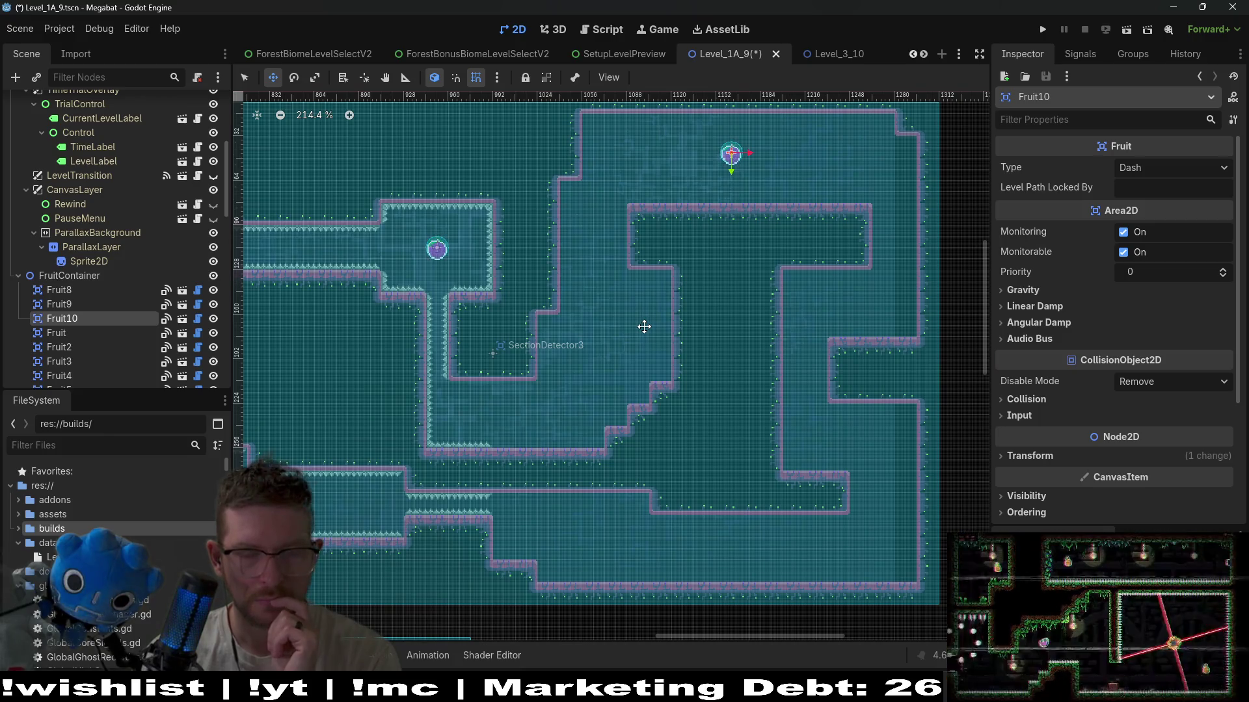
pyautogui.scroll(5, 65, 174)
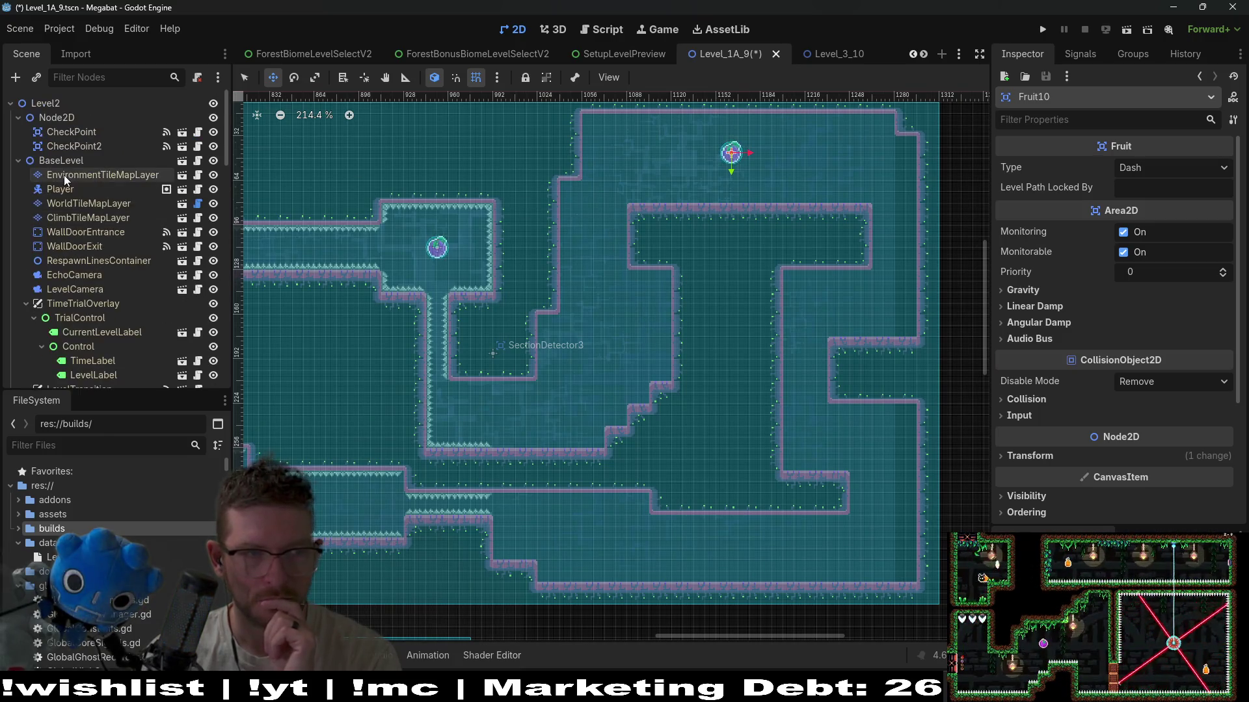
pyautogui.click(85, 203)
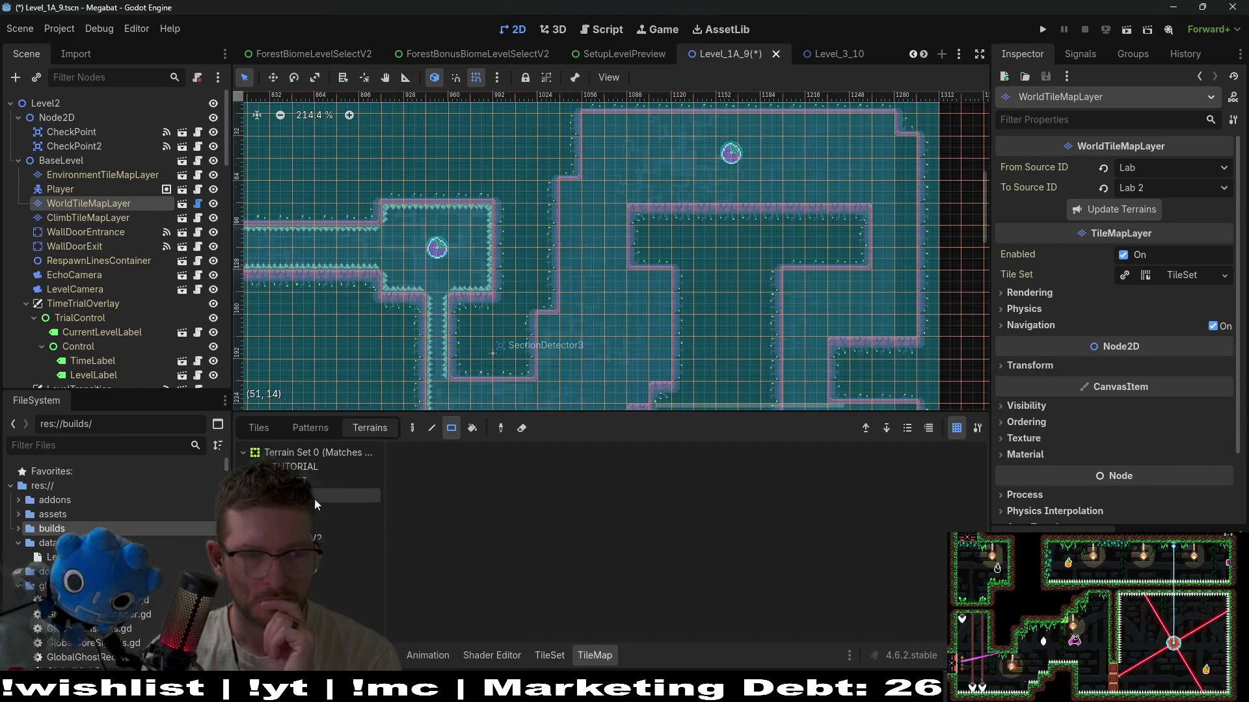
# - Push the upper room's top-left wall left and open a 2x2 floor area there
pyautogui.click(315, 510)
pyautogui.moveTo(579, 123)
pyautogui.mouseDown()
pyautogui.moveTo(570, 172)
pyautogui.moveTo(646, 242)
pyautogui.mouseUp()
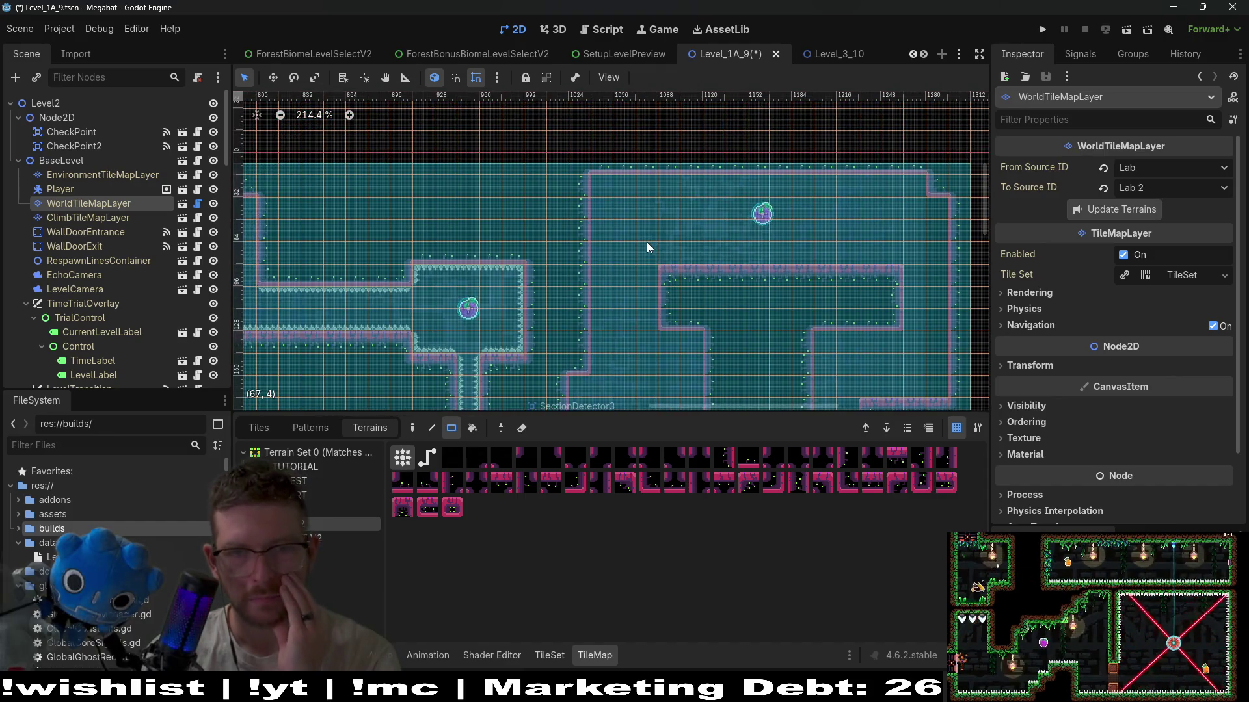
pyautogui.moveTo(561, 182); pyautogui.dragTo(574, 205)
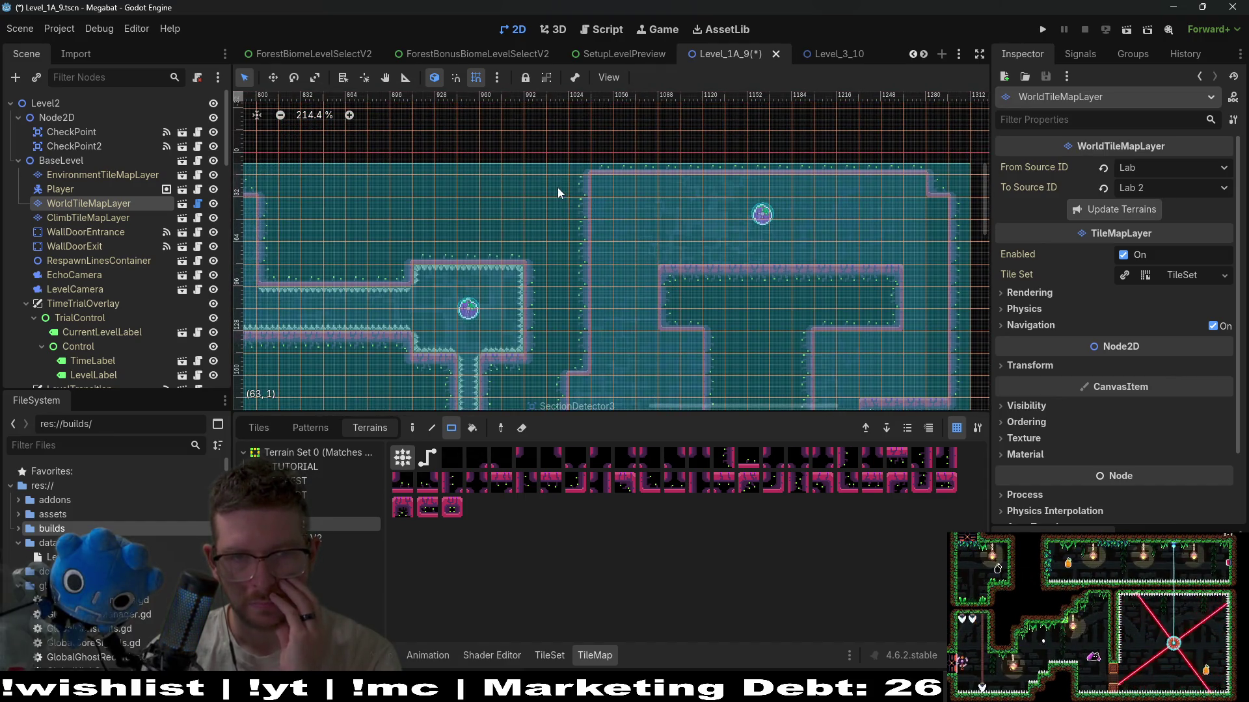
pyautogui.moveTo(702, 278); pyautogui.dragTo(654, 225)
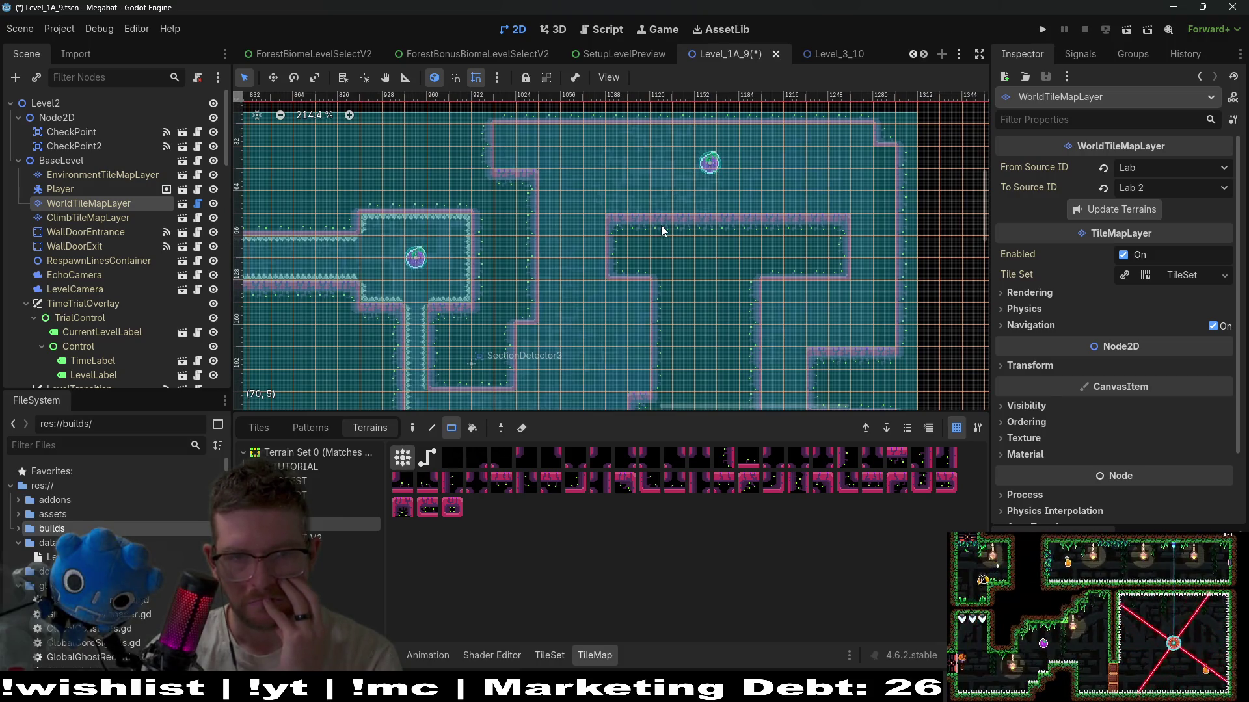
pyautogui.scroll(-4, 641, 249)
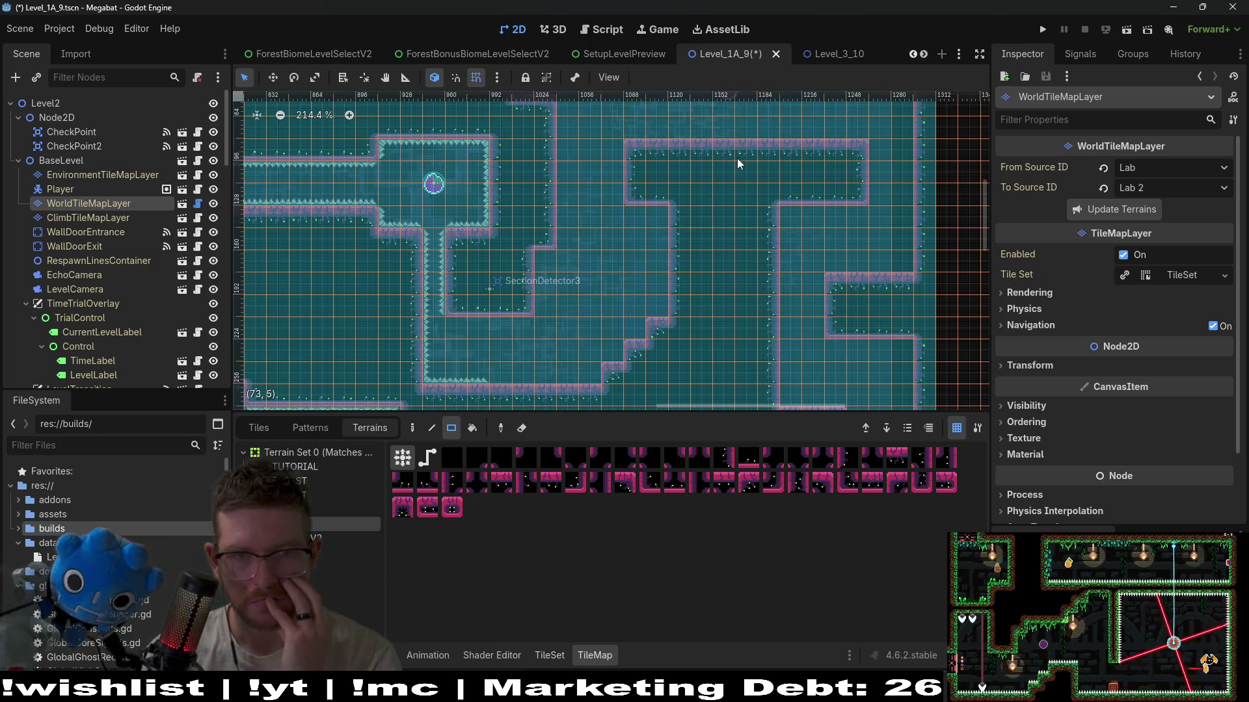
pyautogui.scroll(6, 666, 142)
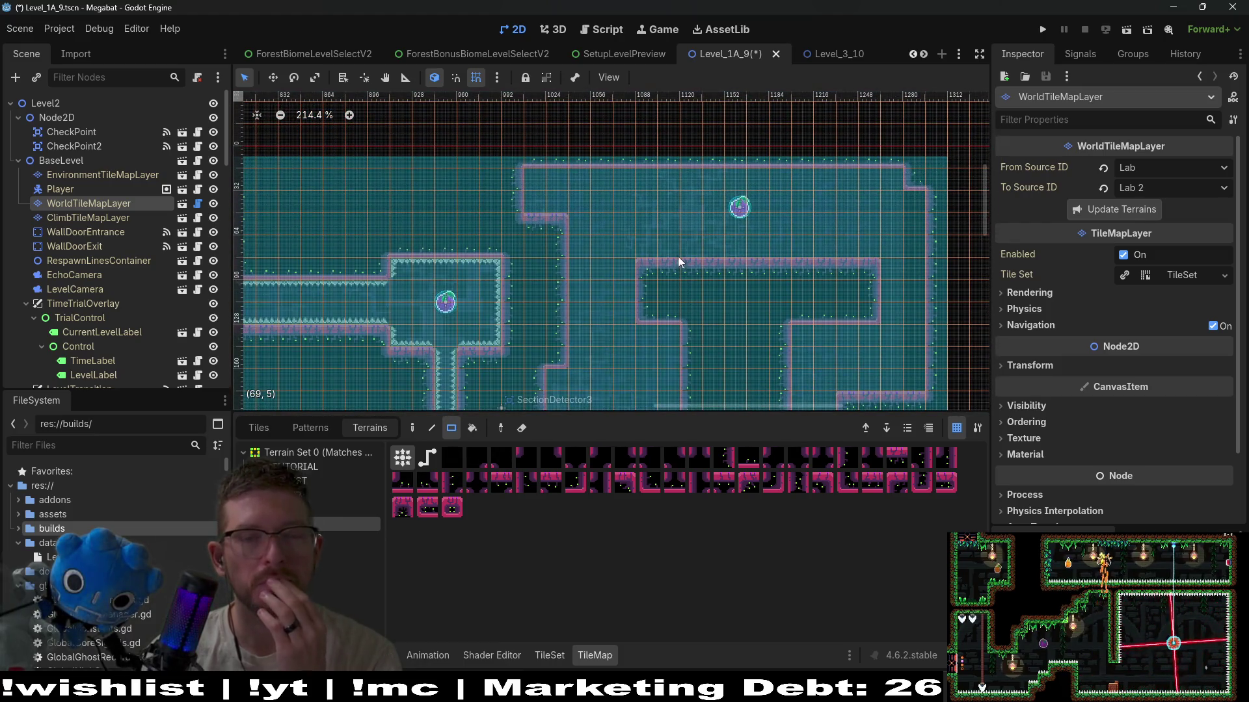
# - Raise the right platform's top wall, adding a single tile at its corner
pyautogui.moveTo(634, 225)
pyautogui.mouseDown()
pyautogui.moveTo(715, 253)
pyautogui.moveTo(869, 247)
pyautogui.mouseUp()
pyautogui.click(911, 186)
pyautogui.moveTo(726, 223)
pyautogui.mouseDown()
pyautogui.moveTo(728, 205)
pyautogui.moveTo(766, 234)
pyautogui.mouseUp()
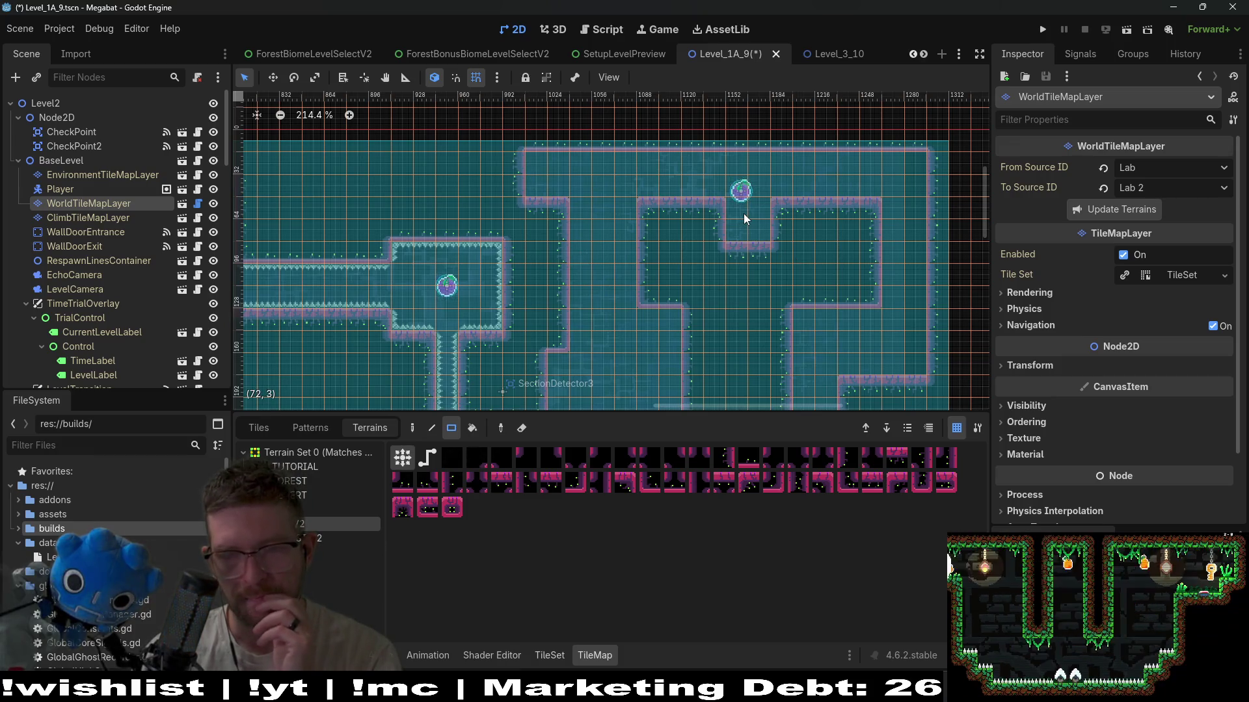
pyautogui.scroll(-5, 791, 181)
pyautogui.hscroll(-4, 791, 181)
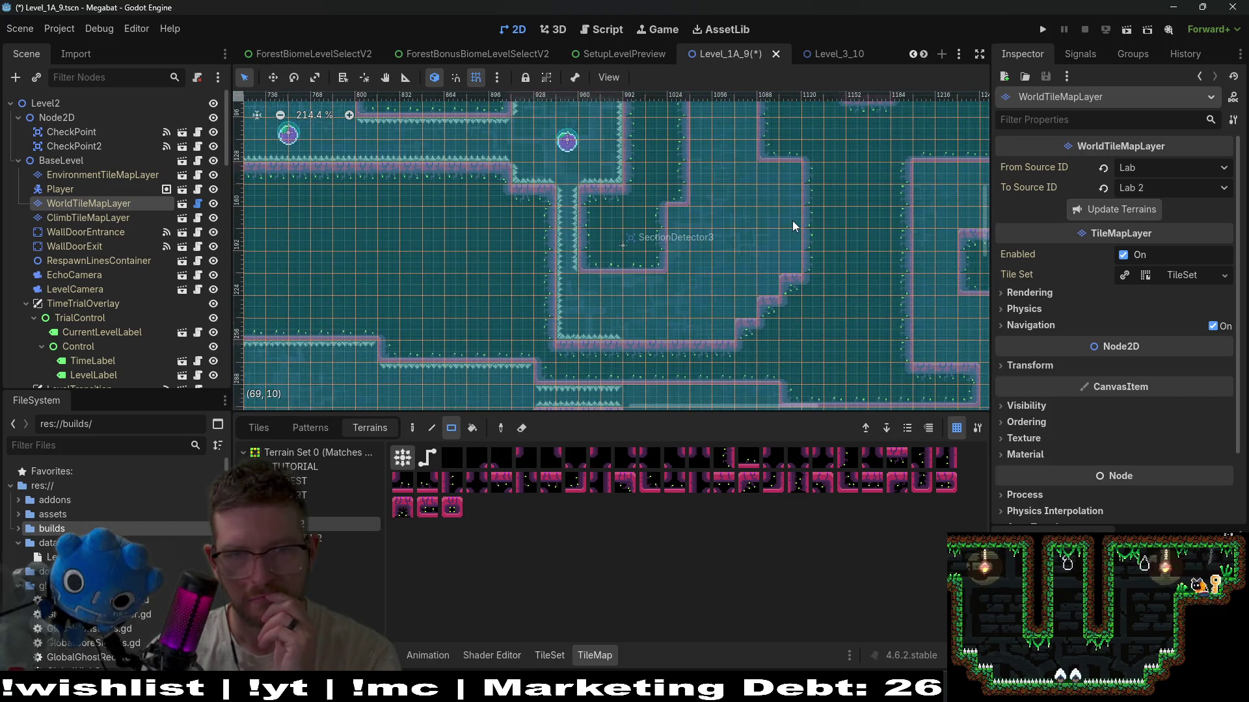
pyautogui.scroll(2, 781, 167)
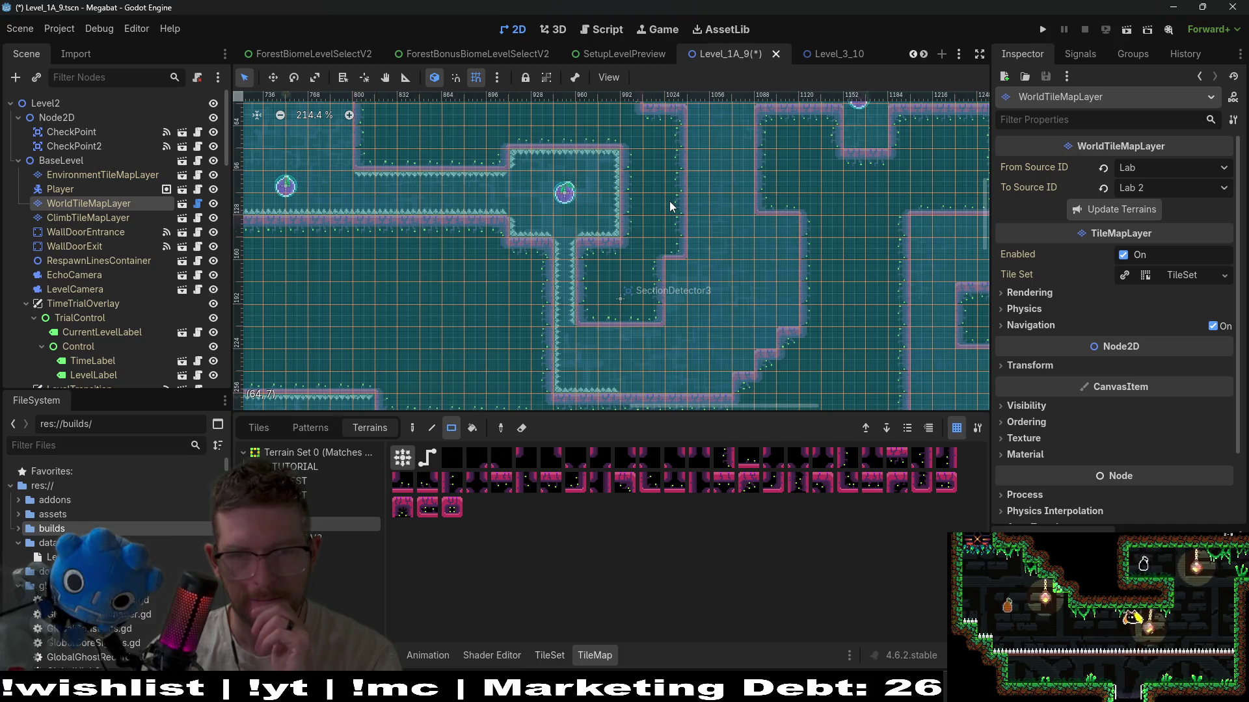
pyautogui.moveTo(733, 272); pyautogui.dragTo(700, 329)
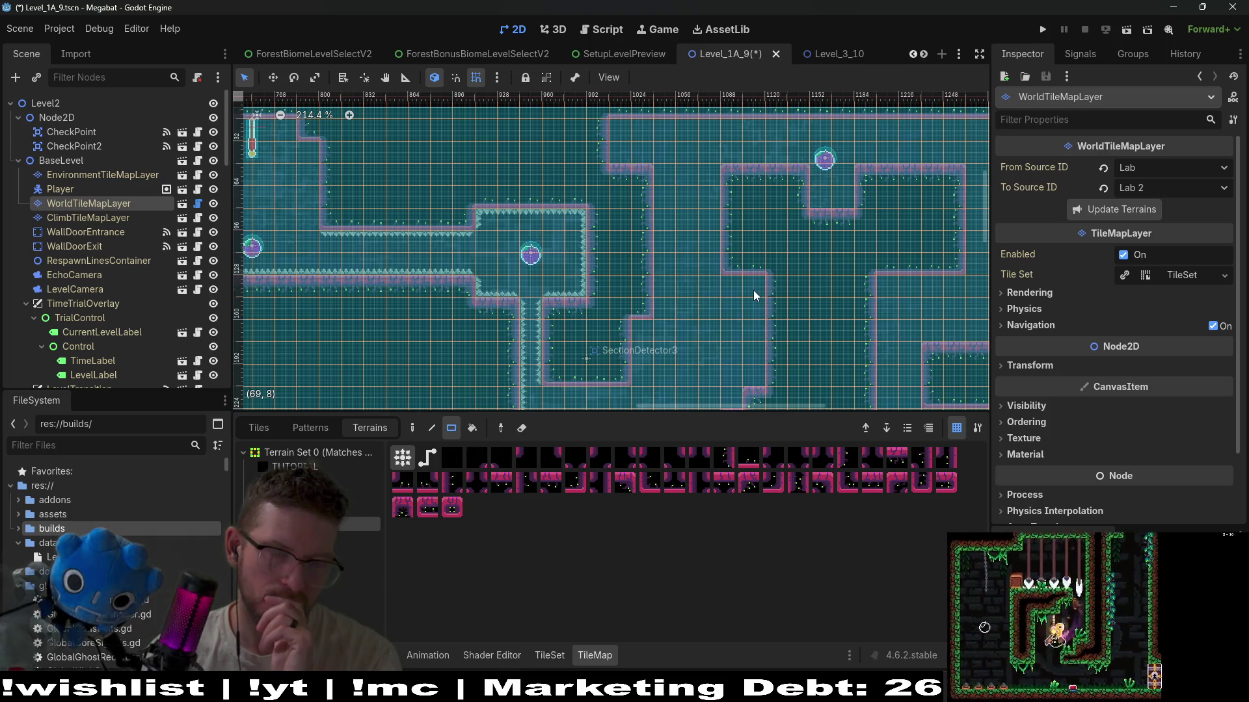
pyautogui.moveTo(814, 229); pyautogui.dragTo(748, 237)
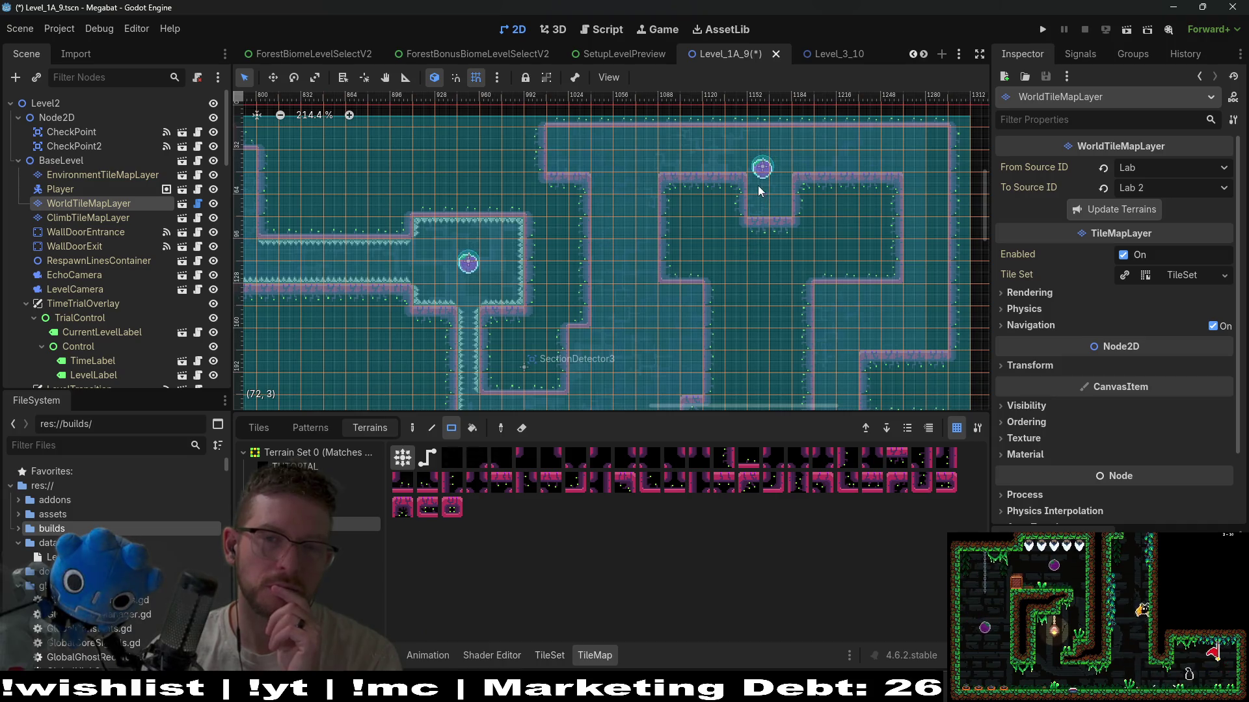
# - Fill in the stepped staircase wall with a terrain rectangle
pyautogui.scroll(-2, 795, 208)
pyautogui.hscroll(-1, 795, 209)
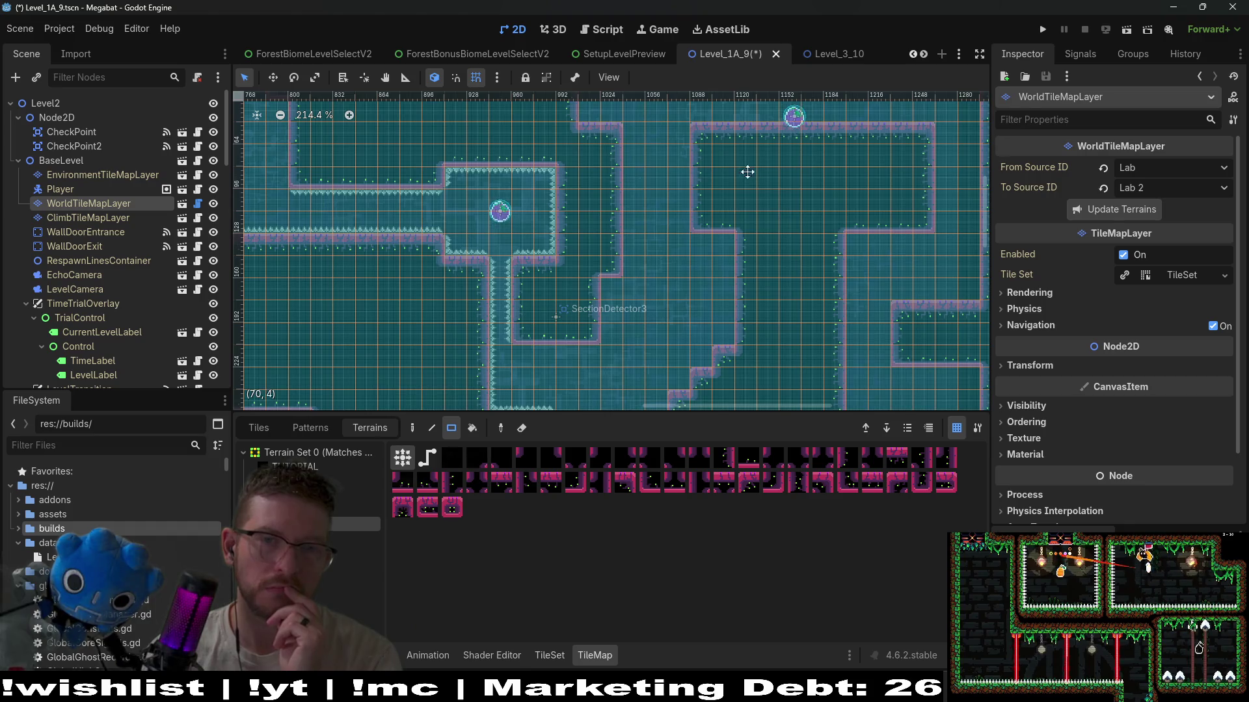
pyautogui.scroll(4, 748, 241)
pyautogui.hscroll(1, 748, 240)
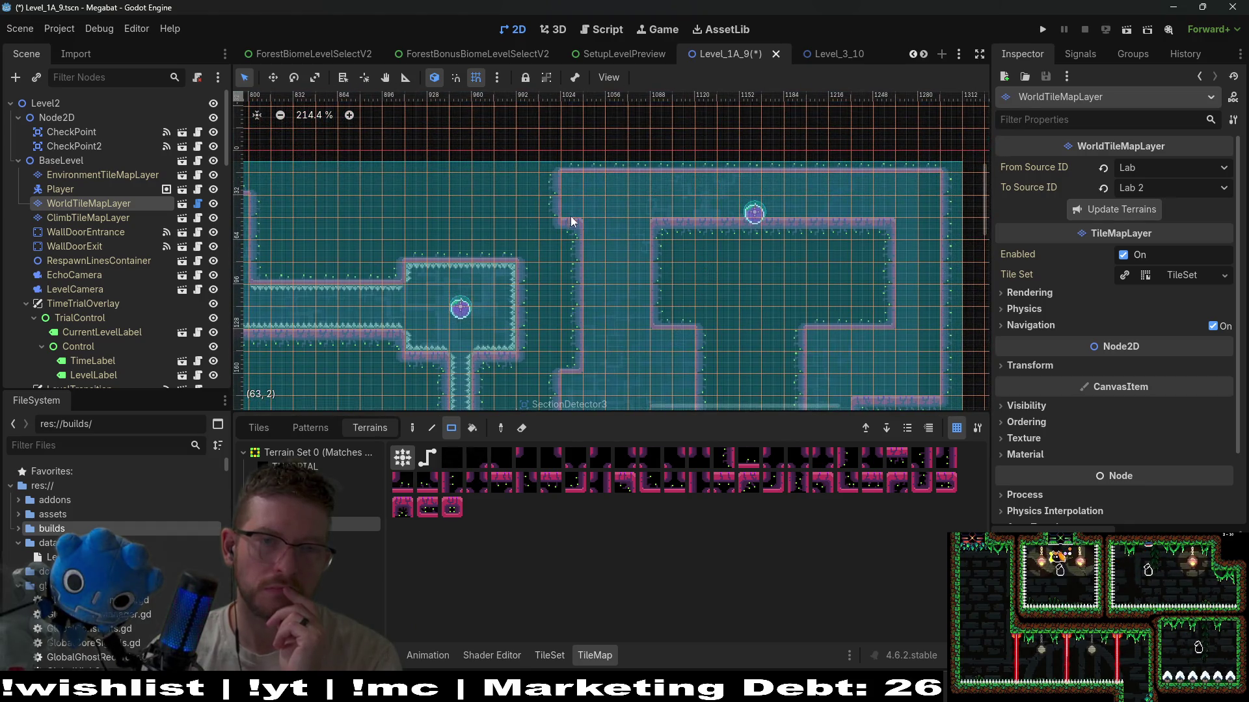
pyautogui.scroll(-3, 658, 235)
pyautogui.hscroll(1, 711, 247)
pyautogui.scroll(-3, 712, 247)
pyautogui.hscroll(-1, 712, 247)
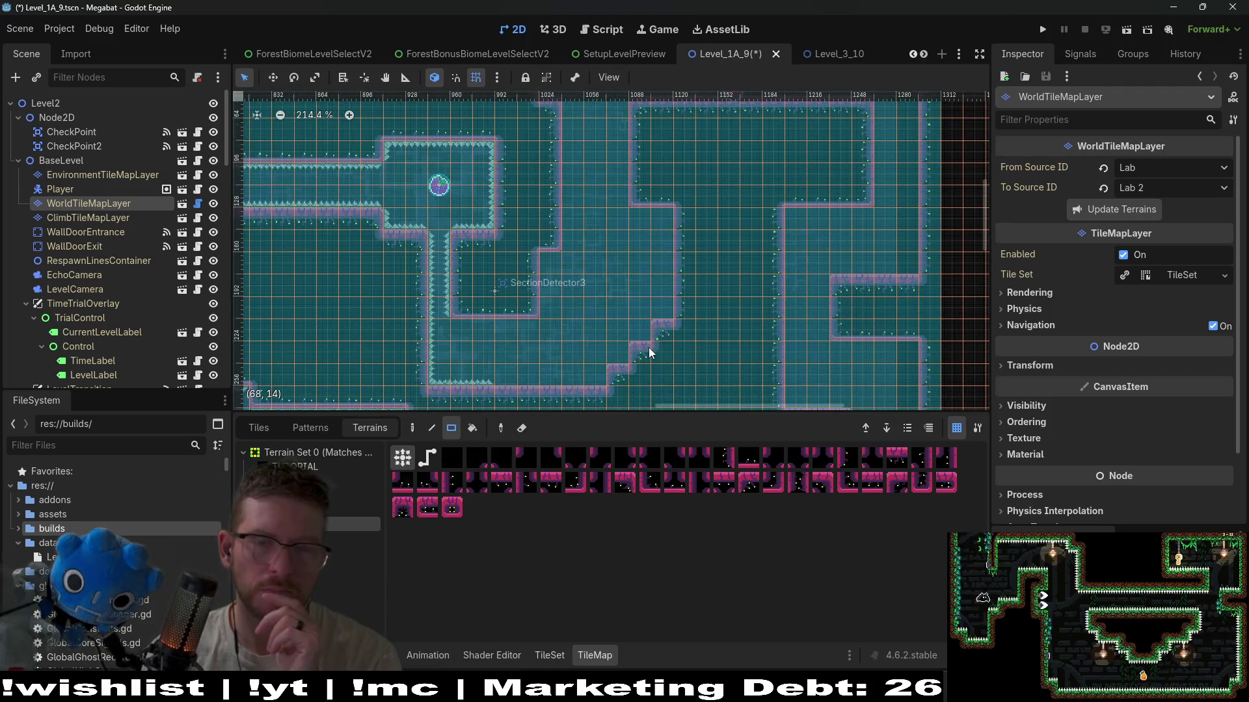
pyautogui.moveTo(617, 321); pyautogui.dragTo(670, 358)
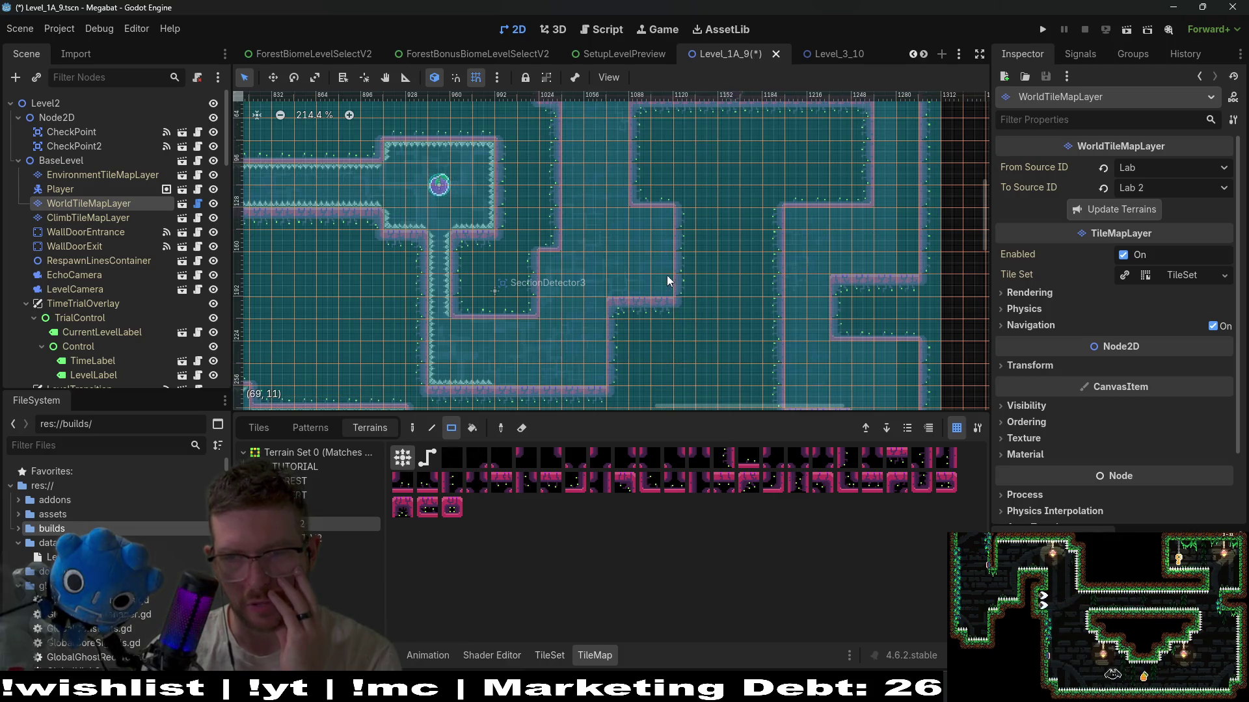
# - Paint a wall strip moving the left wall left, then carve a narrow shaft beside it
pyautogui.scroll(2, 666, 276)
pyautogui.hscroll(1, 666, 276)
pyautogui.scroll(2, 638, 311)
pyautogui.moveTo(588, 227); pyautogui.dragTo(596, 181)
pyautogui.moveTo(605, 268); pyautogui.dragTo(612, 166)
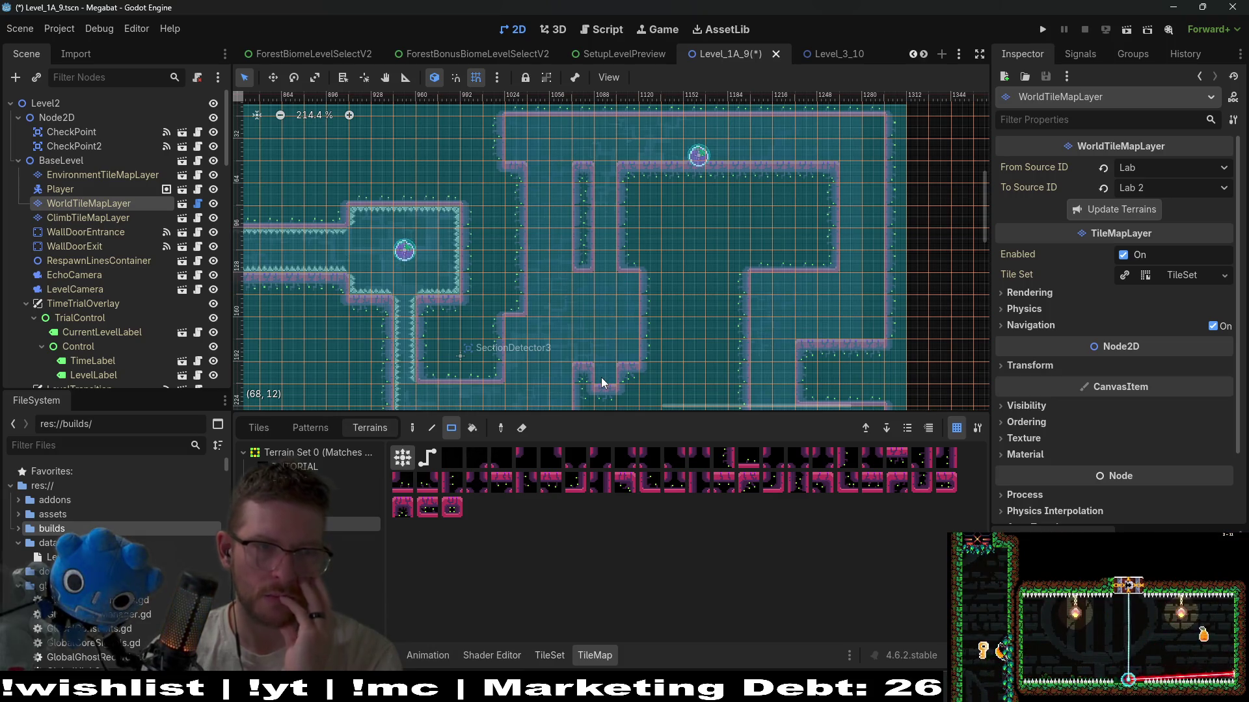
pyautogui.scroll(-10, 163, 298)
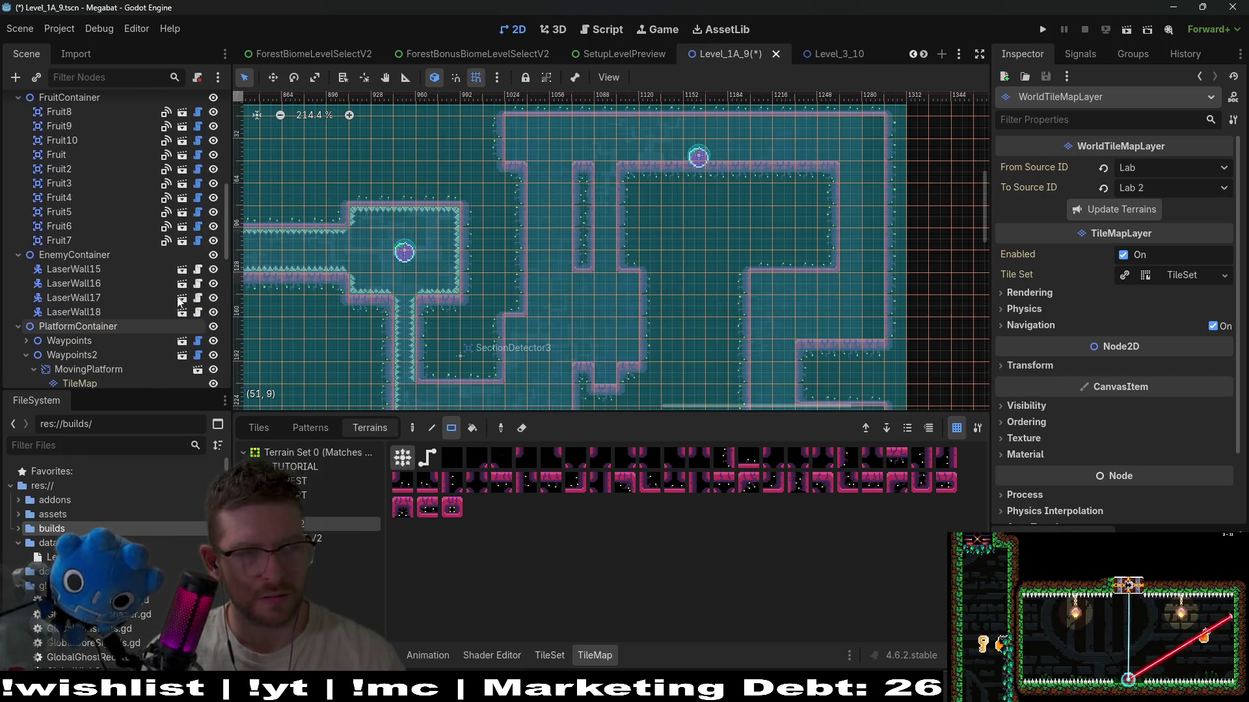
# - Nudge Fruit10 up and to the right
pyautogui.scroll(3, 80, 221)
pyautogui.click(75, 179)
pyautogui.press('w')
pyautogui.moveTo(703, 163); pyautogui.dragTo(729, 143)
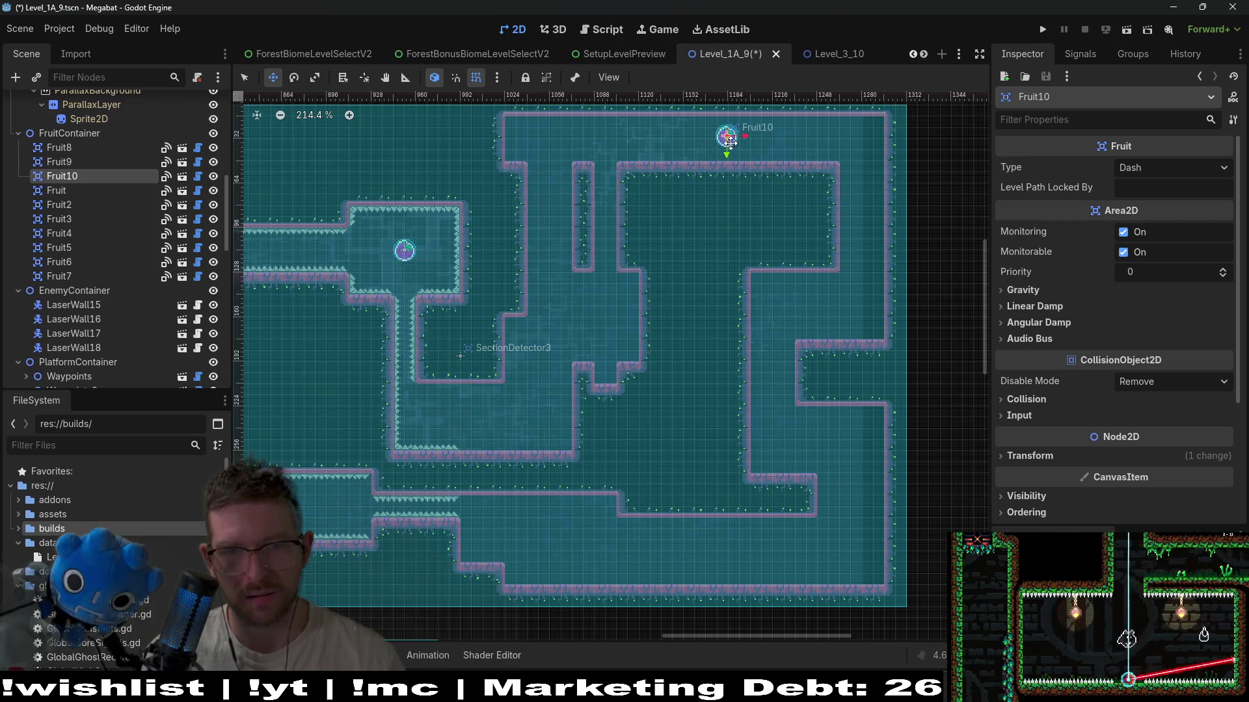
pyautogui.scroll(-2, 80, 247)
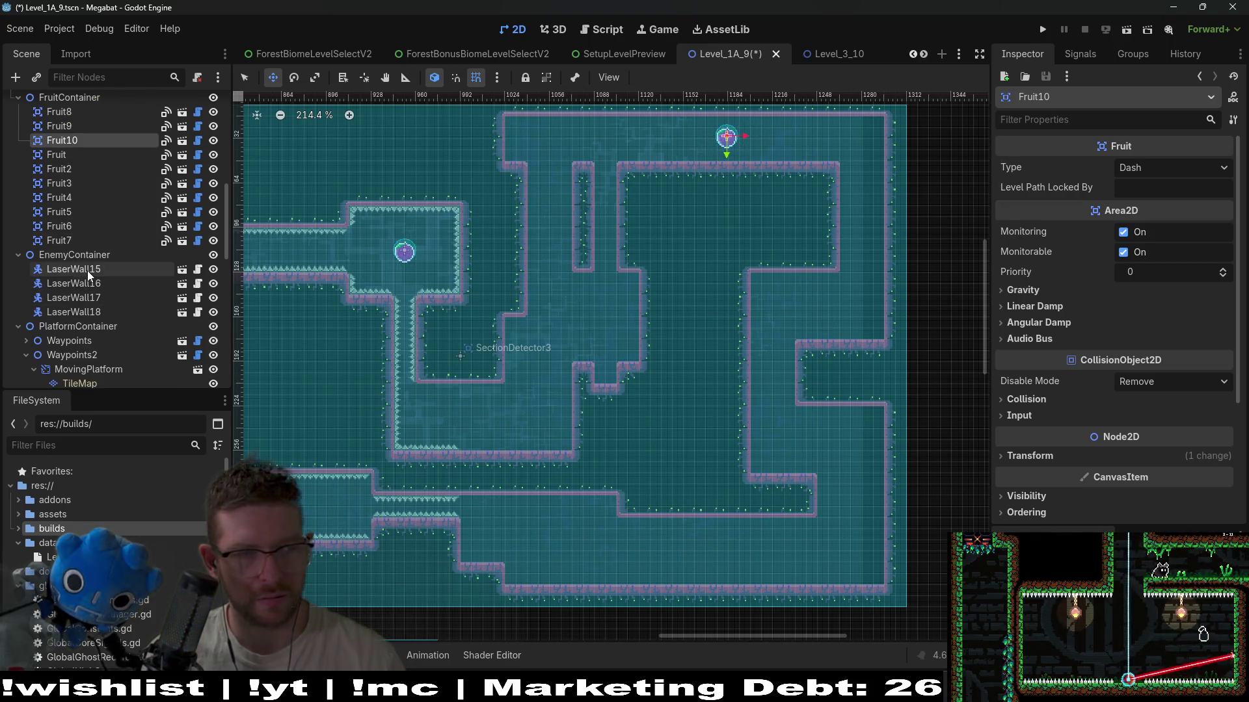
# - Duplicate LaserWall15 and rename the copy LaserWall
pyautogui.click(98, 271)
pyautogui.scroll(-10, 424, 333)
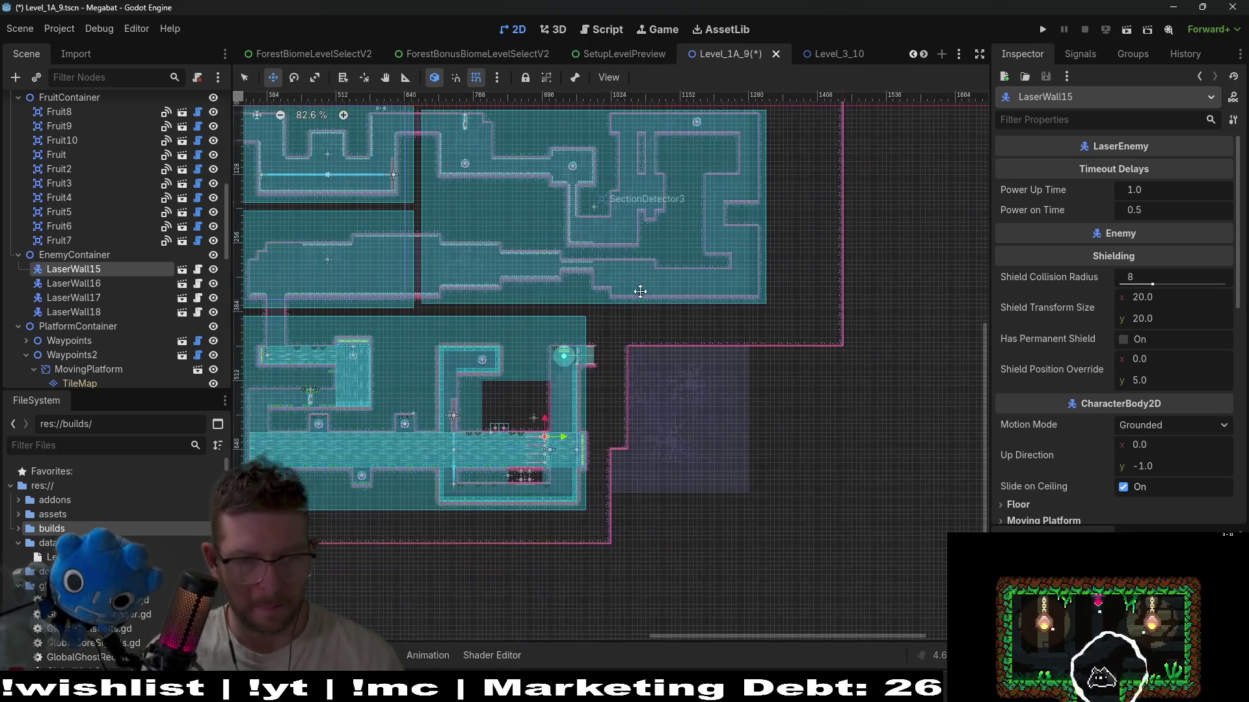
pyautogui.doubleClick(102, 269)
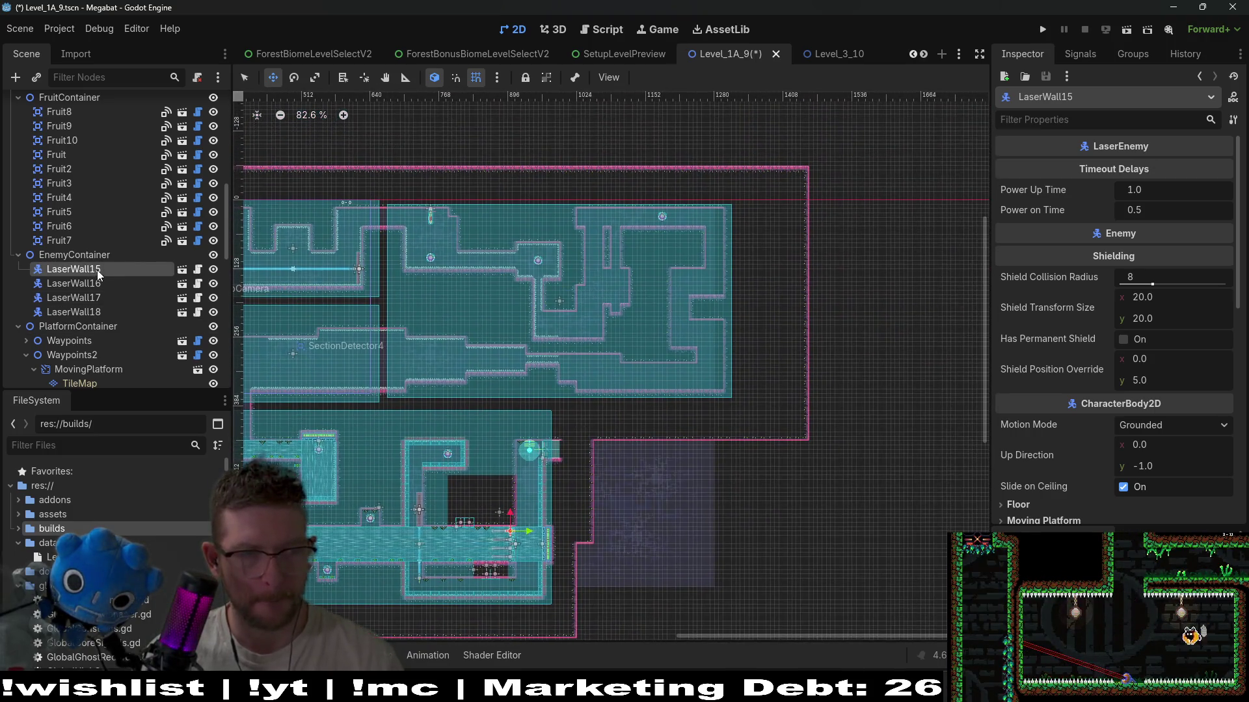
pyautogui.hotkey('ctrl', 'd')
pyautogui.moveTo(94, 286); pyautogui.dragTo(76, 265)
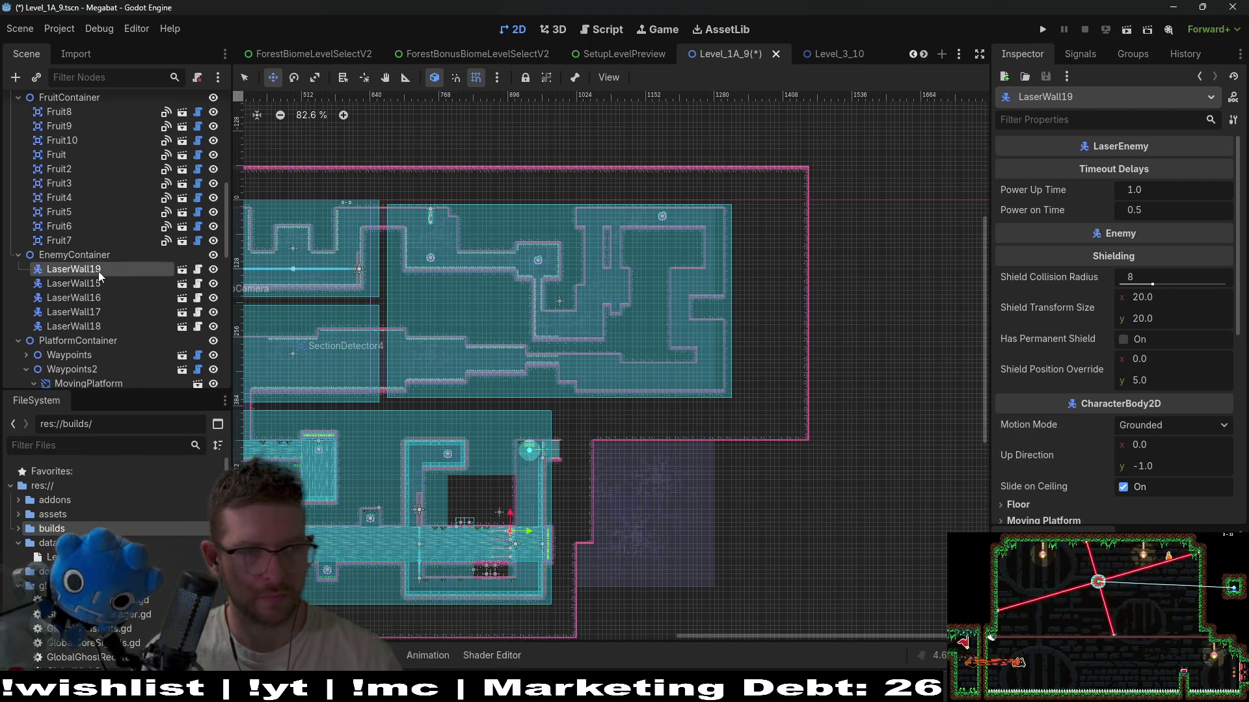
pyautogui.click(105, 268)
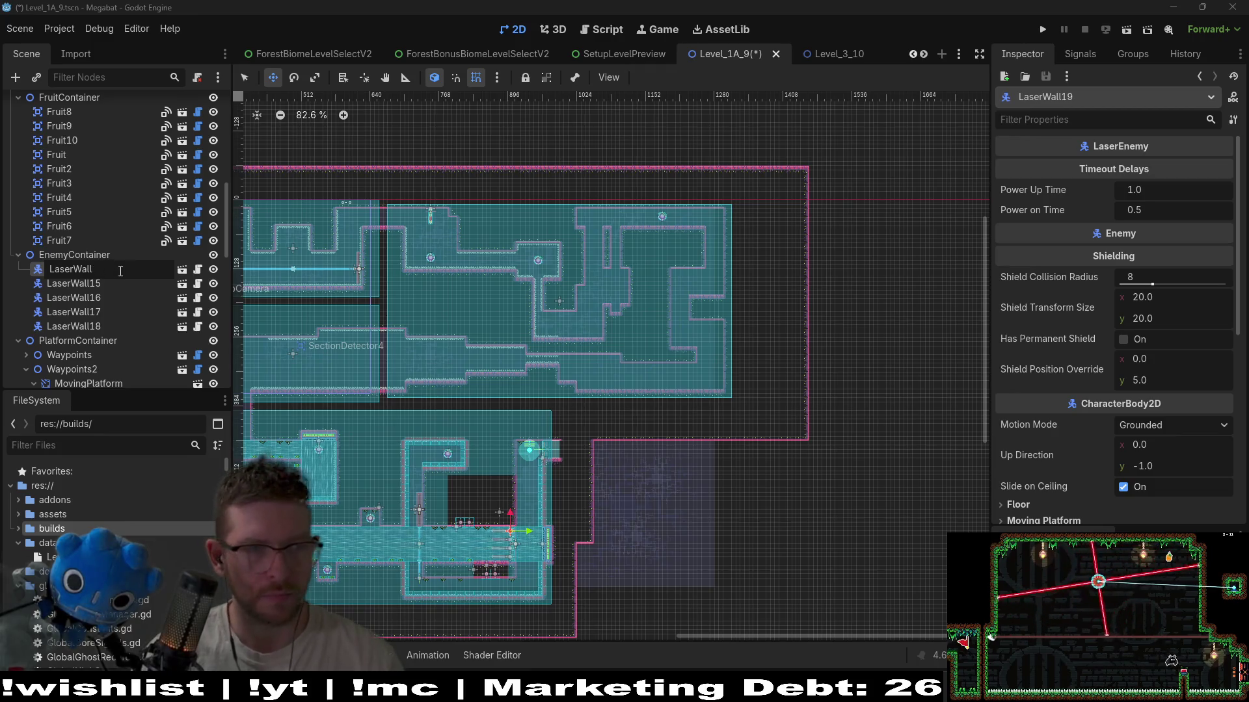
pyautogui.press('Return')
# - Place LaserWall on the central shaft floor with rotation reset to 0, firing upward
pyautogui.moveTo(494, 416); pyautogui.dragTo(560, 275)
pyautogui.scroll(-5, 1130, 392)
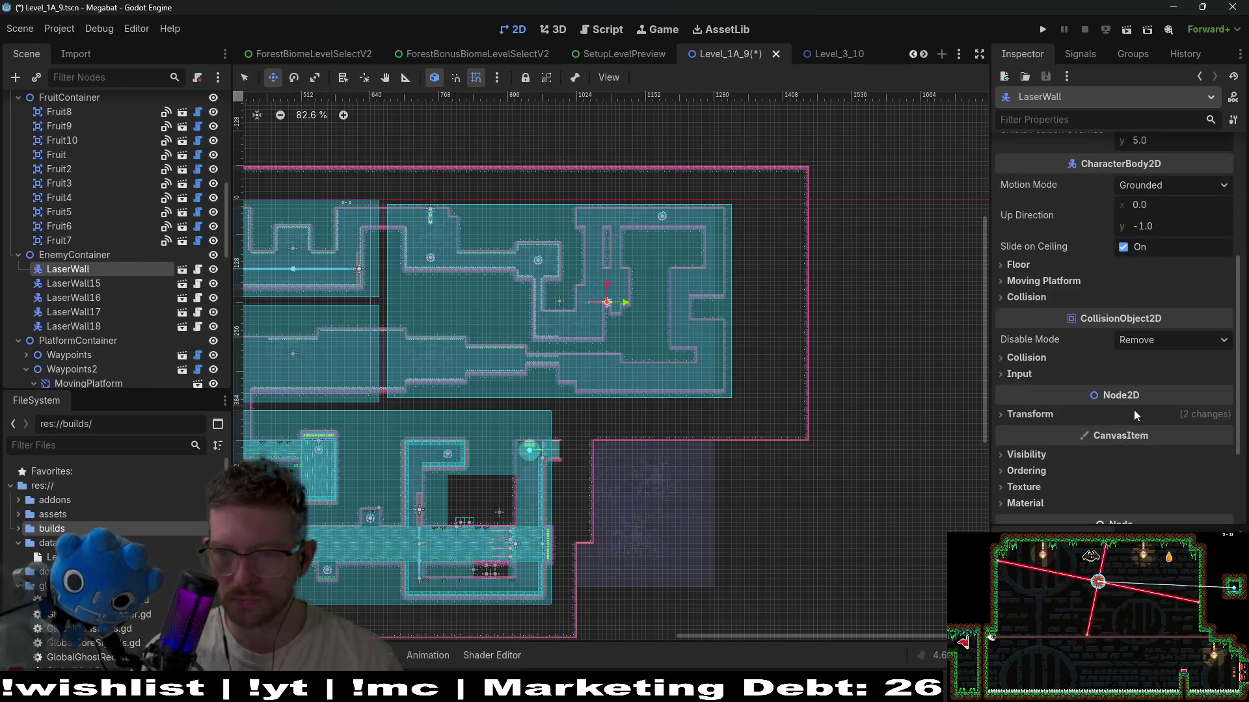
pyautogui.click(1011, 285)
pyautogui.click(1106, 343)
pyautogui.scroll(8, 595, 292)
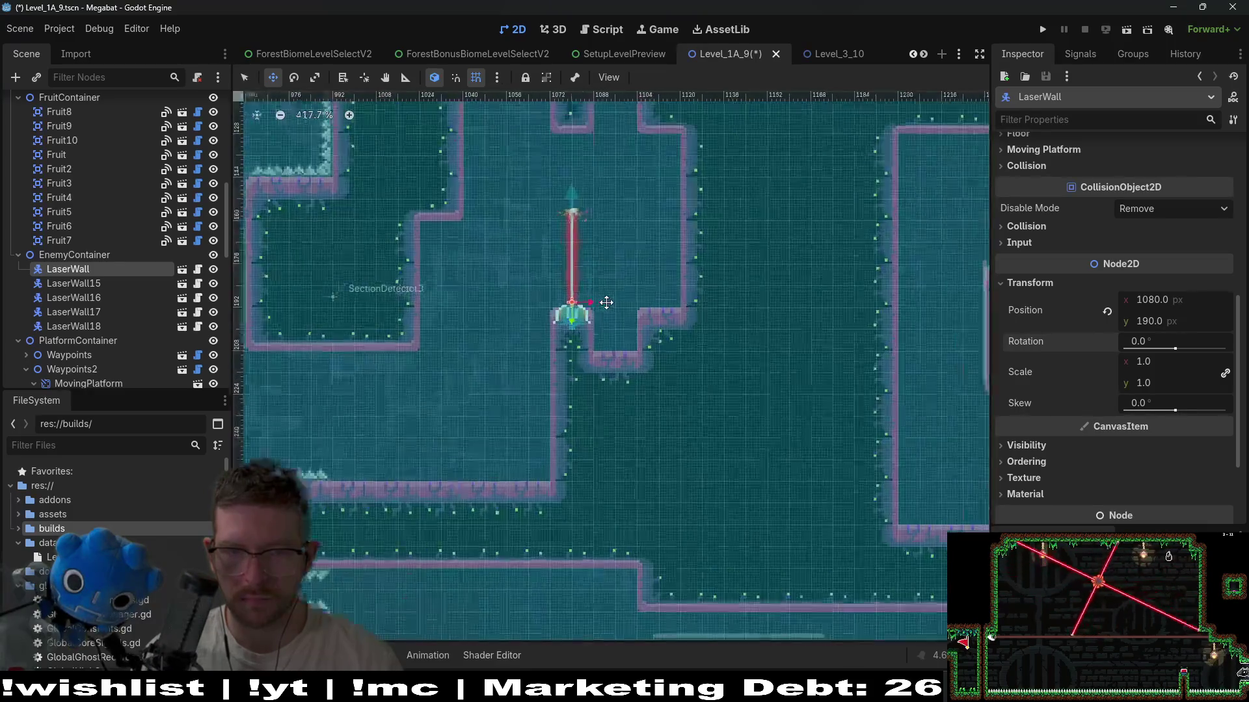
pyautogui.moveTo(605, 303)
pyautogui.mouseDown()
pyautogui.moveTo(644, 322)
pyautogui.moveTo(639, 372)
pyautogui.mouseUp()
pyautogui.scroll(3, 628, 338)
pyautogui.scroll(-6, 663, 286)
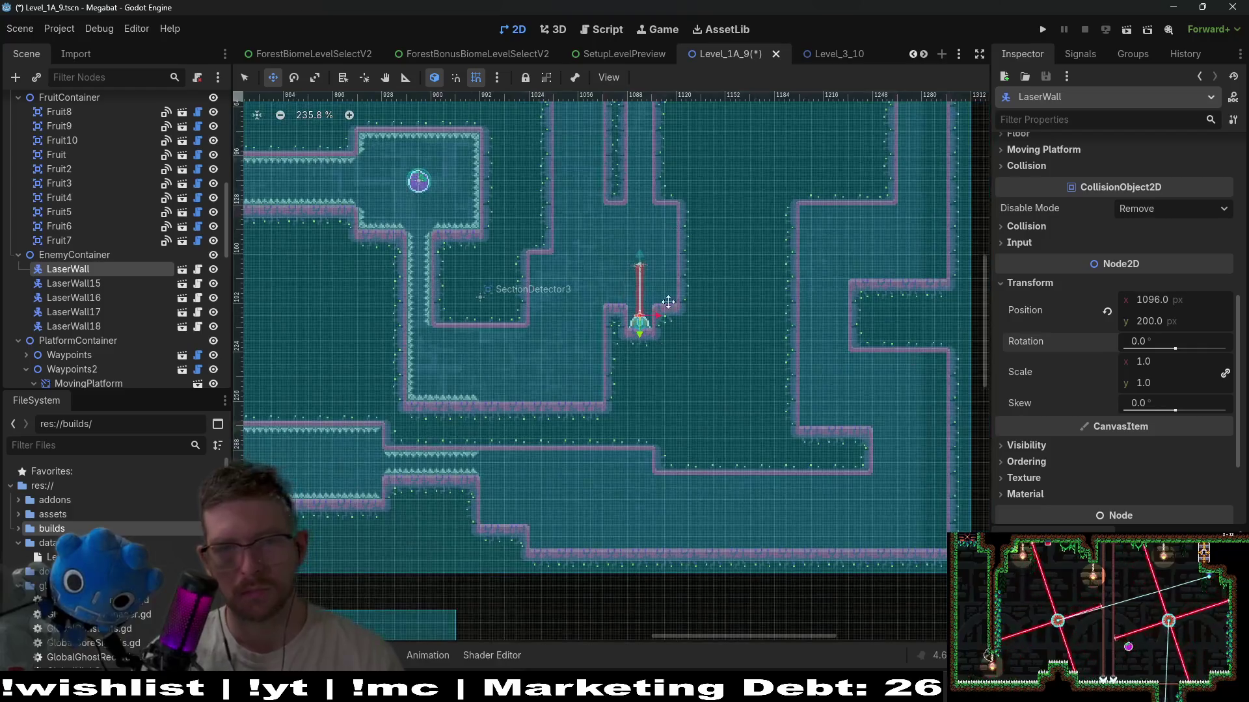
pyautogui.moveTo(671, 277); pyautogui.dragTo(655, 381)
# - Duplicate it as LaserWall2 with rotation 90 in the top corridor's left corner
pyautogui.hotkey('ctrl', 'd')
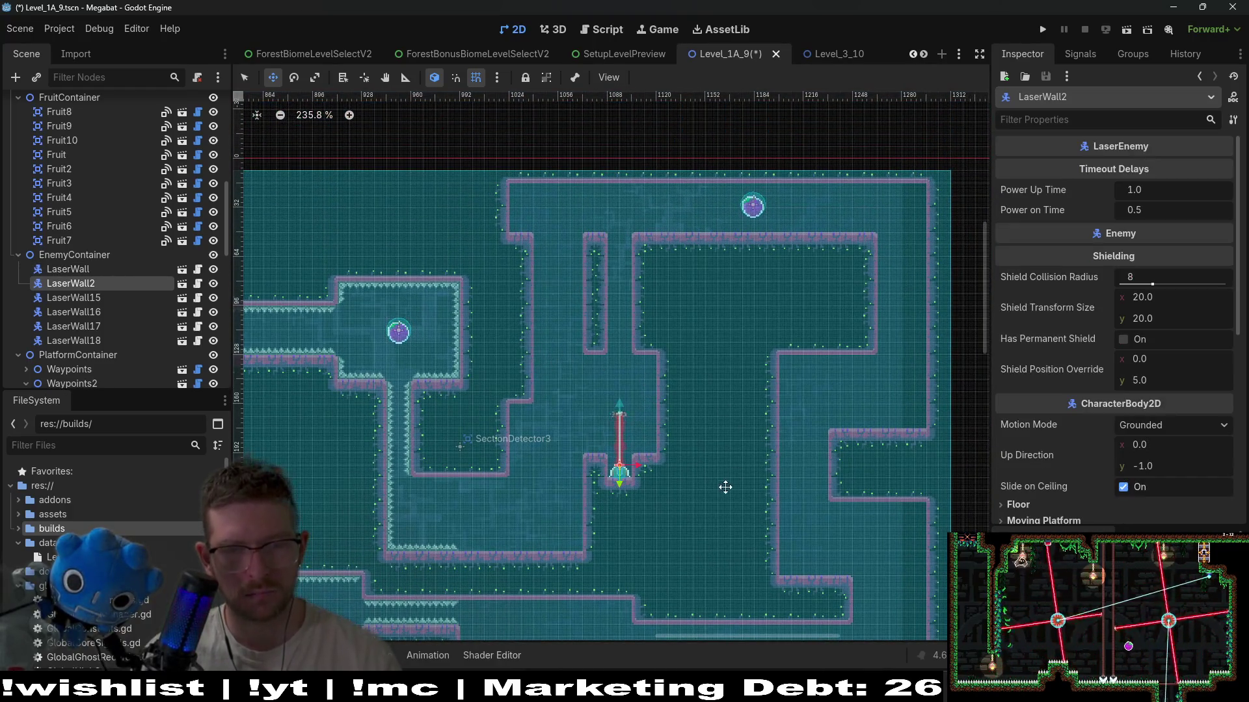
pyautogui.scroll(-5, 1074, 435)
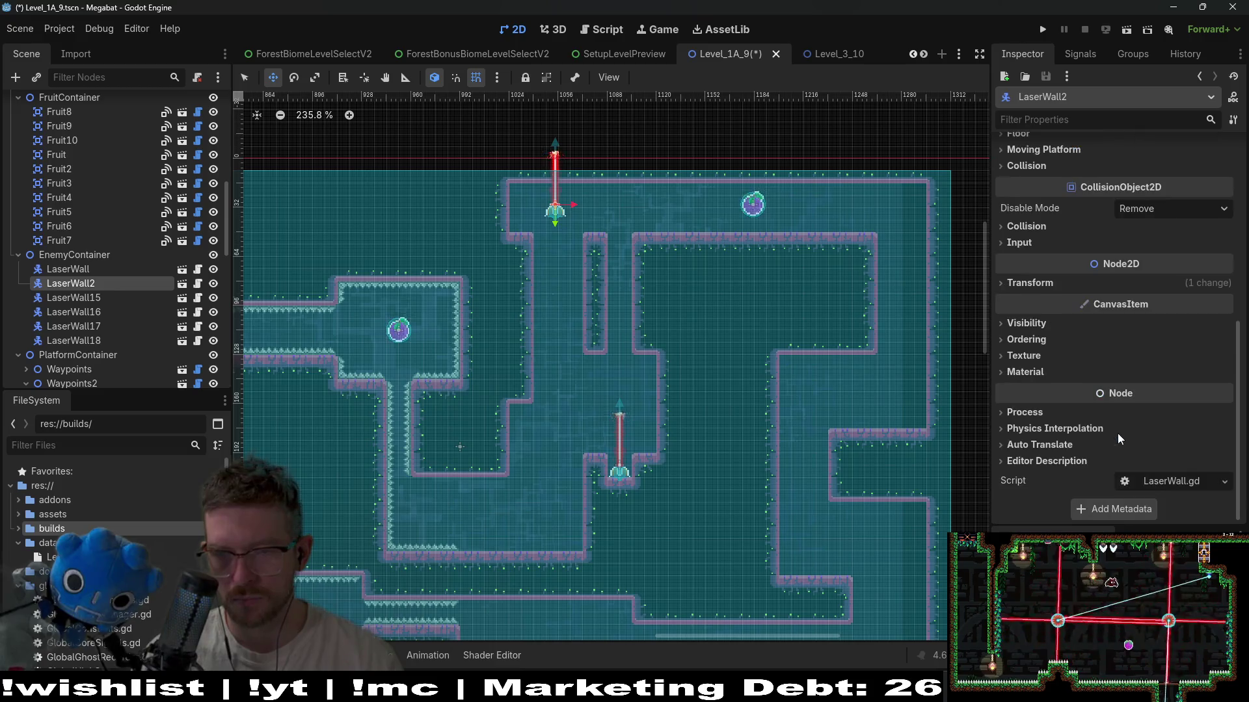
pyautogui.click(1040, 286)
pyautogui.click(1151, 342)
pyautogui.write('90')
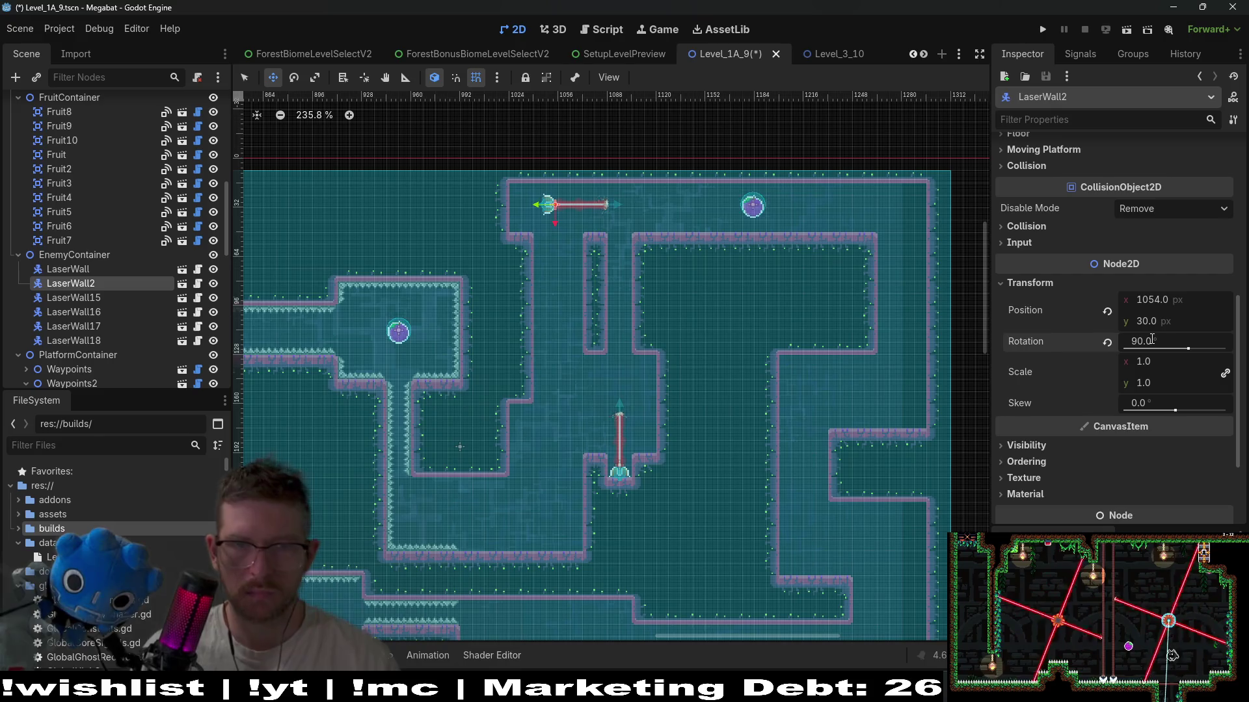
pyautogui.scroll(8, 524, 204)
pyautogui.moveTo(599, 200); pyautogui.dragTo(527, 182)
# - Add LaserWall3 below LaserWall2 and shift both lasers left against the wall
pyautogui.hotkey('ctrl', 'd')
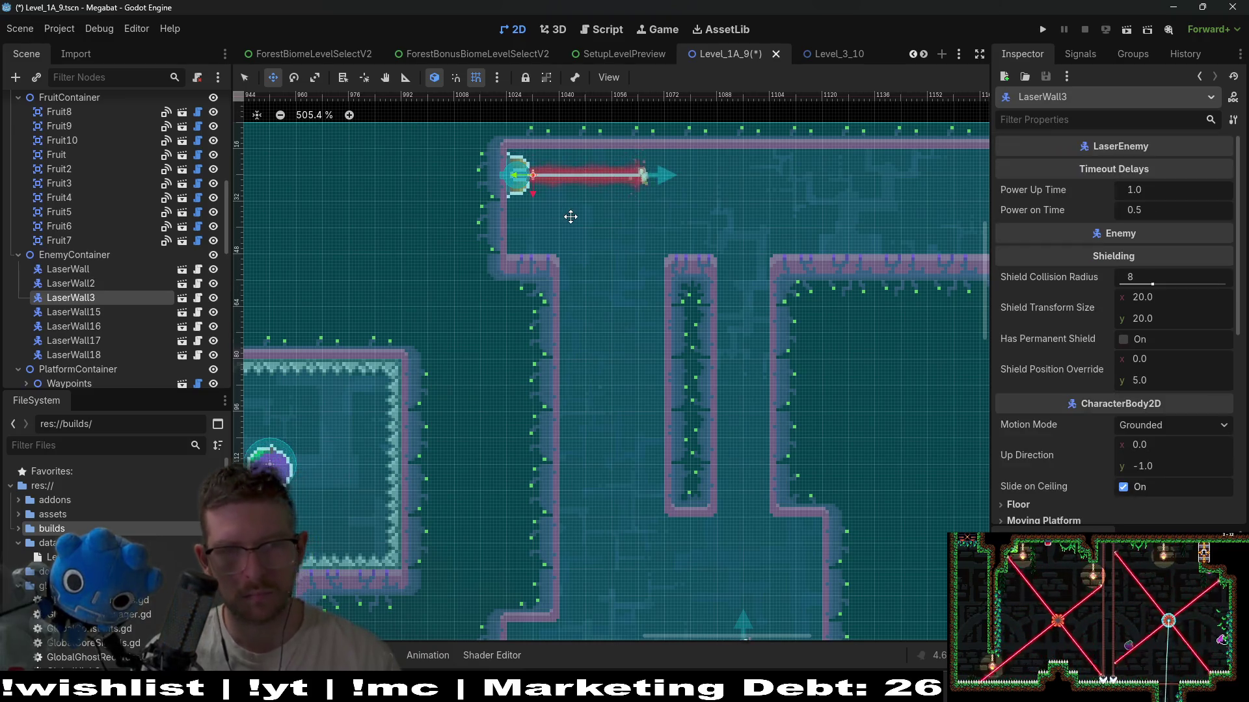
pyautogui.press('Down')
pyautogui.press('Down')
pyautogui.press('Down')
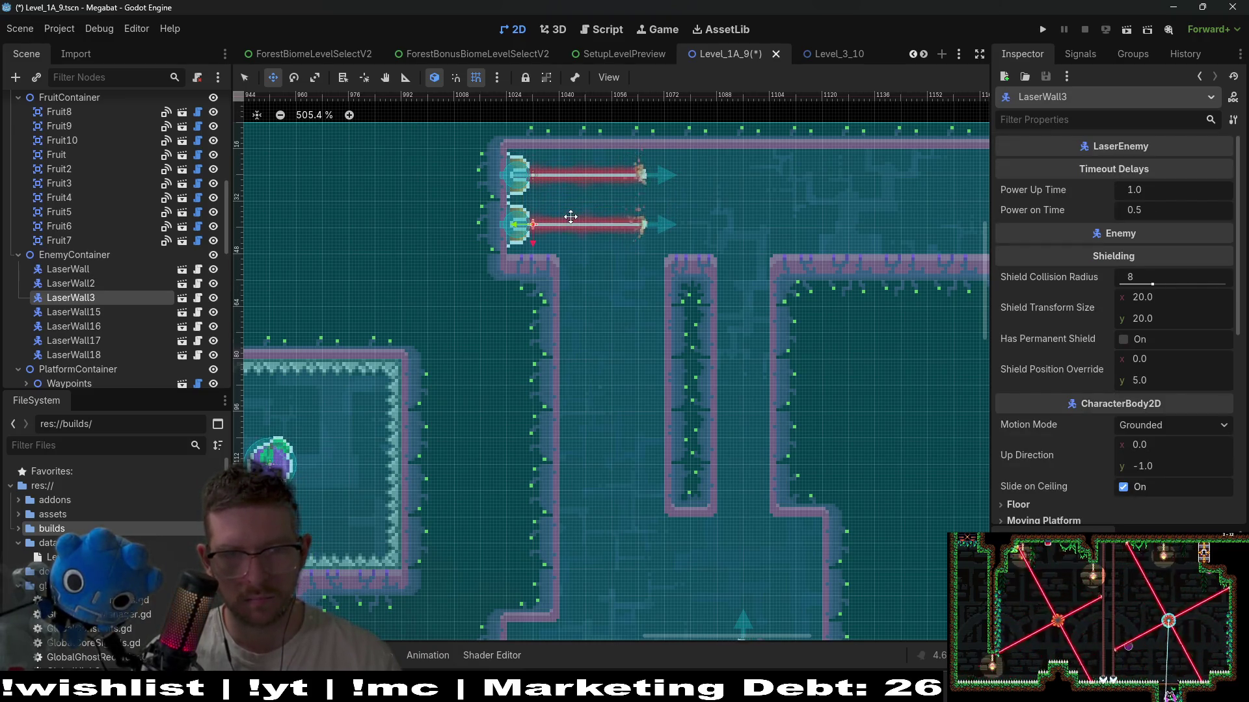
pyautogui.scroll(-4, 767, 353)
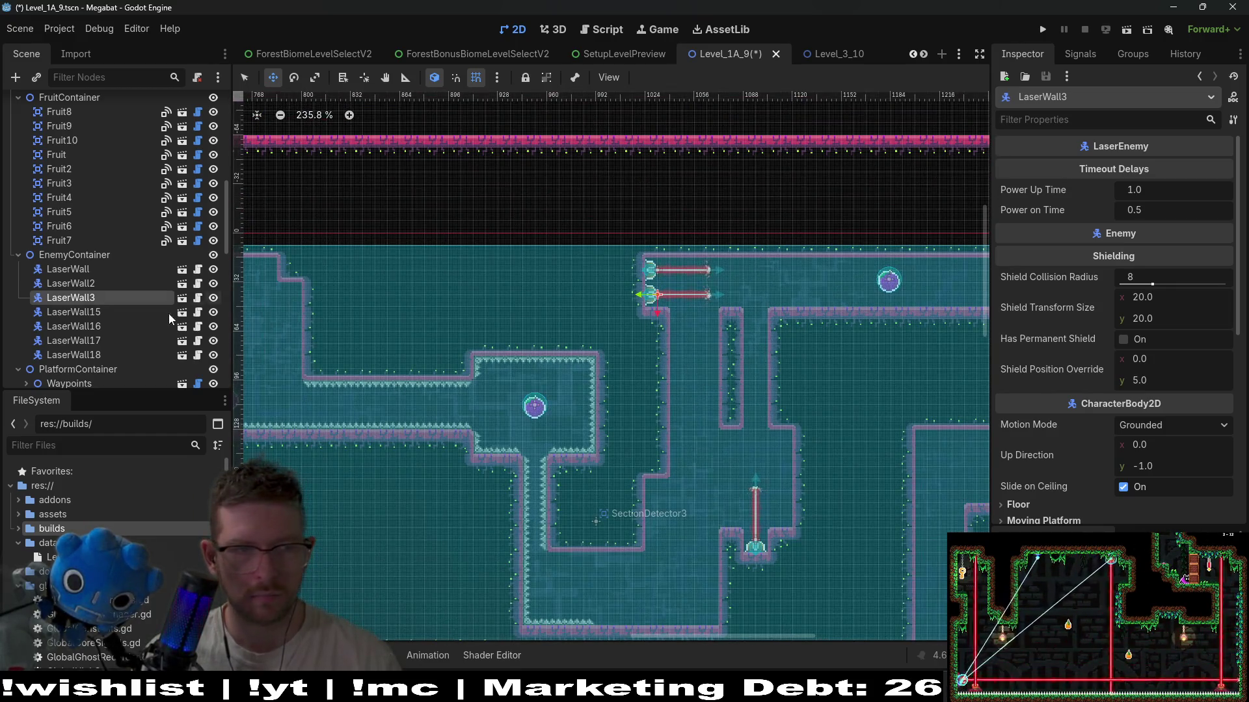
pyautogui.keyDown('ctrl'); pyautogui.click(130, 284); pyautogui.keyUp('ctrl')
pyautogui.scroll(3, 653, 299)
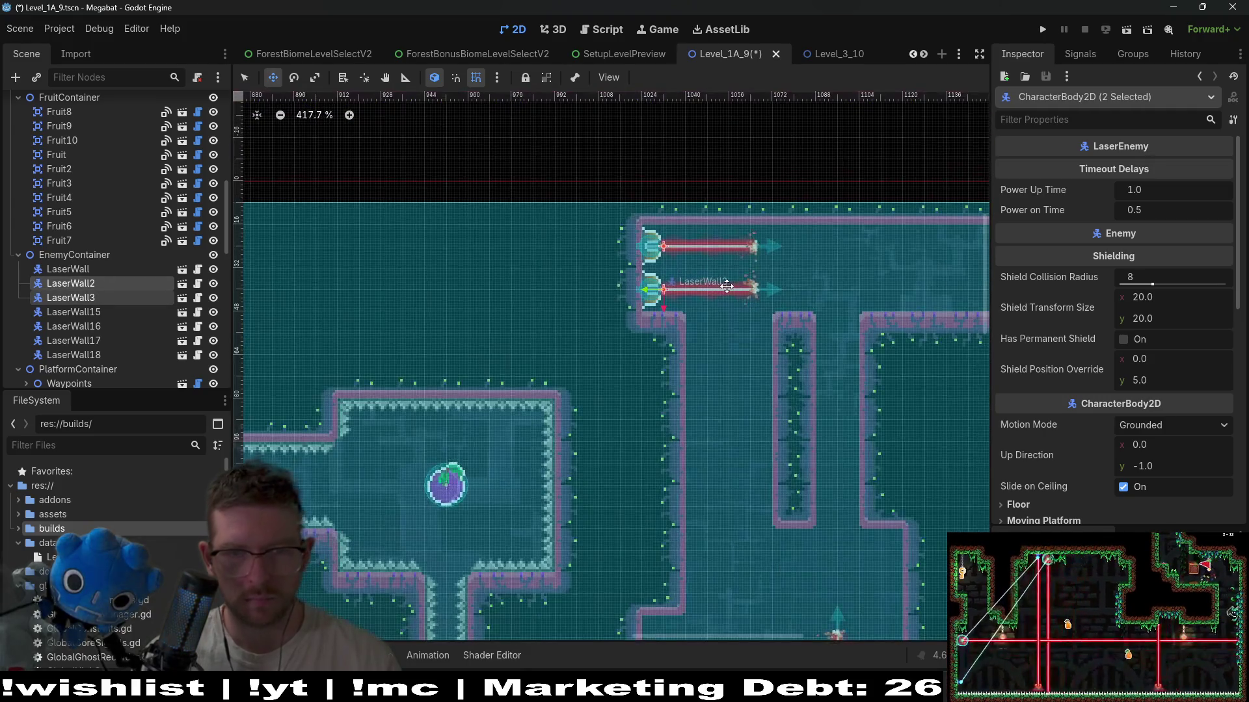
pyautogui.press('Left')
pyautogui.press('Left')
pyautogui.press('Left')
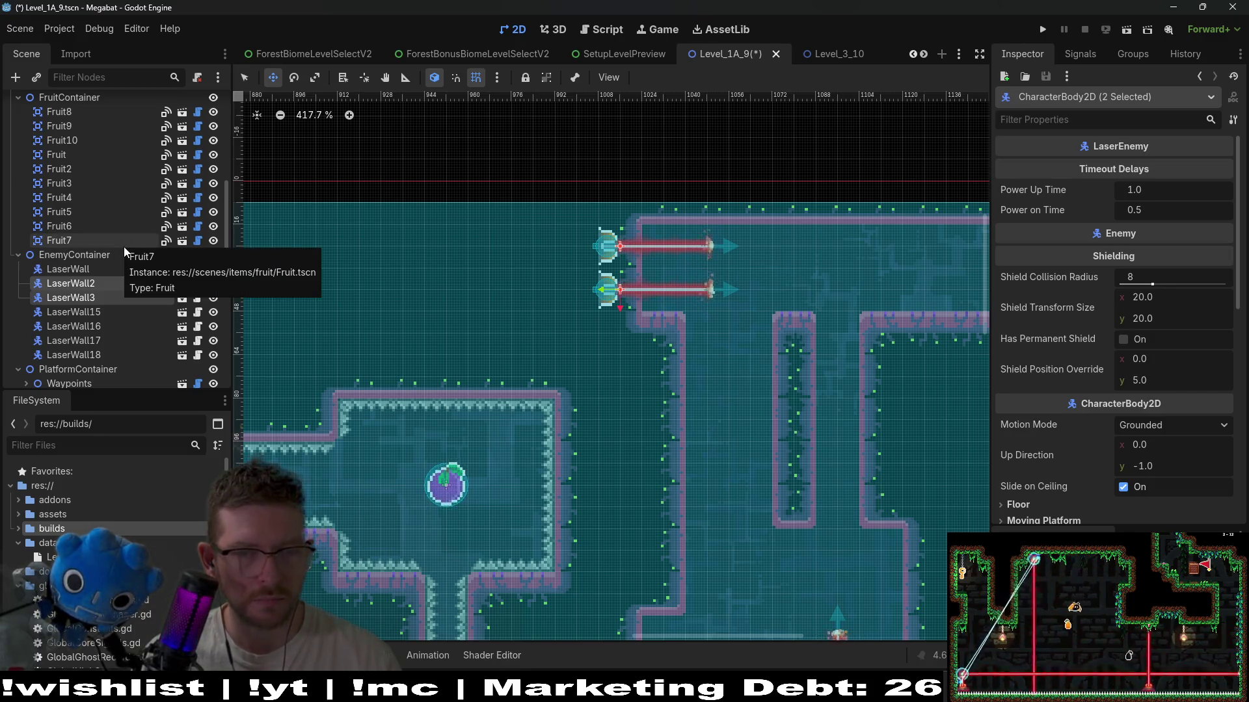
pyautogui.scroll(10, 109, 305)
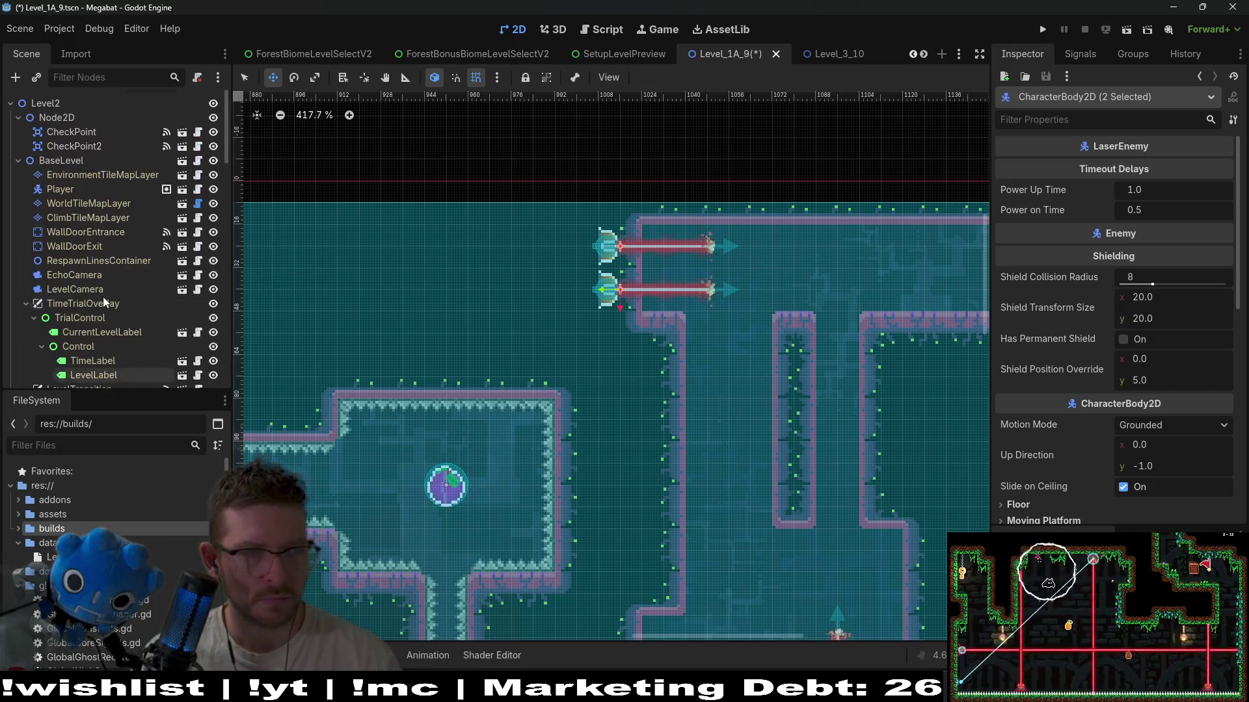
pyautogui.click(98, 204)
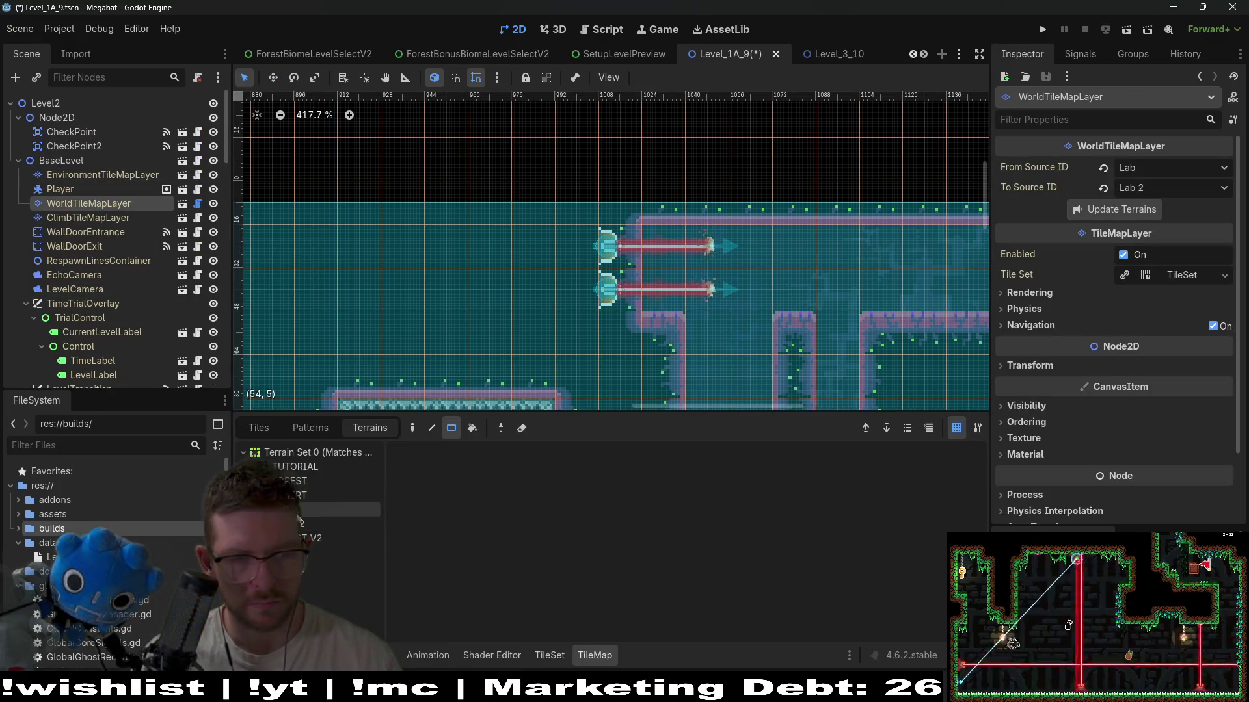
# - Save the Level_1A_9 scene and start a playtest run
pyautogui.click(302, 525)
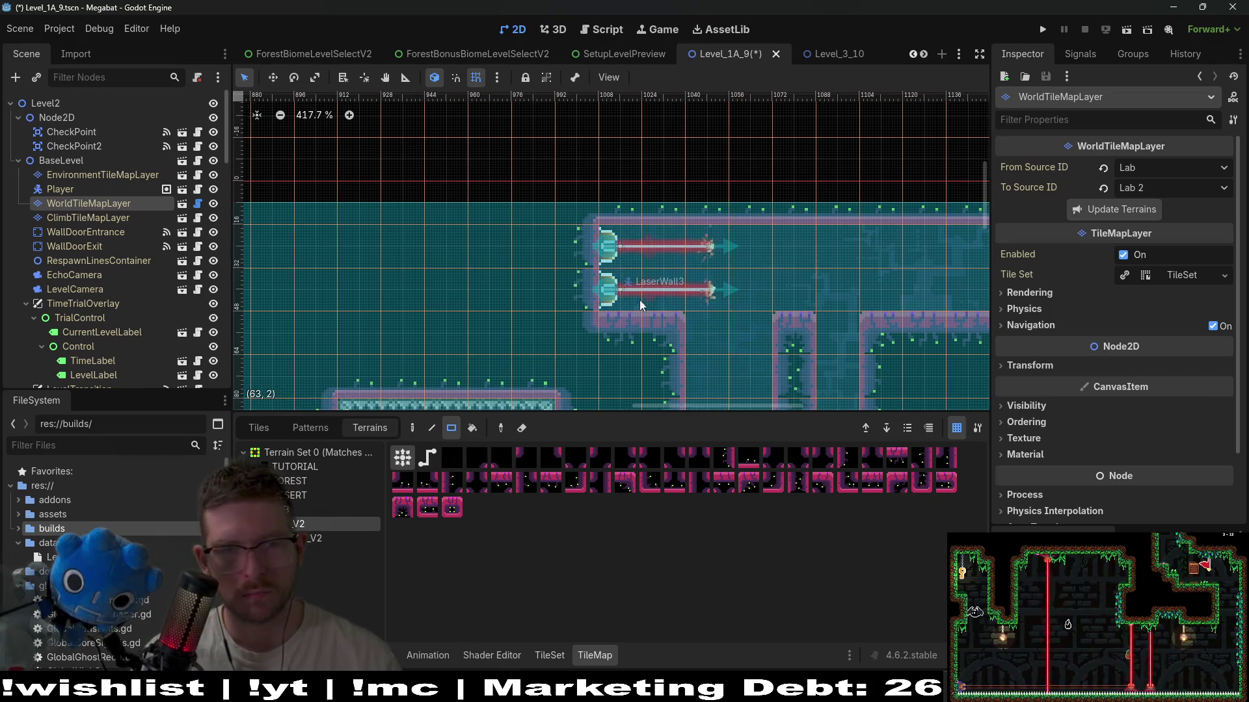
pyautogui.scroll(-3, 616, 246)
pyautogui.scroll(-3, 830, 275)
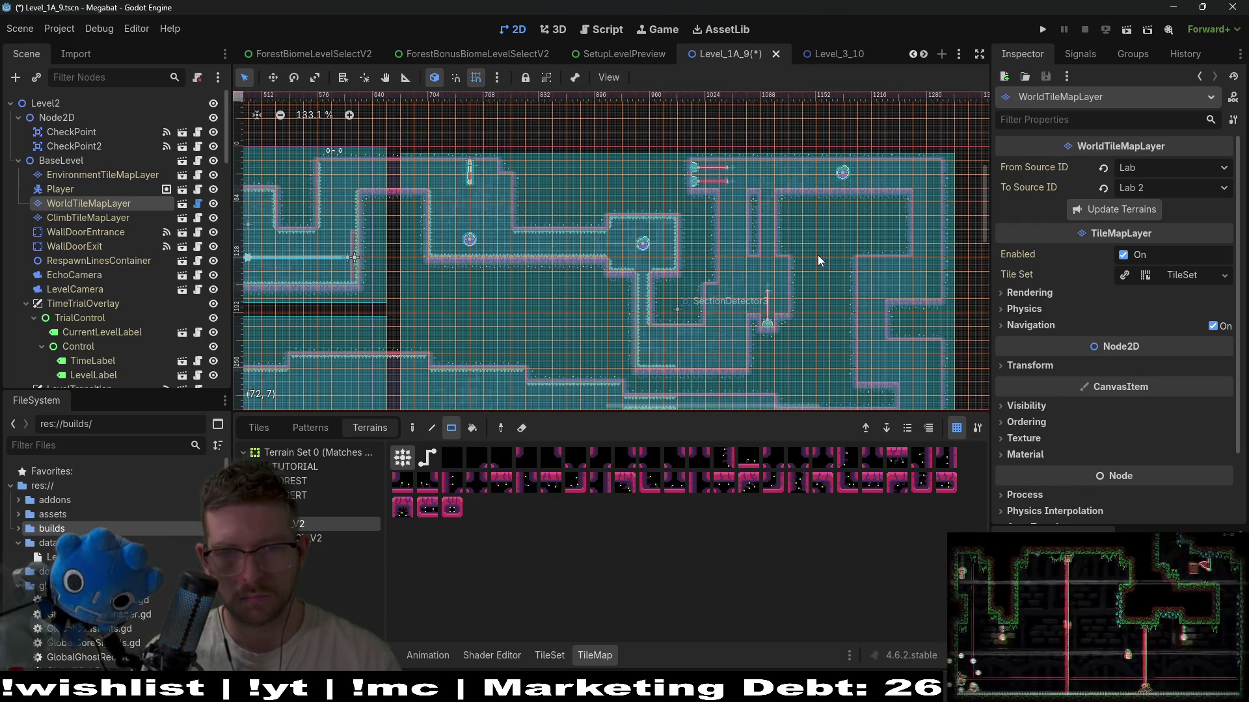
pyautogui.hotkey('ctrl', 's')
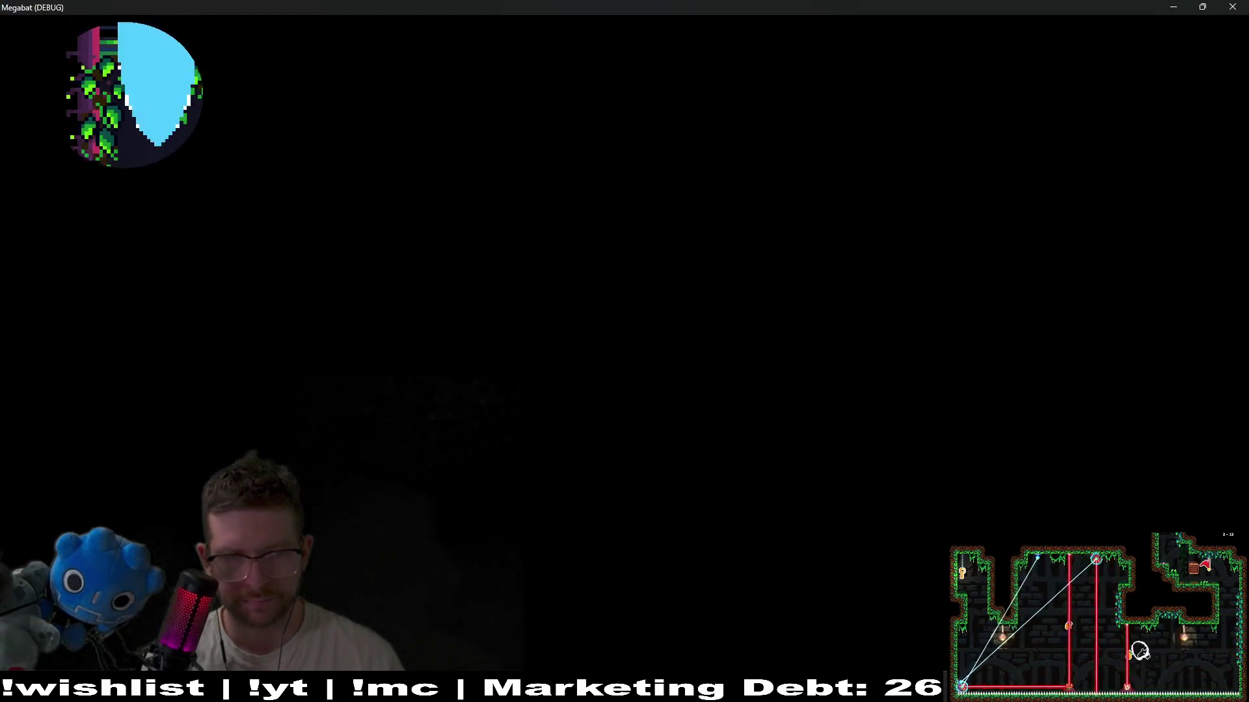
# - Fly the bat right through the rooms to collect the plum
pyautogui.press('Right')
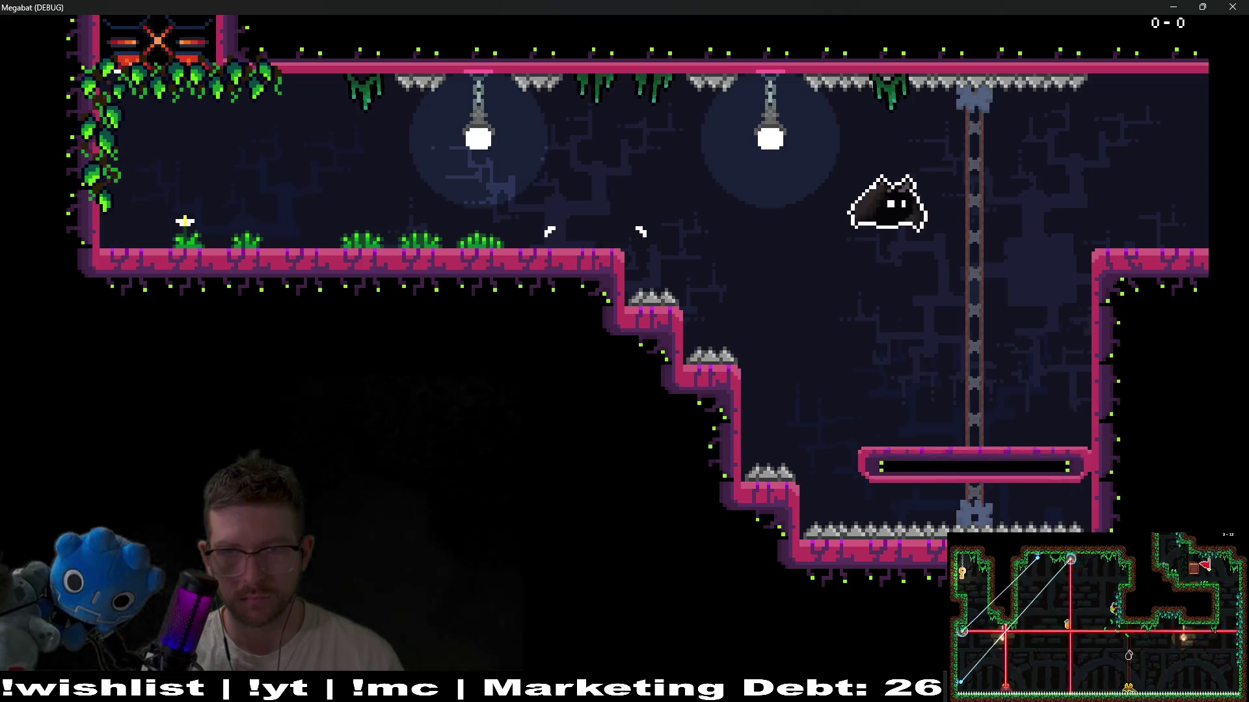
pyautogui.press('Right')
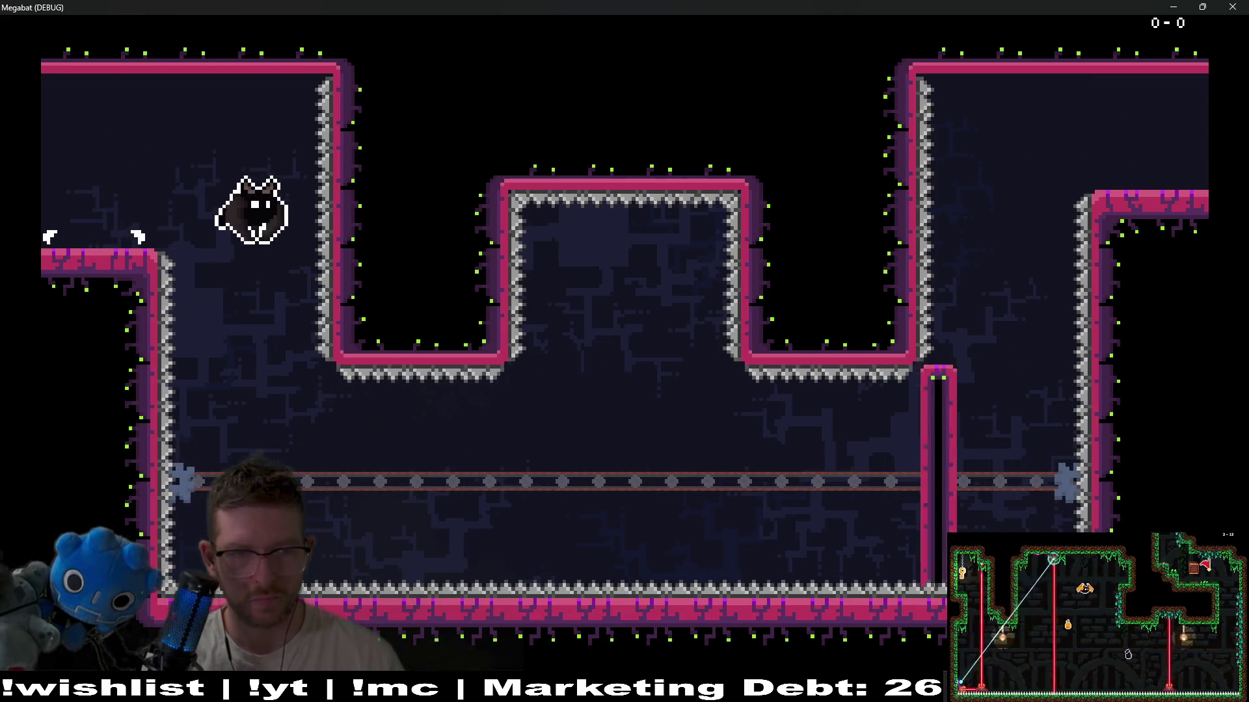
pyautogui.press('Left')
pyautogui.press('Right')
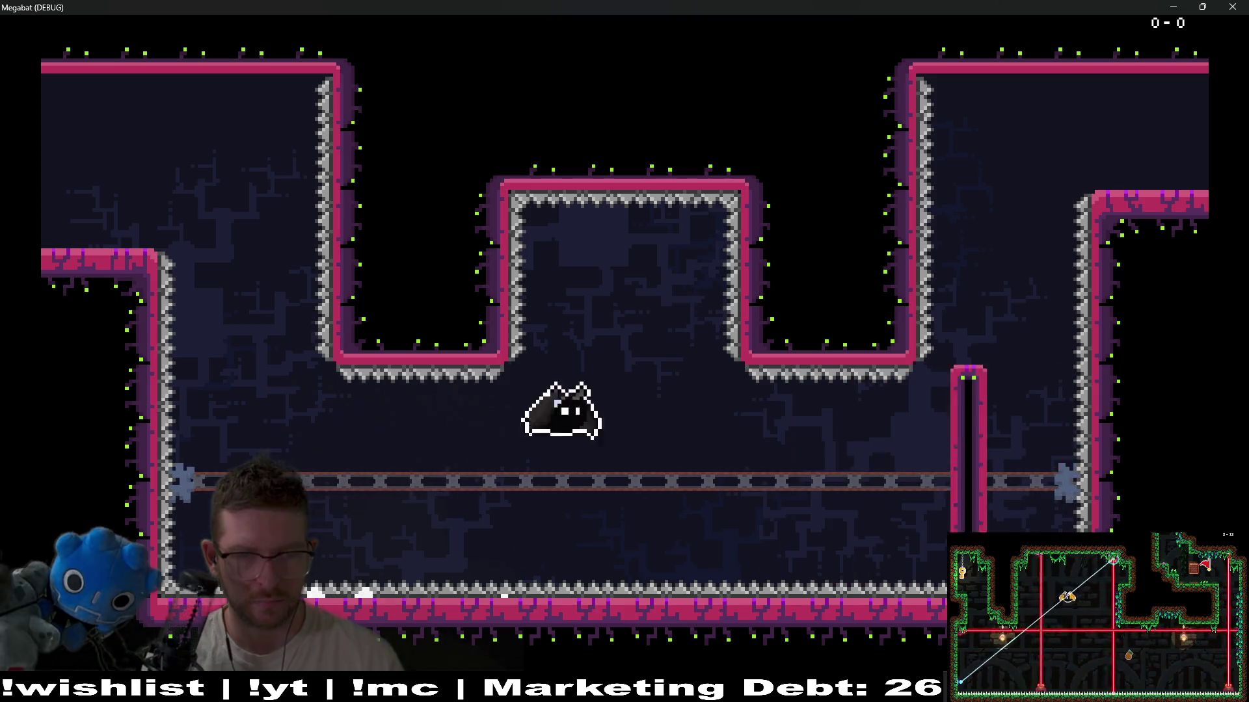
pyautogui.press('Right')
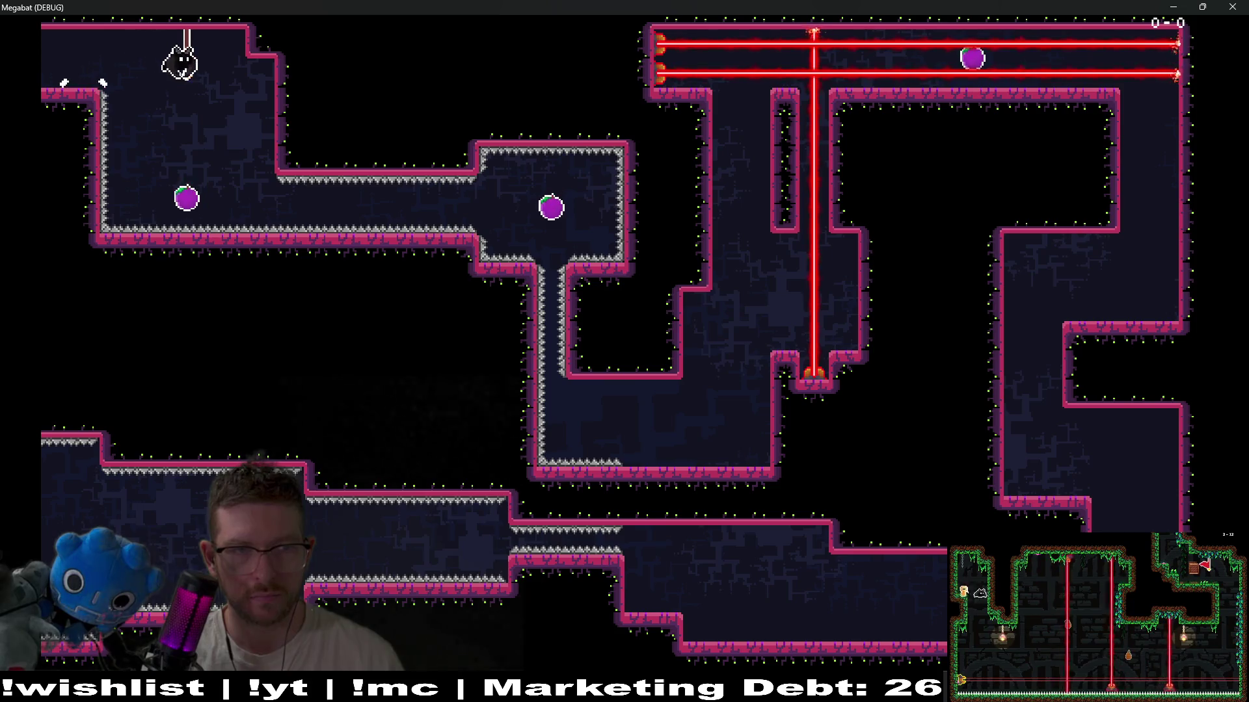
pyautogui.press('Right')
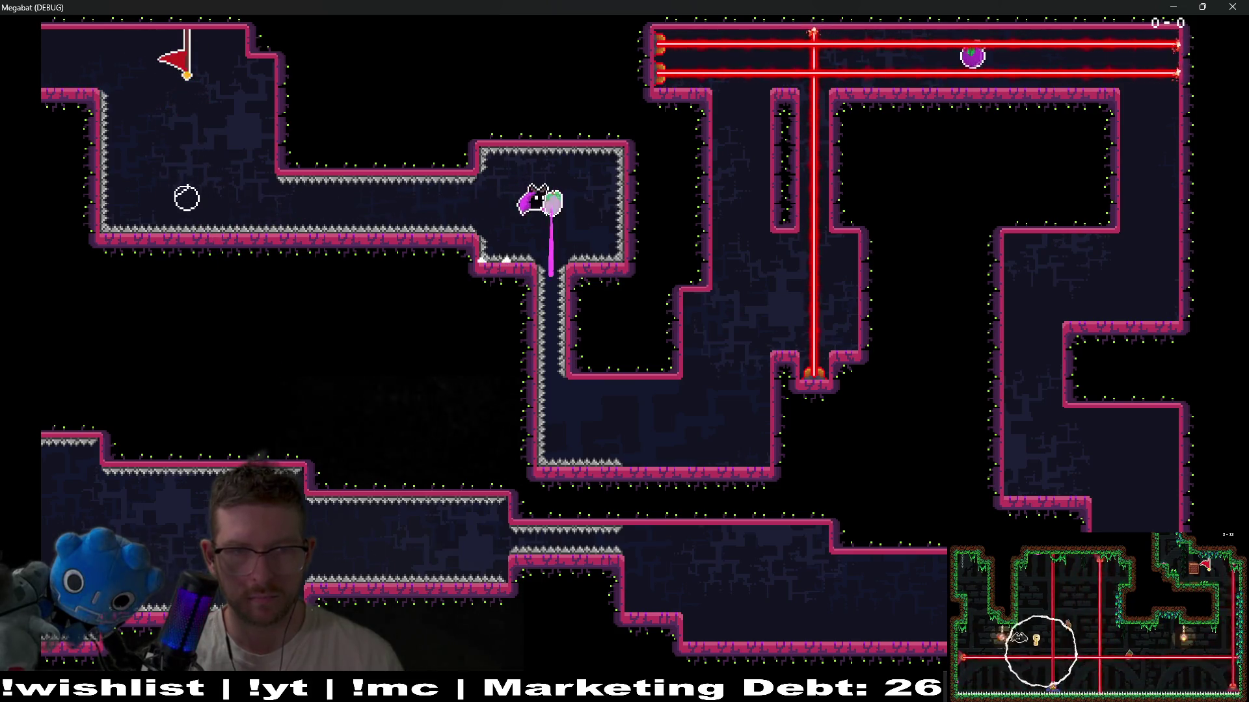
# - Drop down the shaft, pass the lasers through the top corridor, then close the game
pyautogui.press('Down')
pyautogui.press('Right')
pyautogui.press('Up')
pyautogui.press('Up')
pyautogui.press('Right')
pyautogui.press('Down')
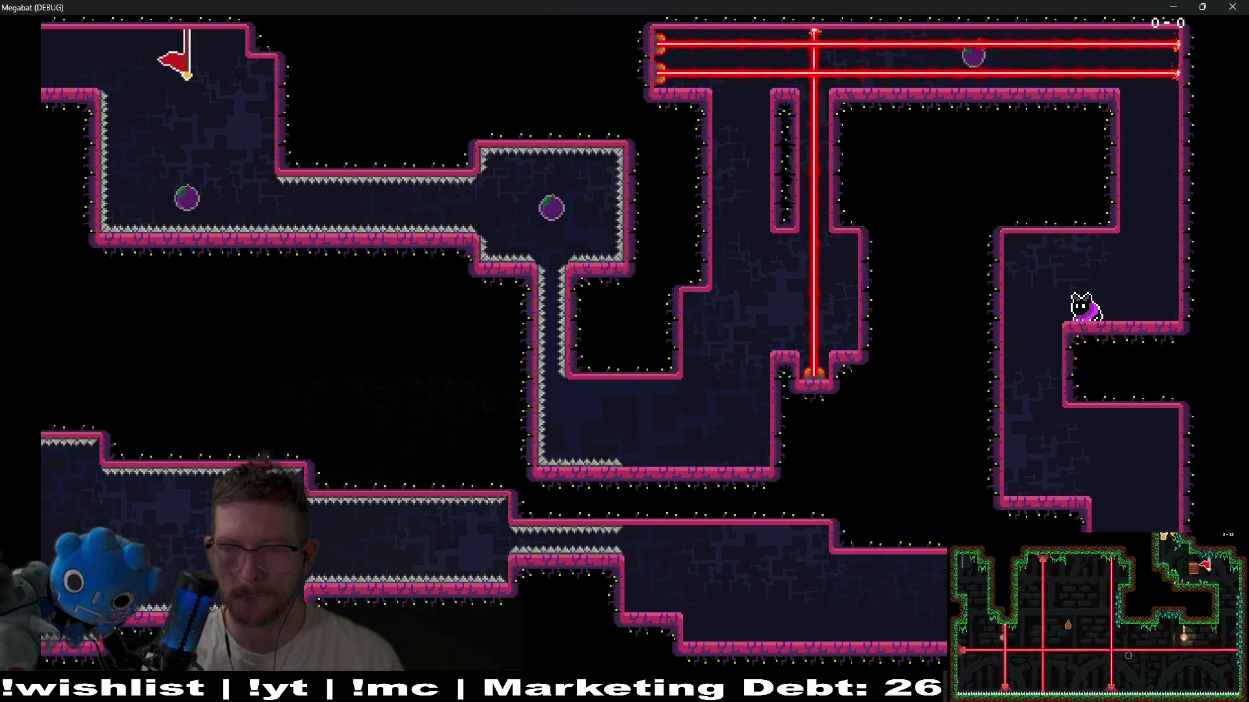
pyautogui.click(1242, 11)
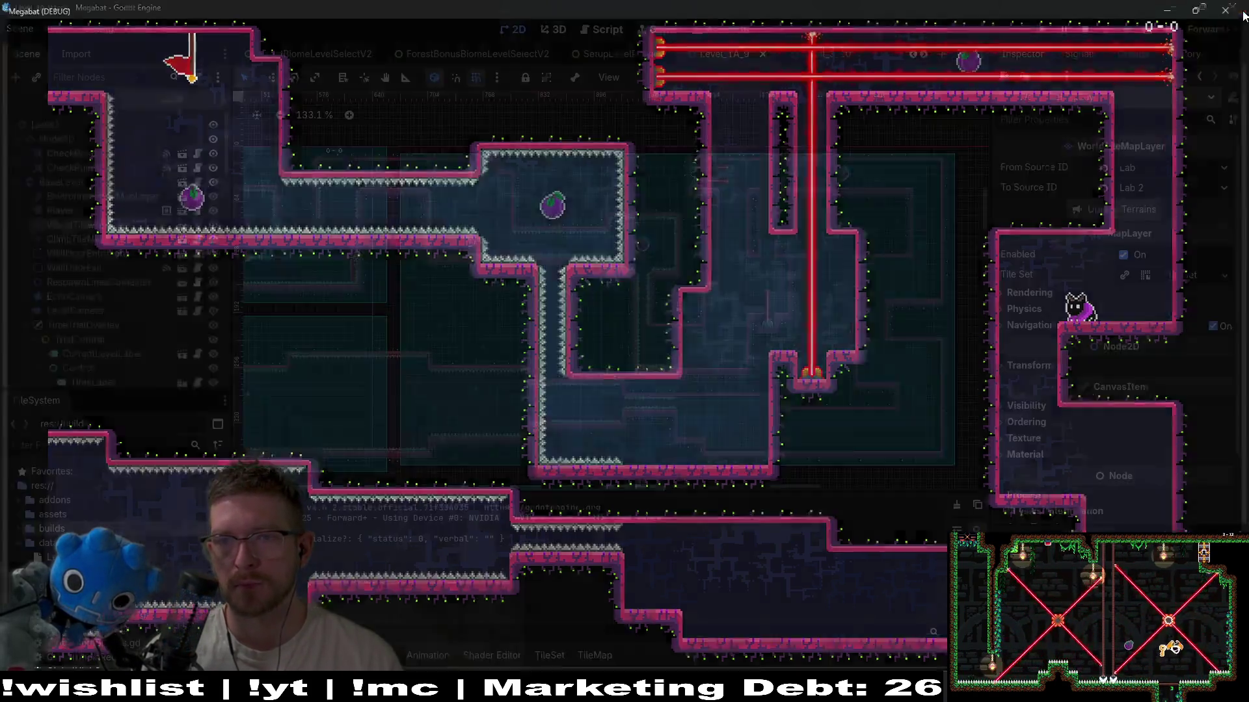
# - Inspect the LaserWall's position and the HazardTileMapLayer
pyautogui.scroll(5, 895, 231)
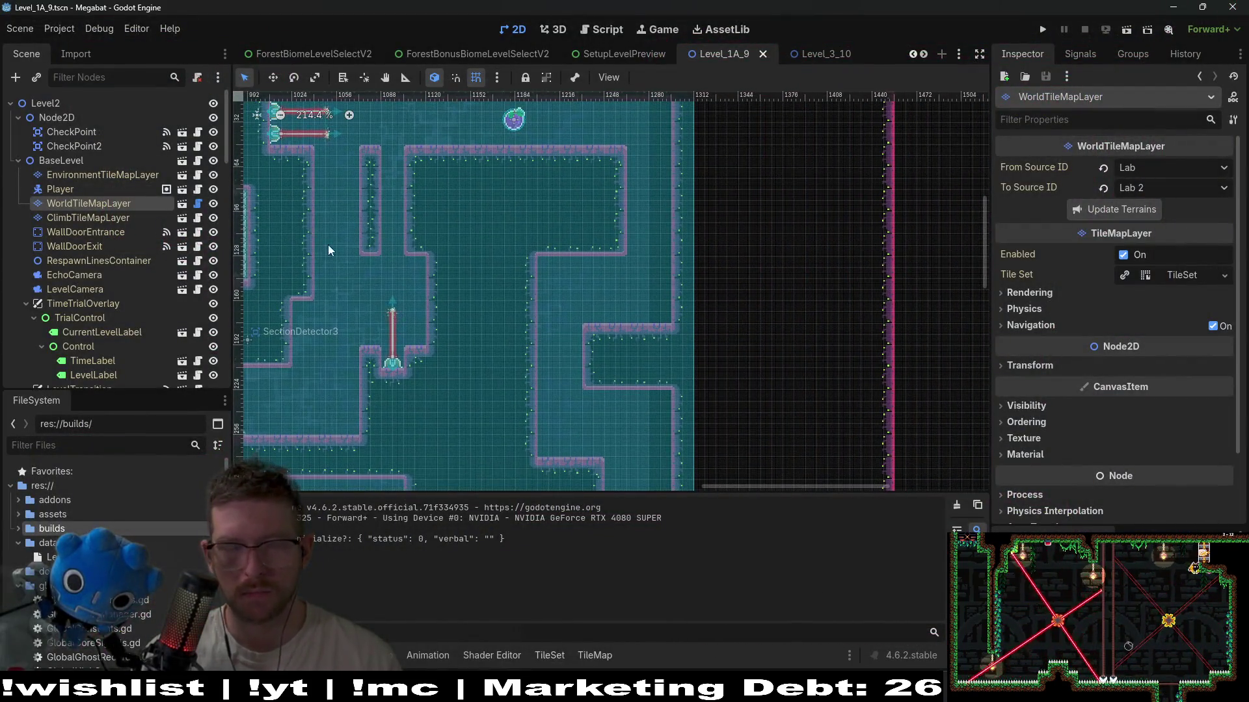
pyautogui.scroll(-5, 118, 316)
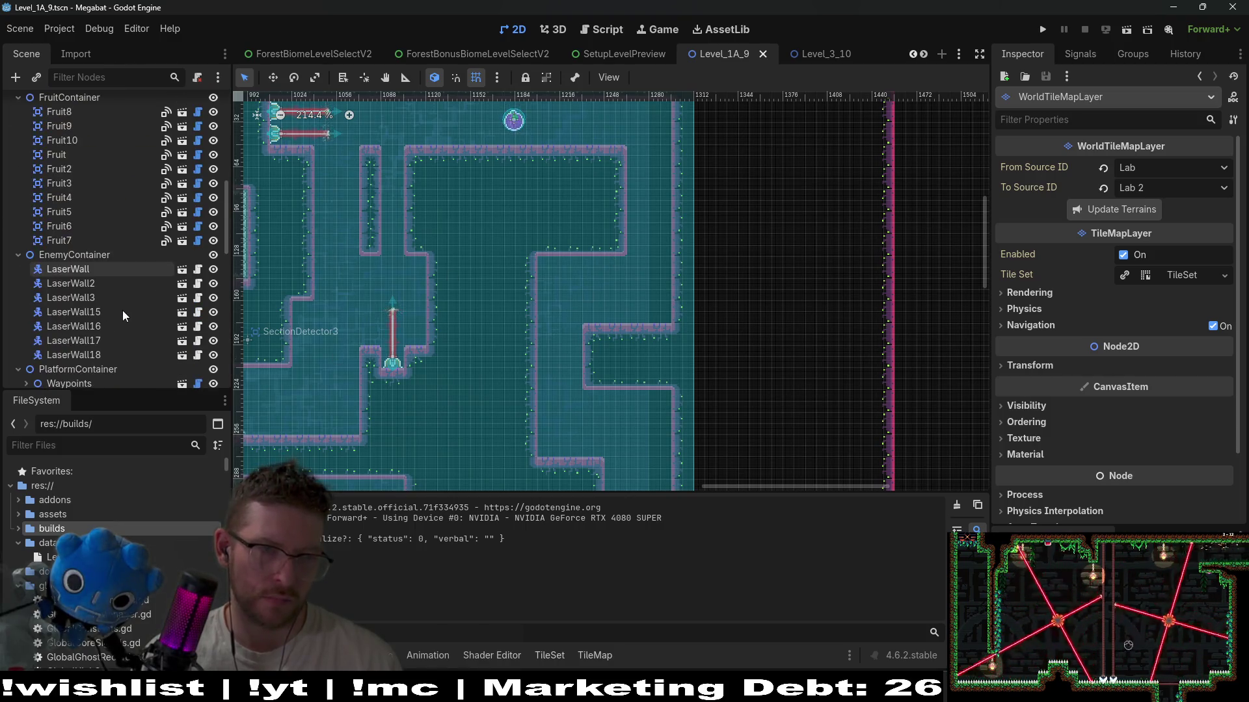
pyautogui.click(68, 269)
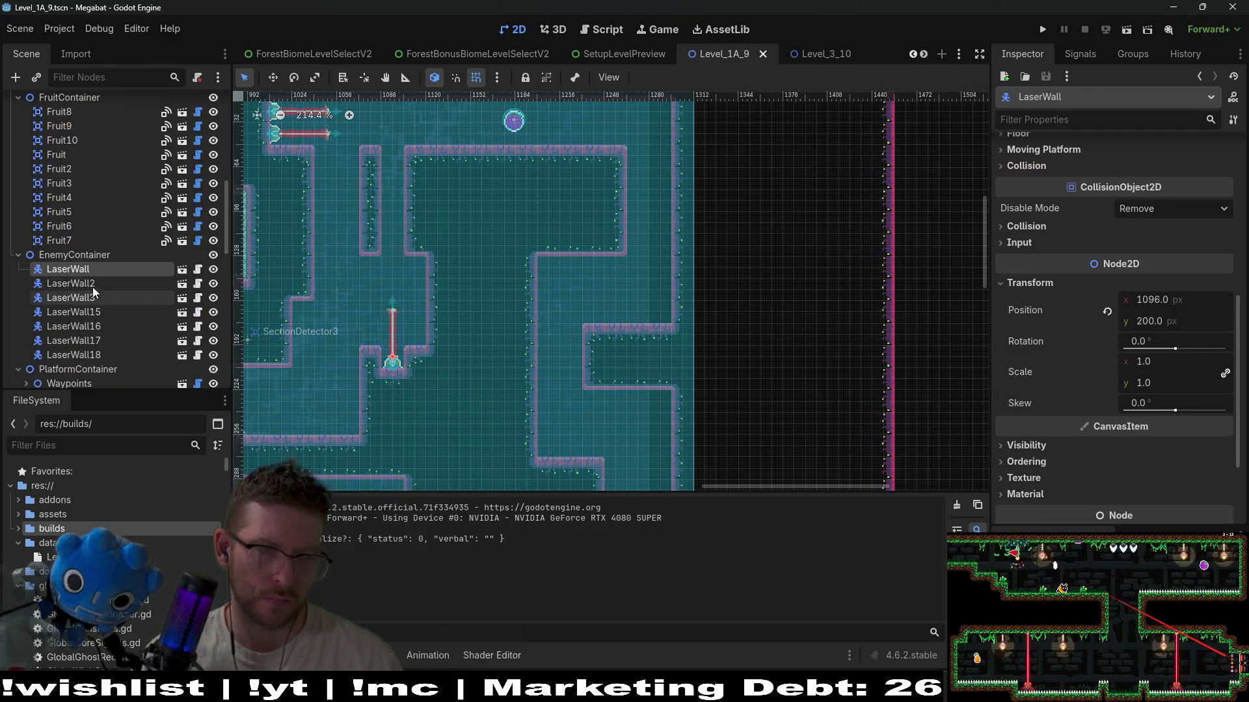
pyautogui.scroll(-6, 72, 224)
pyautogui.scroll(-3, 78, 225)
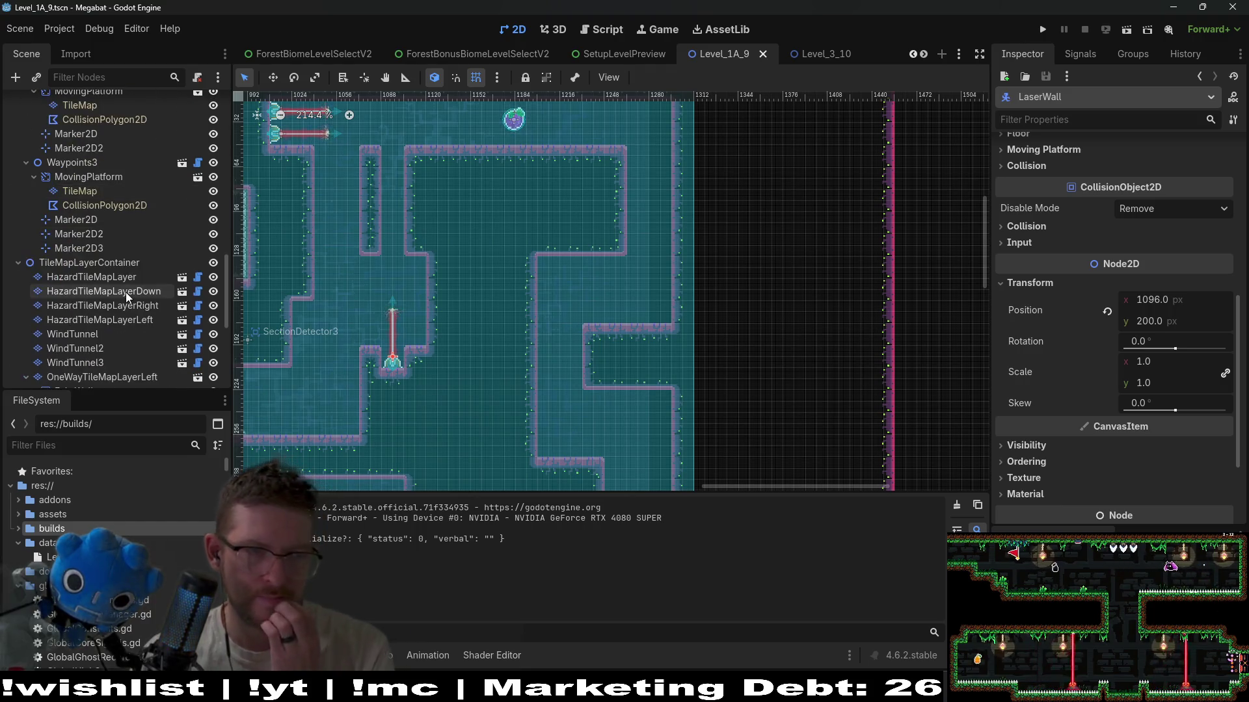
pyautogui.click(123, 277)
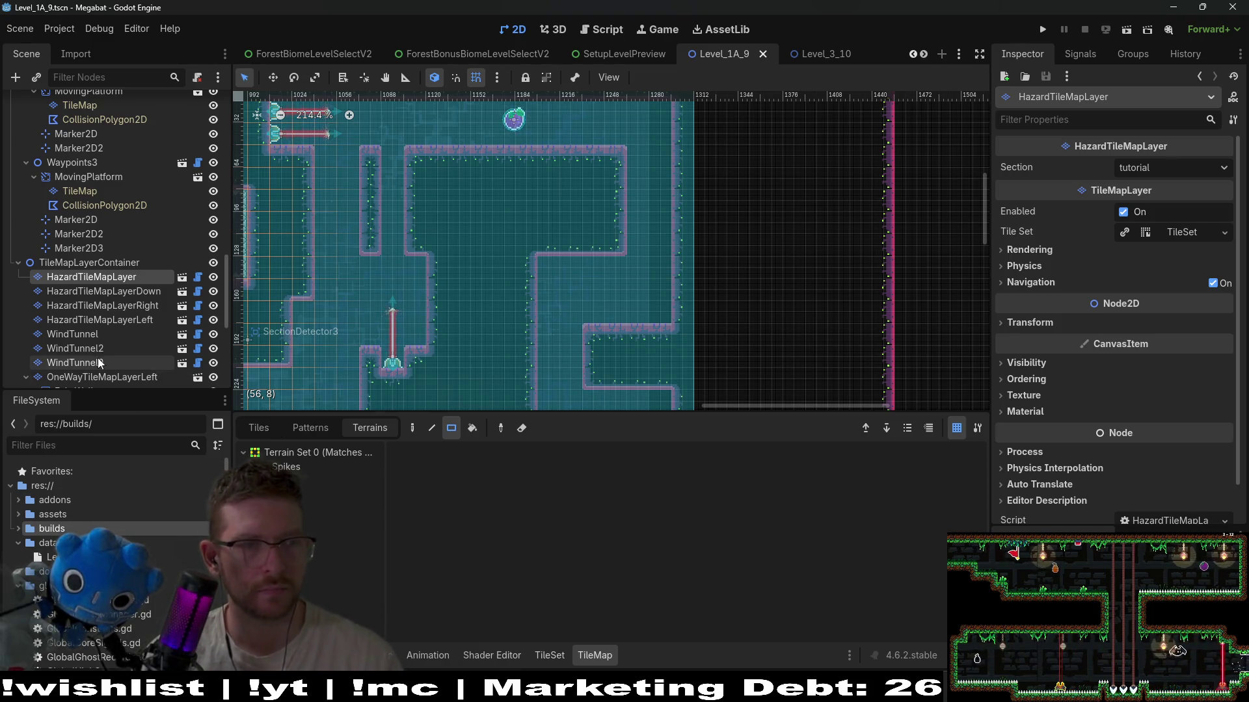
pyautogui.scroll(10, 107, 260)
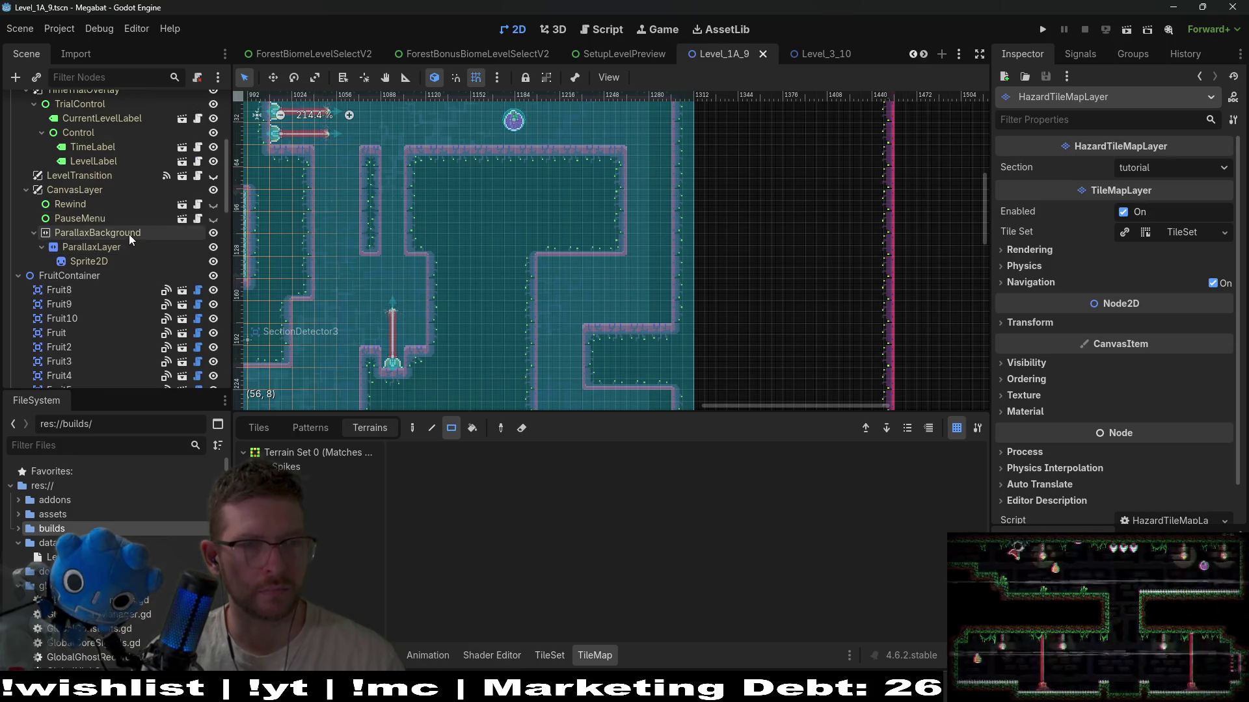
pyautogui.scroll(5, 76, 217)
# - Paint wall terrain on WorldTileMapLayer extending the channel below the laser downward
pyautogui.click(87, 163)
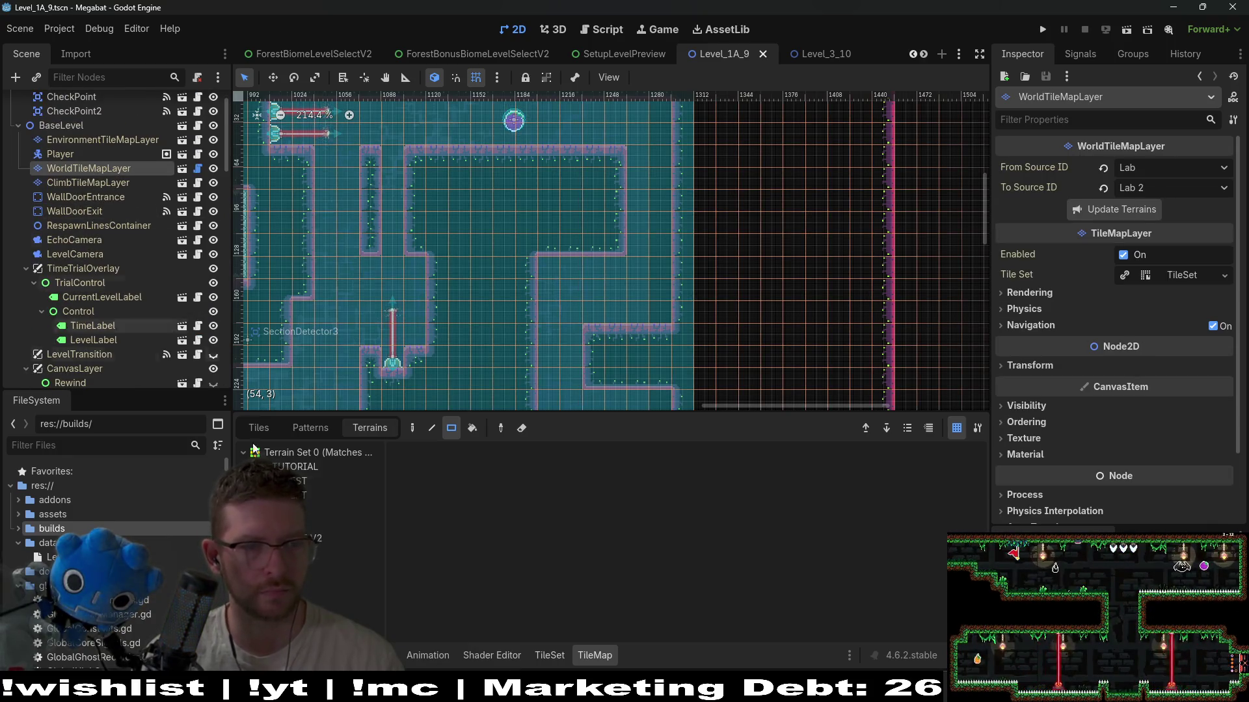
pyautogui.click(338, 523)
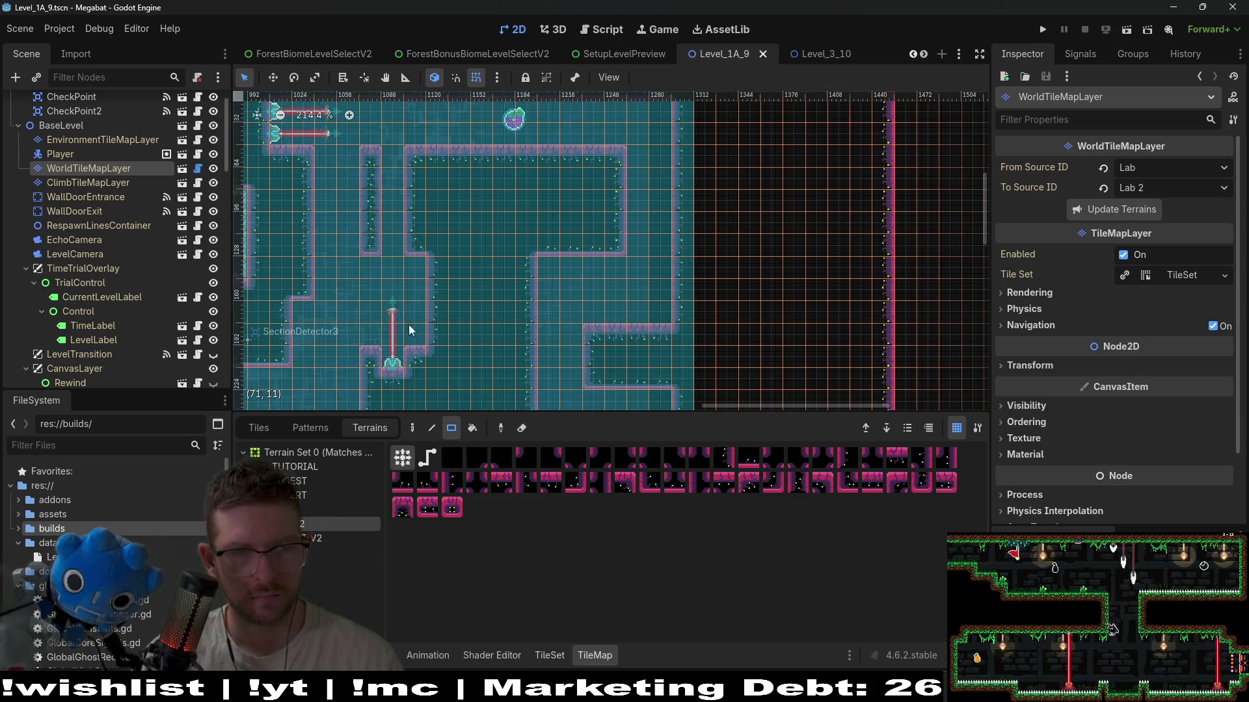
pyautogui.click(375, 278)
pyautogui.moveTo(412, 279); pyautogui.dragTo(419, 298)
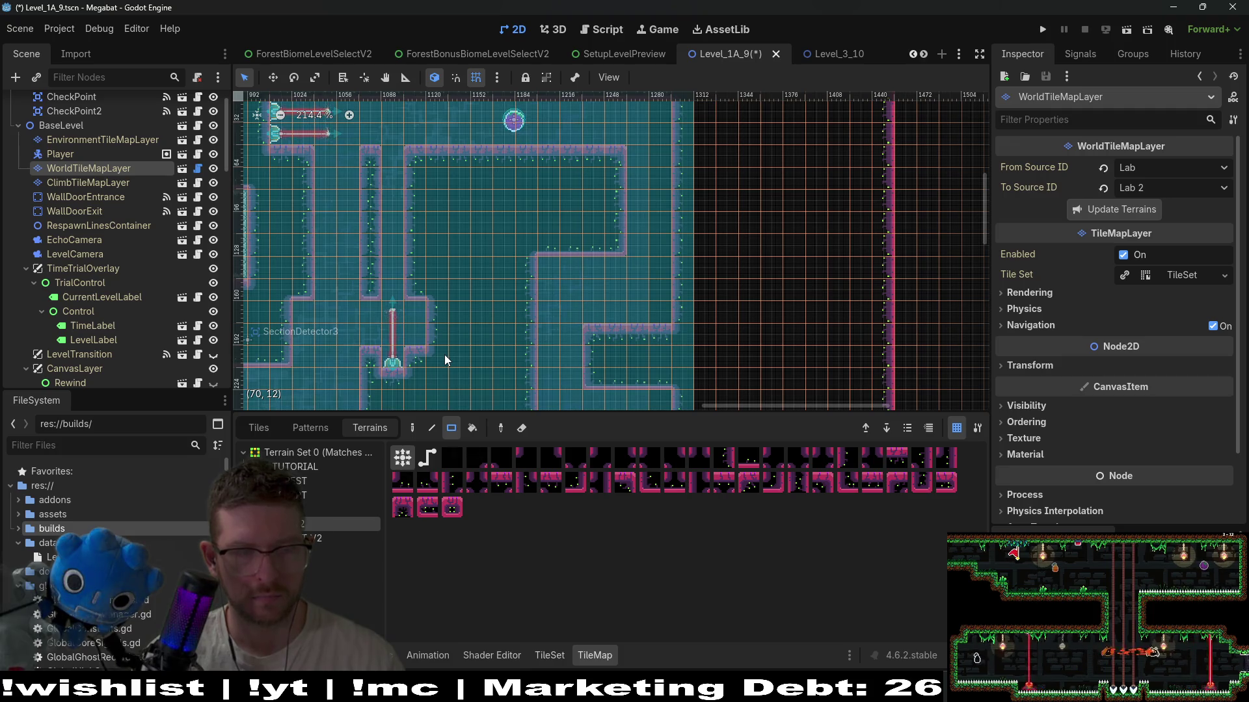
pyautogui.moveTo(443, 354); pyautogui.dragTo(406, 302)
pyautogui.moveTo(532, 319)
pyautogui.mouseDown()
pyautogui.moveTo(546, 319)
pyautogui.moveTo(571, 365)
pyautogui.mouseUp()
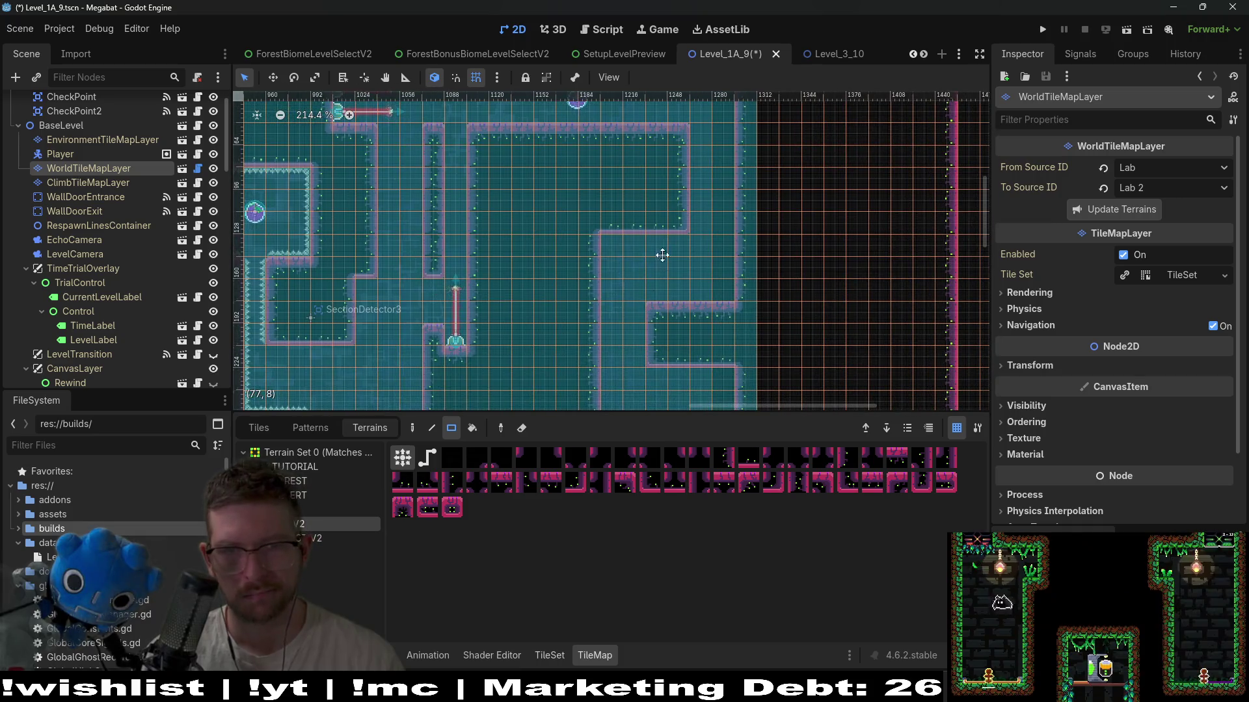
pyautogui.scroll(-15, 117, 298)
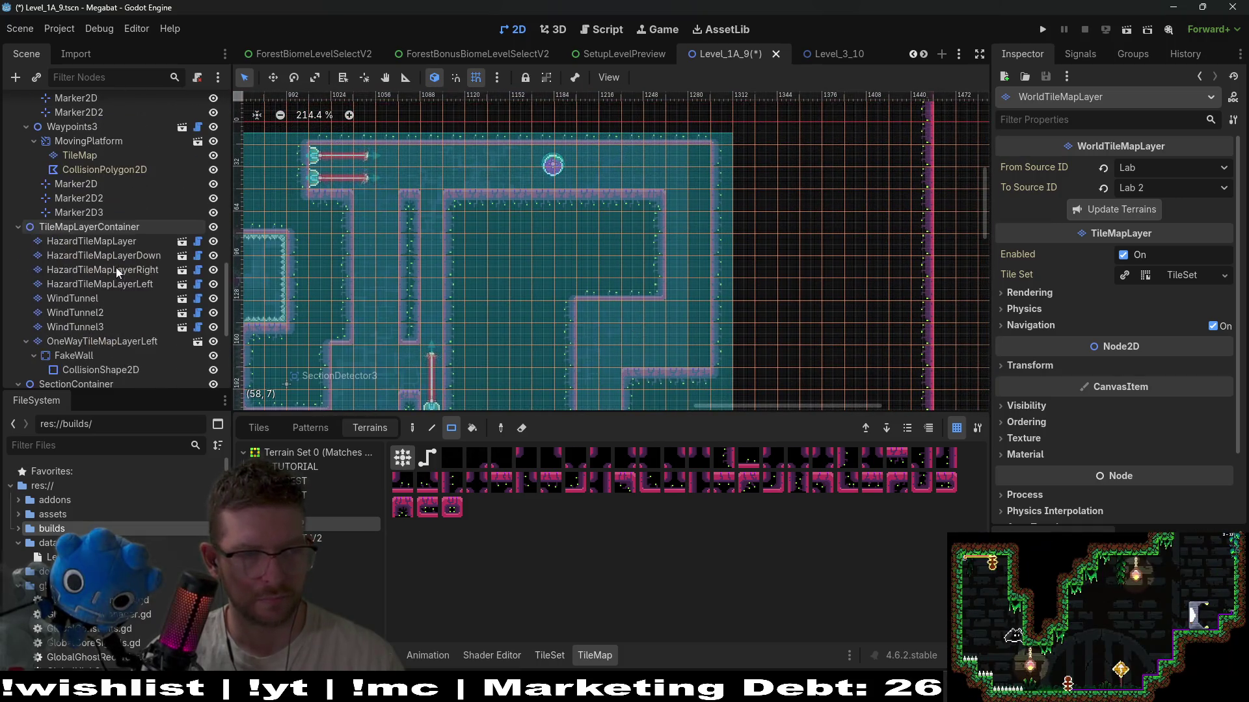
# - Draw a 3x1 strip of Spikes on the HazardTileMapLayer ledge right of the laser
pyautogui.click(91, 241)
pyautogui.click(294, 468)
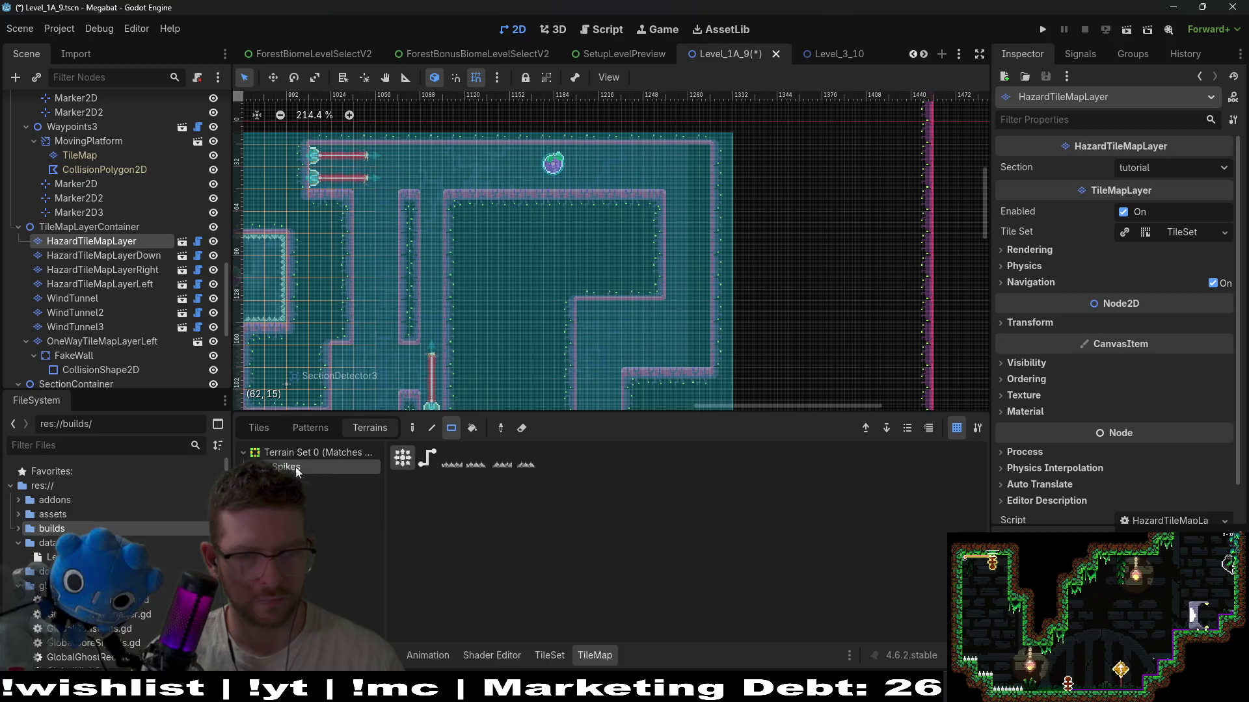
pyautogui.scroll(-5, 672, 357)
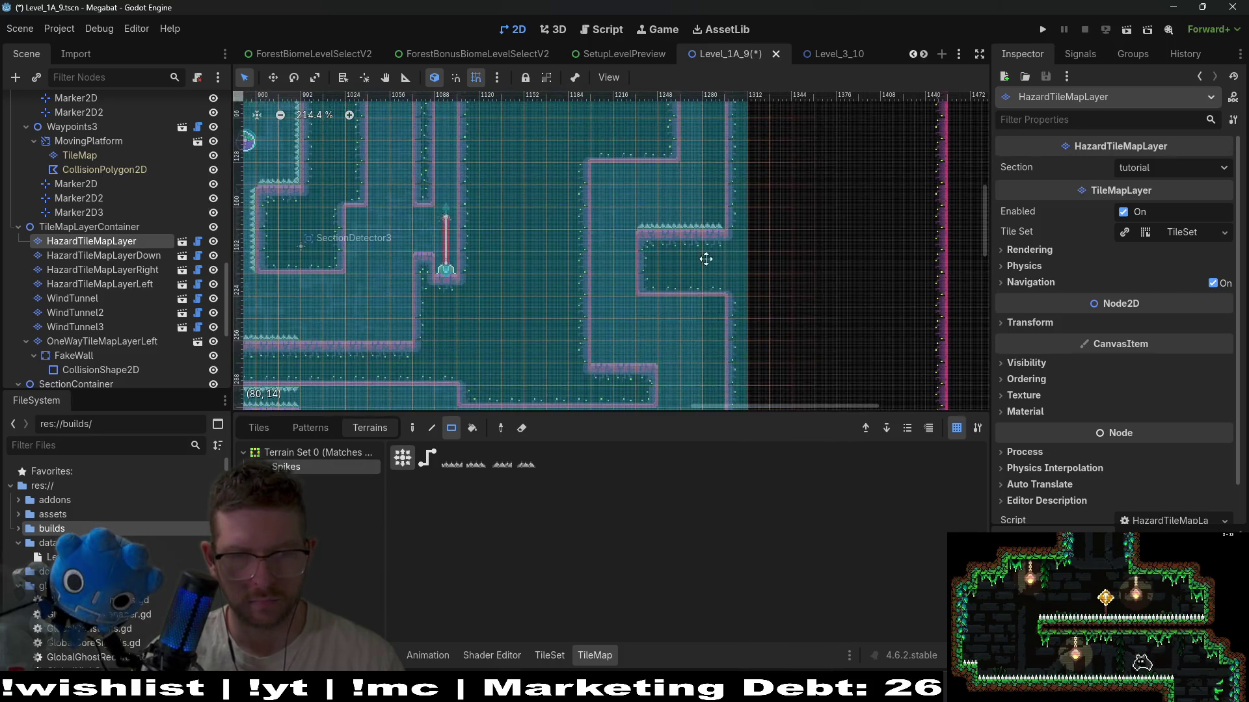
pyautogui.moveTo(638, 302); pyautogui.dragTo(638, 302)
pyautogui.scroll(2, 673, 273)
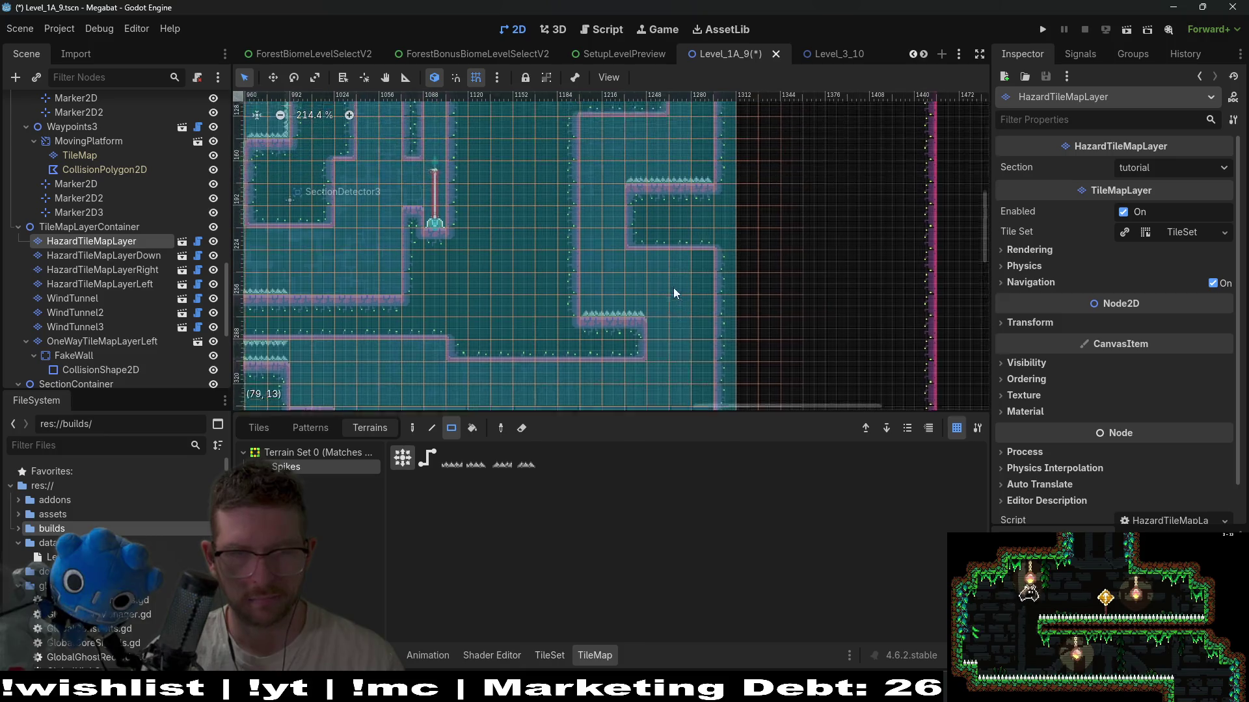
pyautogui.scroll(3, 647, 280)
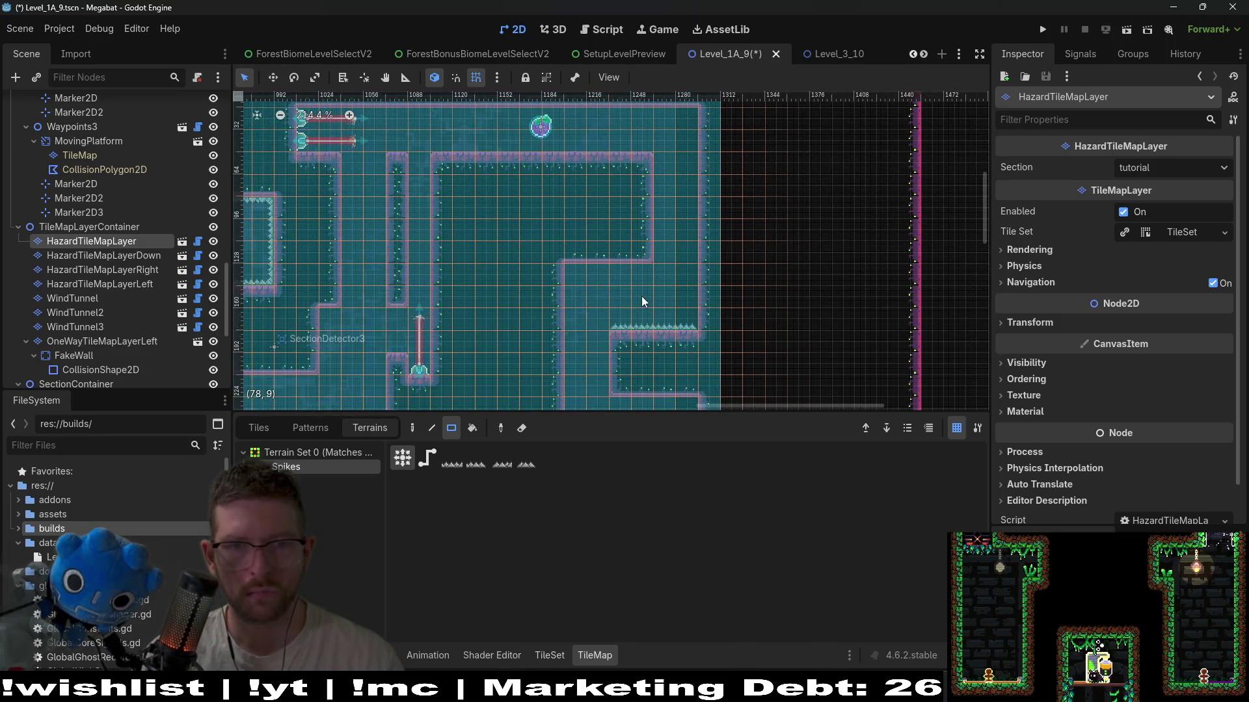
pyautogui.scroll(-3, 642, 302)
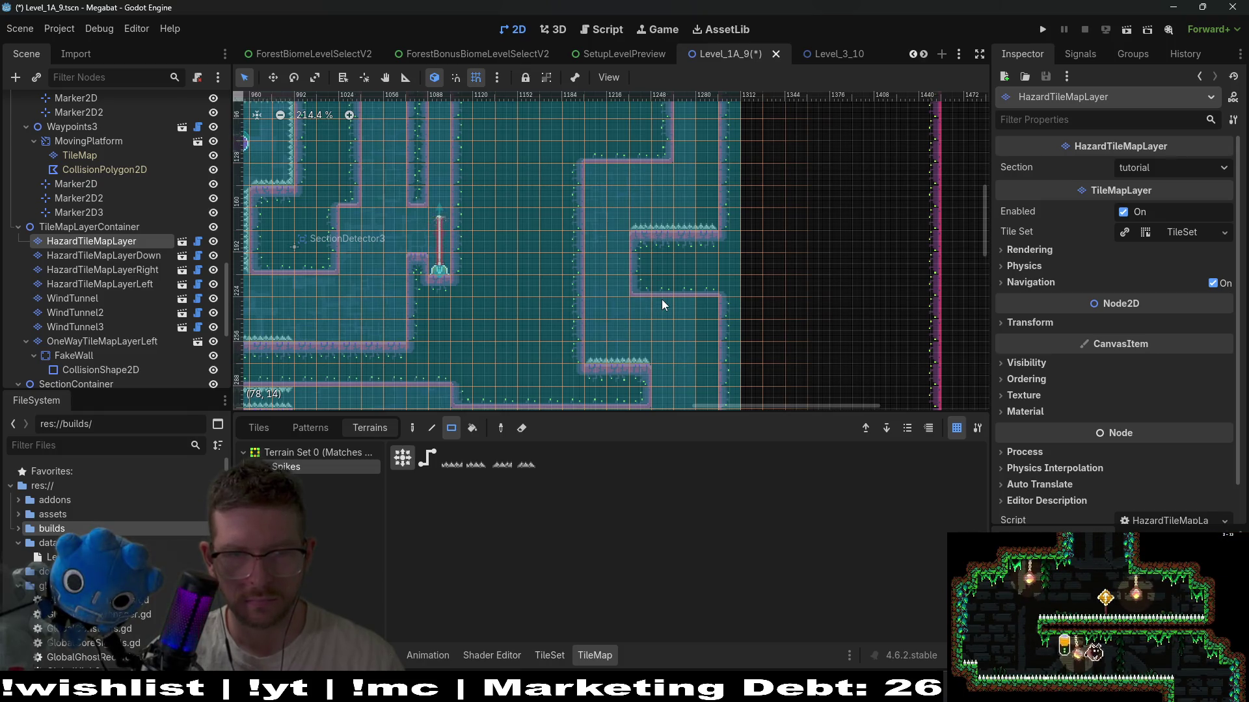
pyautogui.scroll(-3, 670, 249)
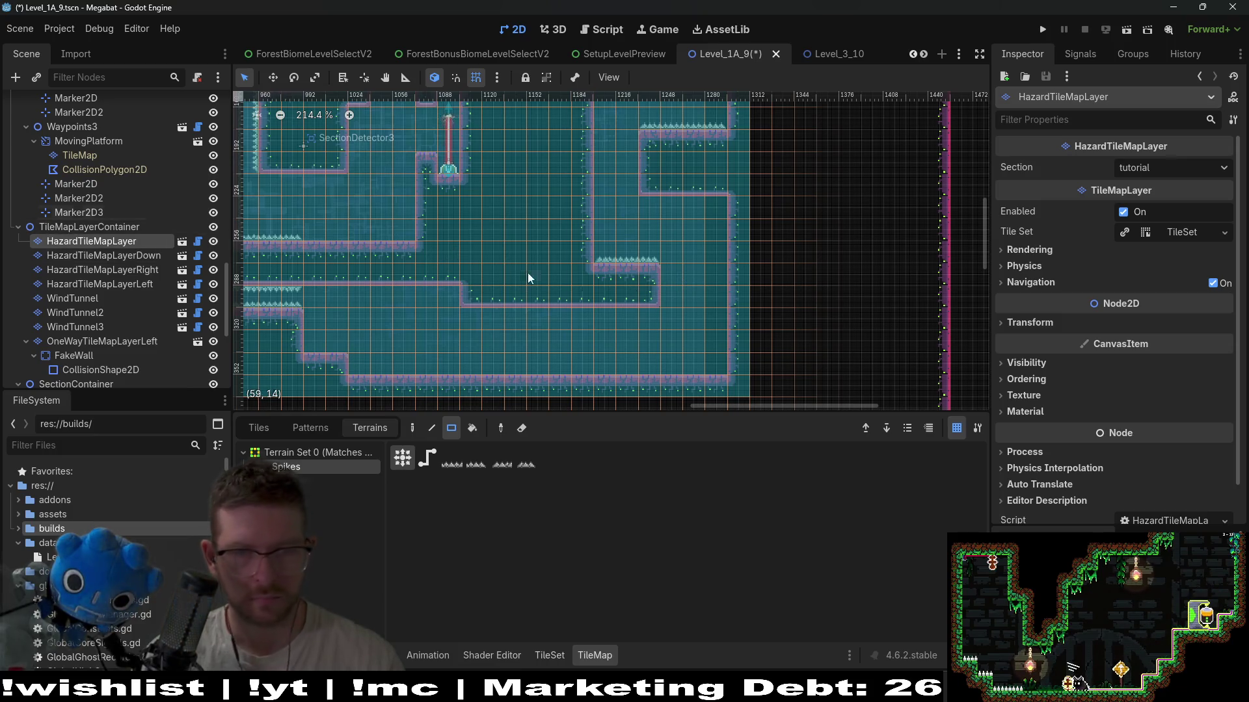
pyautogui.scroll(5, 180, 173)
pyautogui.scroll(10, 180, 173)
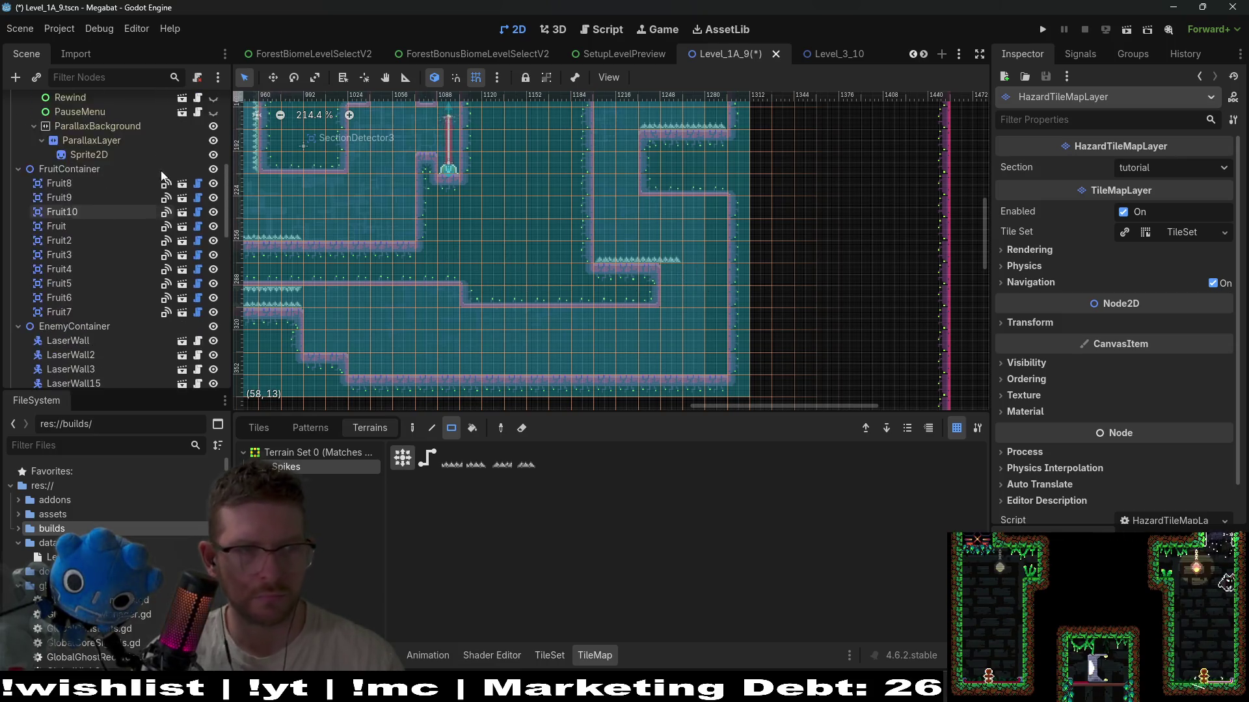
pyautogui.click(91, 203)
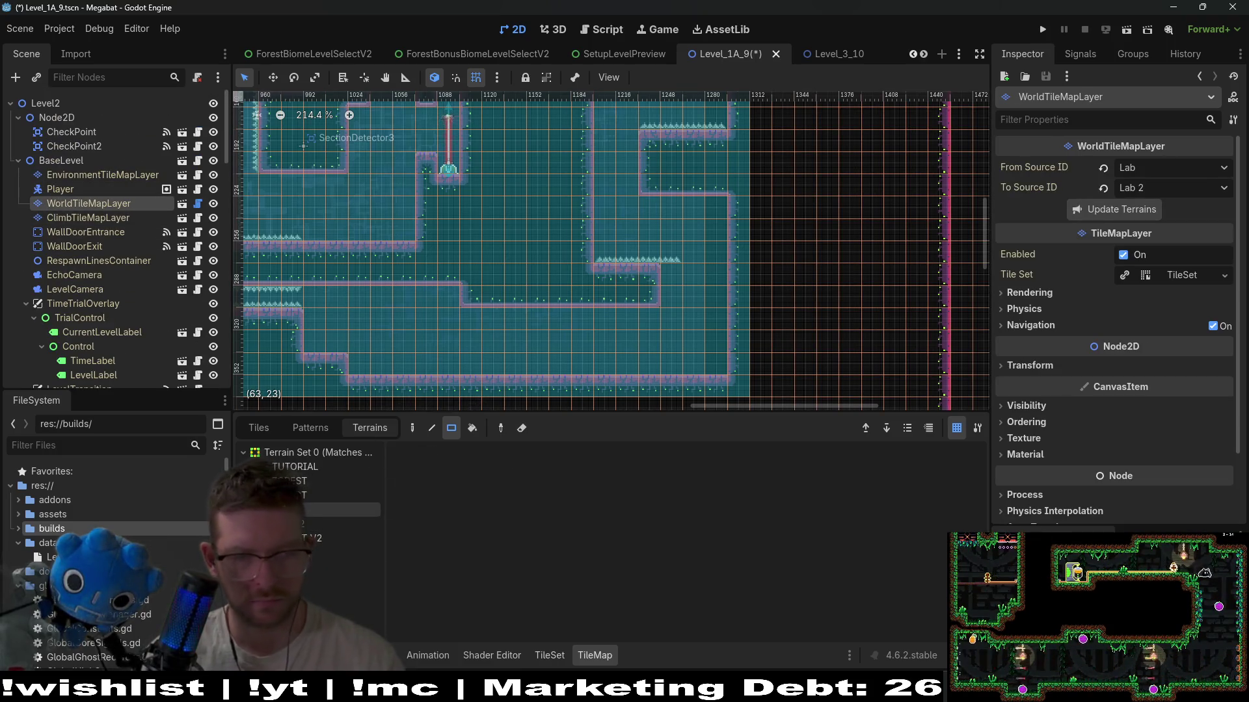
# - Paint a 16-tile row of Spikes along the bottom floor on HazardTileMapLayer
pyautogui.click(302, 527)
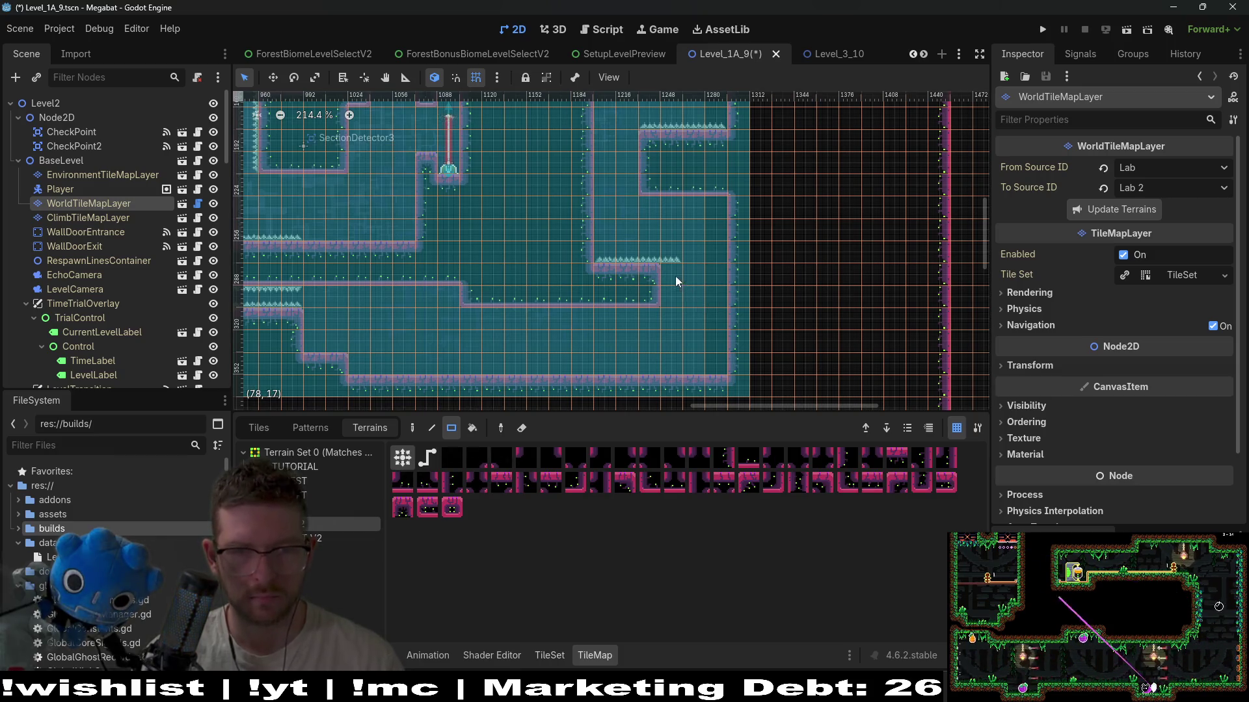
pyautogui.hscroll(-5, 679, 300)
pyautogui.scroll(-8, 119, 232)
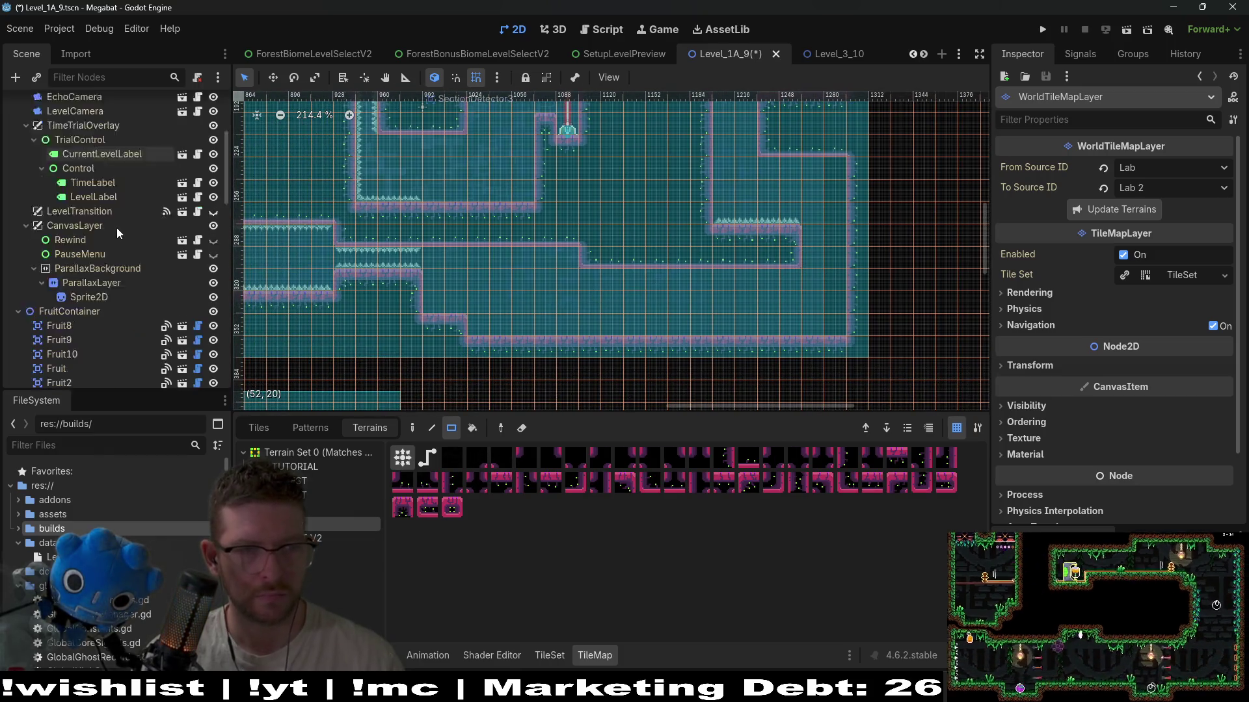
pyautogui.scroll(-10, 119, 233)
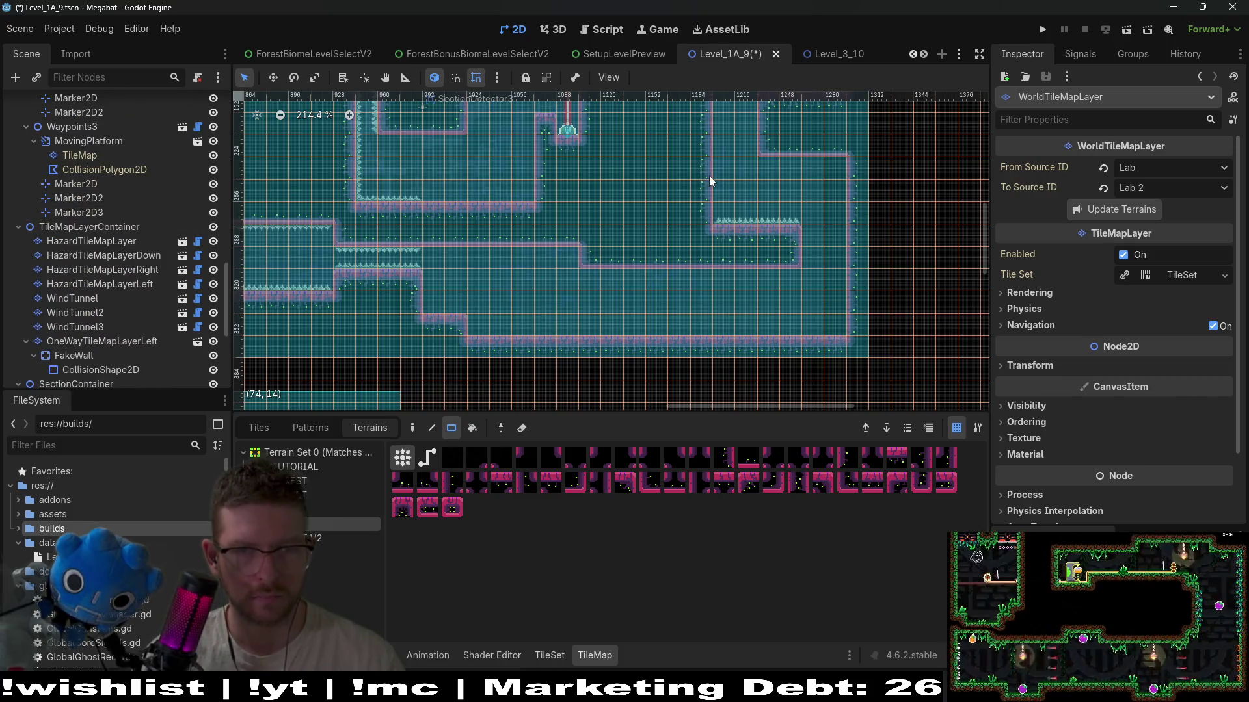
pyautogui.scroll(3, 574, 307)
pyautogui.hscroll(1, 574, 307)
pyautogui.scroll(-2, 561, 275)
pyautogui.hscroll(-2, 561, 276)
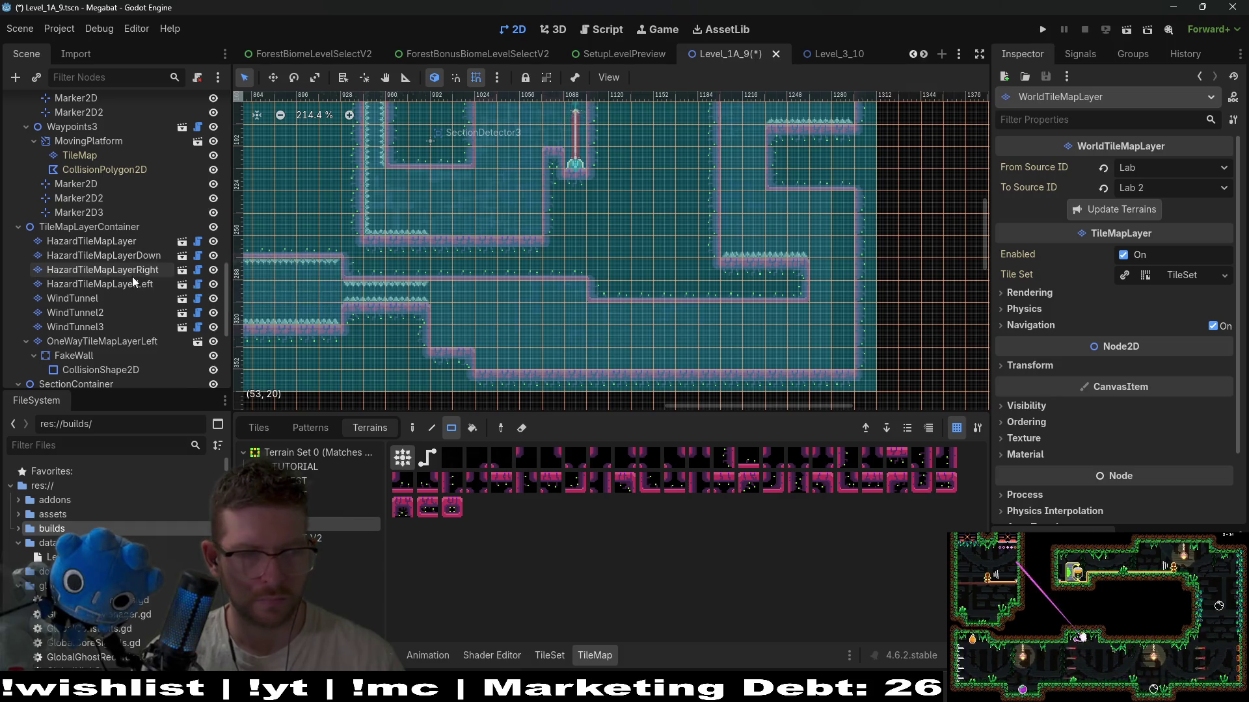
pyautogui.scroll(-3, 130, 279)
pyautogui.scroll(3, 121, 308)
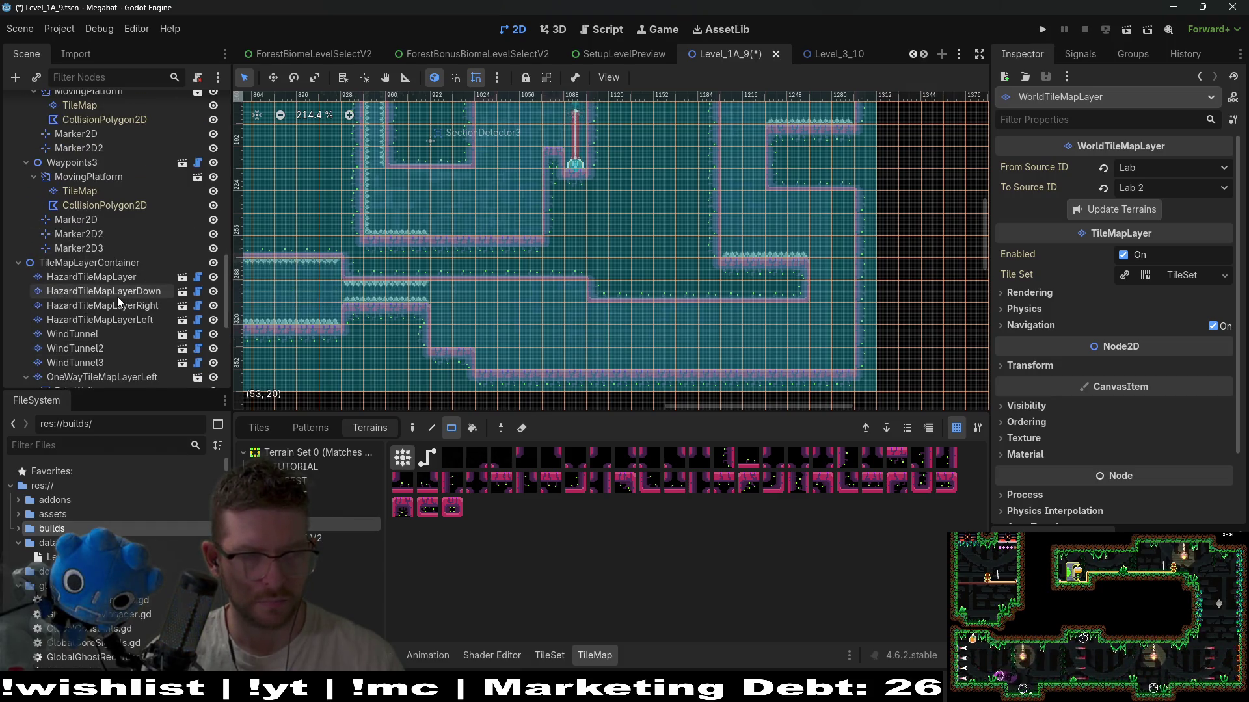
pyautogui.scroll(-3, 118, 288)
pyautogui.scroll(-5, 129, 241)
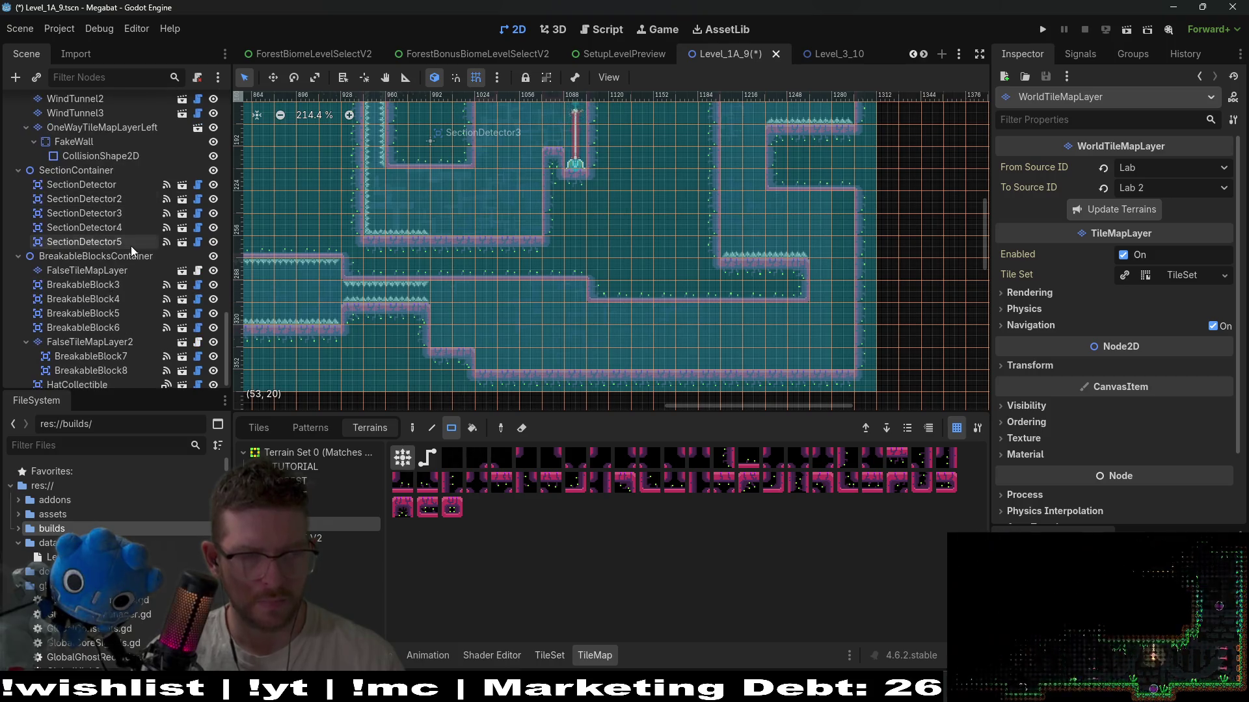
pyautogui.scroll(8, 131, 246)
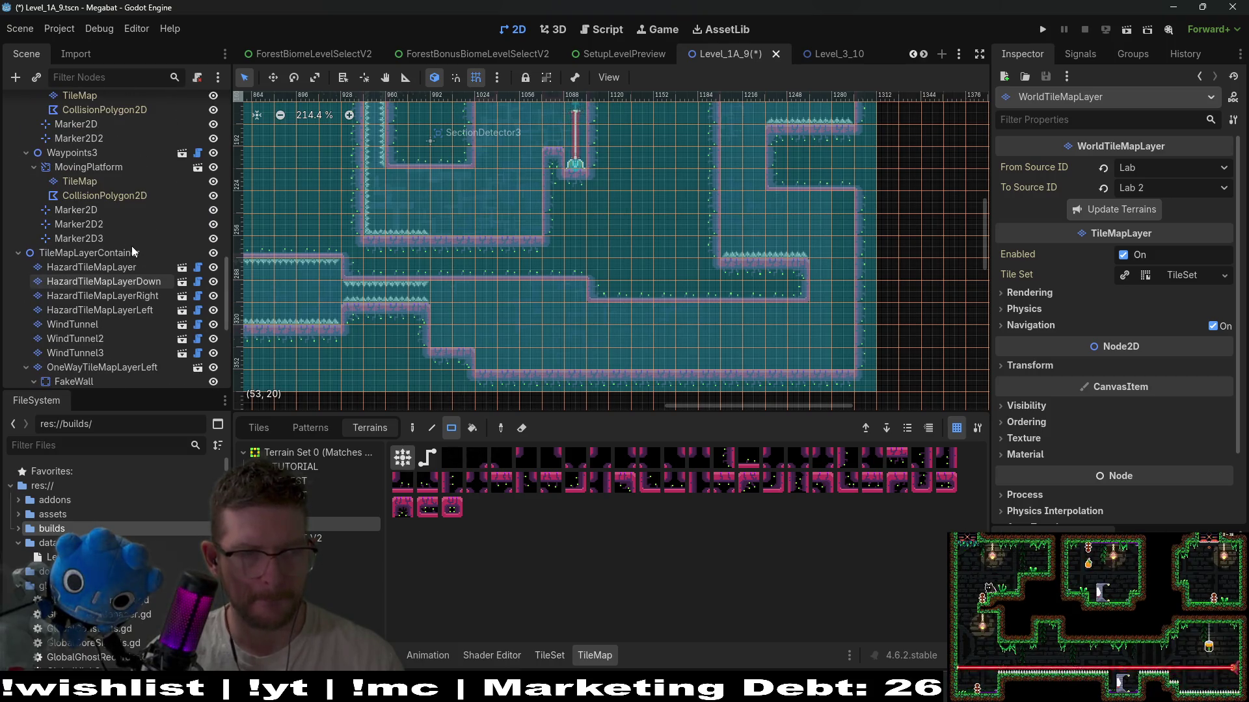
pyautogui.click(125, 272)
pyautogui.click(343, 464)
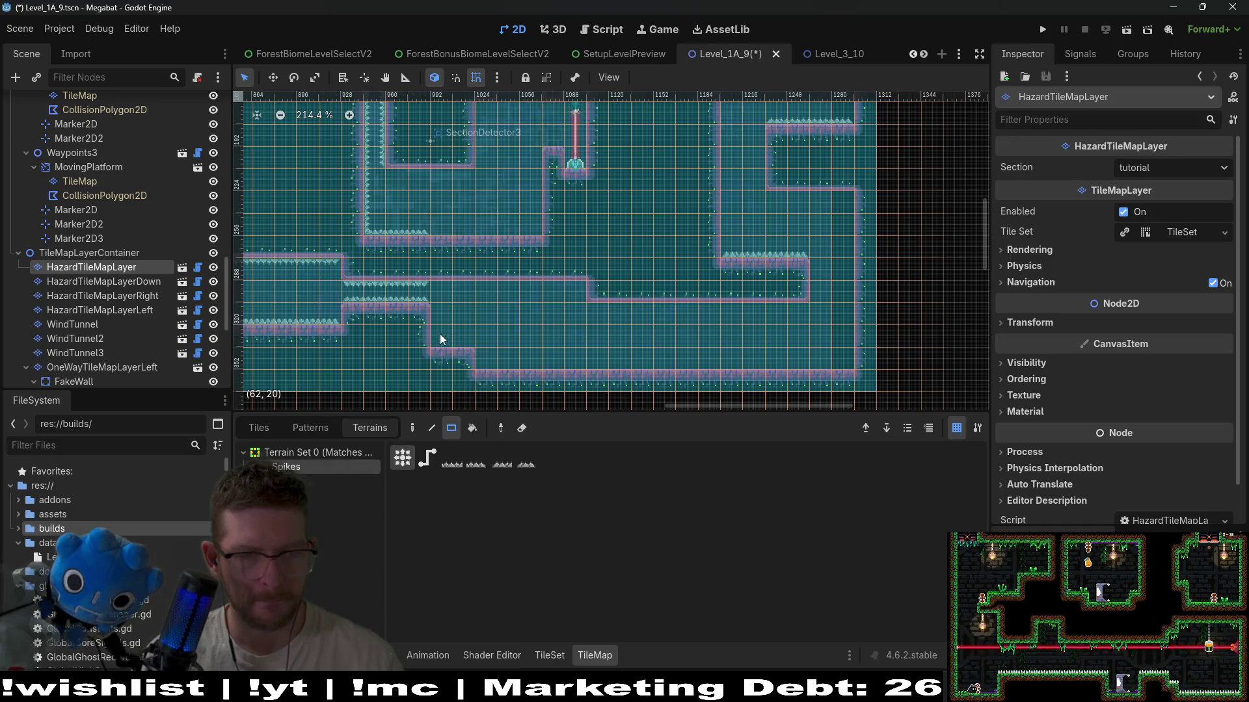
pyautogui.moveTo(526, 363); pyautogui.dragTo(834, 362)
# - Save Level_1A_9 and run the current scene to playtest it
pyautogui.scroll(-2, 828, 290)
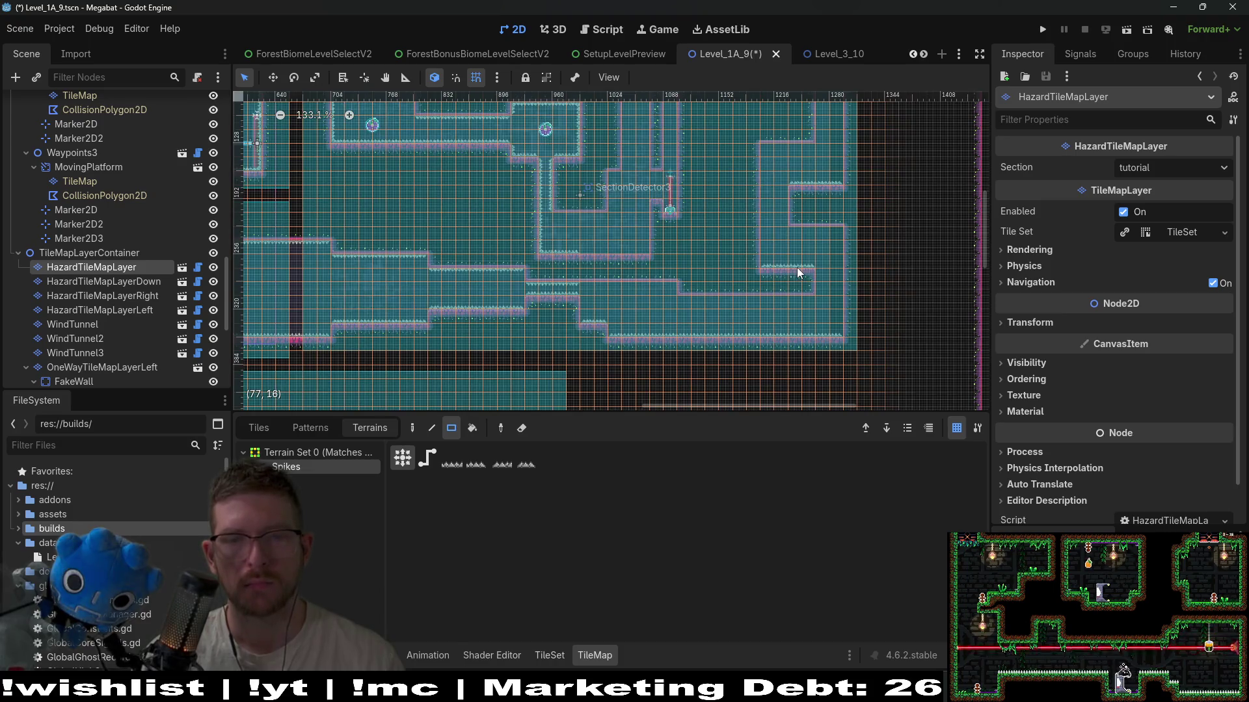
pyautogui.scroll(-2, 663, 164)
pyautogui.hotkey('ctrl', 's')
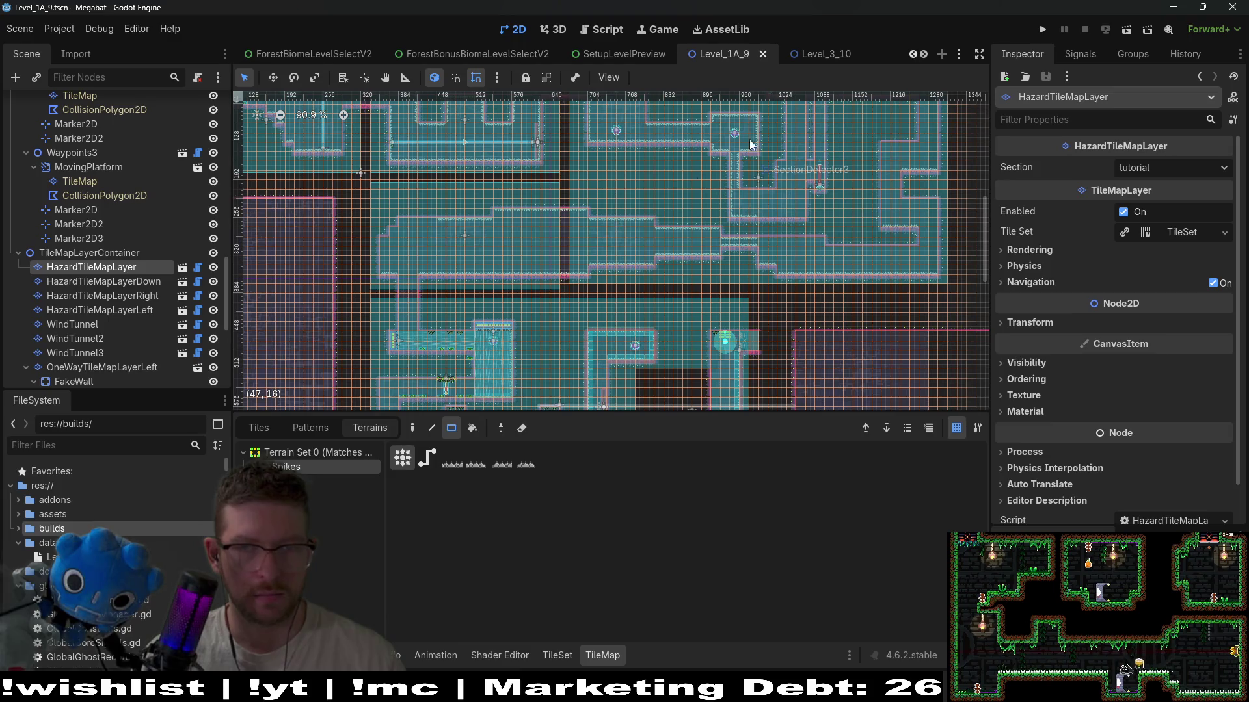
pyautogui.click(1125, 30)
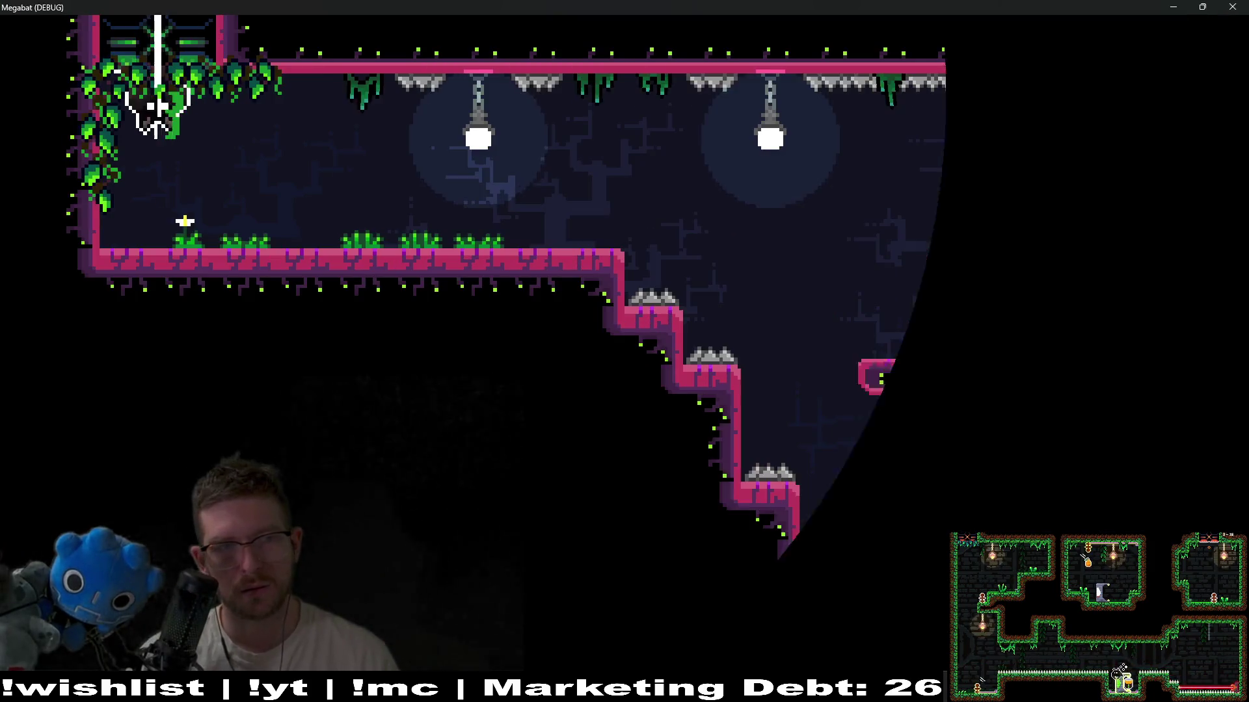
# - Fly the bat right through the opening rooms and dash down the corridor to the plum
pyautogui.press('Right')
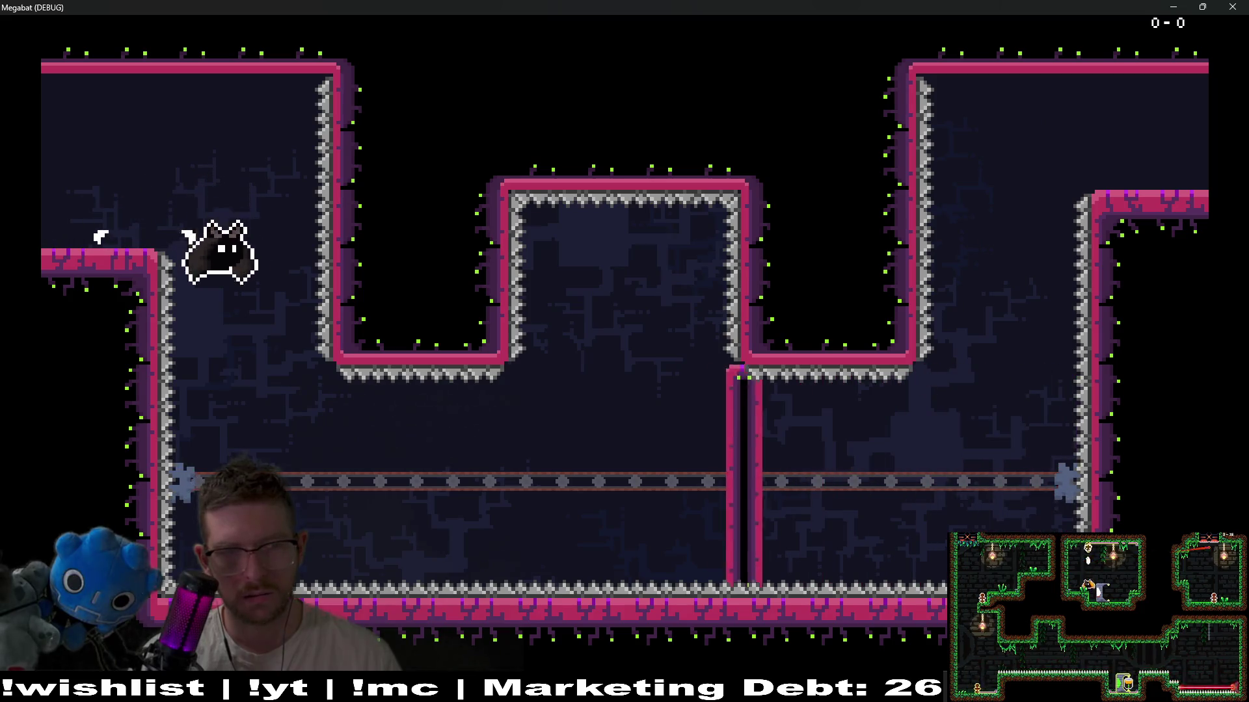
pyautogui.press('Right')
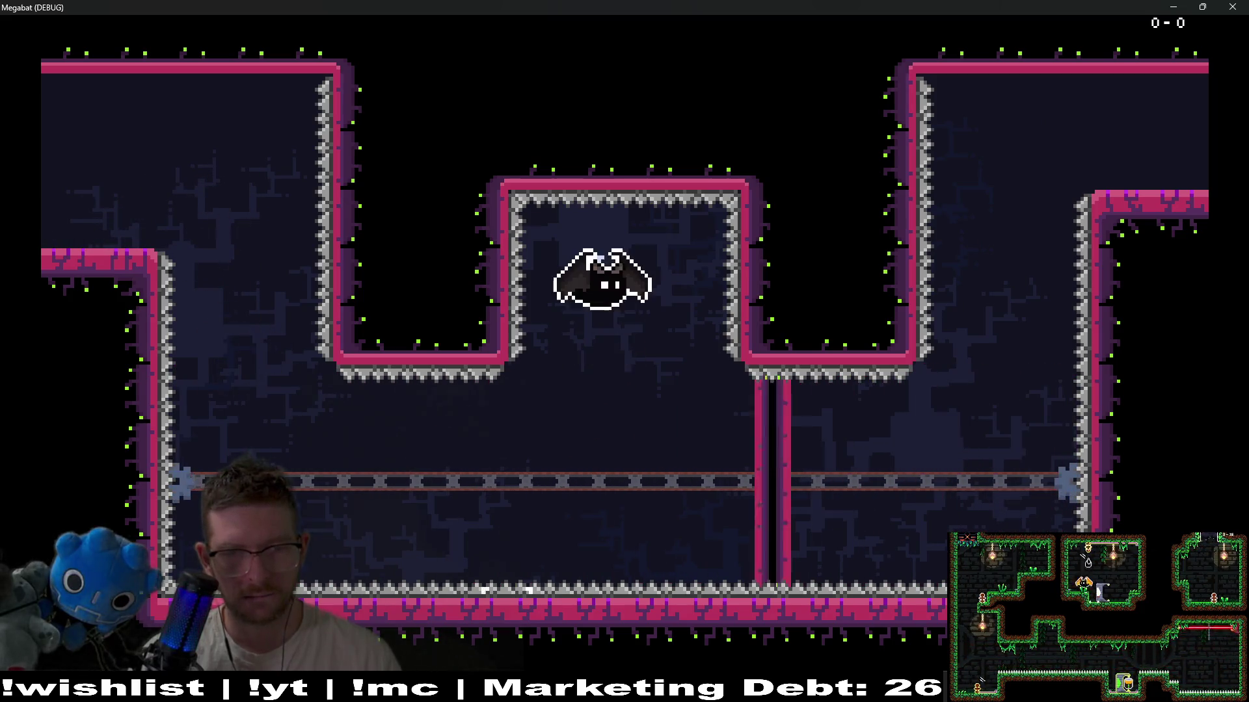
pyautogui.press('Right')
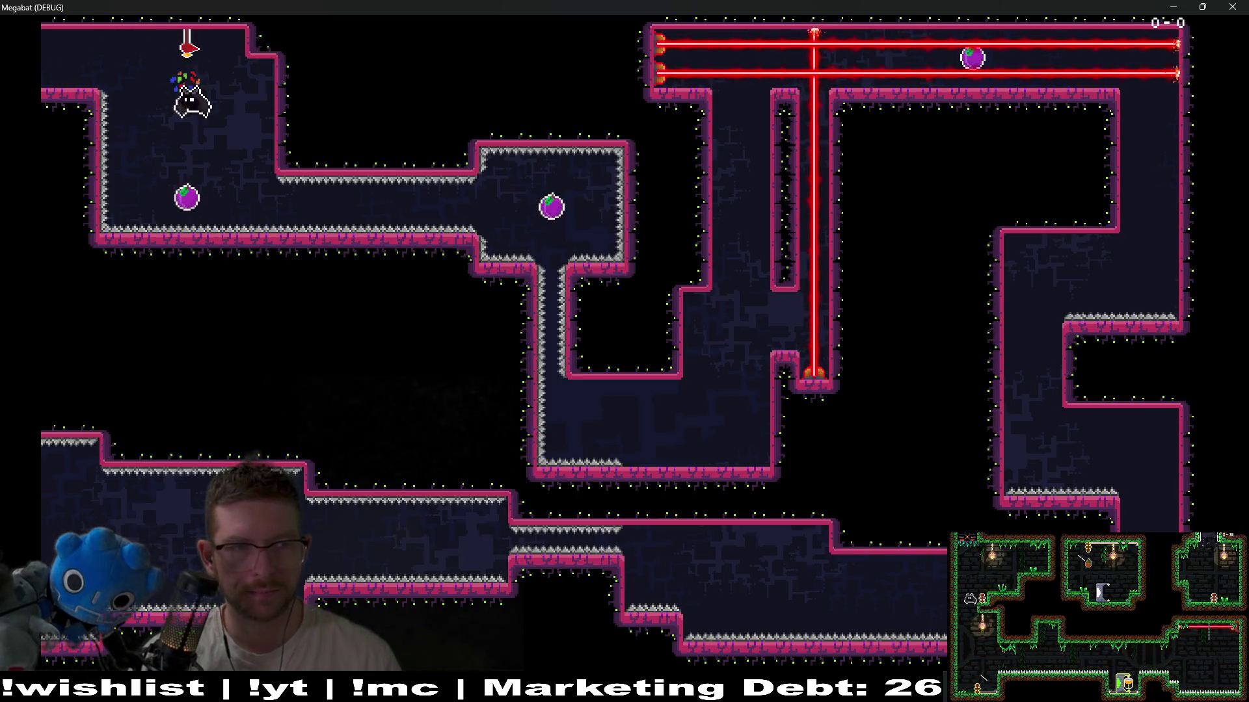
pyautogui.press('Right')
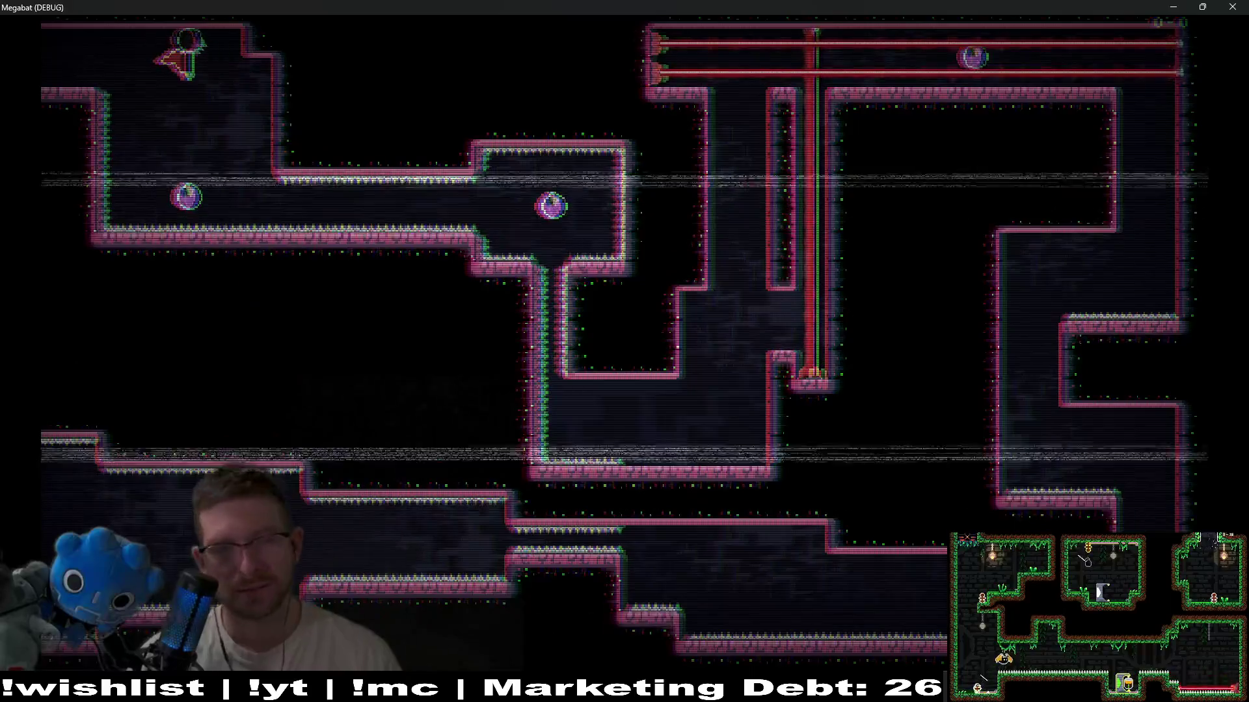
pyautogui.press('Right')
# - Fly down the shaft, dash right from the checkpoint flag to the plum, then head left into the next room
pyautogui.press('Down')
pyautogui.press('Right')
pyautogui.press('Up')
pyautogui.press('Up')
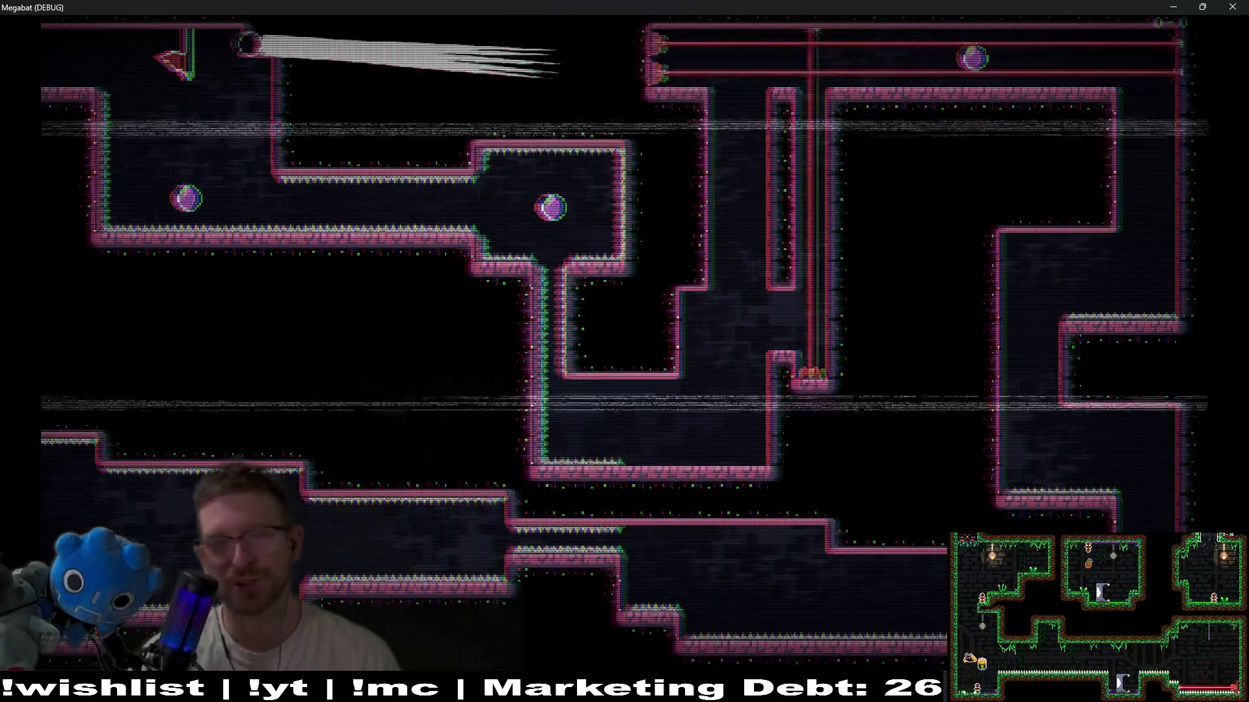
pyautogui.press('Down')
pyautogui.press('Right')
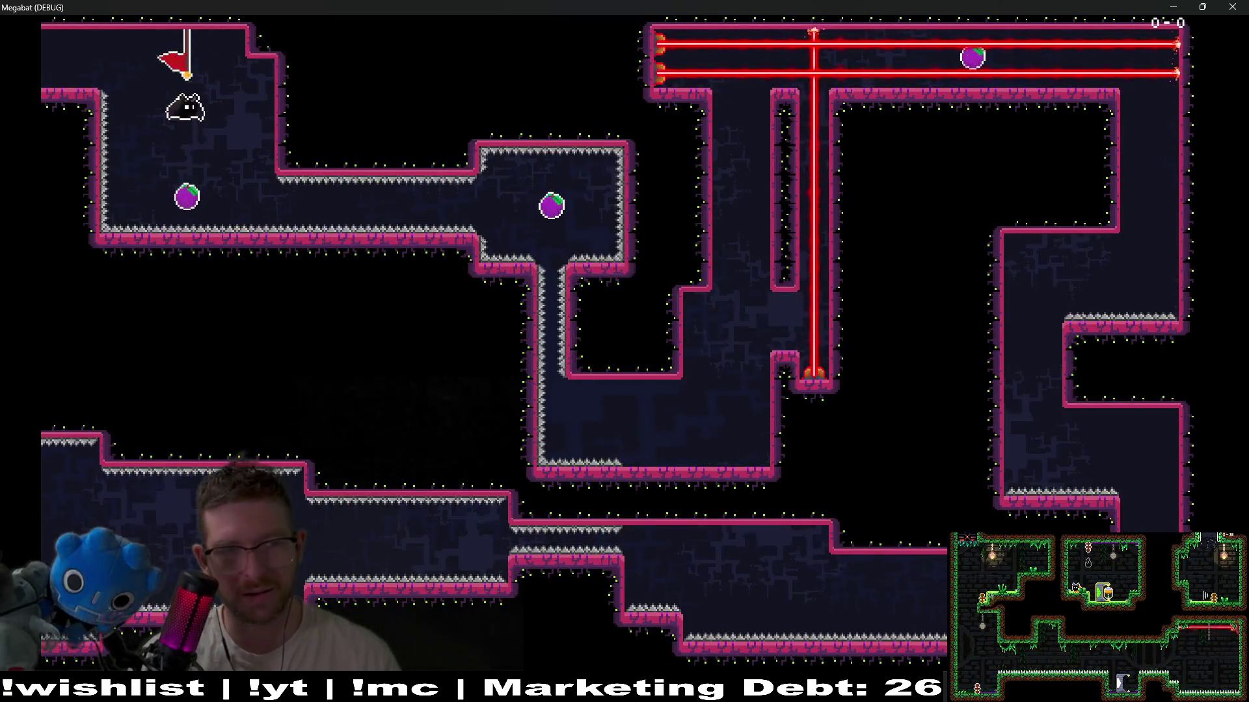
pyautogui.press('Right')
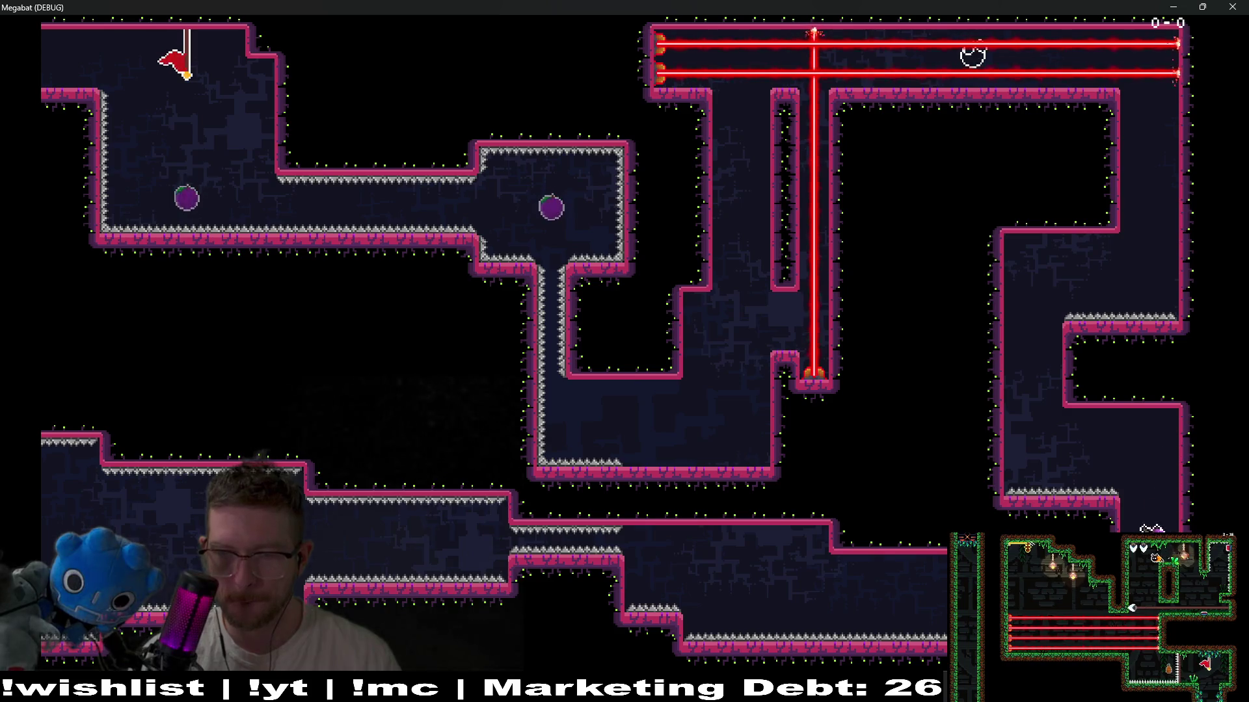
pyautogui.press('Left')
pyautogui.press('Left')
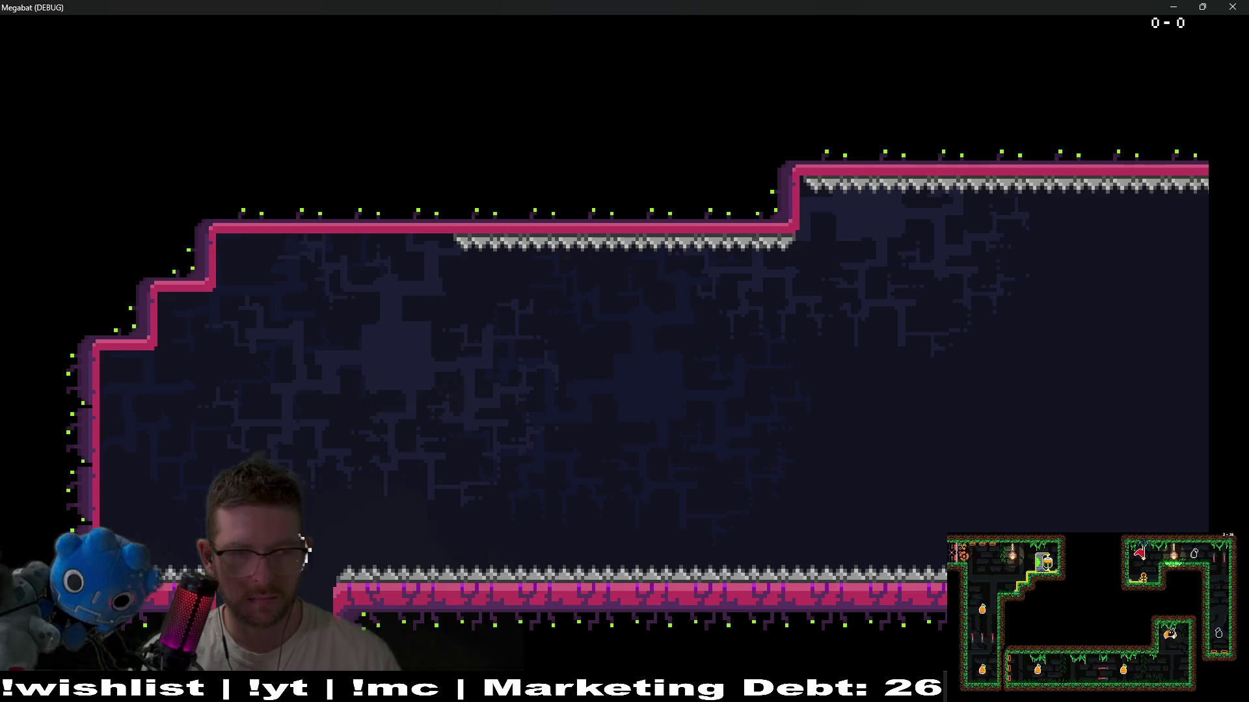
# - Collect the fruit, drop left into the vines, then rise into the upper alcove and top chamber
pyautogui.press('Right')
pyautogui.press('Down')
pyautogui.press('Left')
pyautogui.press('Left')
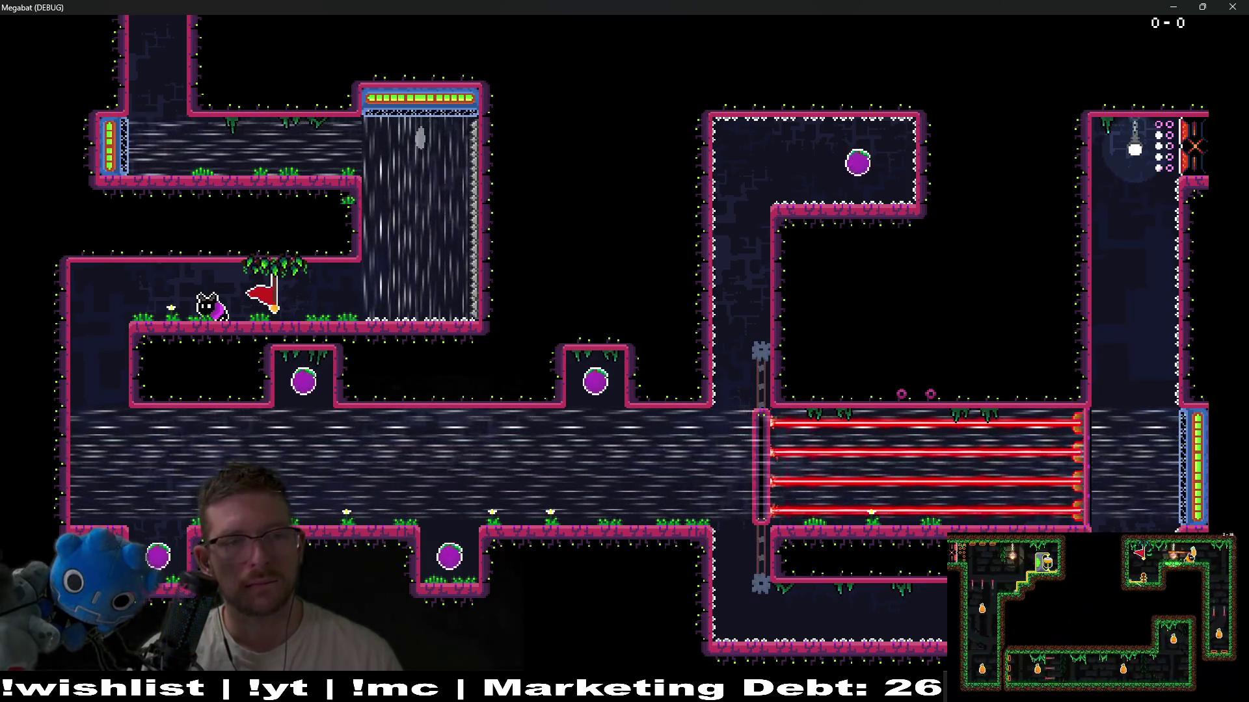
pyautogui.press('Left')
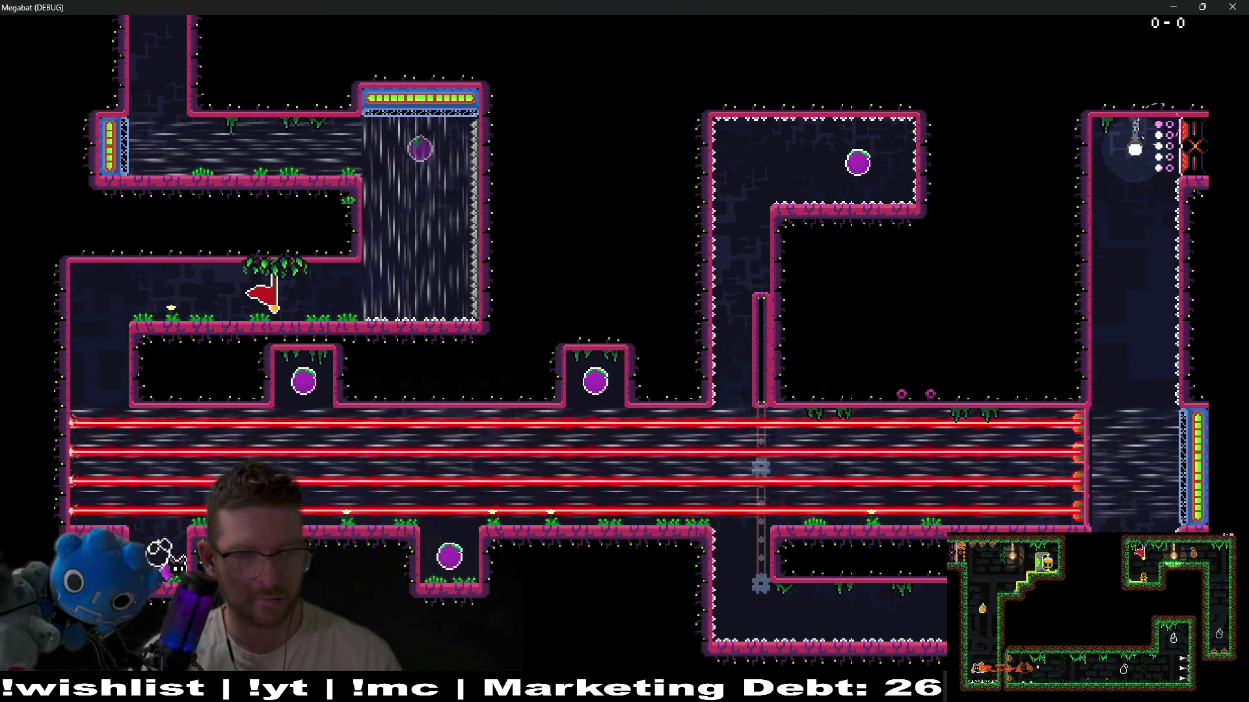
pyautogui.press('Right')
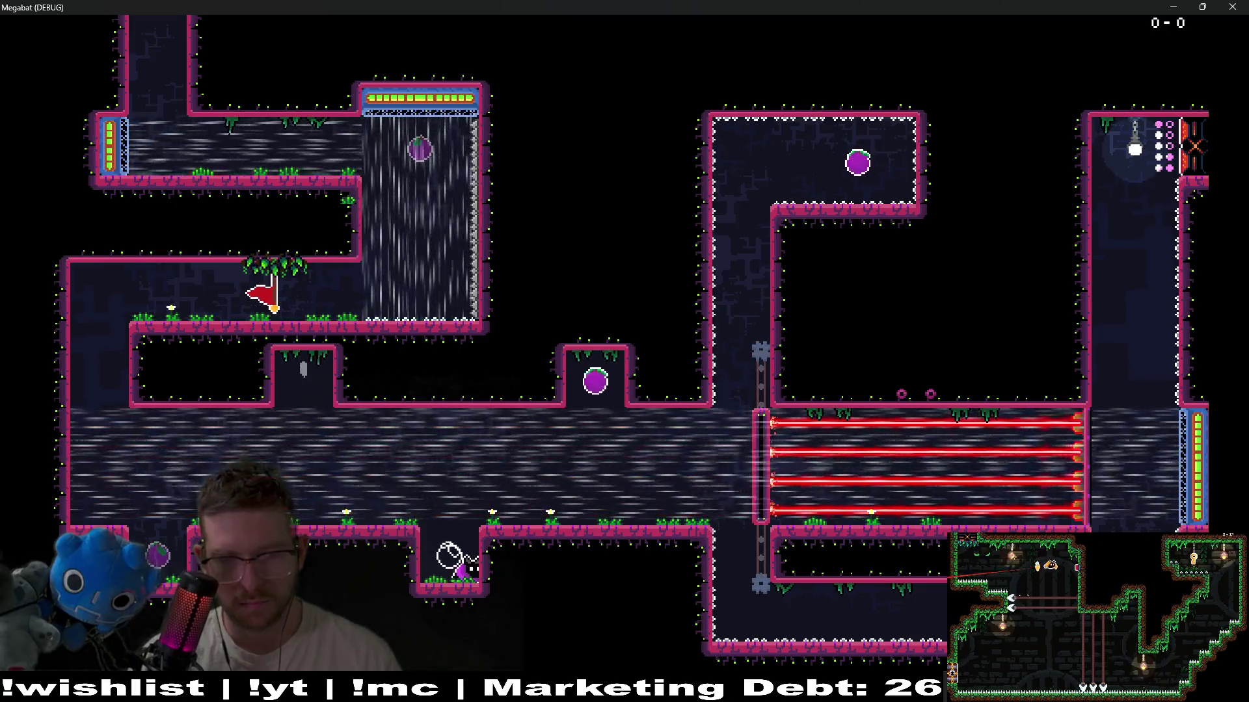
pyautogui.press('space')
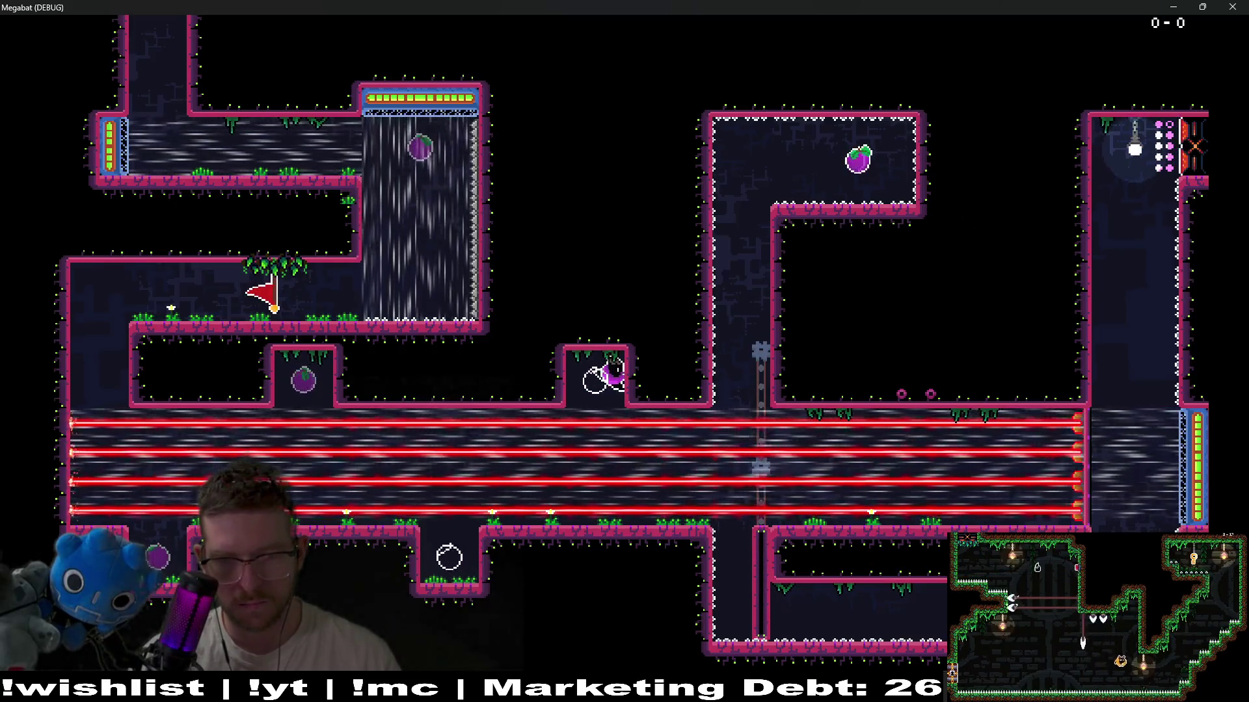
pyautogui.press('Up')
pyautogui.press('Right')
# - Descend through the lower chamber and right shaft into the laser corridor, where the lasers catch the bat
pyautogui.press('Left')
pyautogui.press('Down')
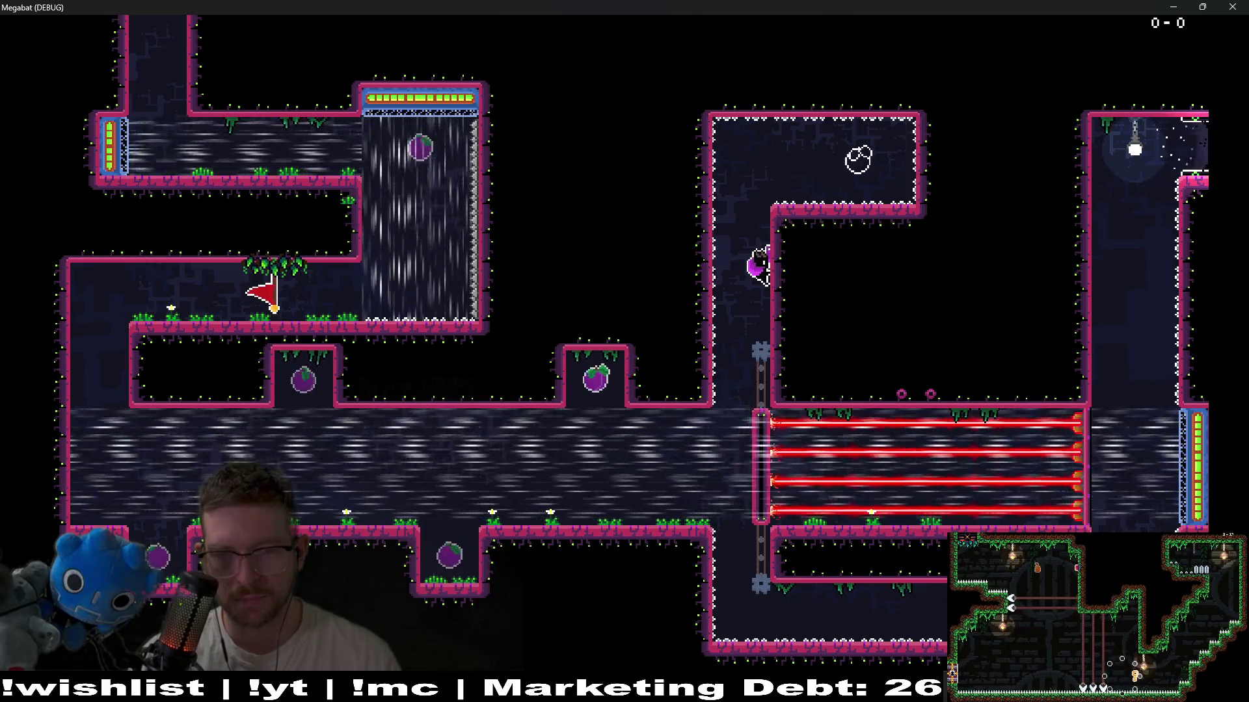
pyautogui.press('Down')
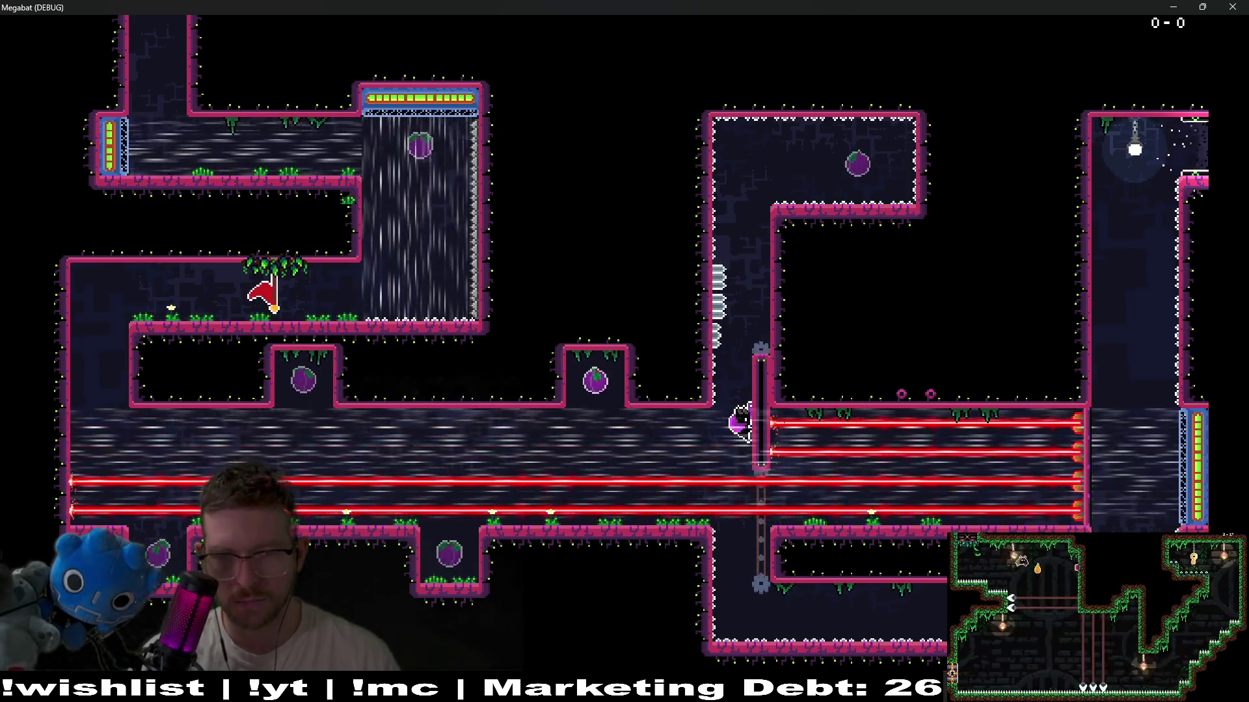
pyautogui.press('Down')
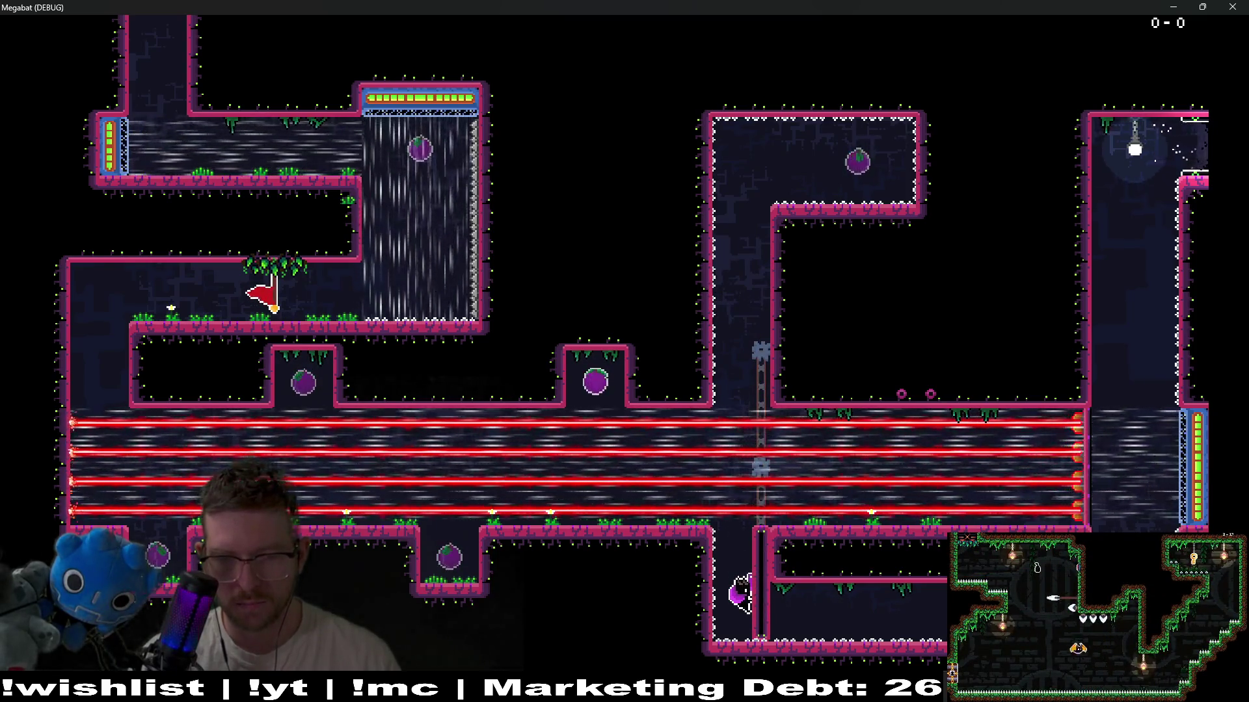
pyautogui.press('Right')
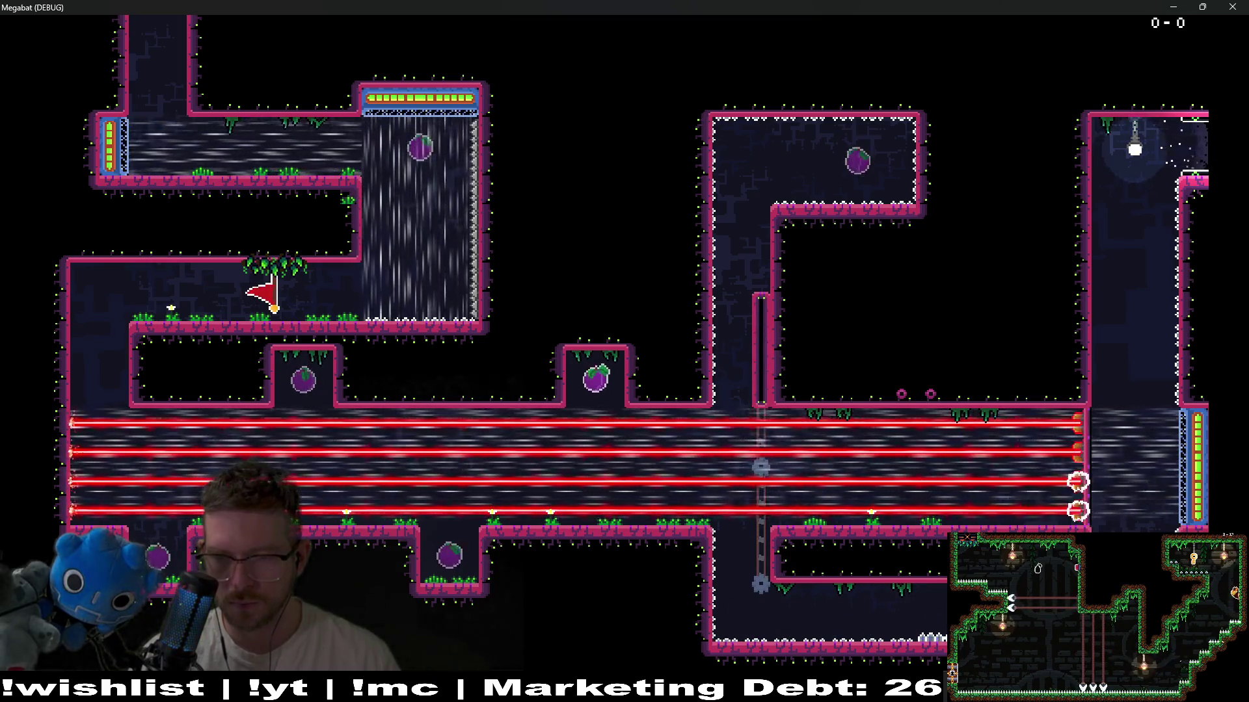
pyautogui.press('Up')
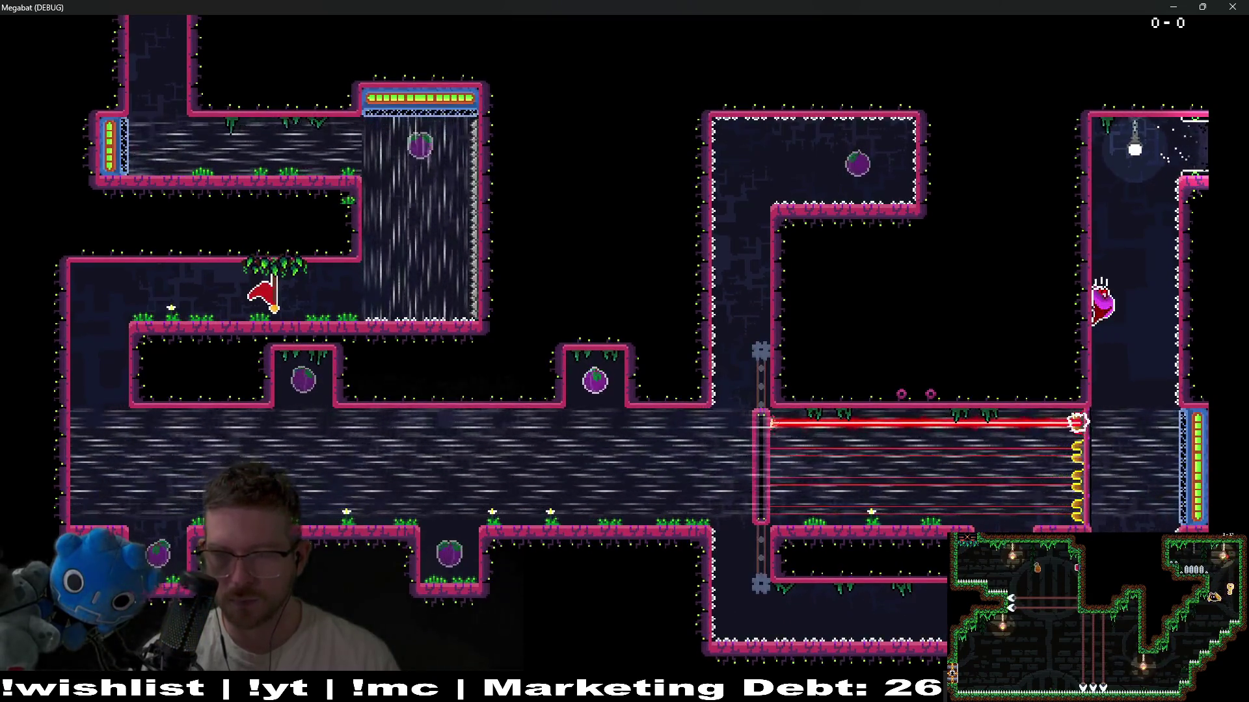
pyautogui.press('Down')
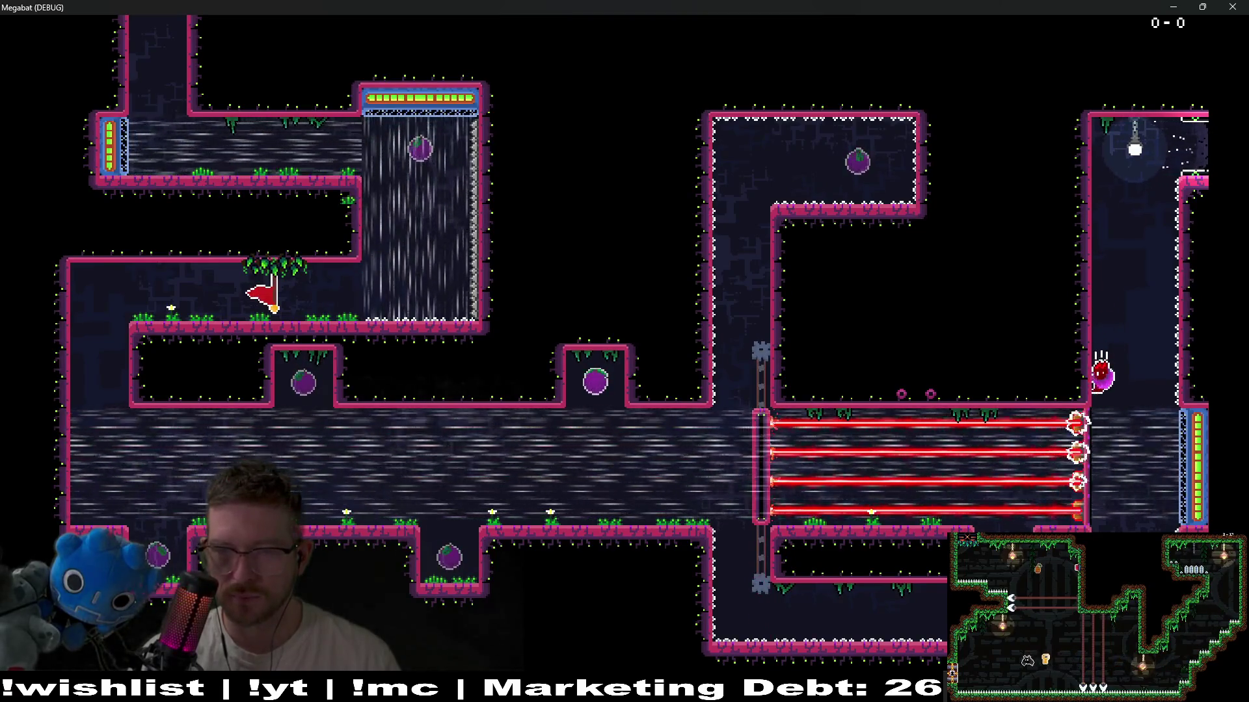
pyautogui.press('Down')
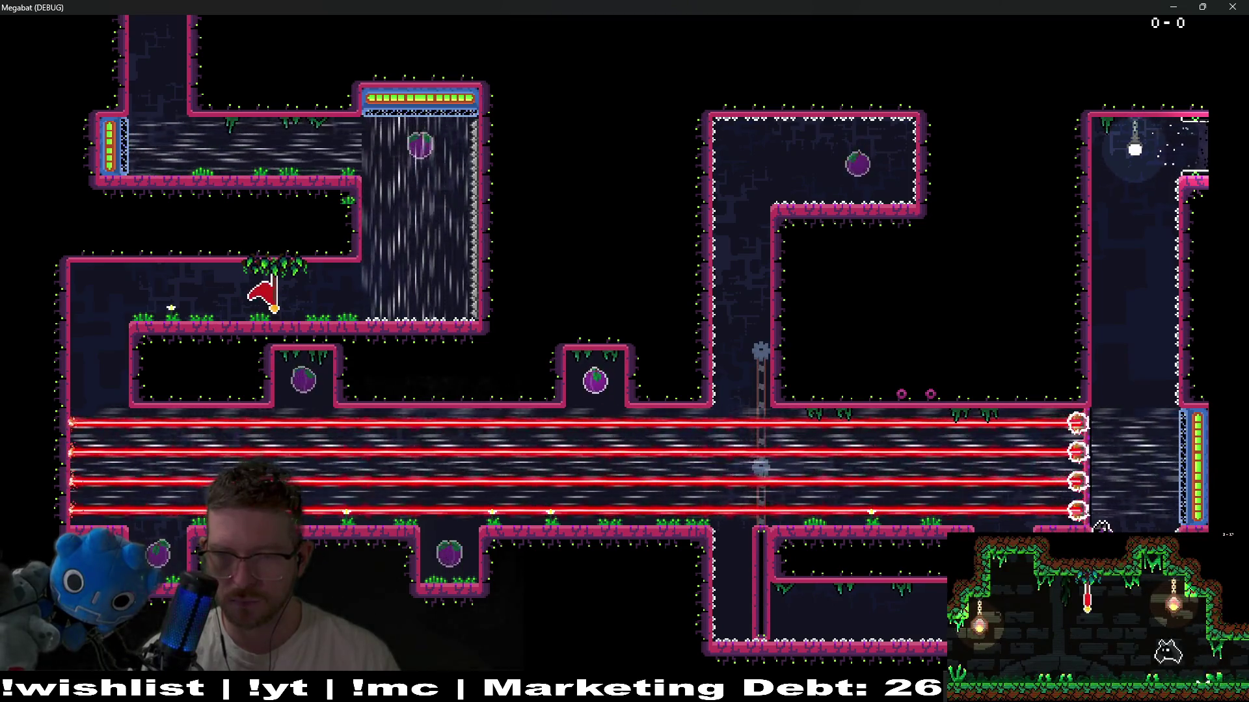
pyautogui.press('Left')
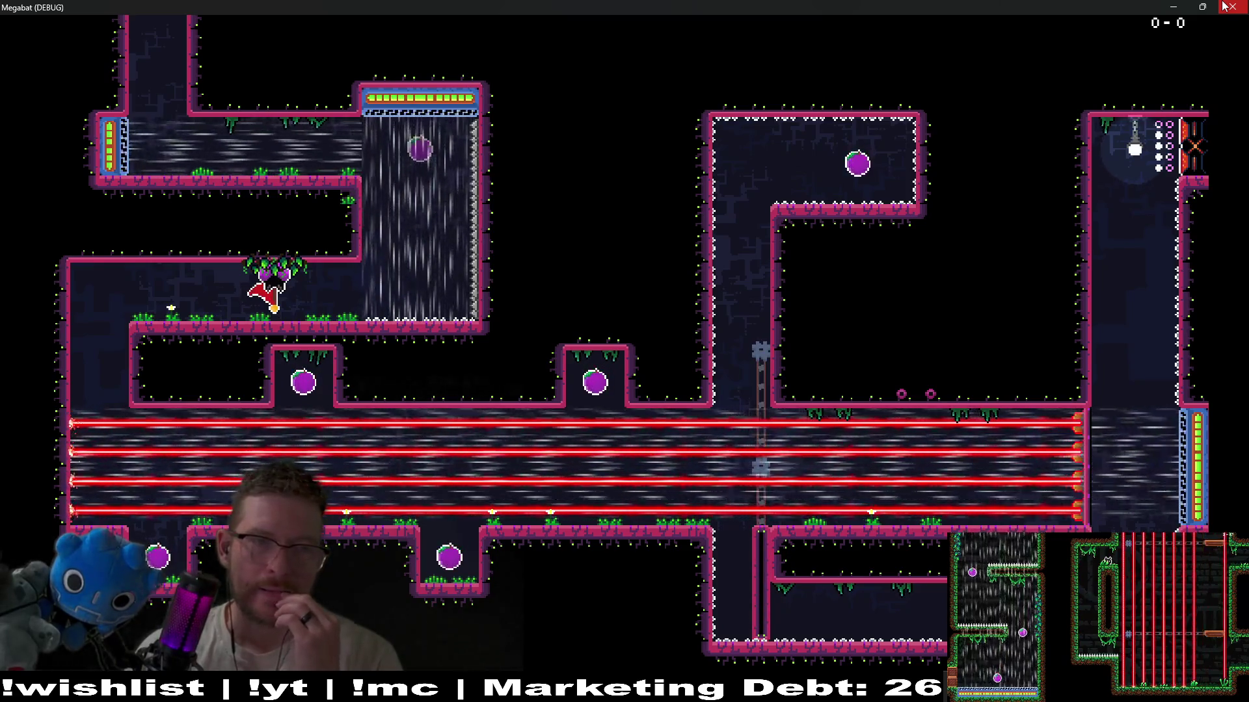
# - Close the running game and return to the Level_1A_9 editor
pyautogui.click(1224, 6)
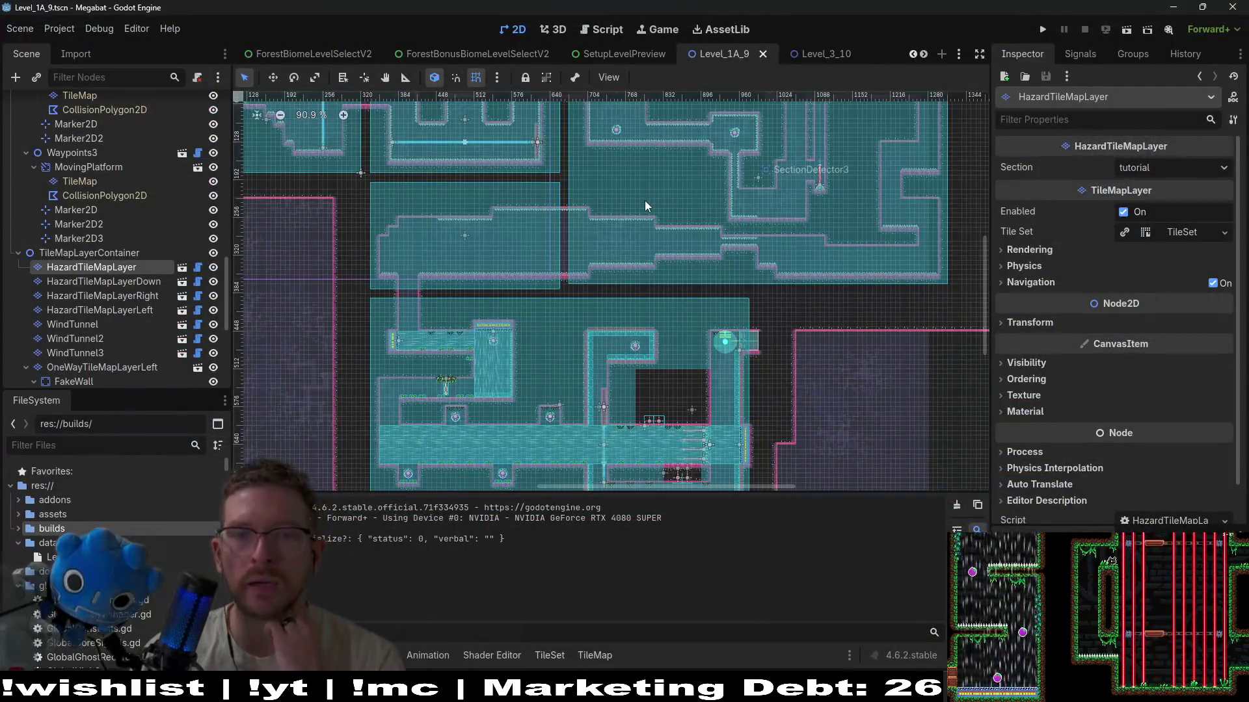
pyautogui.scroll(-3, 645, 200)
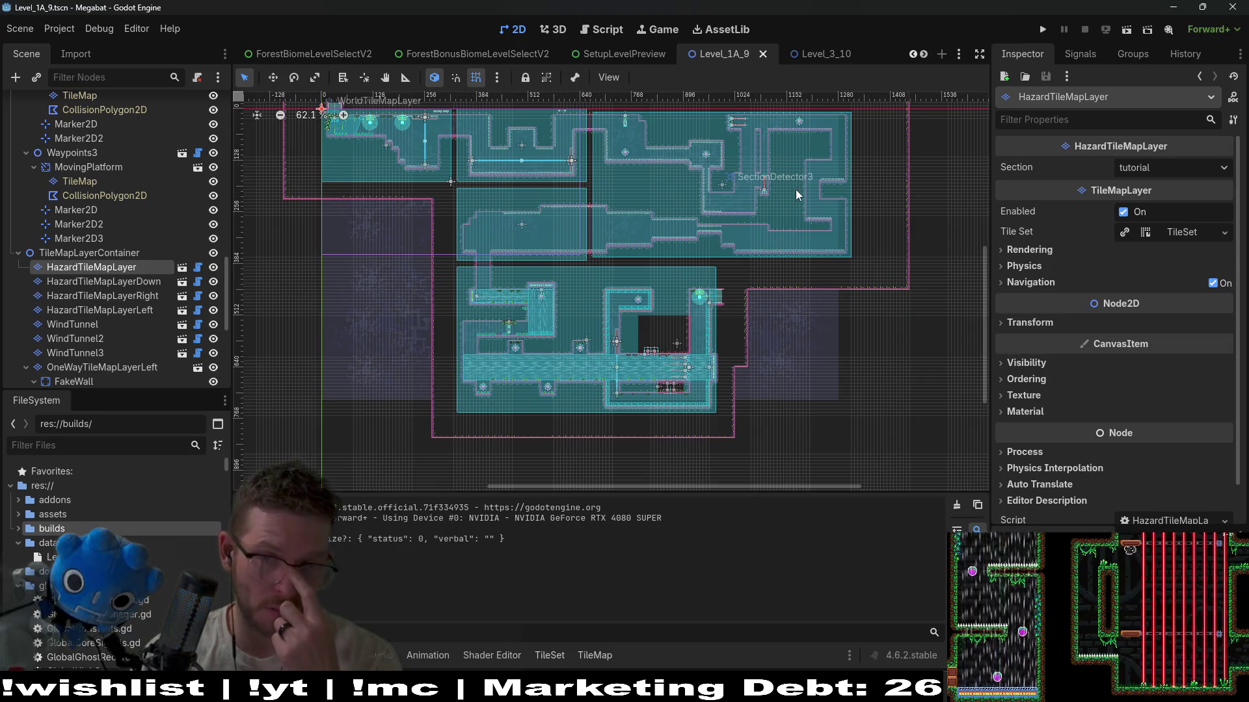
pyautogui.scroll(7, 740, 221)
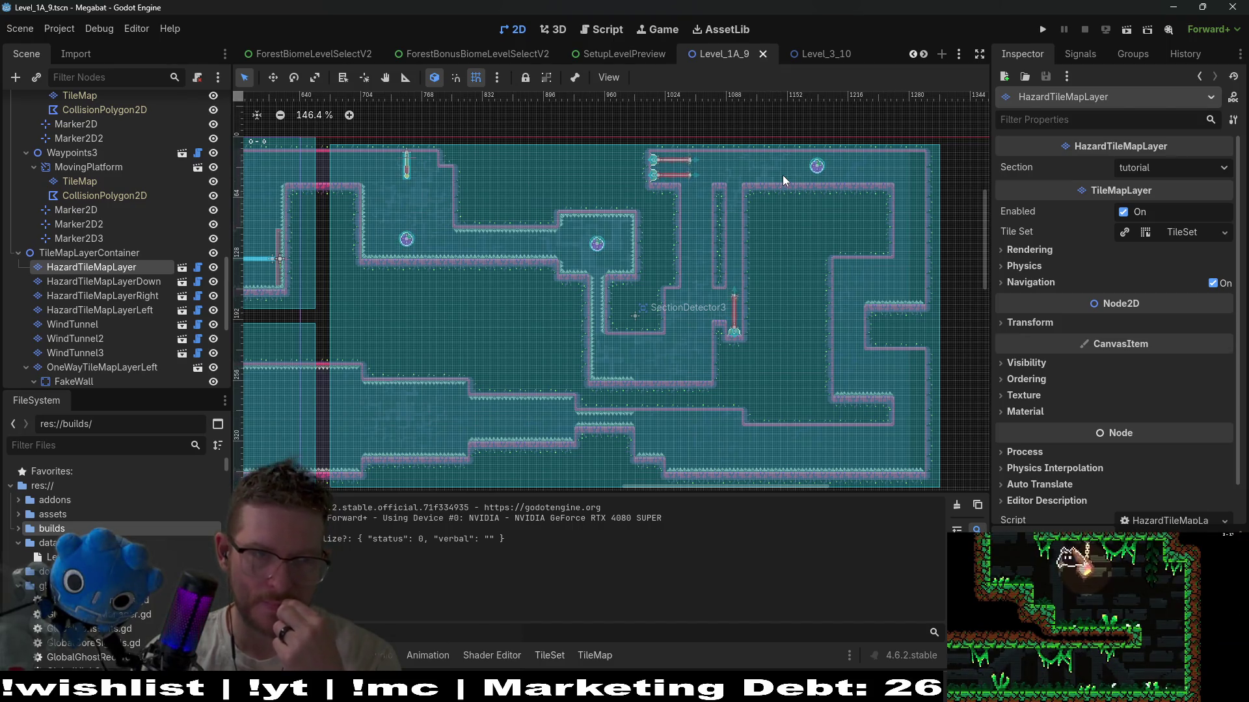
# - Paint a strip of Spikes on HazardTileMapLayerRight
pyautogui.click(102, 296)
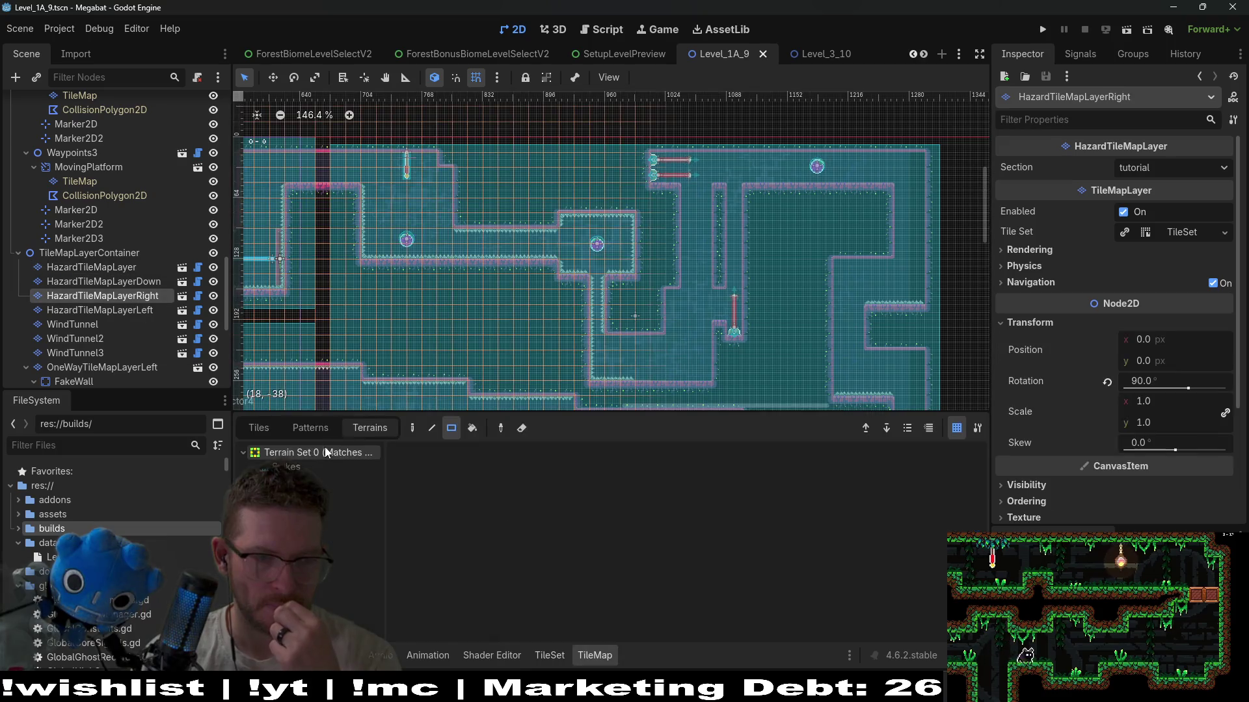
pyautogui.click(303, 474)
pyautogui.scroll(3, 715, 278)
pyautogui.moveTo(740, 283); pyautogui.dragTo(746, 173)
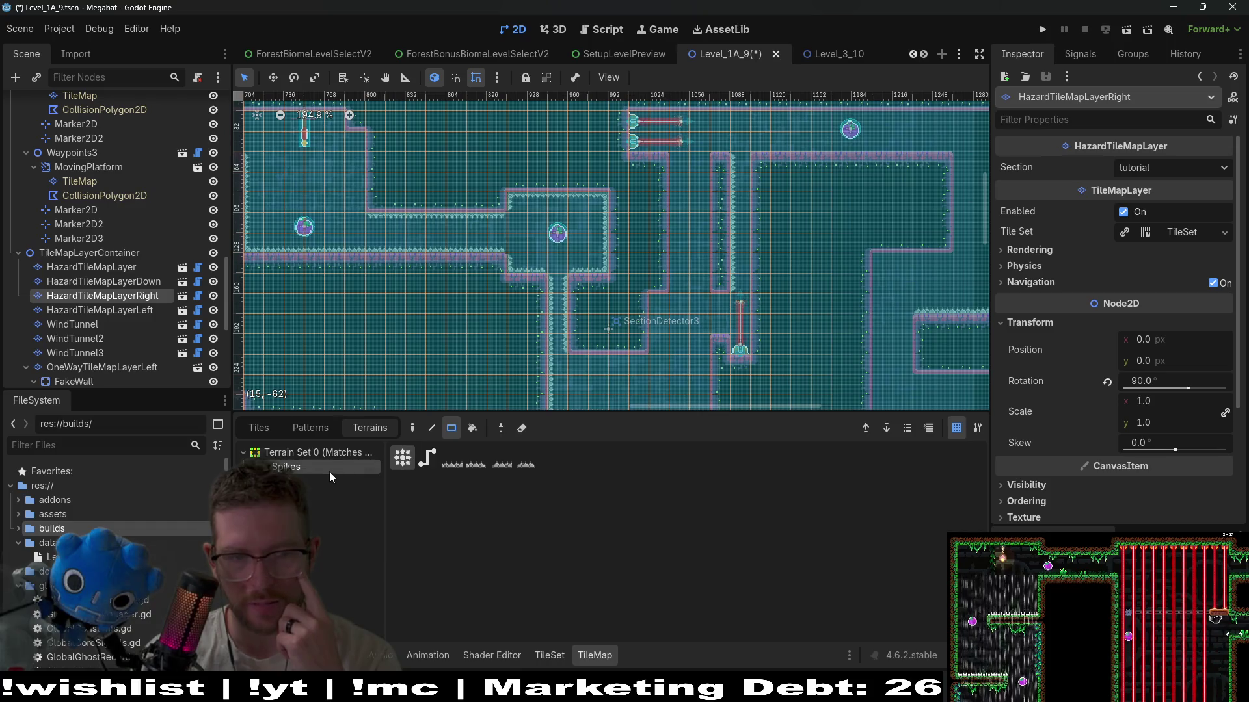
# - Paint a vertical column of Spikes along the shaft wall on HazardTileMapLayerLeft
pyautogui.click(100, 310)
pyautogui.click(304, 473)
pyautogui.moveTo(741, 290); pyautogui.dragTo(742, 156)
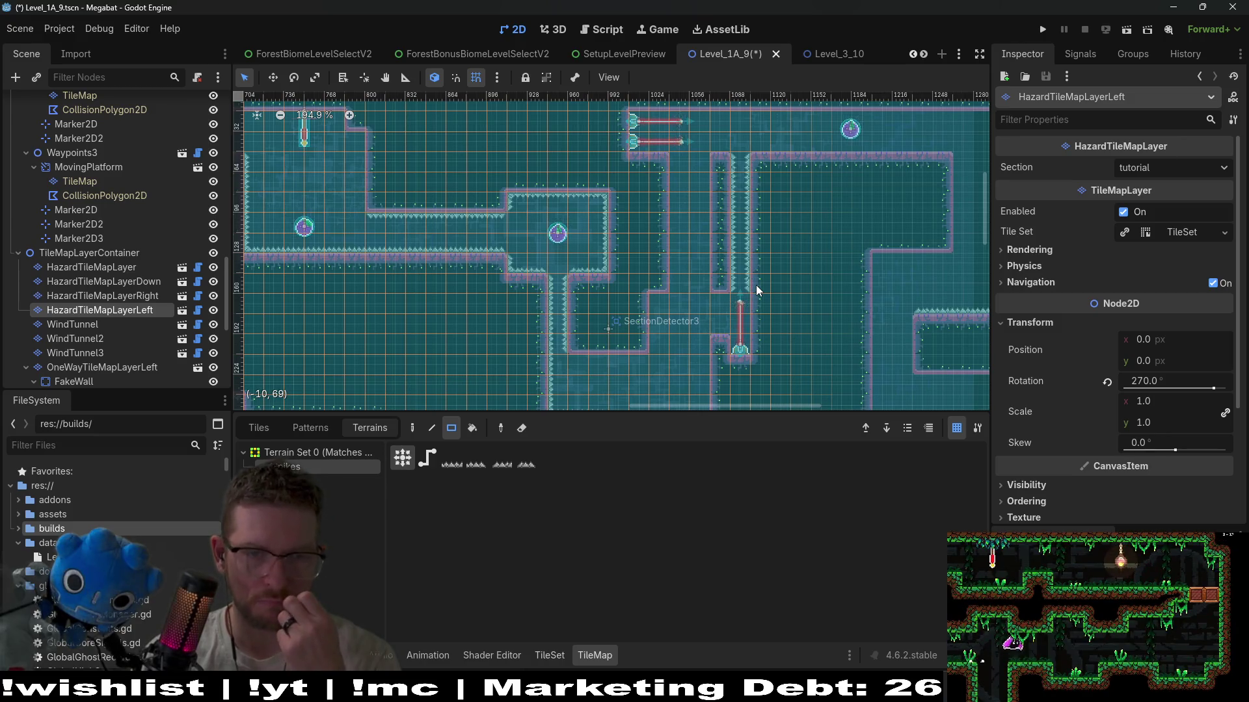
pyautogui.scroll(-2, 757, 290)
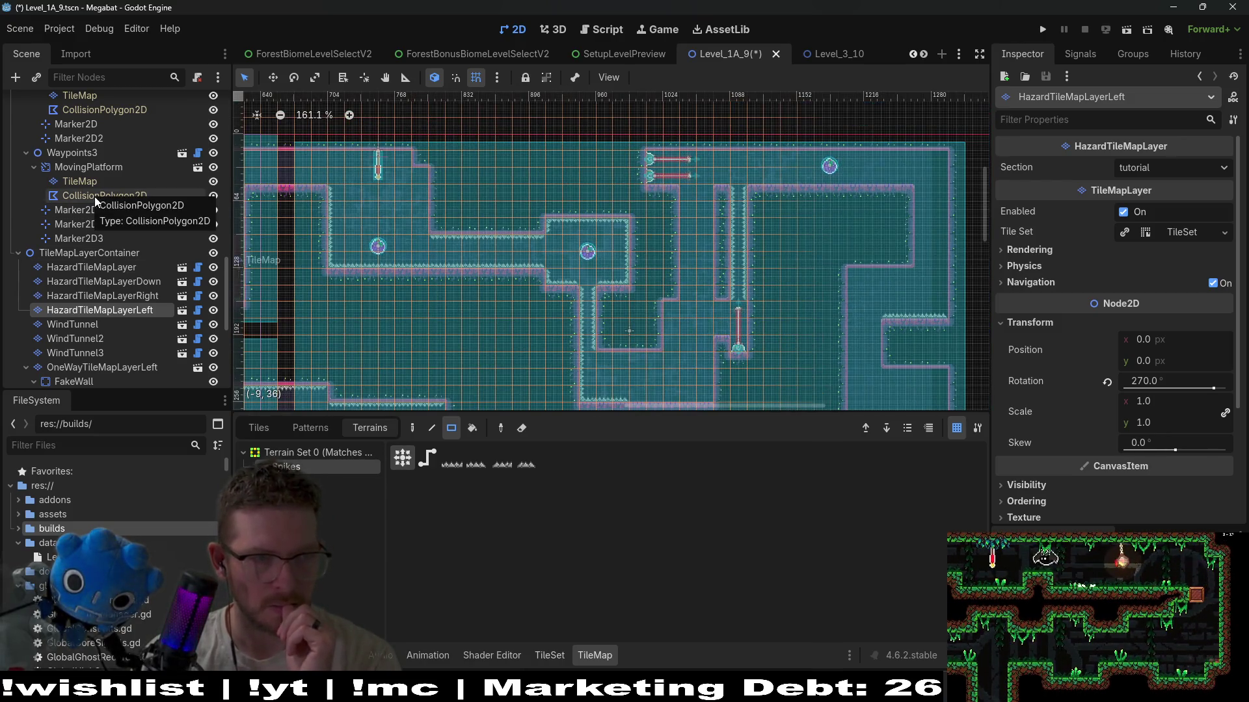
# - Reselect the main HazardTileMapLayer with Spikes and save the scene
pyautogui.click(111, 268)
pyautogui.click(282, 467)
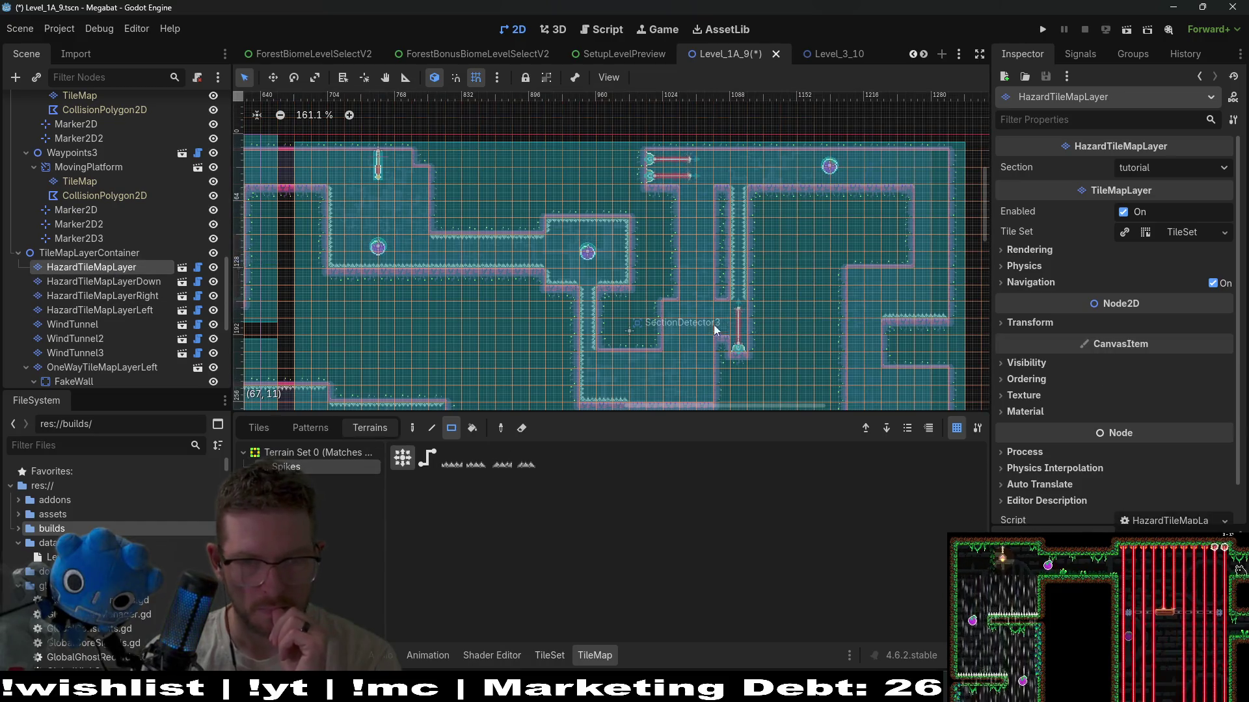
pyautogui.hotkey('ctrl', 's')
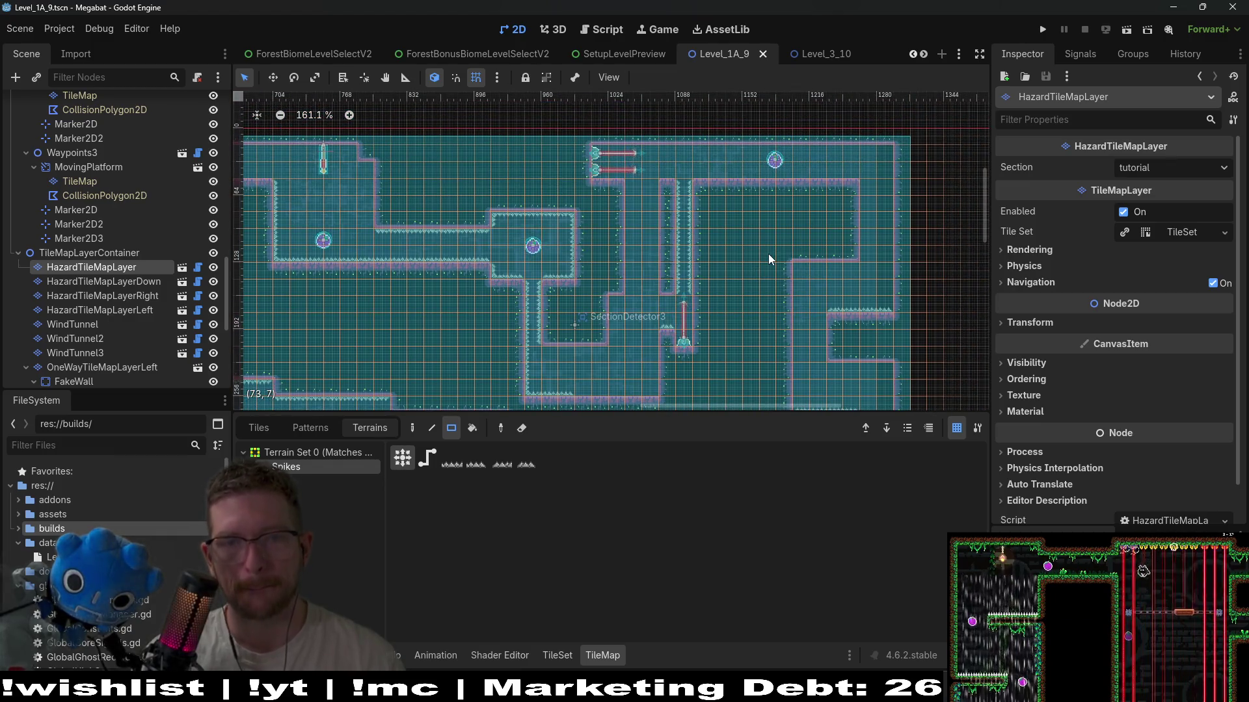
pyautogui.scroll(-2, 682, 296)
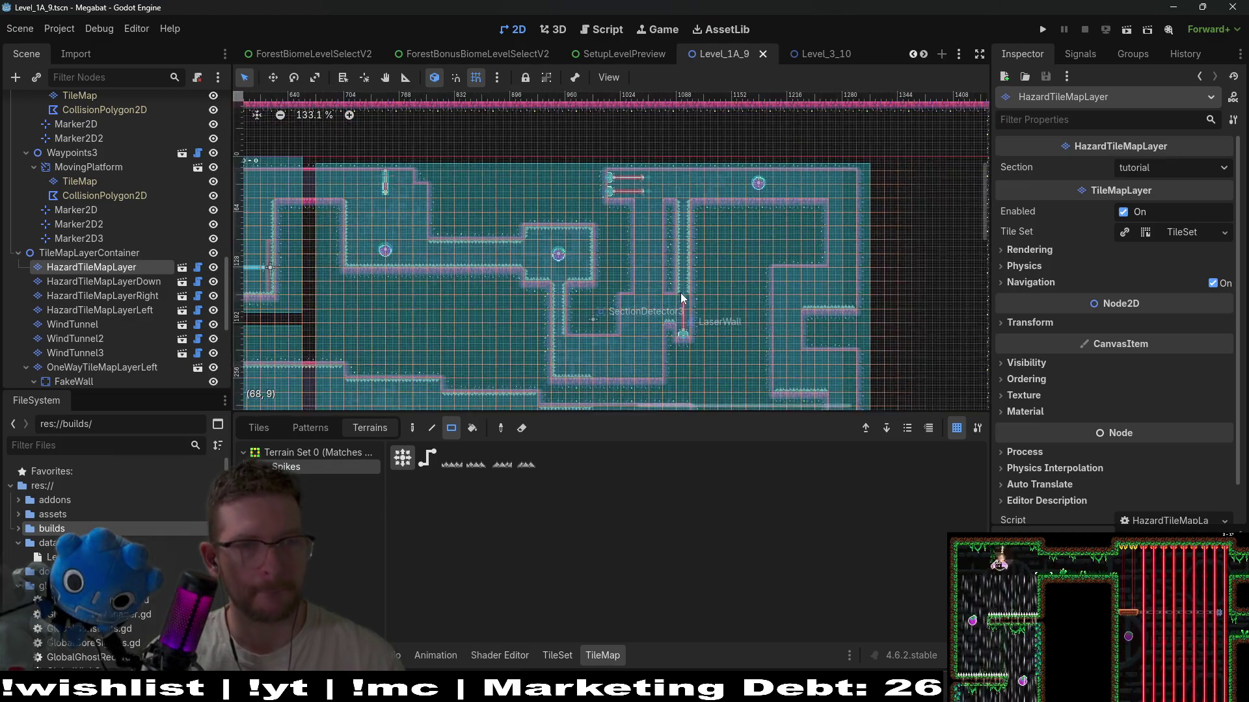
pyautogui.scroll(10, 130, 195)
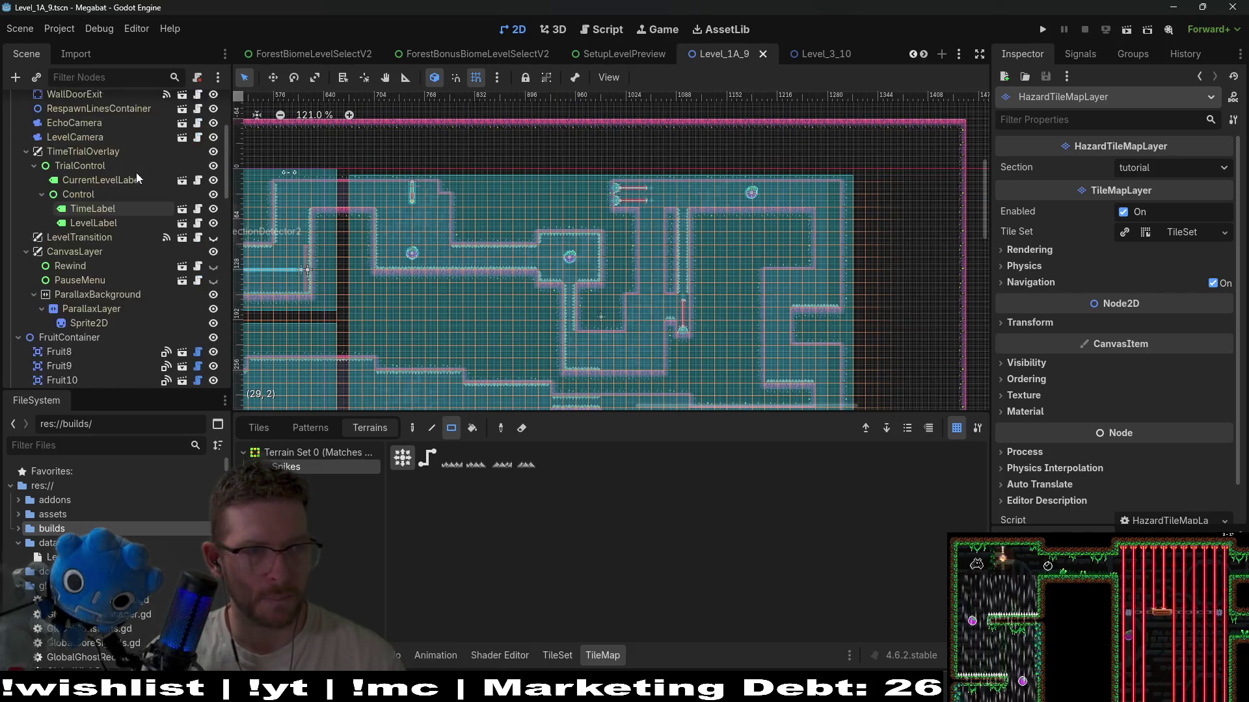
# - Paint a two-tile LAB climb terrain strip on the ceiling in ClimbTileMapLayer
pyautogui.click(84, 204)
pyautogui.click(85, 218)
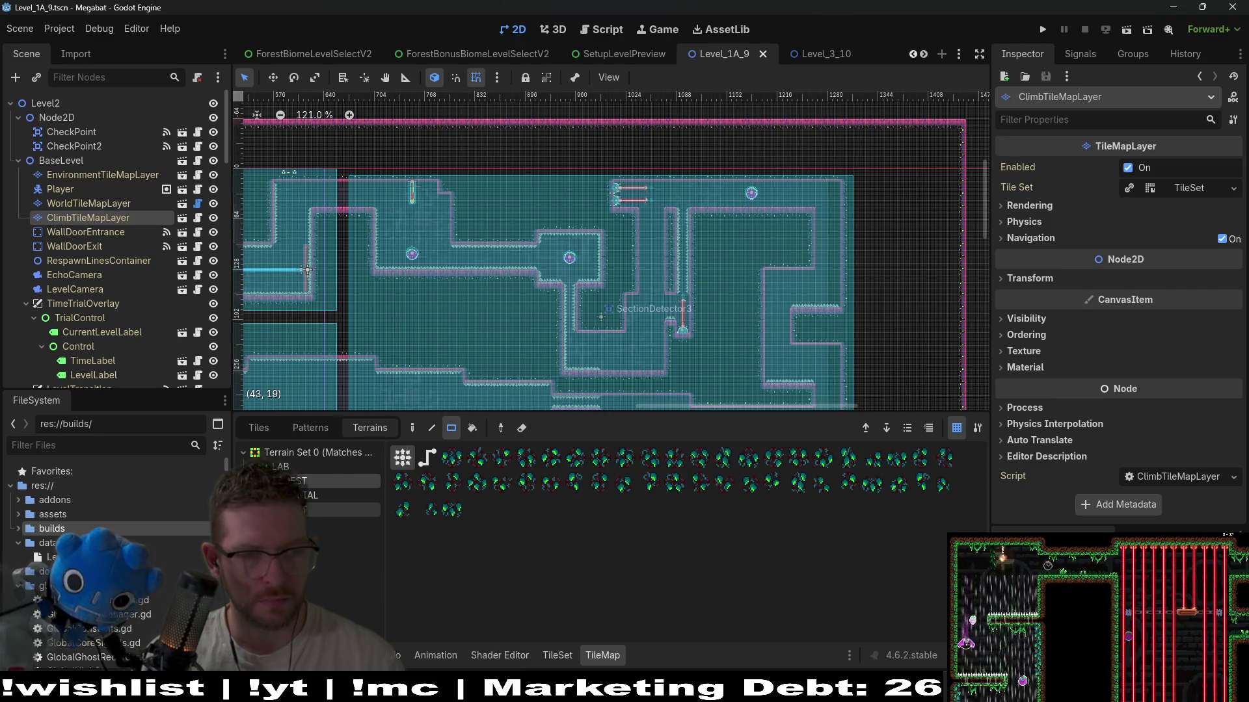
pyautogui.click(300, 467)
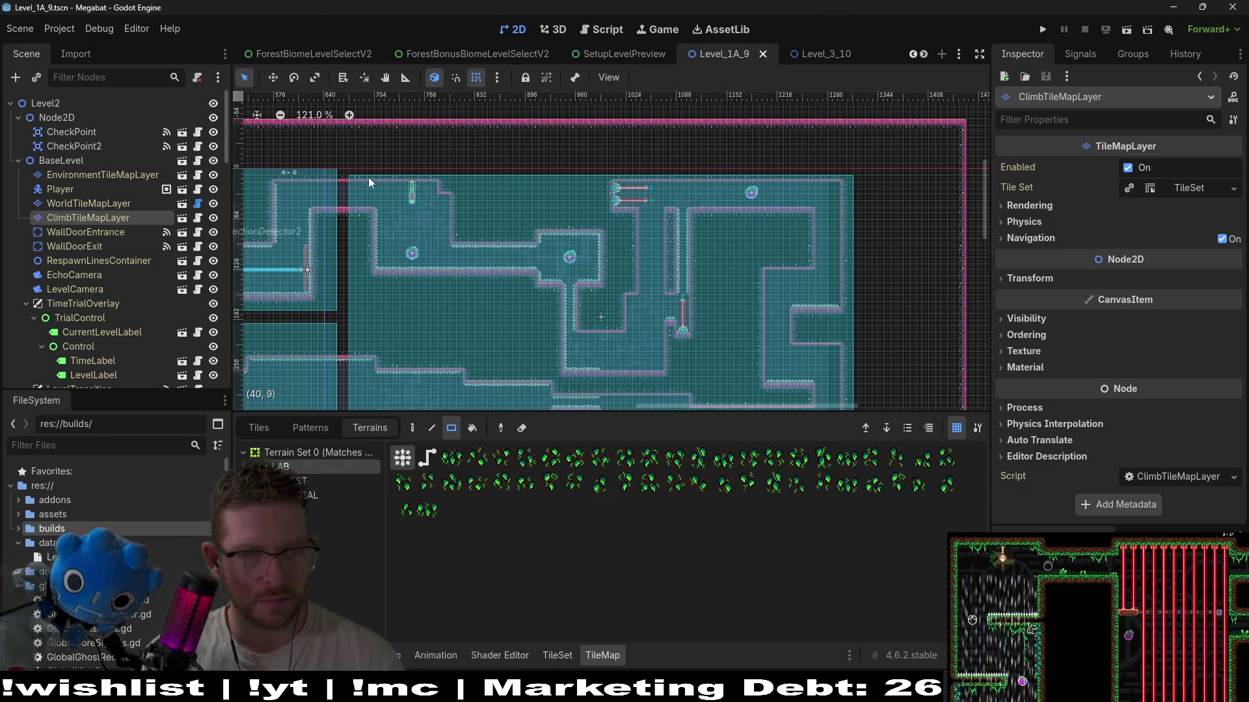
pyautogui.scroll(5, 416, 189)
pyautogui.moveTo(385, 184); pyautogui.dragTo(434, 190)
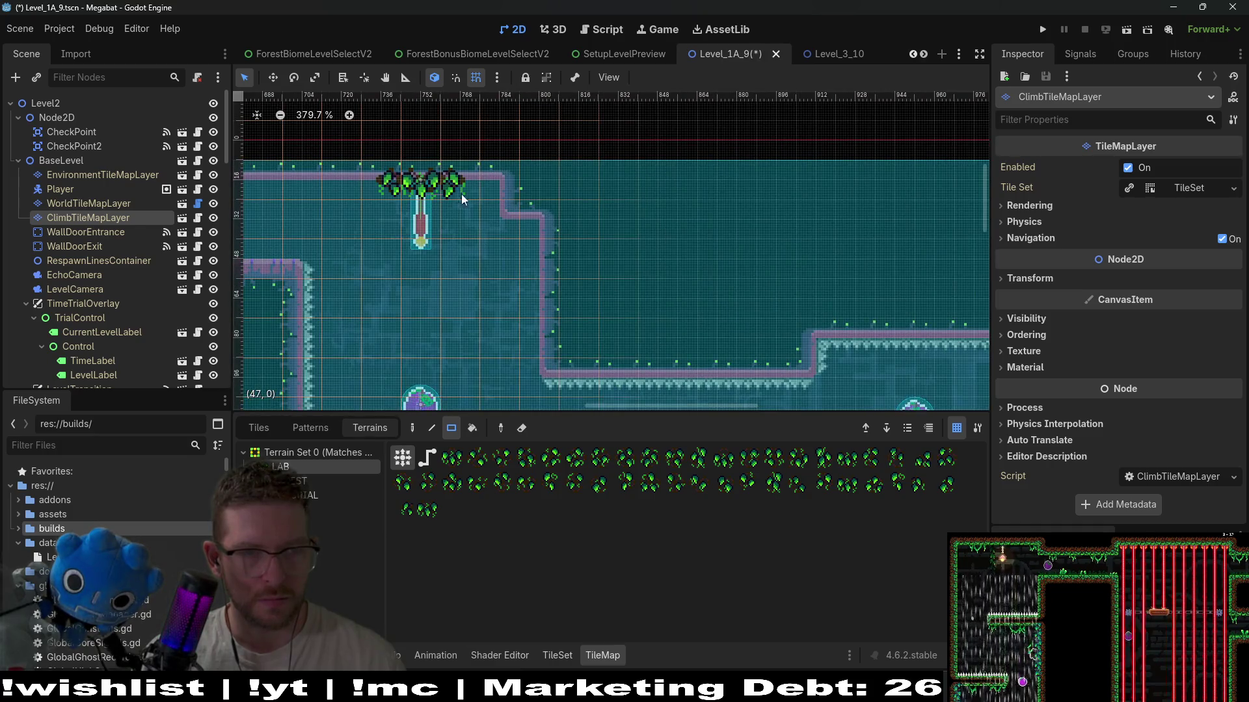
pyautogui.scroll(-11, 581, 227)
# - Save the scene and pan across Level_1A_9 to review the changes
pyautogui.hotkey('ctrl', 's')
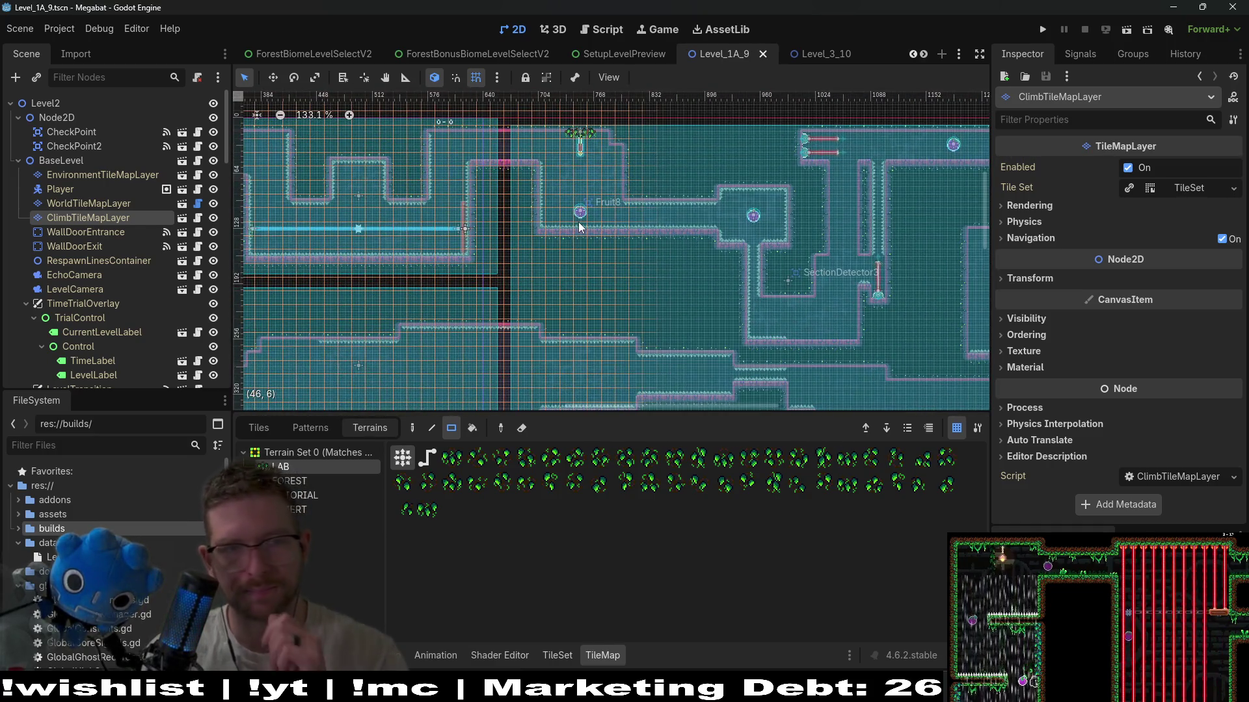
pyautogui.scroll(-5, 520, 262)
pyautogui.hscroll(-5, 520, 262)
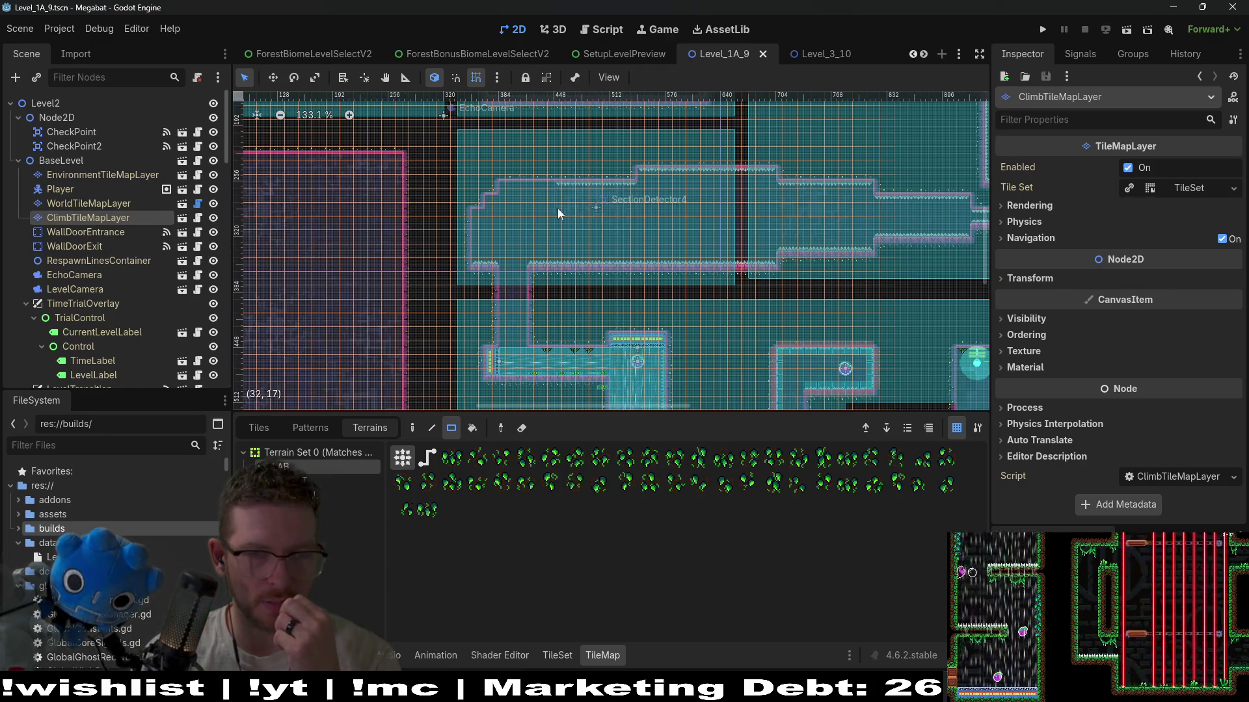
pyautogui.hscroll(5, 815, 272)
pyautogui.scroll(-1, 815, 271)
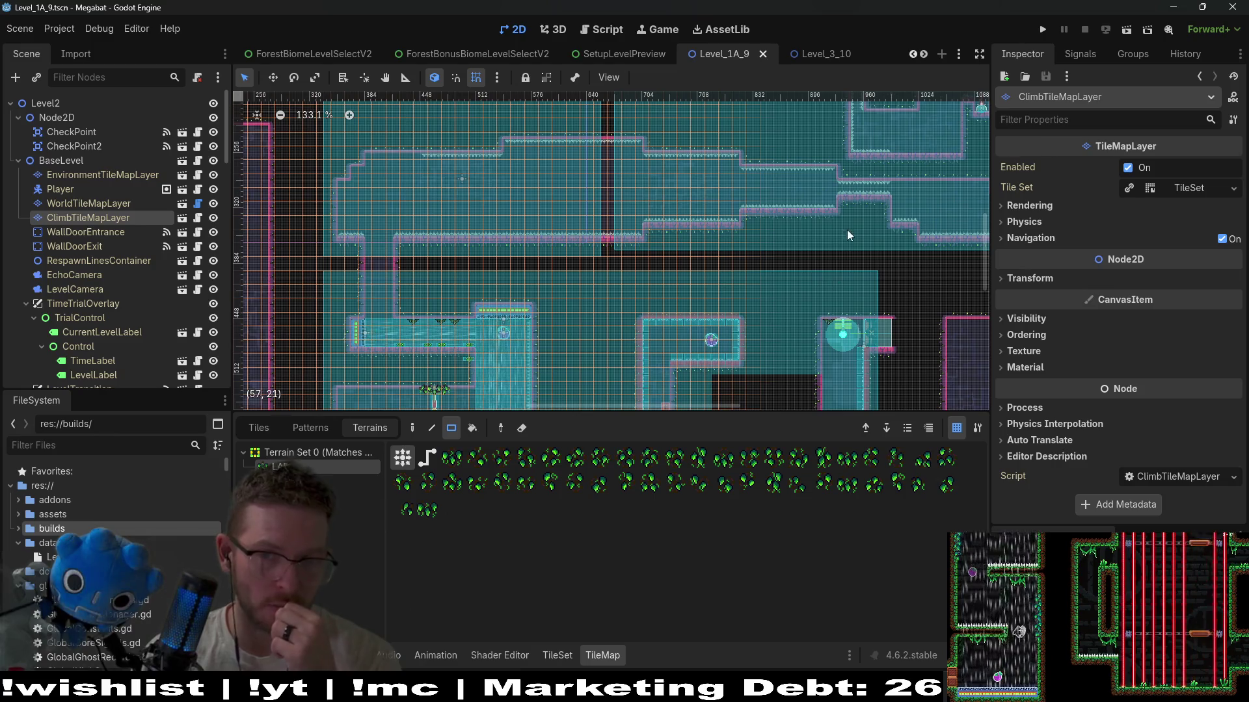
pyautogui.hscroll(10, 627, 244)
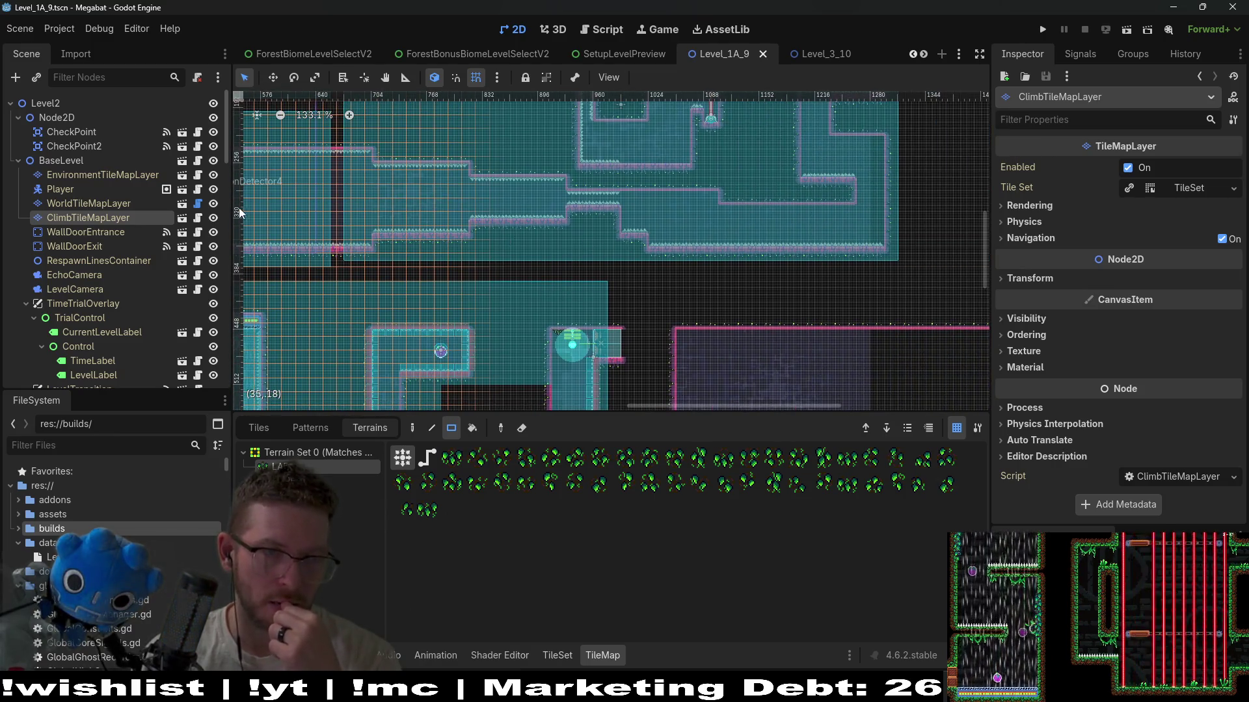
pyautogui.hscroll(-7, 588, 282)
pyautogui.scroll(2, 587, 281)
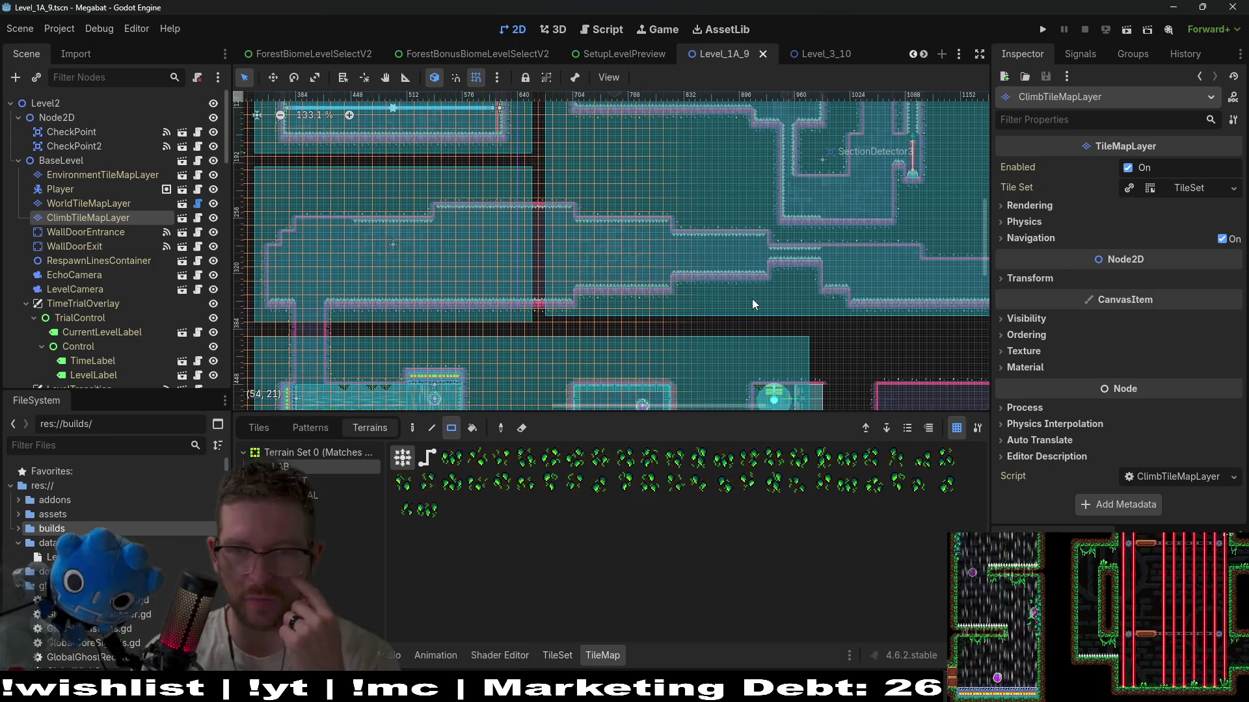
pyautogui.hscroll(5, 556, 284)
pyautogui.scroll(-1, 557, 284)
pyautogui.hscroll(-7, 455, 270)
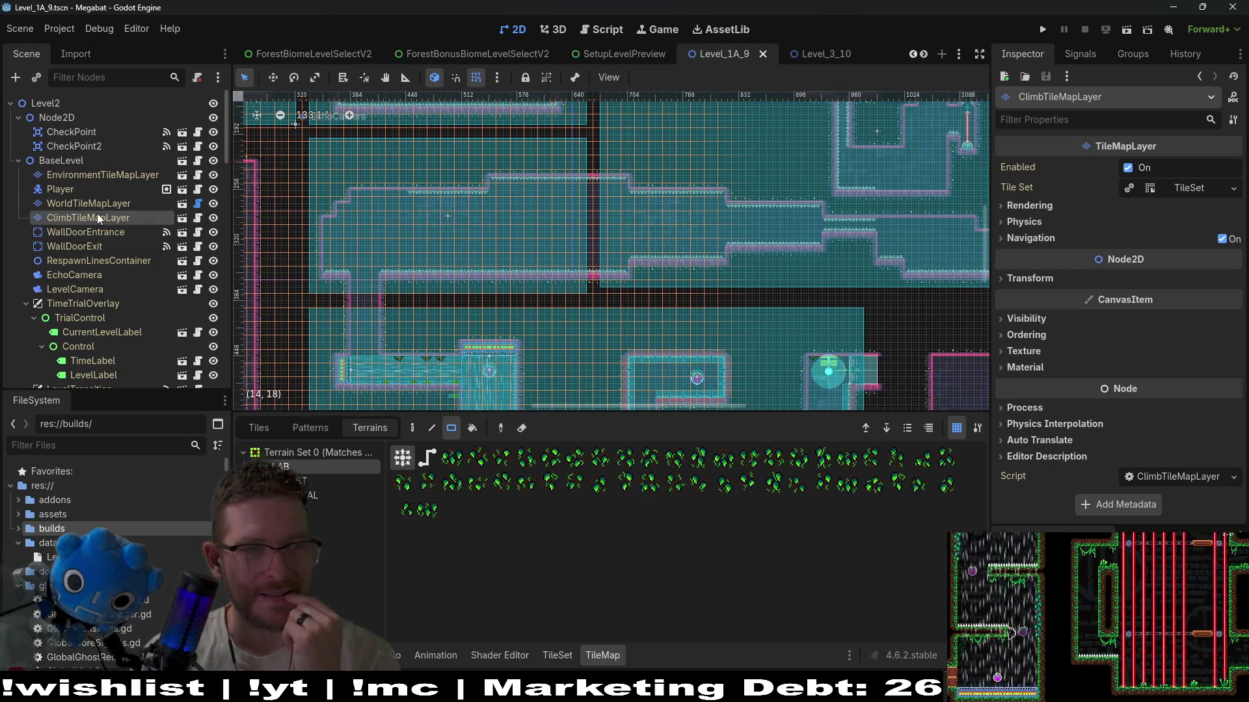
pyautogui.scroll(-10, 114, 264)
pyautogui.scroll(-5, 115, 264)
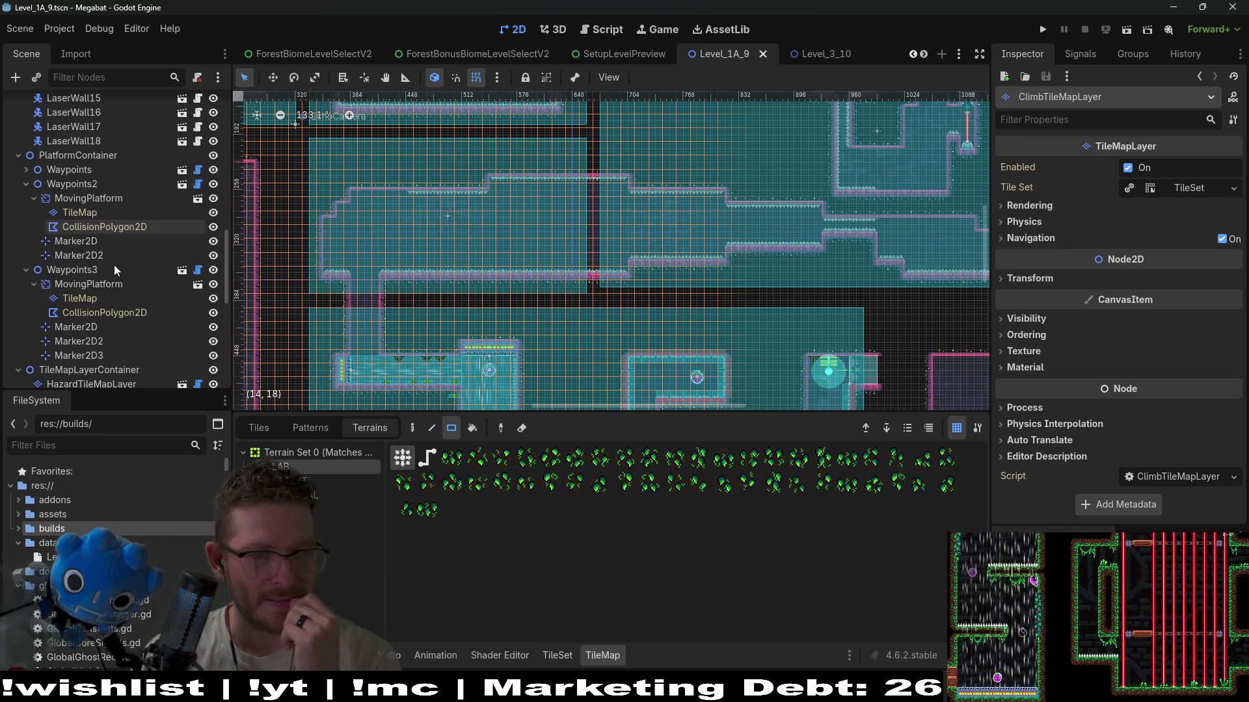
# - Paint spikes along the platform edge on HazardTileMapLayerDown
pyautogui.click(121, 278)
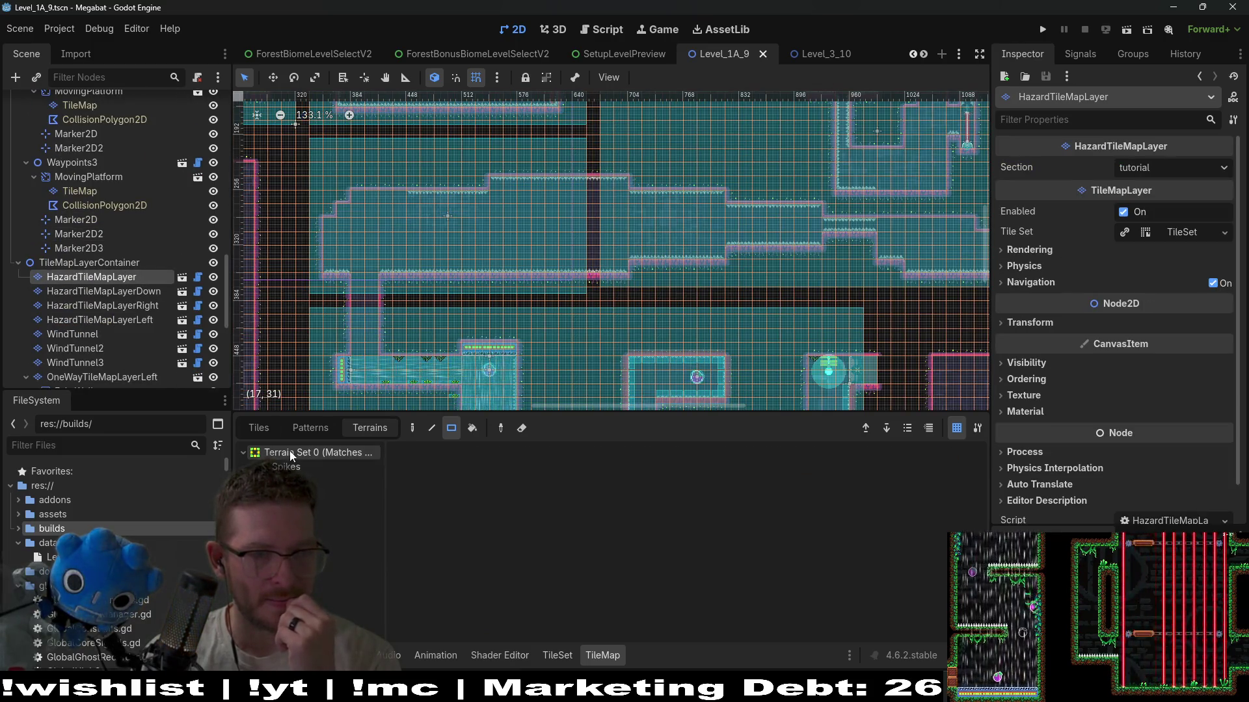
pyautogui.click(130, 292)
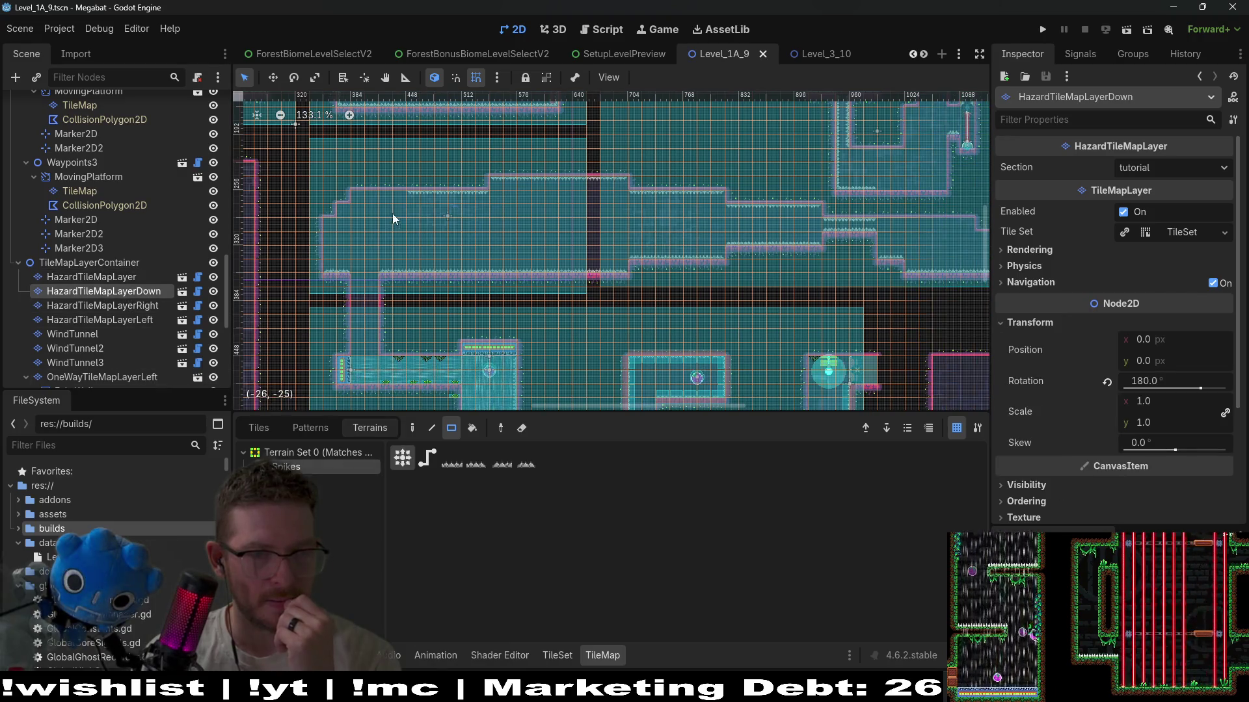
pyautogui.moveTo(358, 199); pyautogui.dragTo(358, 199)
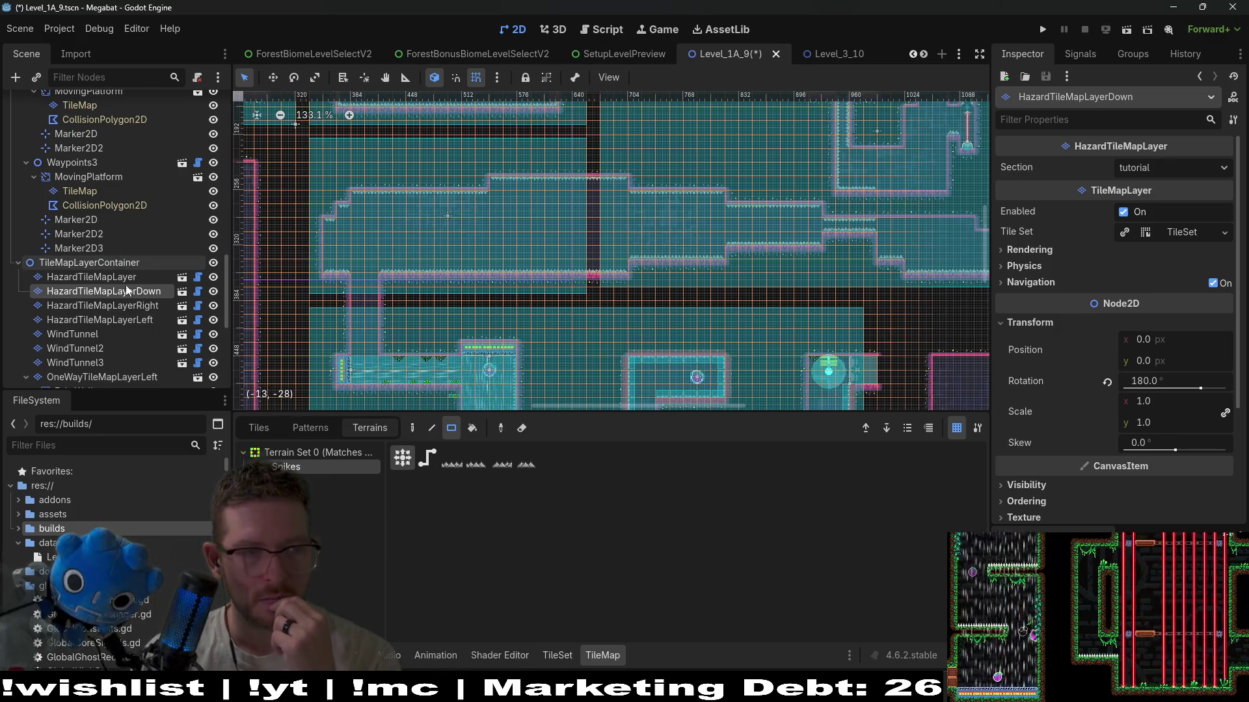
# - Check the right-facing hazard layer, then return to the main HazardTileMapLayer with Spikes selected
pyautogui.click(103, 306)
pyautogui.scroll(7, 332, 247)
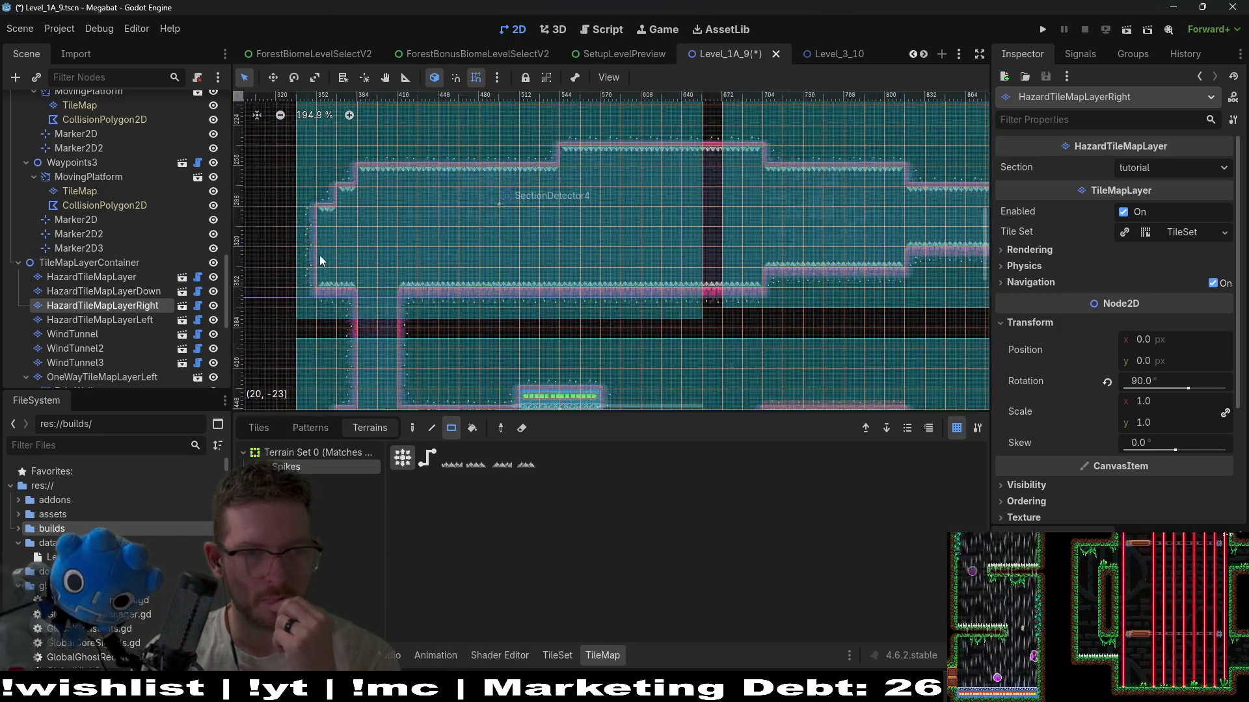
pyautogui.scroll(-4, 446, 260)
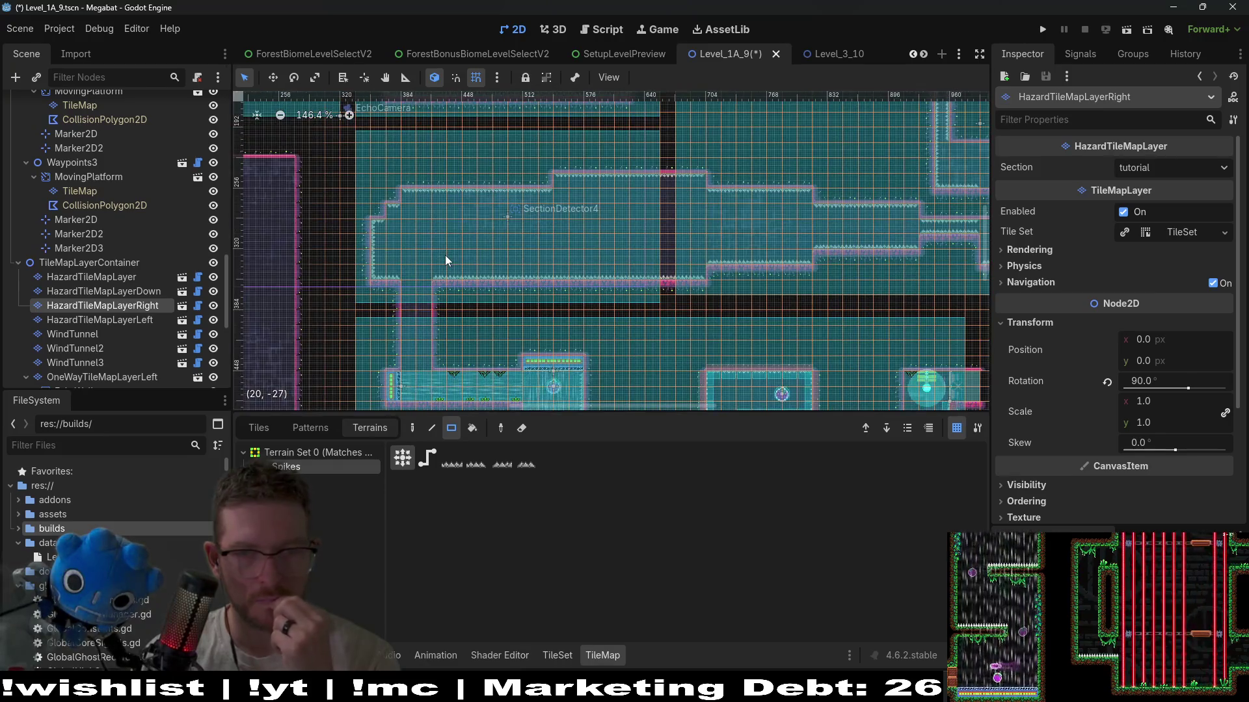
pyautogui.scroll(-2, 520, 244)
pyautogui.scroll(3, 514, 247)
pyautogui.hscroll(5, 611, 227)
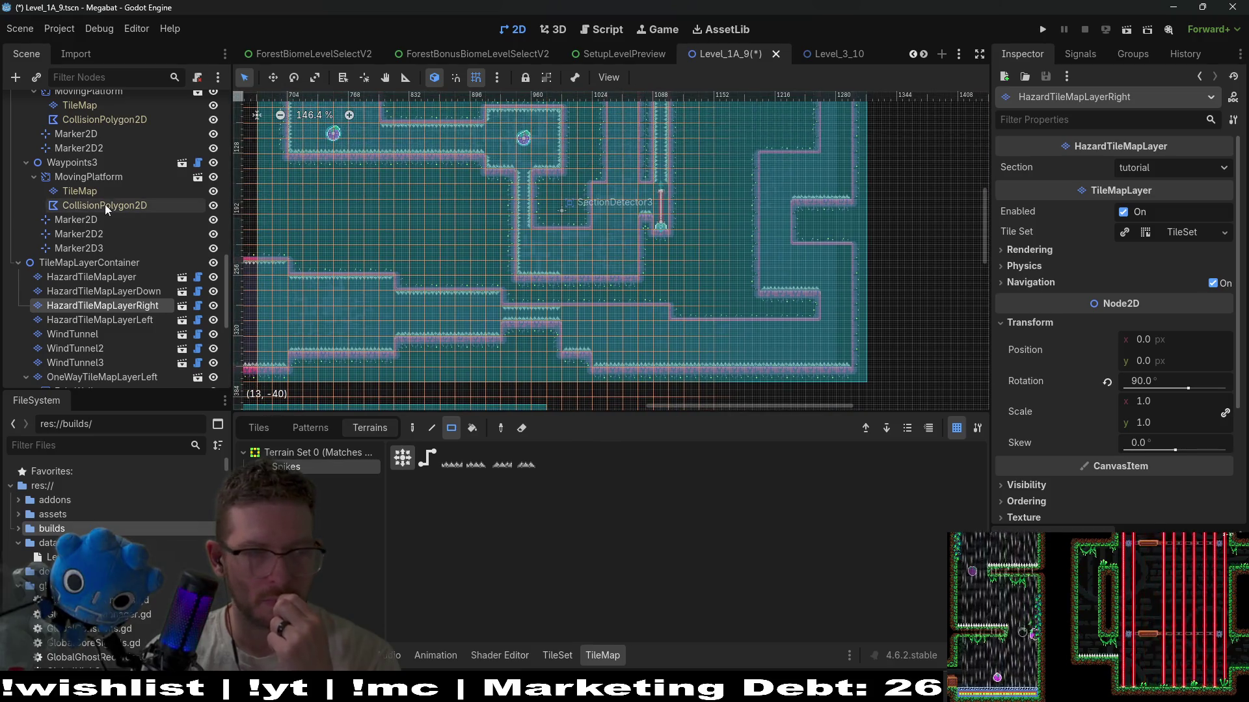
pyautogui.click(91, 277)
pyautogui.click(286, 466)
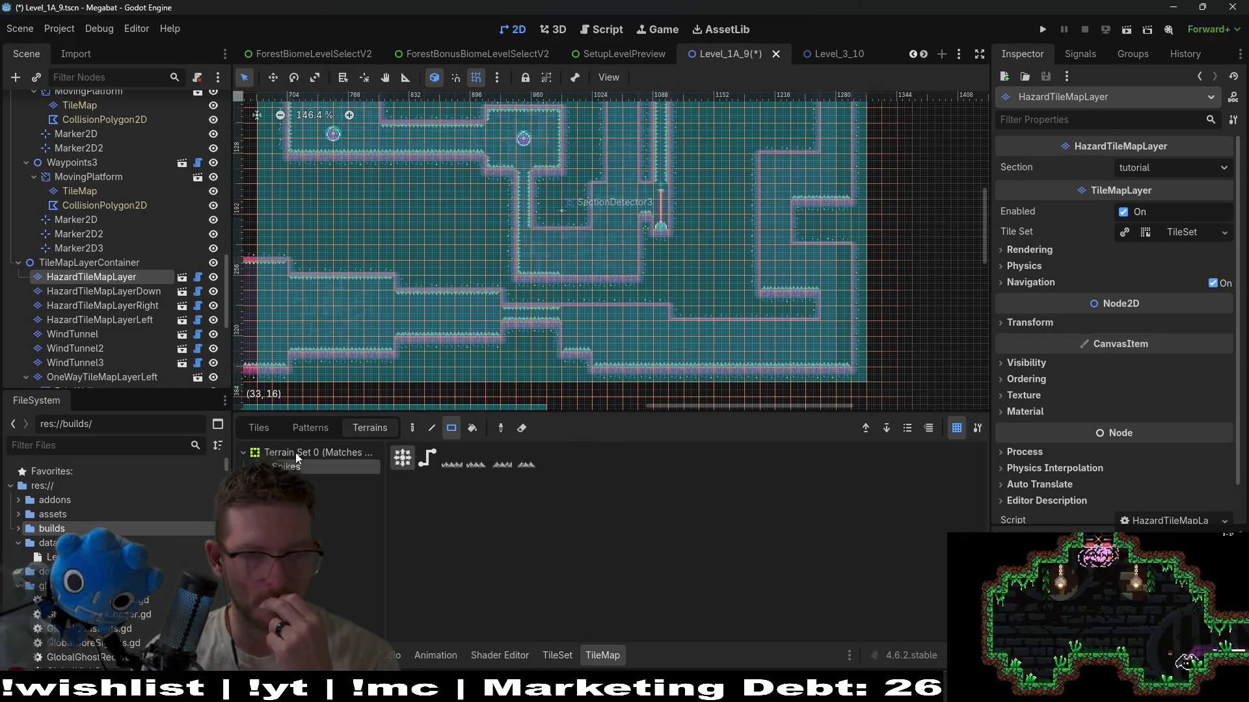
pyautogui.scroll(2, 638, 267)
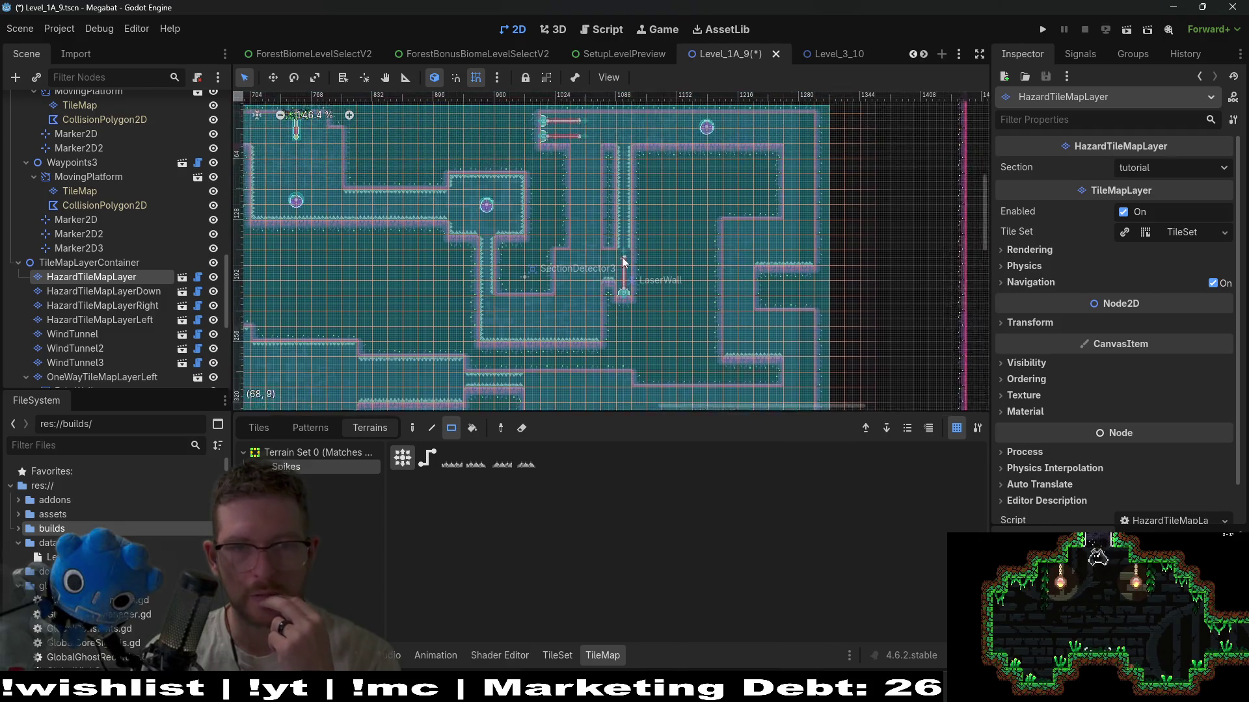
pyautogui.hscroll(1, 624, 263)
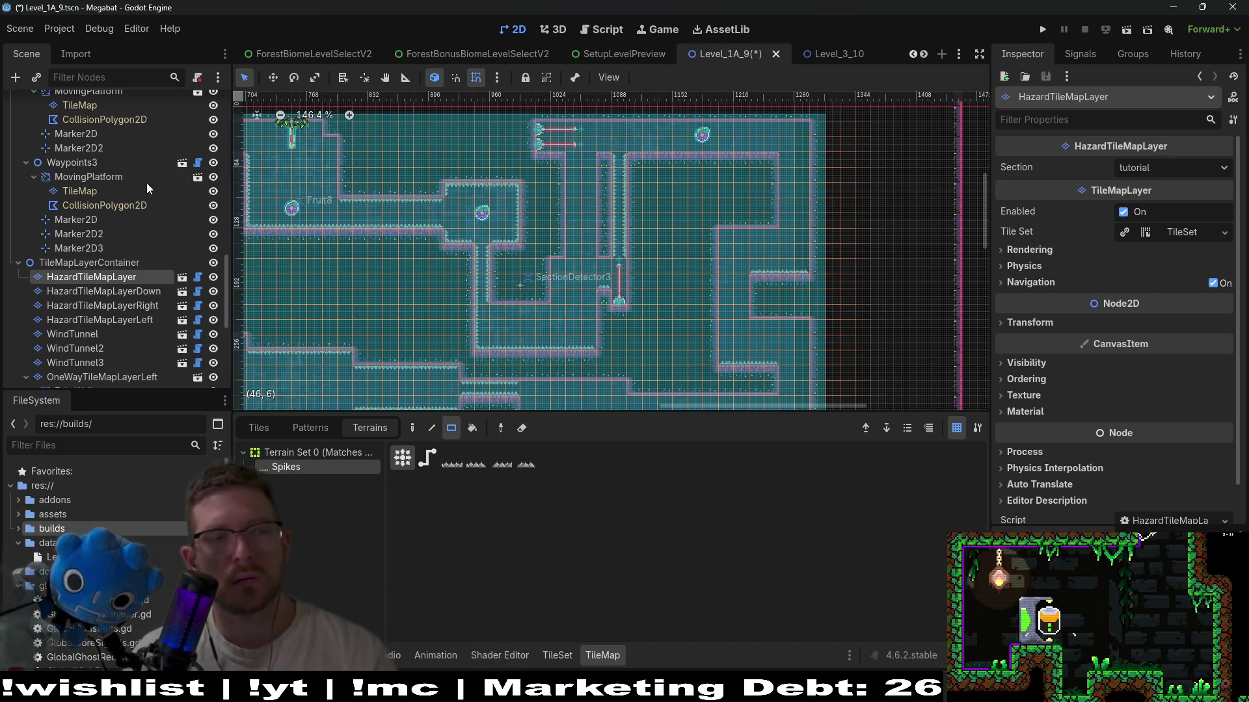
pyautogui.scroll(-10, 144, 197)
pyautogui.scroll(5, 144, 197)
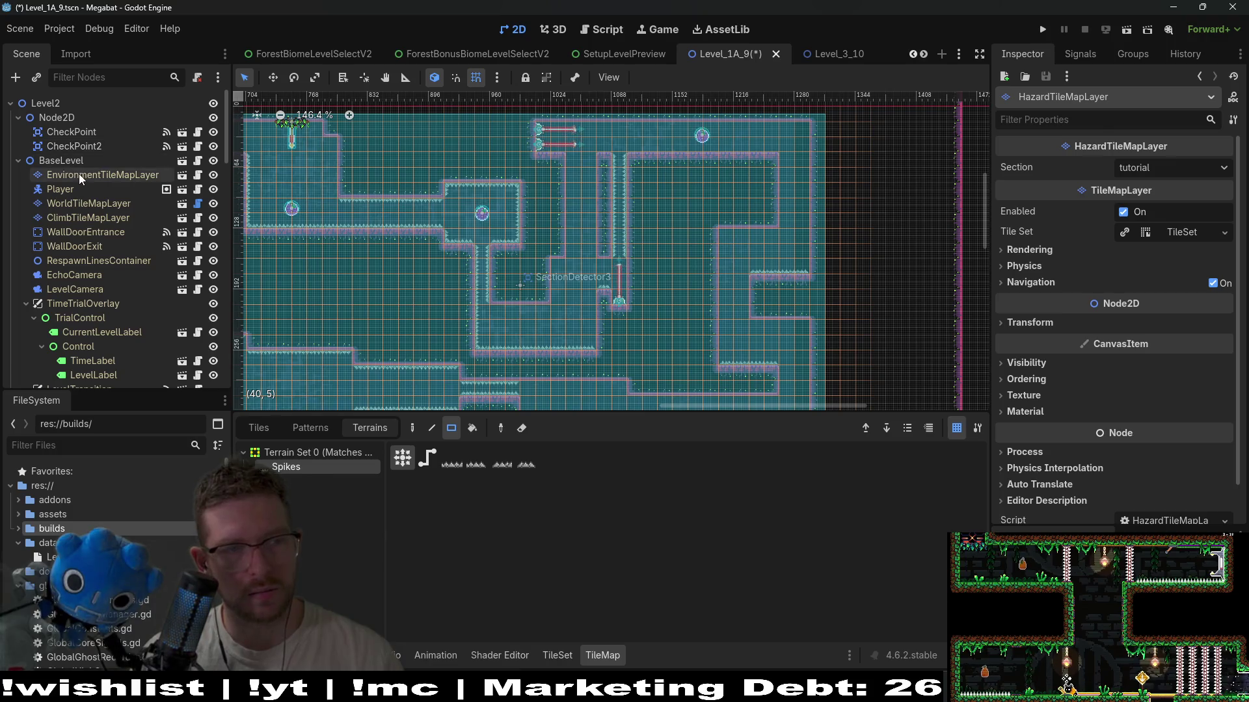
# - Place two LightBulb lights along the corridor on EnvironmentTileMapLayer
pyautogui.click(102, 175)
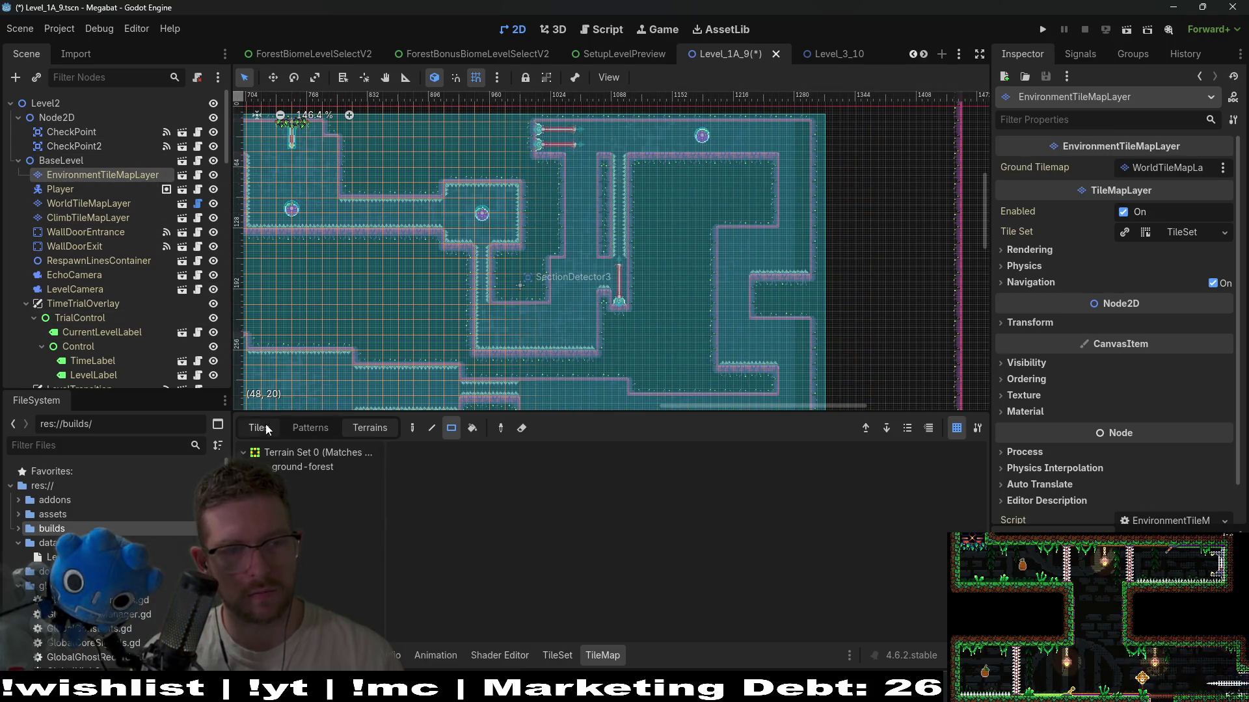
pyautogui.click(258, 428)
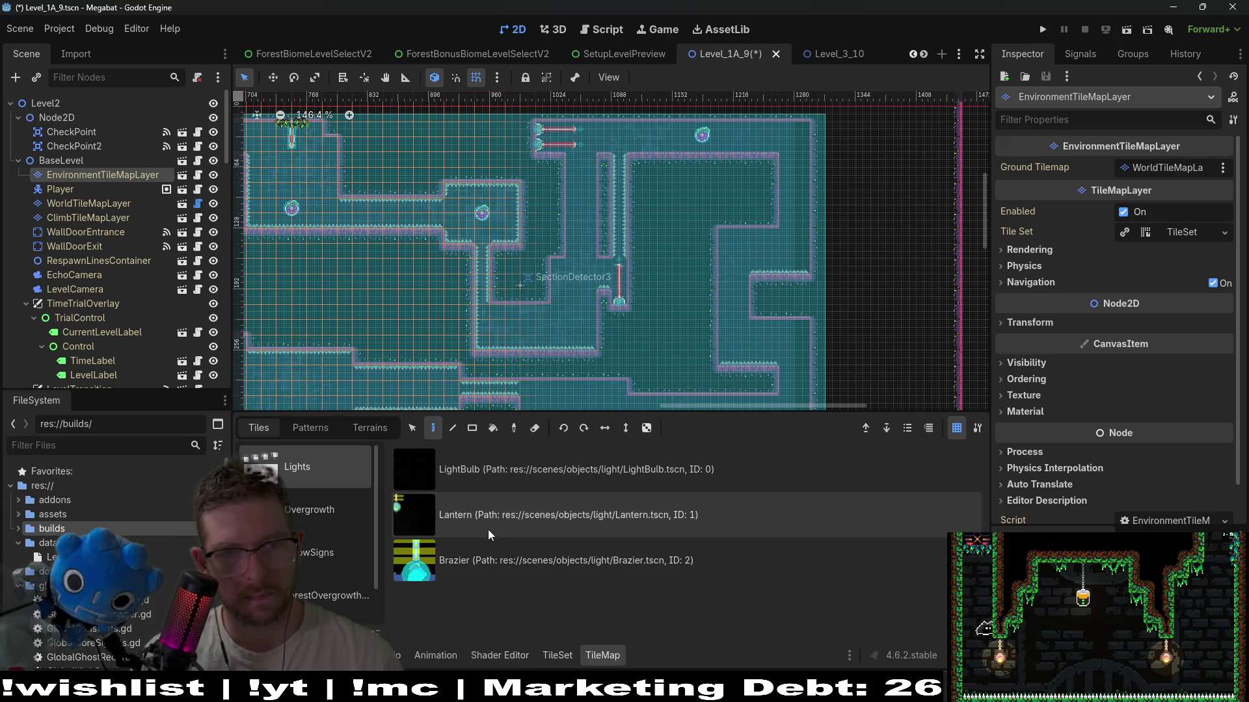
pyautogui.click(476, 570)
pyautogui.click(455, 469)
pyautogui.click(741, 243)
pyautogui.scroll(-3, 788, 373)
pyautogui.click(768, 247)
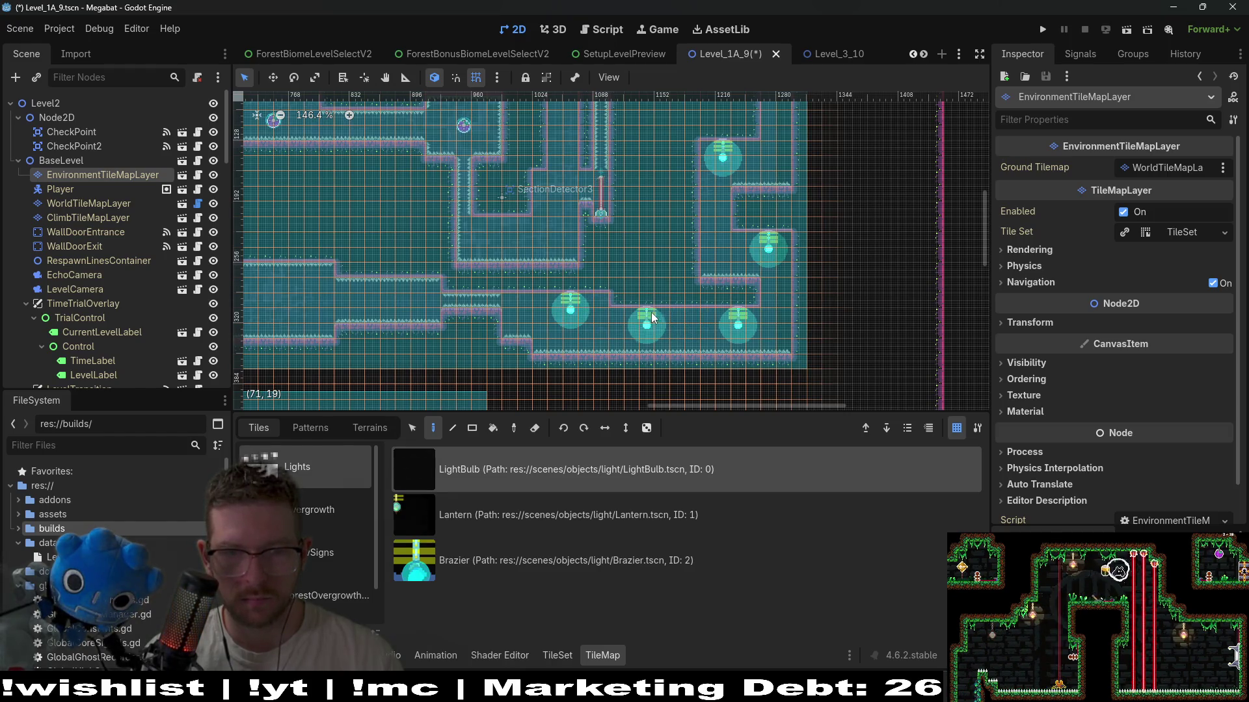
# - Browse the tile sources and switch to the Overgrowth scene collection
pyautogui.scroll(-3, 650, 312)
pyautogui.hscroll(-6, 579, 245)
pyautogui.scroll(-4, 578, 244)
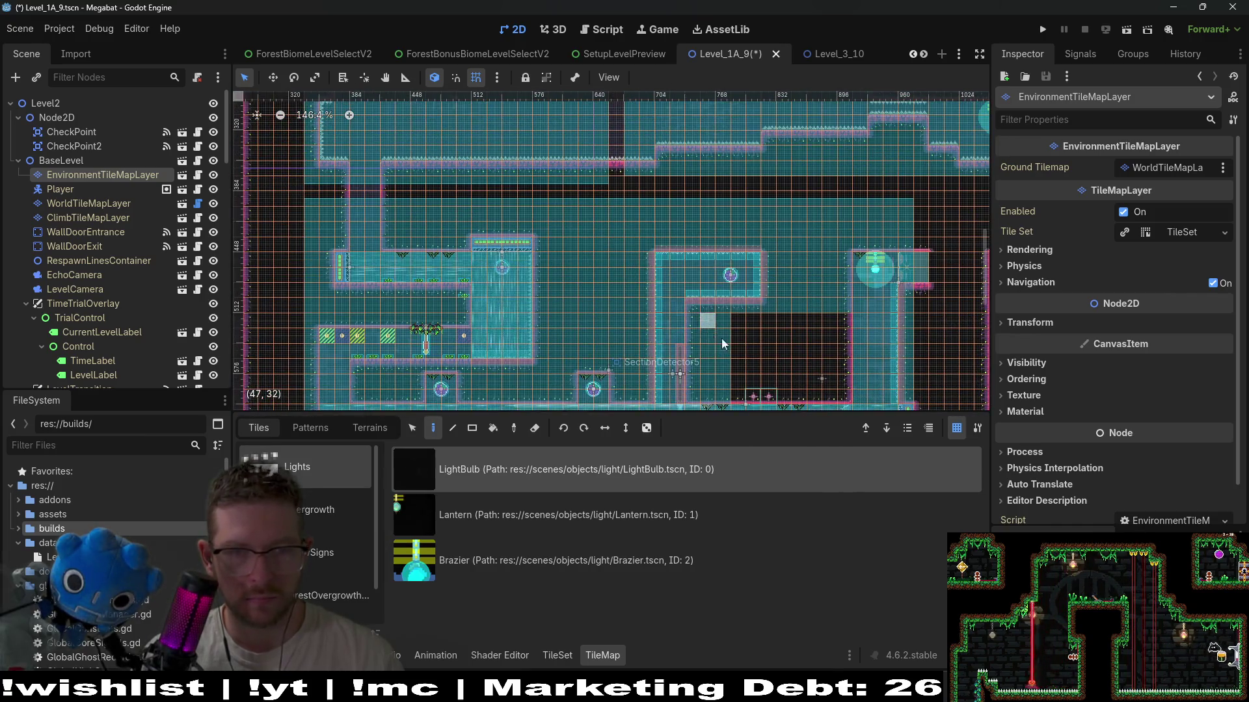
pyautogui.scroll(3, 644, 295)
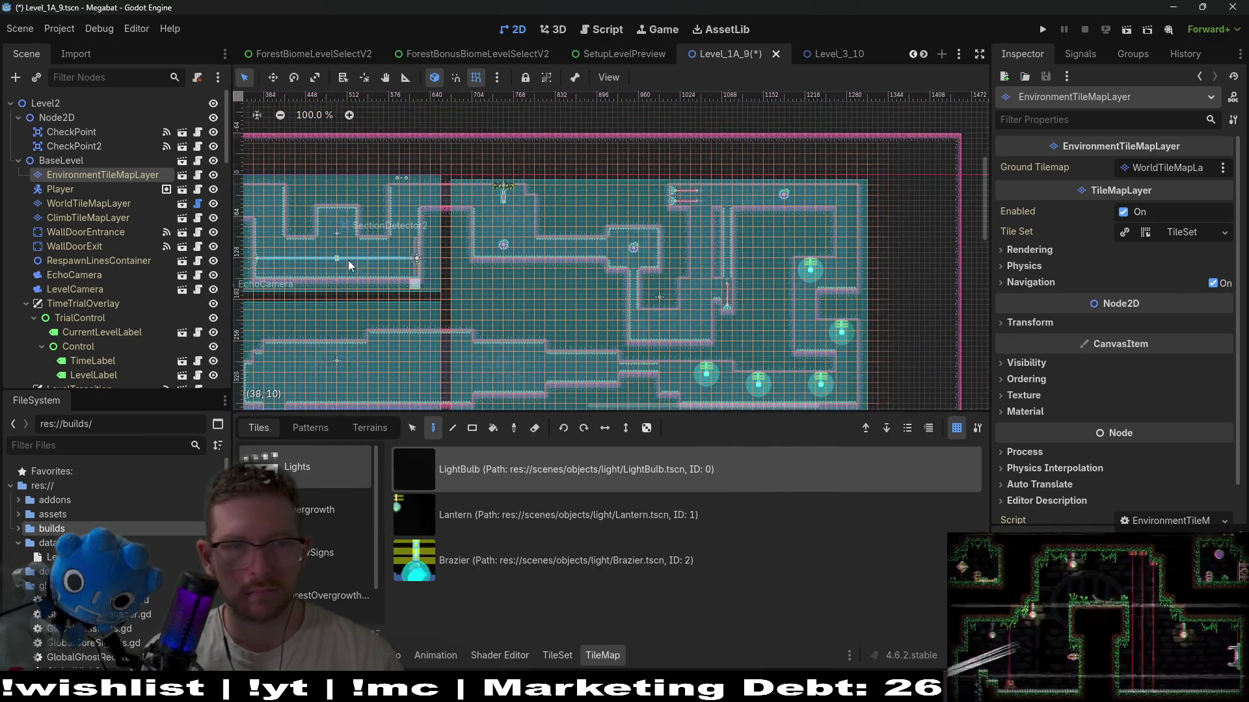
pyautogui.scroll(2, 377, 273)
pyautogui.scroll(2, 377, 273)
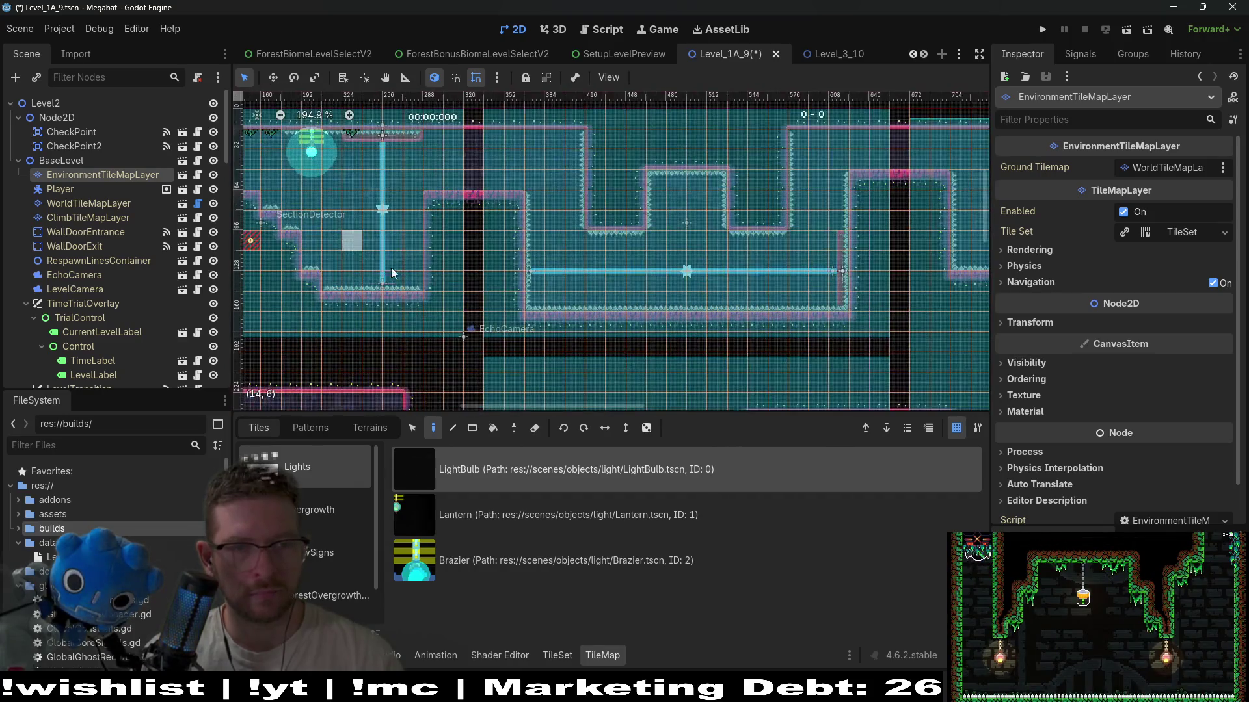
pyautogui.scroll(-2, 308, 553)
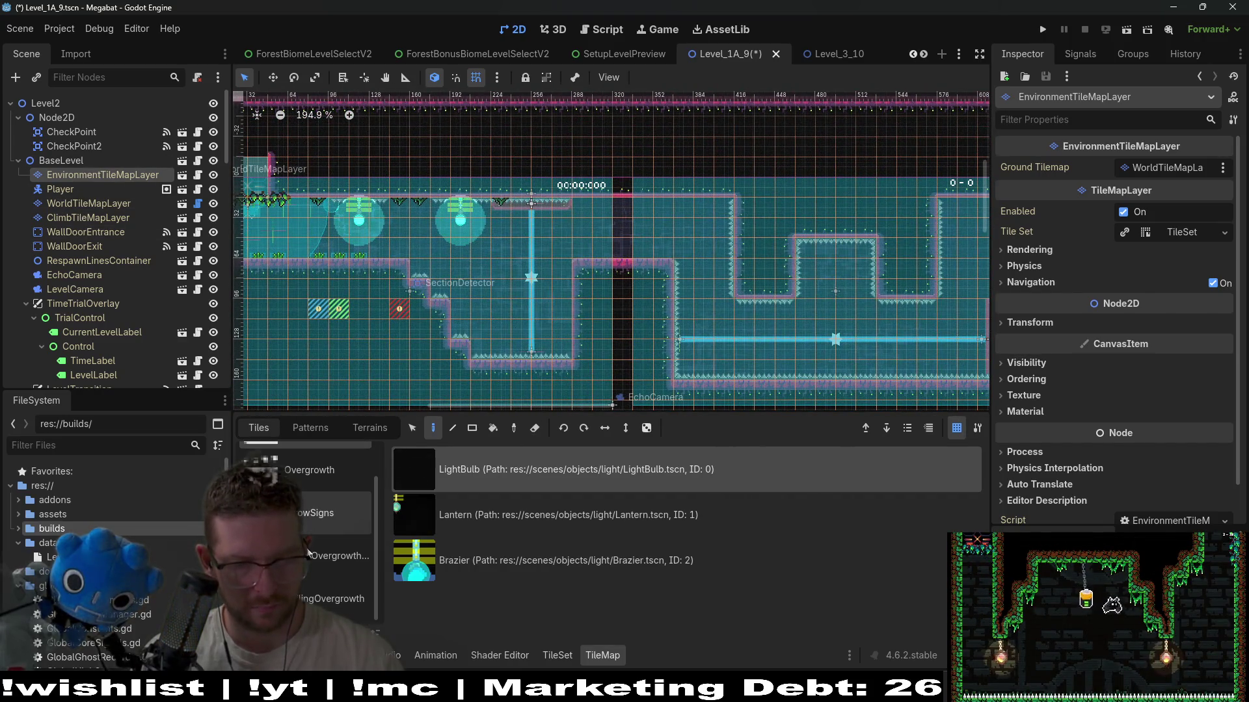
pyautogui.click(308, 500)
pyautogui.scroll(1, 306, 494)
pyautogui.click(287, 465)
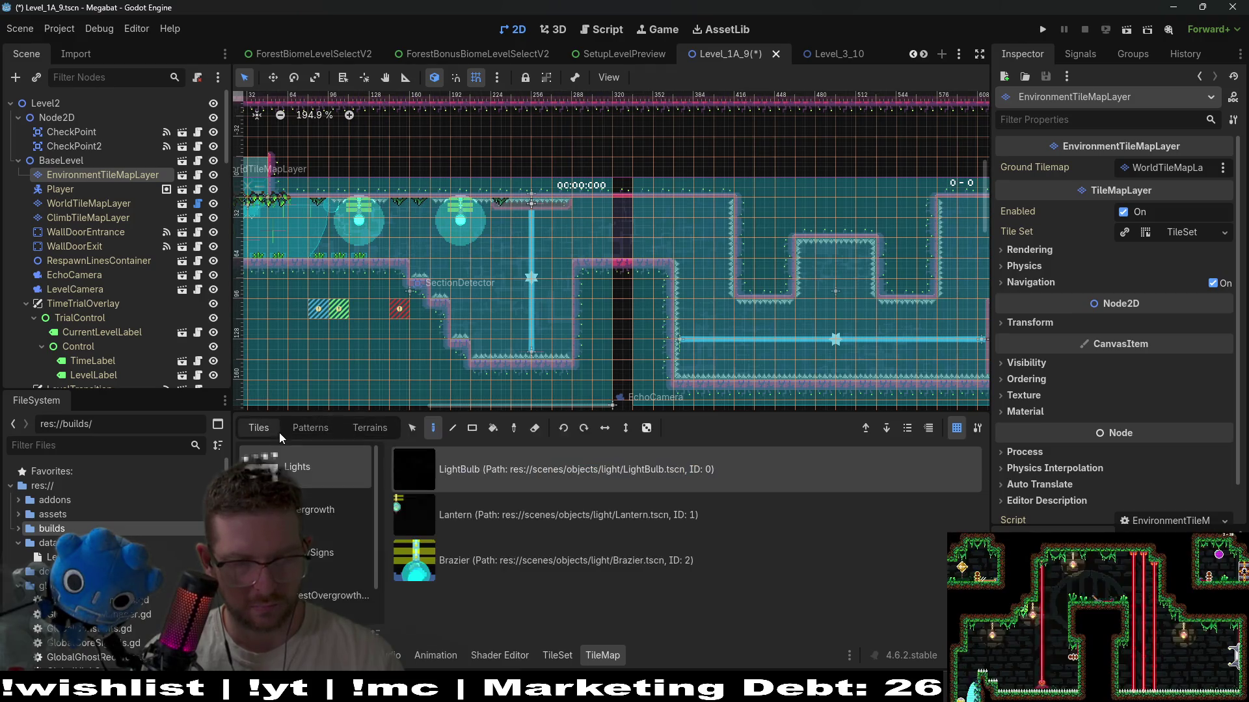
pyautogui.scroll(-2, 319, 573)
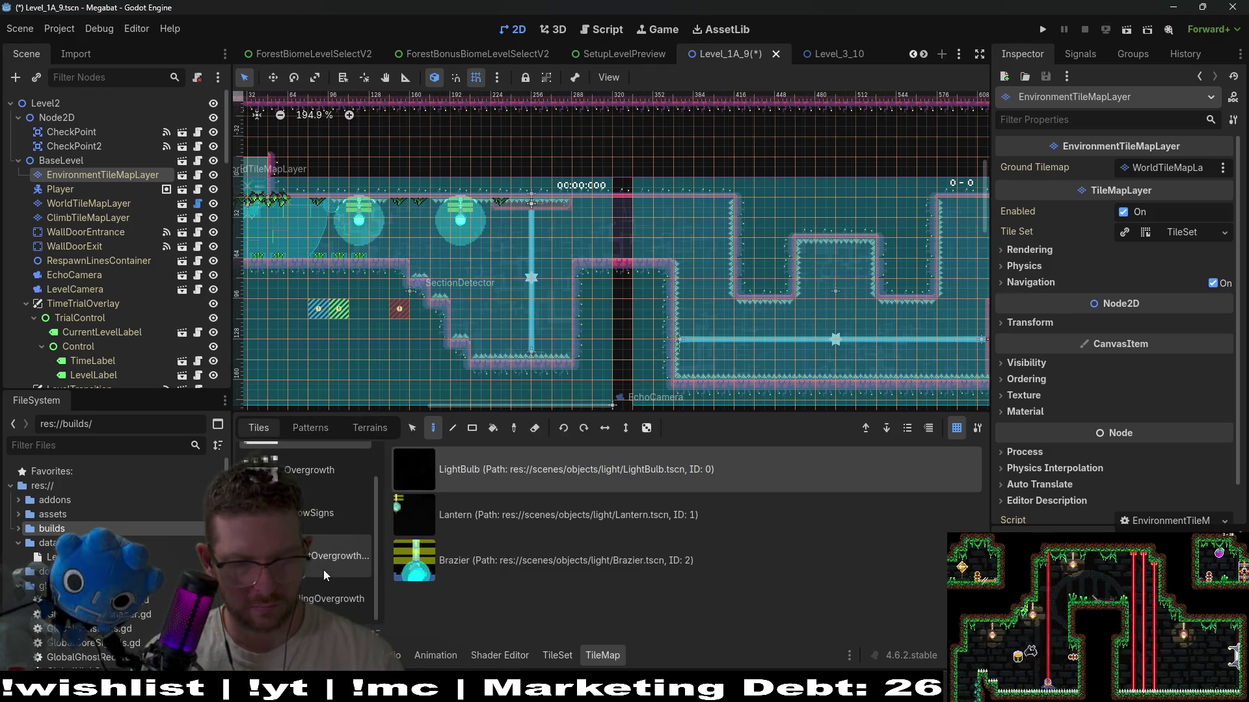
pyautogui.click(314, 521)
# - Choose LabOvergrowth from the Overgrowth source and place two tufts on the upper ledge
pyautogui.click(329, 480)
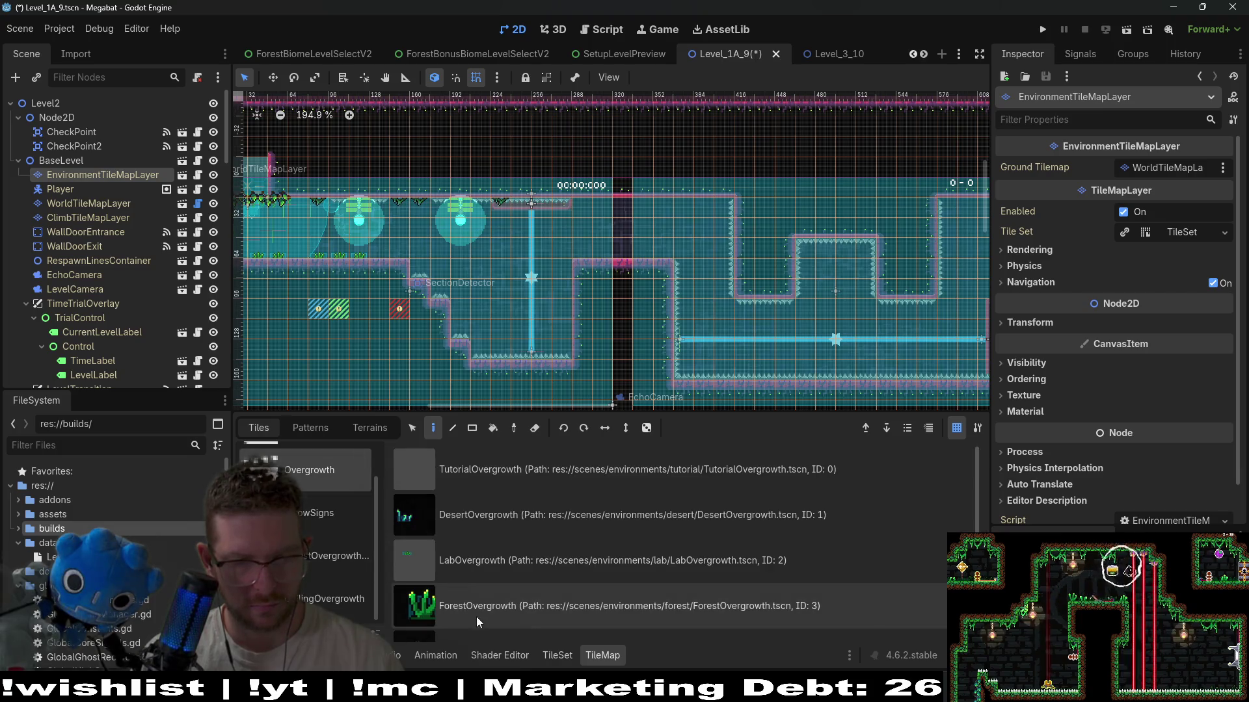
pyautogui.scroll(1, 478, 617)
pyautogui.click(479, 552)
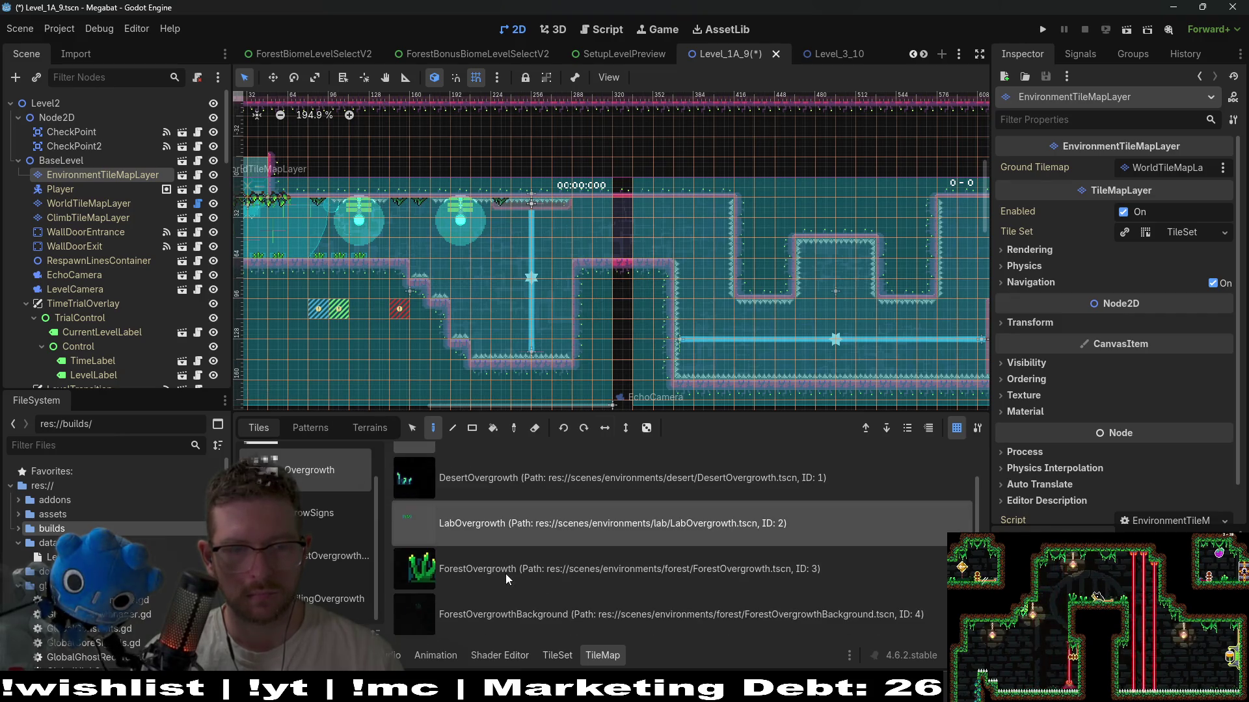
pyautogui.click(612, 250)
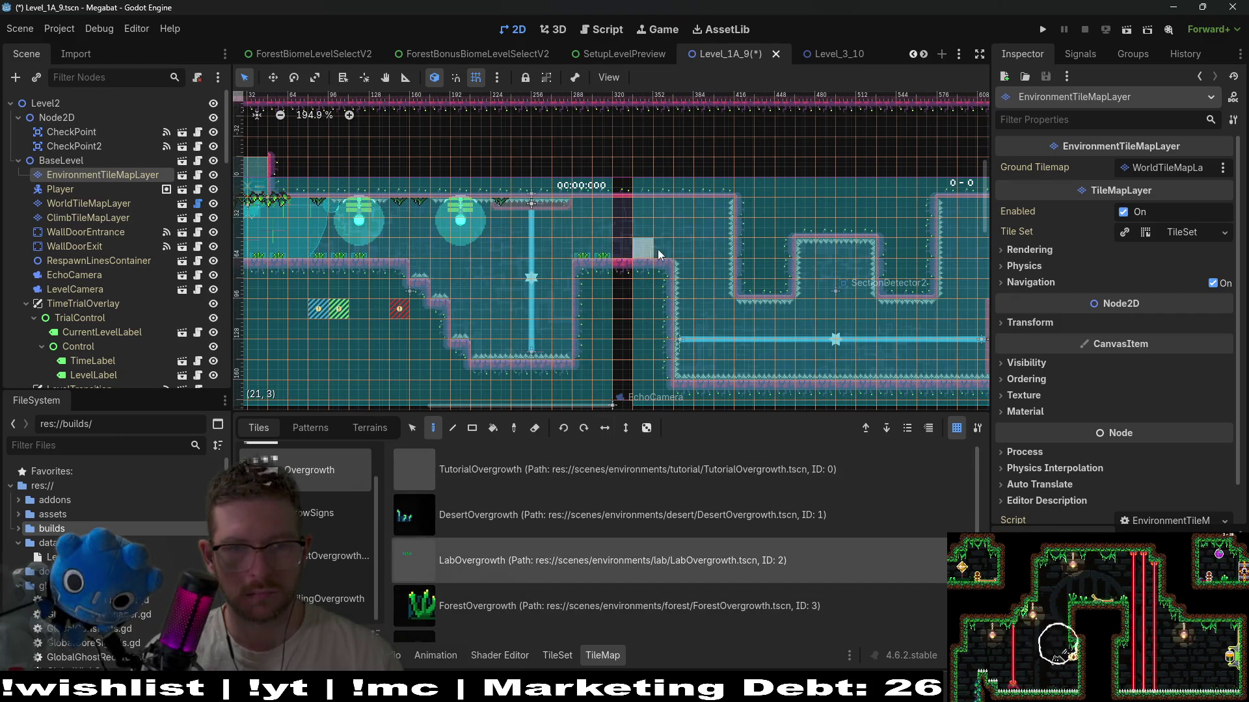
pyautogui.click(396, 256)
# - Add three more LabOvergrowth tufts along the next stretch of upper ledge
pyautogui.moveTo(482, 319)
pyautogui.mouseDown()
pyautogui.moveTo(695, 327)
pyautogui.moveTo(501, 293)
pyautogui.moveTo(502, 317)
pyautogui.mouseUp()
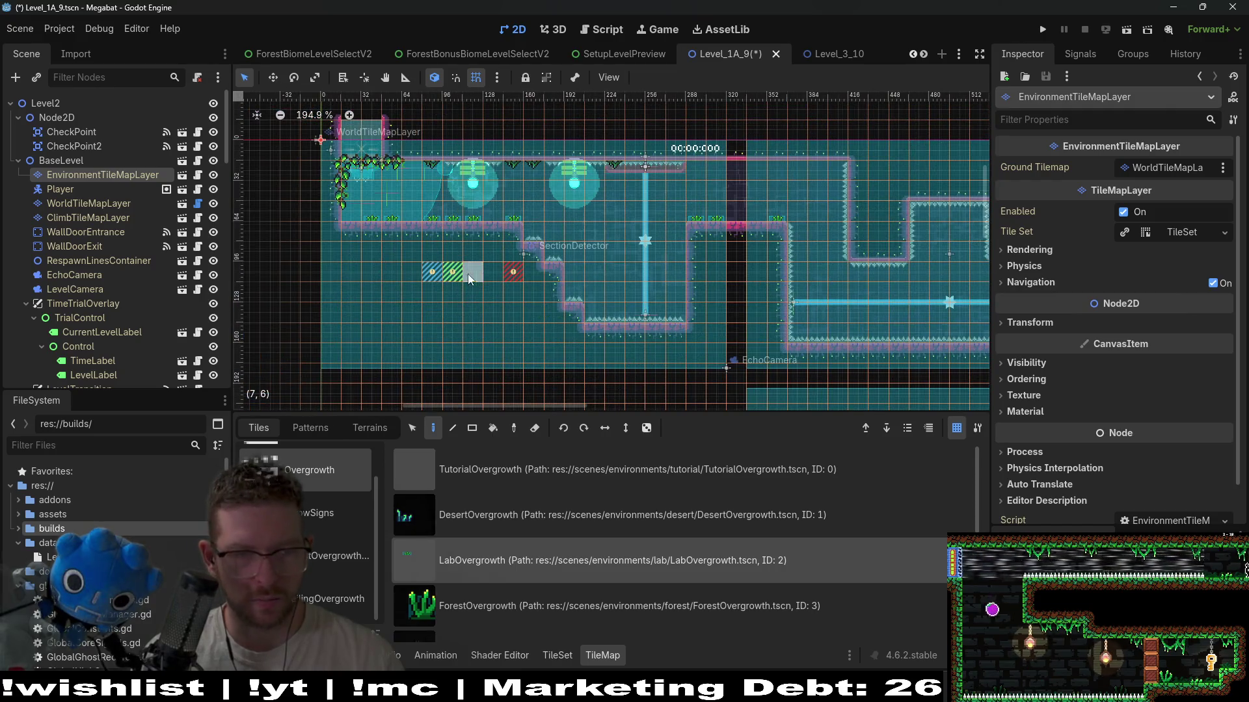
pyautogui.hscroll(10, 732, 337)
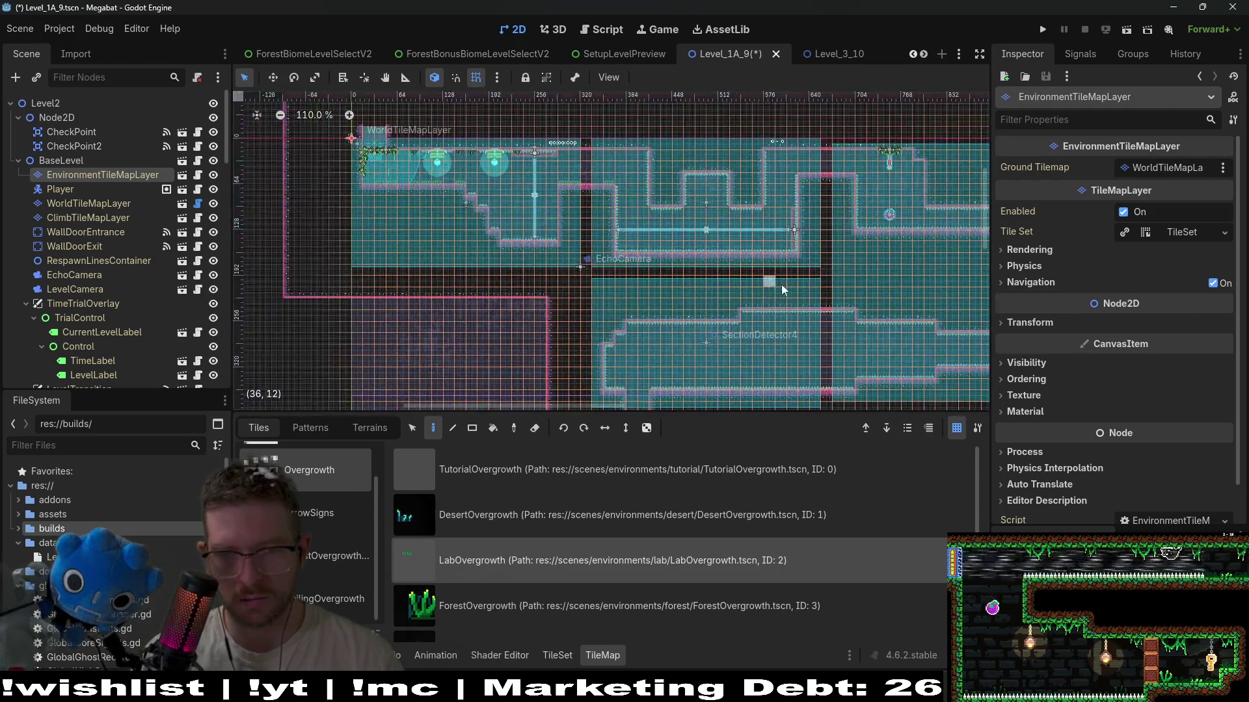
pyautogui.scroll(1, 639, 140)
pyautogui.click(627, 154)
pyautogui.click(686, 154)
pyautogui.click(715, 154)
# - Add four LabOvergrowth tufts along the next room's ceiling ledge
pyautogui.hscroll(8, 733, 261)
pyautogui.scroll(-2, 732, 266)
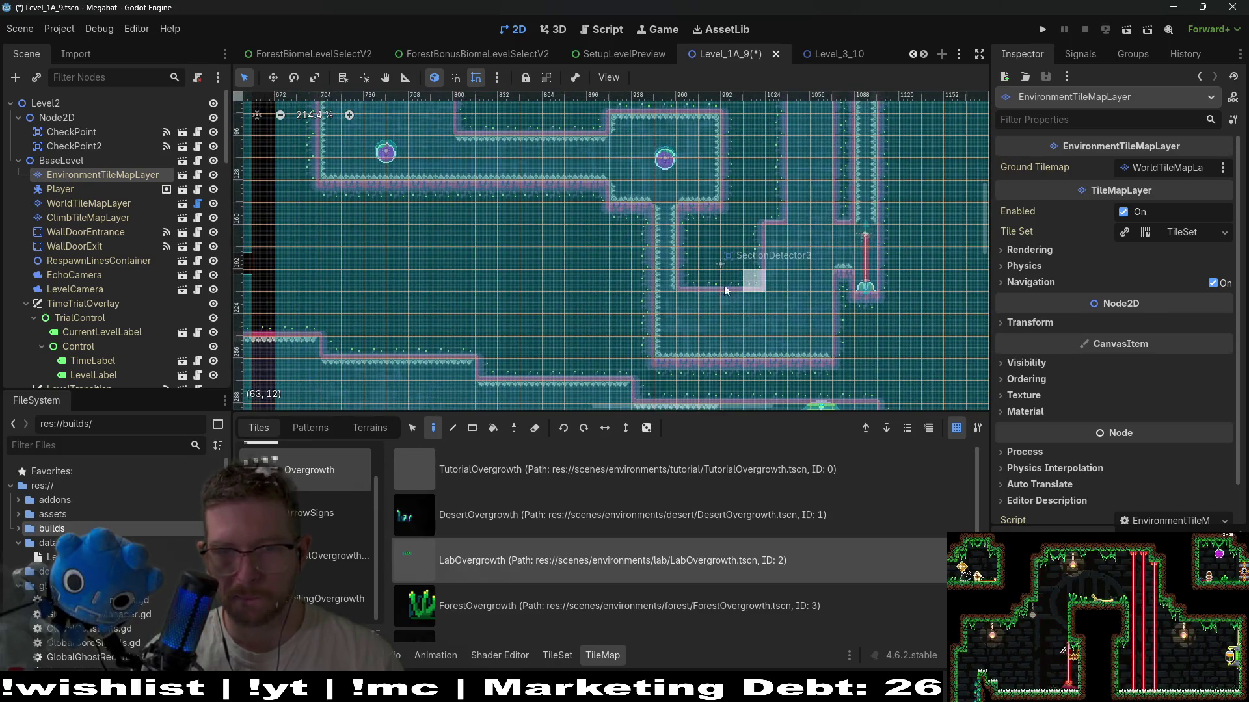
pyautogui.hscroll(7, 739, 299)
pyautogui.scroll(2, 712, 283)
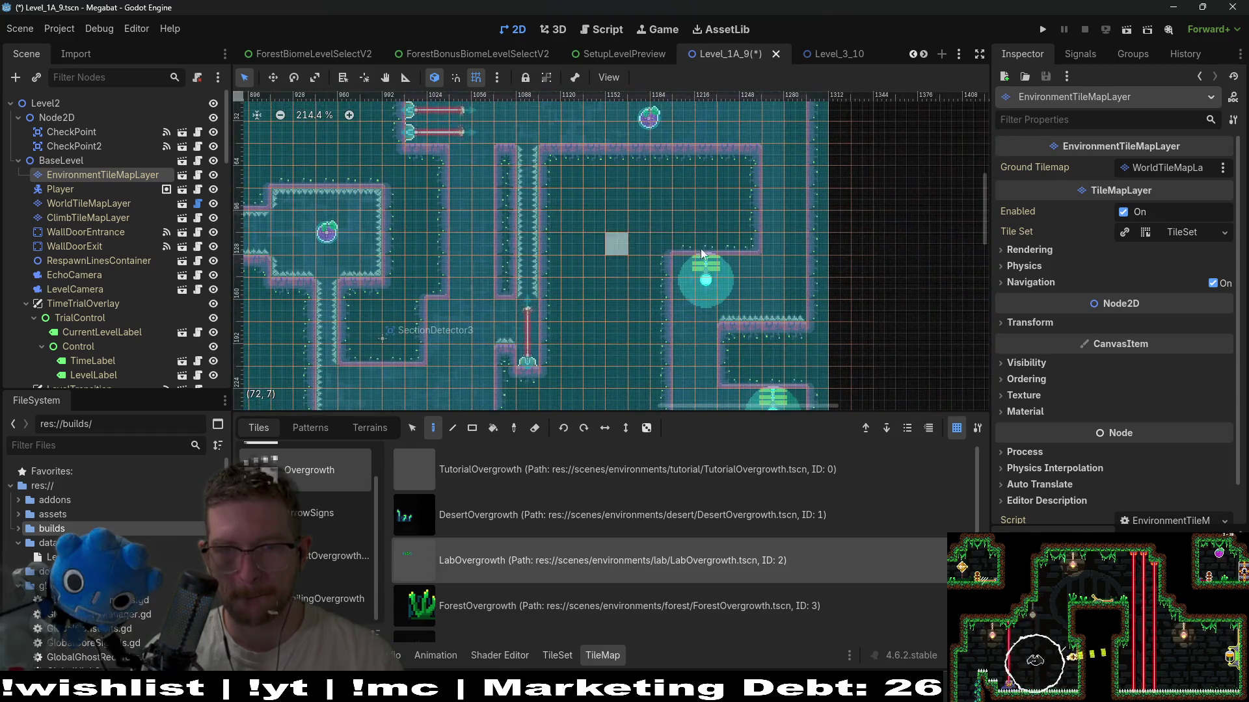
pyautogui.click(590, 130)
pyautogui.click(750, 133)
pyautogui.click(683, 133)
pyautogui.click(617, 134)
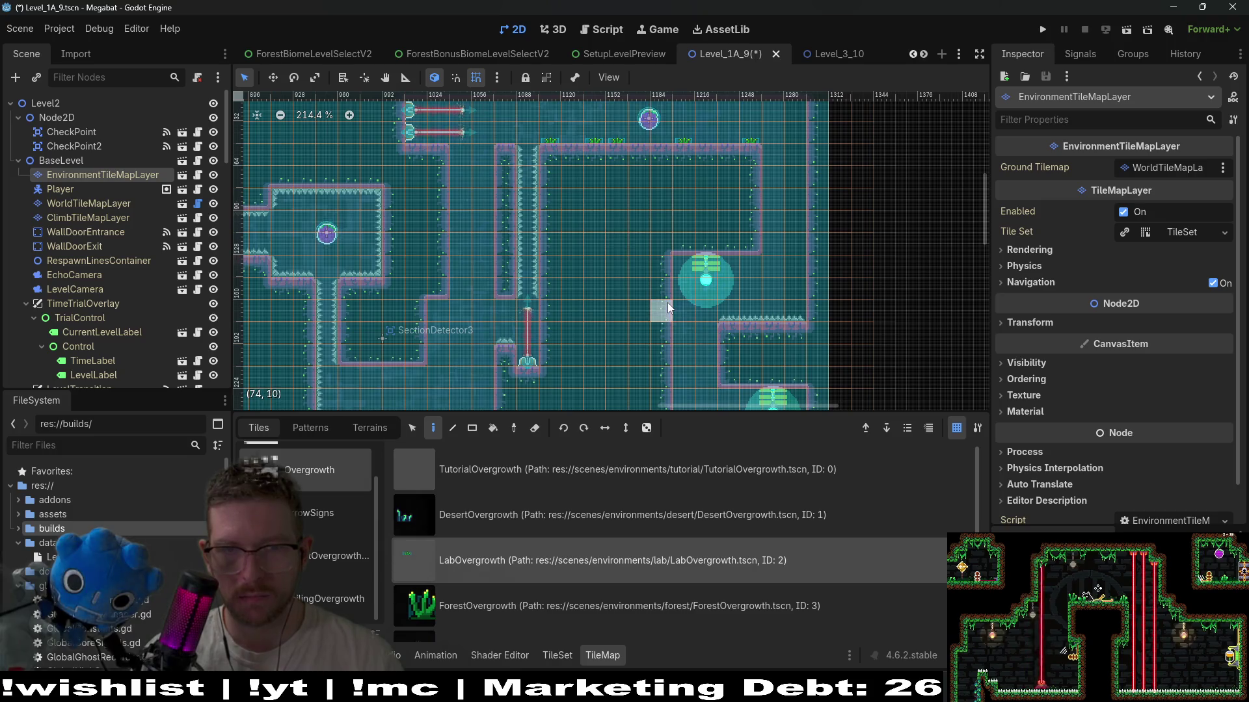
pyautogui.scroll(-4, 668, 306)
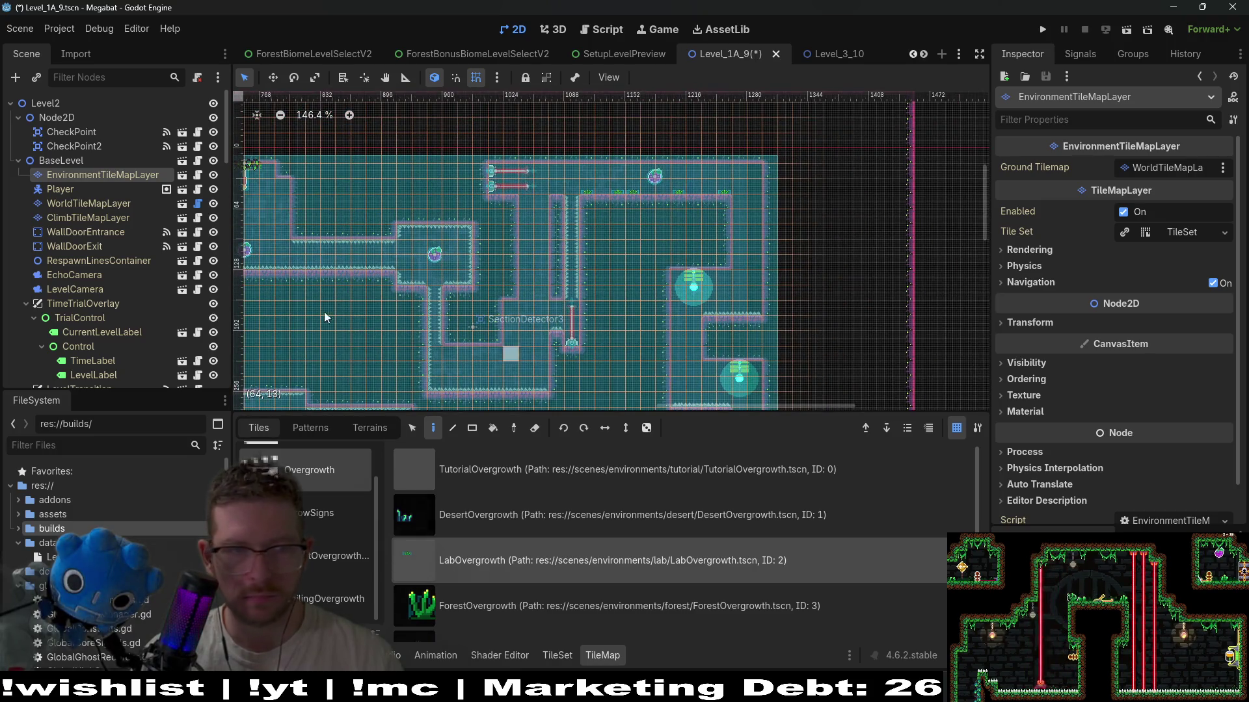
# - Paint two LabForegroundVineSmall tiles along the top row of the corridor
pyautogui.click(338, 599)
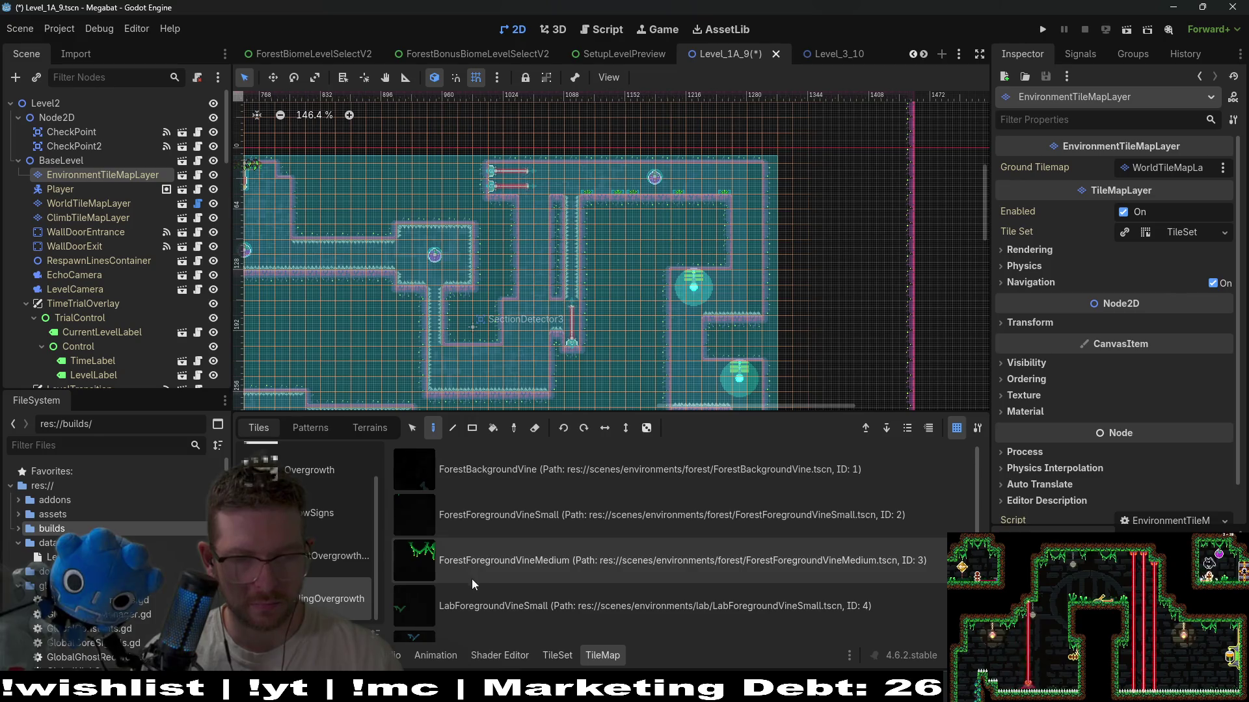
pyautogui.click(521, 615)
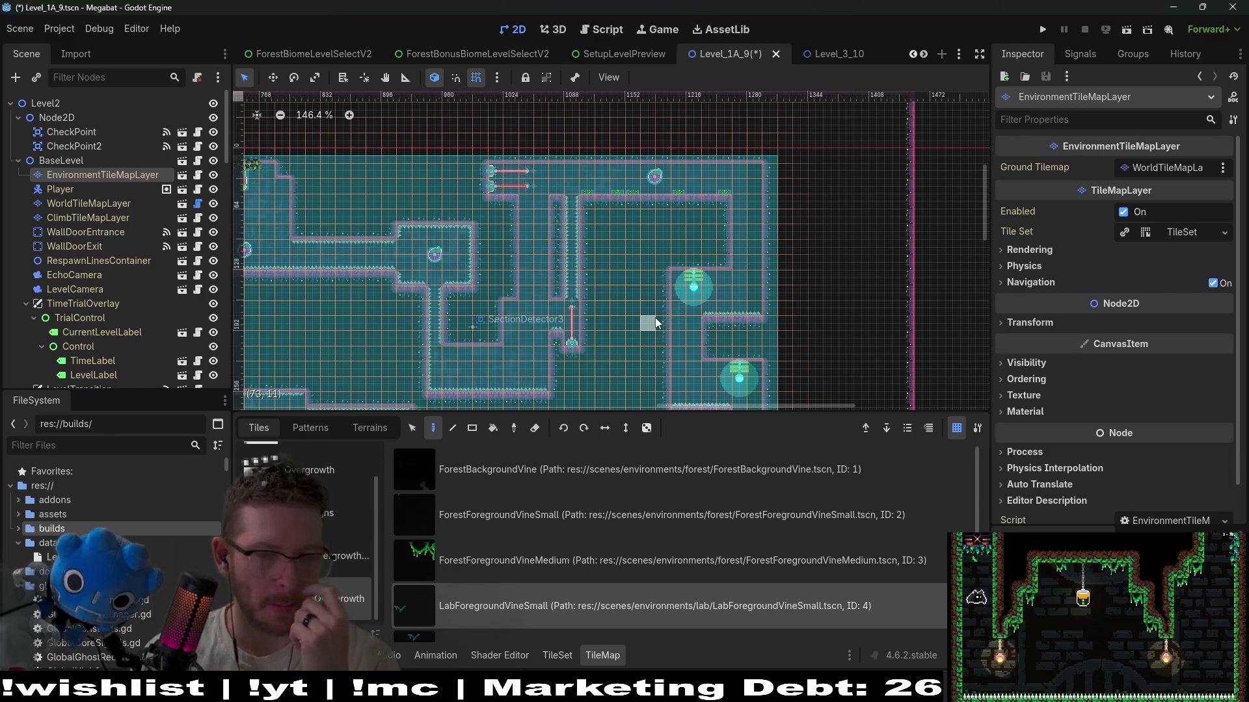
pyautogui.scroll(-1, 609, 523)
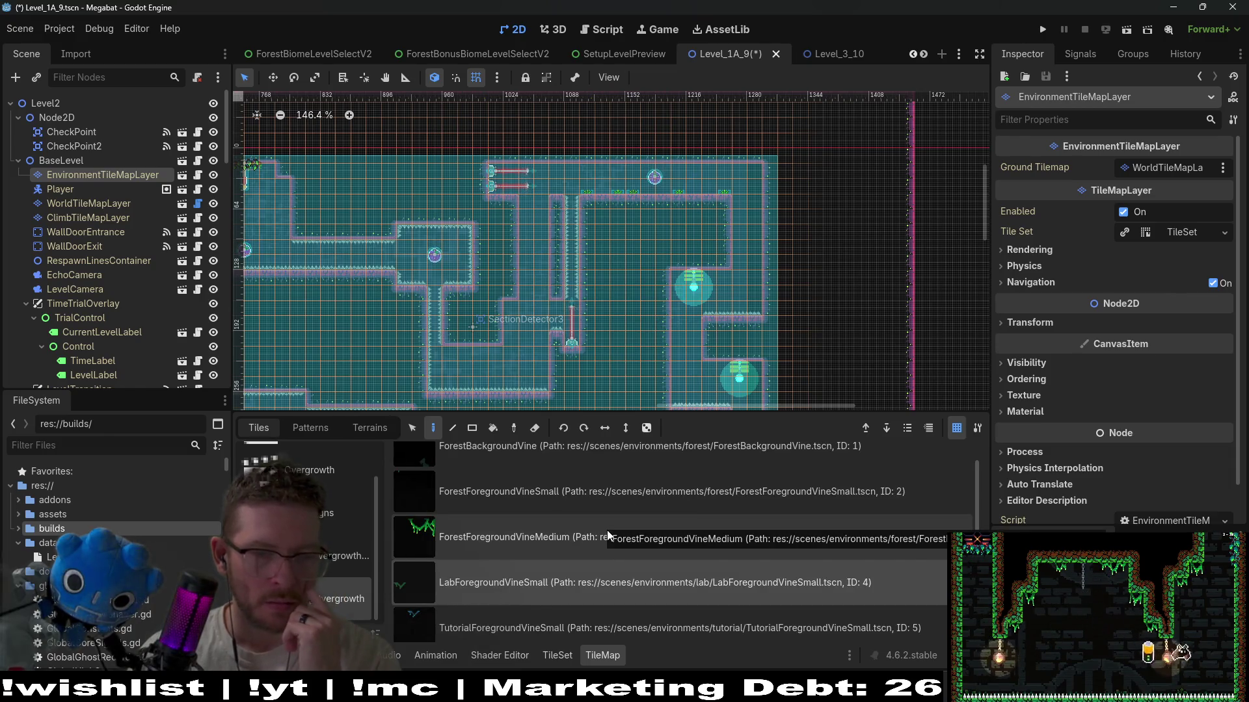
pyautogui.scroll(-2, 588, 580)
pyautogui.scroll(3, 588, 580)
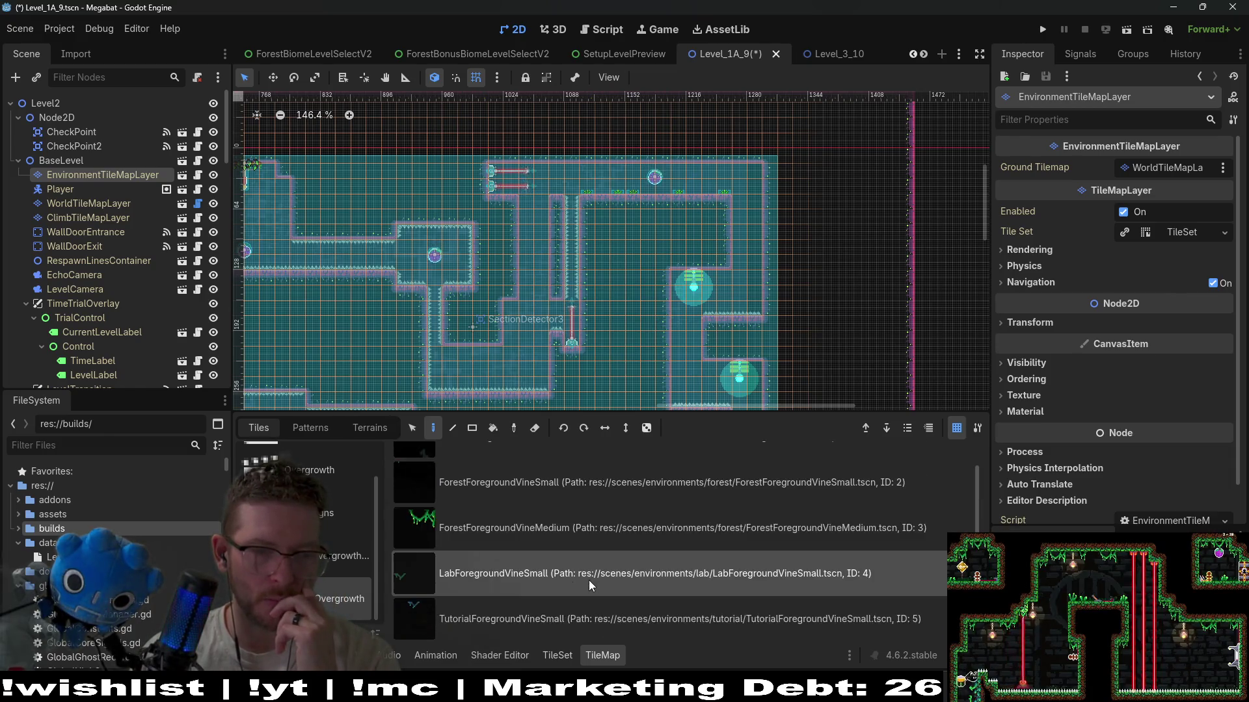
pyautogui.scroll(5, 472, 283)
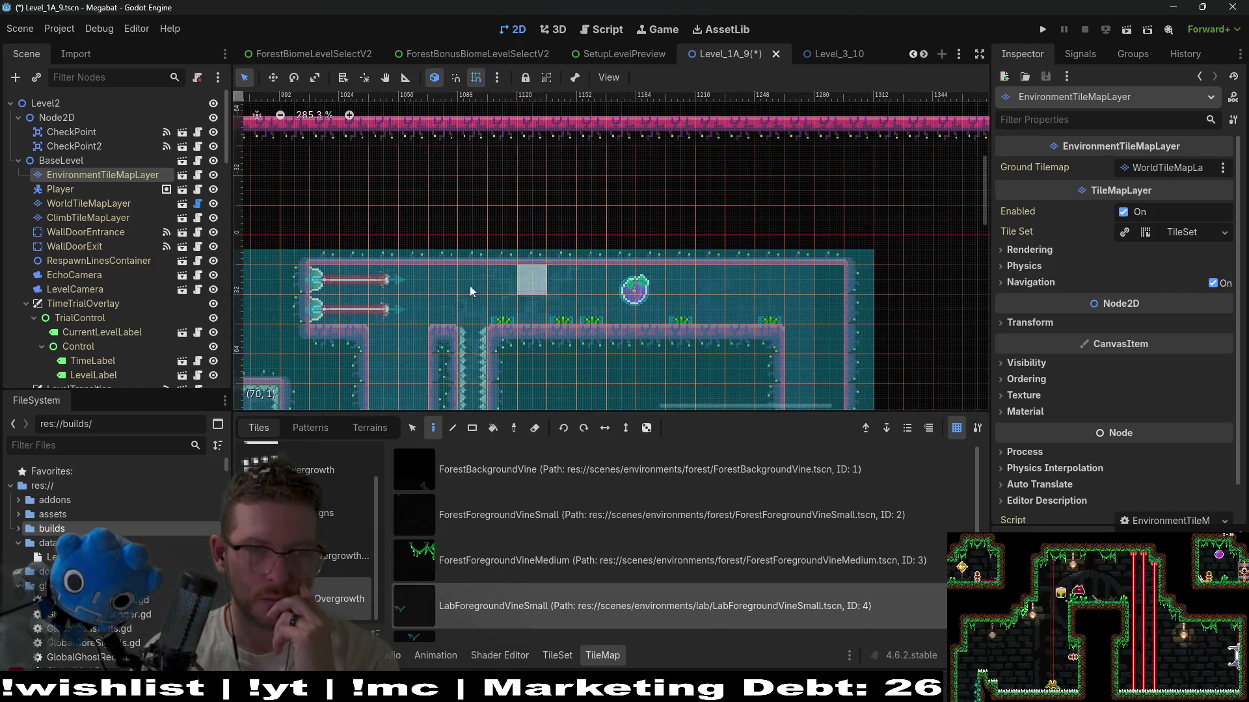
pyautogui.click(531, 283)
pyautogui.click(738, 282)
pyautogui.scroll(-5, 546, 184)
pyautogui.hscroll(-2, 563, 184)
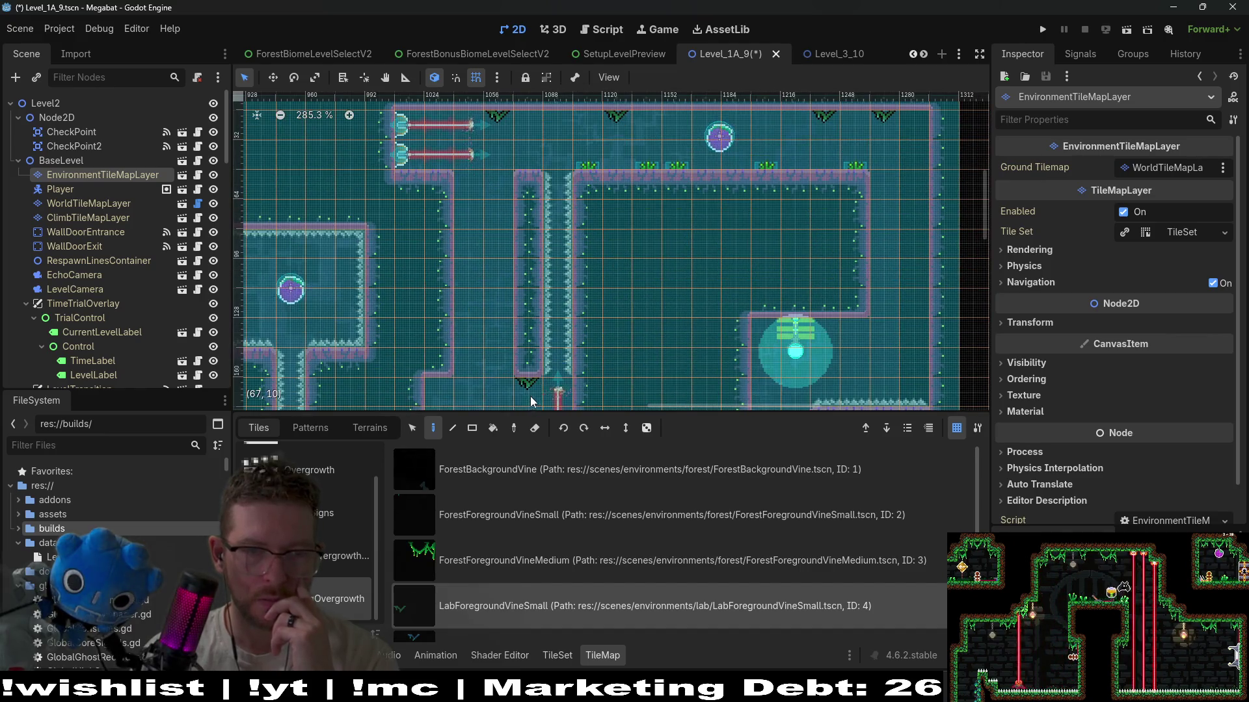
pyautogui.scroll(3, 604, 397)
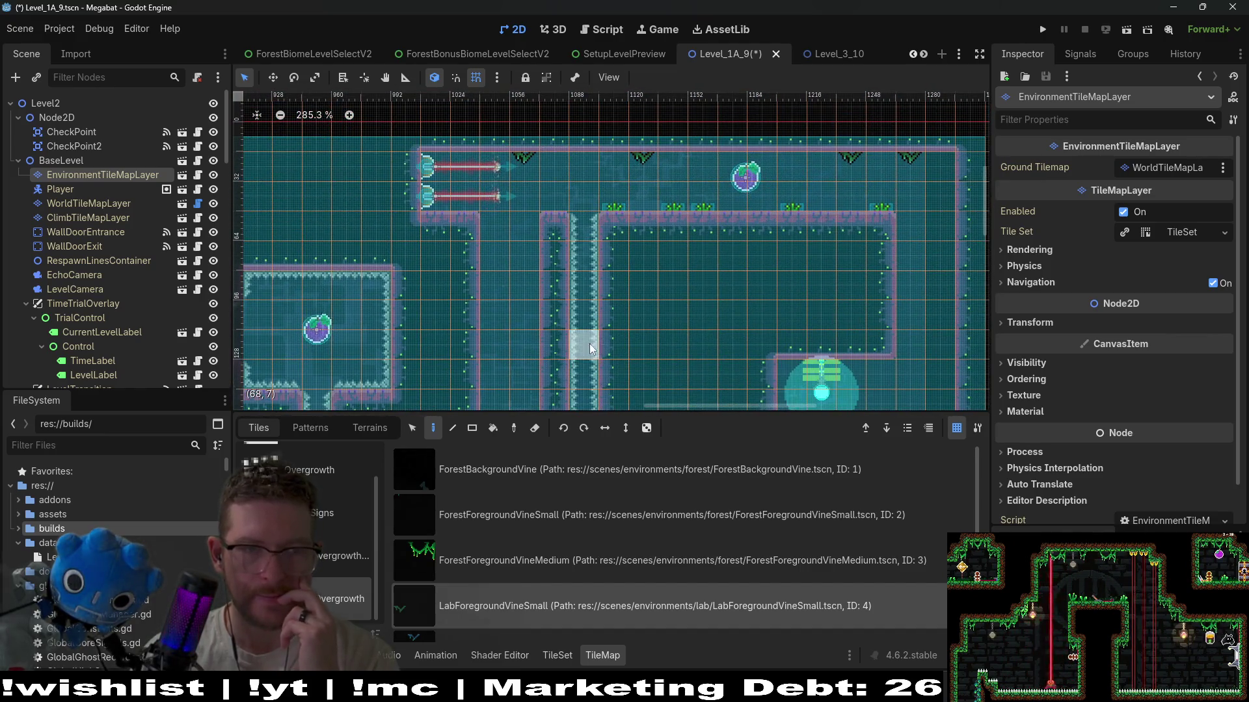
# - Place a LabOvergrowth plant on the wall
pyautogui.click(312, 470)
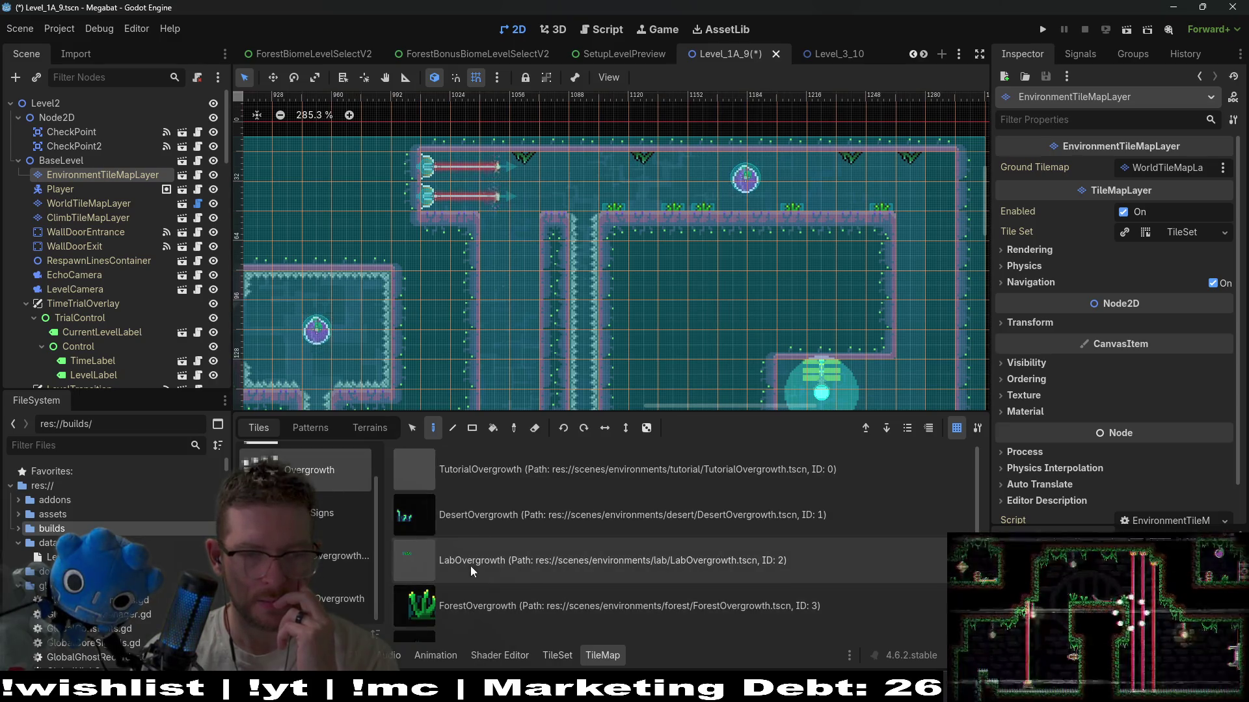
pyautogui.click(471, 565)
pyautogui.click(571, 184)
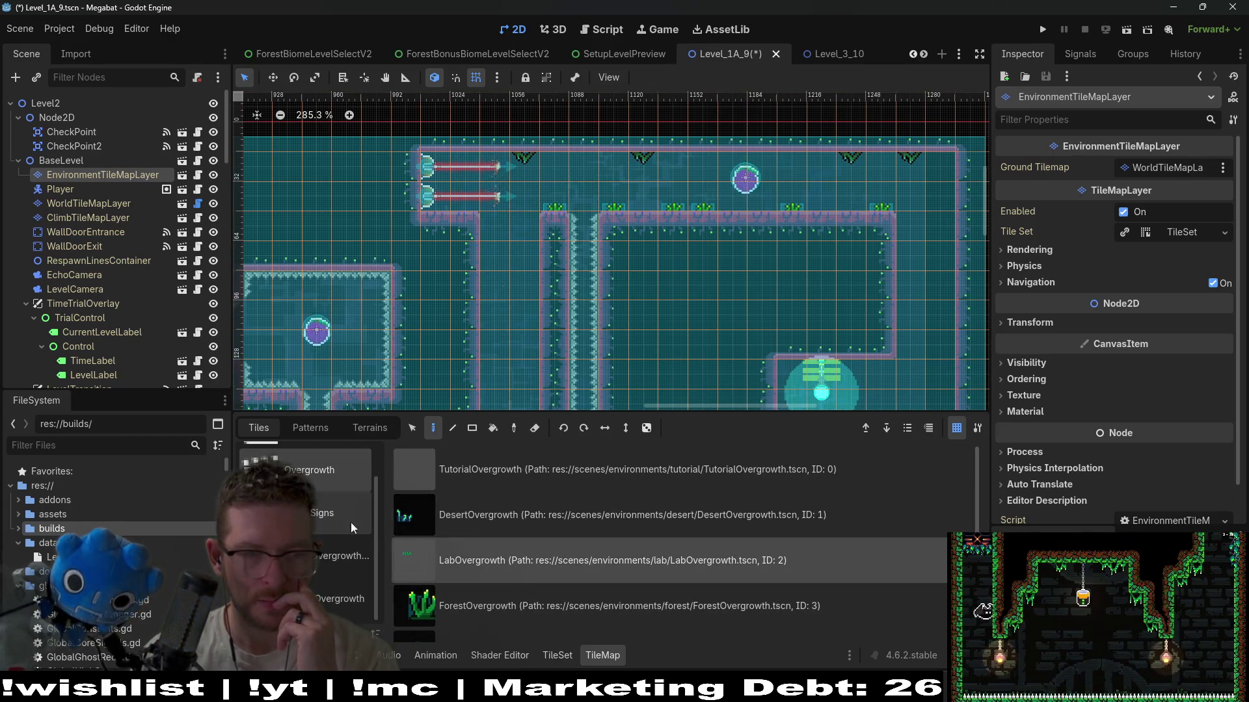
# - Add LabForegroundVineSmall tiles under the ledge and beside the hanging plant
pyautogui.click(341, 599)
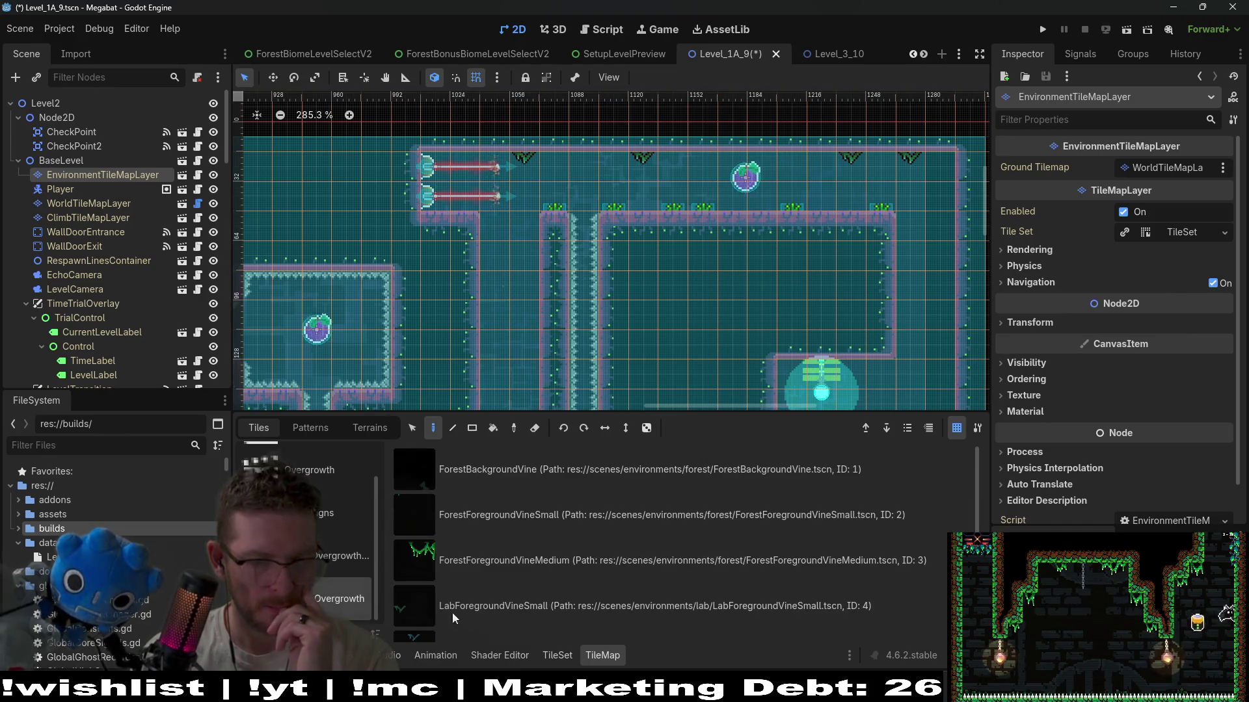
pyautogui.click(514, 609)
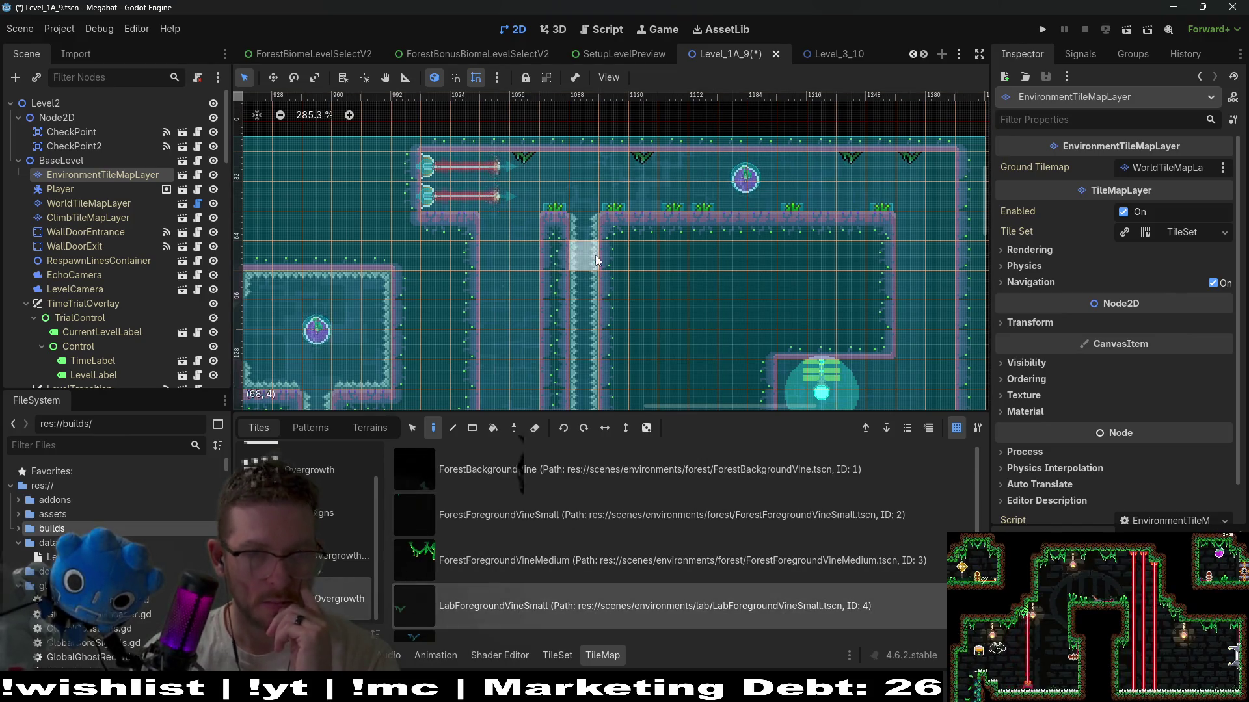
pyautogui.hscroll(-10, 514, 309)
pyautogui.scroll(3, 586, 286)
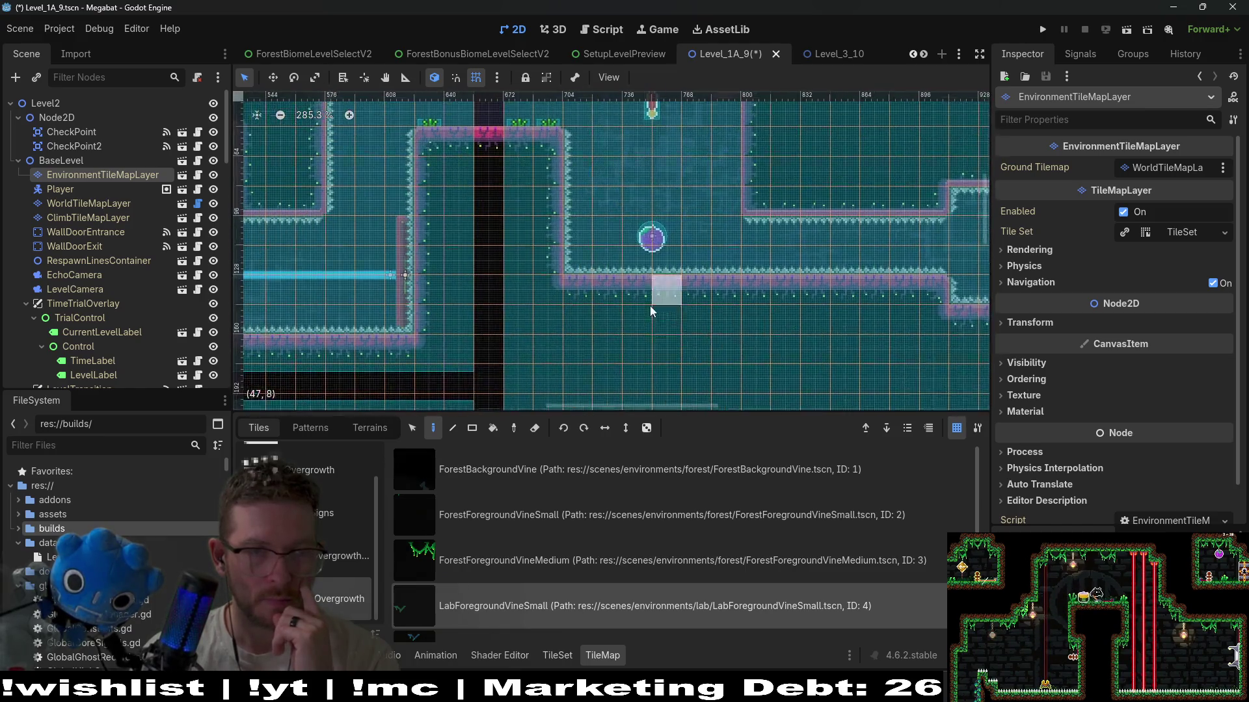
pyautogui.click(419, 272)
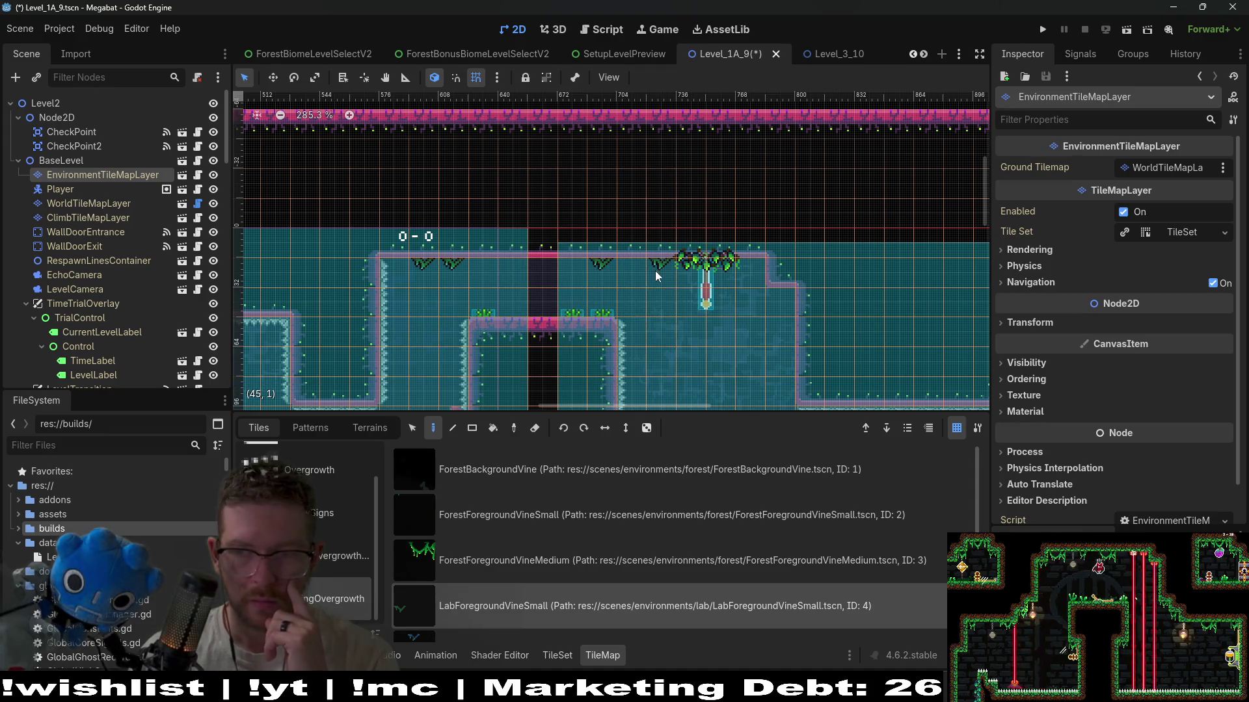
pyautogui.scroll(-3, 655, 271)
pyautogui.scroll(-3, 739, 284)
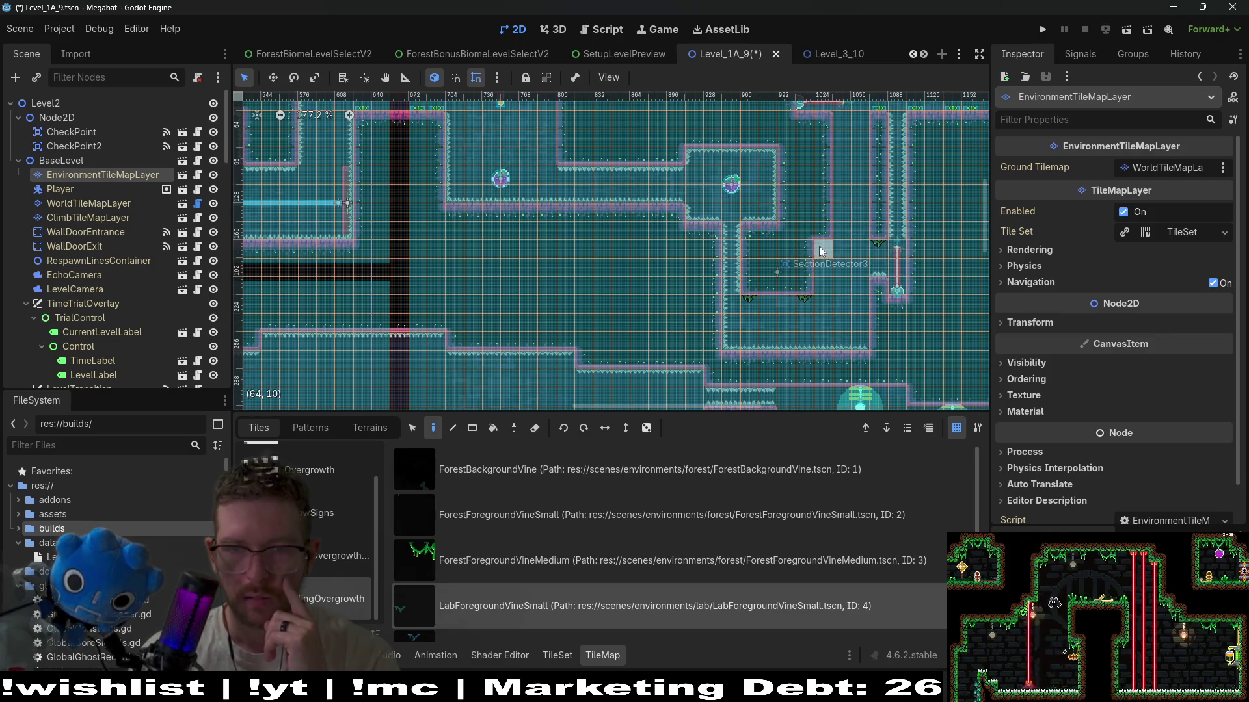
pyautogui.moveTo(882, 336)
pyautogui.mouseDown()
pyautogui.moveTo(703, 208)
pyautogui.moveTo(652, 201)
pyautogui.mouseUp()
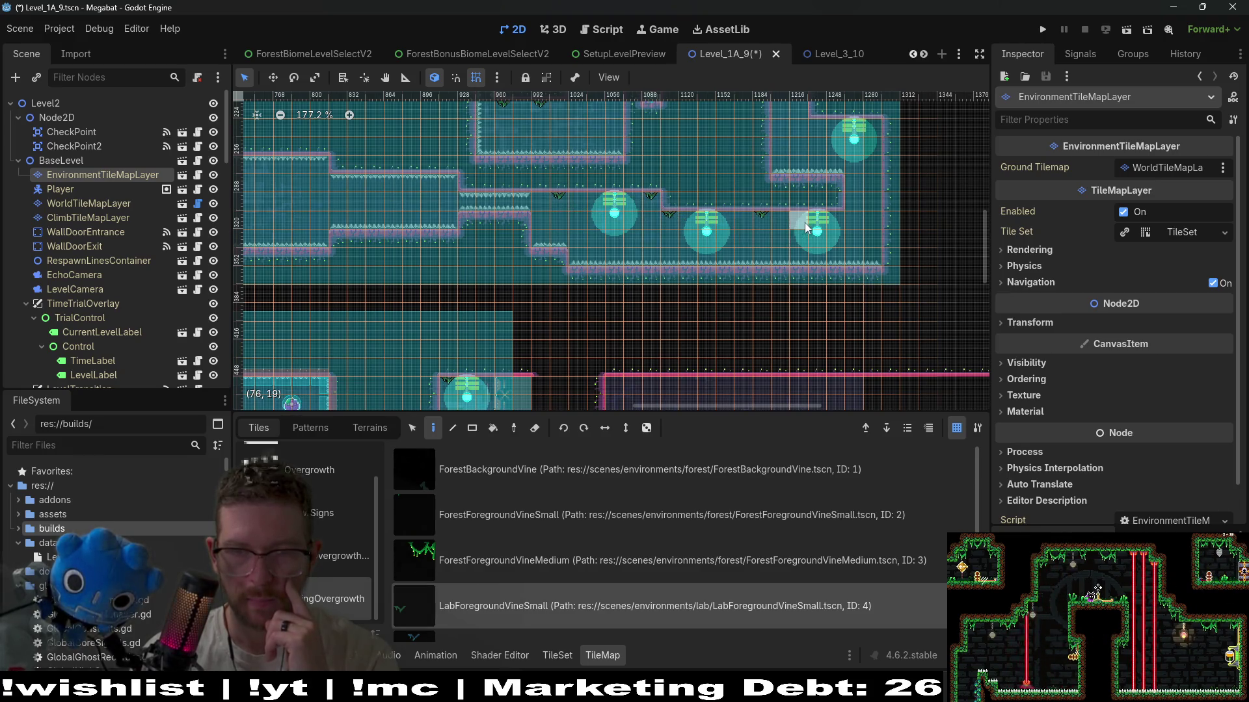
pyautogui.scroll(-3, 662, 217)
pyautogui.hscroll(-10, 664, 217)
pyautogui.scroll(-5, 664, 217)
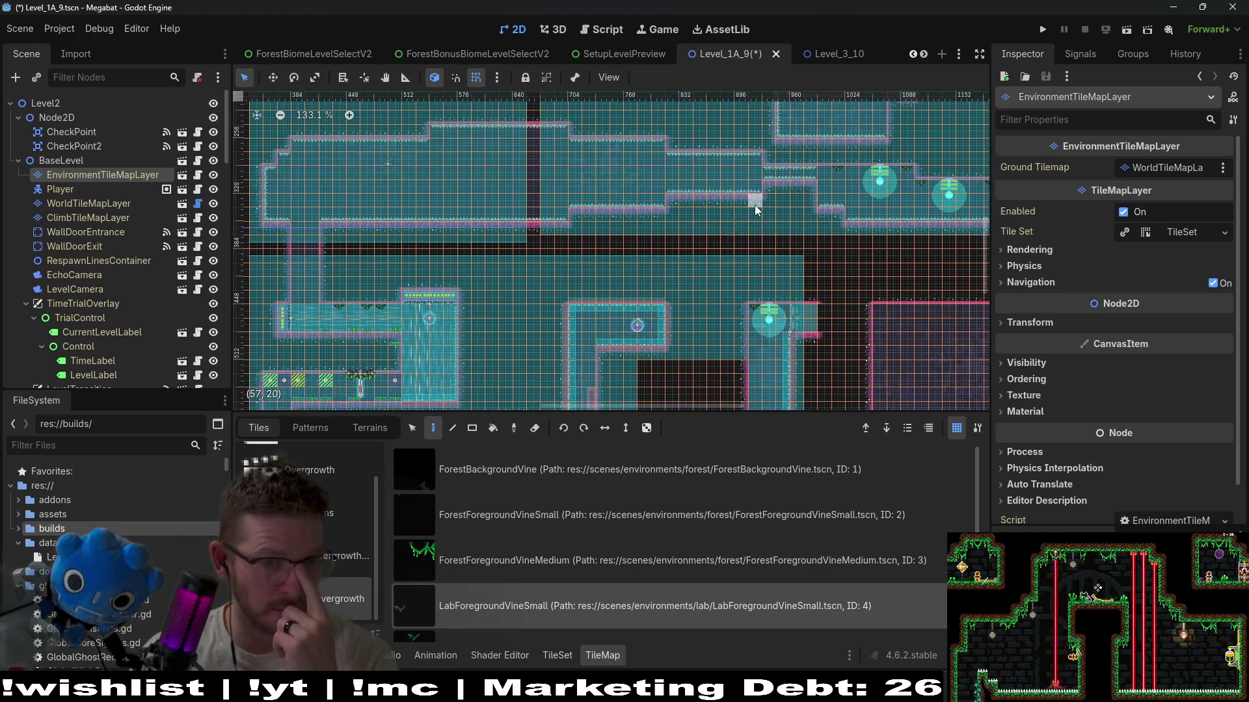
pyautogui.scroll(4, 520, 231)
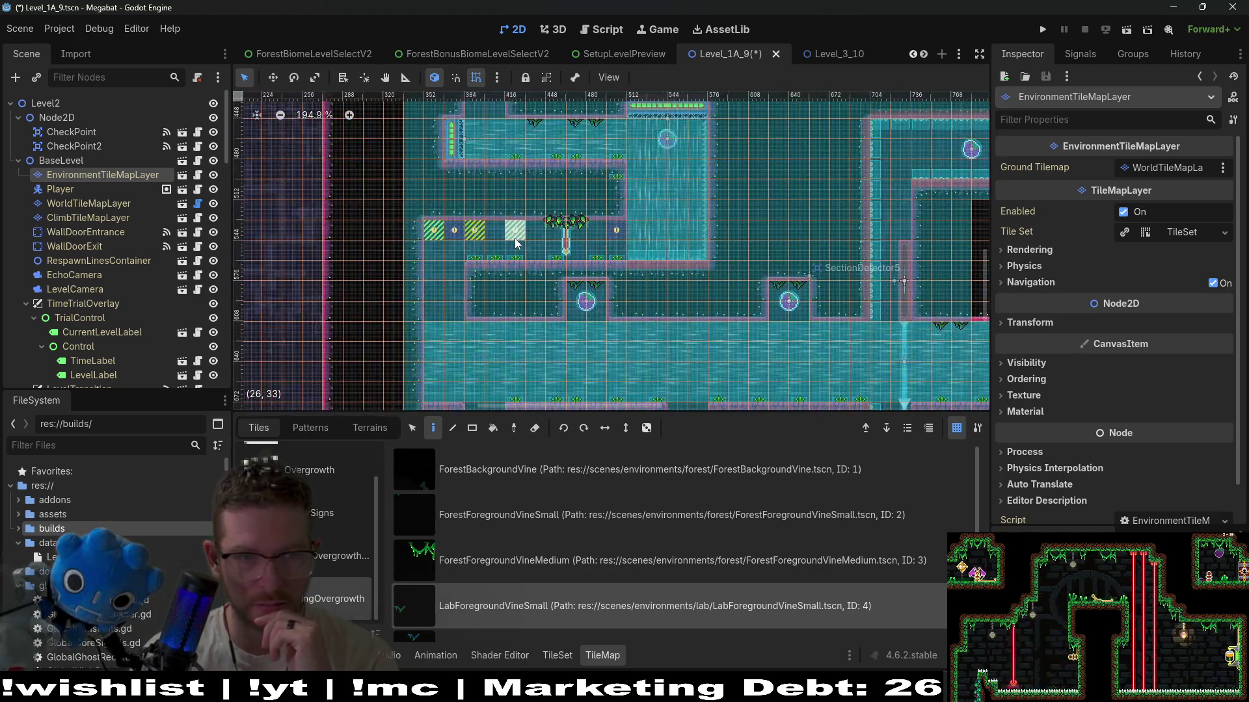
pyautogui.scroll(4, 580, 235)
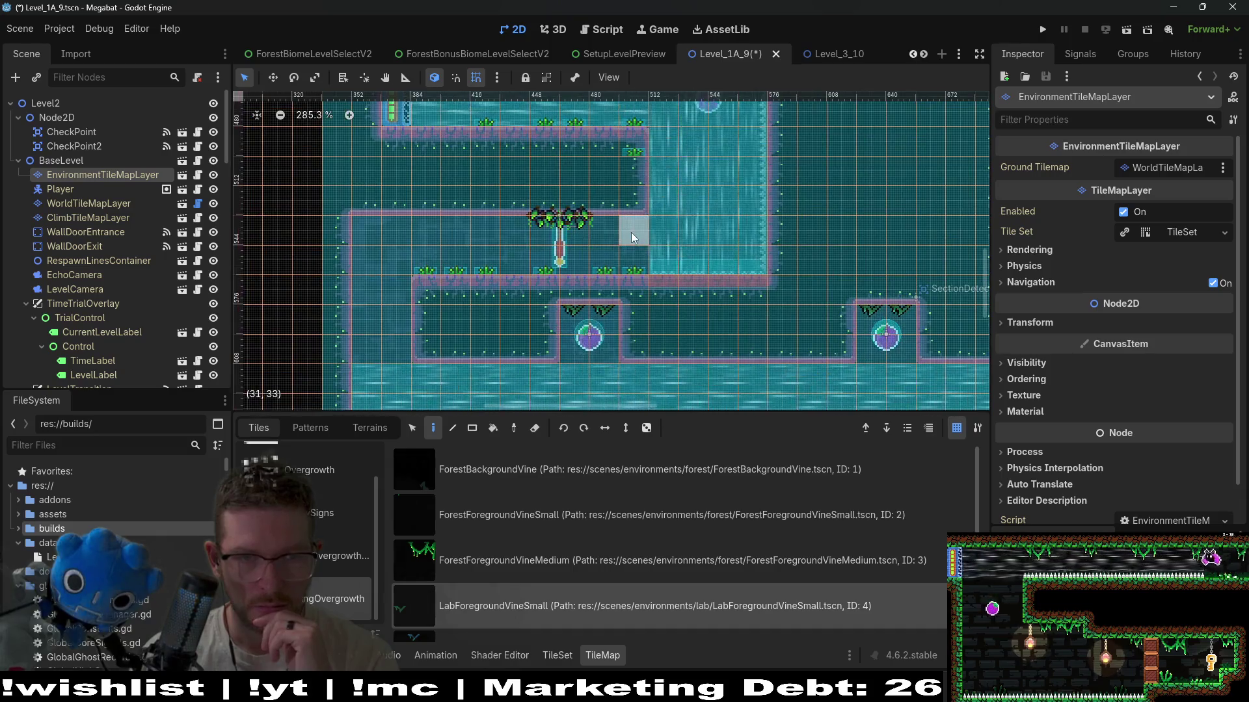
pyautogui.click(517, 229)
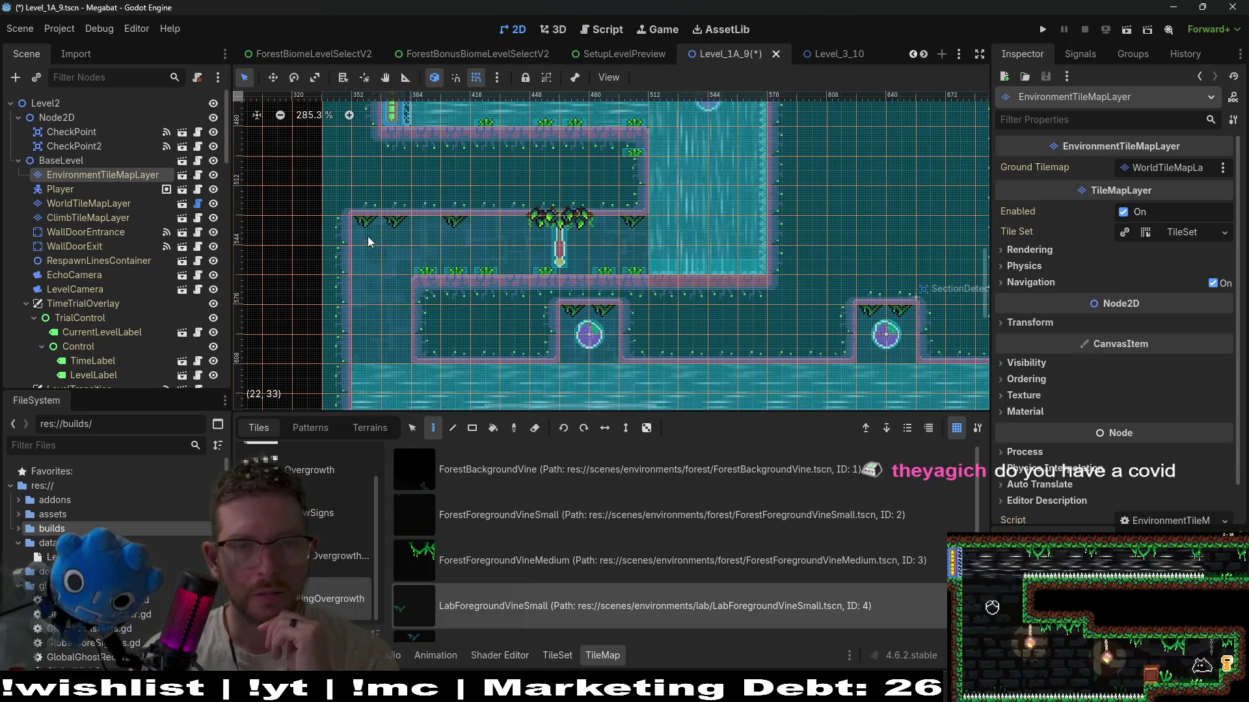
# - Look over the painted area and save the Level_1A_9 scene
pyautogui.scroll(-4, 634, 248)
pyautogui.scroll(-3, 652, 294)
pyautogui.hscroll(3, 651, 294)
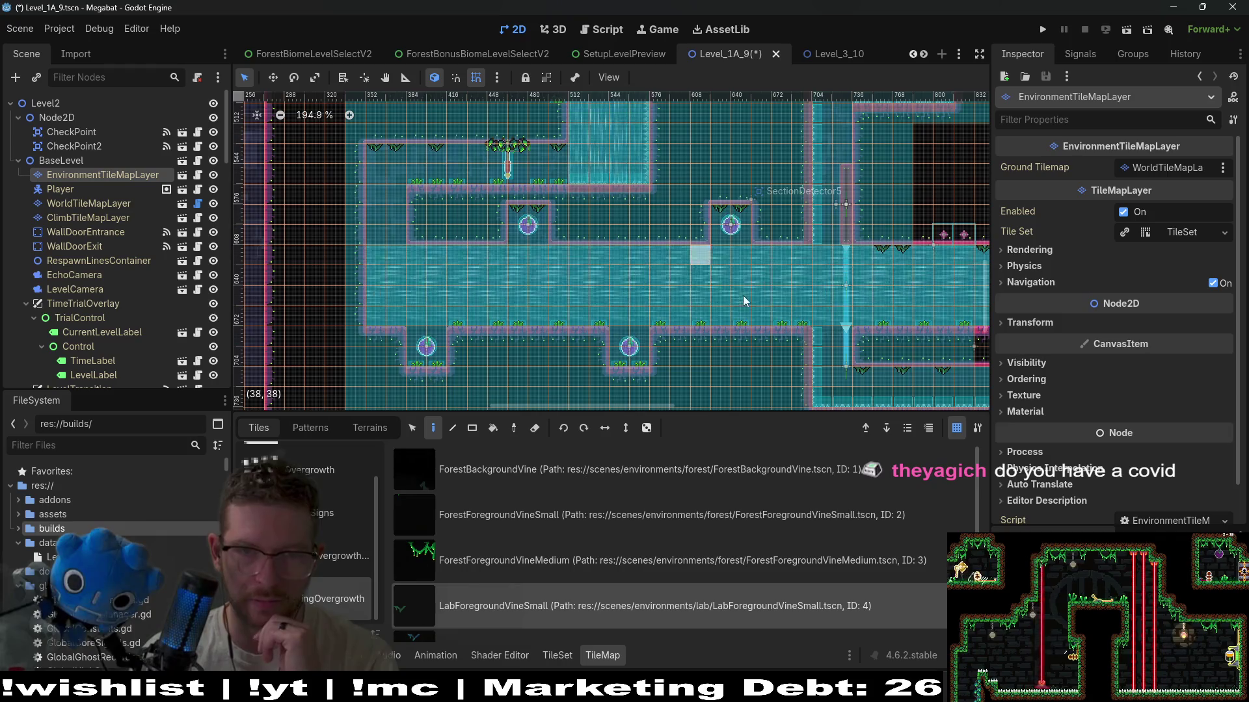
pyautogui.scroll(-3, 748, 316)
pyautogui.hscroll(10, 716, 309)
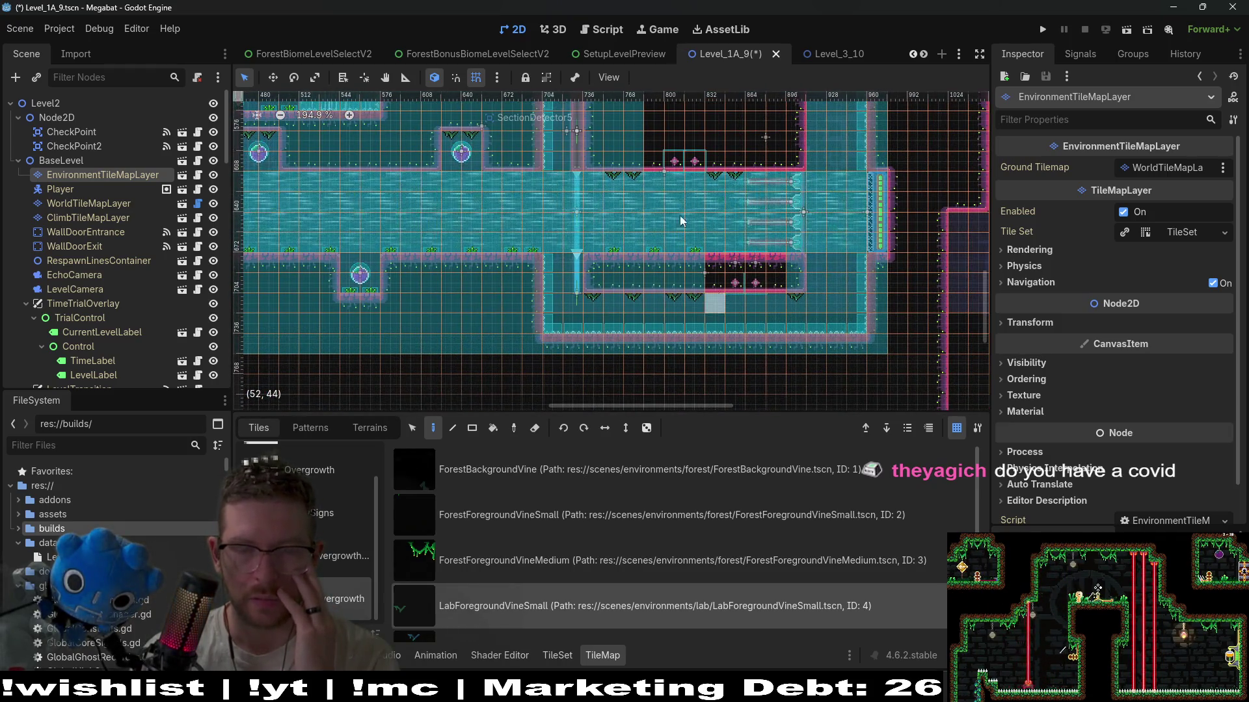
pyautogui.scroll(5, 686, 299)
pyautogui.hscroll(2, 683, 298)
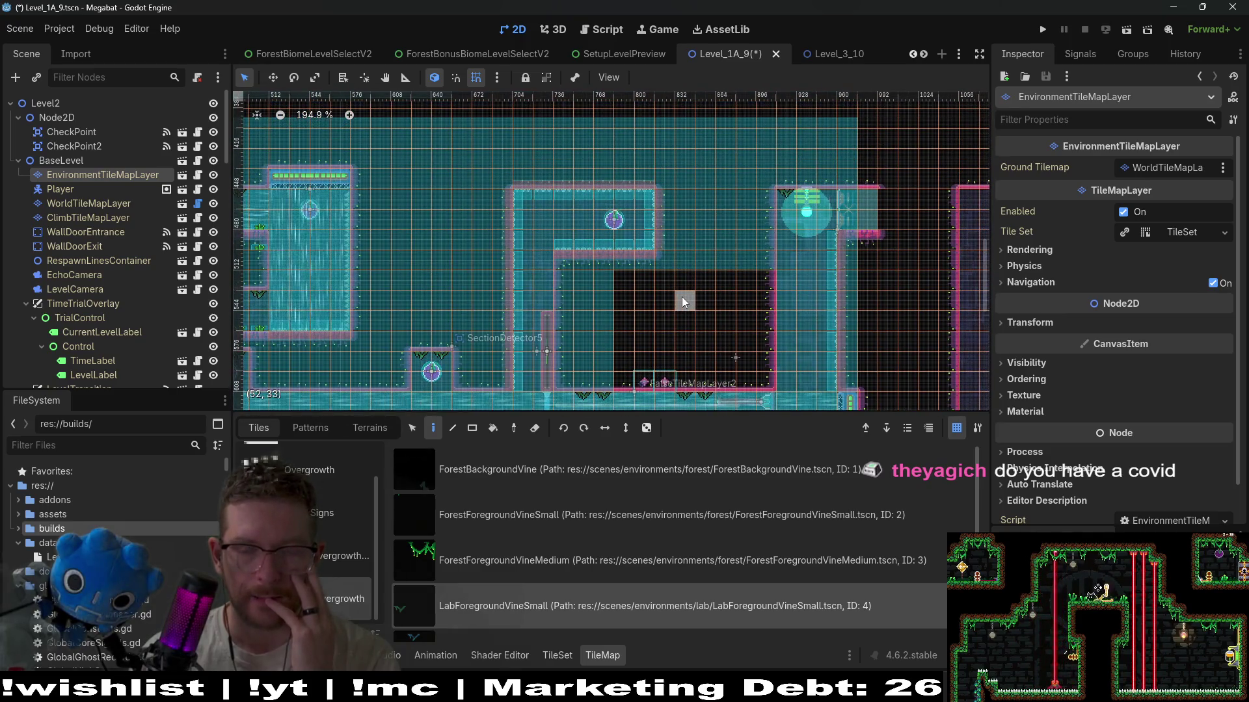
pyautogui.scroll(-3, 715, 293)
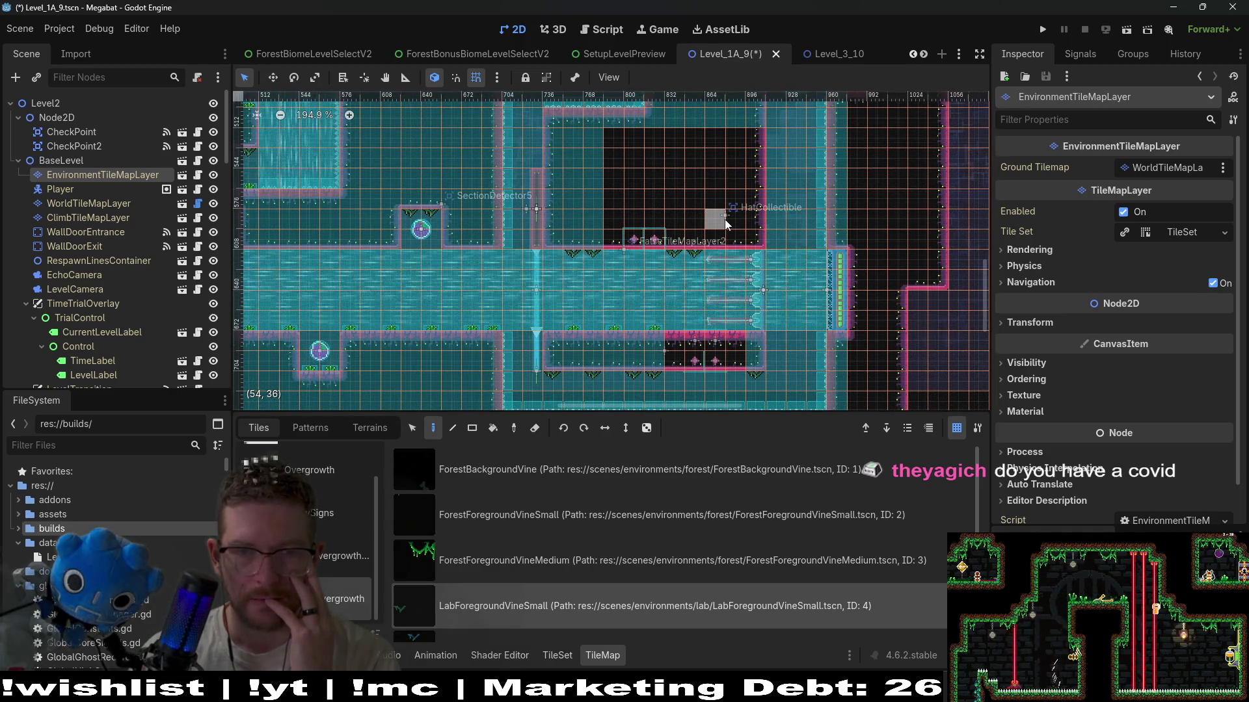
pyautogui.hotkey('ctrl', 's')
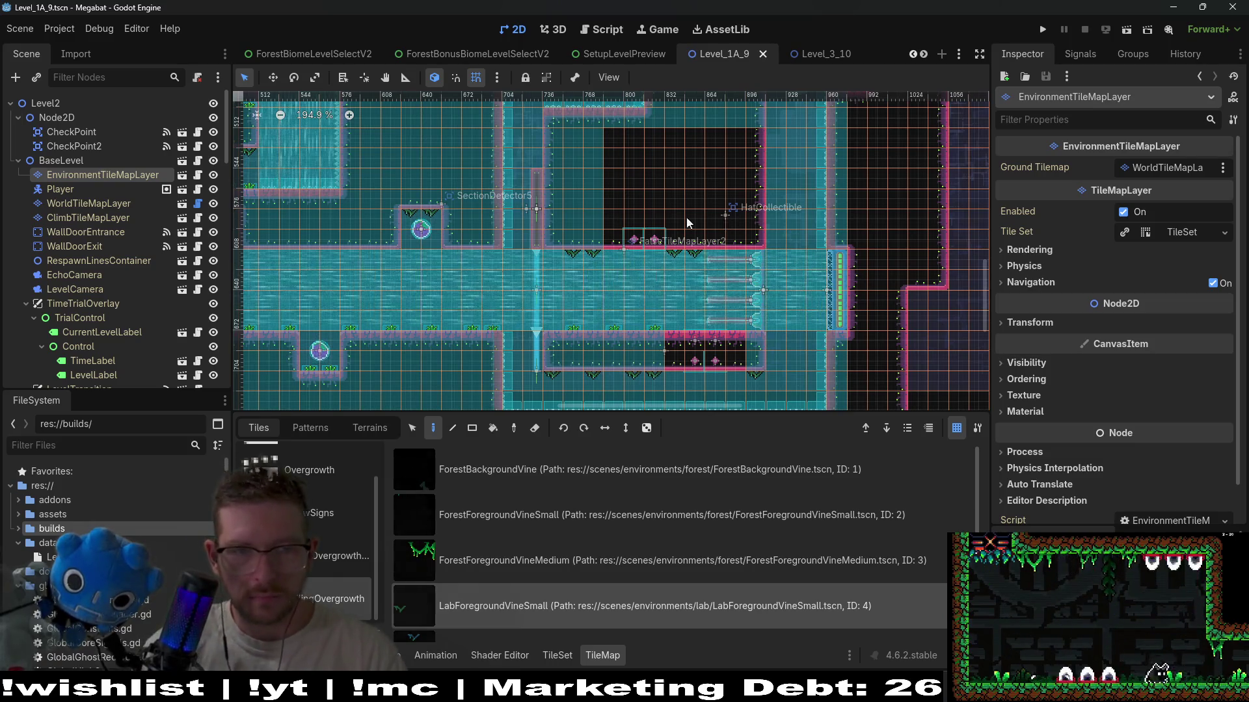
# - Scroll and pan across Level_1A_9 to inspect the nearby and lower-right rooms
pyautogui.scroll(-8, 445, 295)
pyautogui.scroll(3, 501, 251)
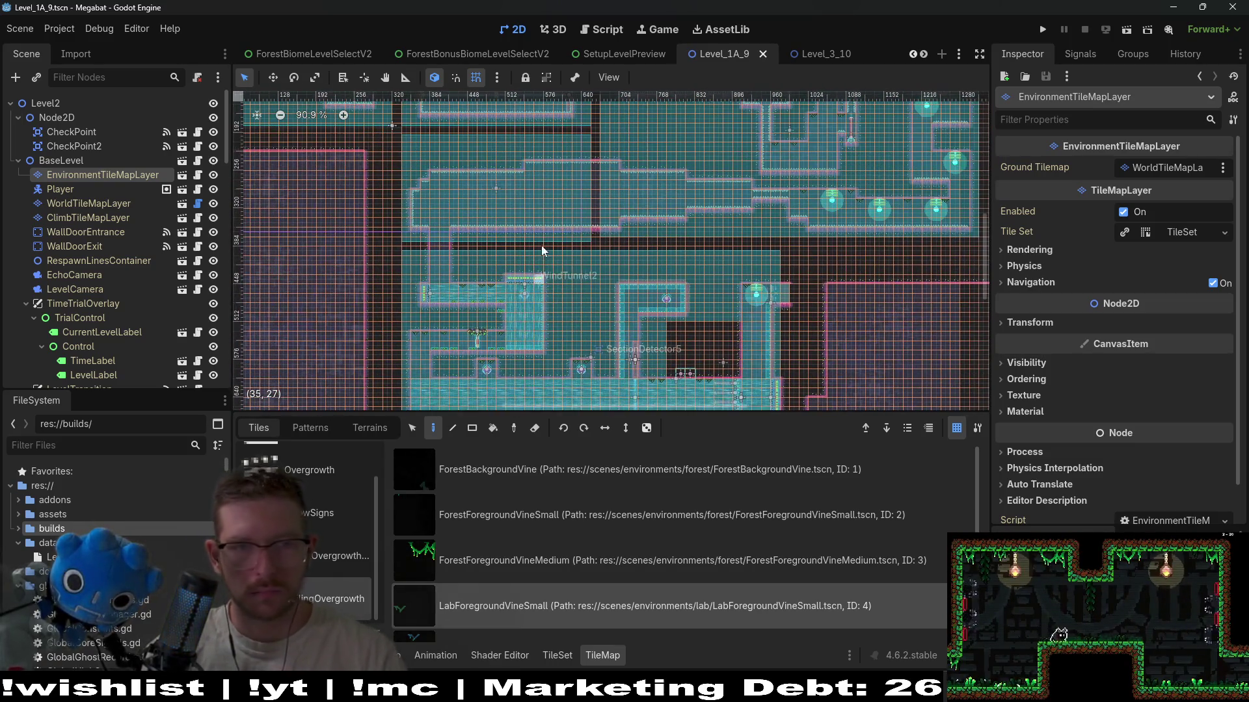
pyautogui.scroll(2, 548, 216)
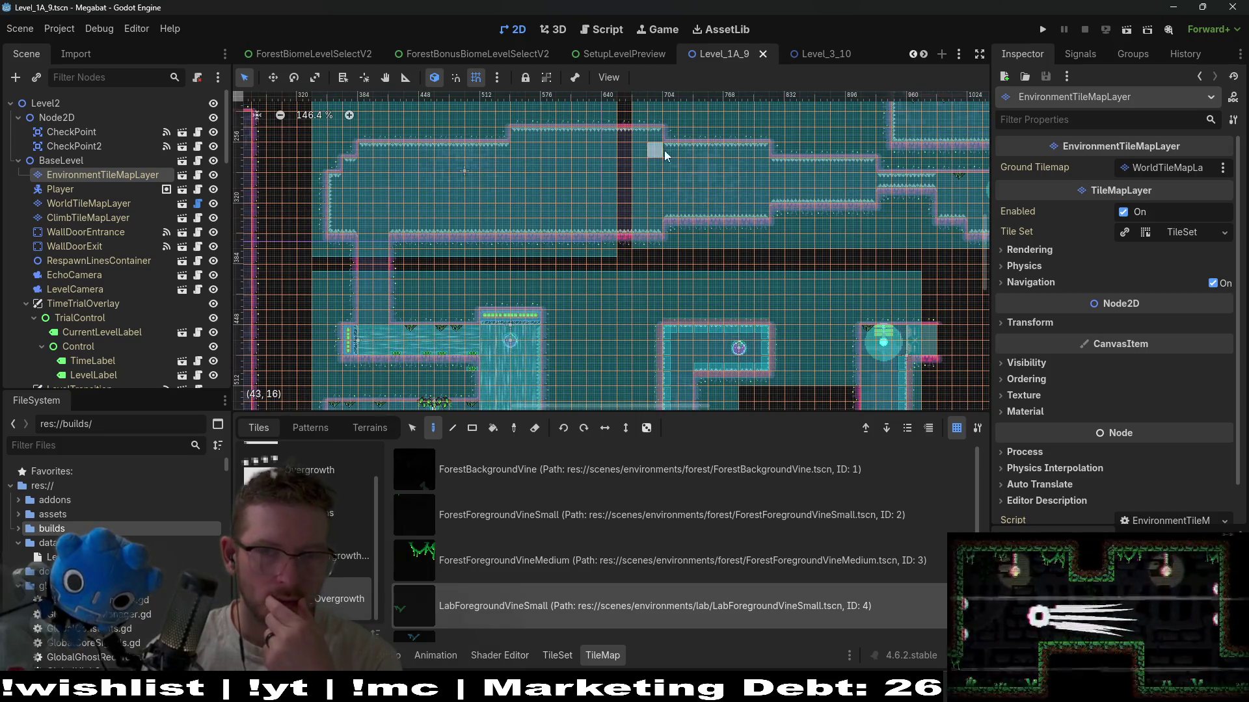
pyautogui.scroll(3, 589, 253)
pyautogui.hscroll(3, 588, 252)
pyautogui.scroll(3, 587, 280)
pyautogui.hscroll(1, 587, 280)
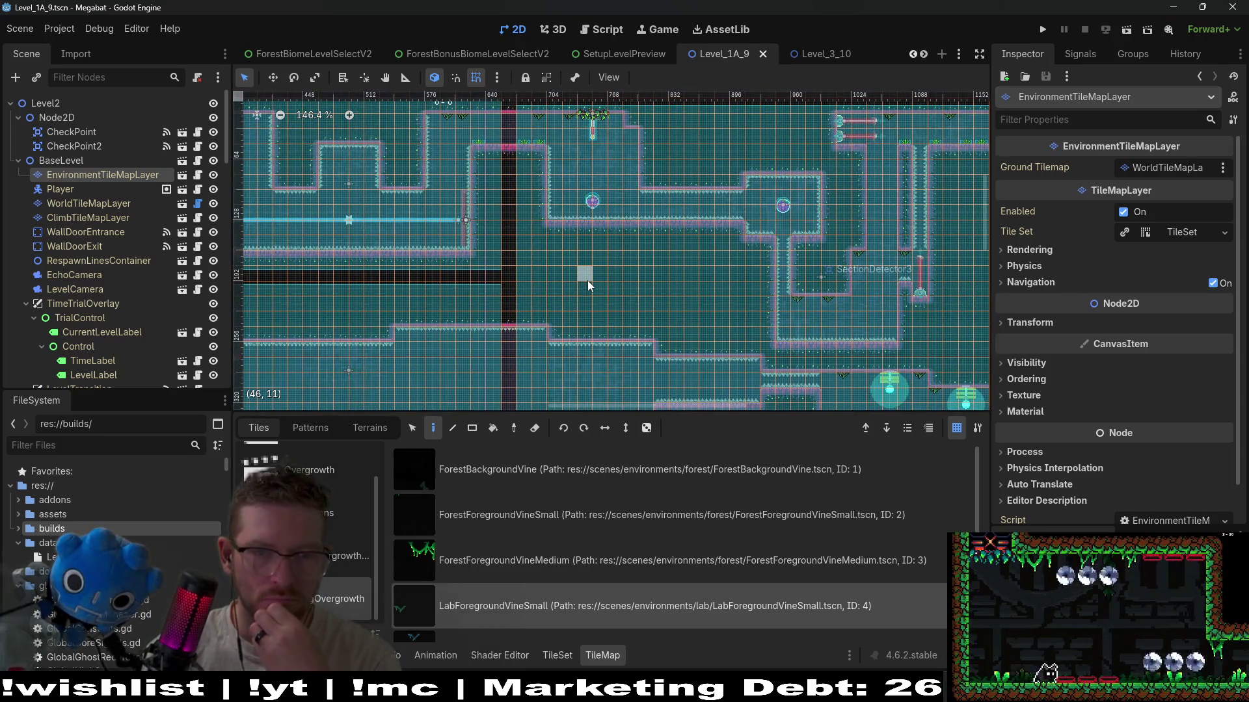
pyautogui.moveTo(588, 278); pyautogui.dragTo(659, 216)
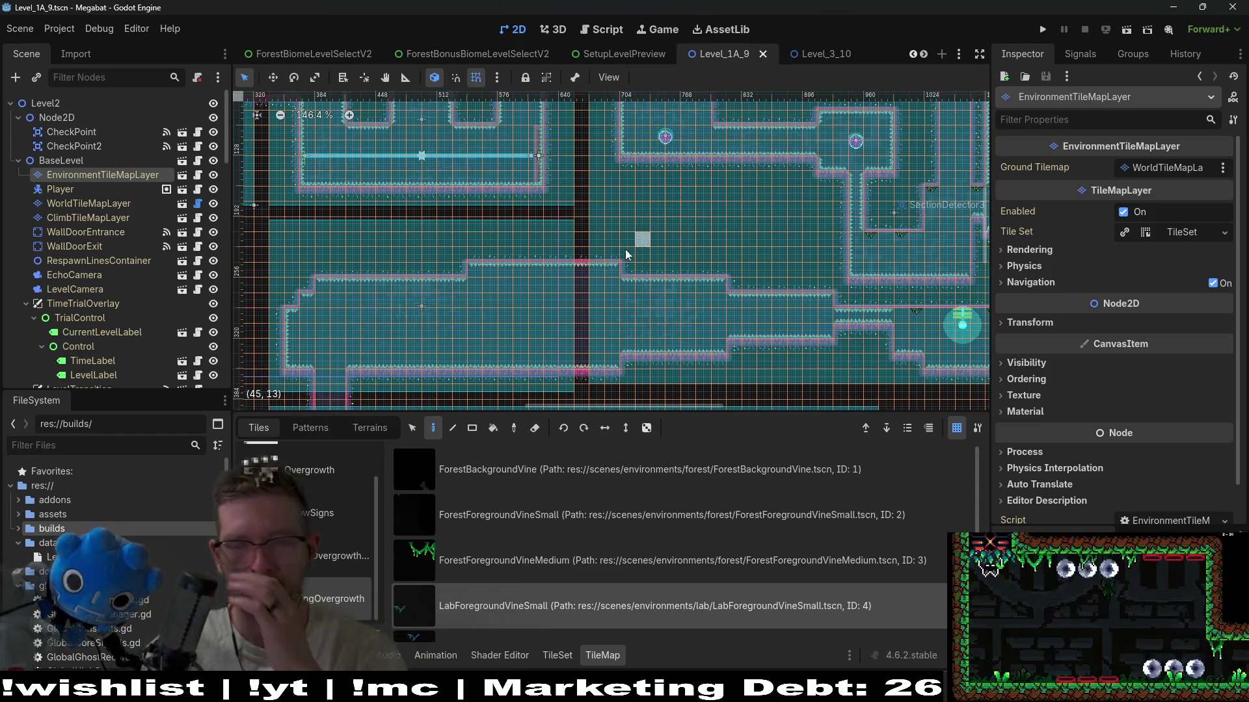
pyautogui.moveTo(691, 322); pyautogui.dragTo(709, 164)
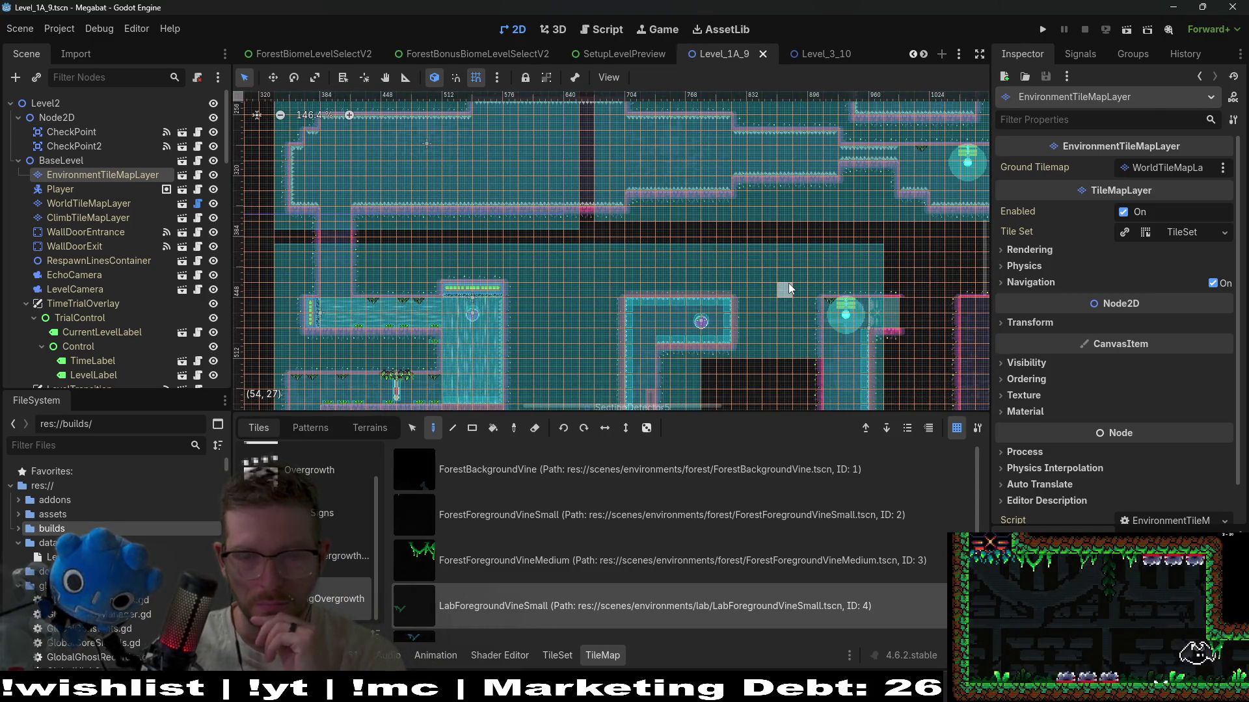
pyautogui.moveTo(789, 288); pyautogui.dragTo(630, 182)
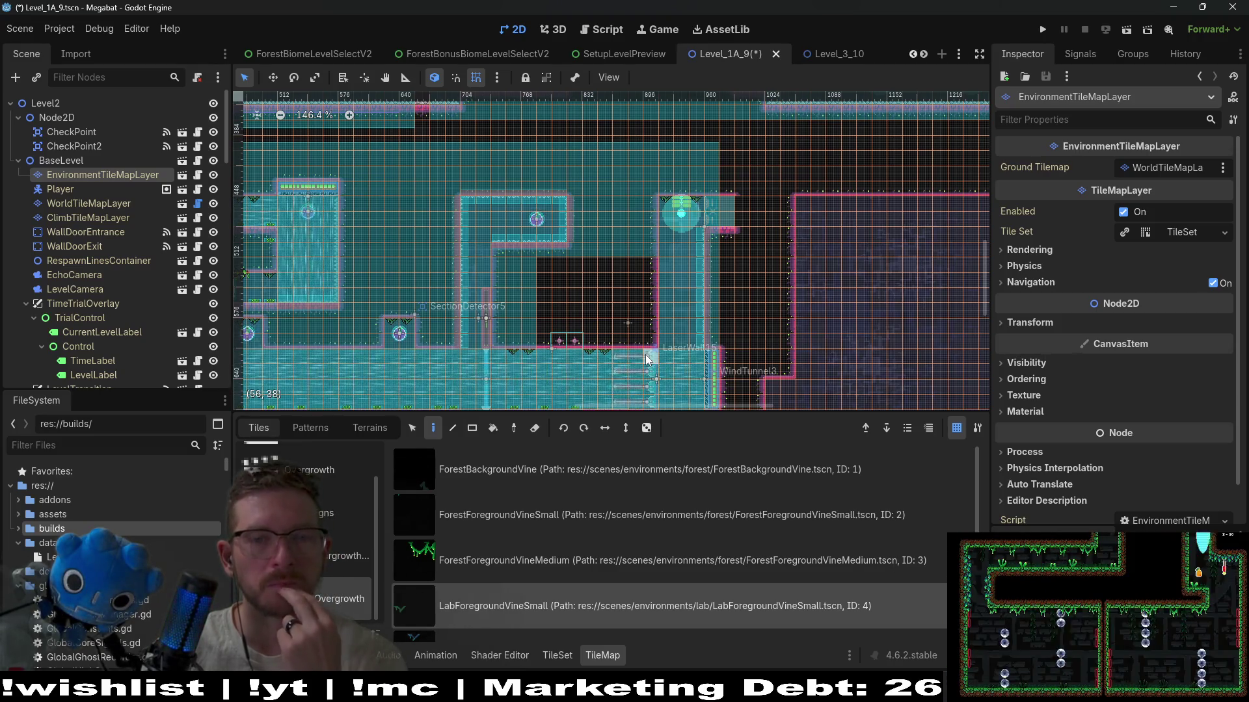
pyautogui.scroll(-2, 529, 508)
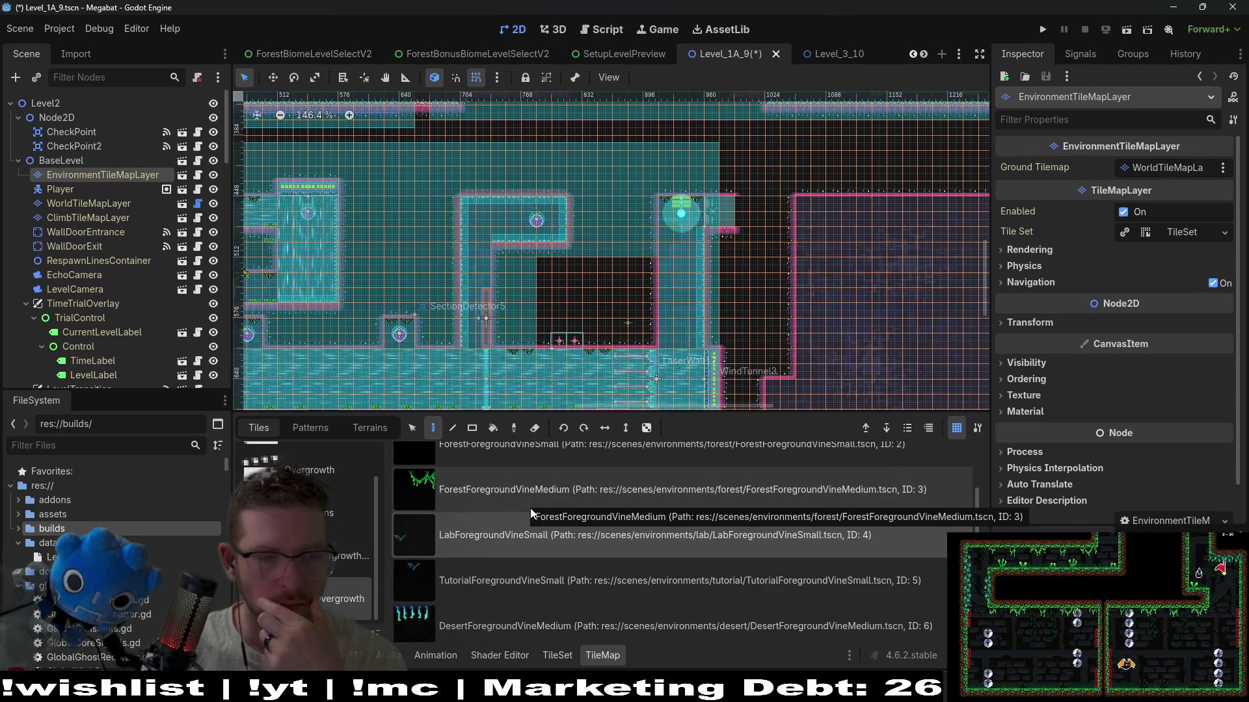
# - Switch to HazardTileMapLayerRight with the RetractableSpikesUp tile selected
pyautogui.scroll(-10, 69, 263)
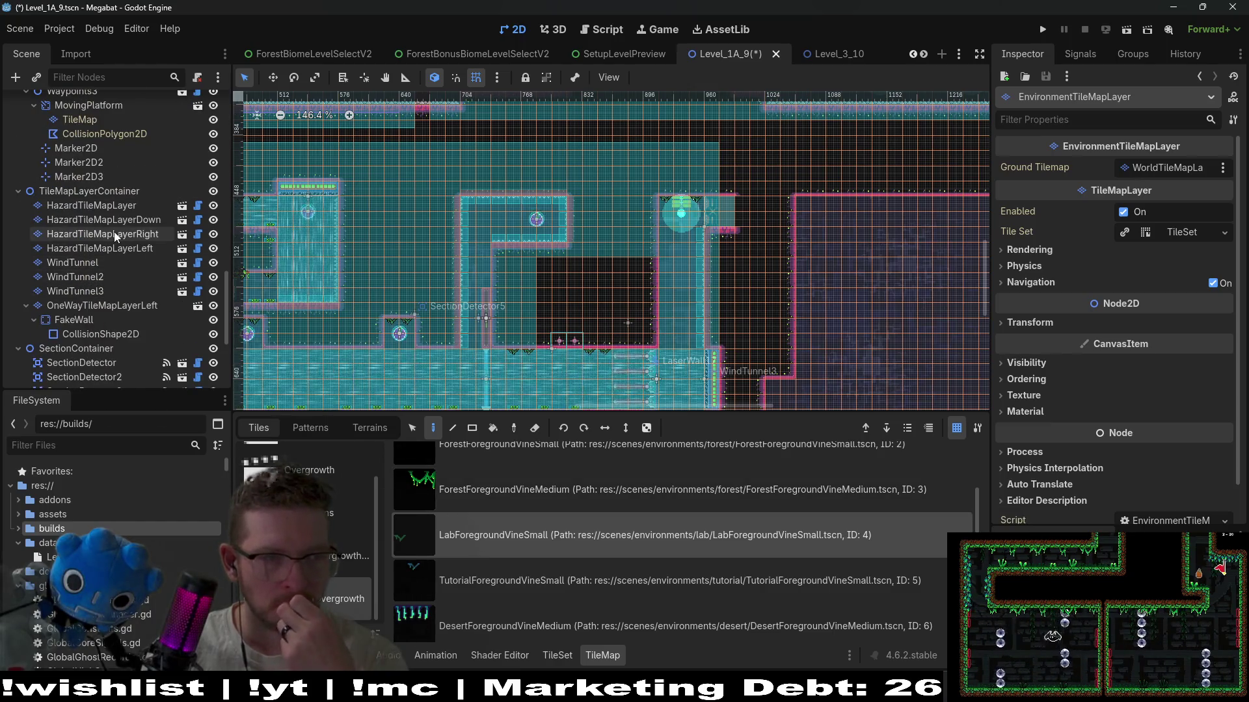
pyautogui.click(116, 236)
pyautogui.click(493, 475)
pyautogui.scroll(3, 670, 333)
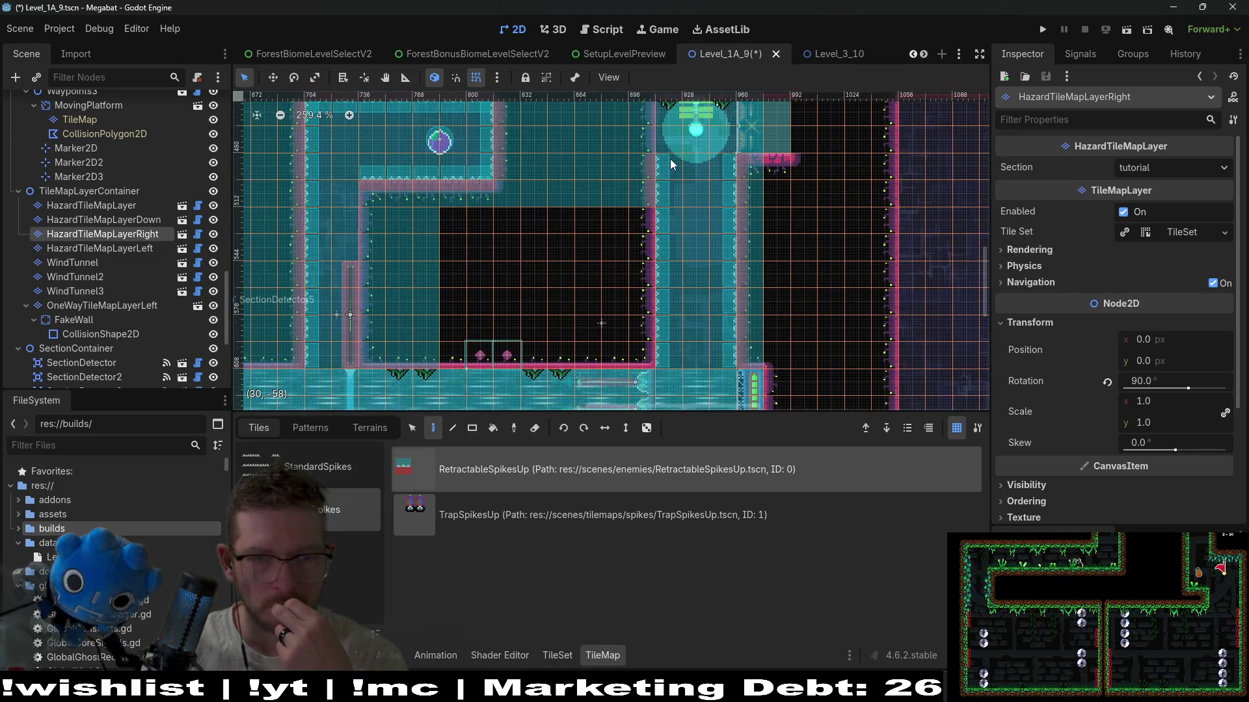
pyautogui.scroll(-4, 705, 175)
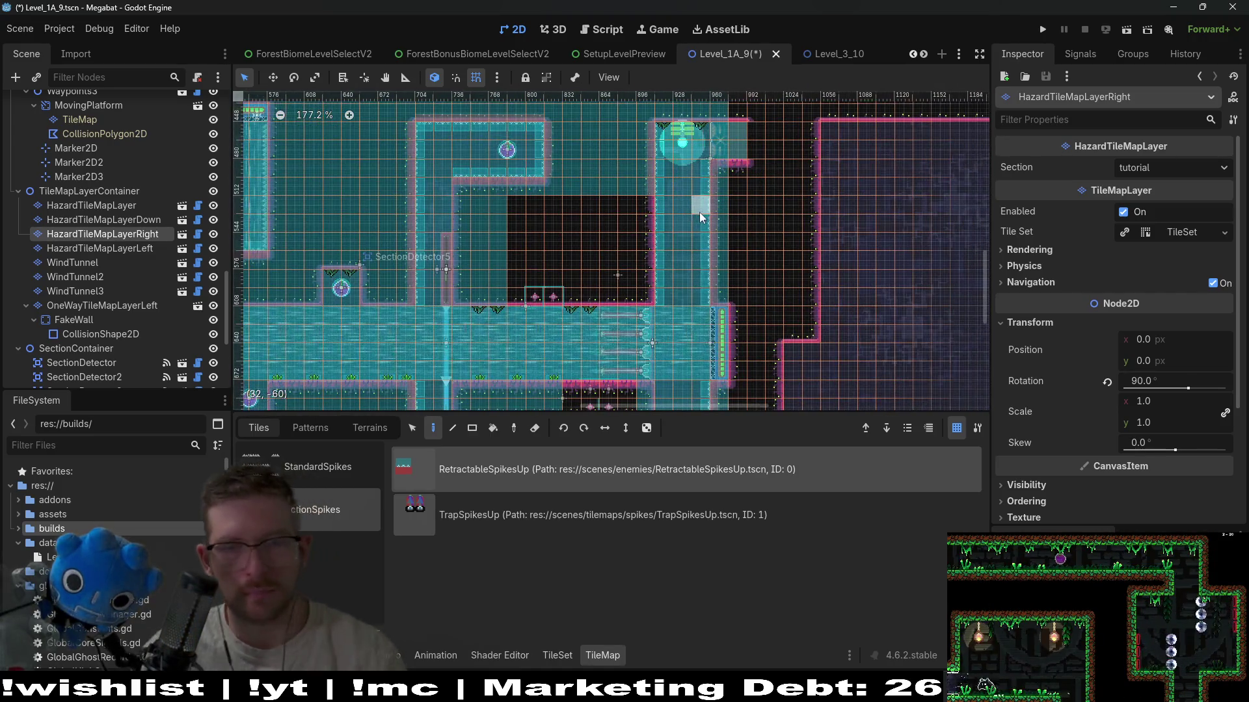
pyautogui.hotkey('ctrl', 's')
# - Place spikes at the wind tunnel's end and left of WindTunnel3, save, and run the level
pyautogui.moveTo(685, 334); pyautogui.dragTo(688, 206)
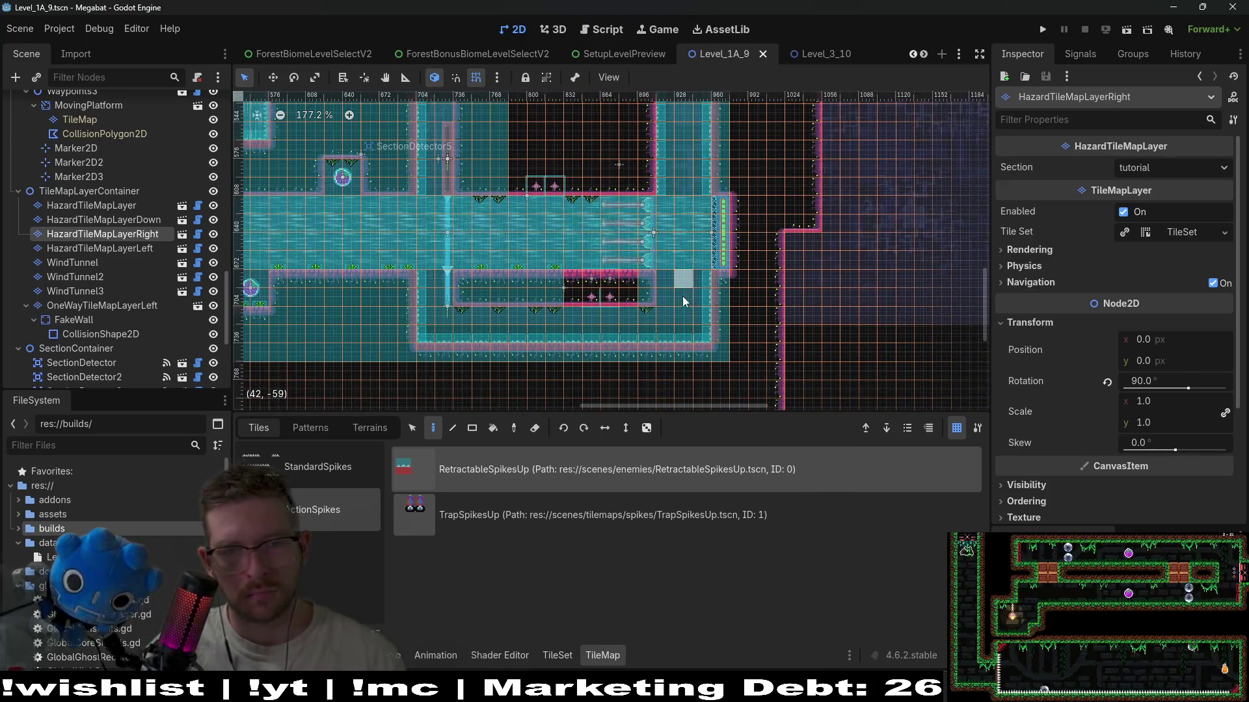
pyautogui.click(657, 300)
pyautogui.hotkey('ctrl', 's')
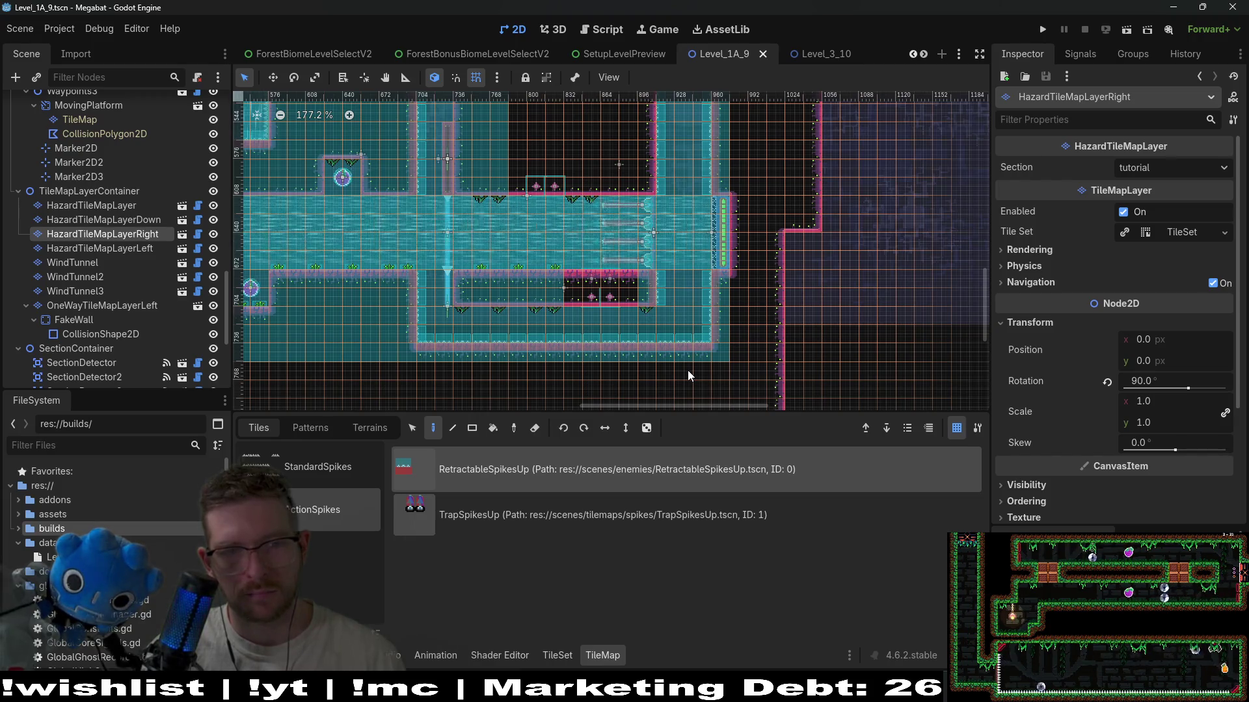
pyautogui.scroll(5, 681, 260)
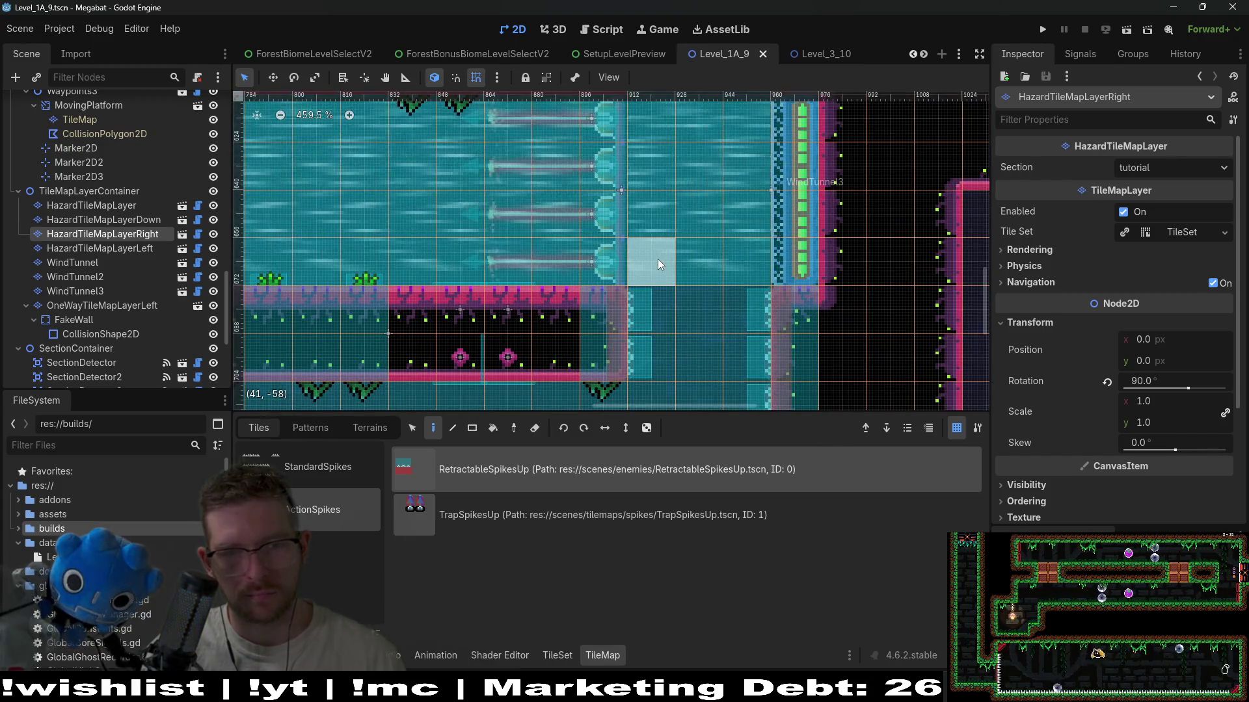
pyautogui.scroll(-2, 680, 195)
pyautogui.click(716, 205)
pyautogui.scroll(-2, 676, 212)
pyautogui.hotkey('ctrl', 's')
pyautogui.click(1122, 28)
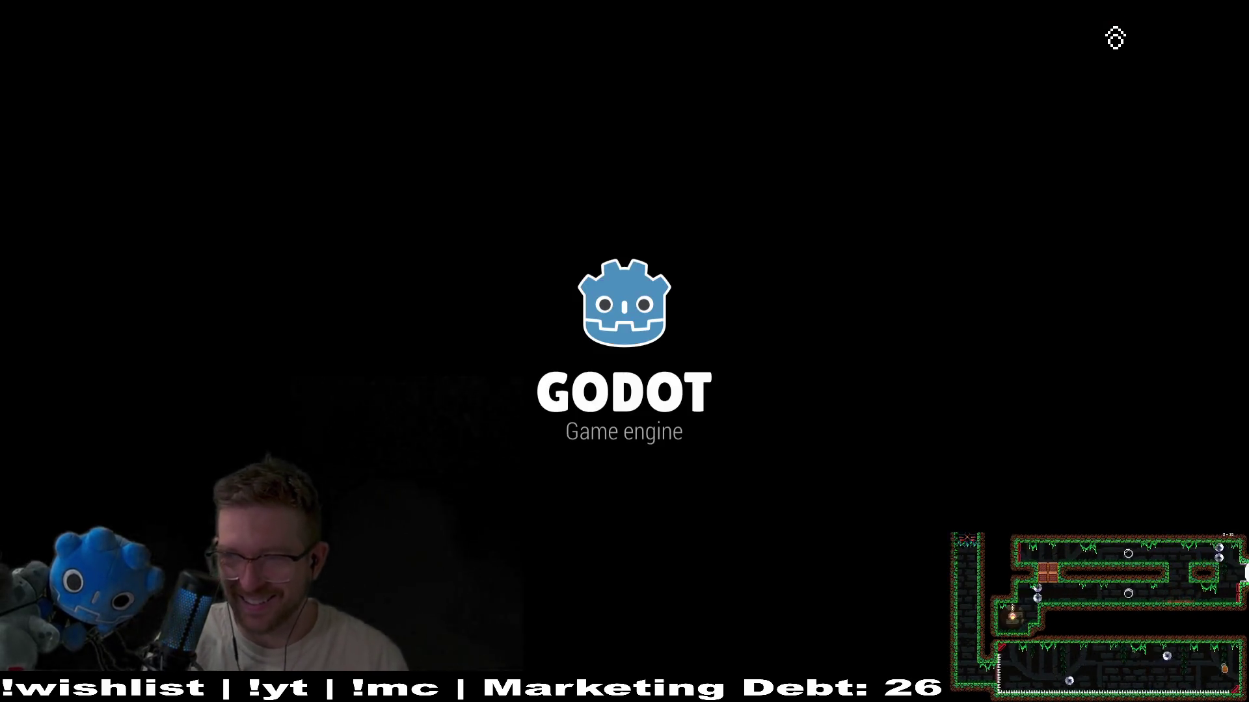
# - Fly the bat right along the corridor, down into the spiked shaft and back up
pyautogui.press('Right')
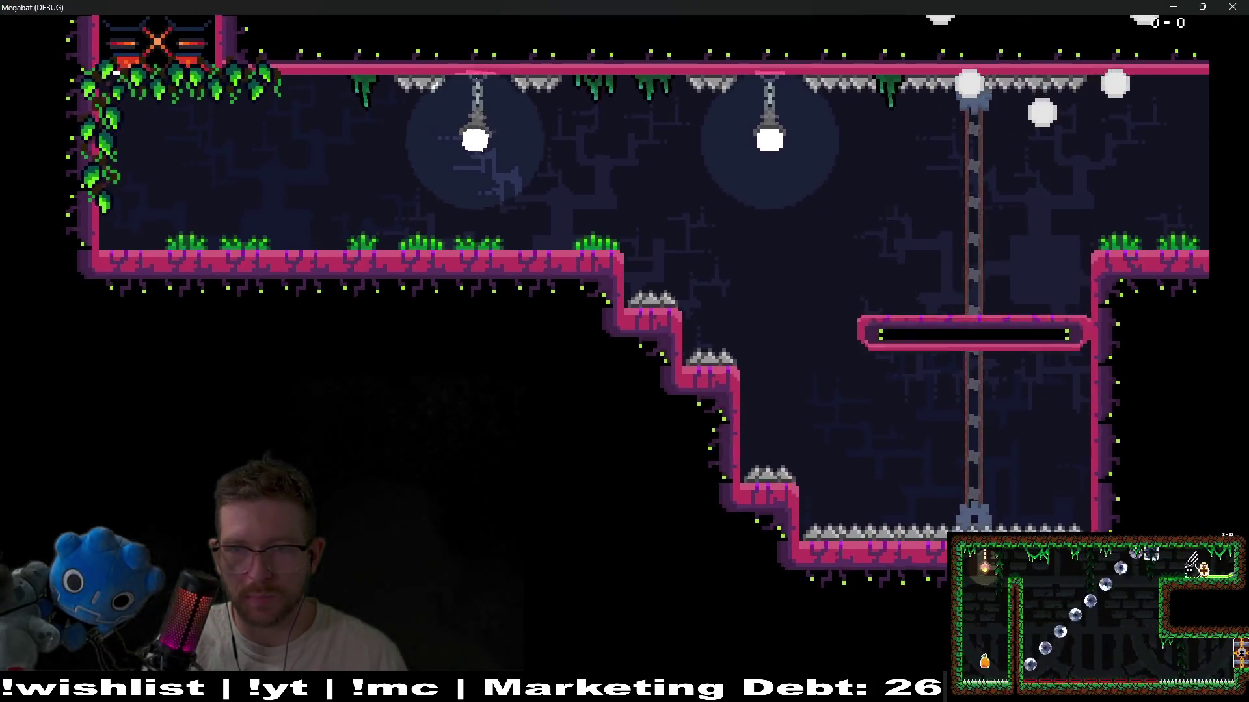
pyautogui.press('Right')
pyautogui.press('Right')
pyautogui.press('Right')
pyautogui.press('Right')
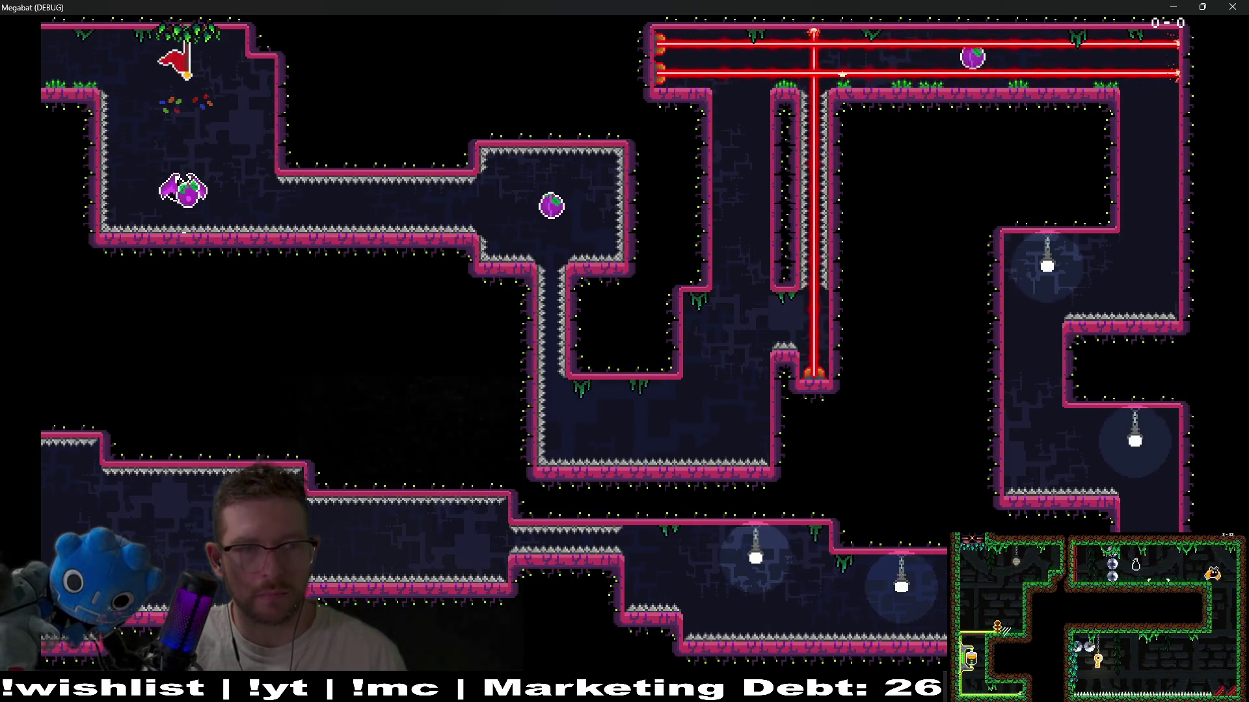
pyautogui.press('Right')
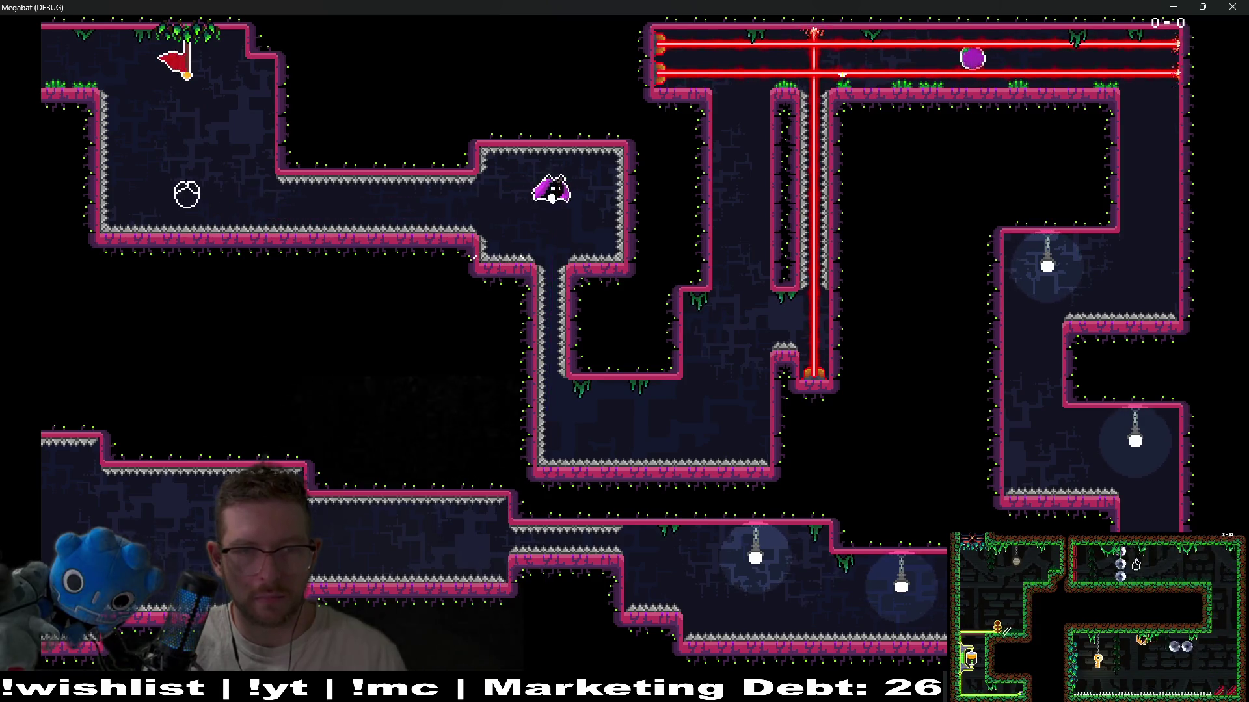
pyautogui.press('Down')
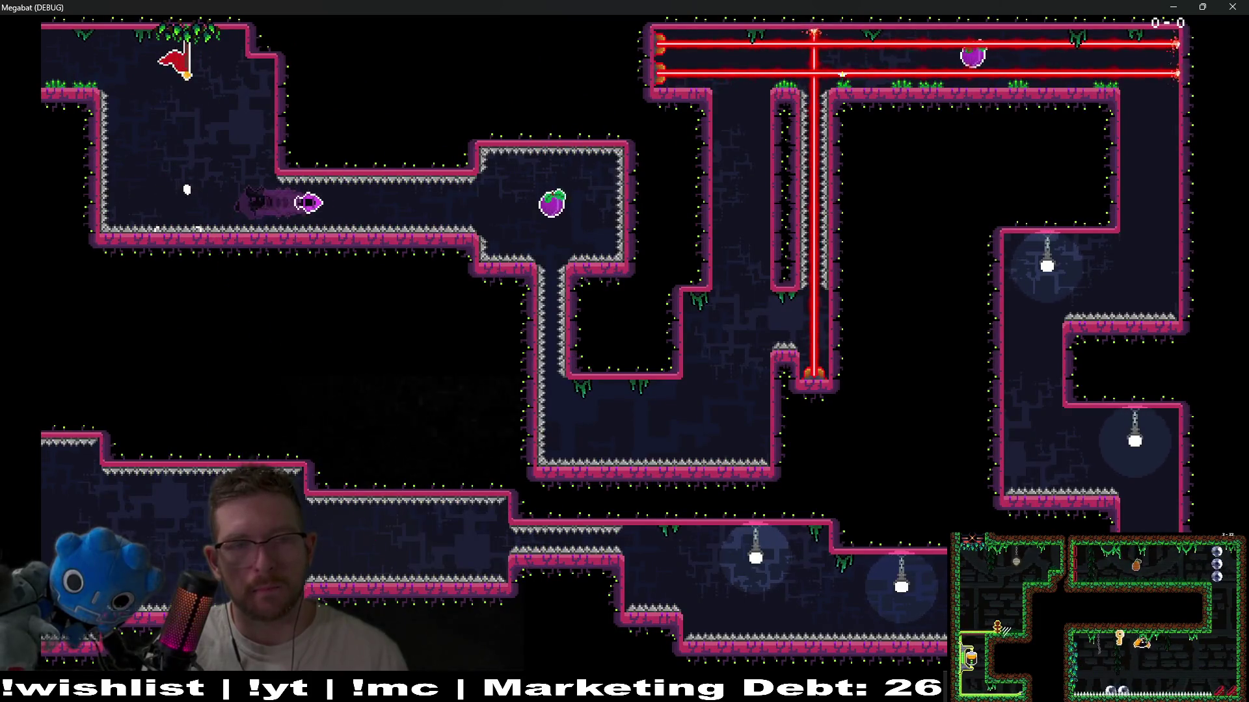
pyautogui.press('Down')
pyautogui.press('Up')
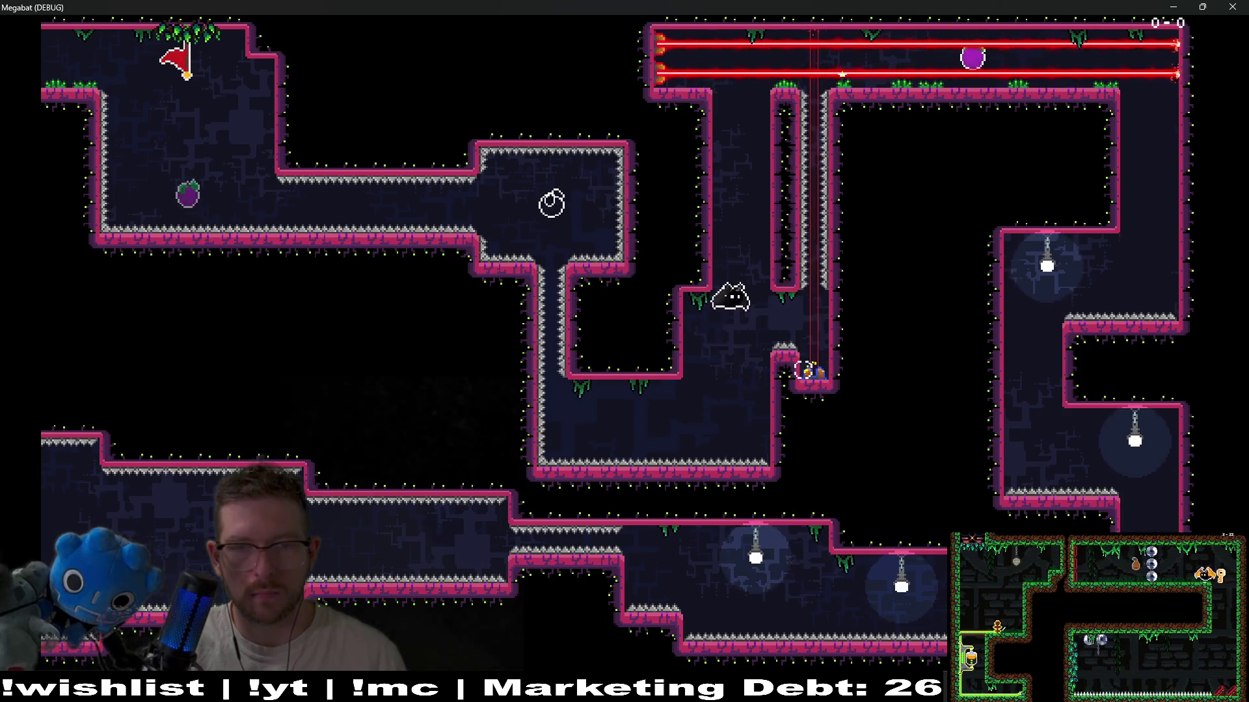
# - Fly through the upper laser corridor, down the right shaft and left along the bottom
pyautogui.press('Right')
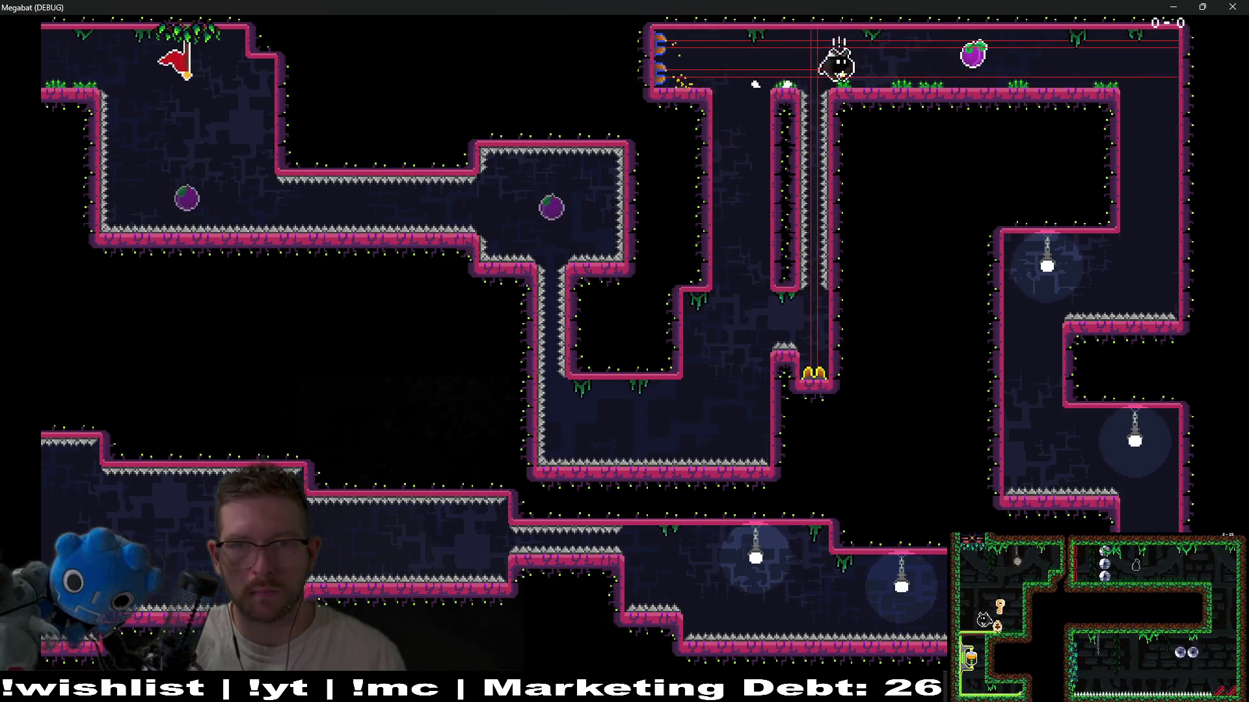
pyautogui.press('Down')
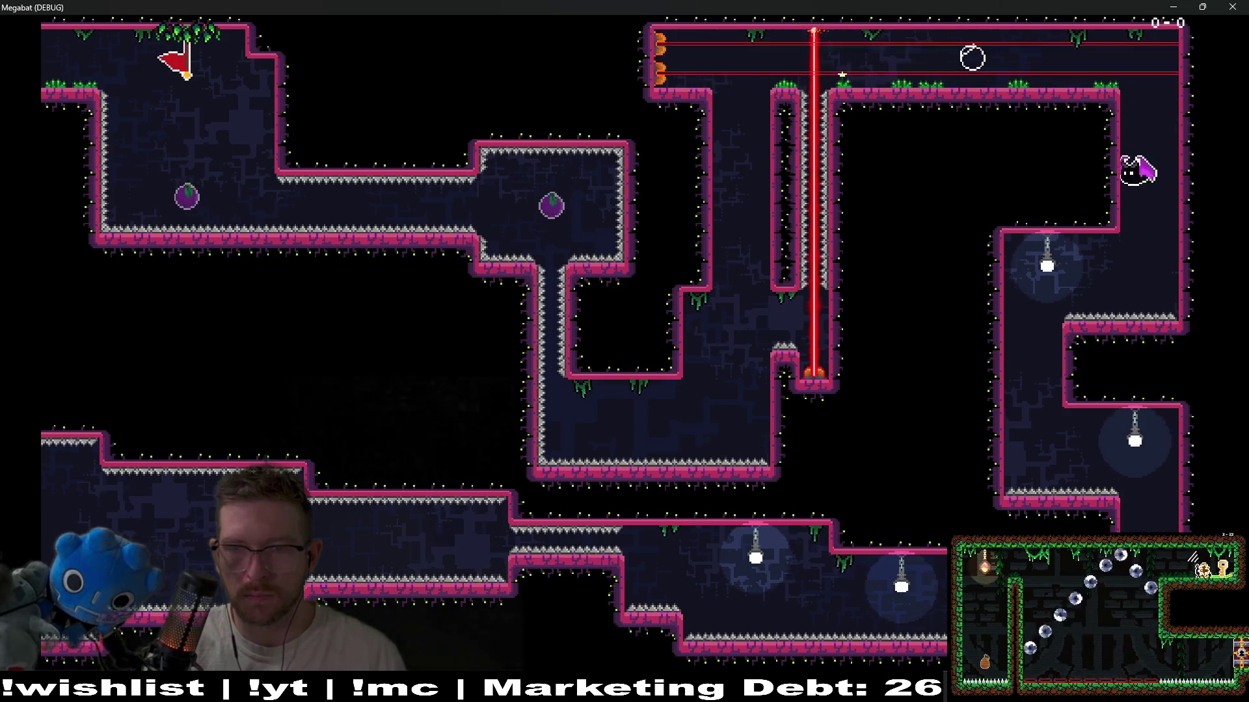
pyautogui.press('Down')
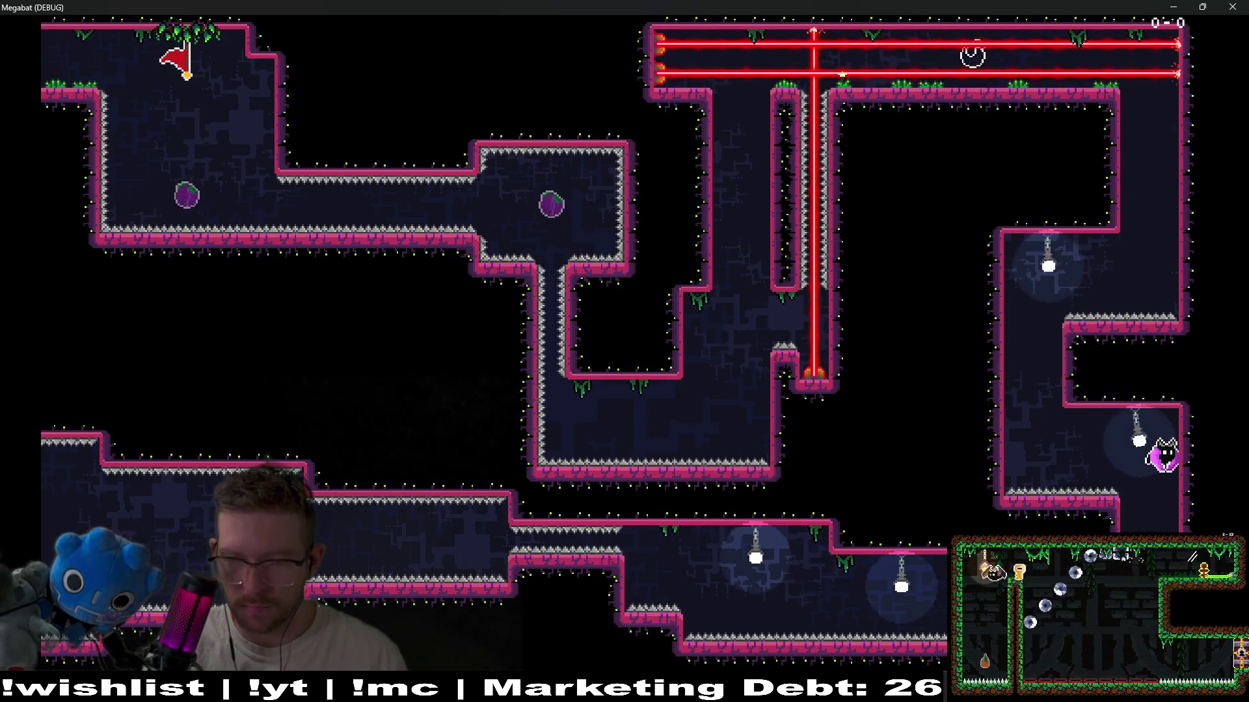
pyautogui.press('Left')
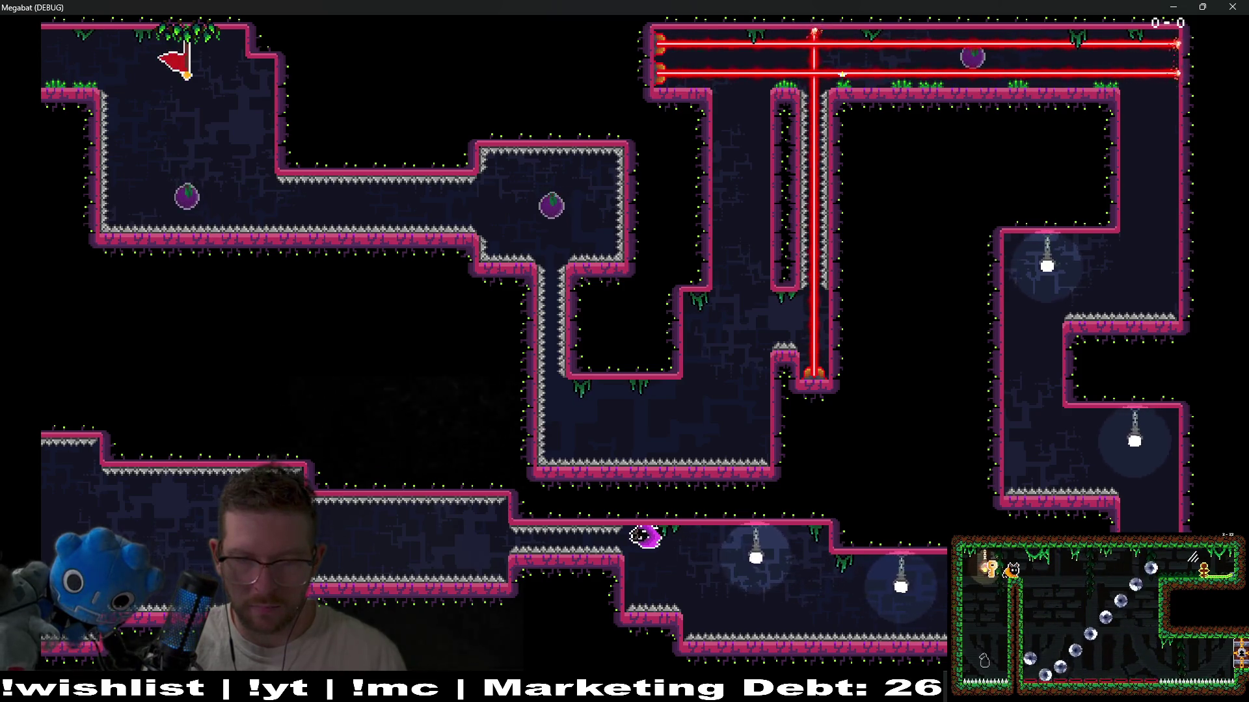
pyautogui.press('Left')
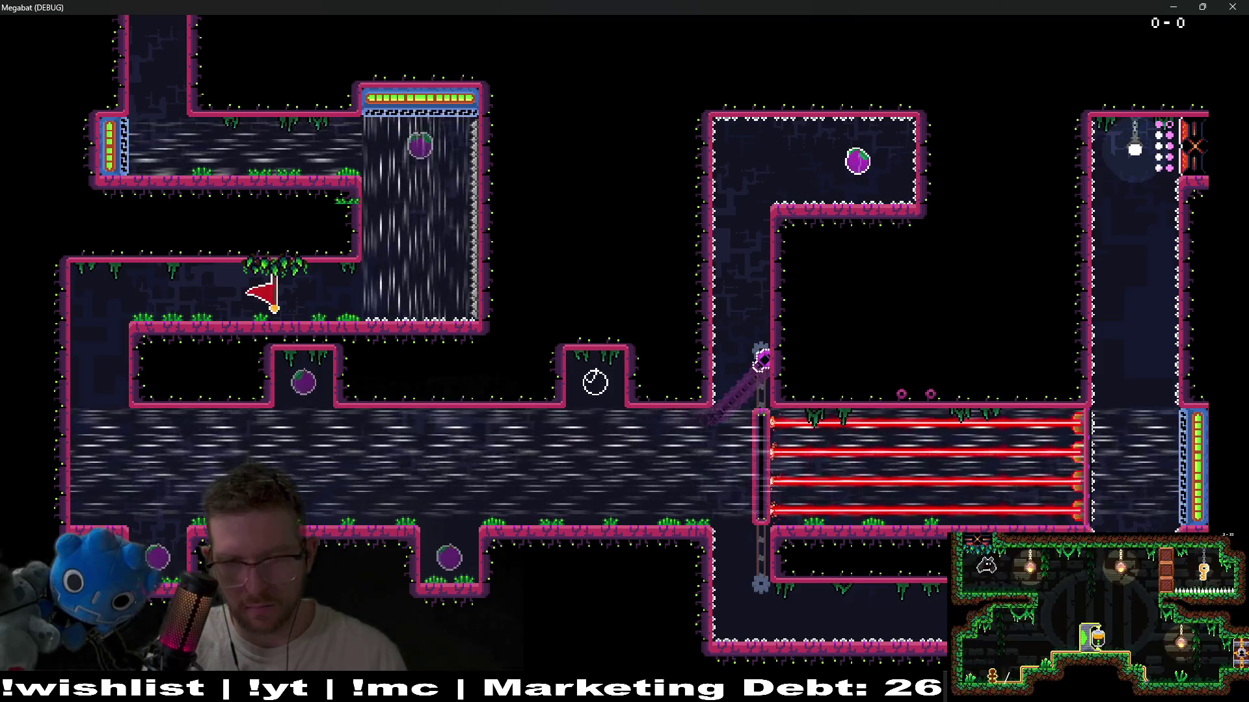
# - Fly the bat up past the laser gate into the hidden room to grab the hat
pyautogui.press('Left')
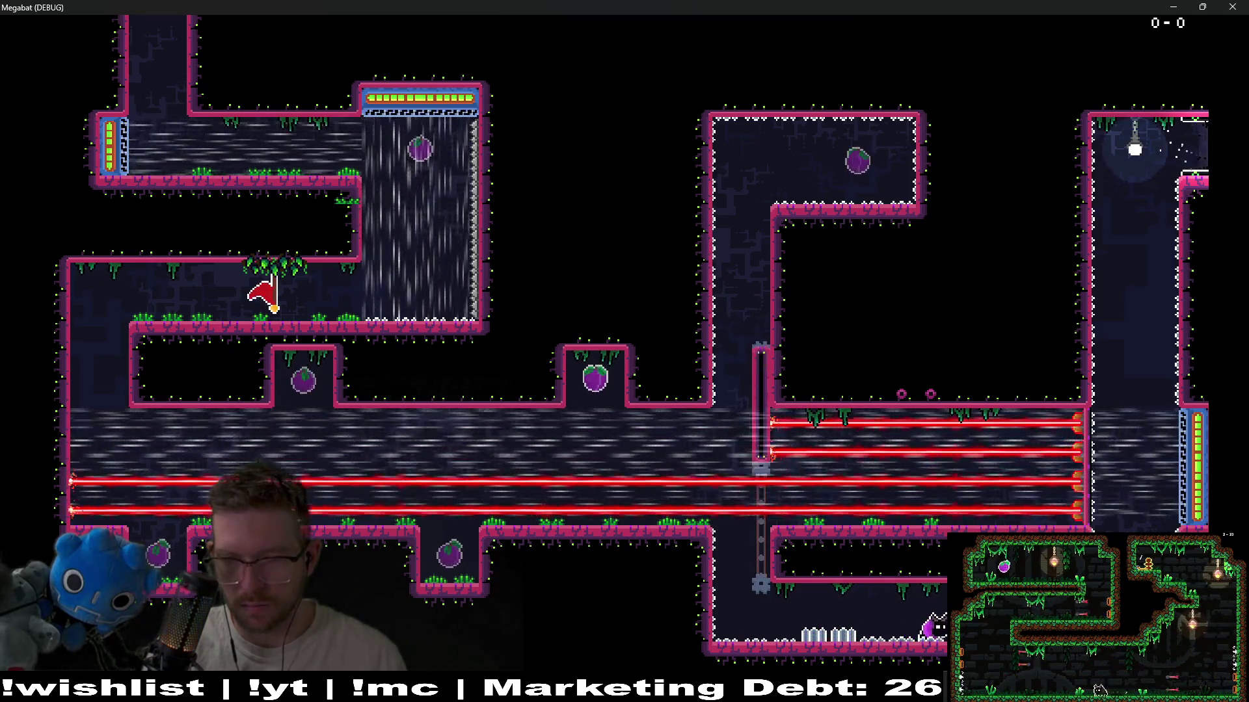
pyautogui.press('Up')
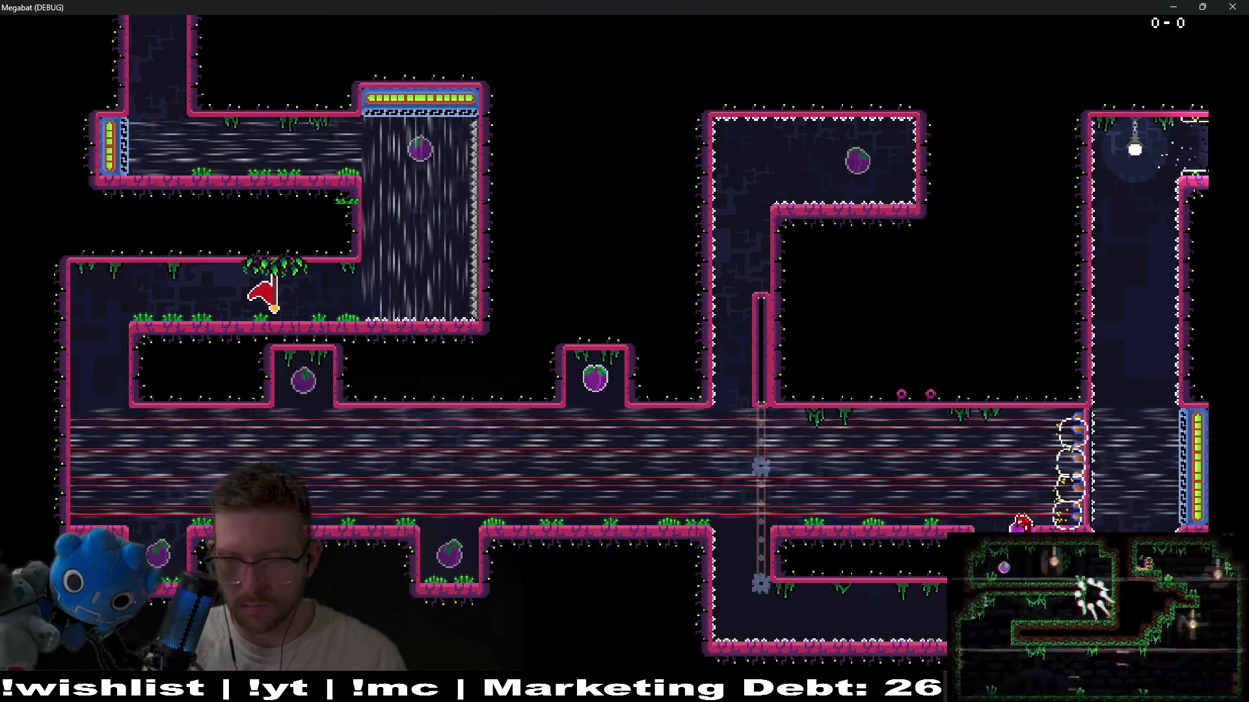
pyautogui.press('Up')
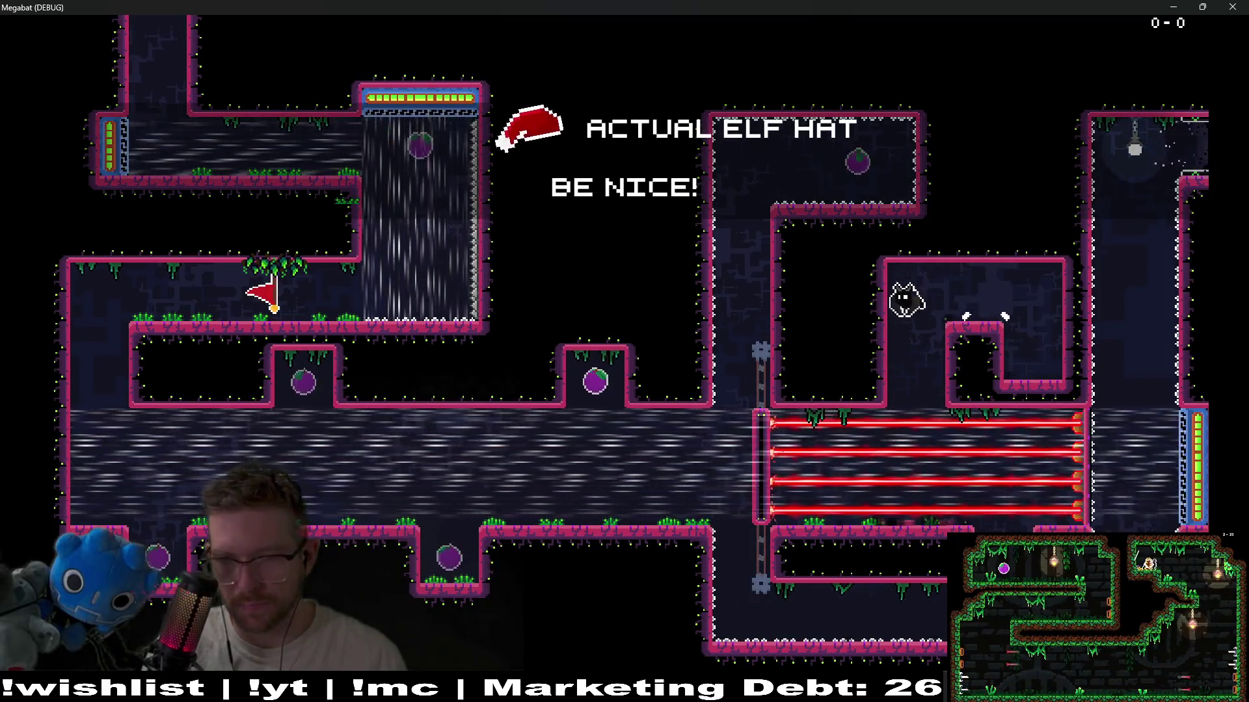
pyautogui.press('Up')
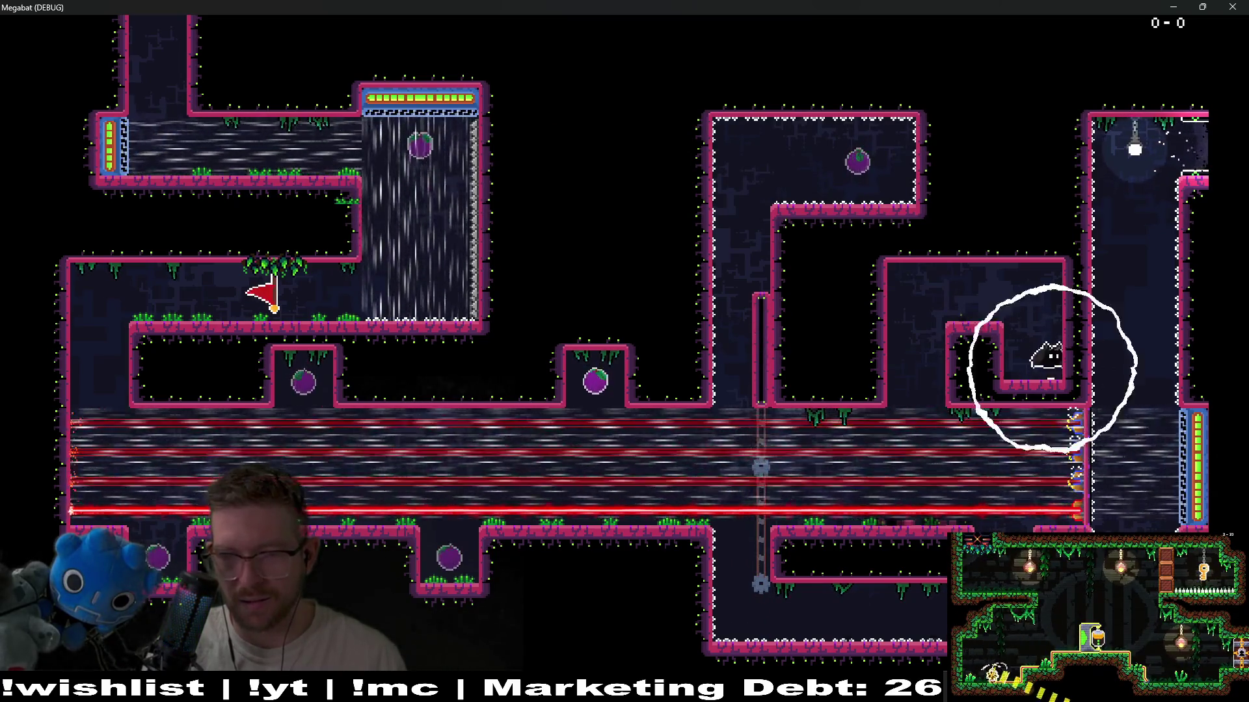
# - Fly back left along the laser corridor and close the game
pyautogui.press('Left')
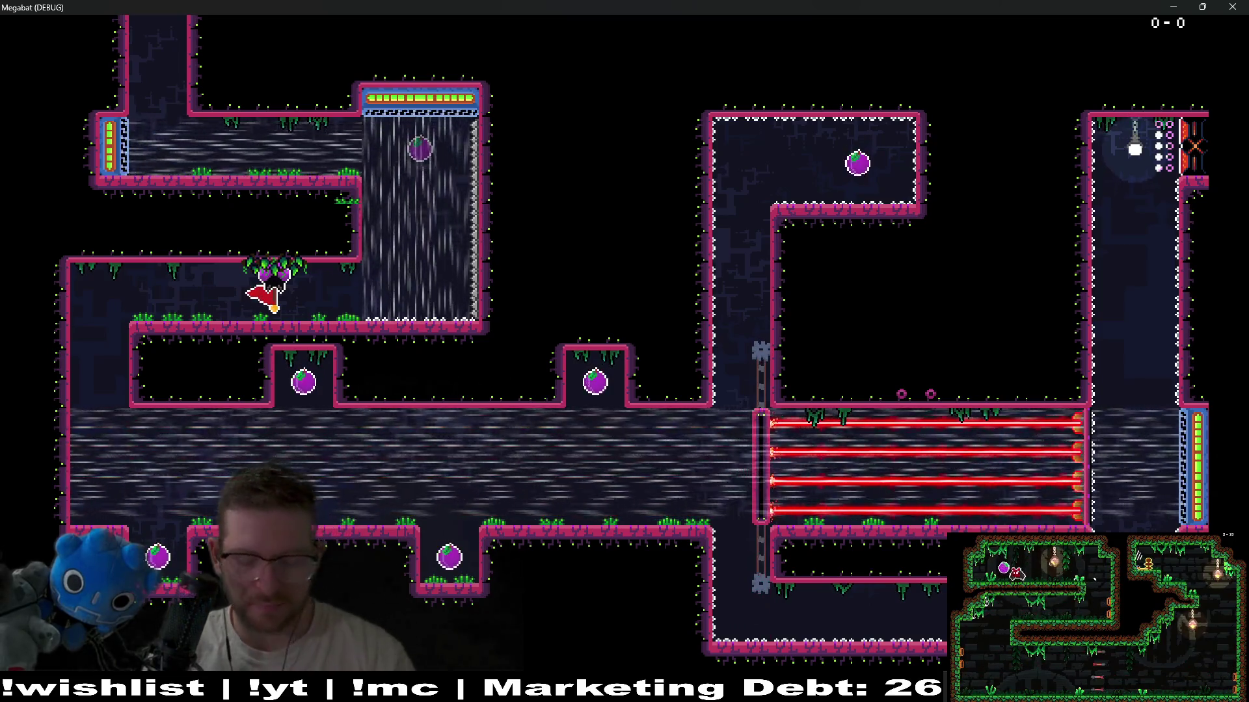
pyautogui.press('Left')
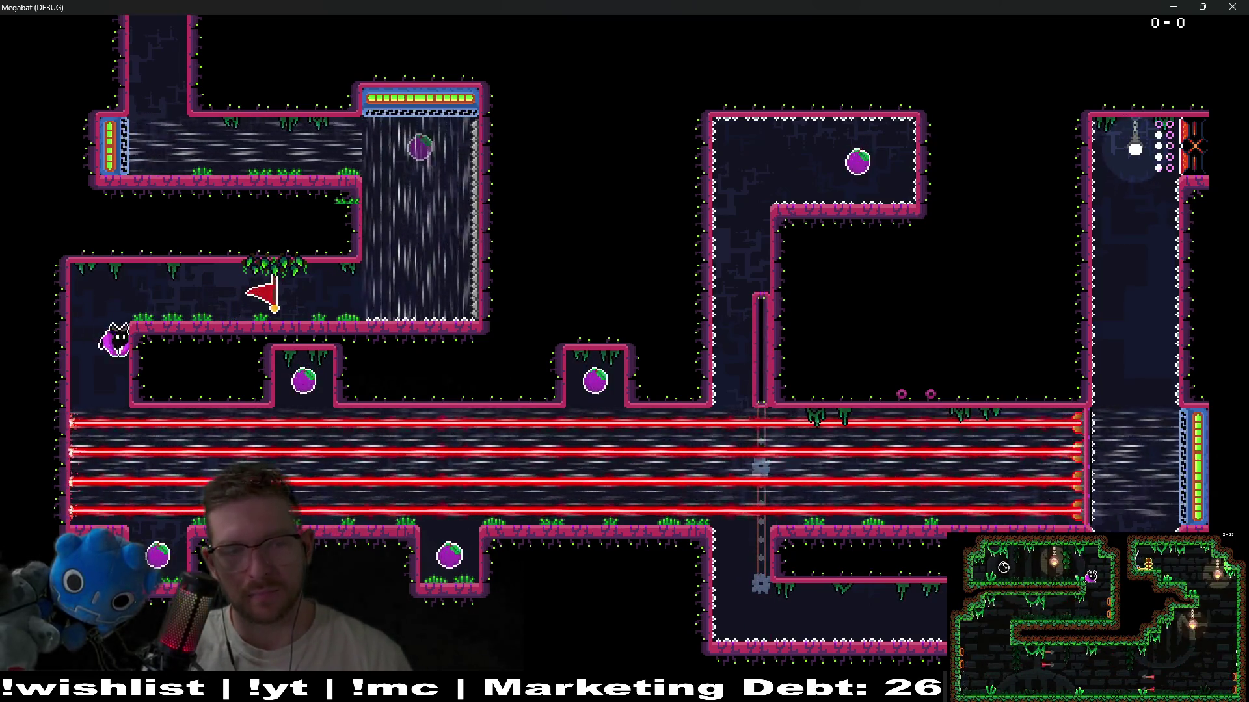
pyautogui.press('Right')
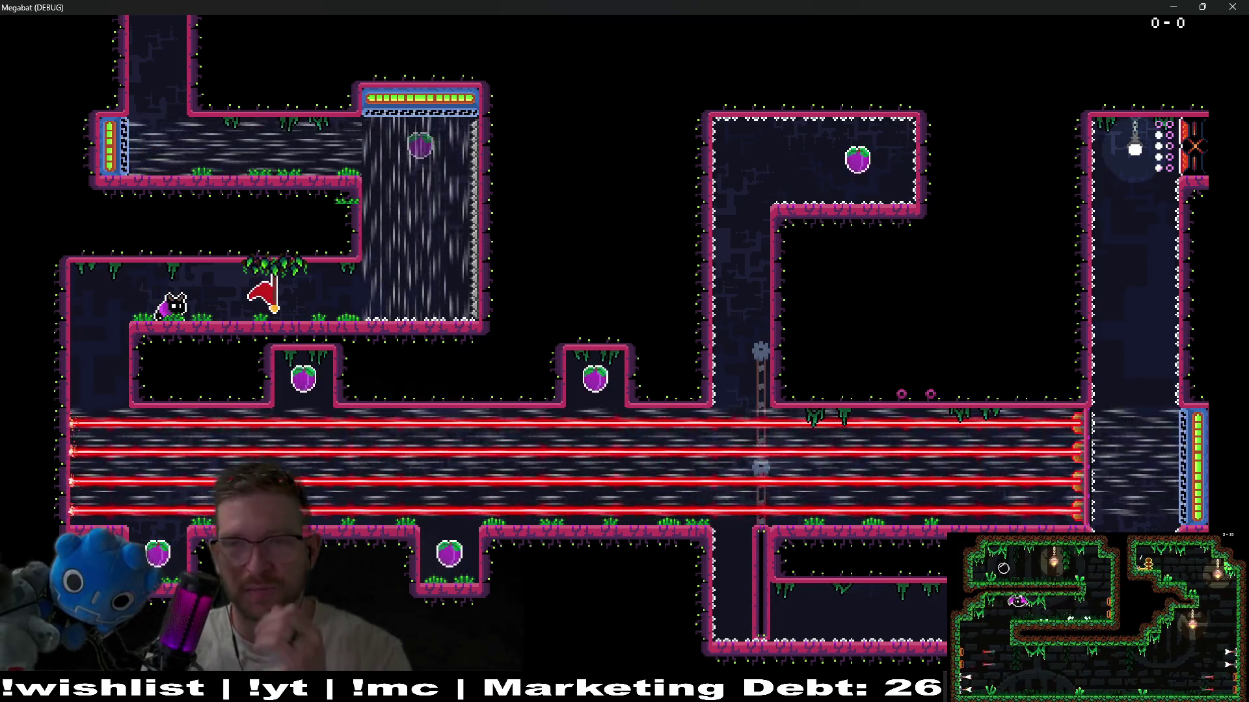
pyautogui.click(1245, 6)
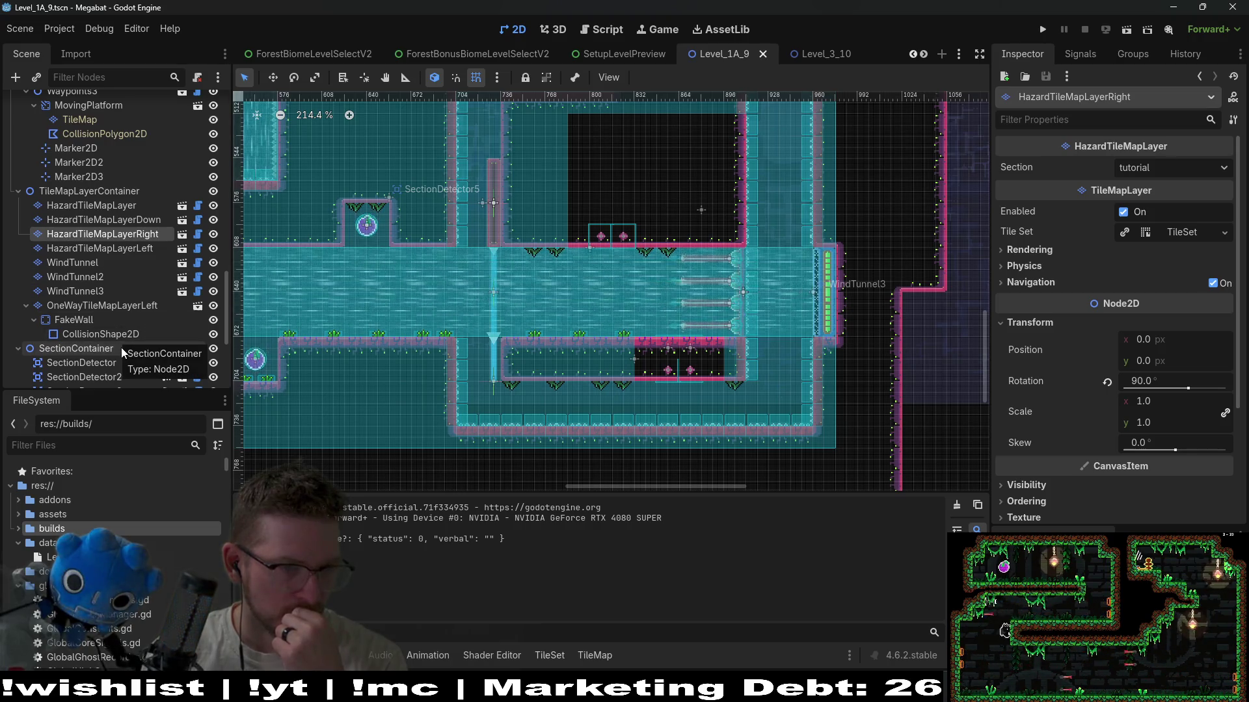
# - Inspect HatCollectible and toggle FakeWall's visibility off and back on
pyautogui.scroll(-5, 121, 347)
pyautogui.scroll(-2, 121, 347)
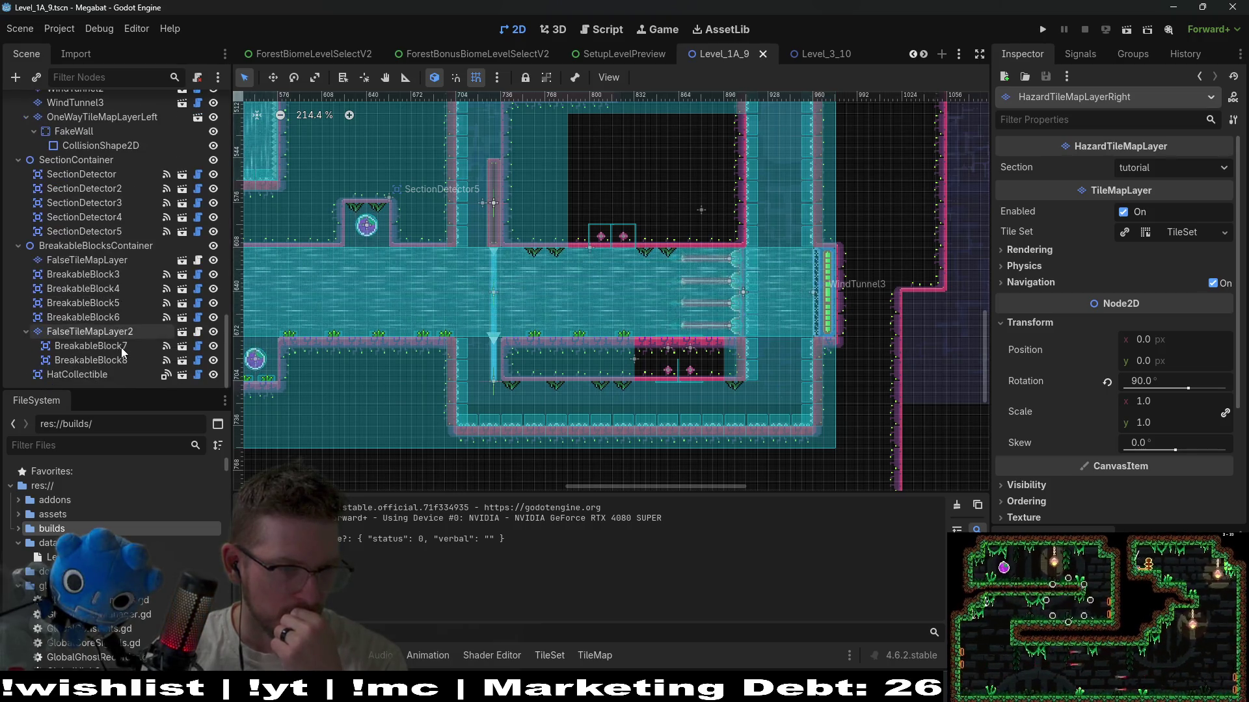
pyautogui.click(76, 377)
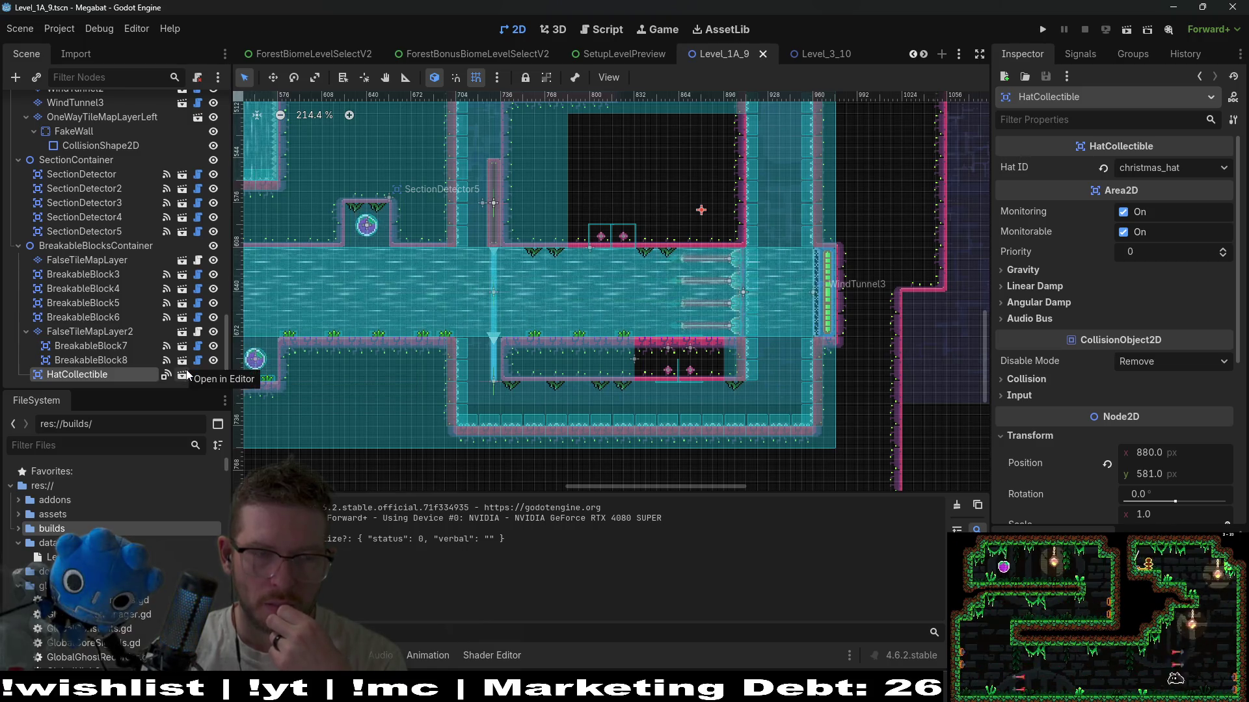
pyautogui.scroll(3, 85, 290)
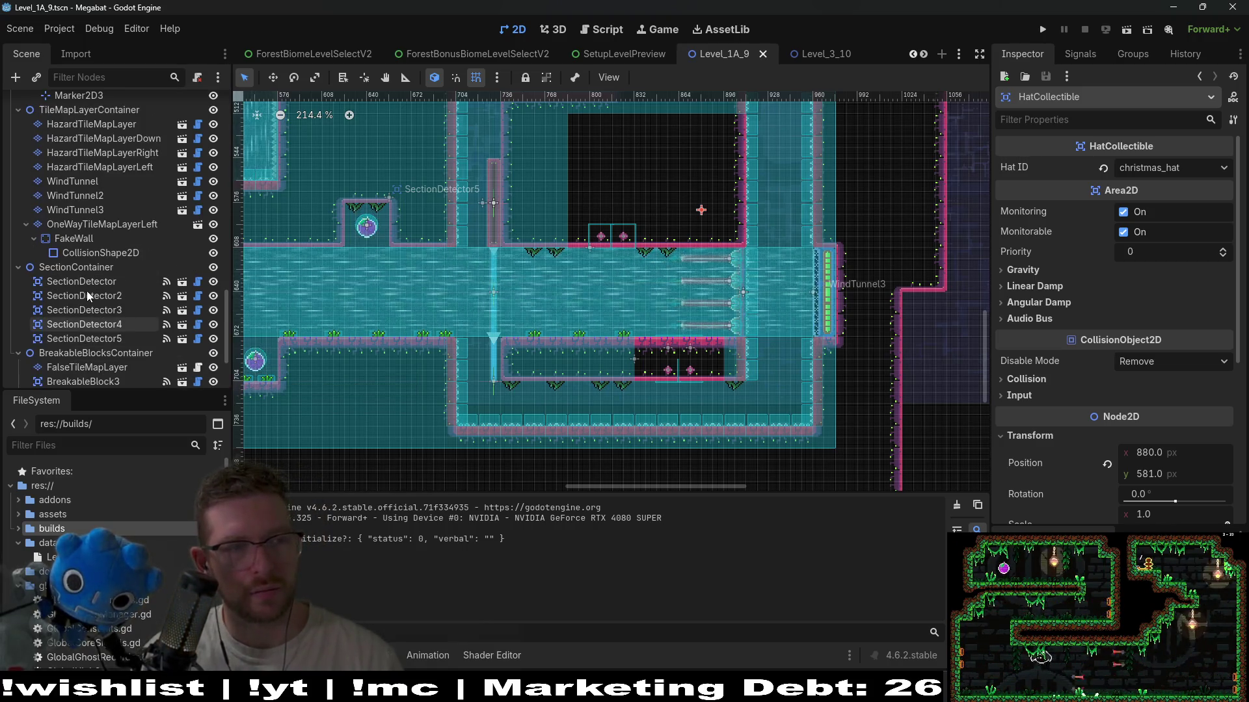
pyautogui.scroll(2, 104, 251)
pyautogui.click(212, 276)
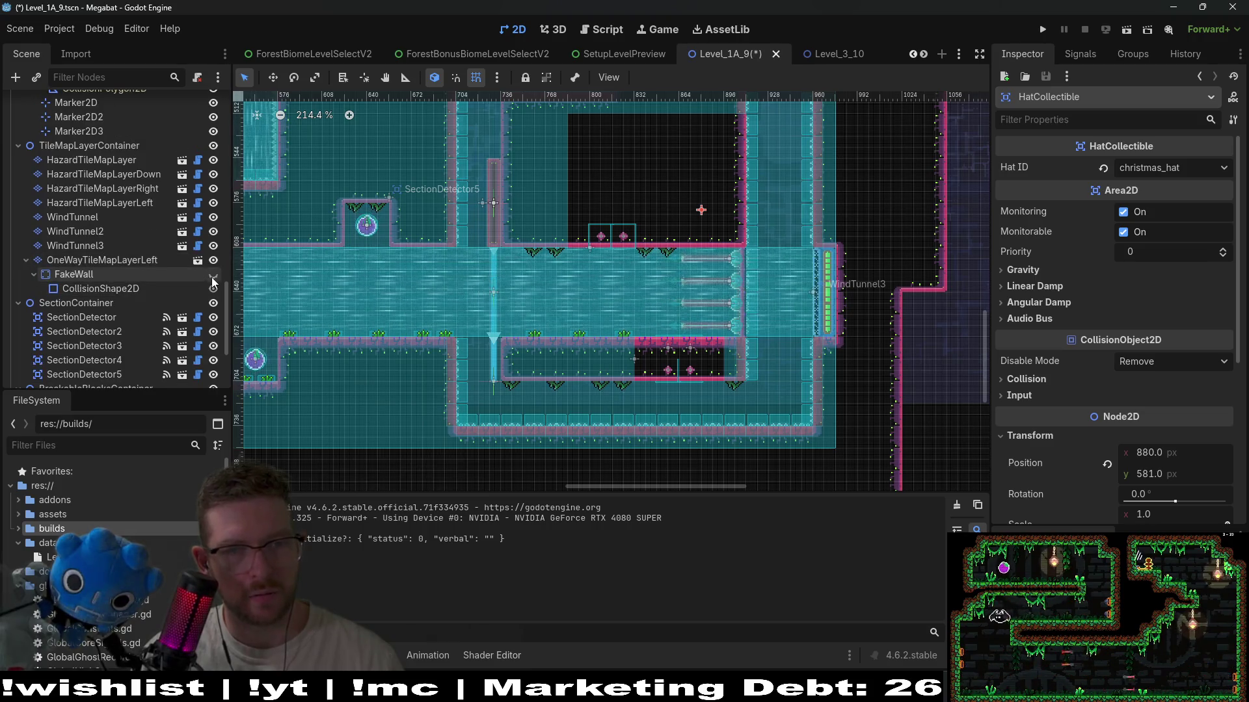
pyautogui.click(212, 277)
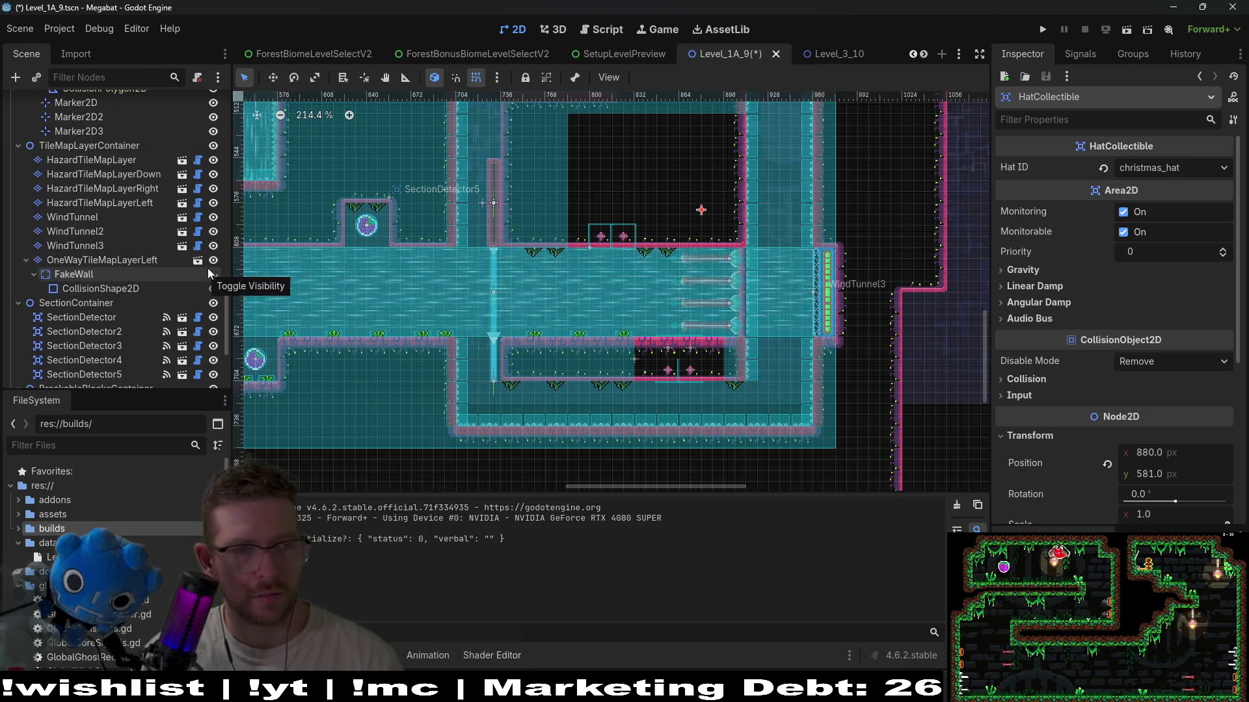
# - Show FalseTileMapLayer, hide FalseTileMapLayer2, and select EnvironmentTileMapLayer
pyautogui.scroll(3, 133, 286)
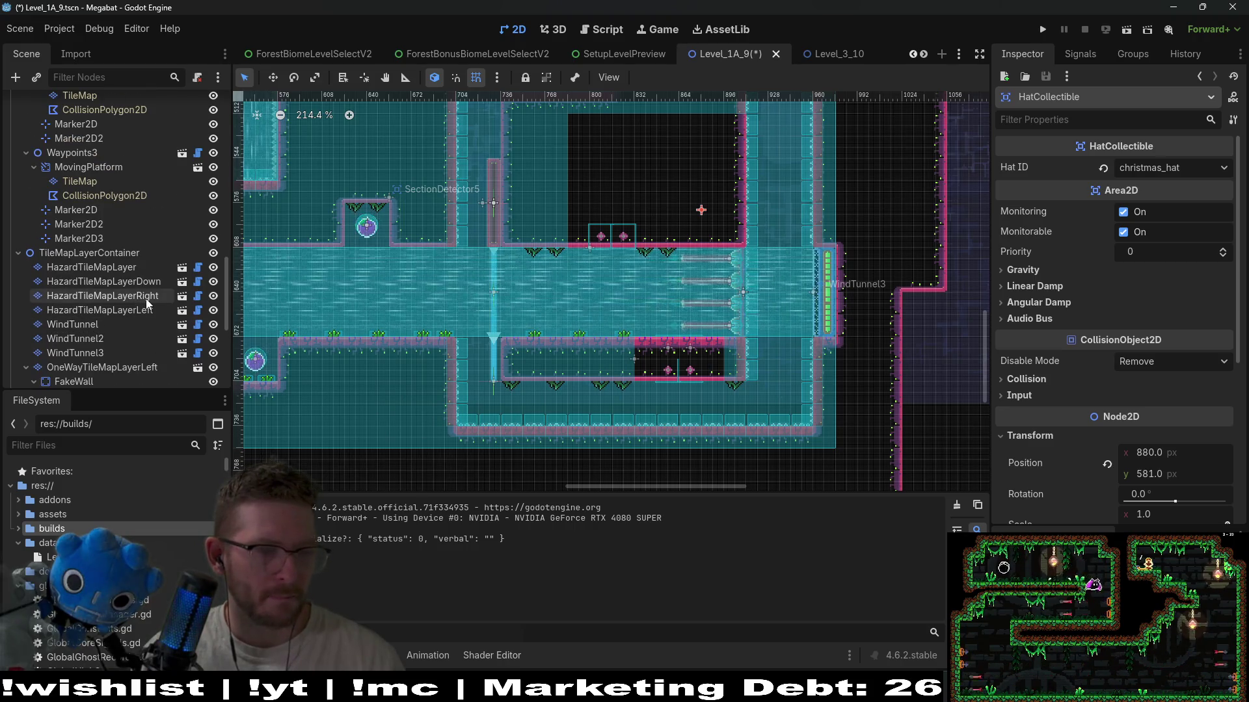
pyautogui.scroll(3, 176, 309)
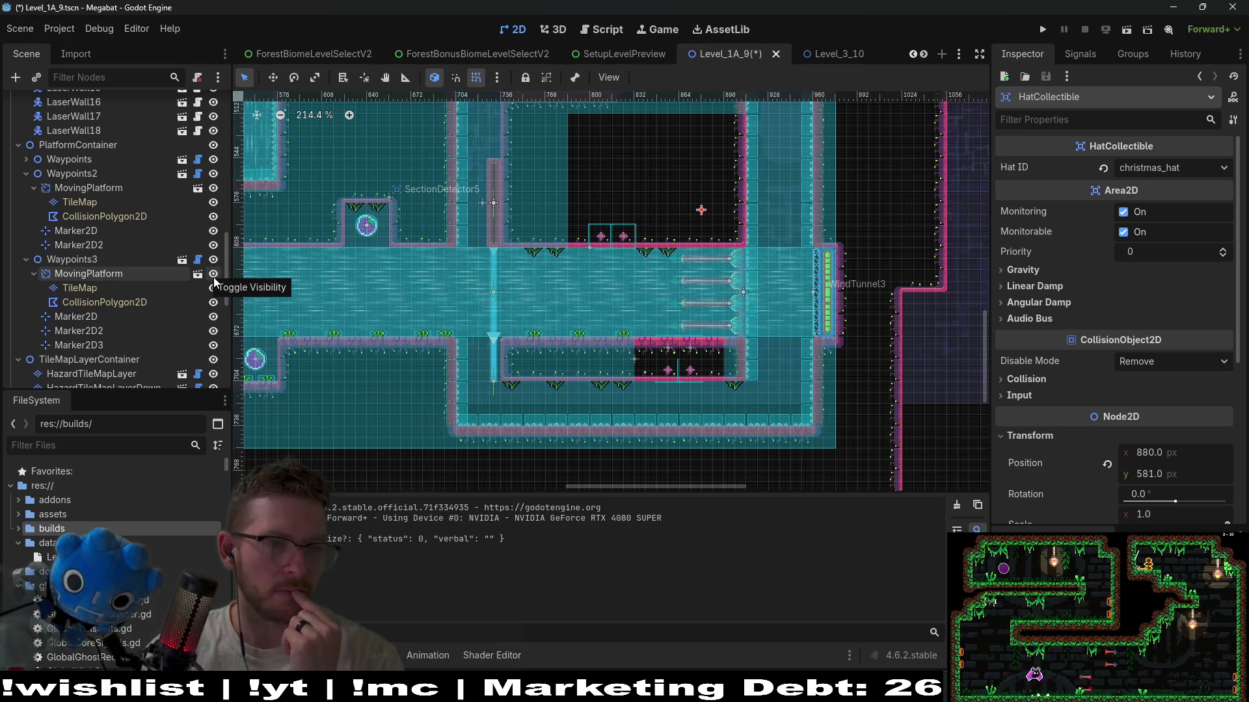
pyautogui.scroll(-10, 175, 280)
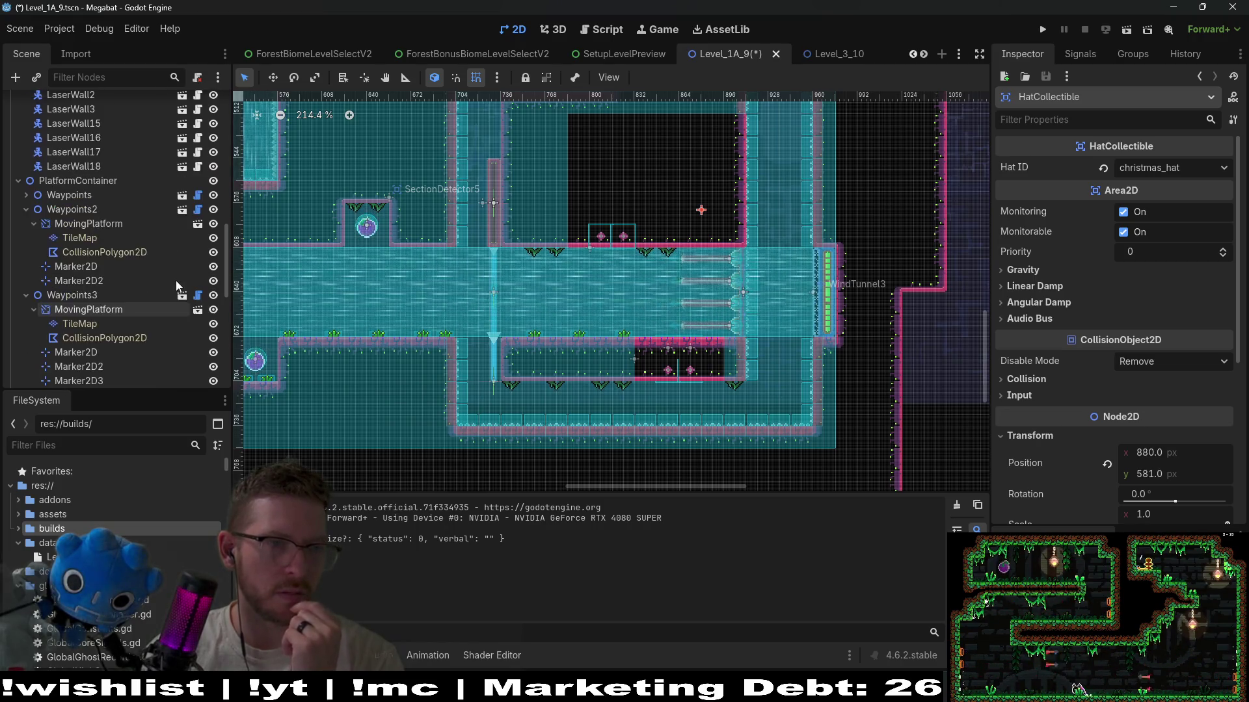
pyautogui.scroll(-10, 177, 280)
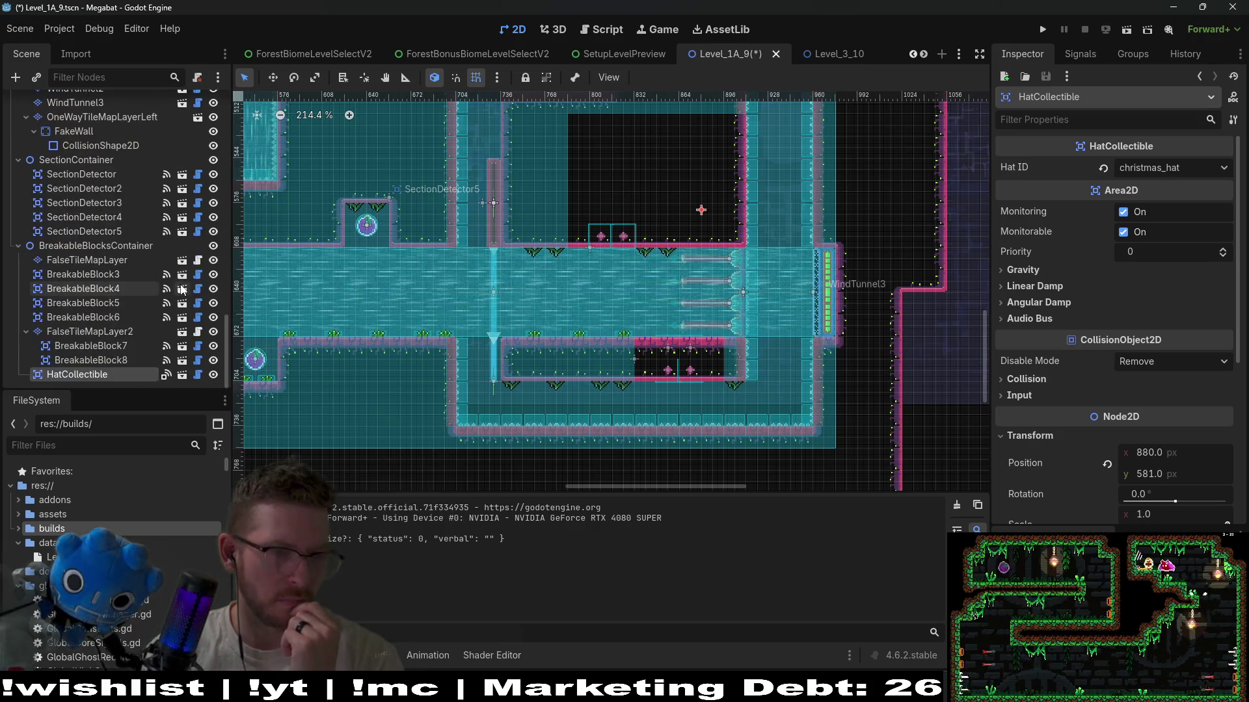
pyautogui.click(213, 260)
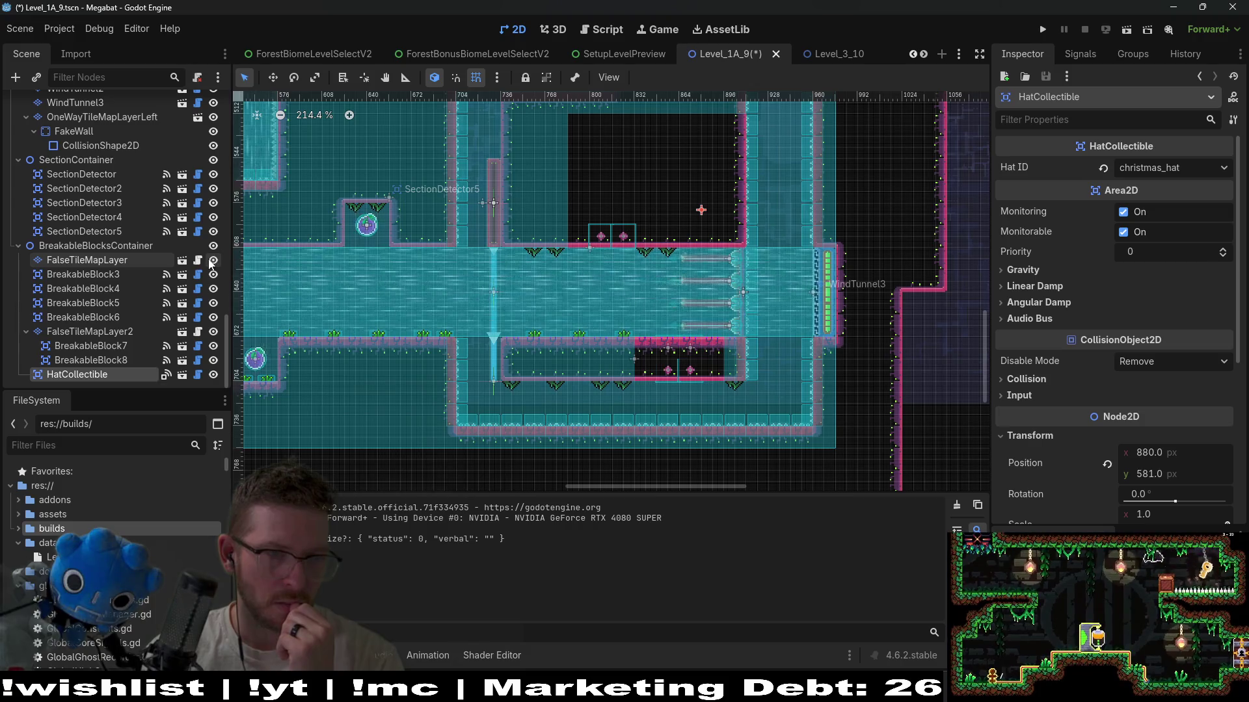
pyautogui.click(212, 331)
pyautogui.scroll(10, 153, 234)
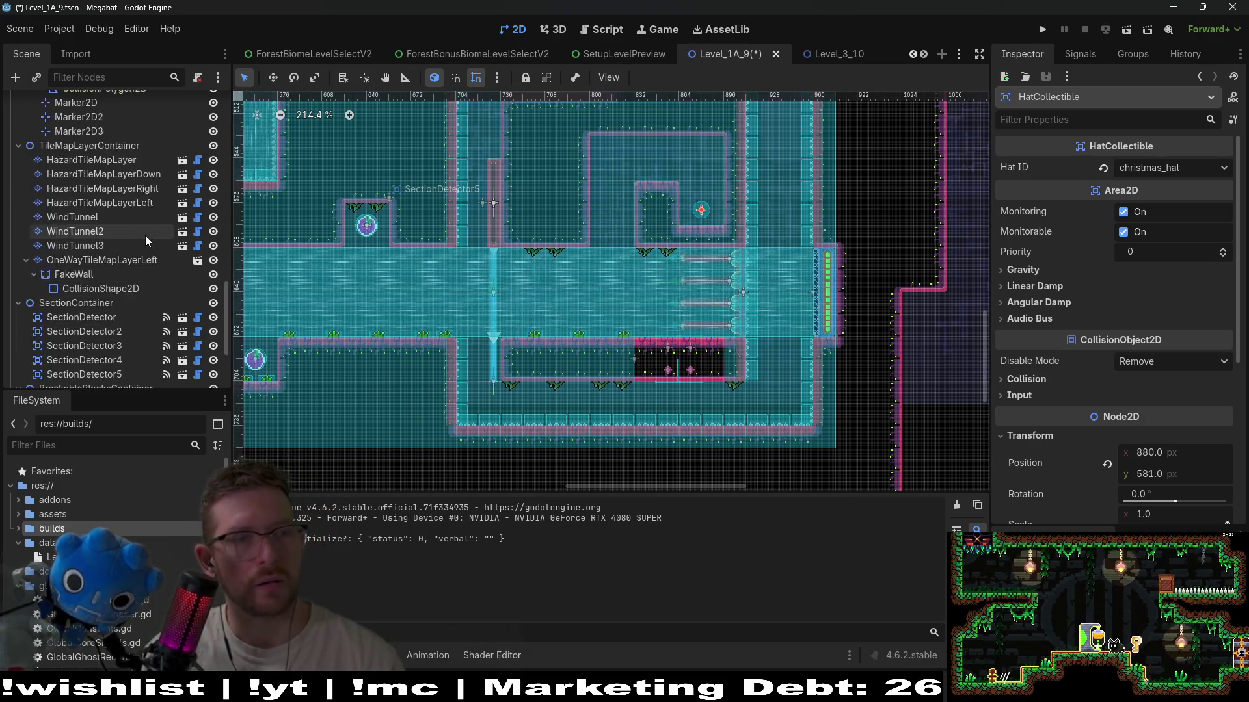
pyautogui.scroll(3, 159, 232)
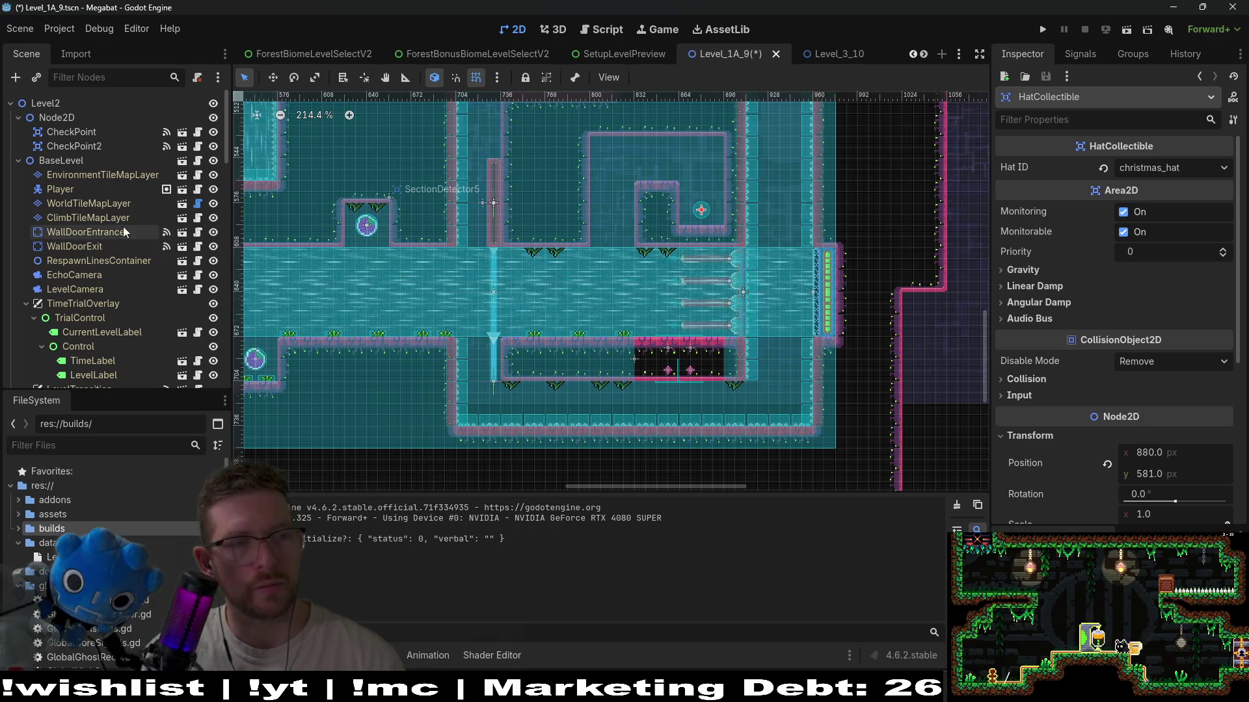
pyautogui.click(103, 176)
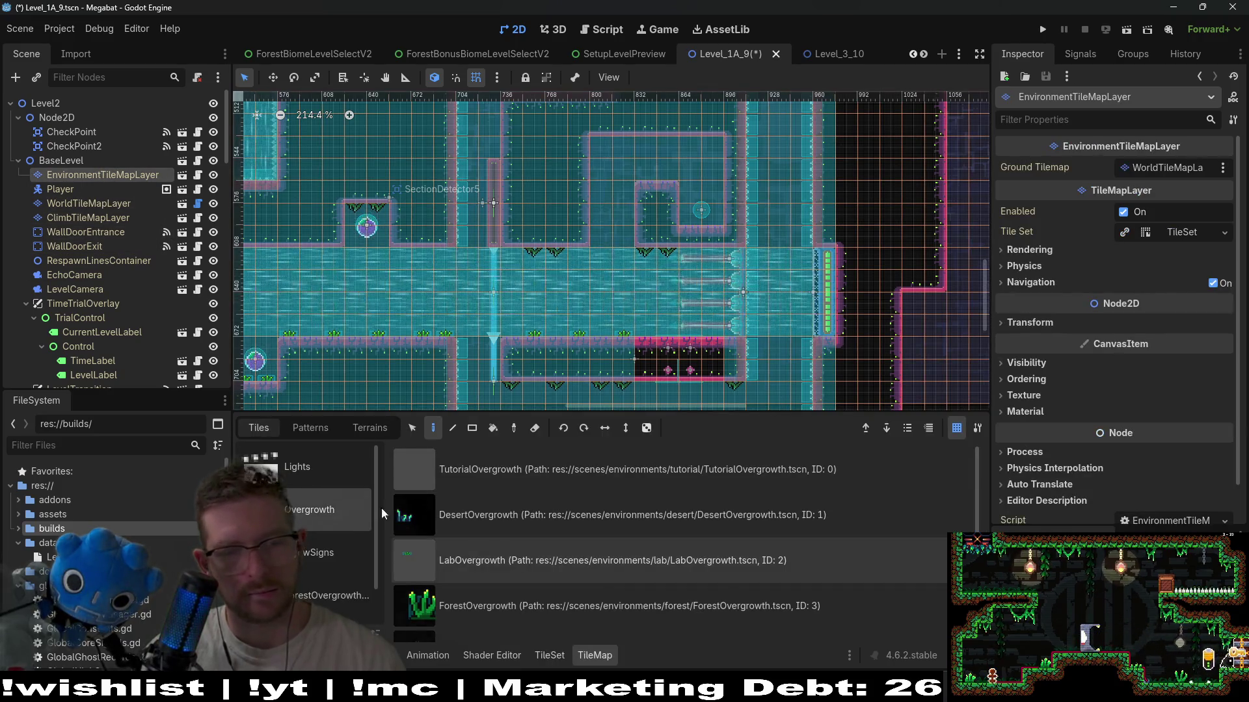
# - Paint two runs of RetractableSpikesUp on HazardTileMapLayer above the wind tunnel corridor
pyautogui.scroll(-5, 112, 270)
pyautogui.scroll(-6, 112, 270)
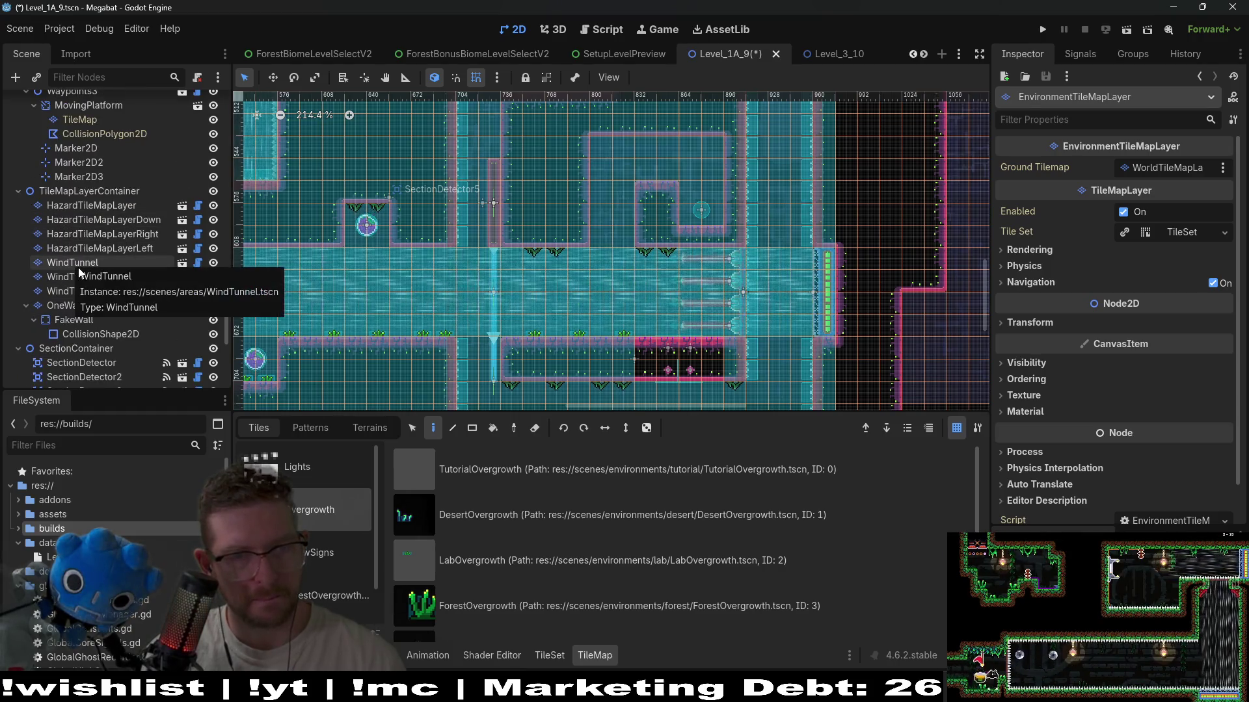
pyautogui.scroll(-5, 87, 325)
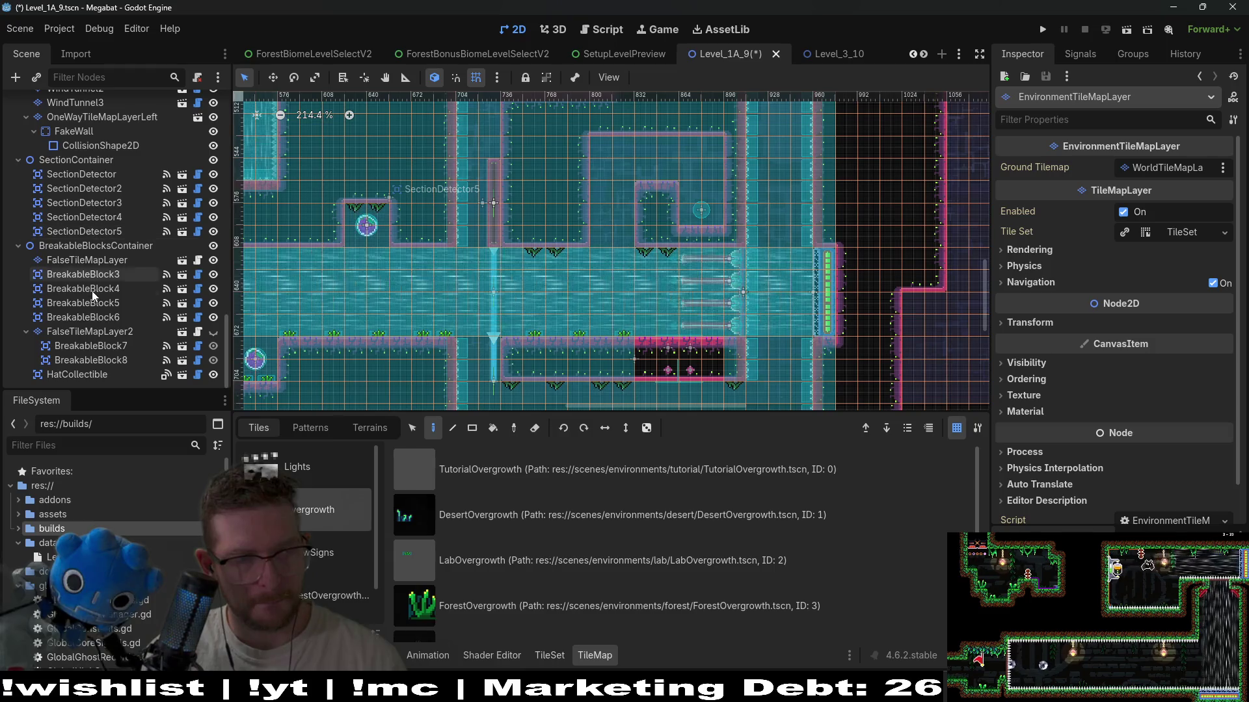
pyautogui.scroll(5, 91, 302)
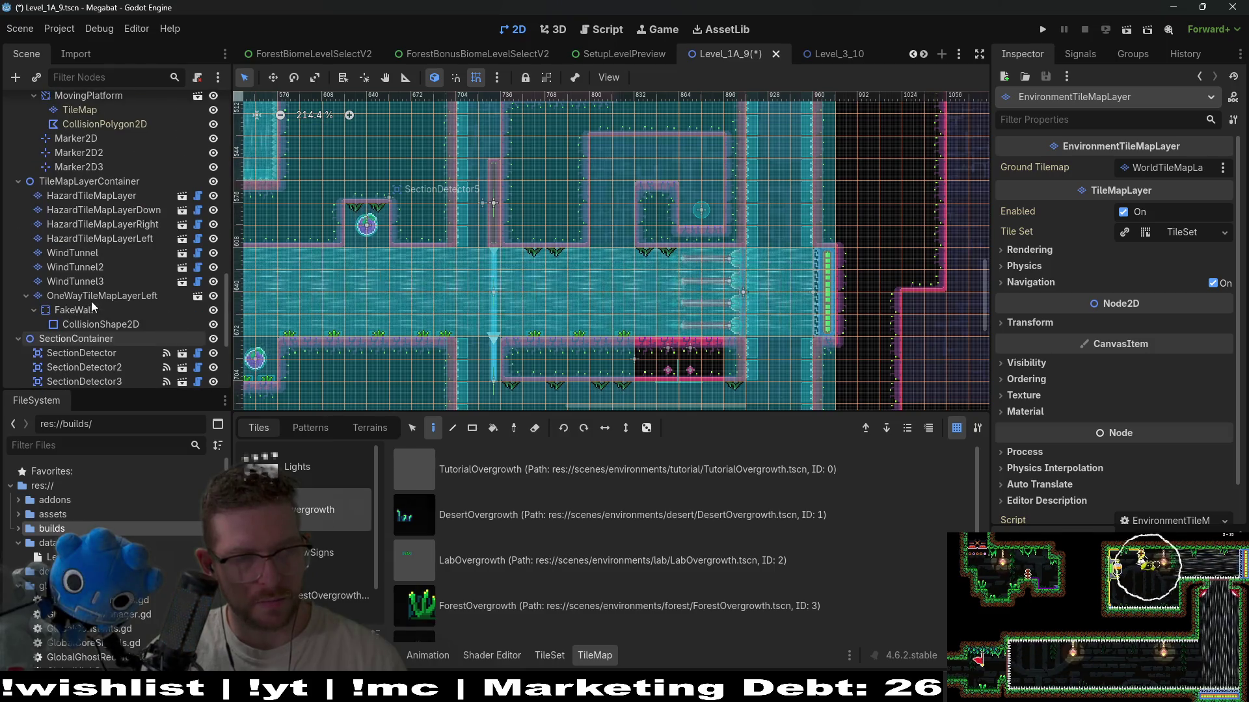
pyautogui.click(124, 196)
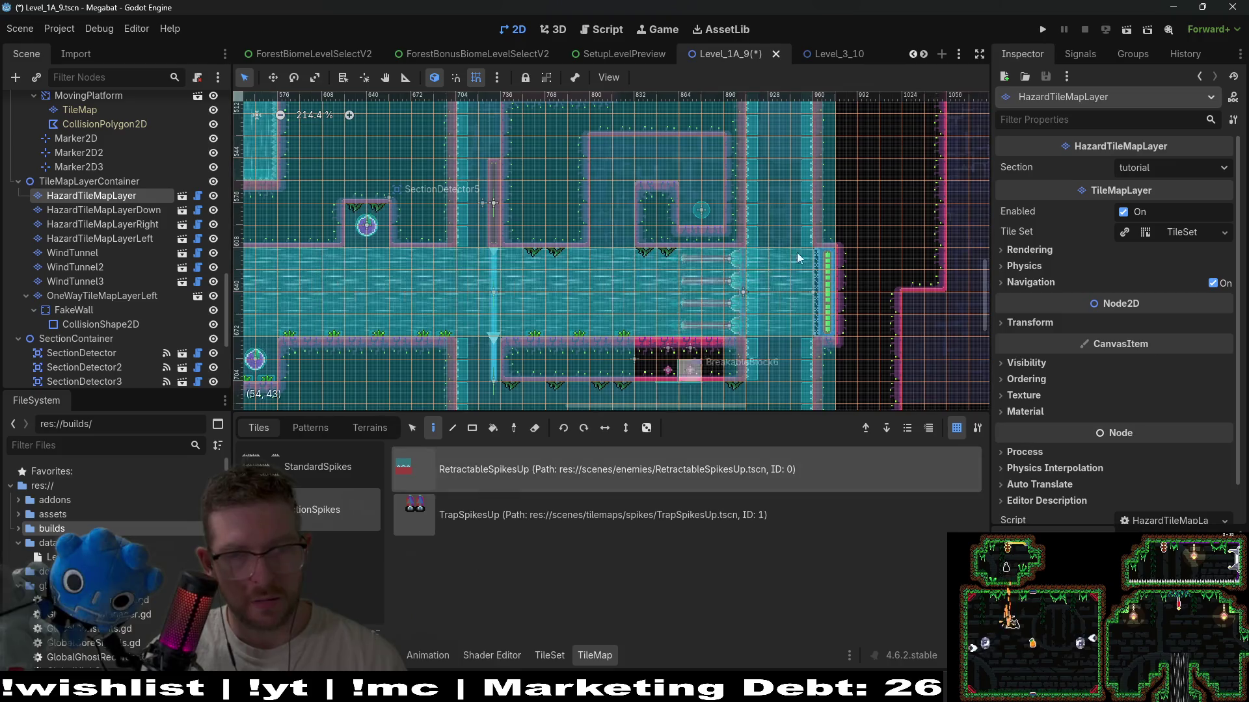
pyautogui.scroll(3, 737, 212)
pyautogui.moveTo(707, 224); pyautogui.dragTo(680, 223)
pyautogui.moveTo(614, 163); pyautogui.dragTo(633, 162)
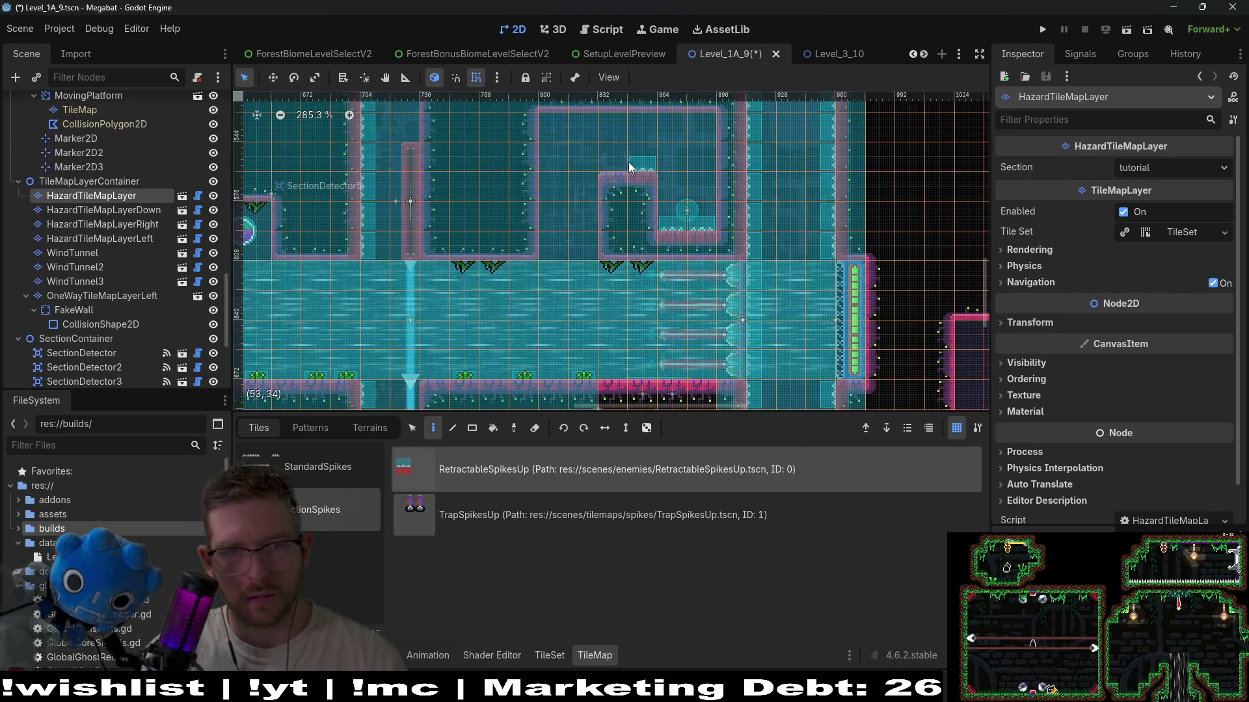
# - Make FalseTileMapLayer2 visible again and save Level_1A_9
pyautogui.scroll(-5, 198, 305)
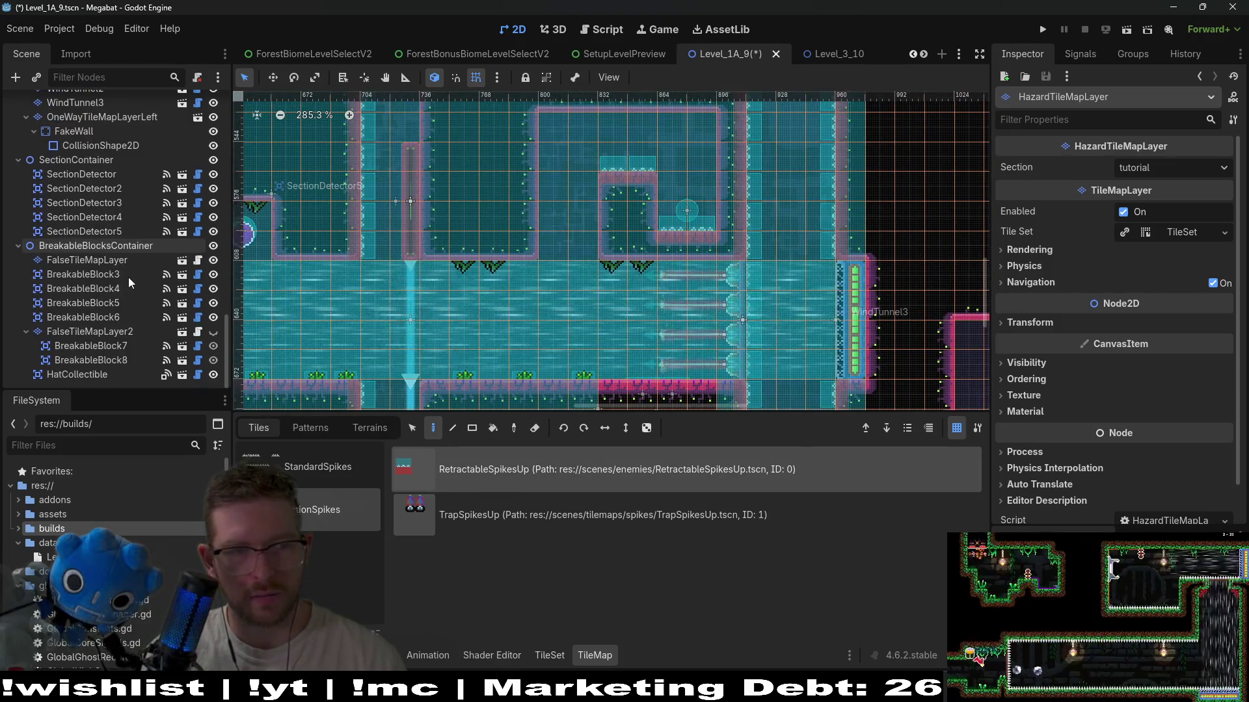
pyautogui.click(212, 331)
pyautogui.hotkey('ctrl', 's')
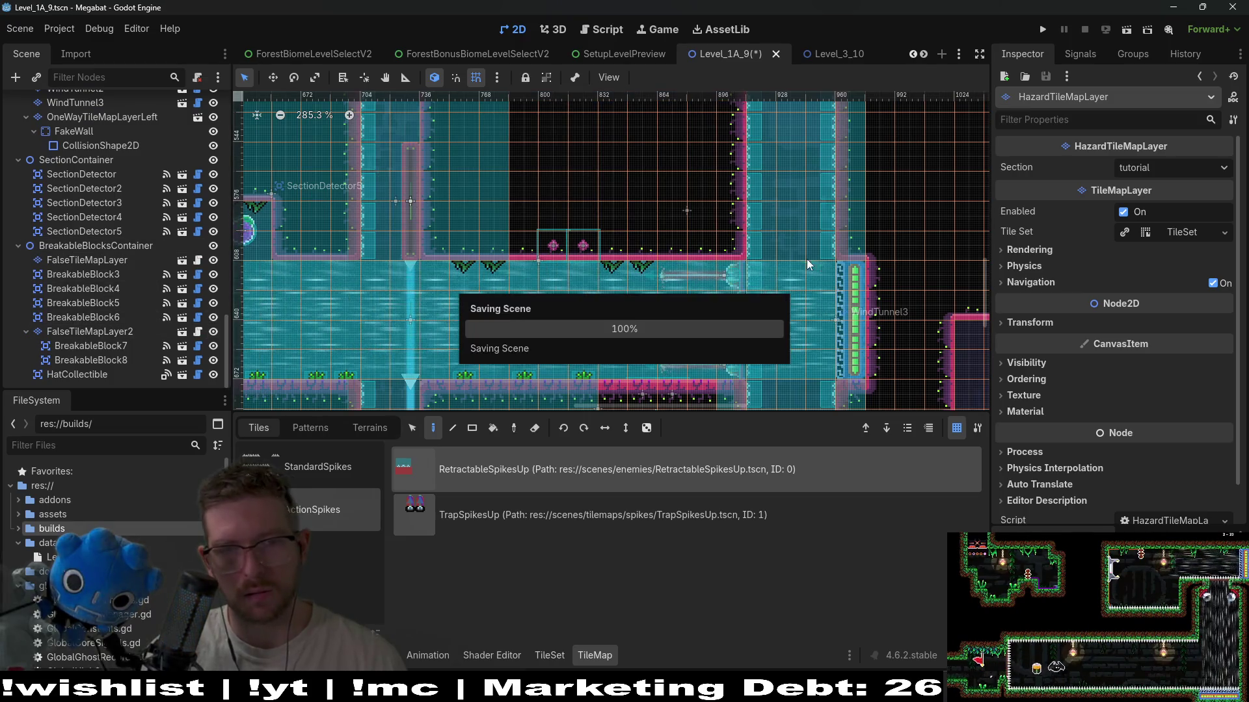
# - Briefly playtest the level, walking the cat right, then stop it with F8
pyautogui.click(1131, 29)
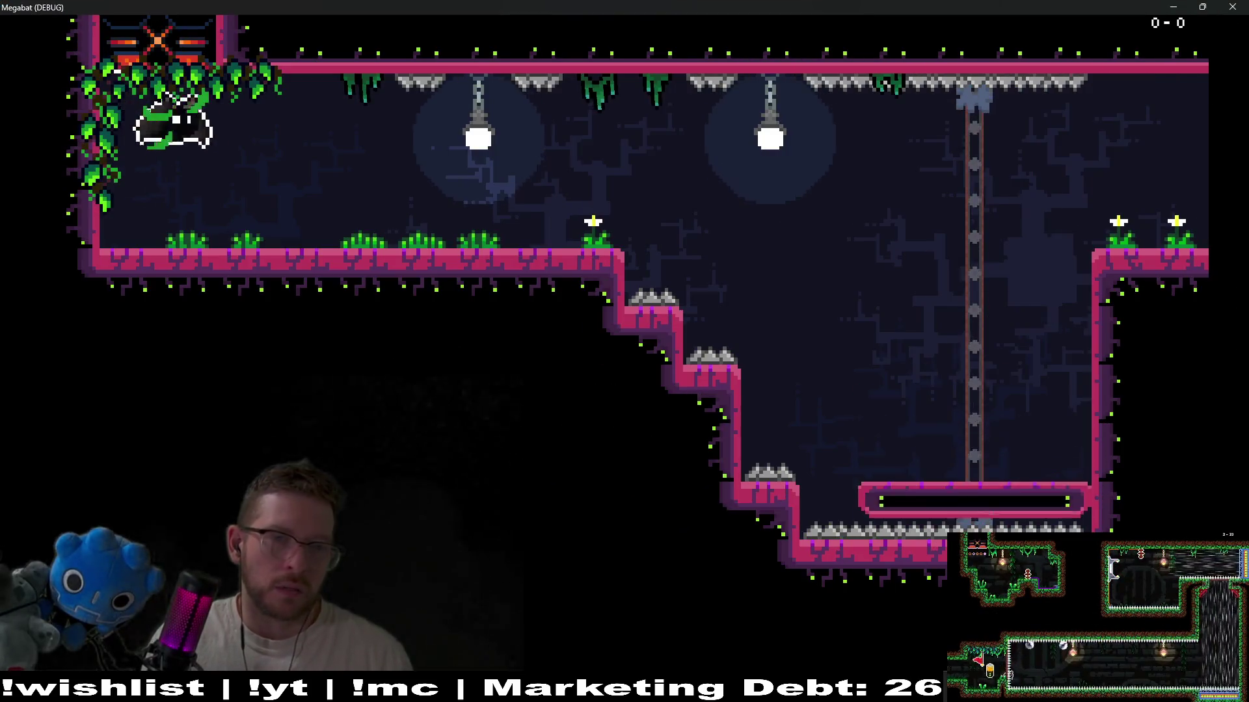
pyautogui.press('Right')
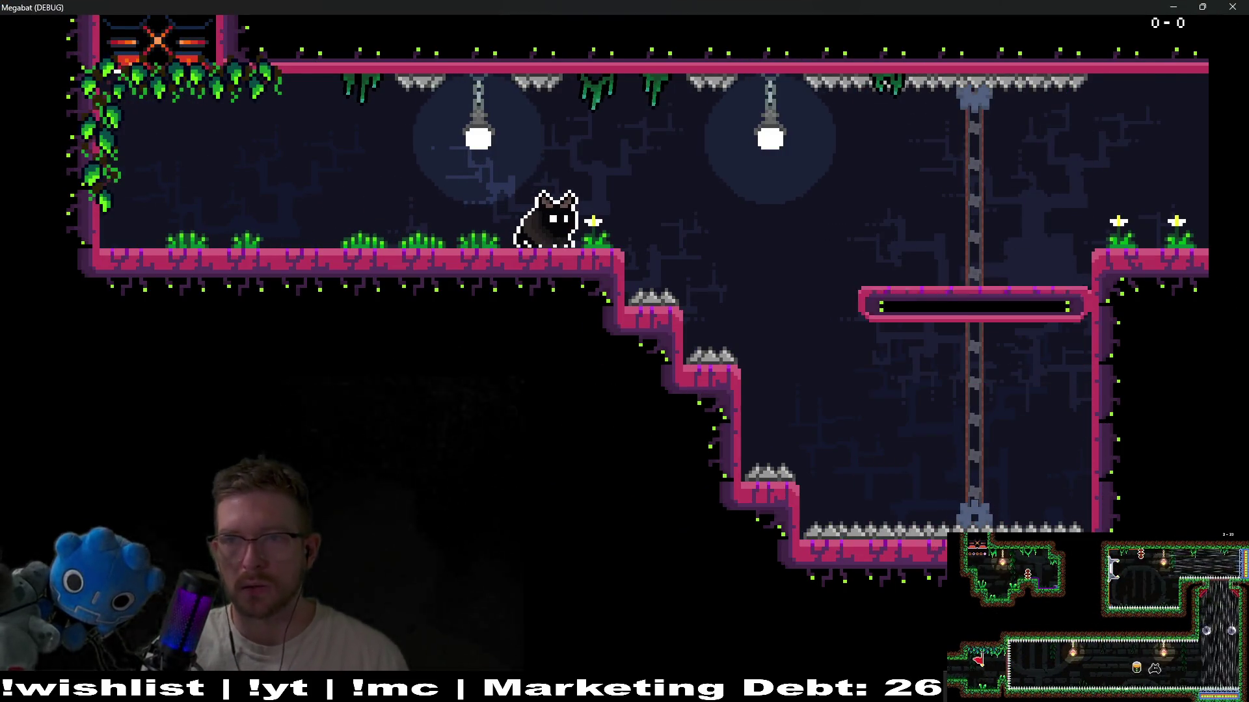
pyautogui.press('F8')
# - Select EnvironmentTileMapLayer, choose the Brazier, and relaunch the scene with F6
pyautogui.scroll(10, 166, 213)
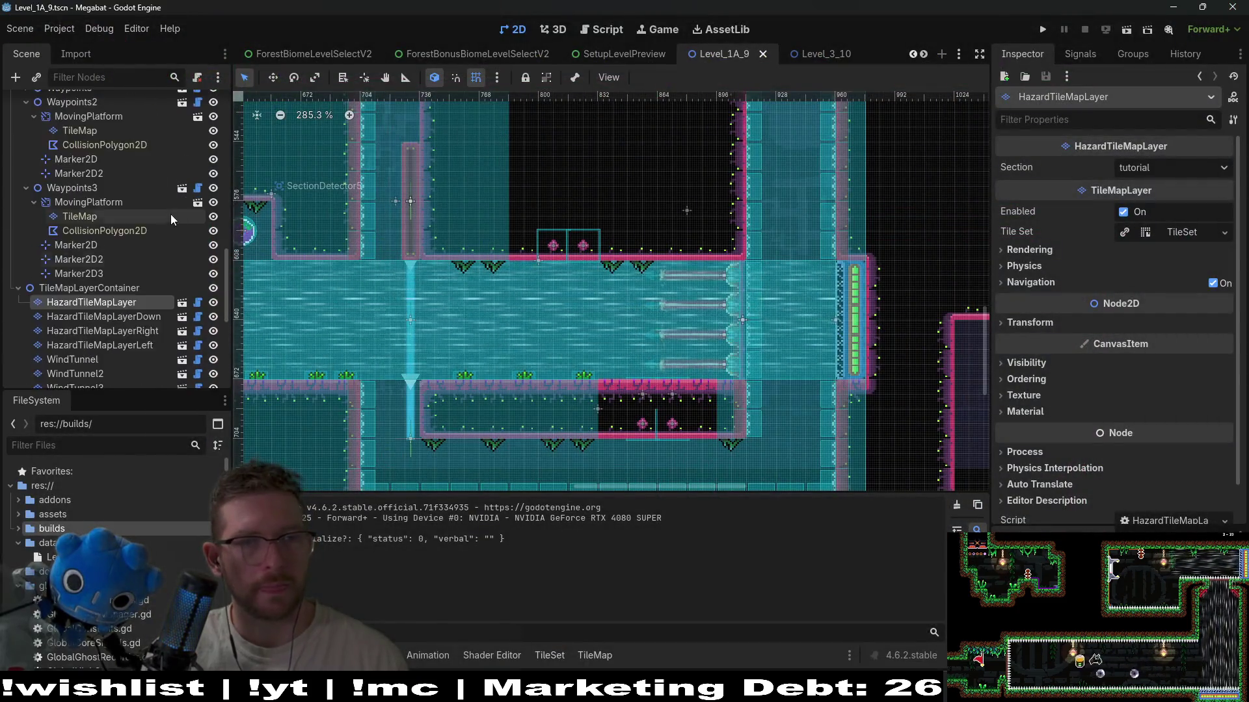
pyautogui.scroll(5, 166, 215)
pyautogui.scroll(-5, 484, 309)
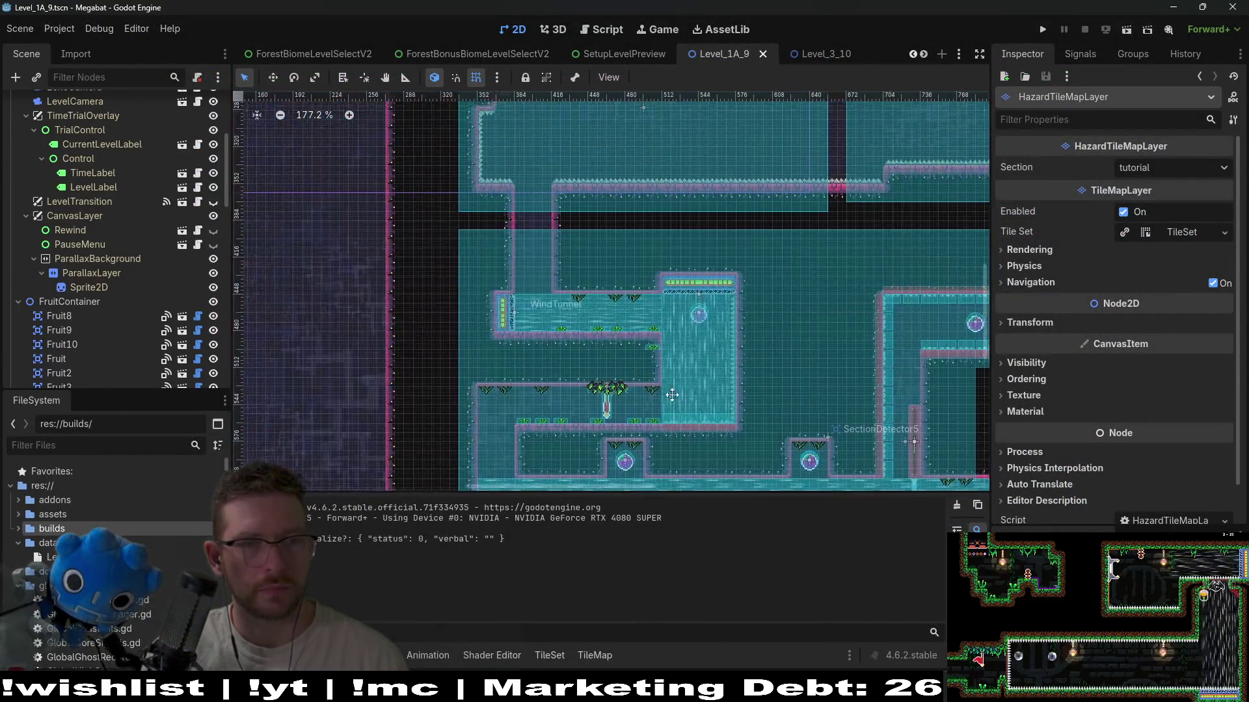
pyautogui.scroll(8, 604, 396)
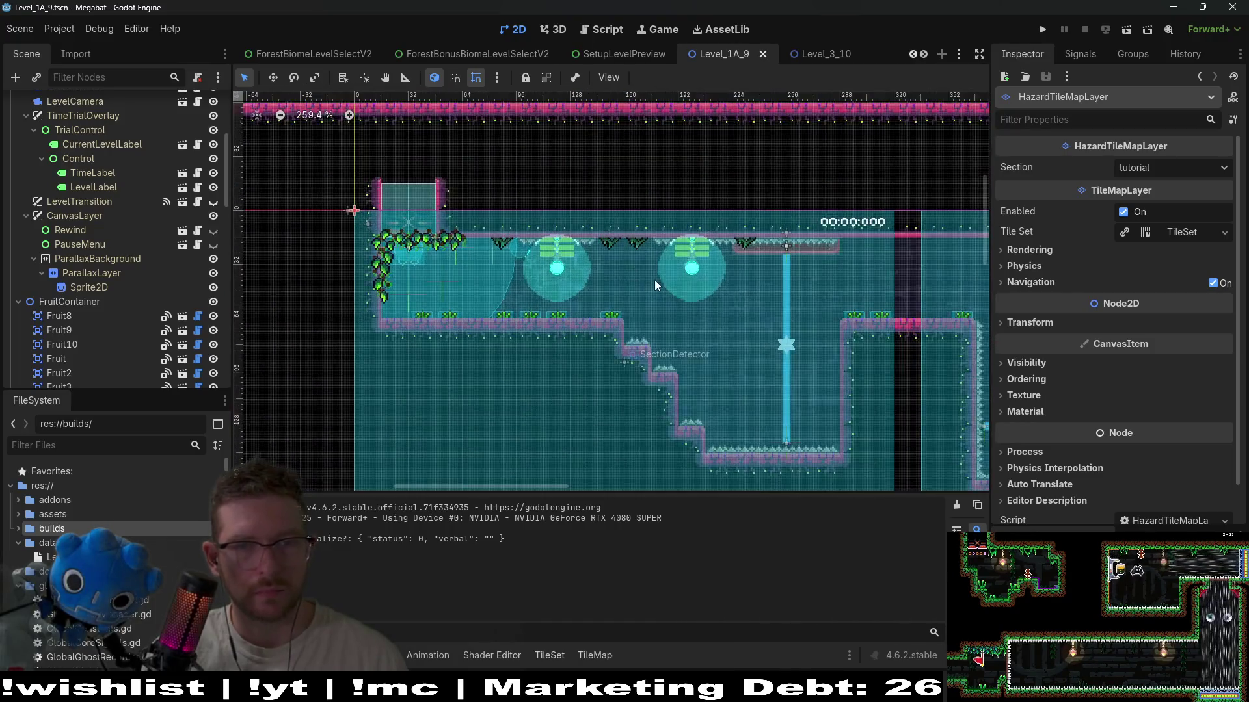
pyautogui.scroll(5, 81, 245)
pyautogui.click(98, 175)
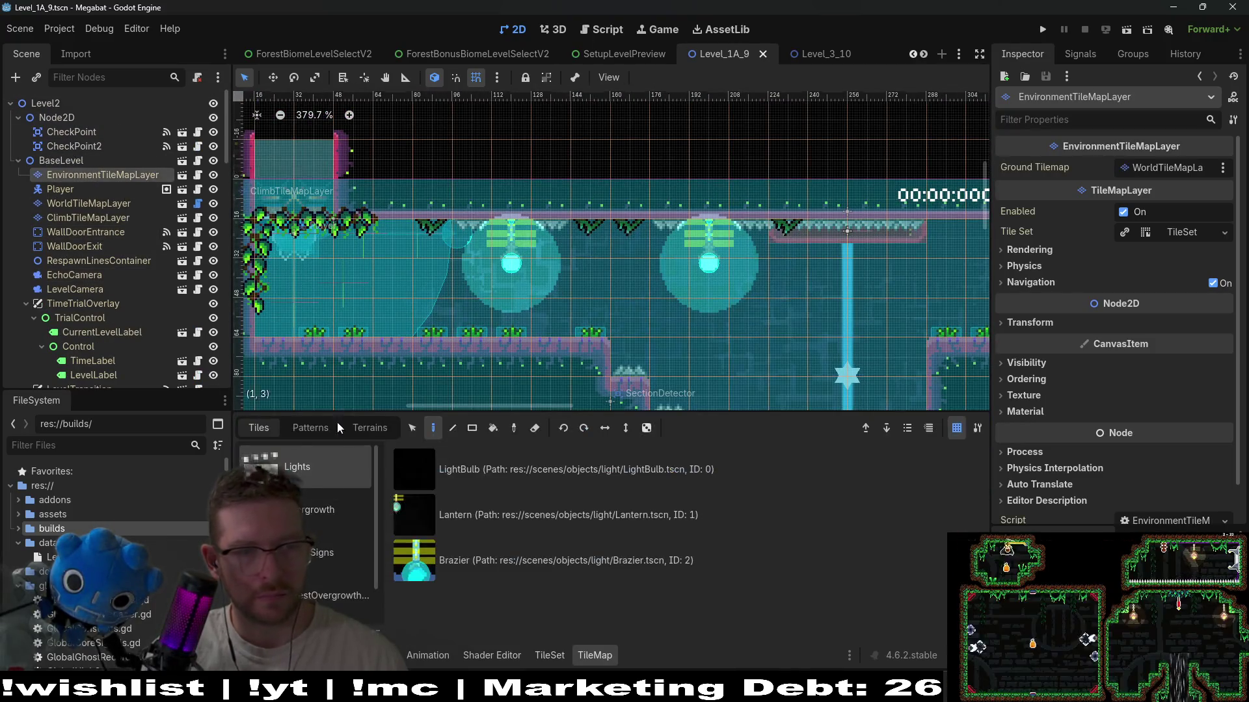
pyautogui.click(512, 562)
pyautogui.press('F6')
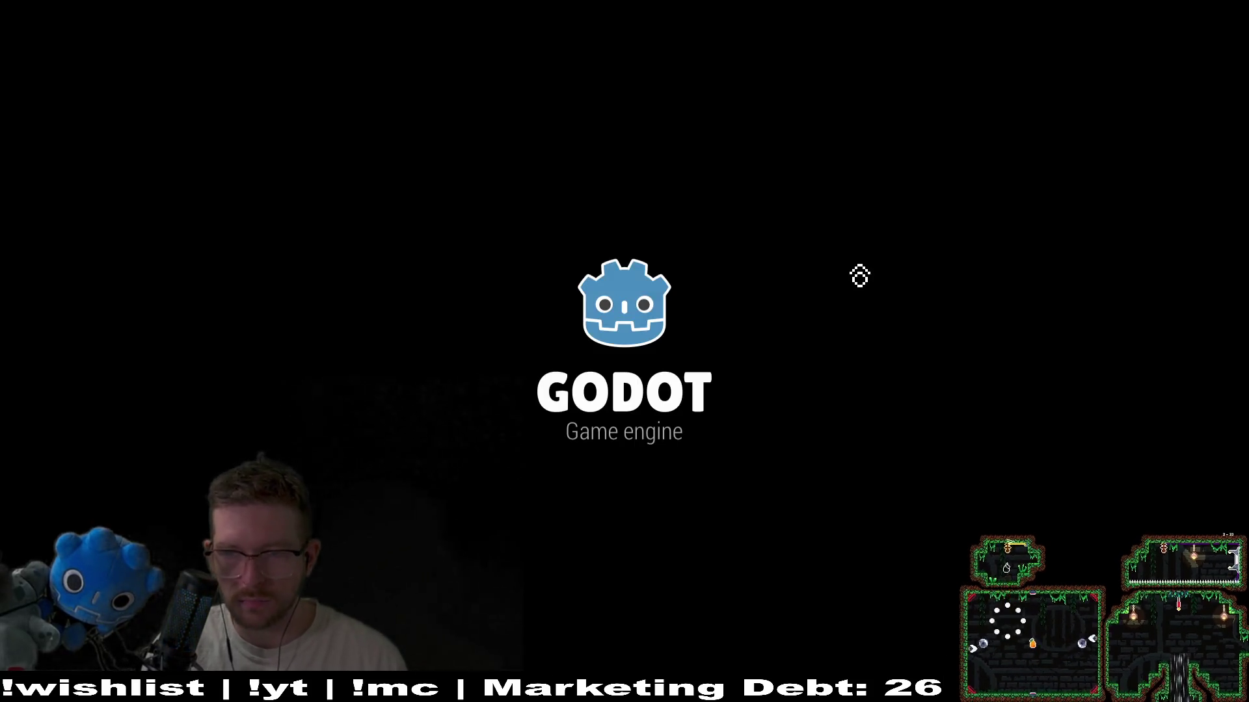
# - Run right, take off as a bat and fly across into the next room via the right ledge
pyautogui.press('Right')
pyautogui.press('space')
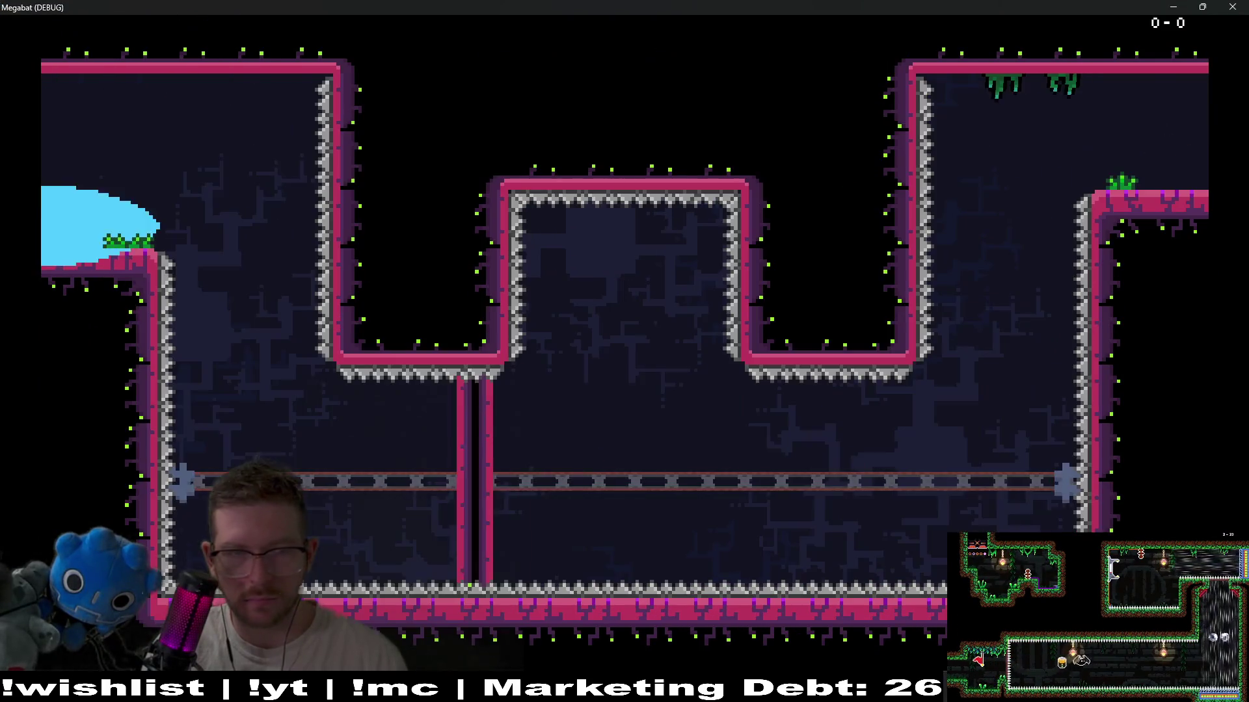
pyautogui.press('space')
pyautogui.press('Right')
pyautogui.press('space')
pyautogui.press('Right')
pyautogui.press('space')
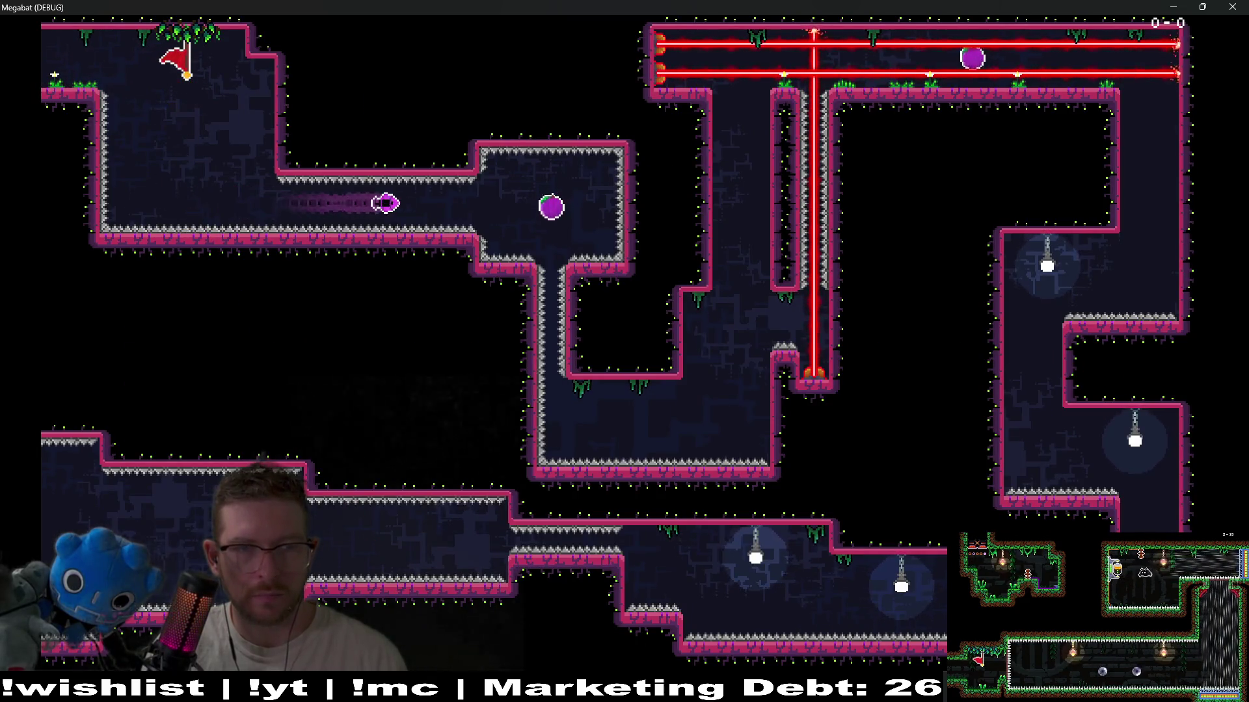
# - Drop down the shaft, dash into the purple orb and fly up past the switched-off laser
pyautogui.press('Left')
pyautogui.press('space')
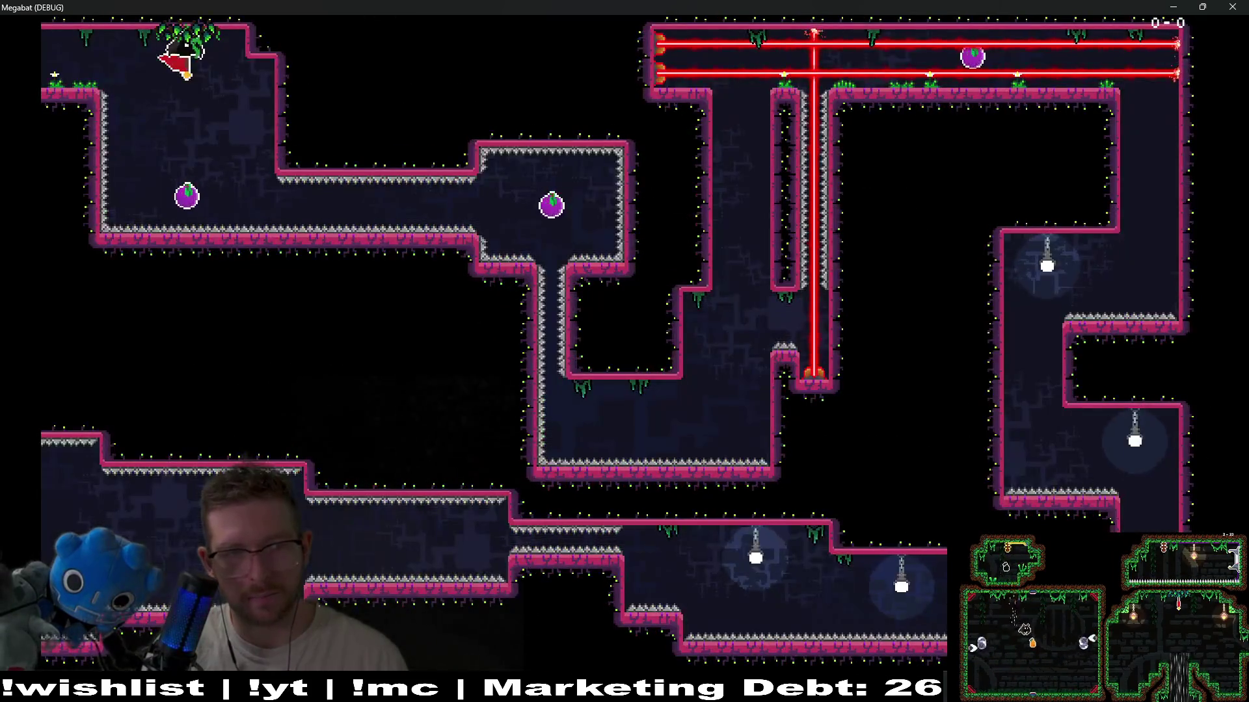
pyautogui.press('Right')
pyautogui.press('space')
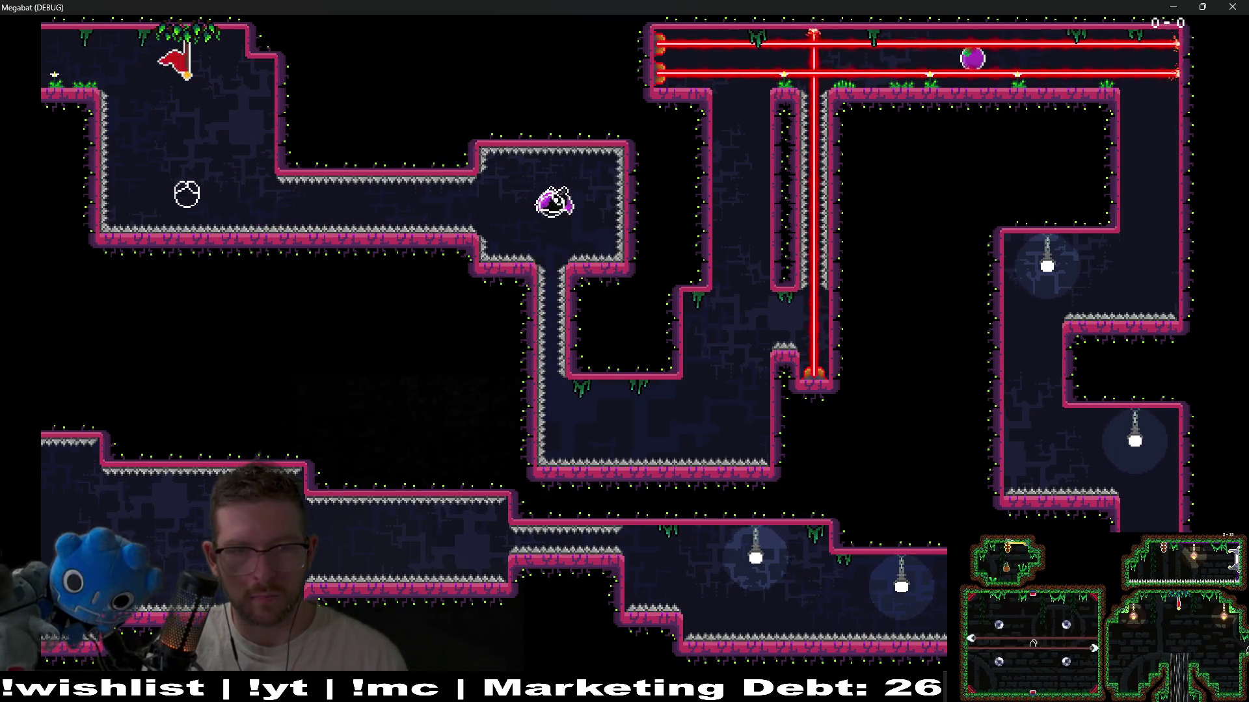
pyautogui.press('Left')
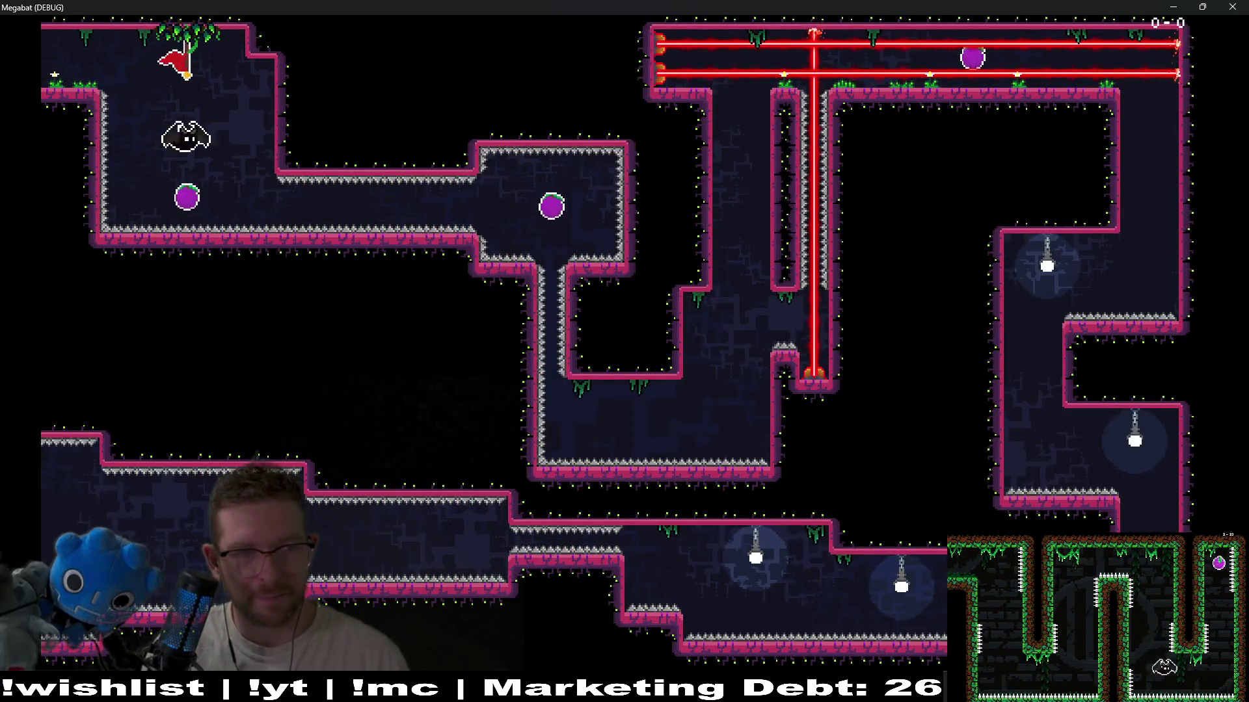
pyautogui.press('Right')
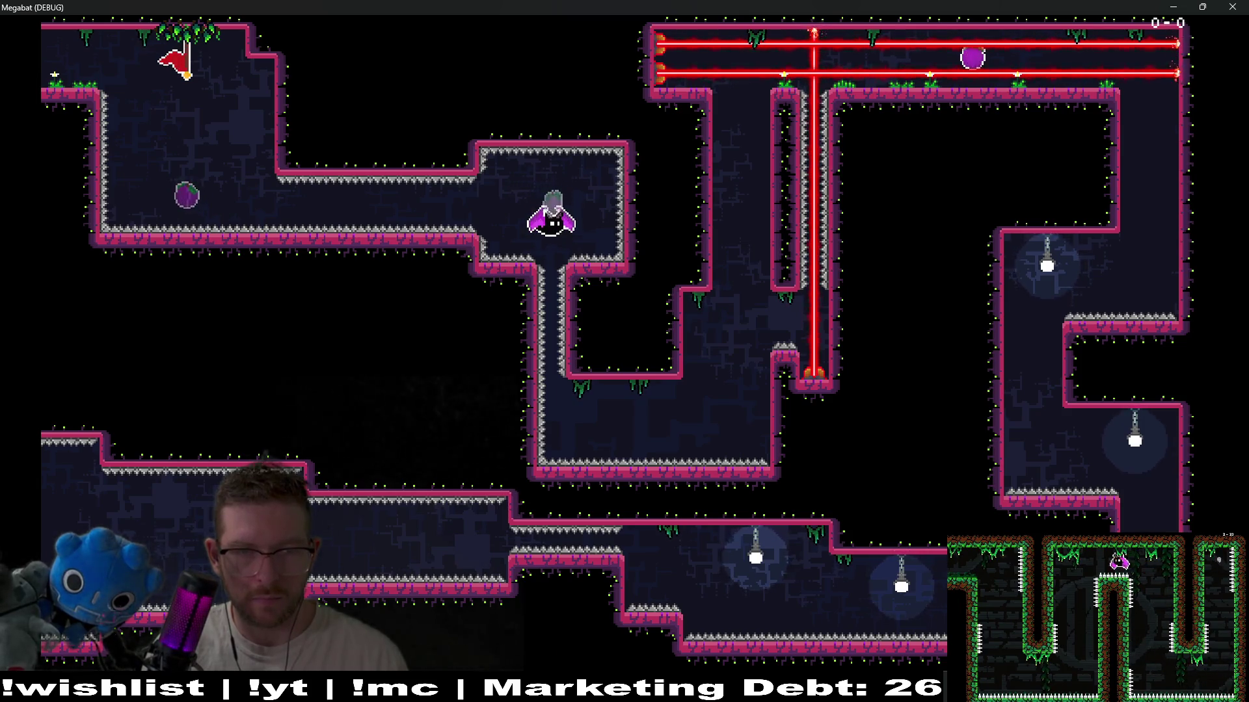
pyautogui.press('Up')
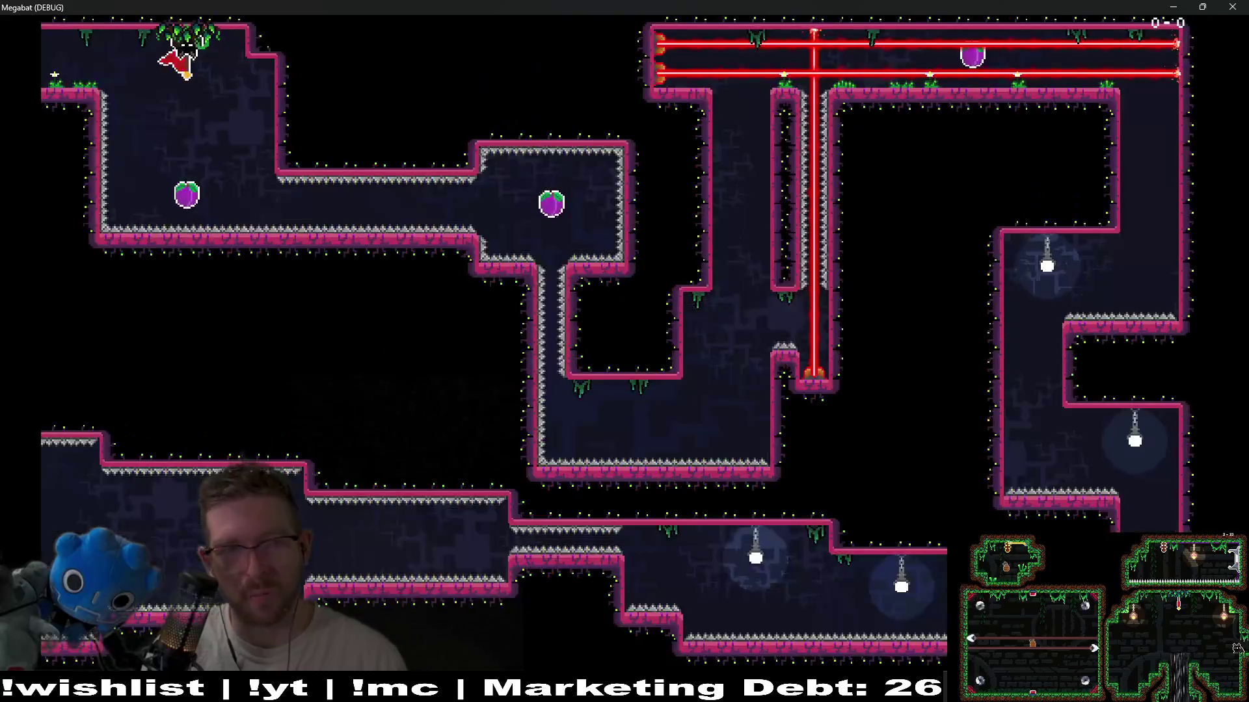
# - Fly right from the flag, up through the top laser corridor and down onto the lamp
pyautogui.press('Right')
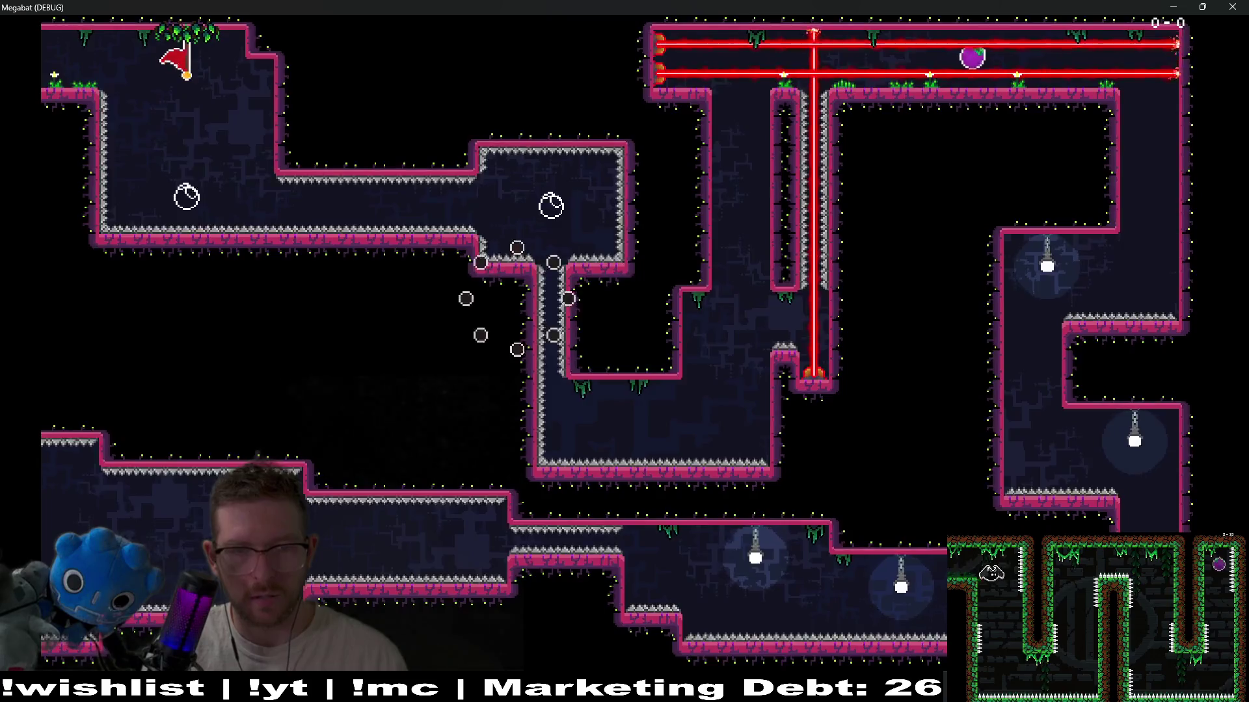
pyautogui.press('Right')
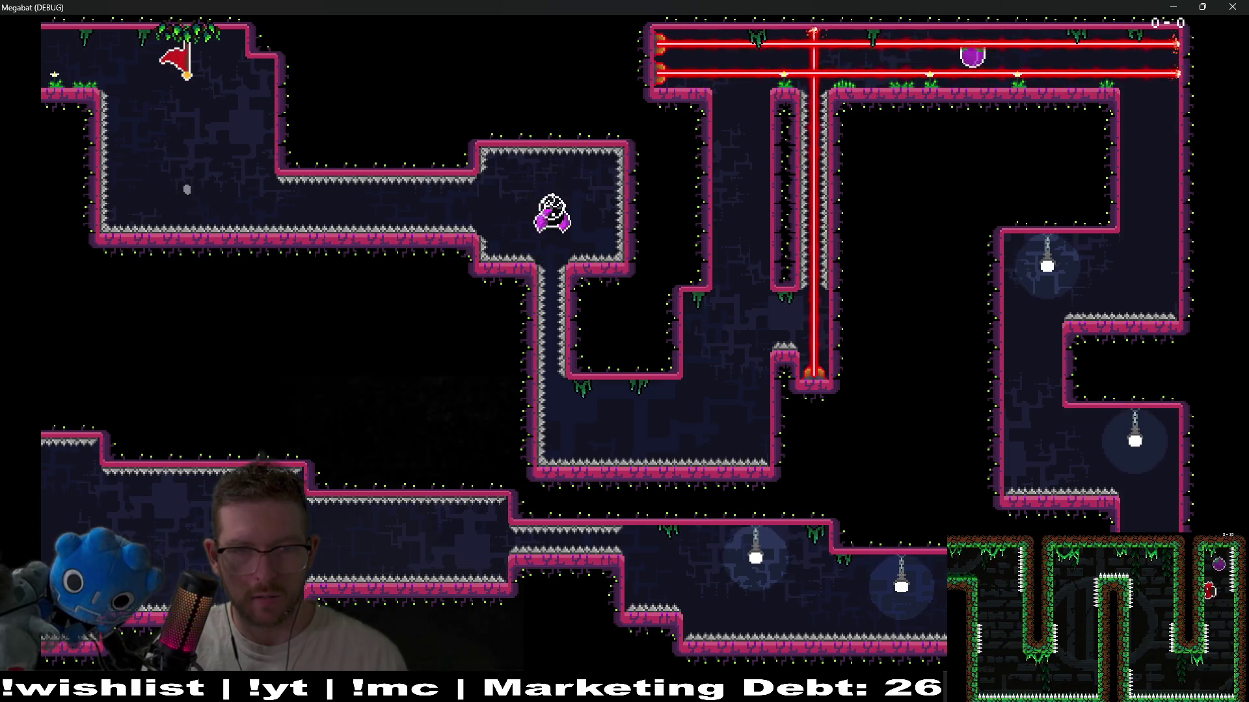
pyautogui.press('Up')
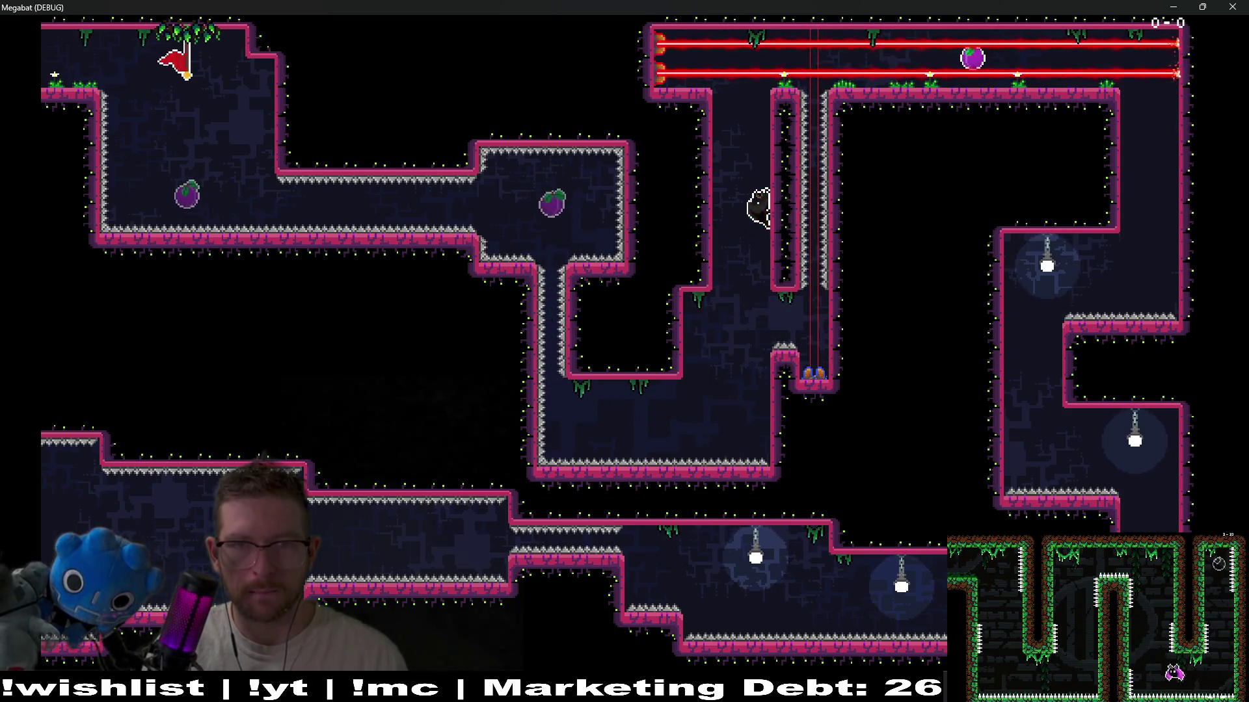
pyautogui.press('Up')
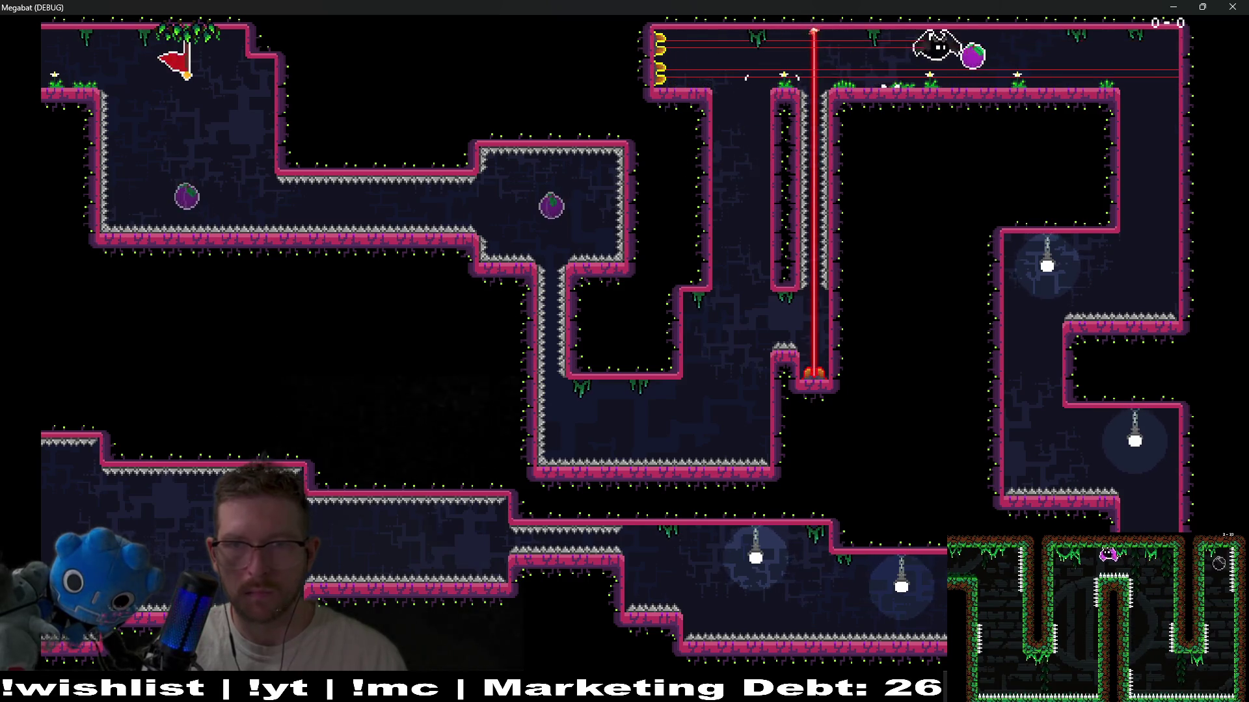
pyautogui.press('Down')
pyautogui.press('Left')
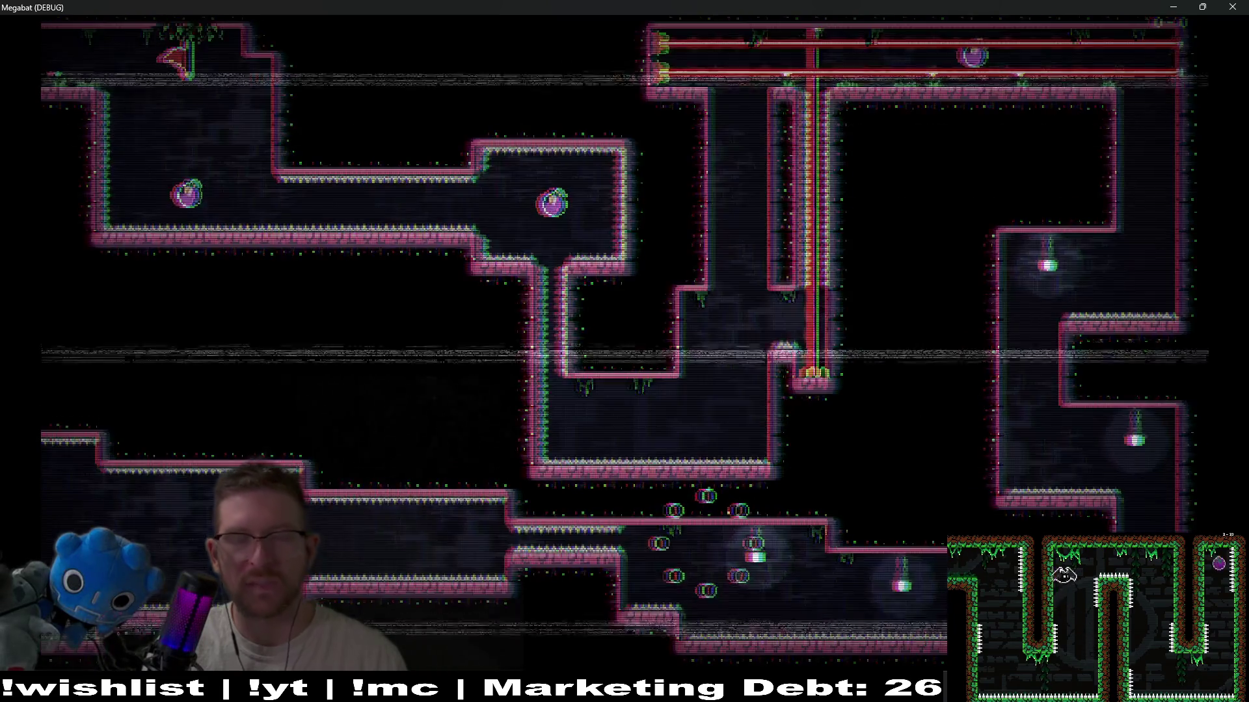
# - Replay the level with the arrow keys, flying through the shaft to collect both fruits
pyautogui.press('Down')
pyautogui.press('Right')
pyautogui.press('Up')
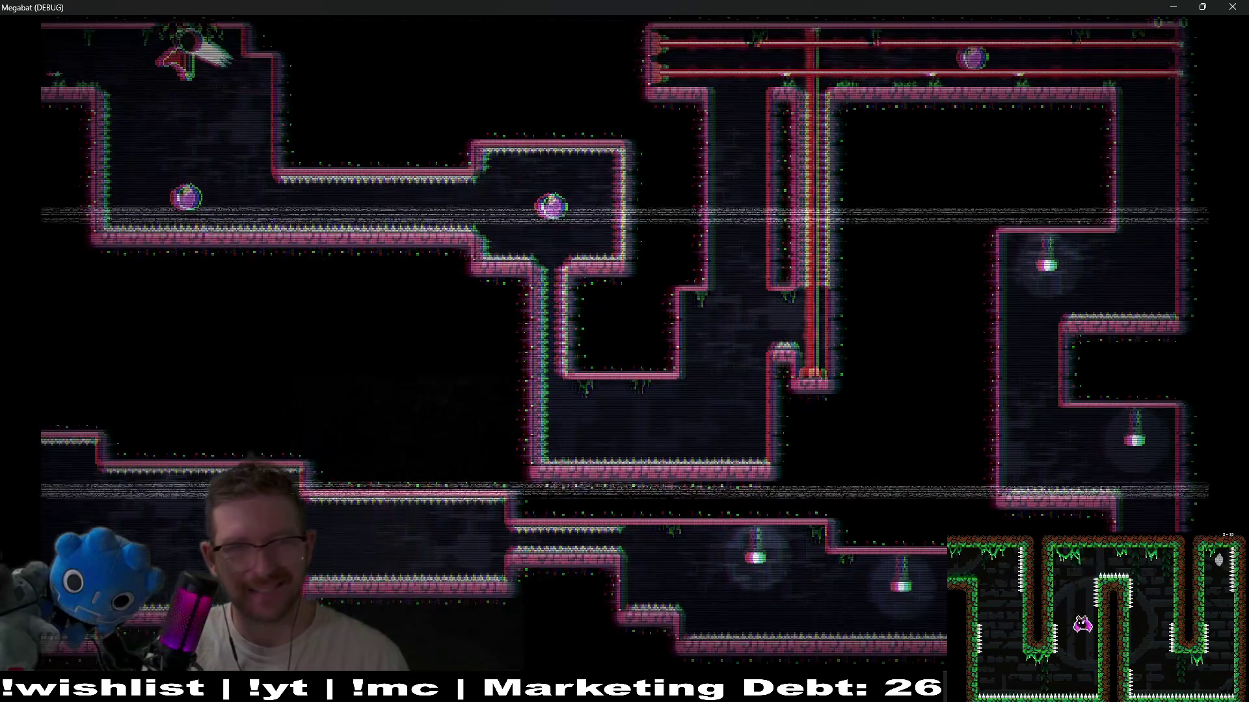
pyautogui.press('Down')
pyautogui.press('Right')
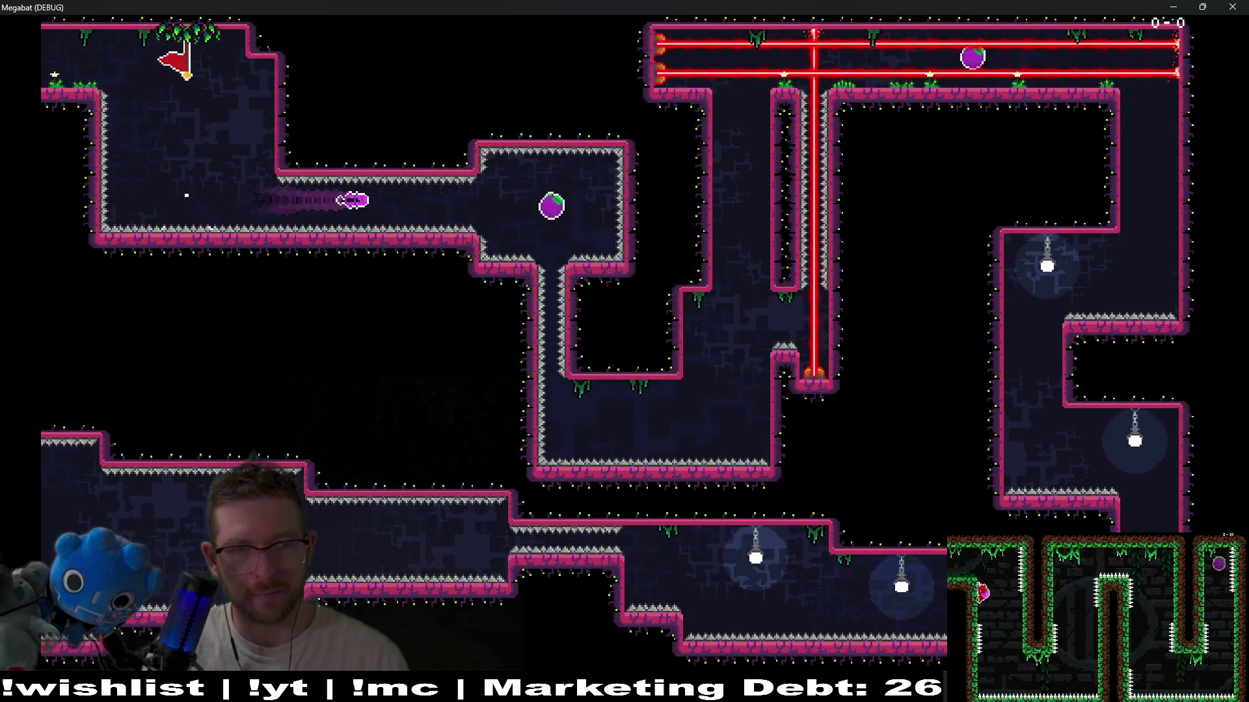
pyautogui.press('Down')
pyautogui.press('Right')
pyautogui.press('Up')
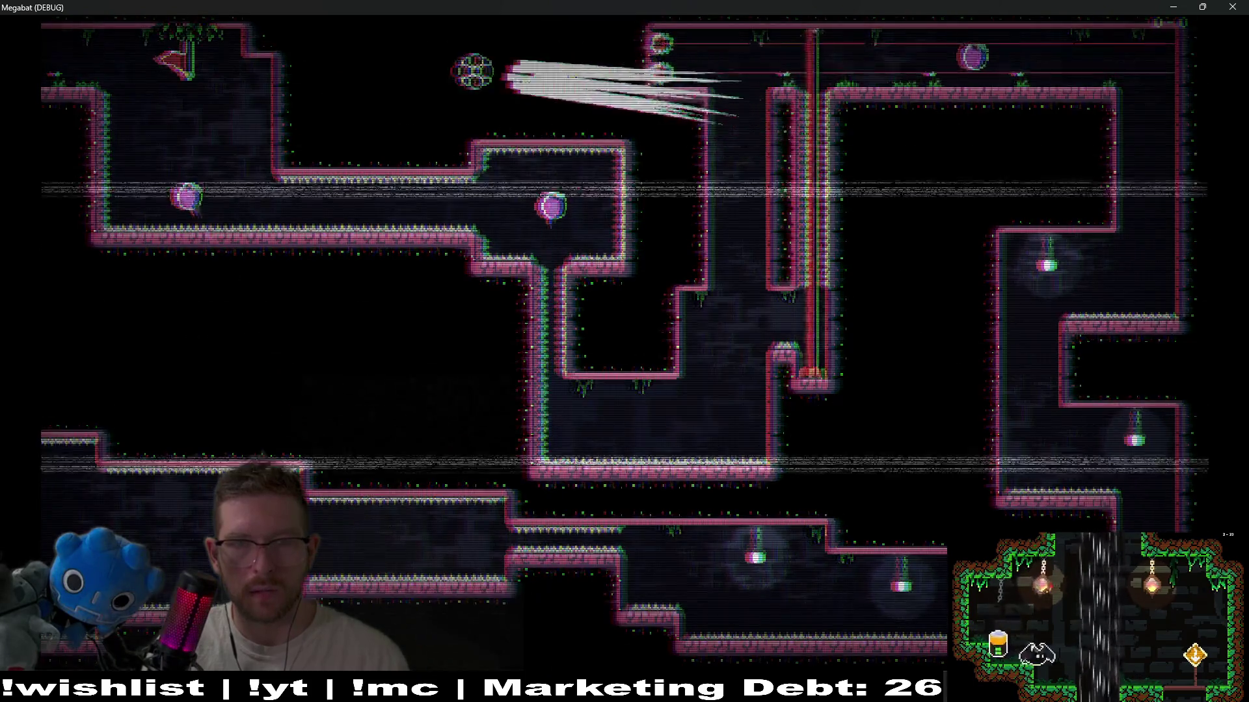
pyautogui.press('Down')
pyautogui.press('Right')
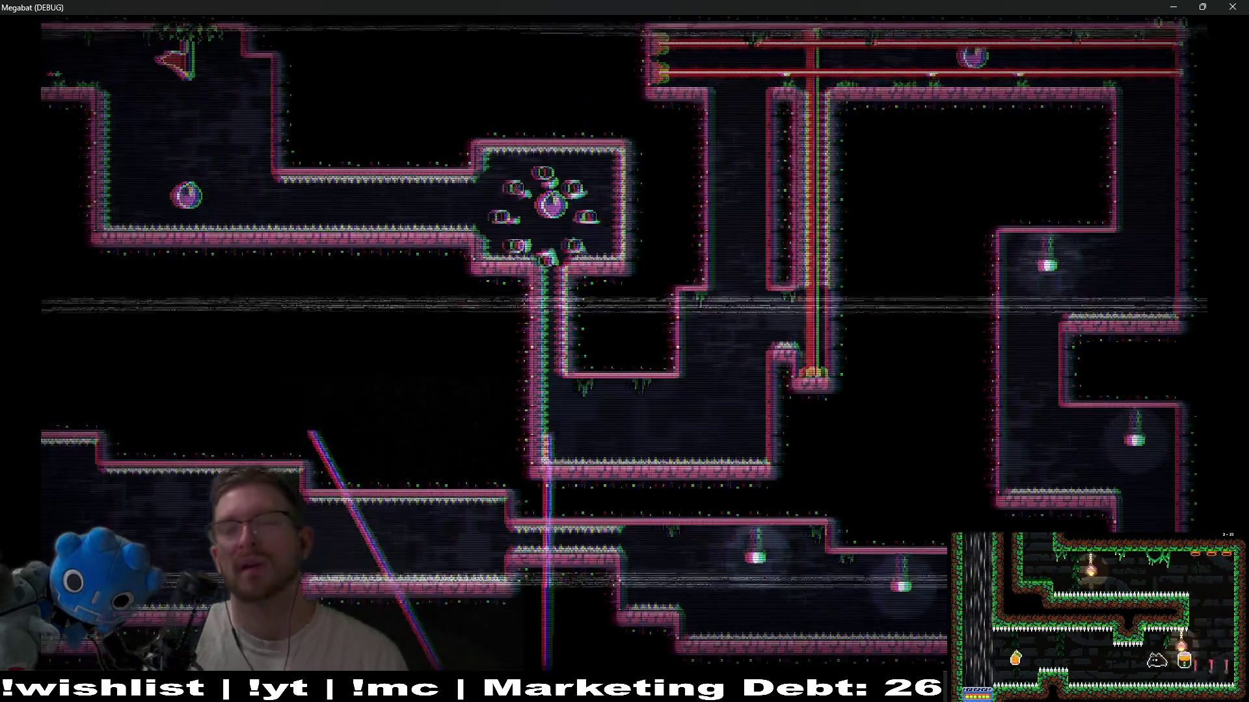
# - Pause the game and quit back to the Godot editor
pyautogui.press('Escape')
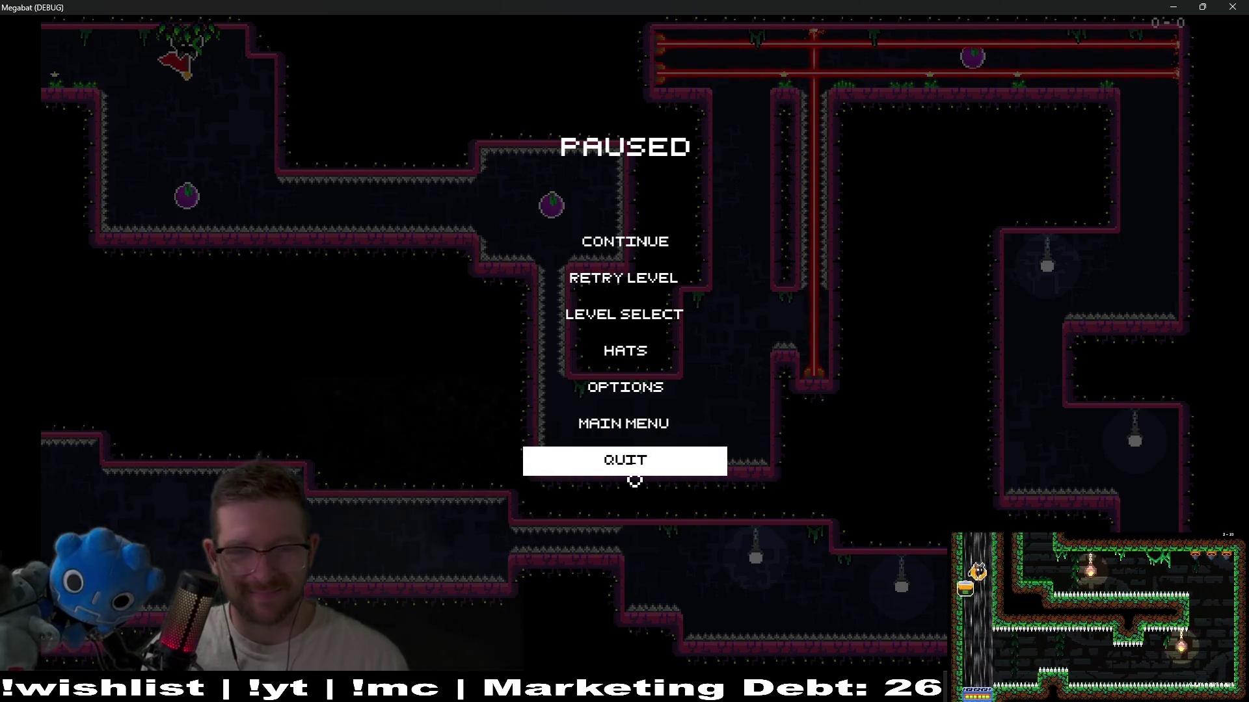
pyautogui.click(635, 464)
pyautogui.scroll(-5, 634, 464)
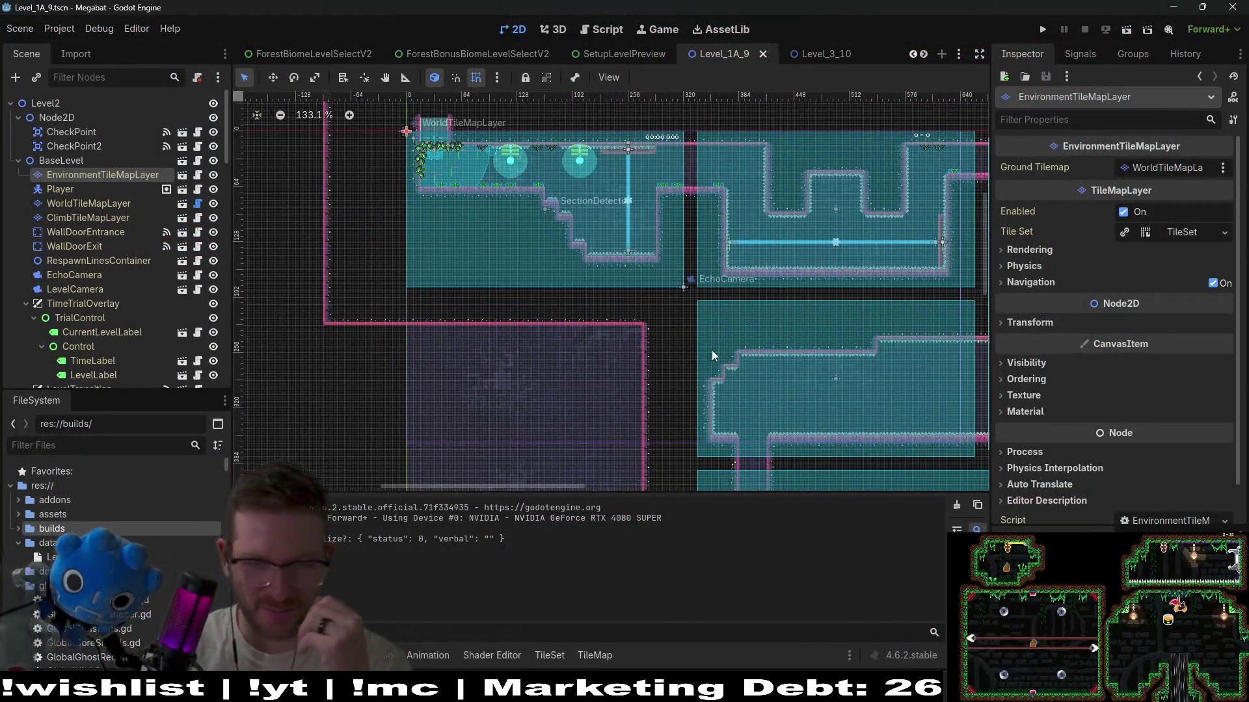
pyautogui.scroll(-3, 735, 361)
pyautogui.hscroll(5, 657, 324)
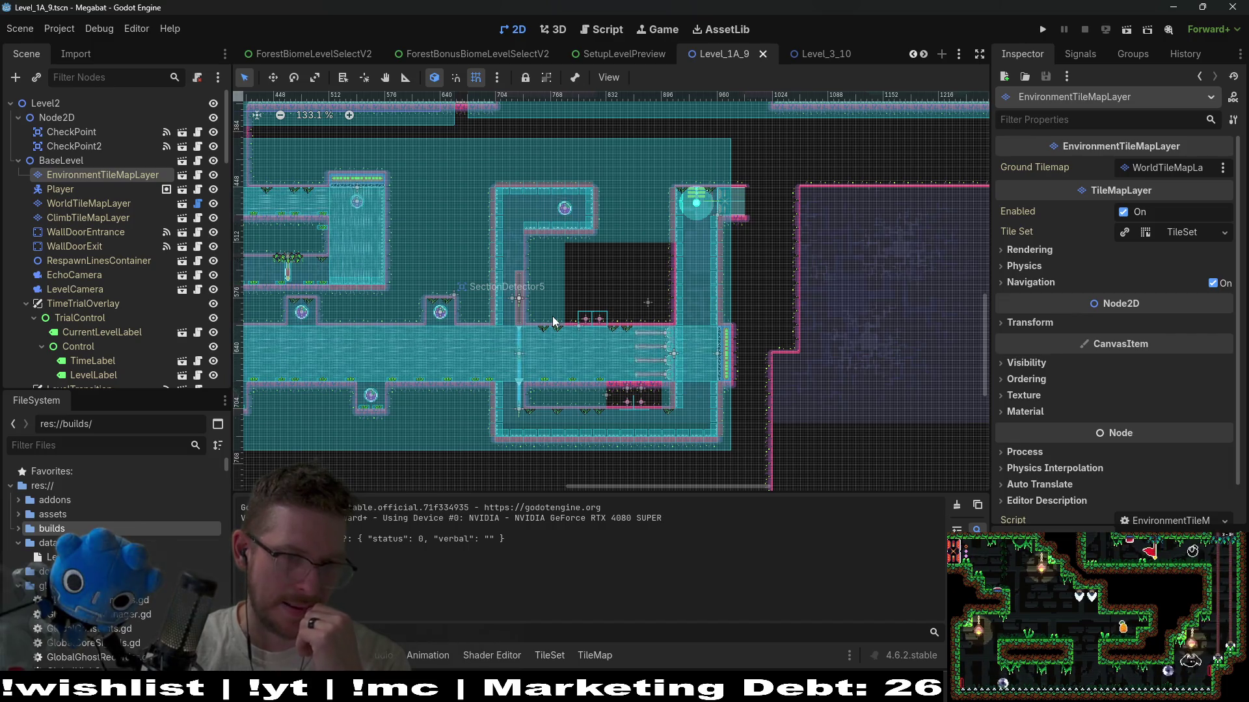
pyautogui.moveTo(349, 351); pyautogui.dragTo(508, 372)
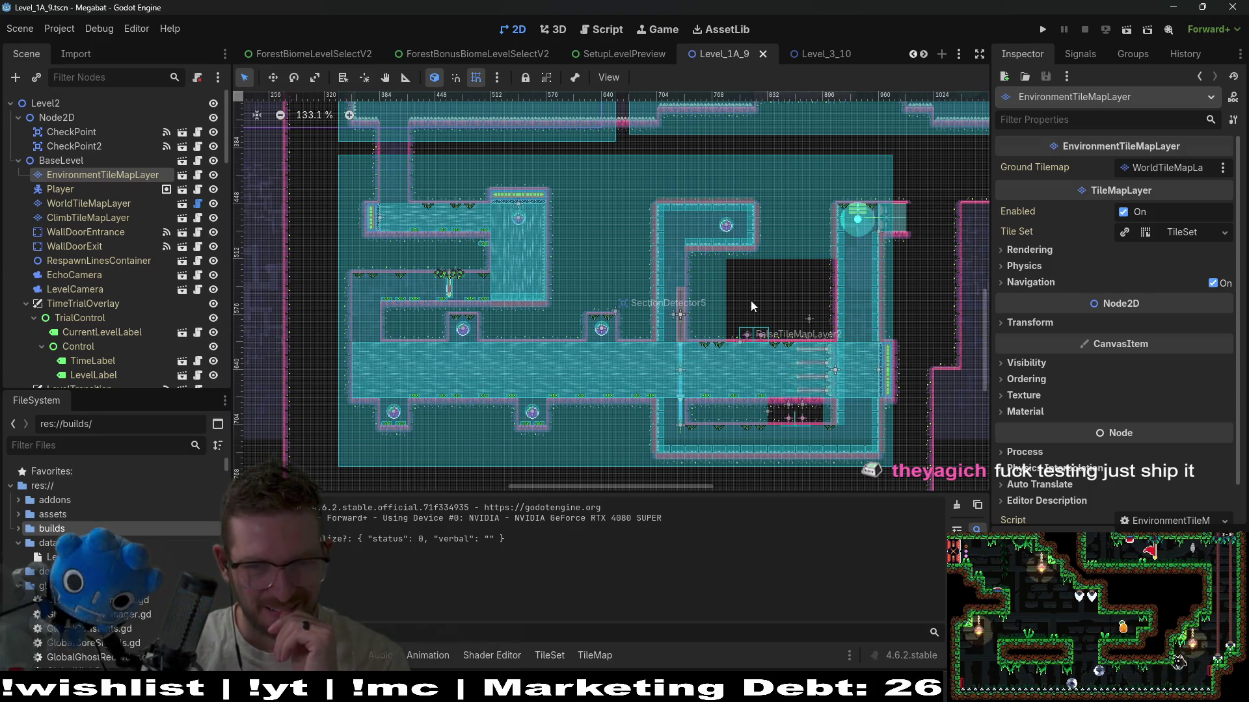
pyautogui.scroll(3, 748, 300)
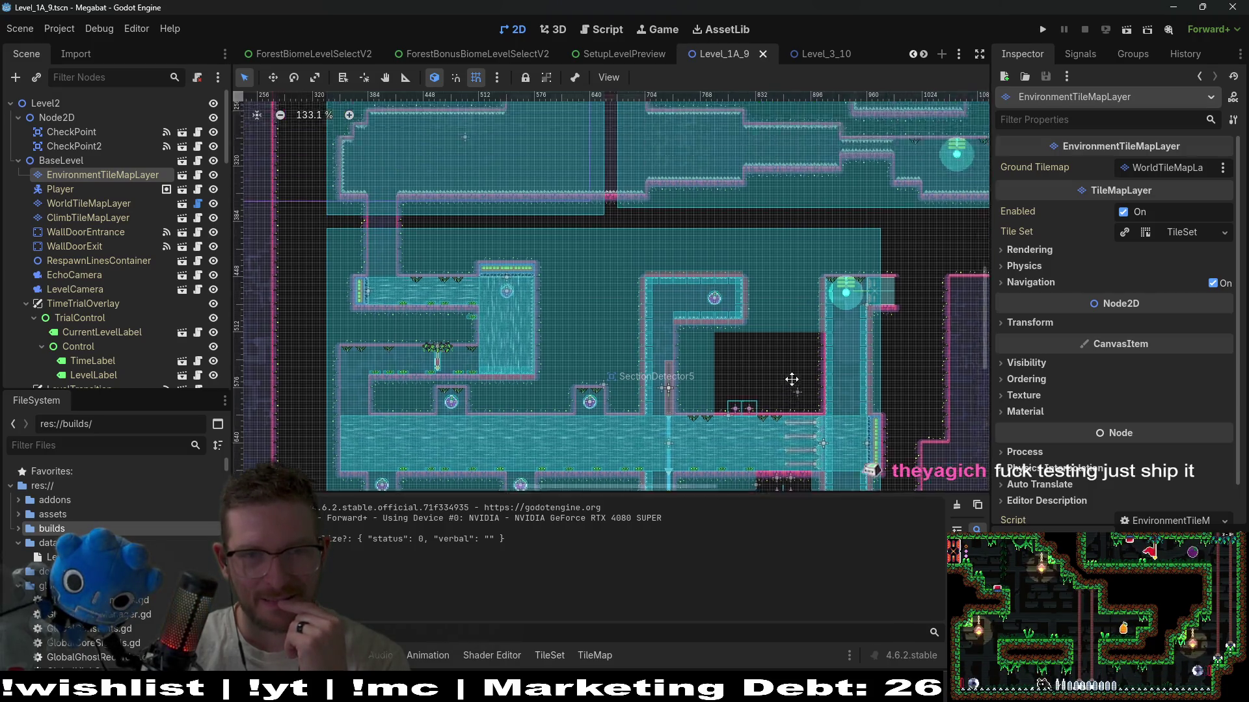
pyautogui.scroll(2, 765, 356)
pyautogui.hscroll(2, 765, 357)
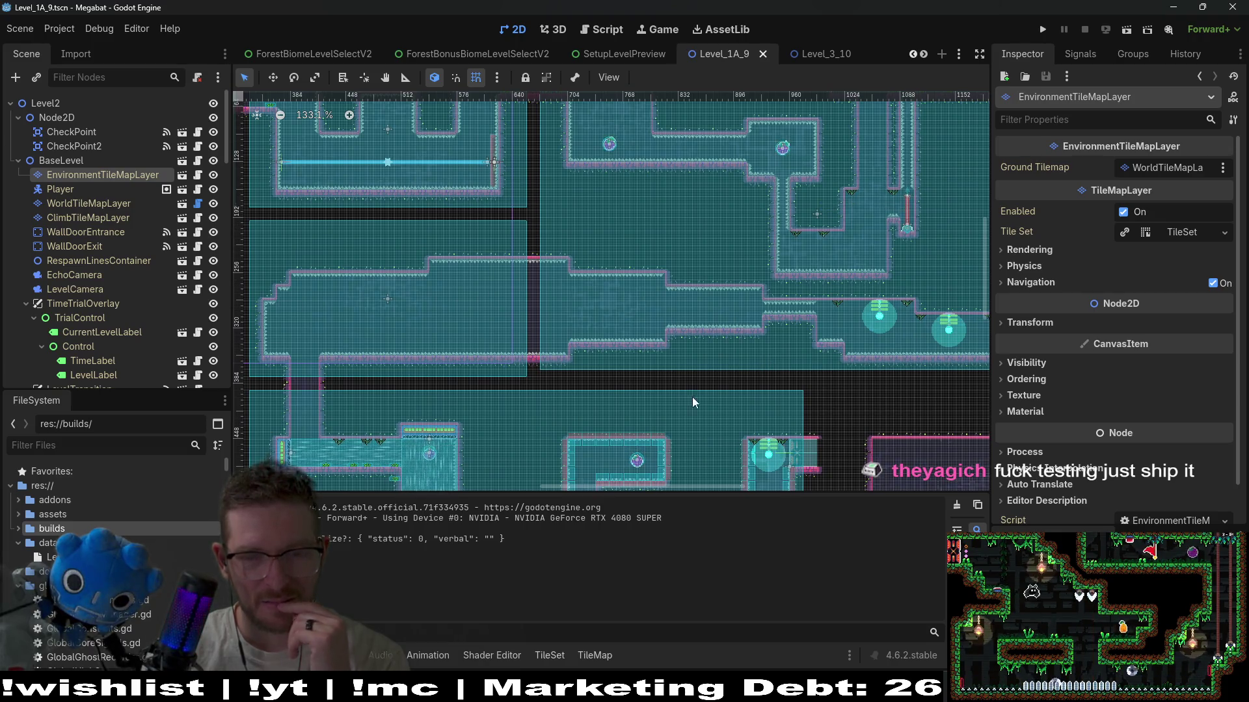
pyautogui.scroll(-3, 677, 240)
pyautogui.hscroll(1, 677, 239)
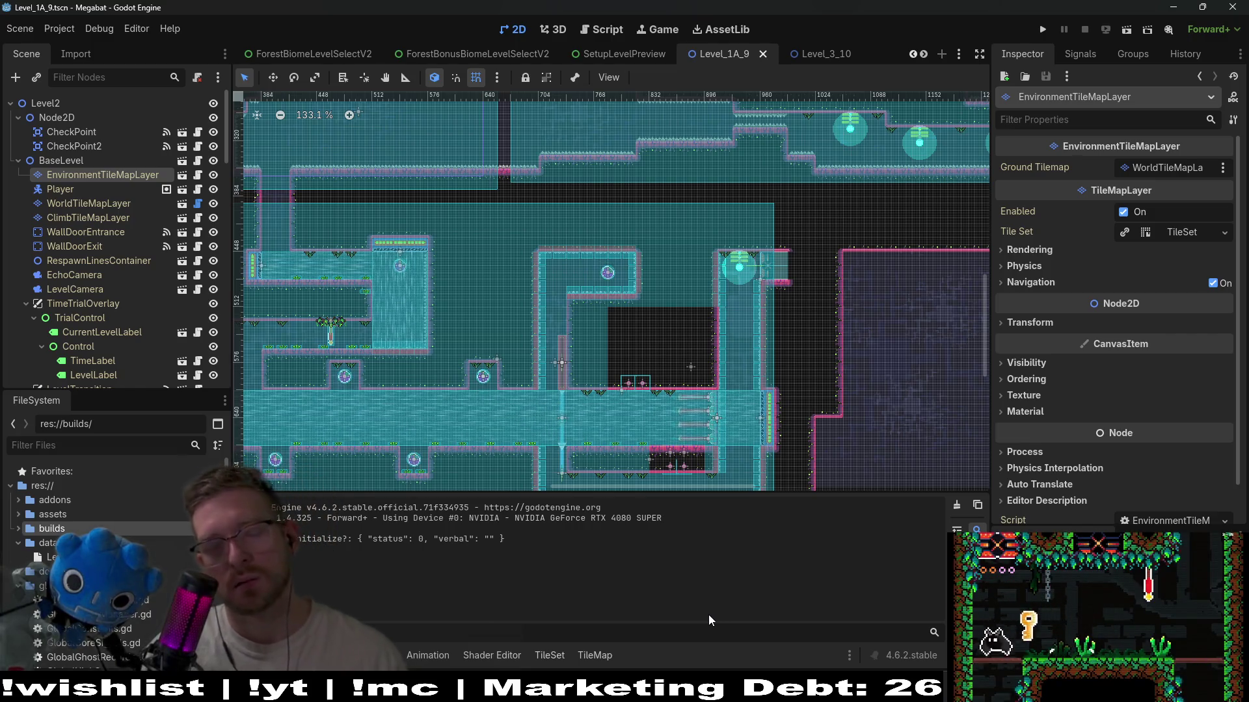
pyautogui.scroll(-2, 758, 387)
pyautogui.scroll(5, 756, 342)
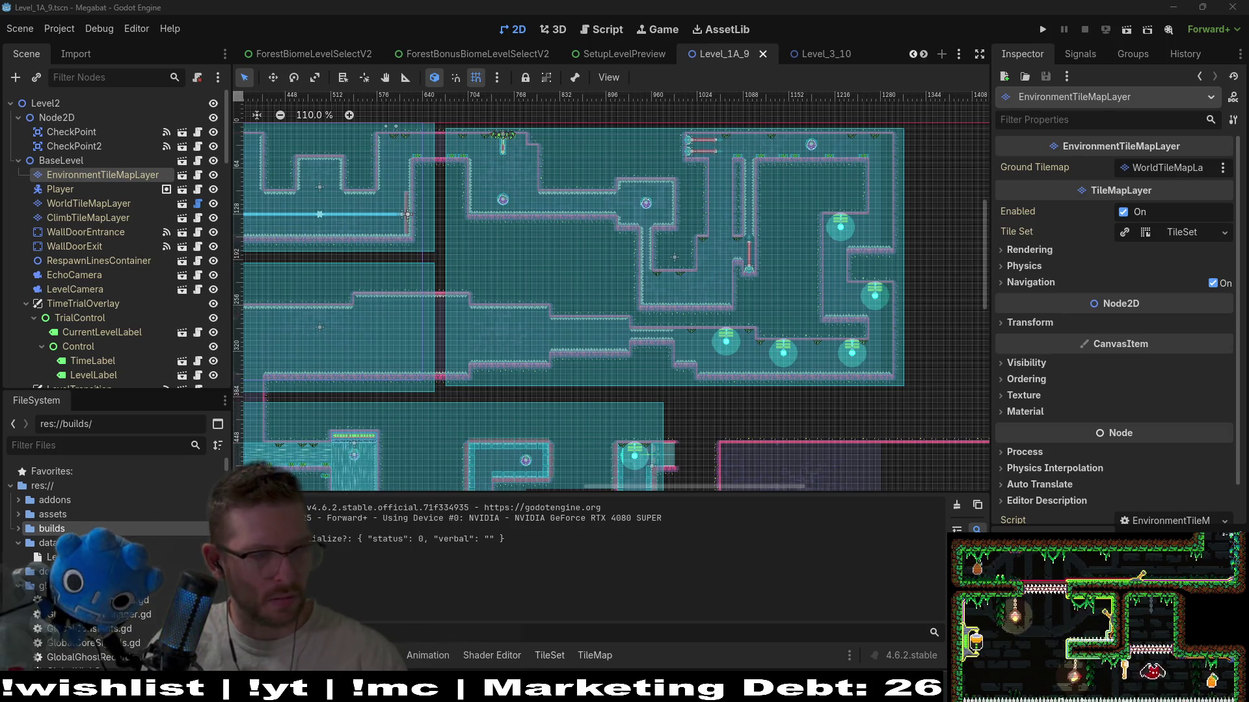
pyautogui.hotkey('alt', 'Tab')
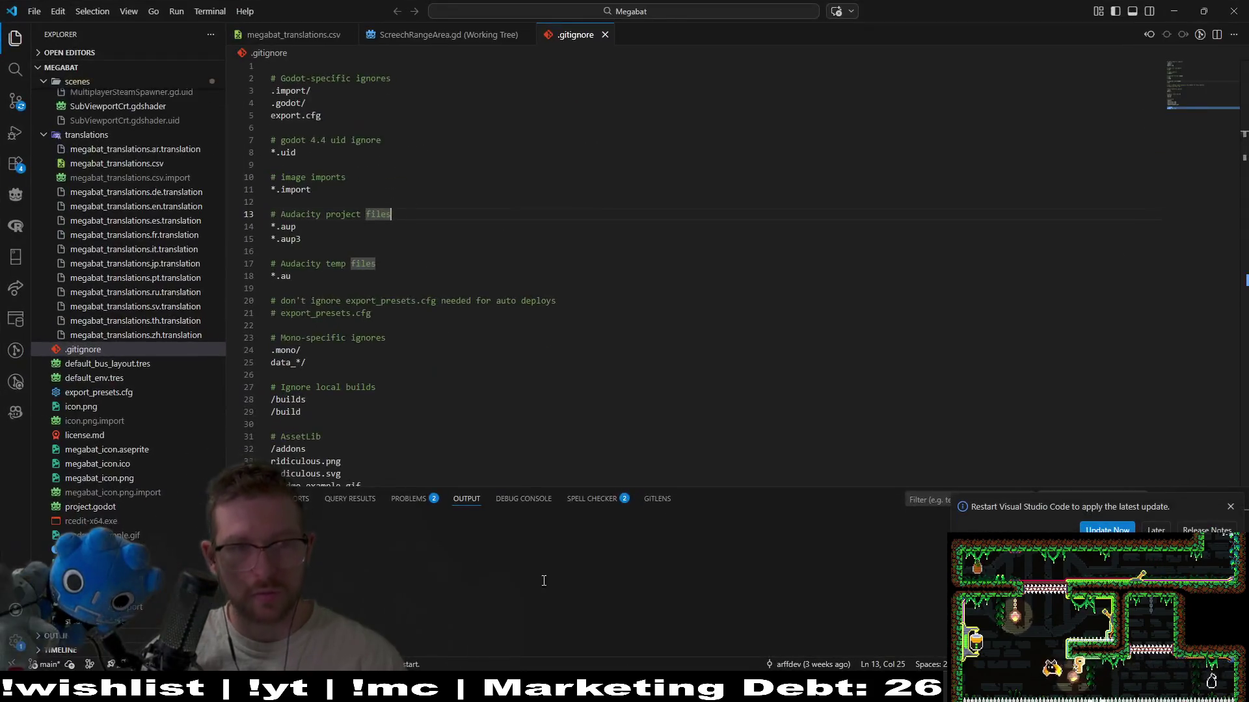
# - Review the GlobalConstants.gd diff with the changed Christmas hat texture path, then open Level_1A_9.tscn's diff
pyautogui.click(15, 102)
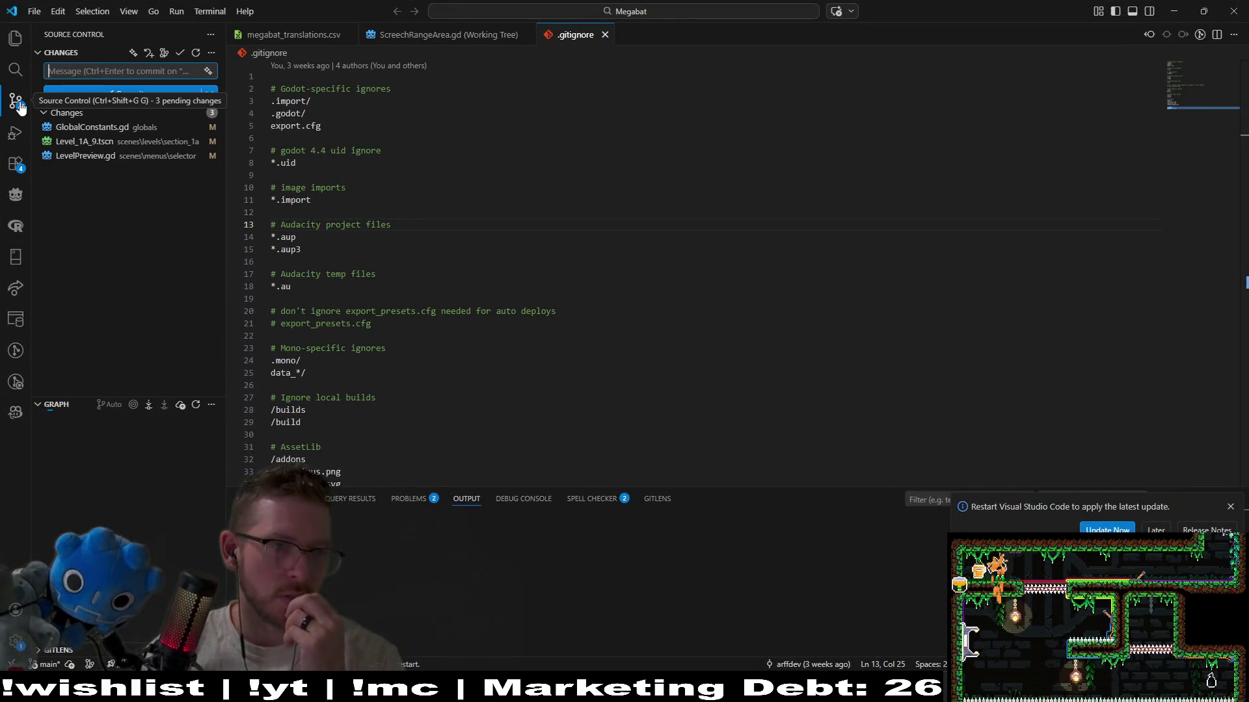
pyautogui.click(113, 129)
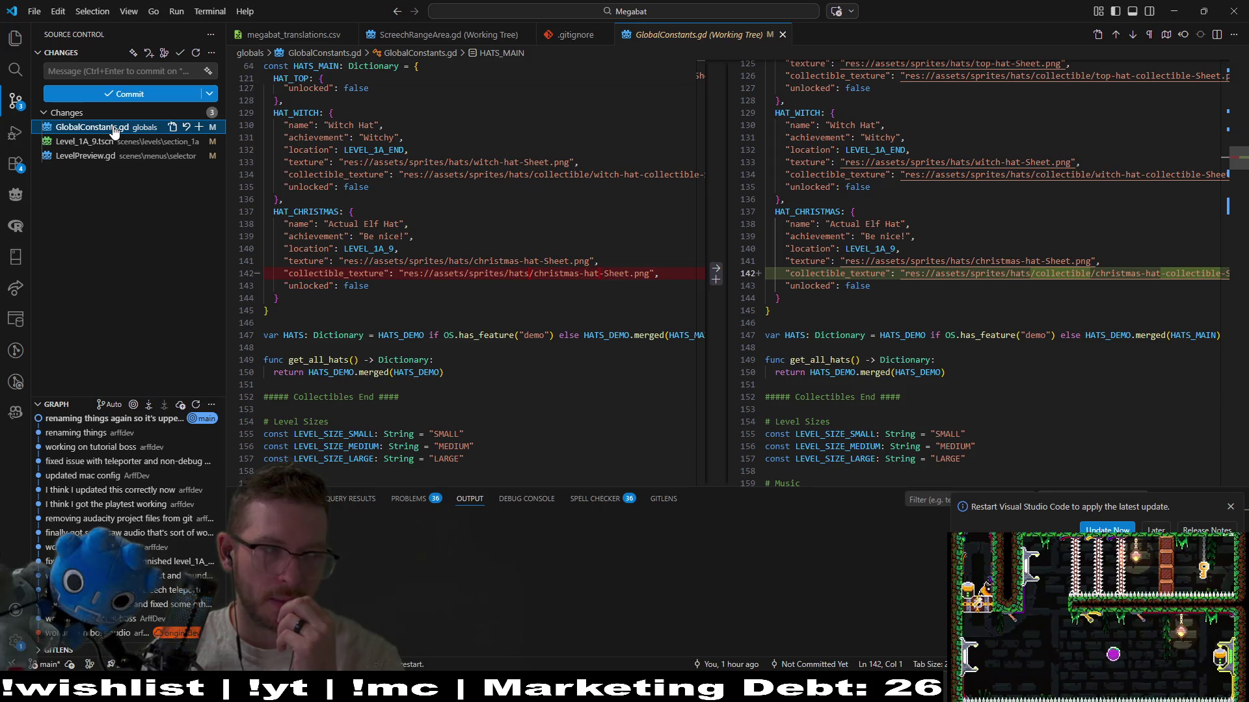
pyautogui.click(1038, 290)
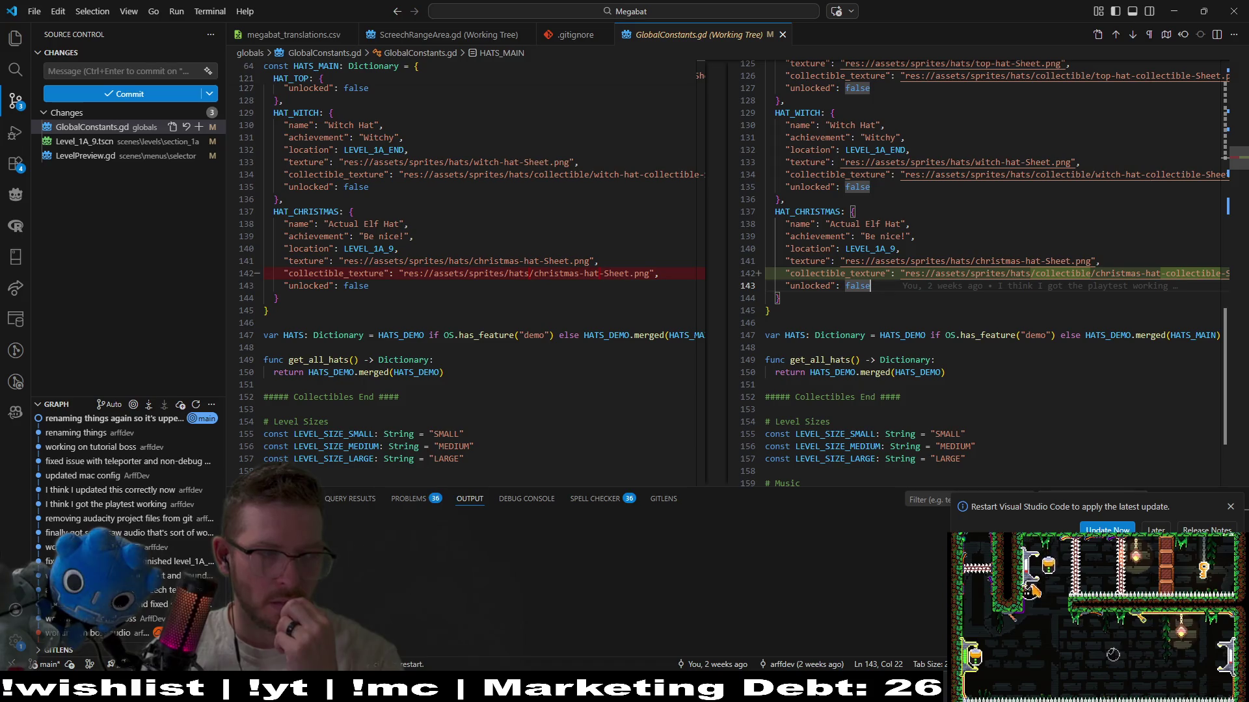
pyautogui.click(99, 141)
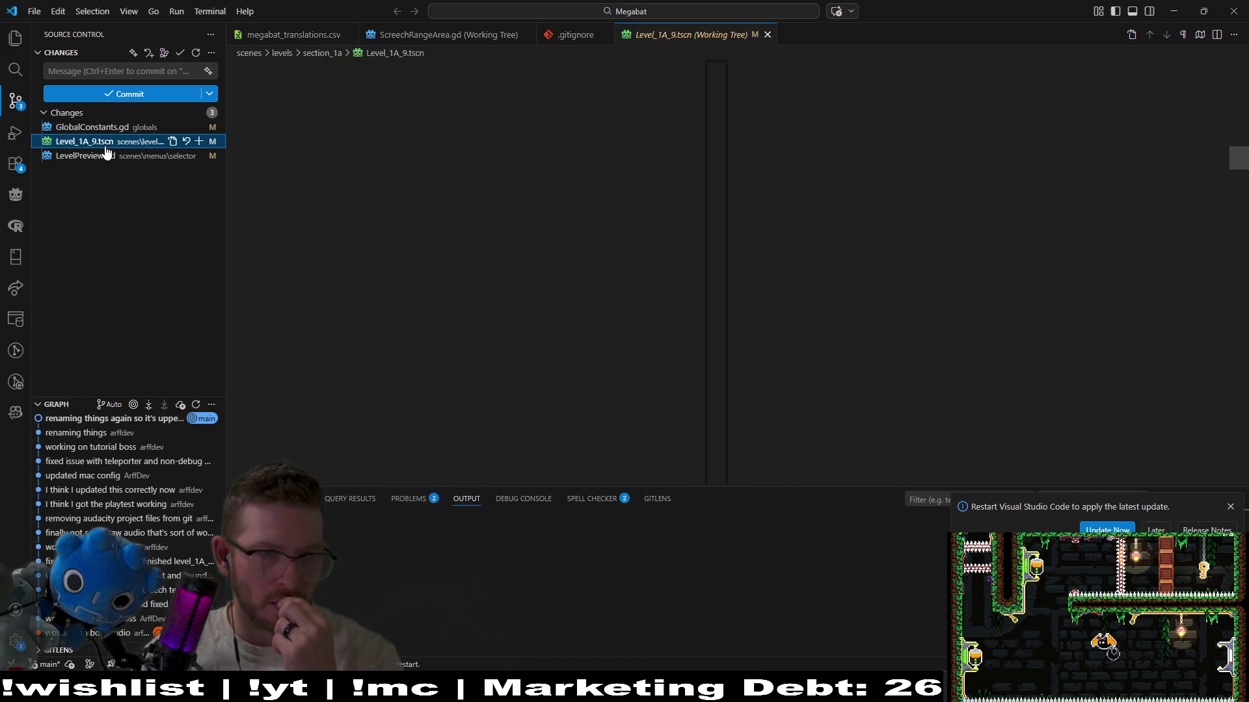
# - View the LevelPreview.gd diff among the uncommitted changes
pyautogui.click(97, 156)
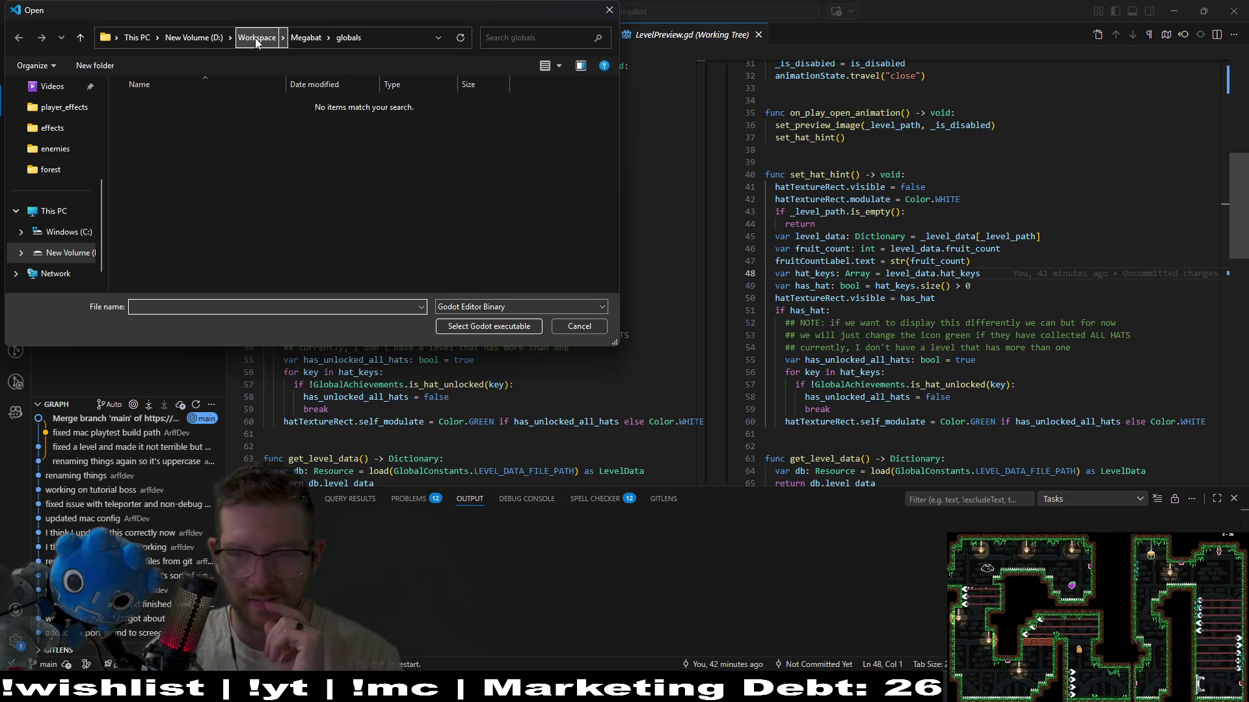
# - Choose Desktop\Godot\Godot_v4.6.2-stable_win64 as the Godot executable in the Open dialog
pyautogui.click(299, 42)
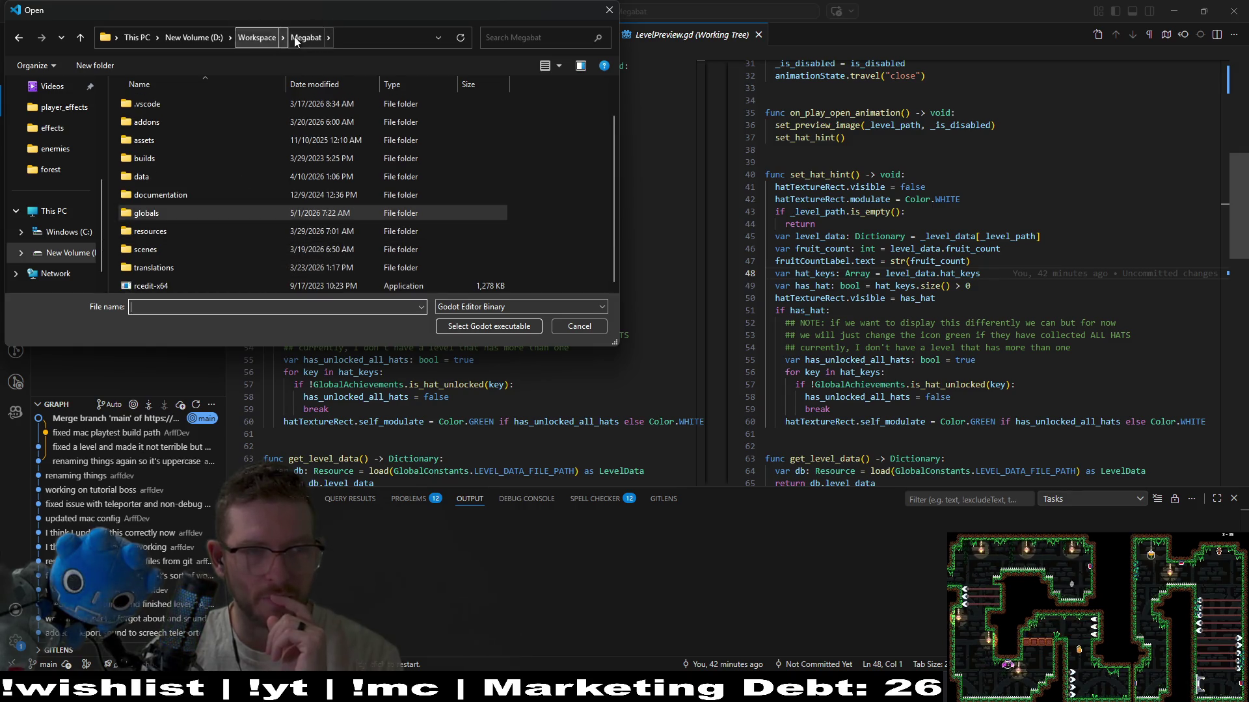
pyautogui.scroll(3, 77, 242)
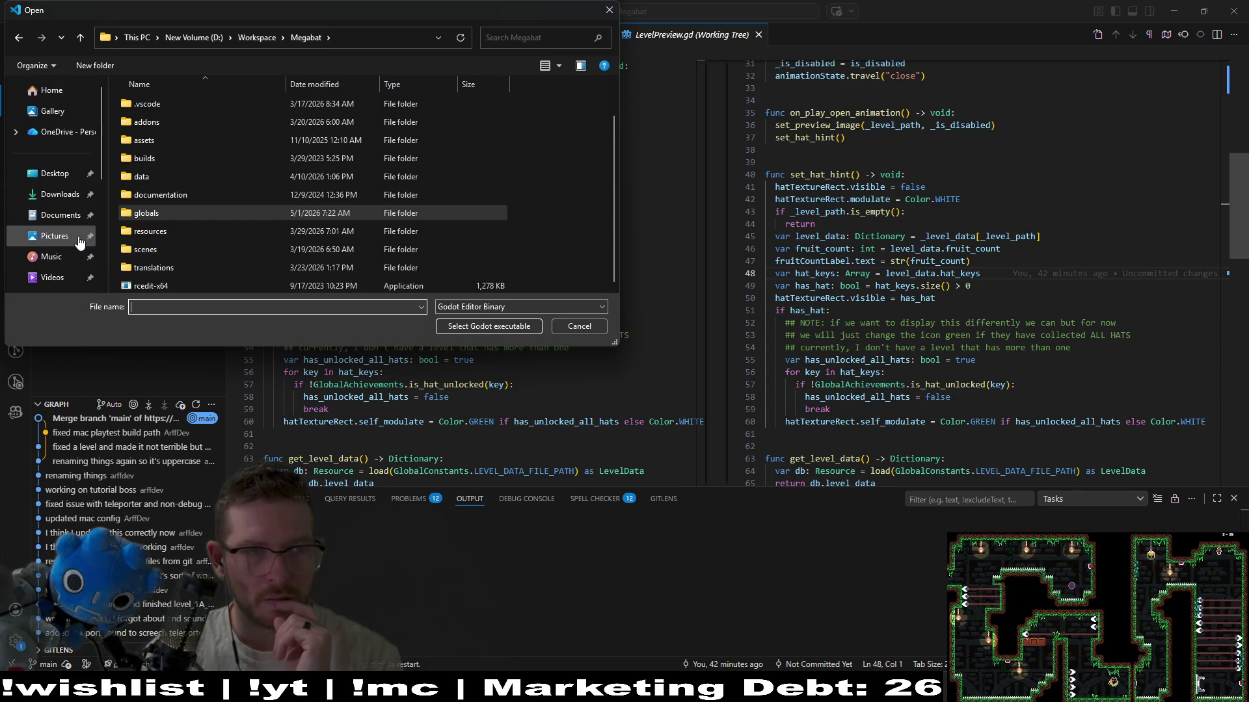
pyautogui.click(60, 198)
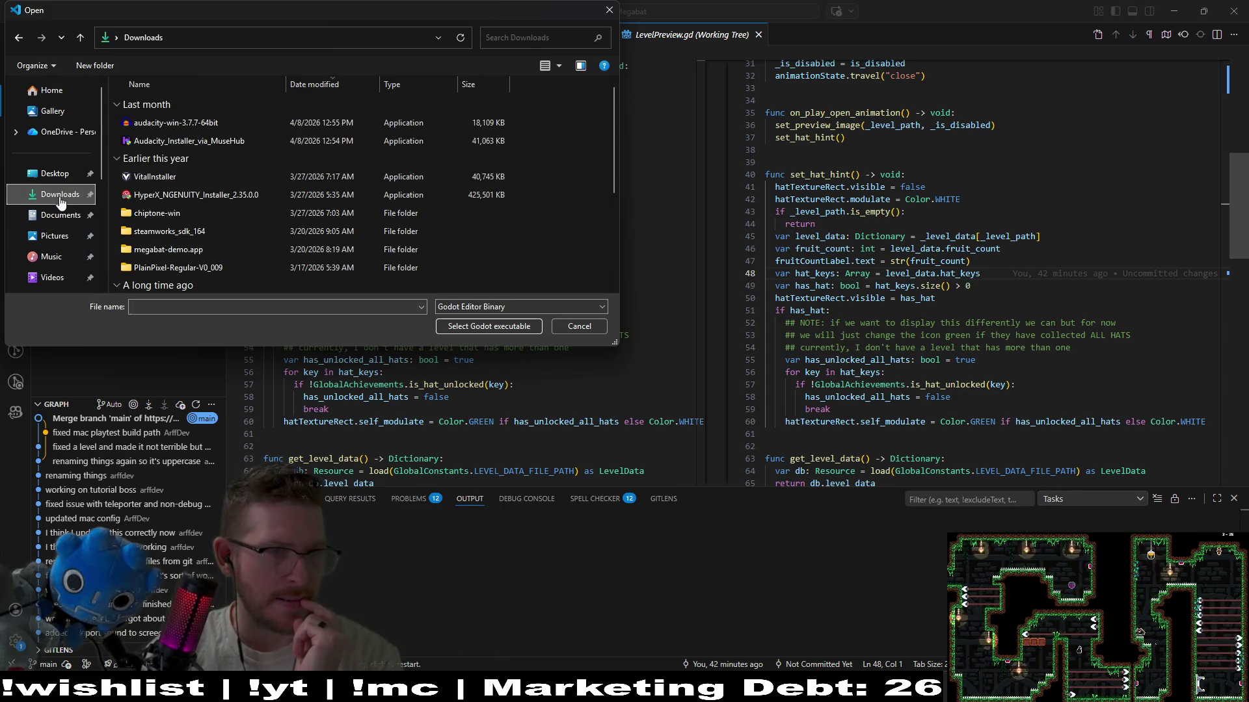
pyautogui.click(58, 217)
pyautogui.click(55, 174)
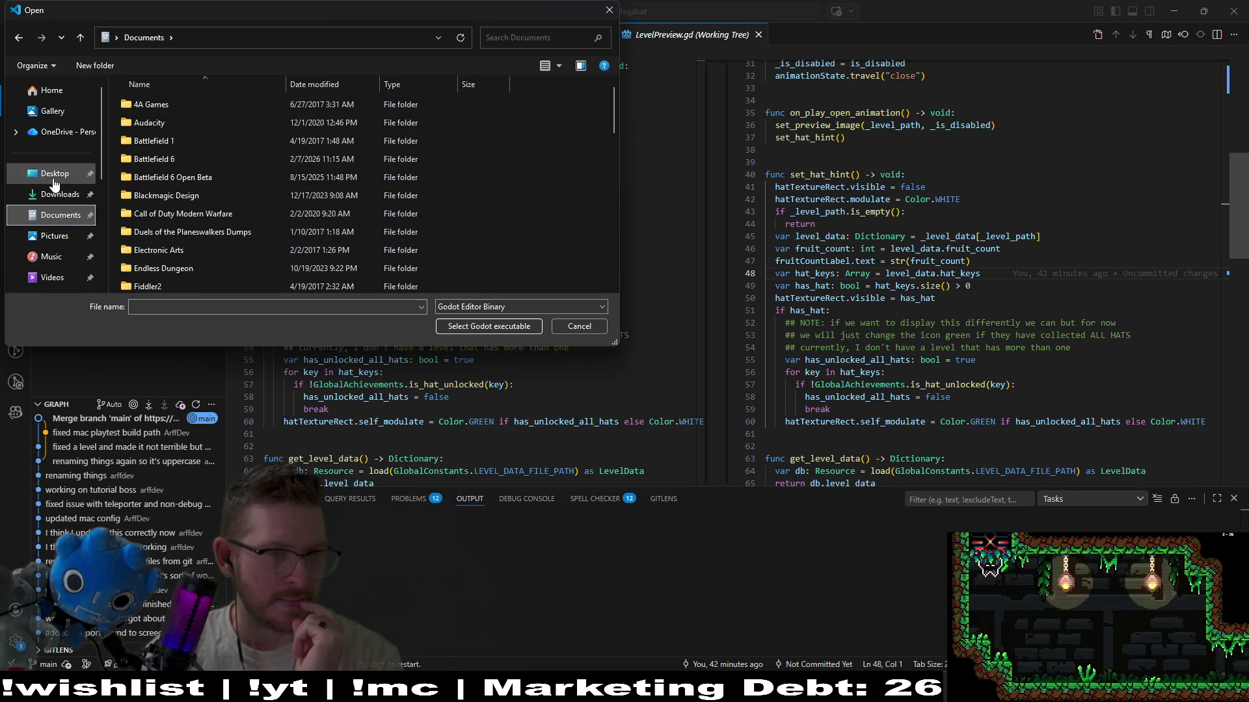
pyautogui.doubleClick(166, 178)
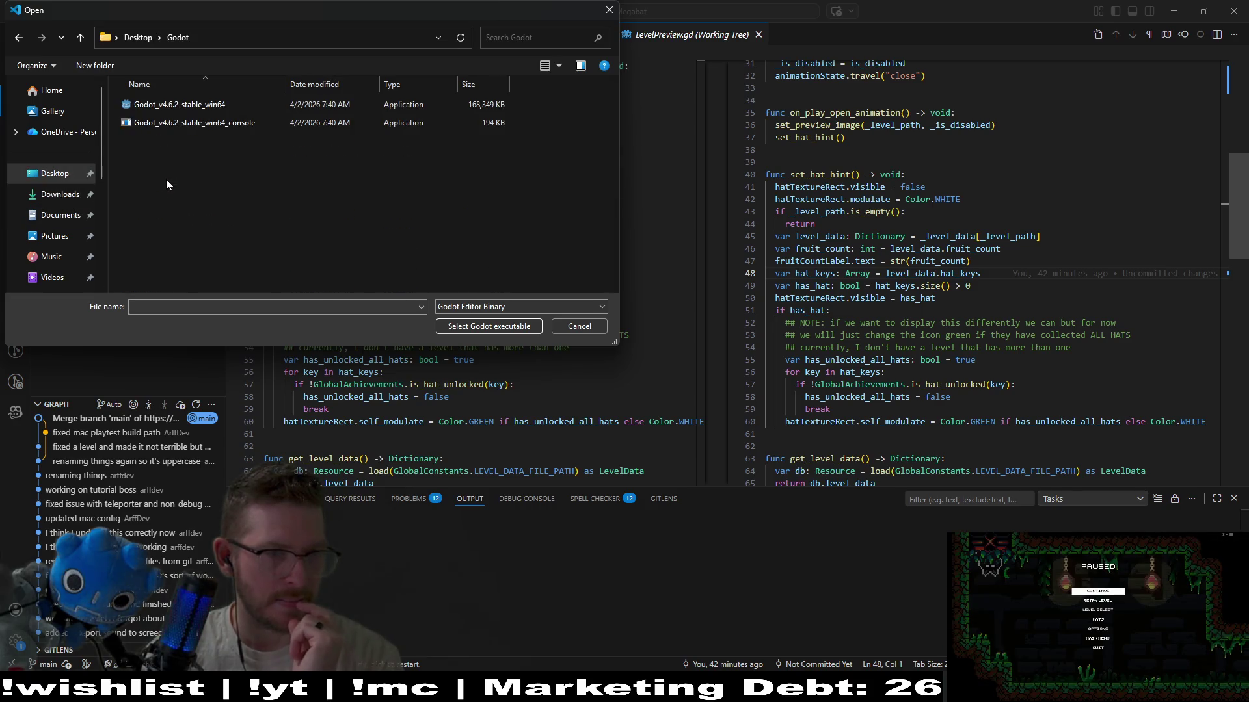
pyautogui.doubleClick(173, 105)
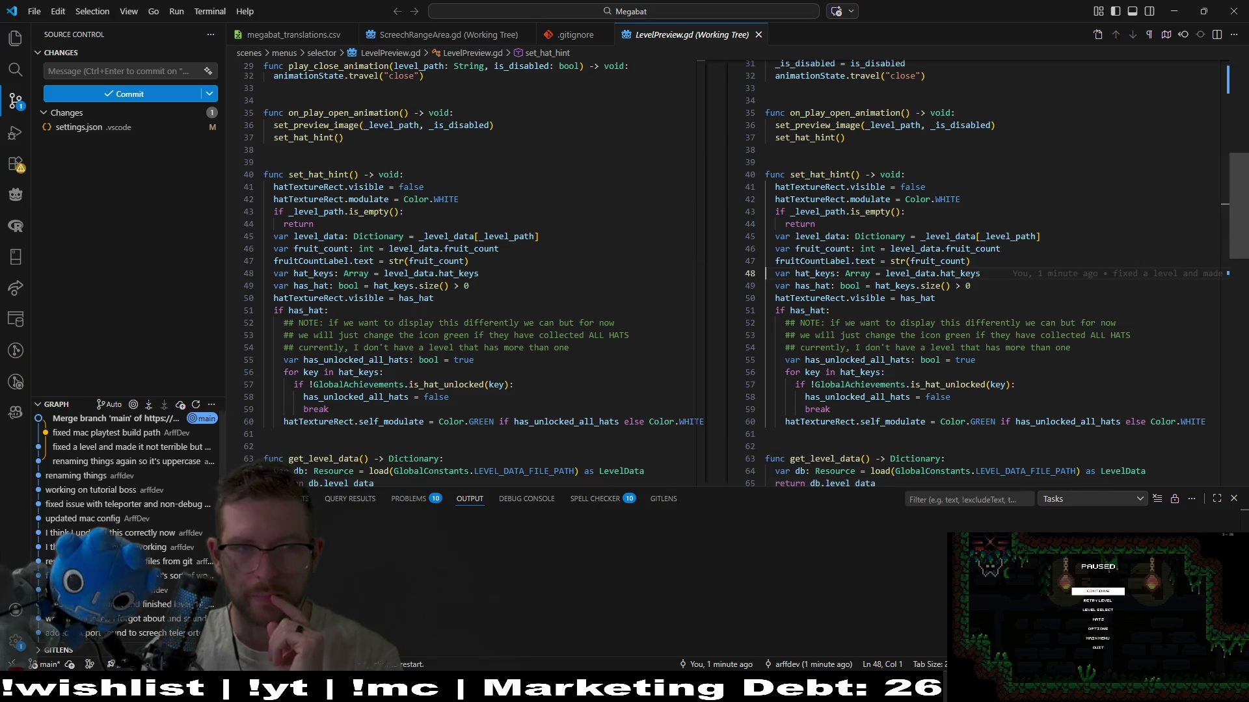
# - Check the settings.json diff updating Godot 4.5.1 to 4.6.2, close it, and switch to Godot
pyautogui.click(80, 128)
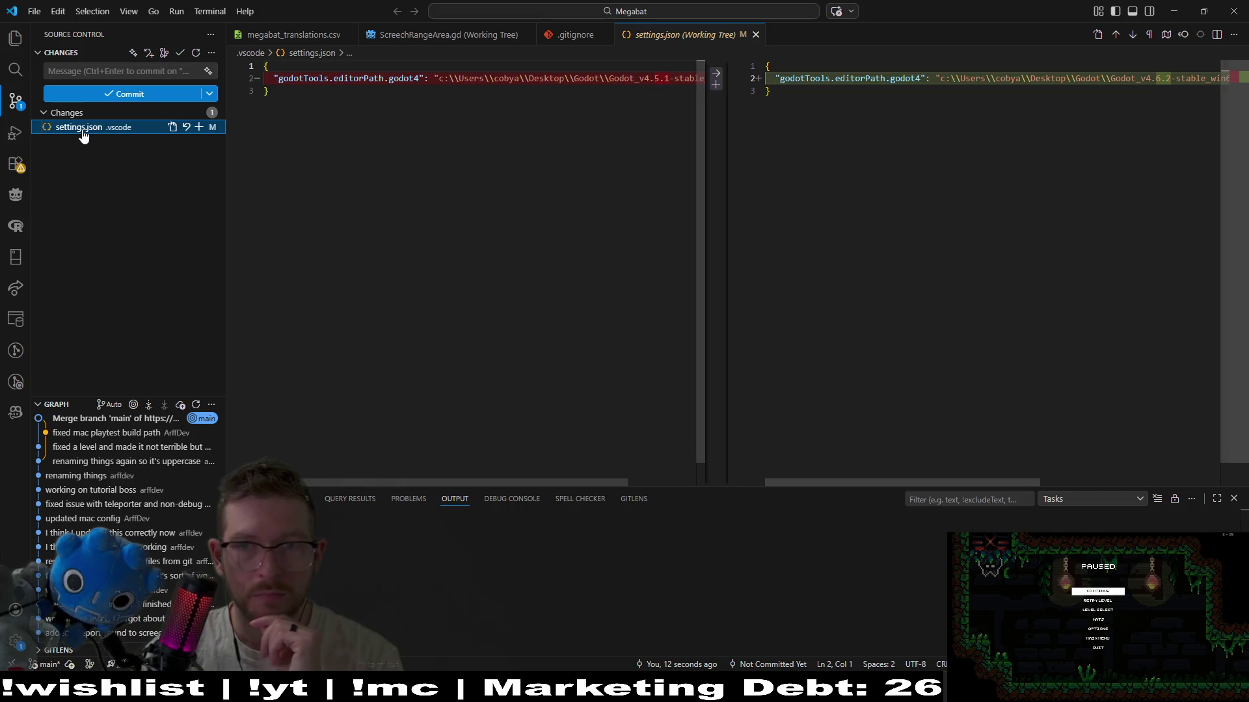
pyautogui.hotkey('ctrl', 'shift', 'e')
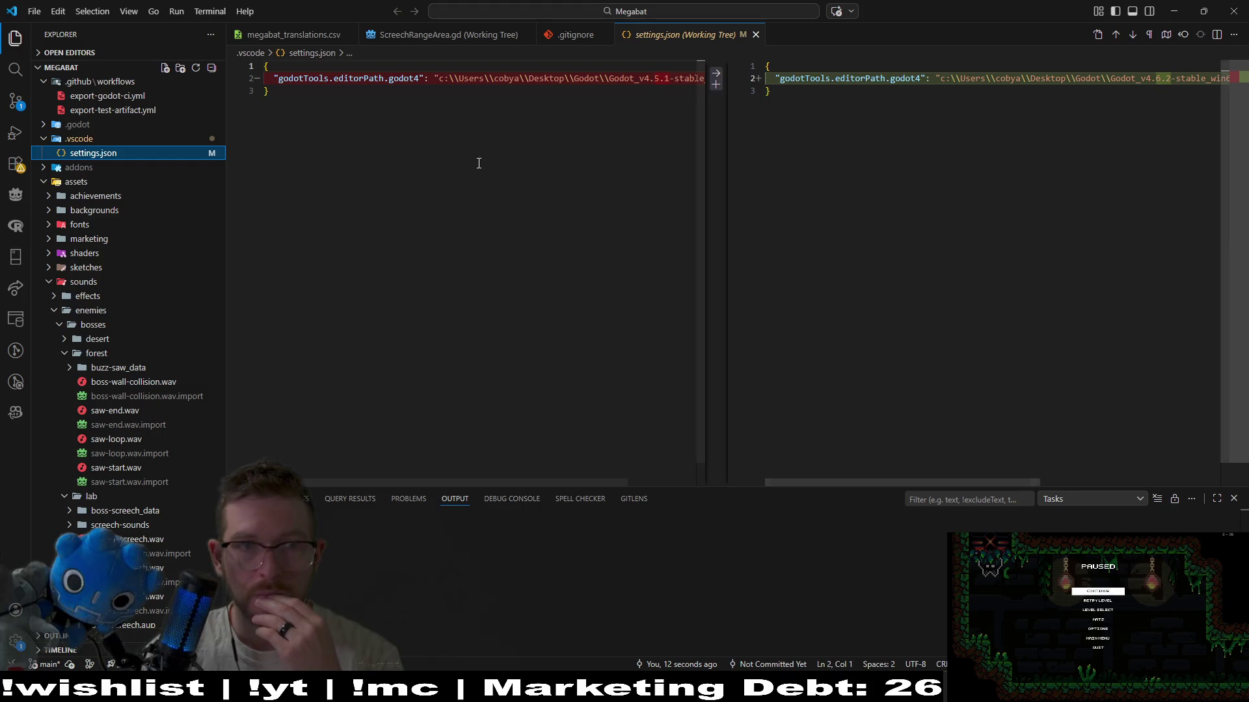
pyautogui.click(755, 34)
pyautogui.hotkey('alt', 'Tab')
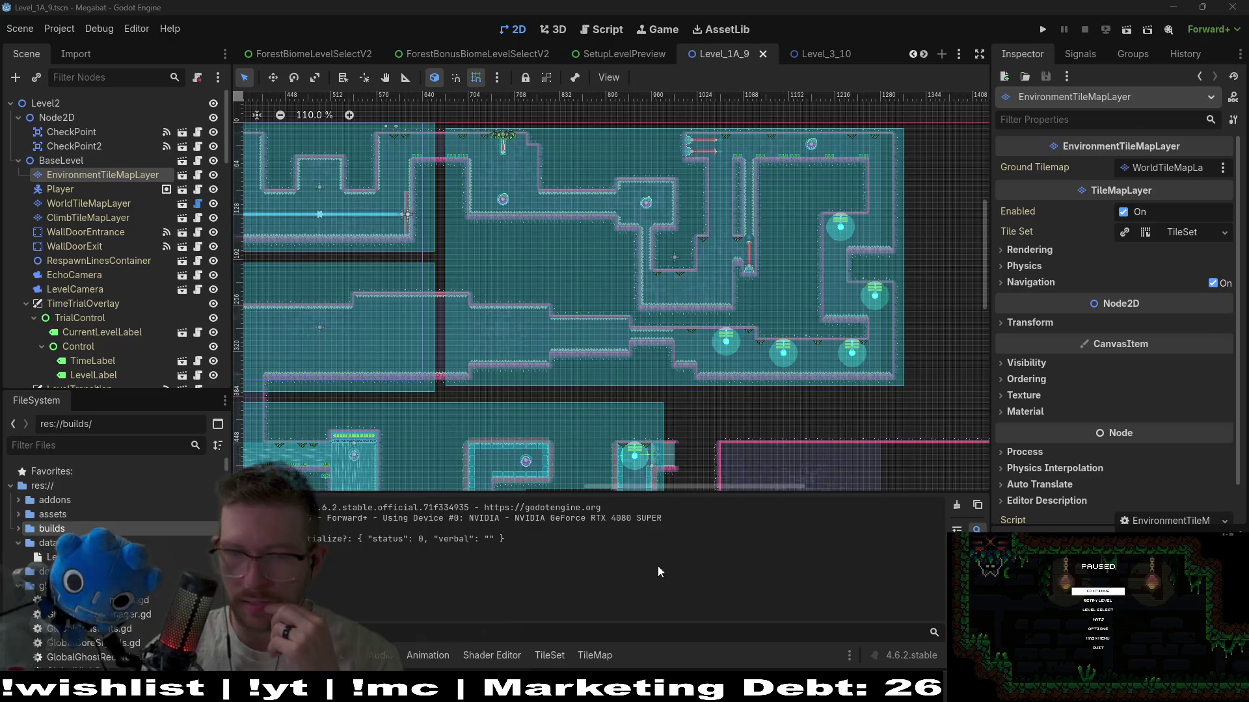
# - Start a non-debug windows_playtest export from Project > Export, then cancel it
pyautogui.hotkey('alt', 'Tab')
pyautogui.hotkey('alt', 'Tab')
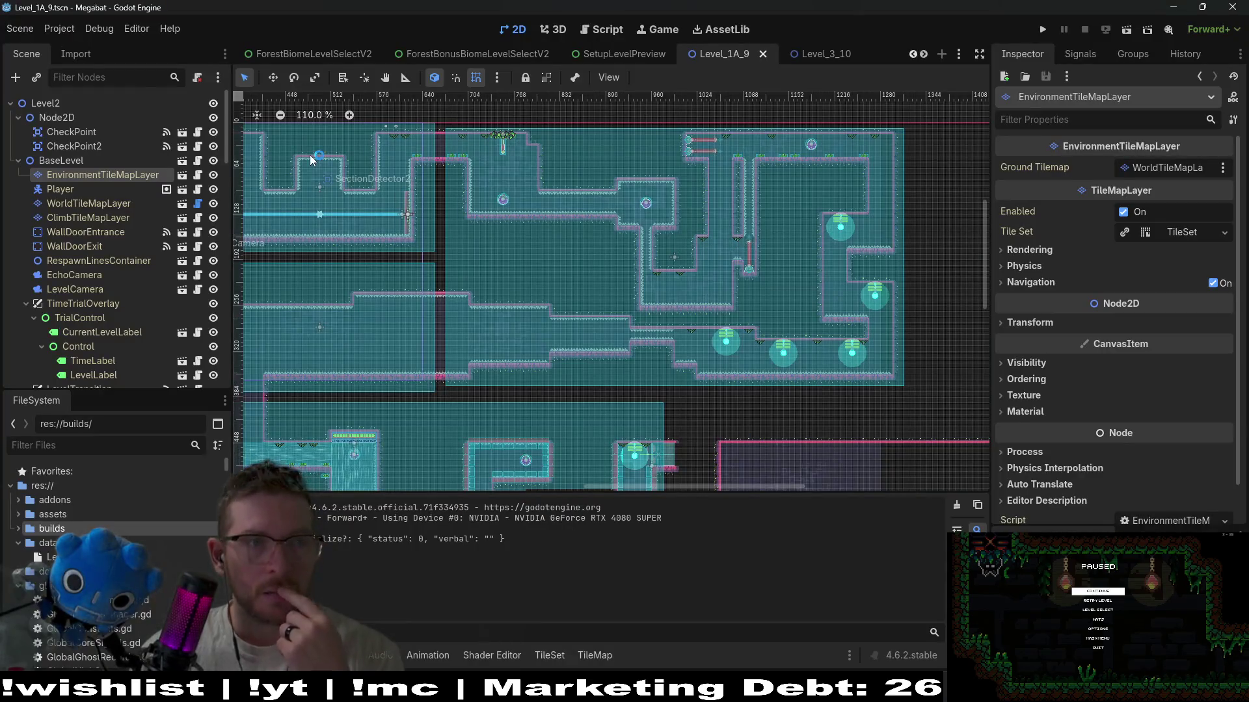
pyautogui.click(59, 29)
pyautogui.click(95, 106)
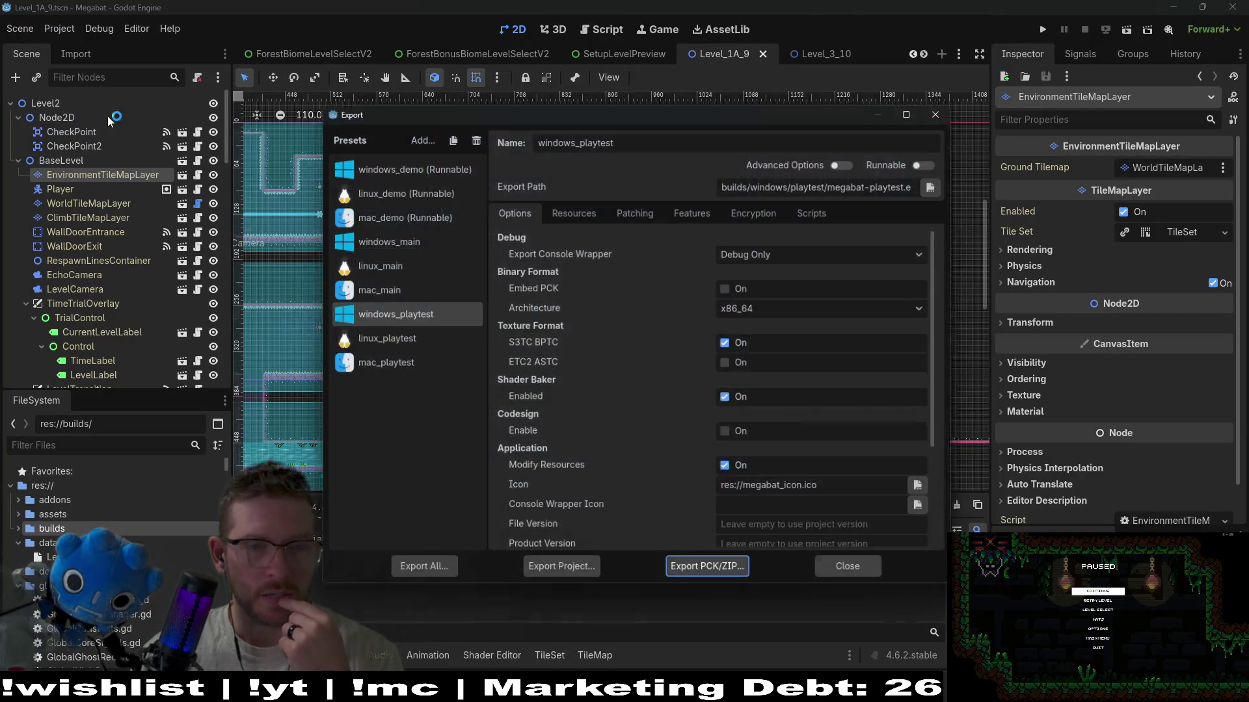
pyautogui.click(569, 574)
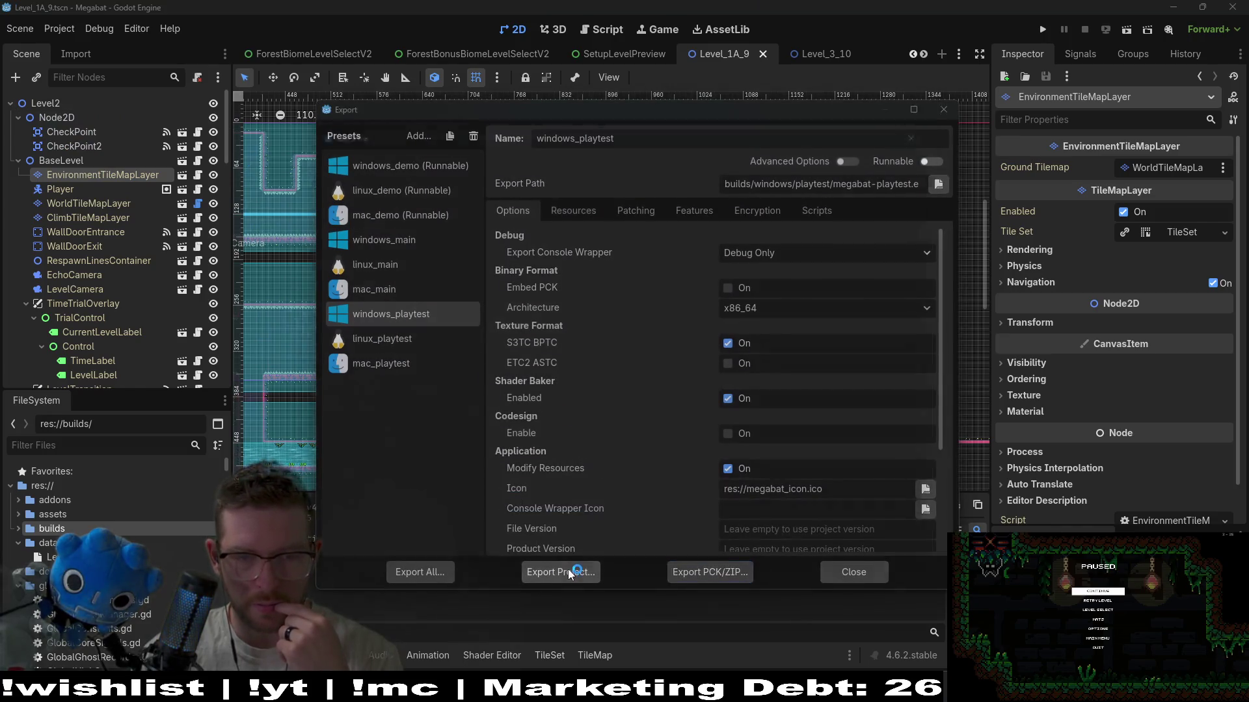
pyautogui.click(582, 534)
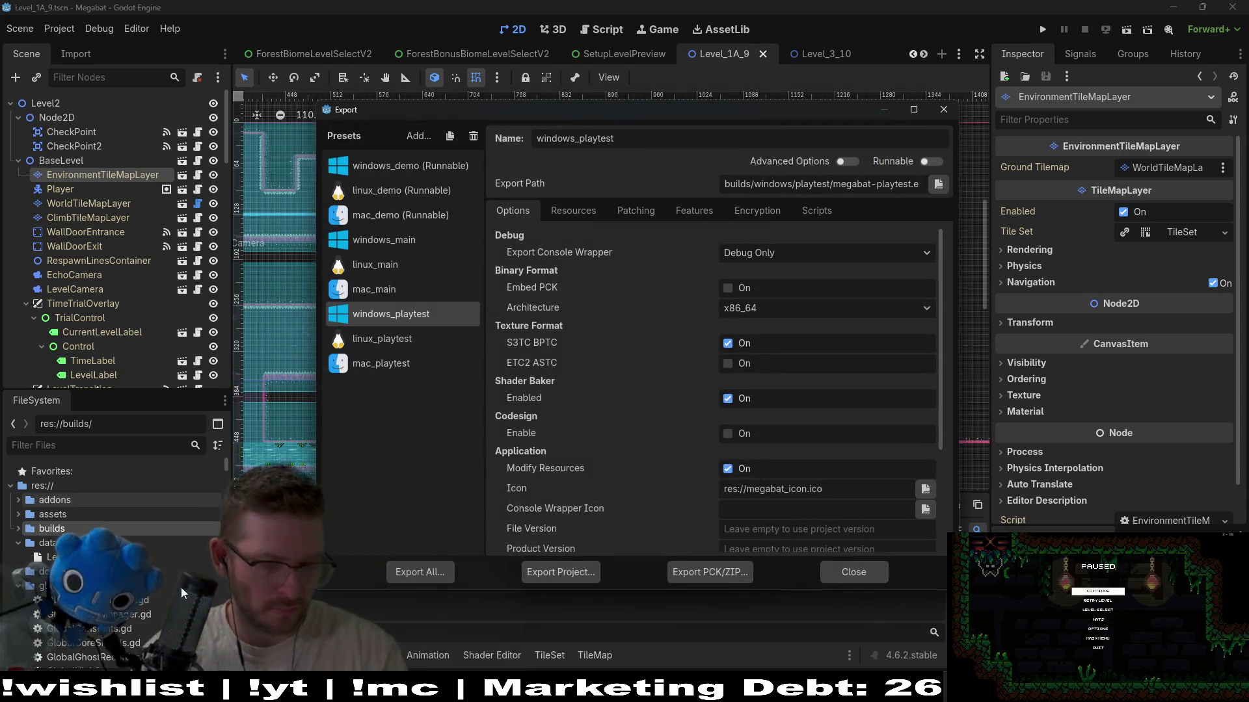
pyautogui.press('Escape')
pyautogui.scroll(-5, 137, 602)
pyautogui.scroll(5, 137, 602)
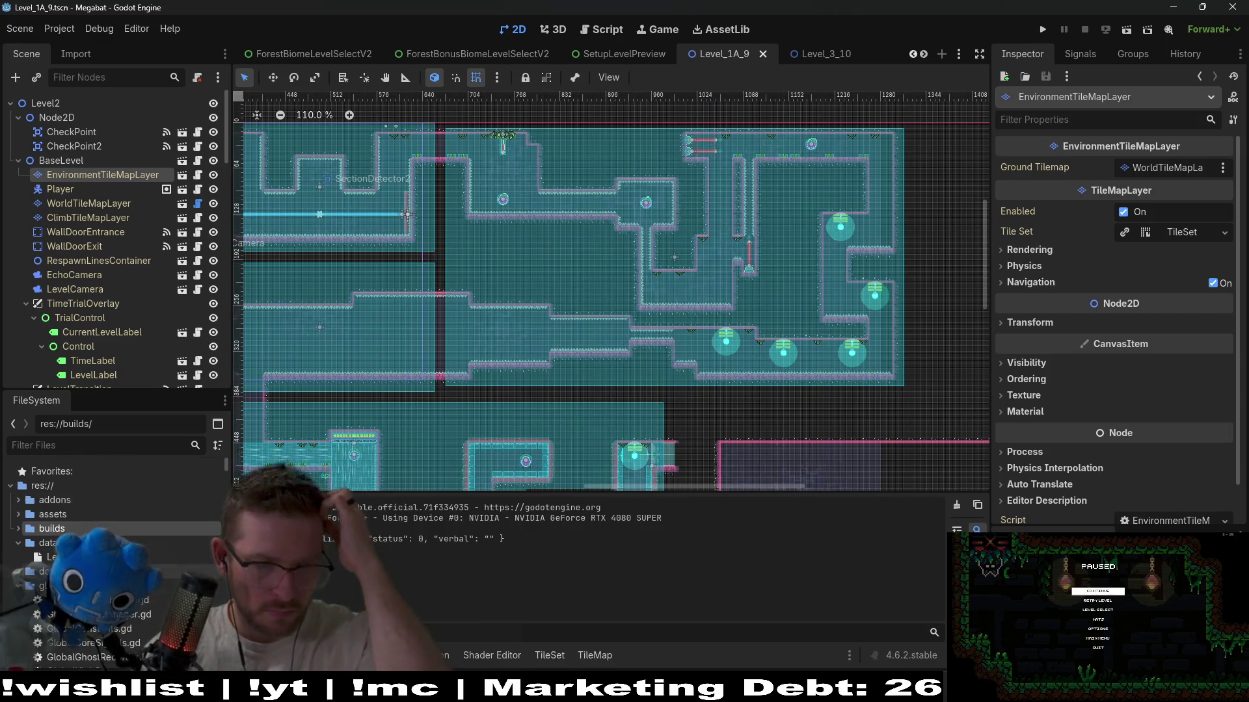
pyautogui.rightClick(72, 529)
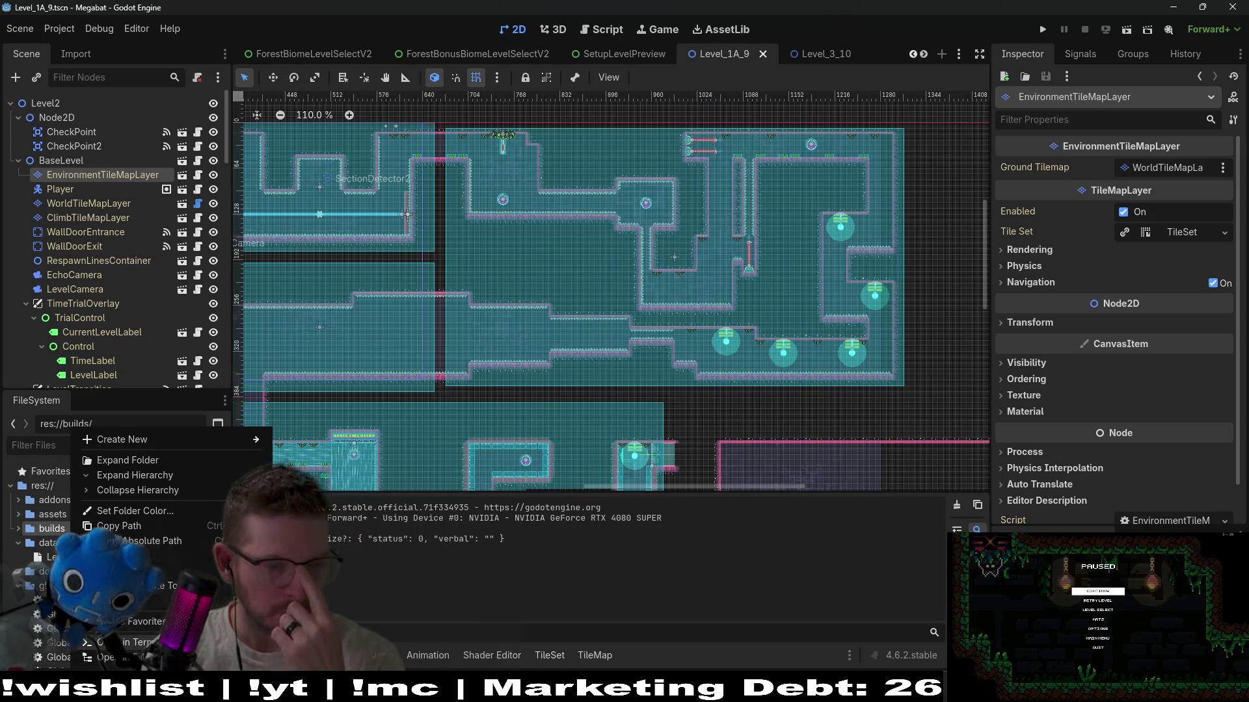
pyautogui.press('Escape')
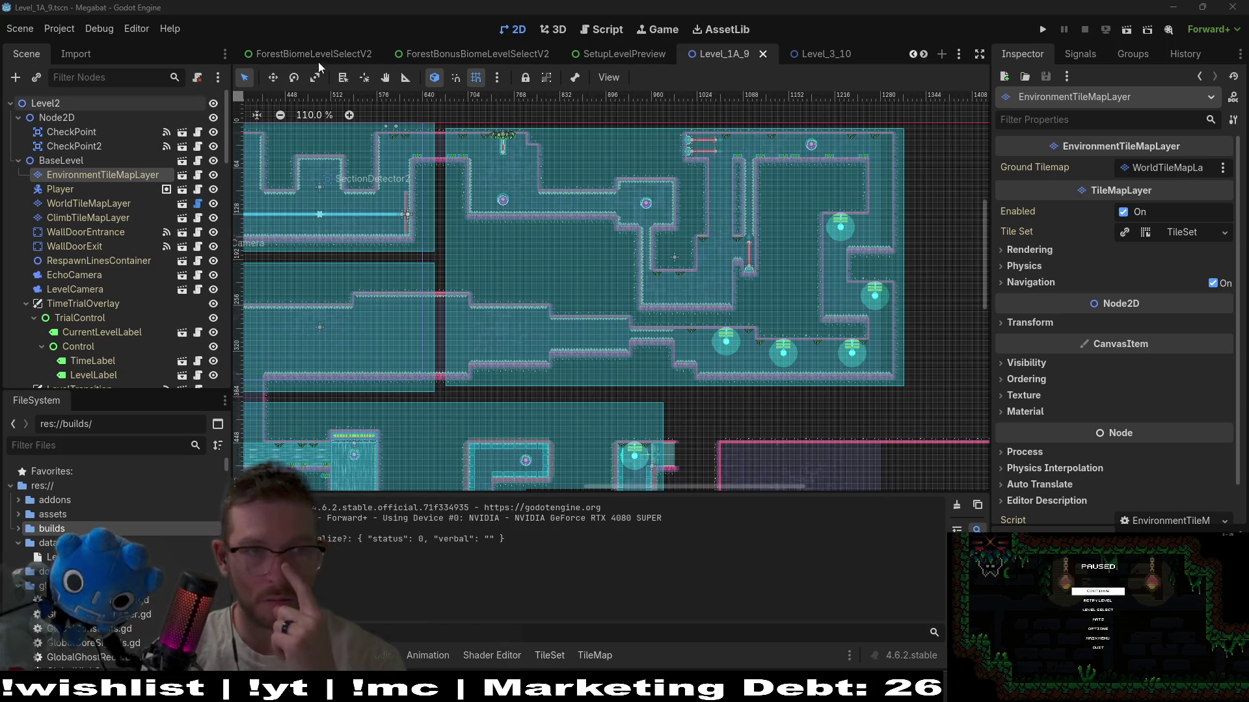
# - Test-run the game to its title screen, quit it, and reopen the Export dialog
pyautogui.click(1043, 29)
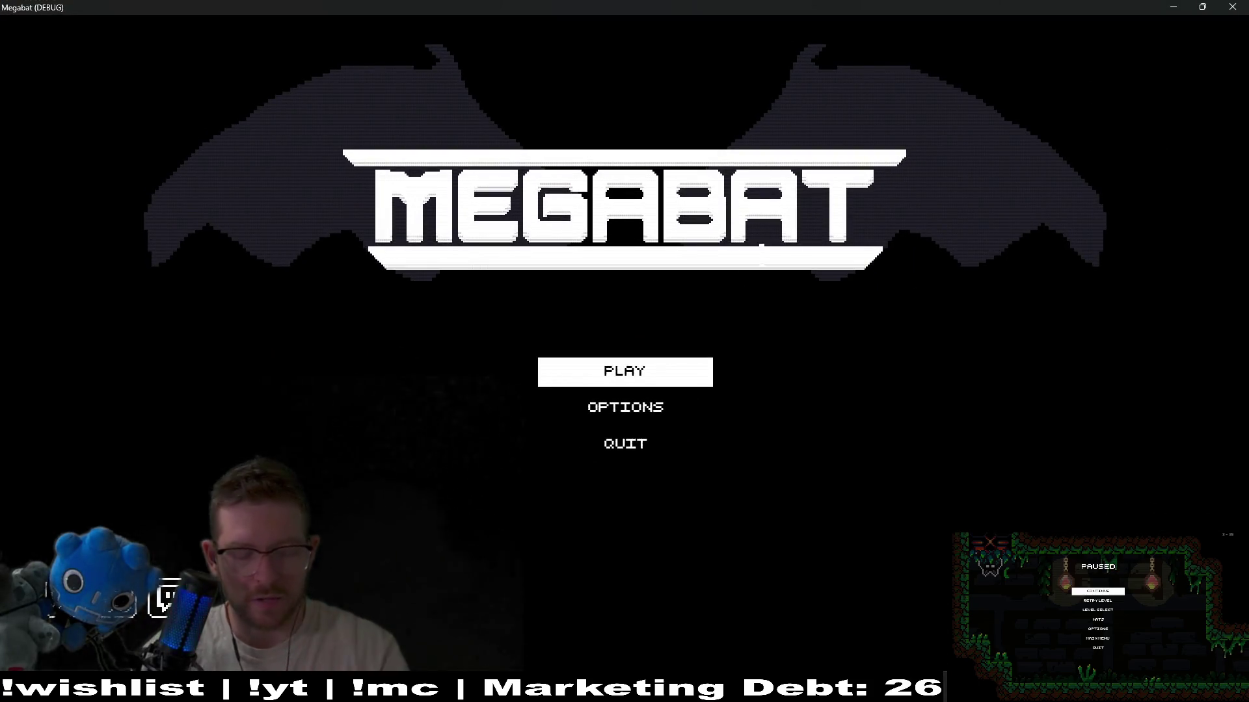
pyautogui.press('F8')
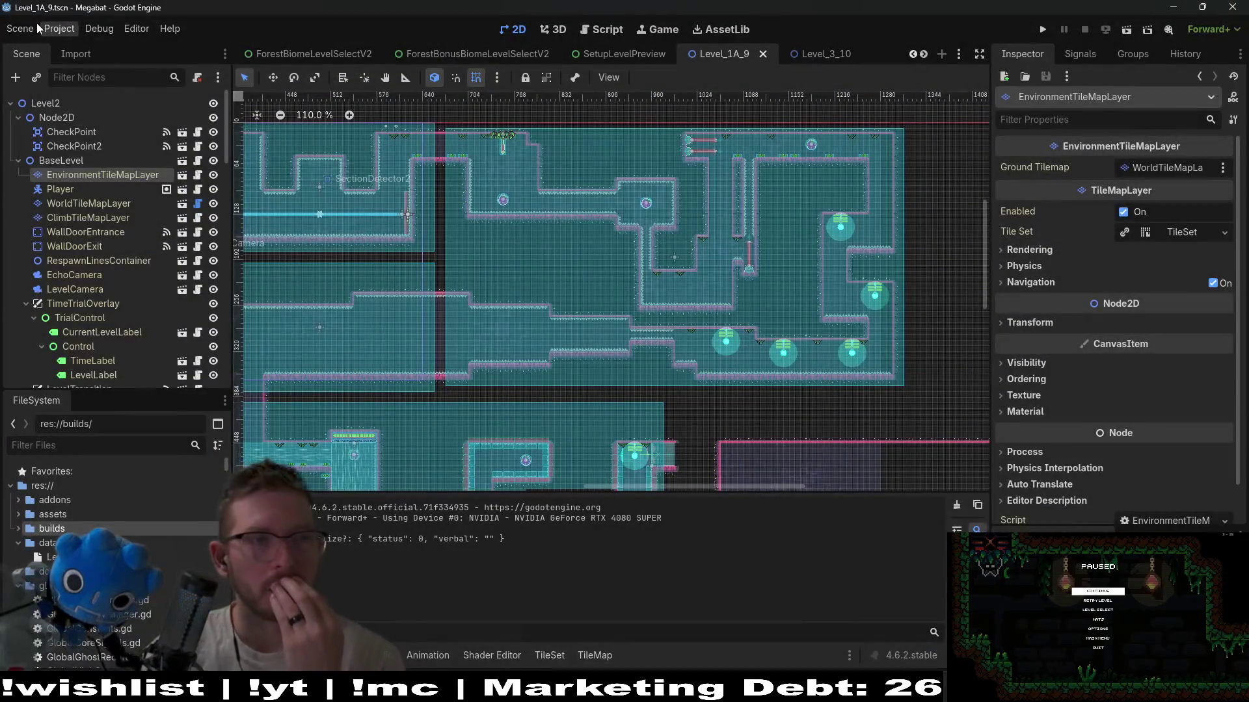
pyautogui.click(60, 29)
pyautogui.click(66, 107)
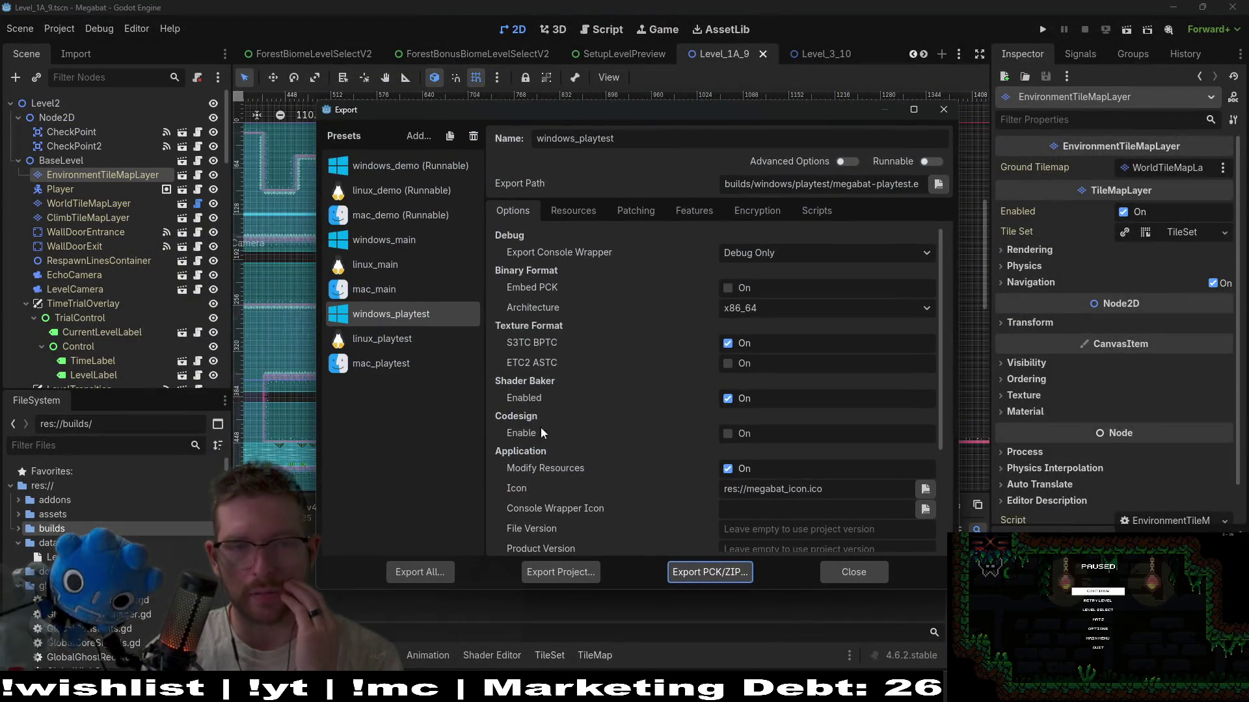
# - Export the windows_playtest build as megabat-playtest.exe into builds/windows/playtest
pyautogui.click(594, 570)
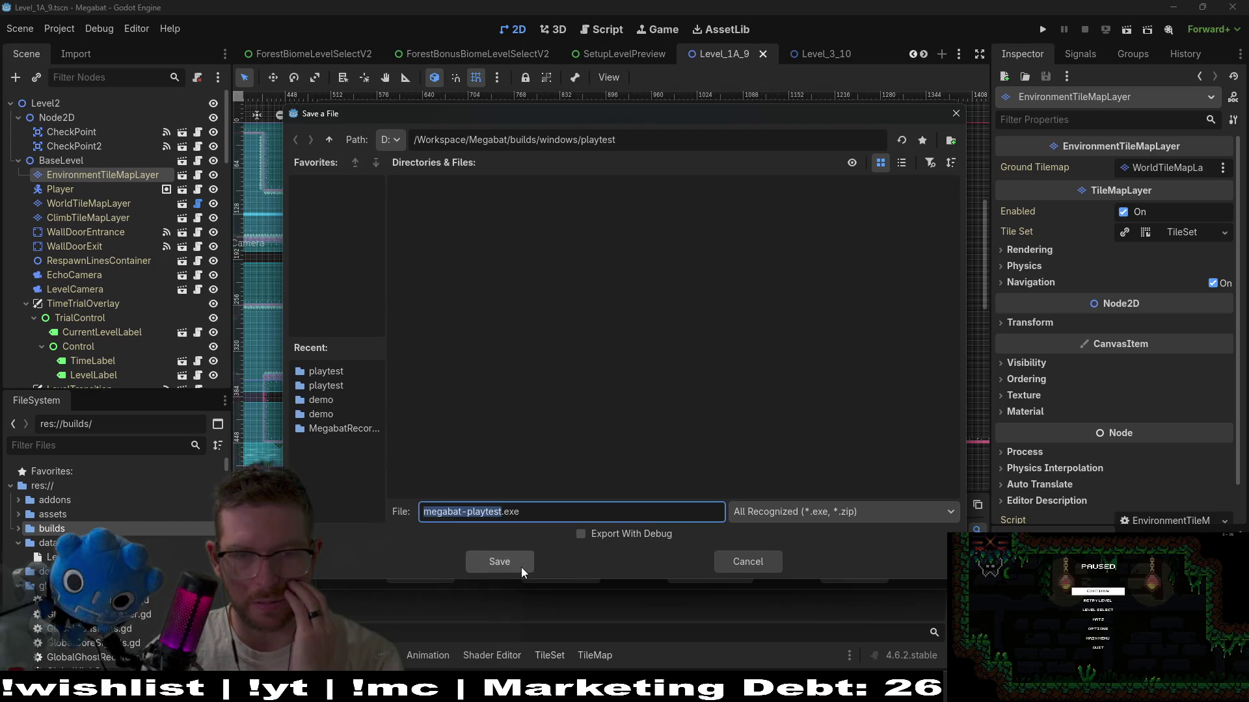
pyautogui.click(504, 560)
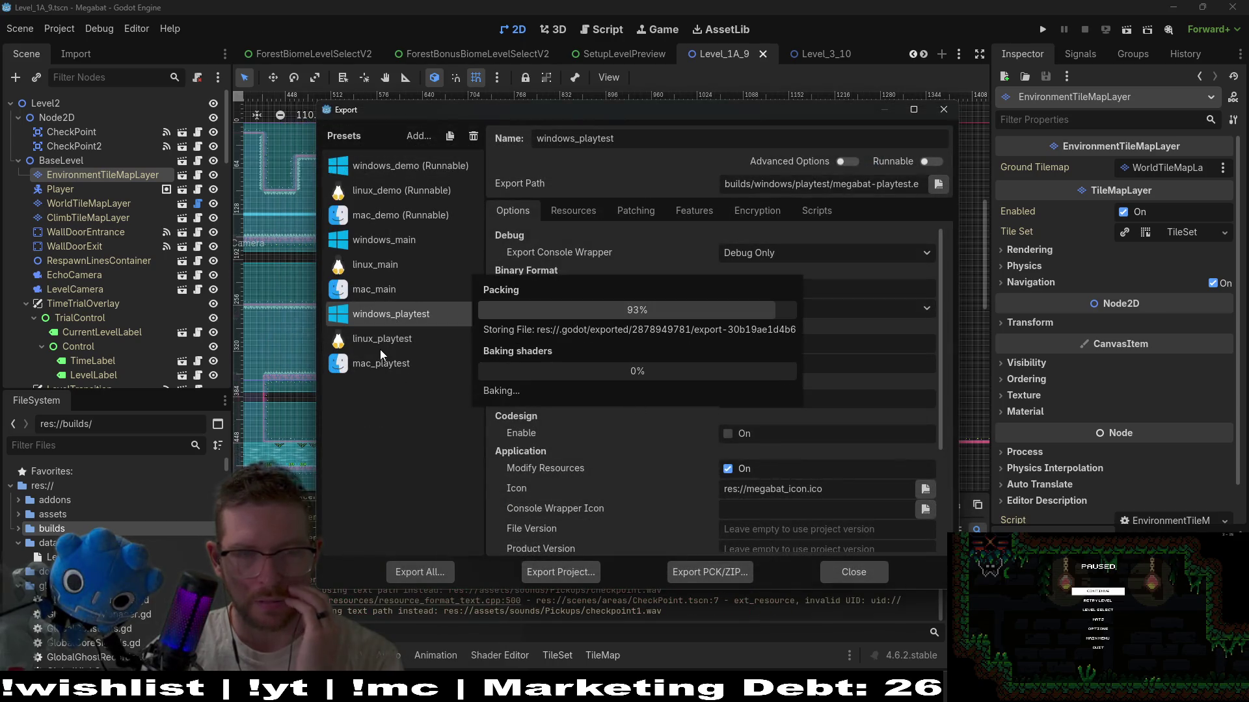
pyautogui.click(607, 513)
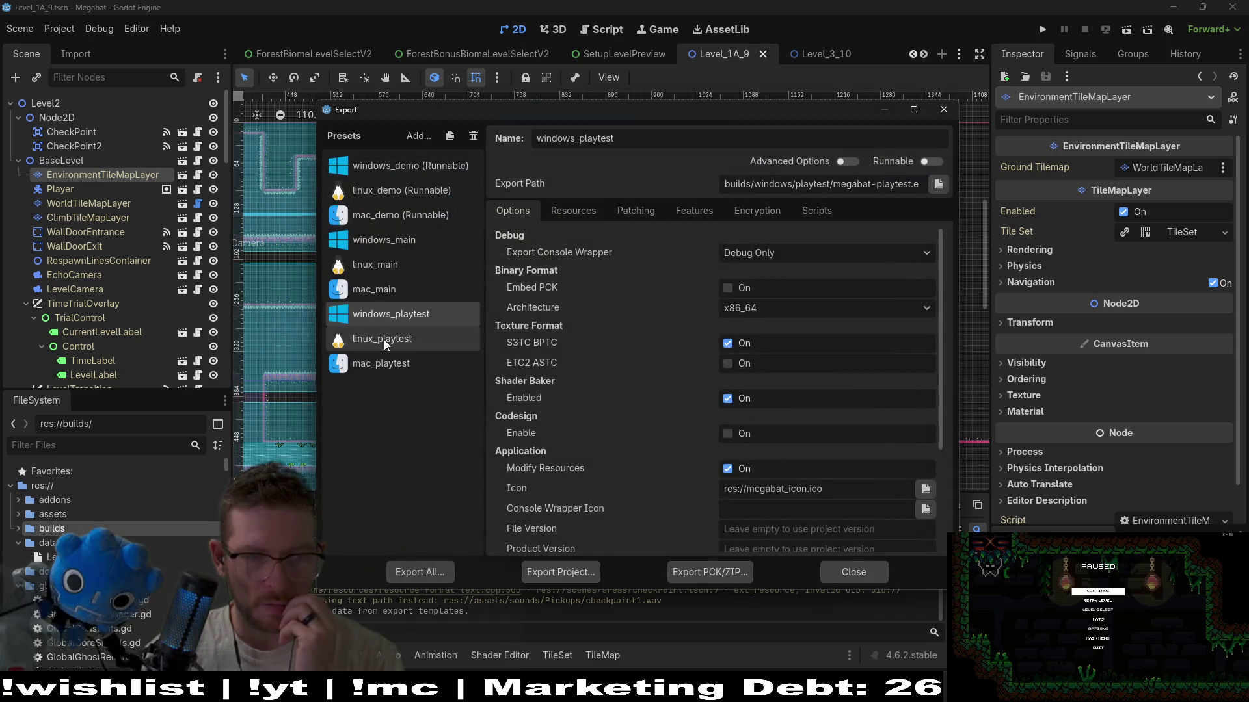
# - Export the linux_playtest build as megabat-playtest.x86_64, overwriting the existing Linux build
pyautogui.click(385, 339)
pyautogui.click(568, 573)
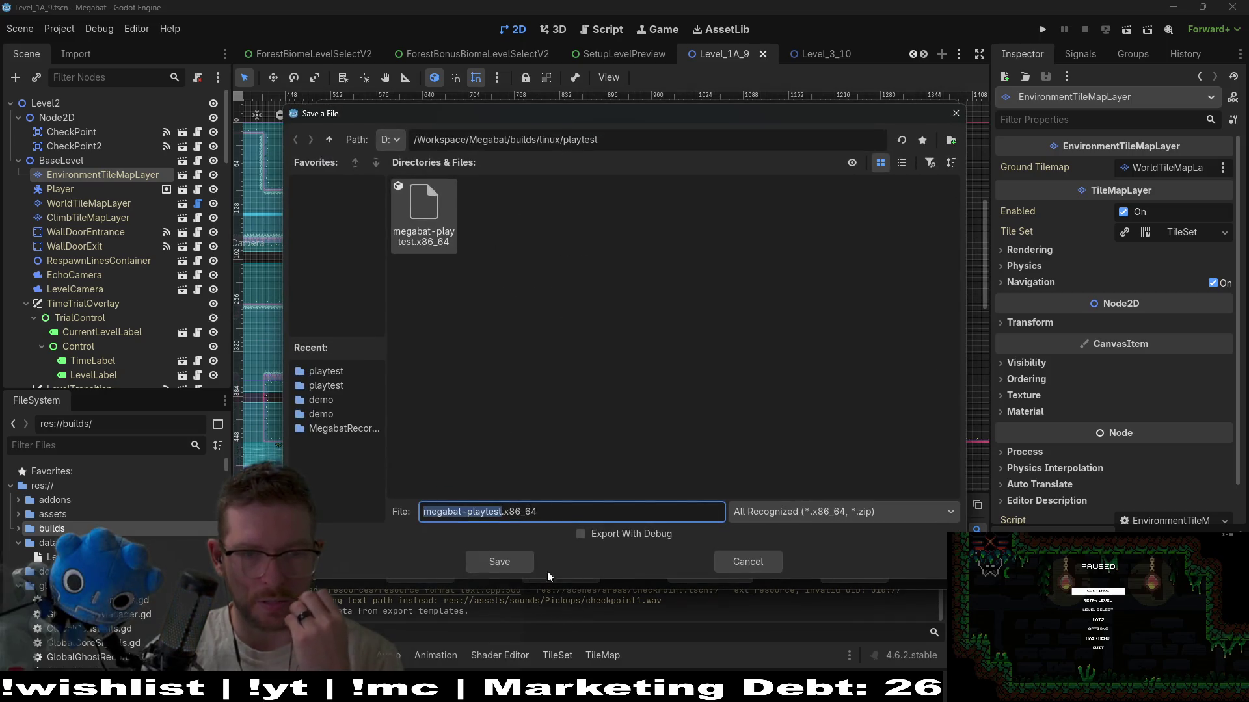
pyautogui.click(509, 559)
pyautogui.click(542, 369)
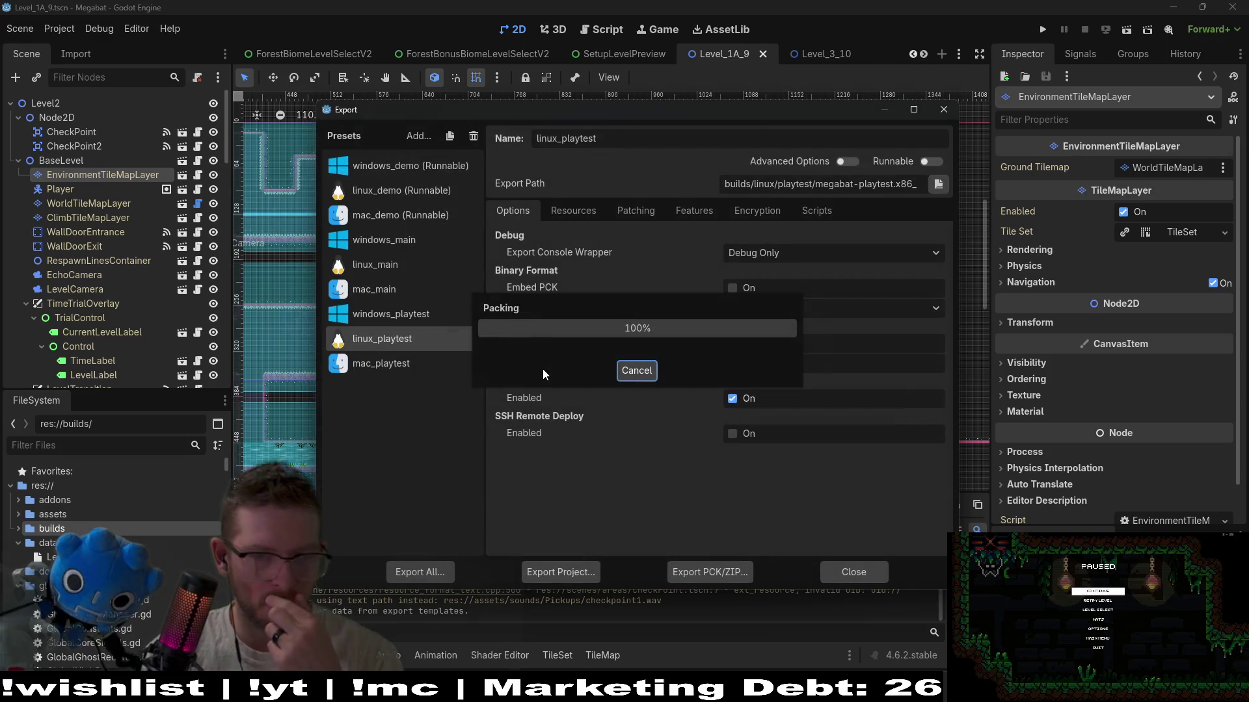
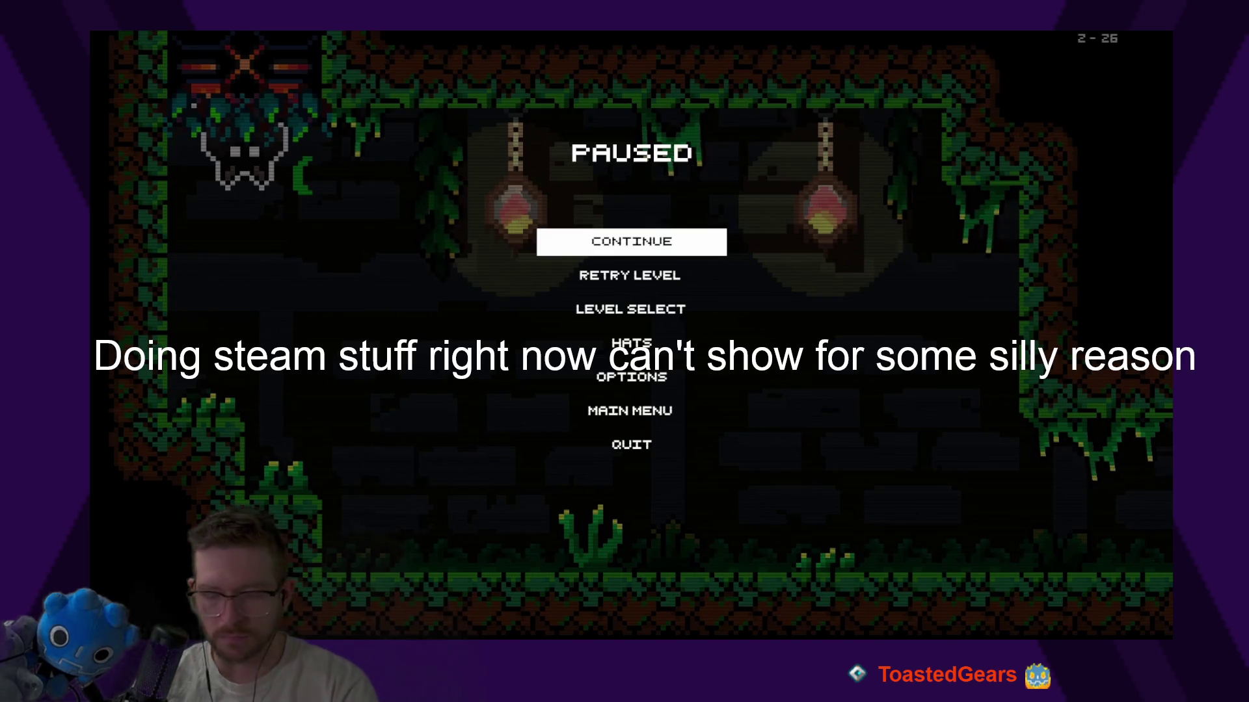
# - Choose RETRY LEVEL in the pause menu to restart level 2-26 from the beginning
pyautogui.press('Down')
pyautogui.press('Return')
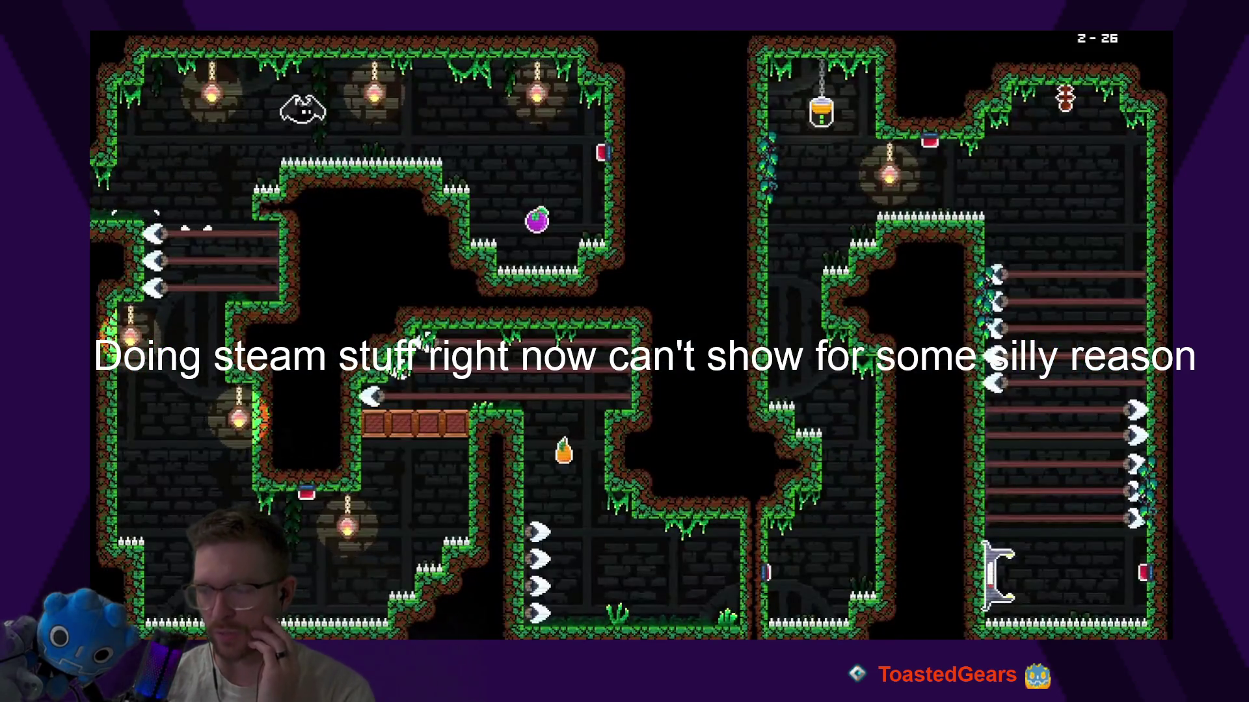
pyautogui.press('Right')
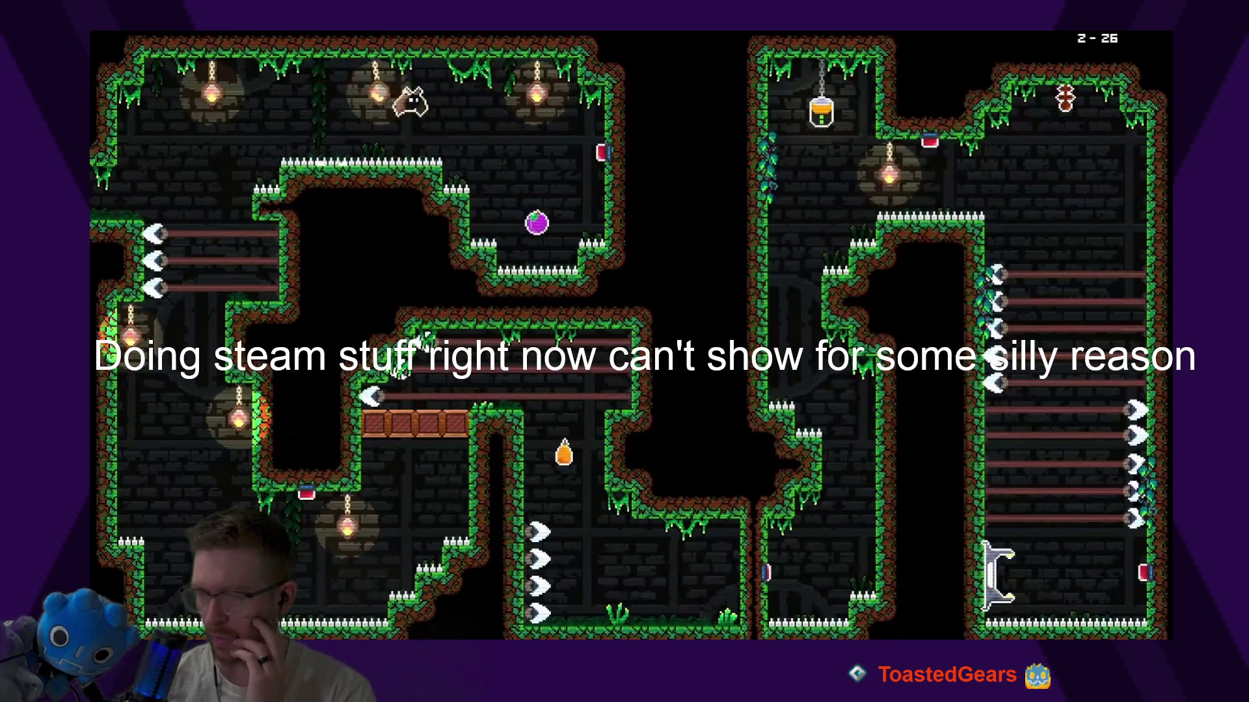
# - Collect the purple plum and the carrot, then drop to the lower part of the room
pyautogui.press('Down')
pyautogui.press('Left')
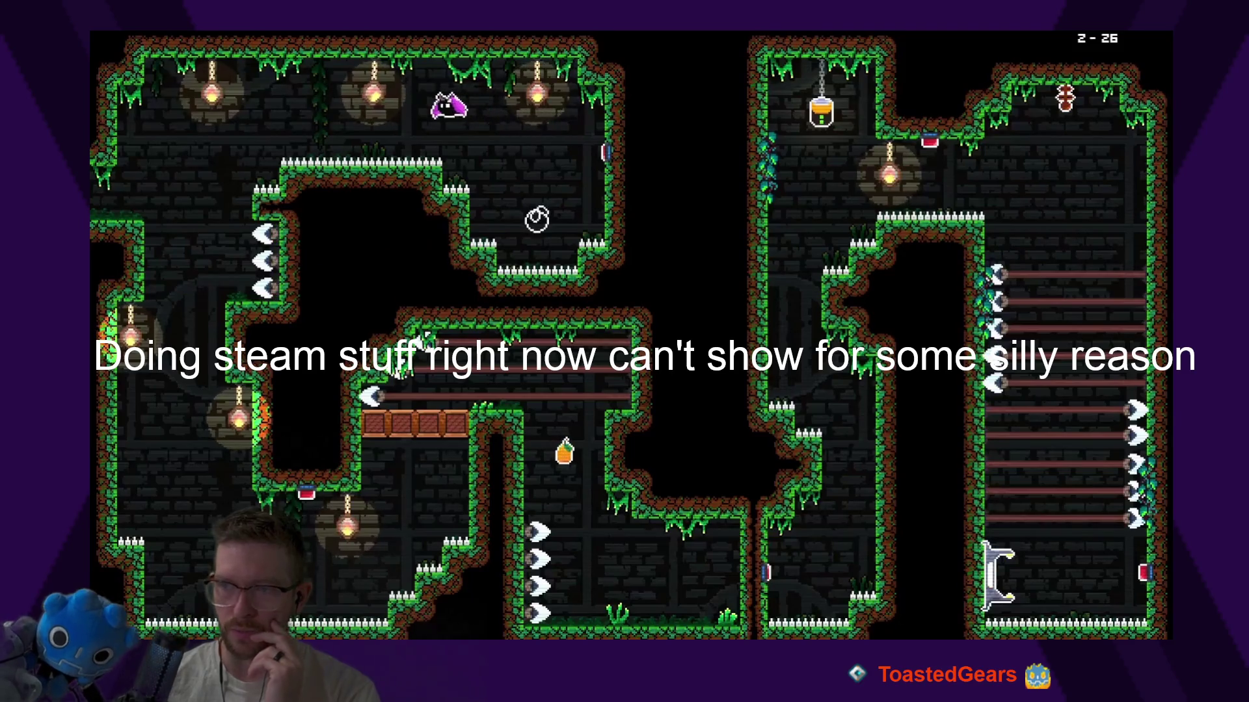
pyautogui.press('Down')
pyautogui.press('Down')
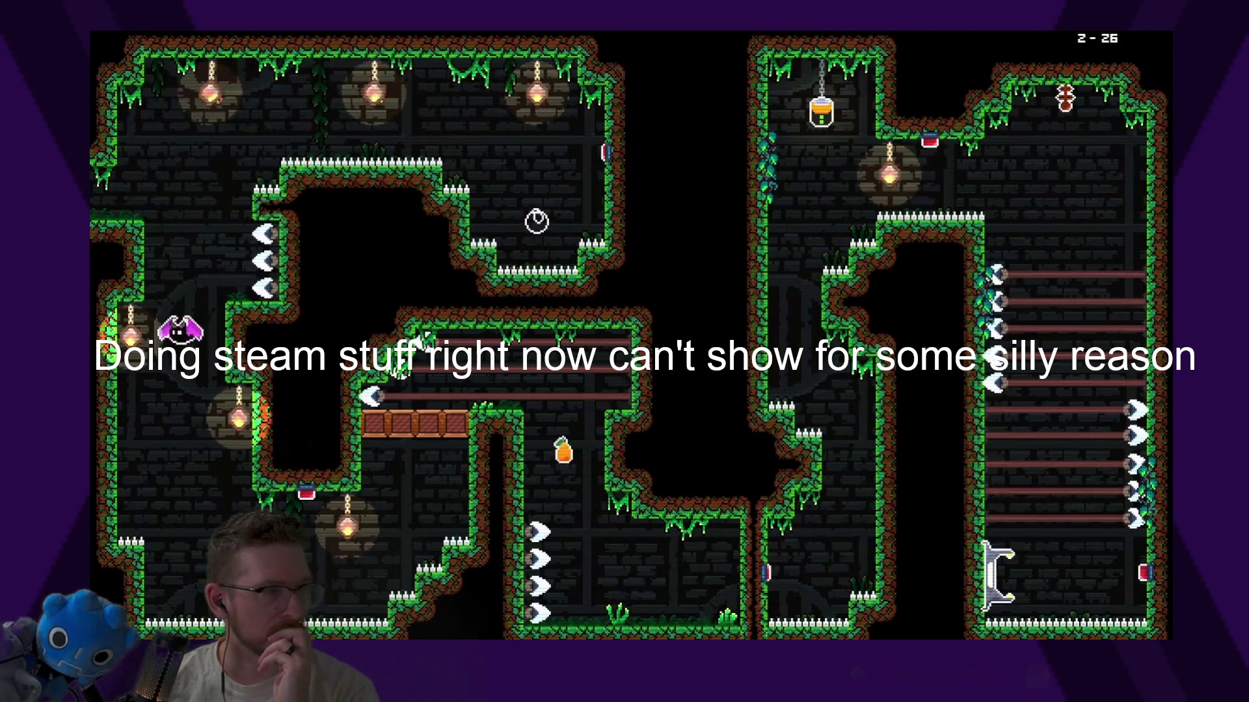
pyautogui.press('Right')
pyautogui.press('Up')
pyautogui.press('Right')
pyautogui.press('Down')
# - Dash into the lower-right area and climb the right-hand shaft to its top
pyautogui.press('Right')
pyautogui.press('Up')
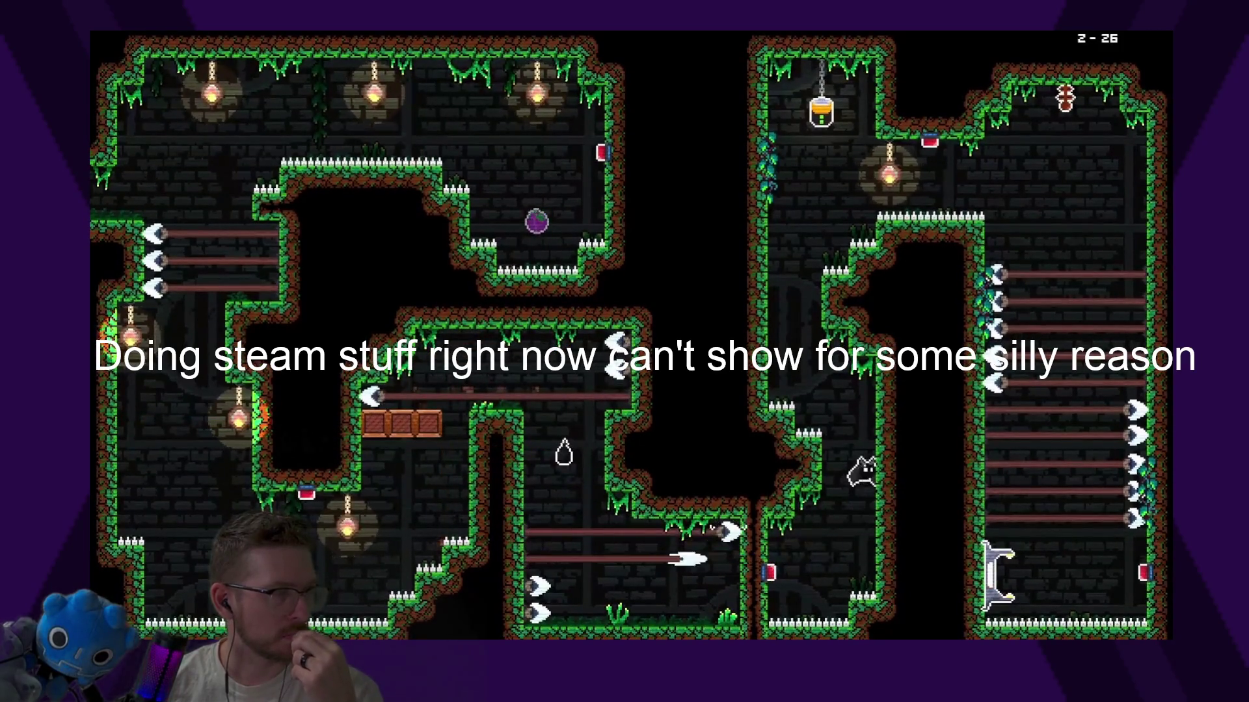
pyautogui.press('Left')
pyautogui.press('Up')
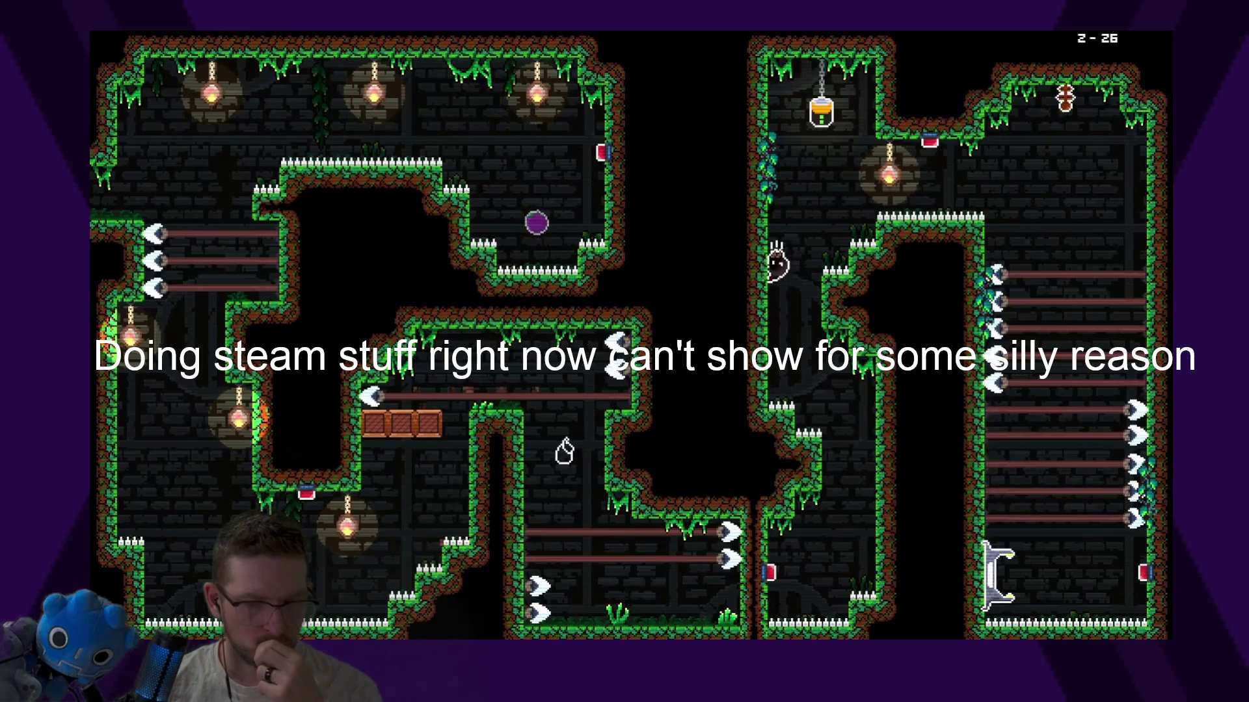
pyautogui.press('Right')
pyautogui.press('Right')
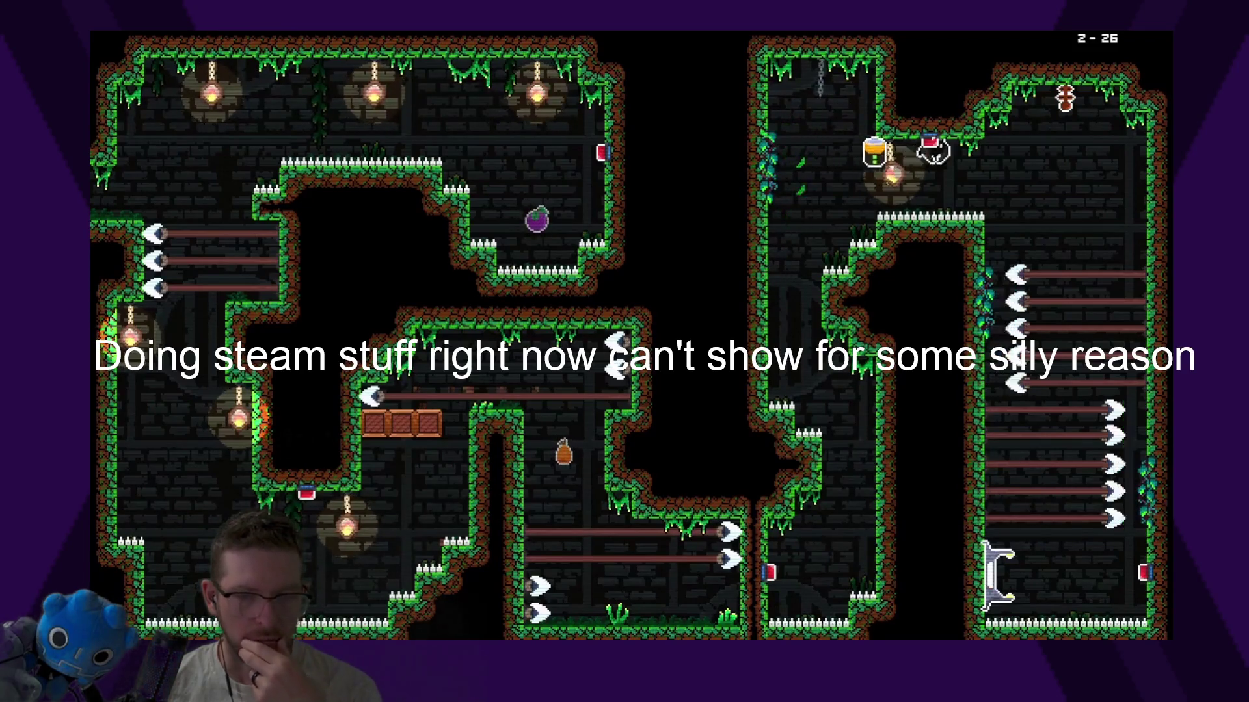
# - Hit the switch to flip the spikes, then climb the right wall to the top-right exit
pyautogui.press('Down')
pyautogui.press('Down')
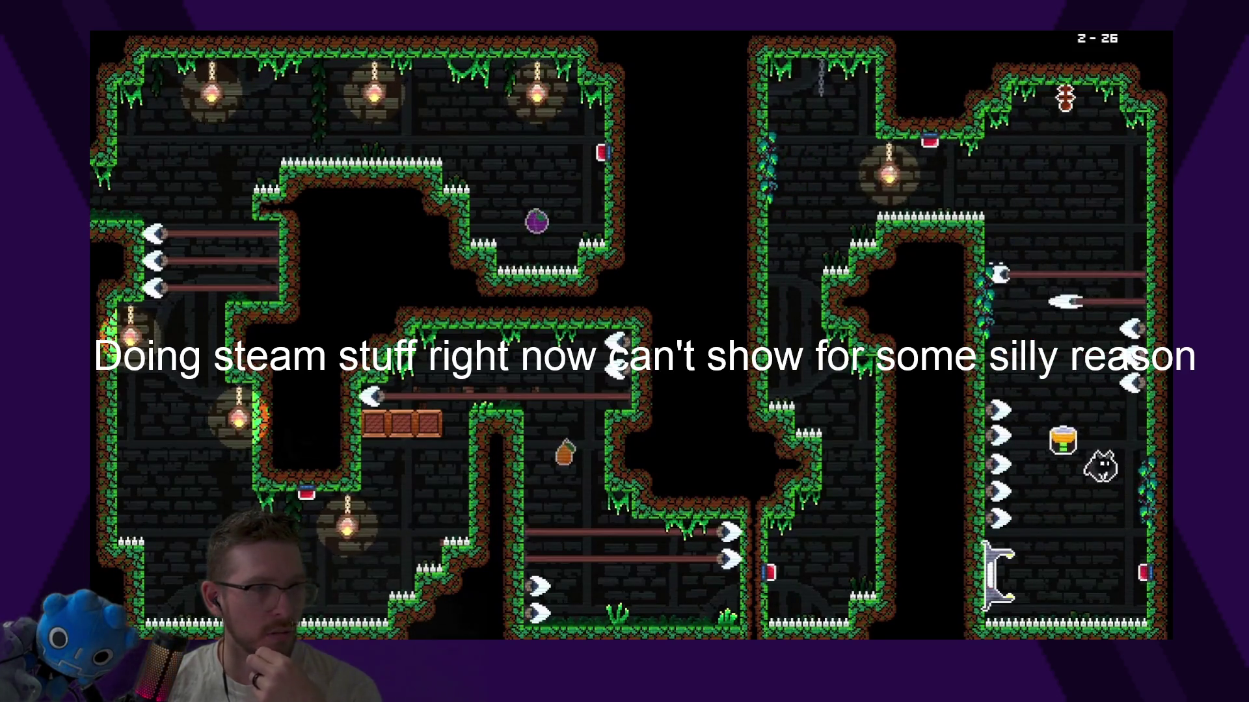
pyautogui.press('Right')
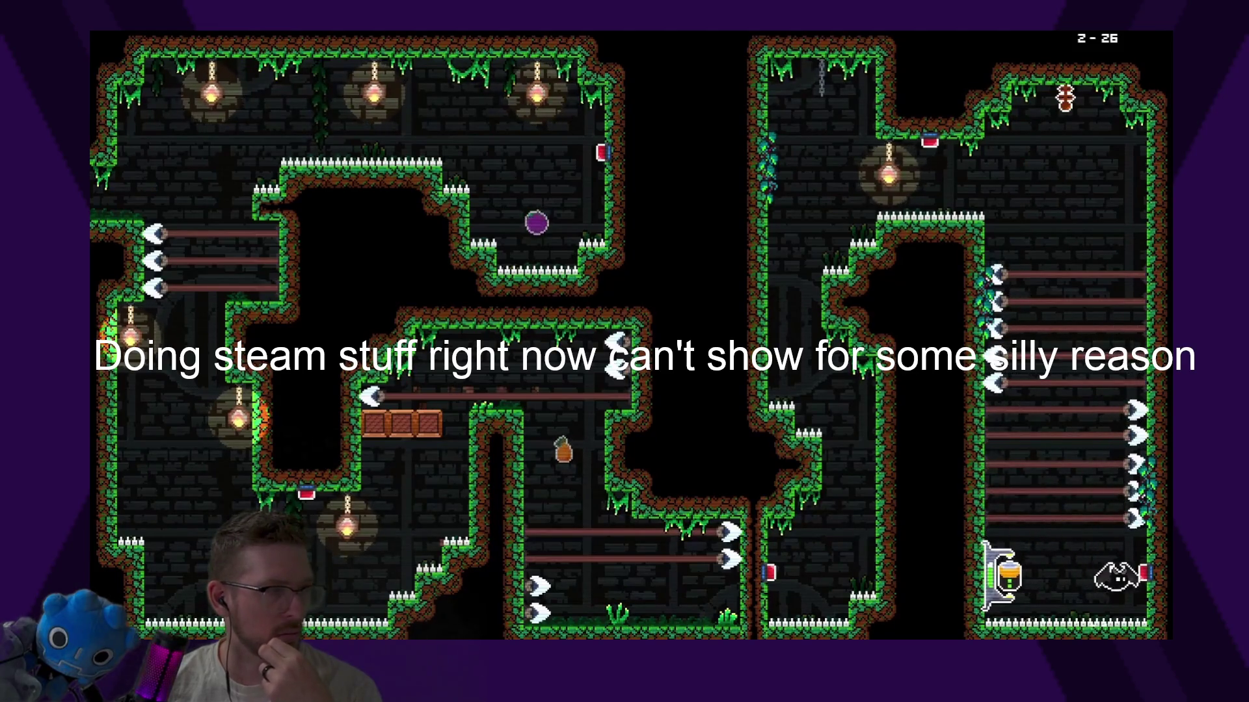
pyautogui.press('Up')
pyautogui.press('Up')
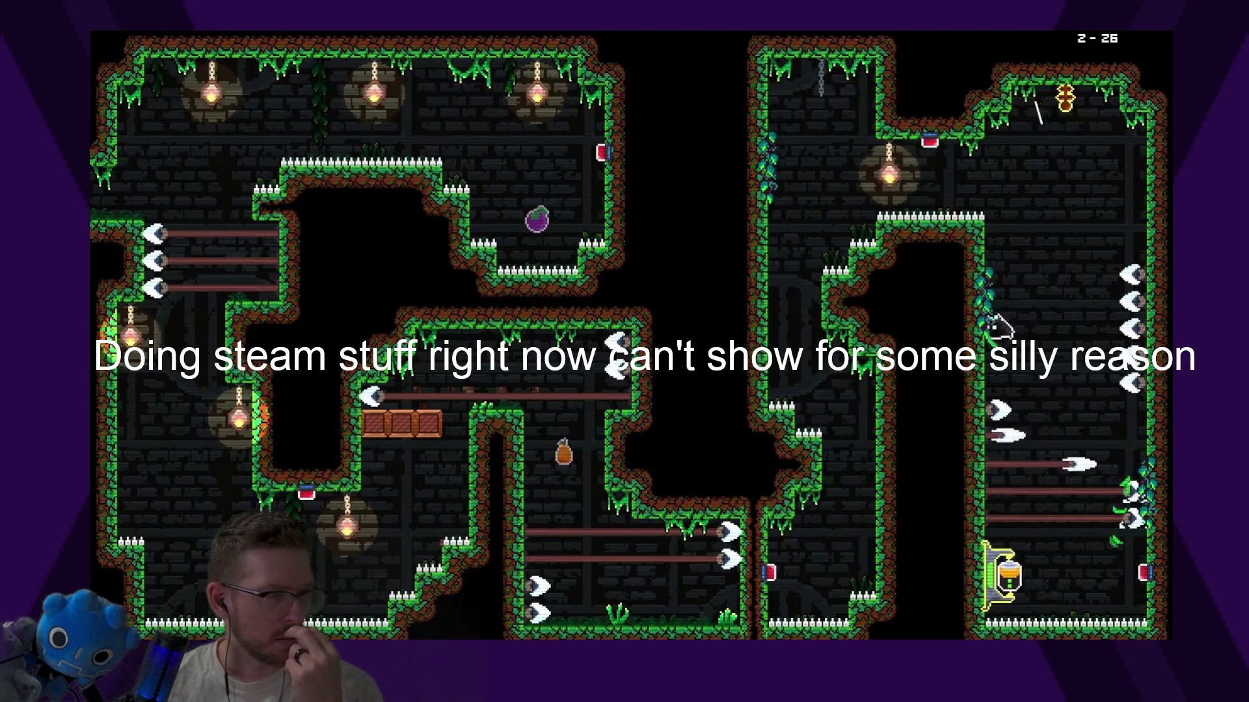
pyautogui.press('Left')
pyautogui.press('Up')
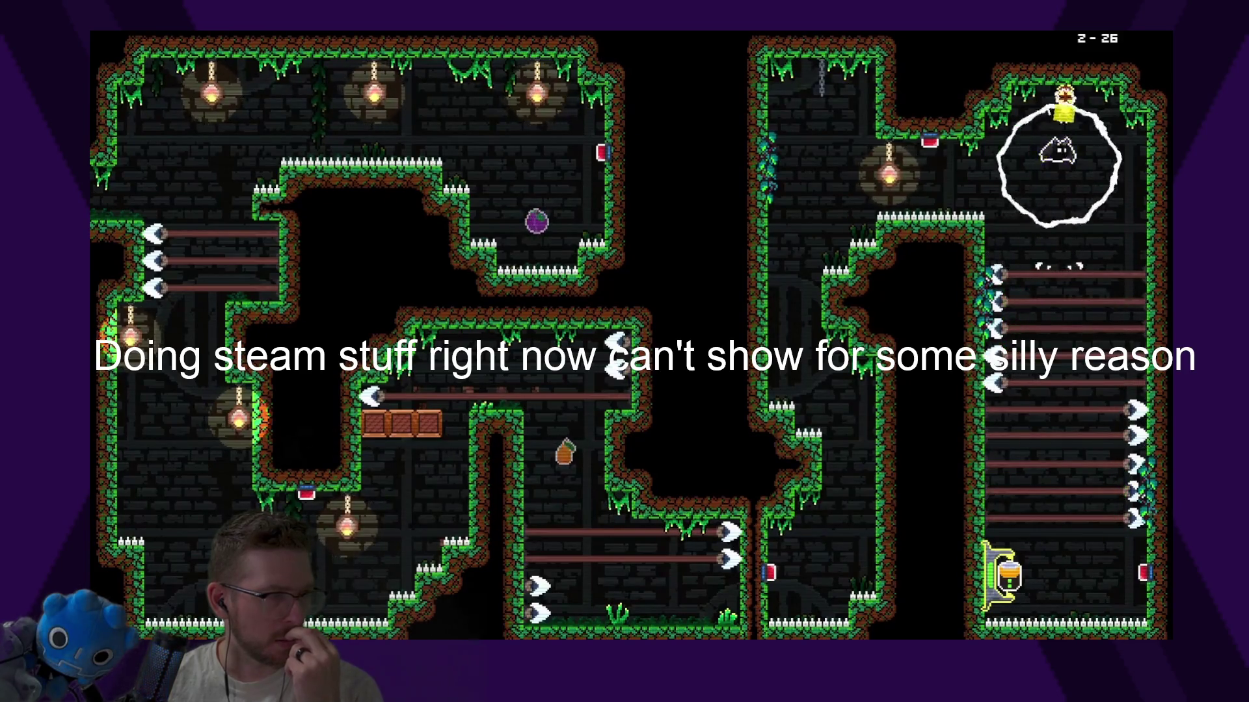